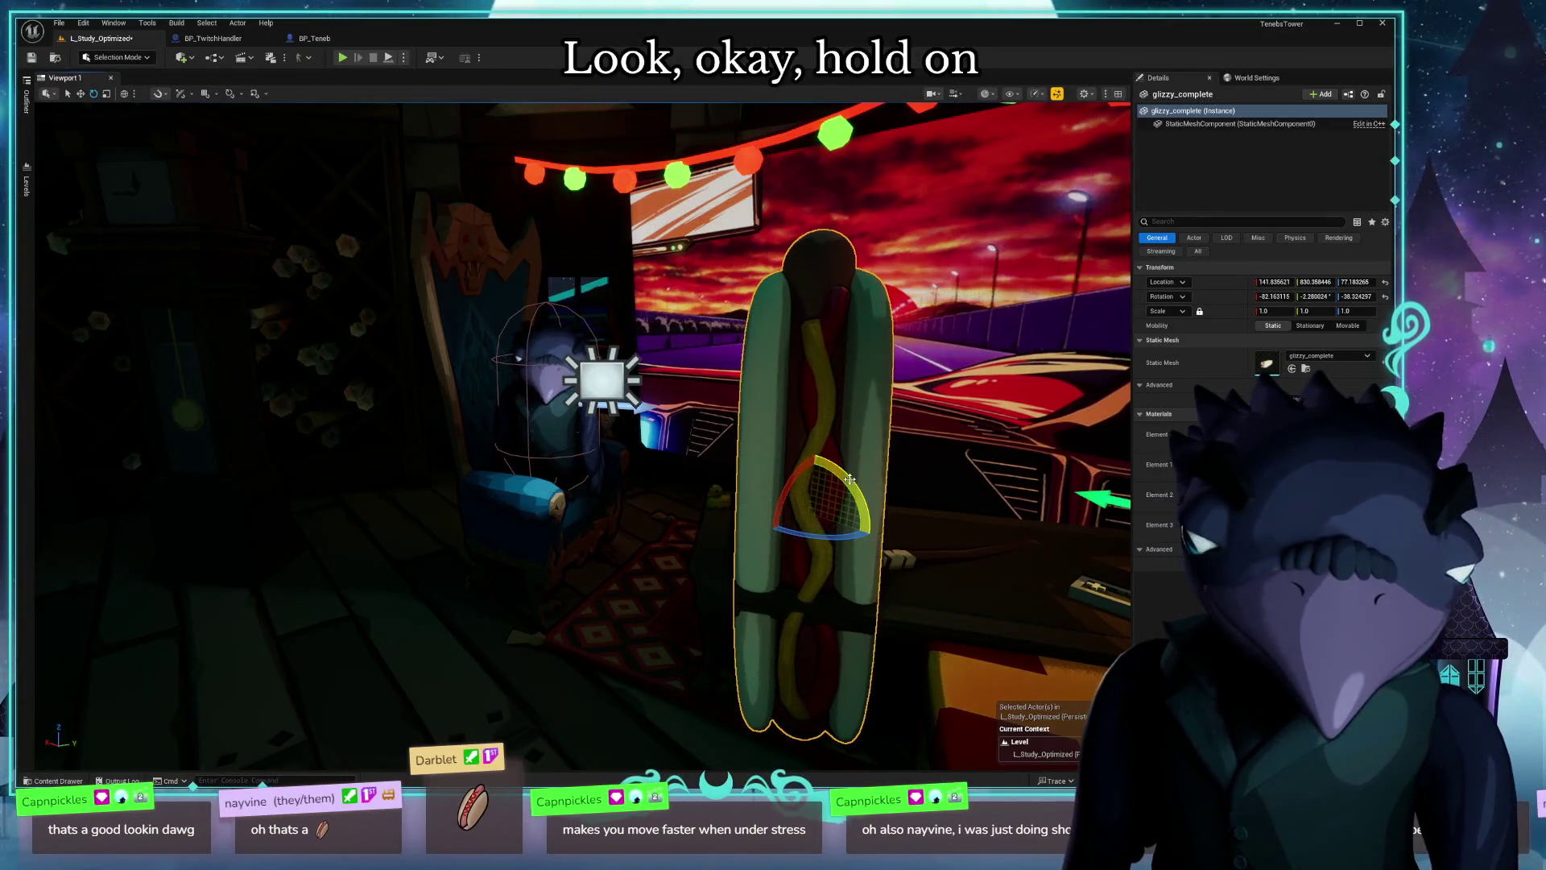
Step: Move the glizzy_complete hot dog onto the crow character
{"action": "key", "text": "w"}
{"action": "scroll", "coordinate": [805, 483], "scroll_direction": "down", "scroll_amount": 3}
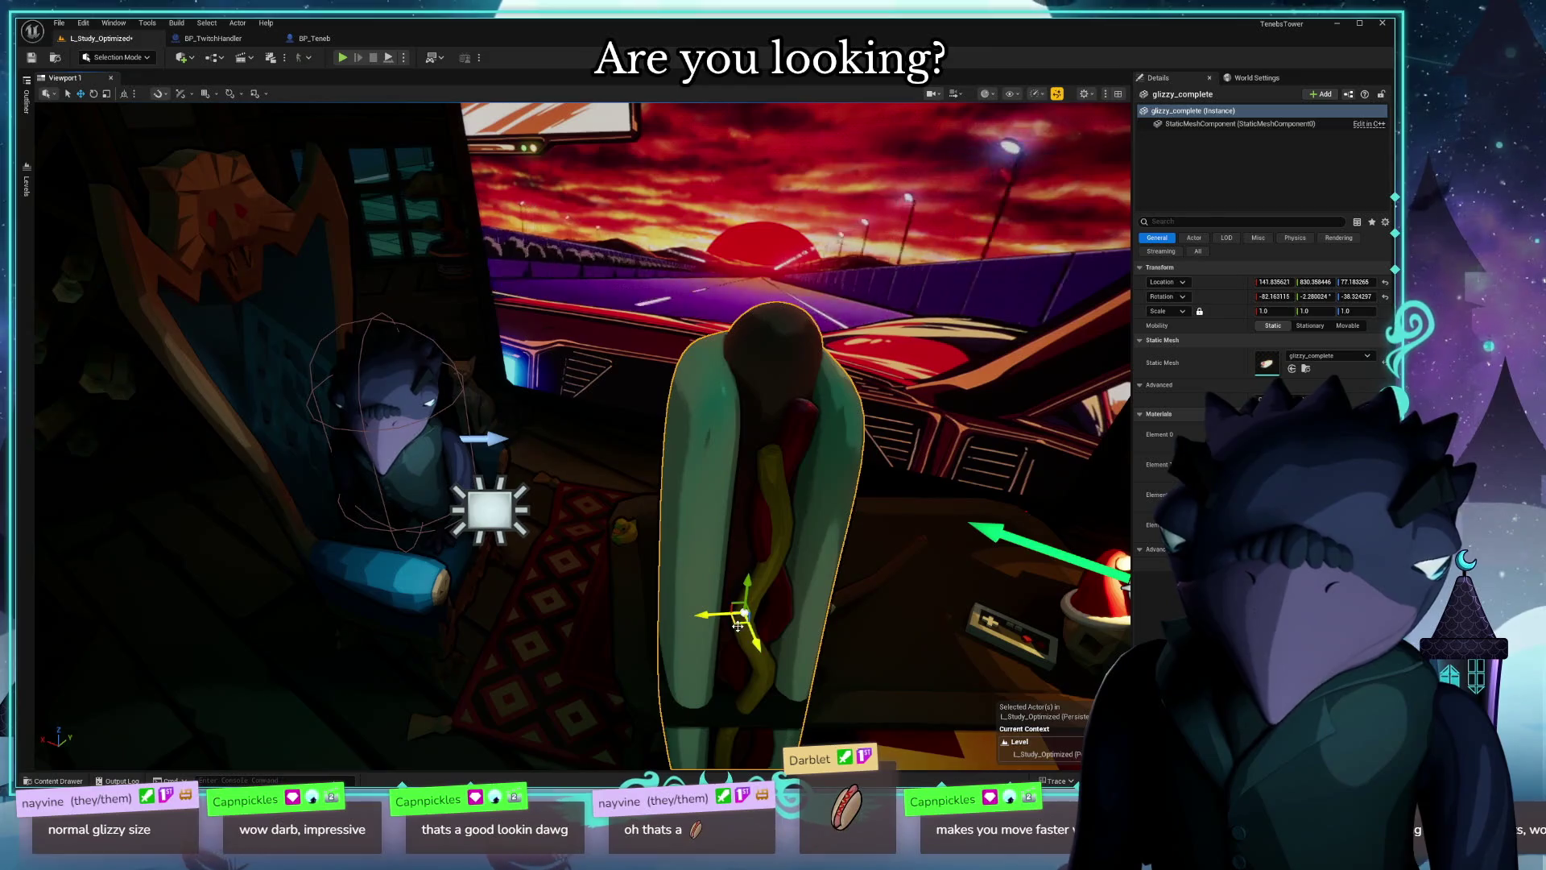
{"action": "mouse_move", "coordinate": [737, 625]}
{"action": "left_mouse_down"}
{"action": "mouse_move", "coordinate": [684, 628]}
{"action": "mouse_move", "coordinate": [475, 512]}
{"action": "mouse_move", "coordinate": [404, 522]}
{"action": "mouse_move", "coordinate": [412, 444]}
{"action": "left_mouse_up"}
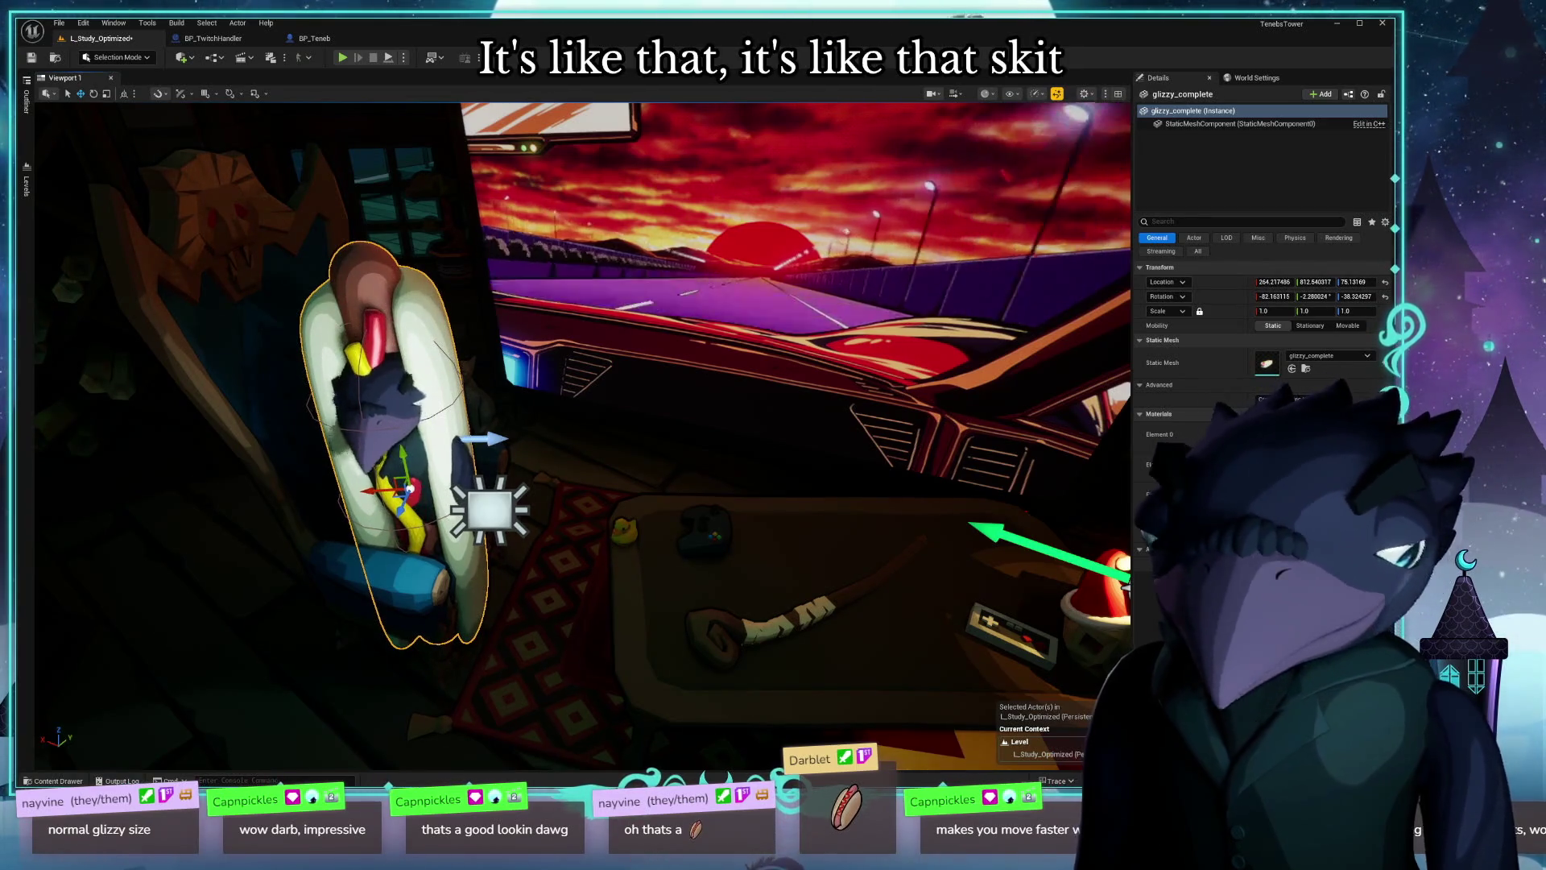
{"action": "scroll", "coordinate": [414, 488], "scroll_direction": "down", "scroll_amount": 5}
{"action": "scroll", "coordinate": [580, 435], "scroll_direction": "up", "scroll_amount": 5}
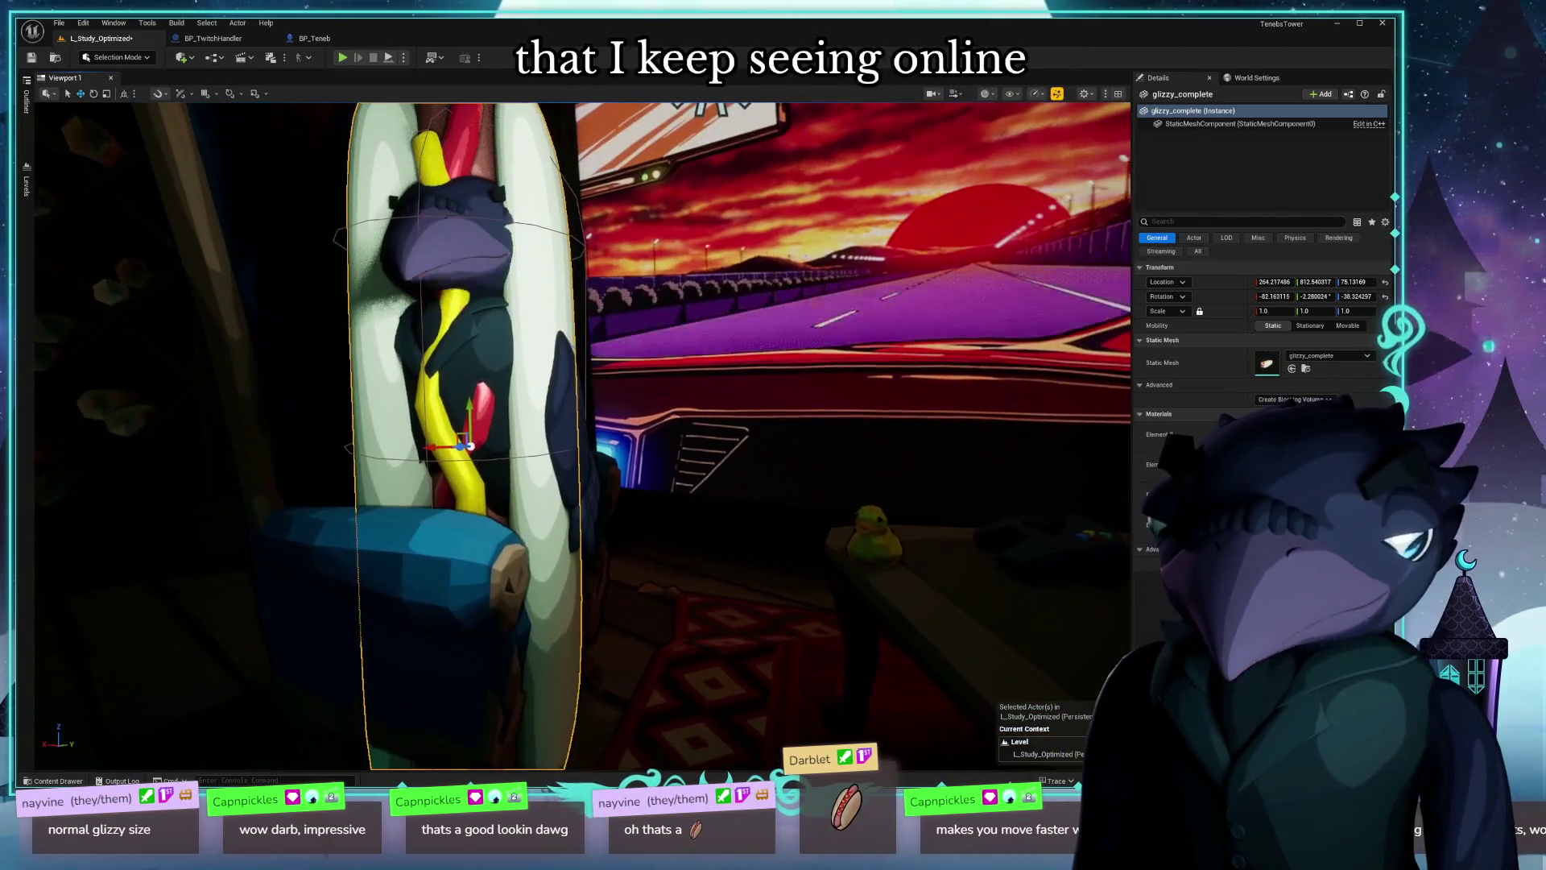
Step: Tilt the hot dog a few degrees, inspect it from several angles, then delete it
{"action": "key", "text": "e"}
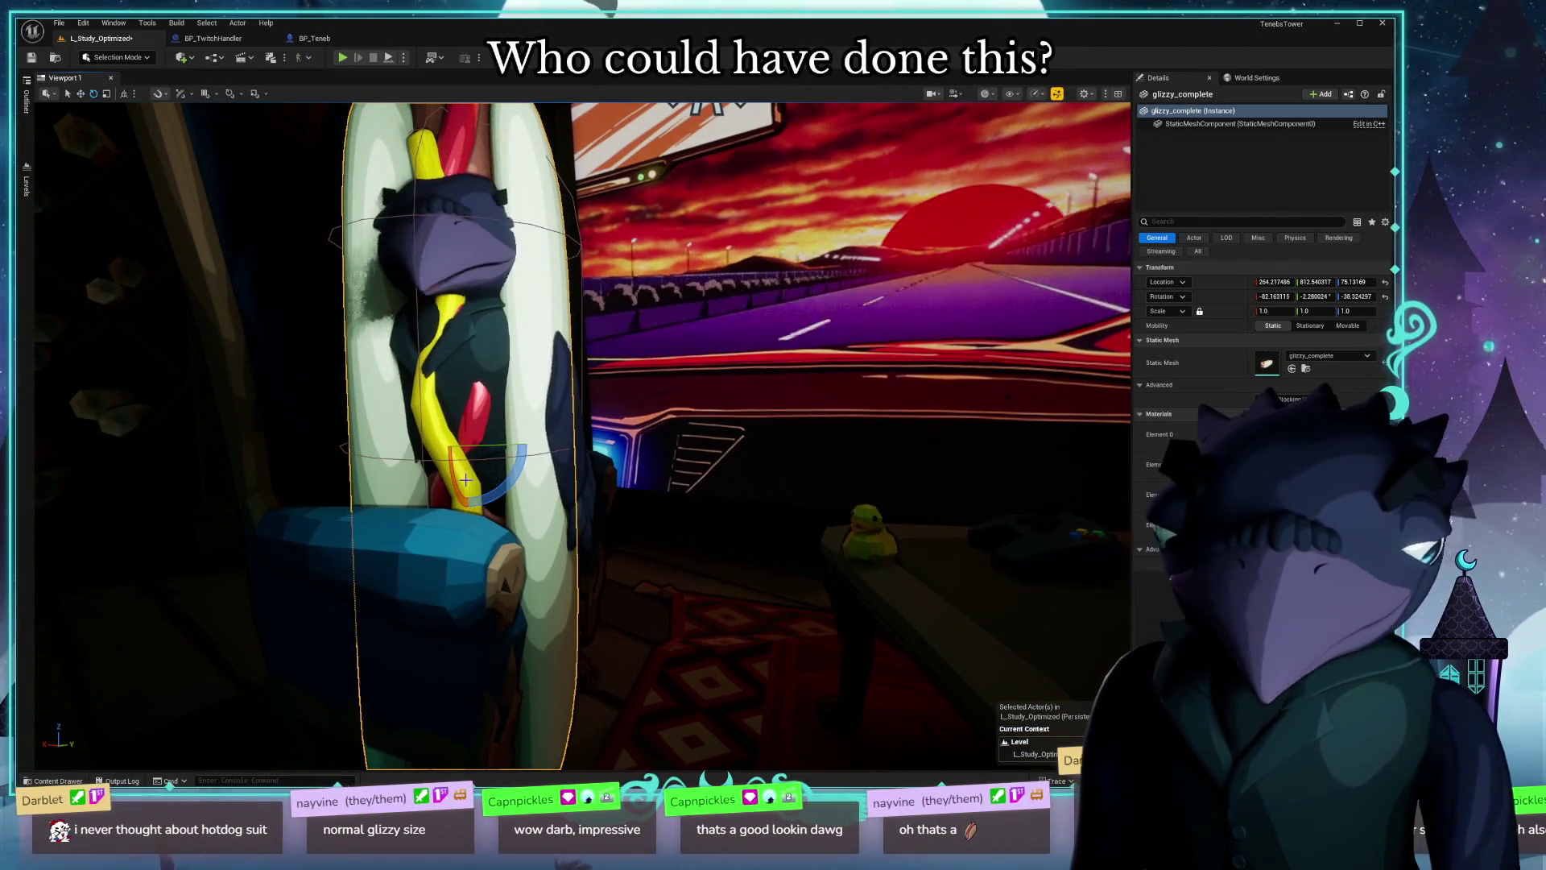
{"action": "left_click_drag", "start_coordinate": [459, 484], "coordinate": [467, 500]}
{"action": "scroll", "coordinate": [580, 435], "scroll_direction": "down", "scroll_amount": 5}
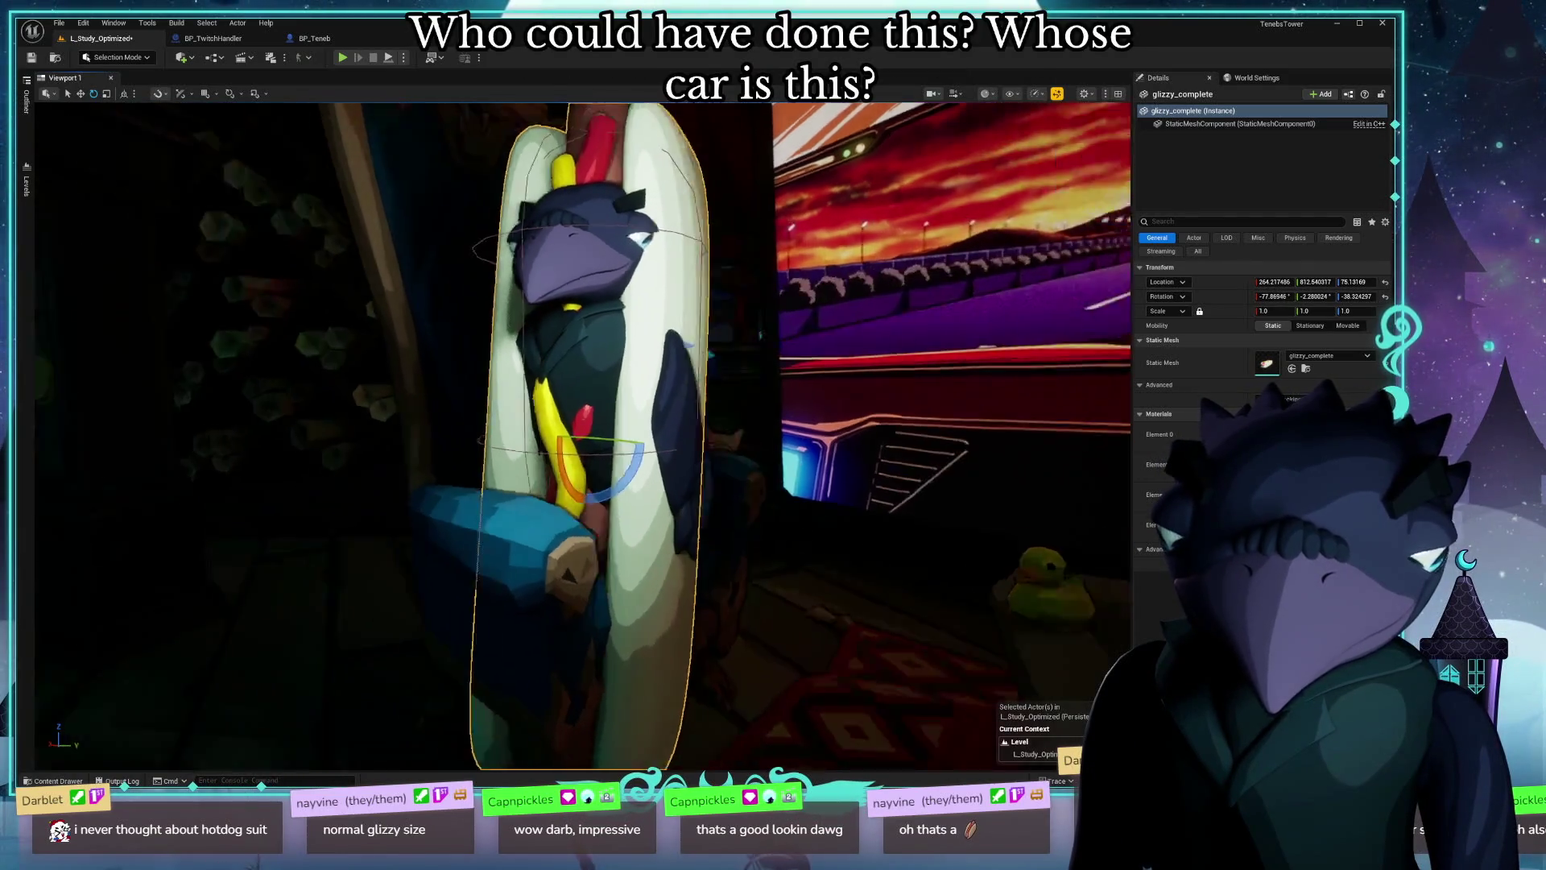
{"action": "mouse_move", "coordinate": [580, 435]}
{"action": "left_mouse_down"}
{"action": "mouse_move", "coordinate": [387, 435]}
{"action": "mouse_move", "coordinate": [238, 357]}
{"action": "left_mouse_up"}
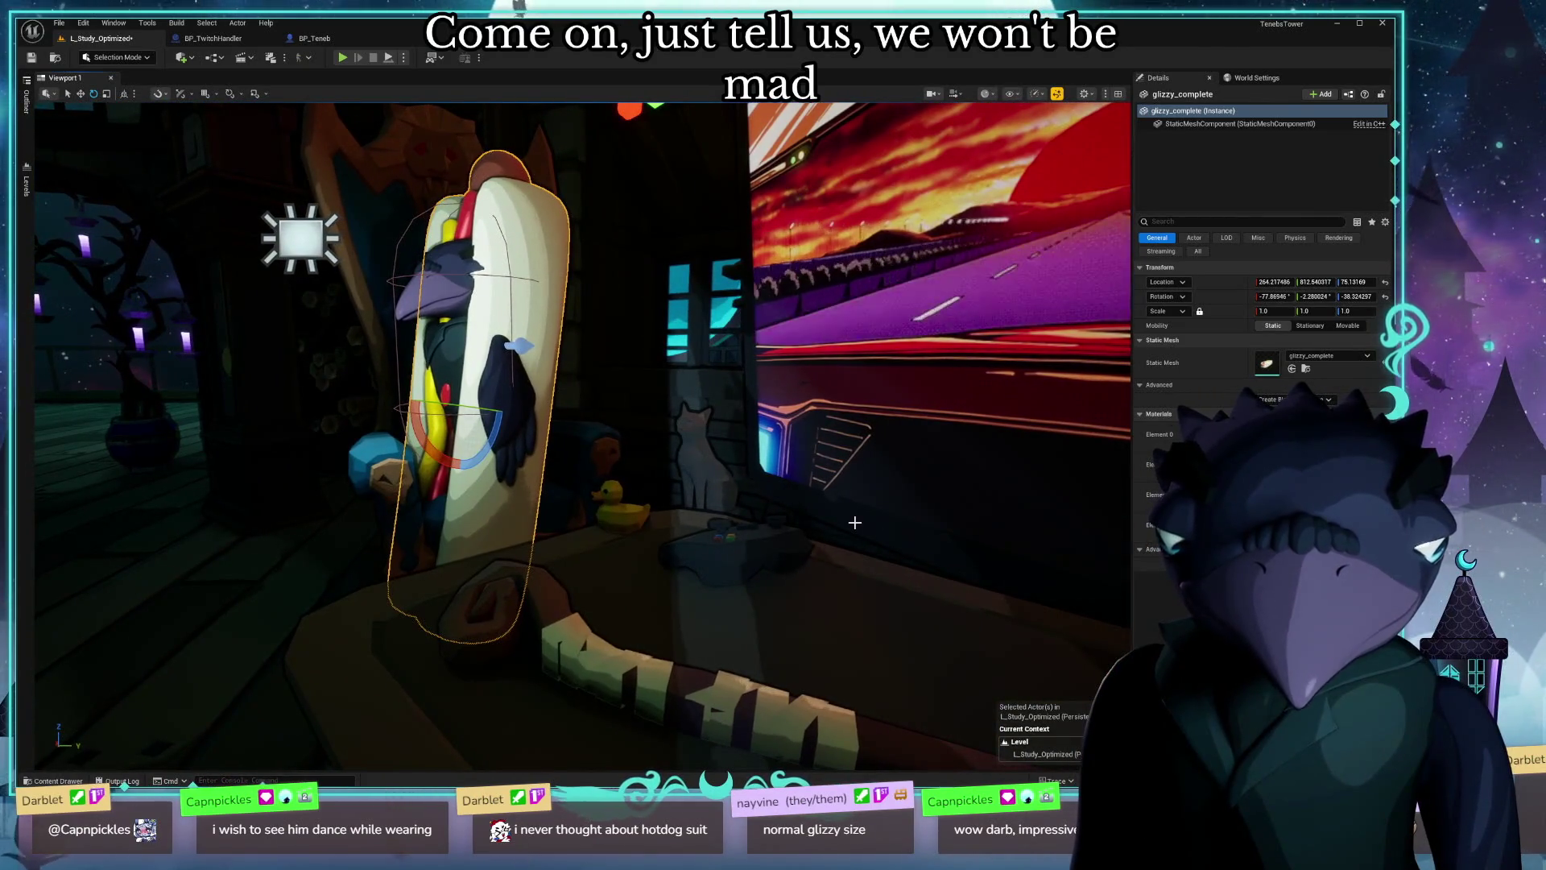
{"action": "left_click_drag", "start_coordinate": [238, 357], "coordinate": [345, 364]}
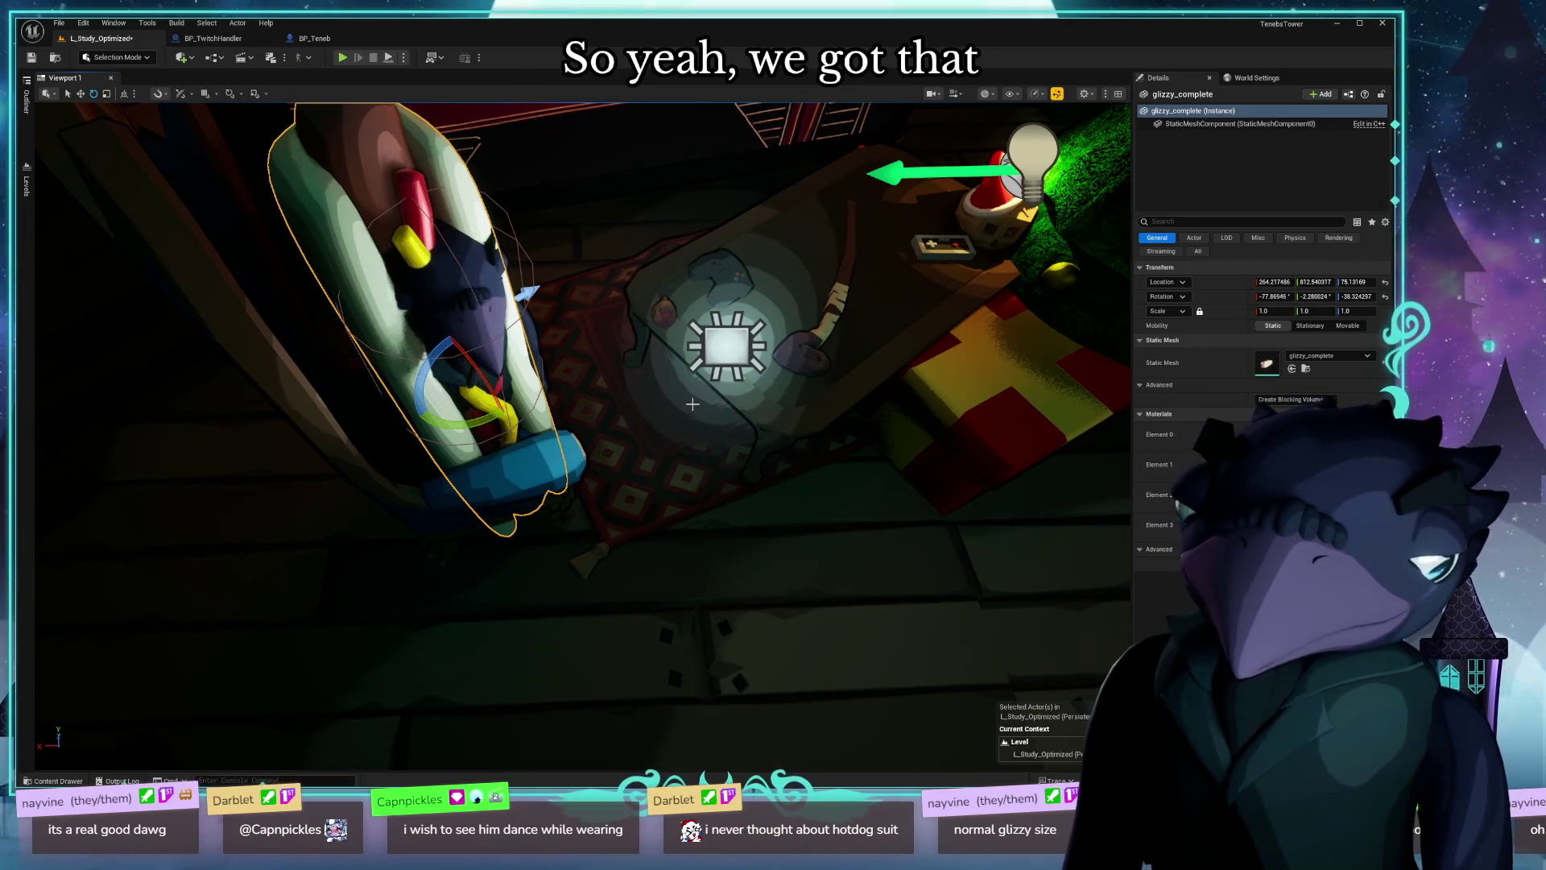
{"action": "left_click_drag", "start_coordinate": [693, 403], "coordinate": [547, 413]}
{"action": "key", "text": "Delete"}
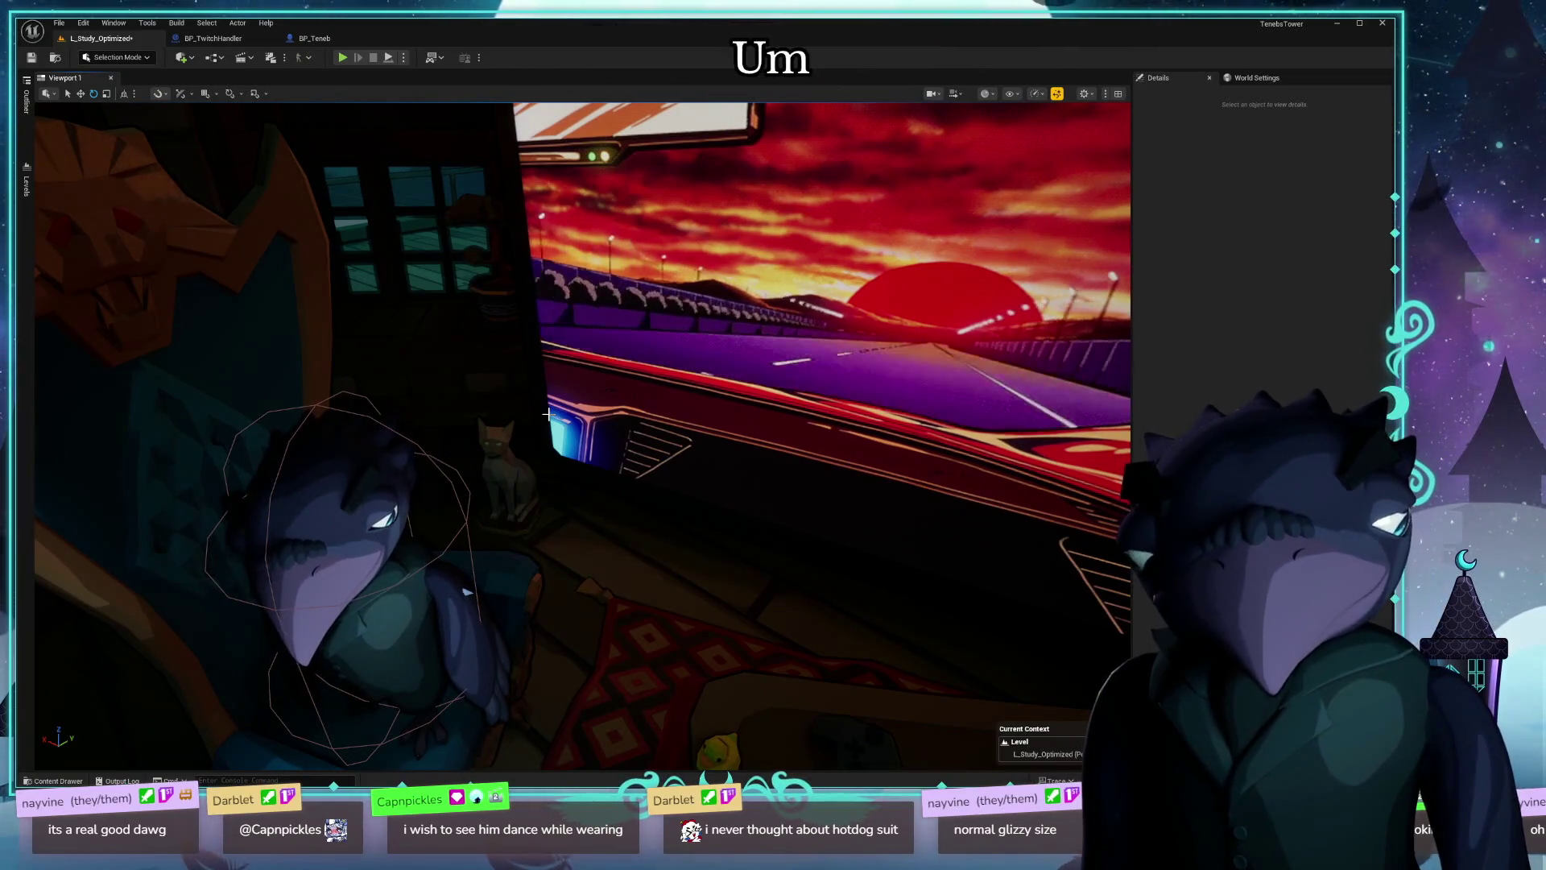
{"action": "key", "text": "alt+space"}
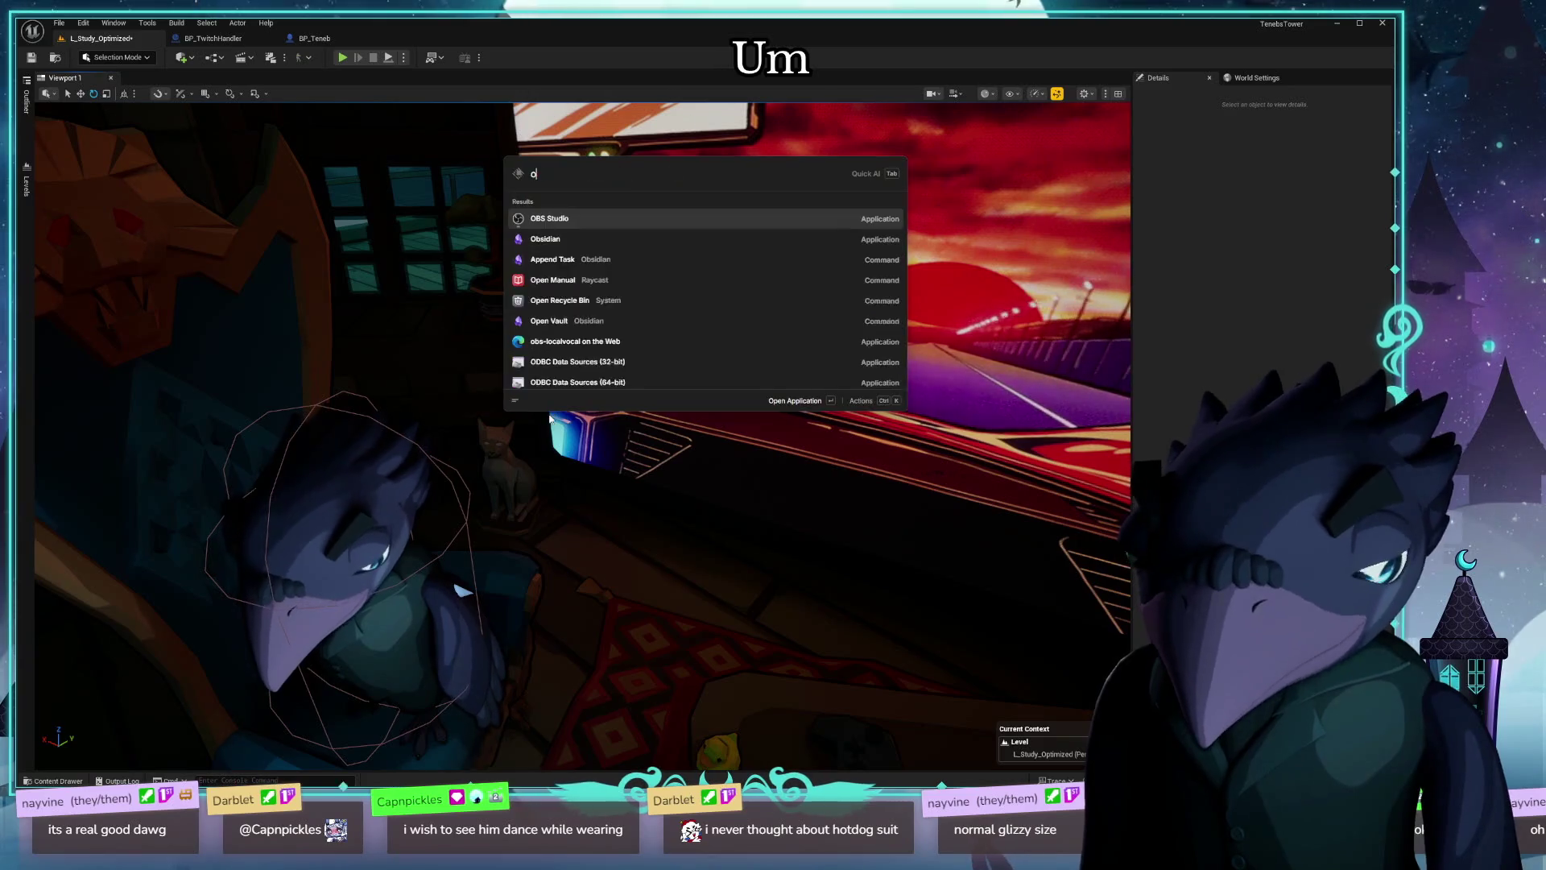
{"action": "type", "text": "note"}
{"action": "key", "text": "Return"}
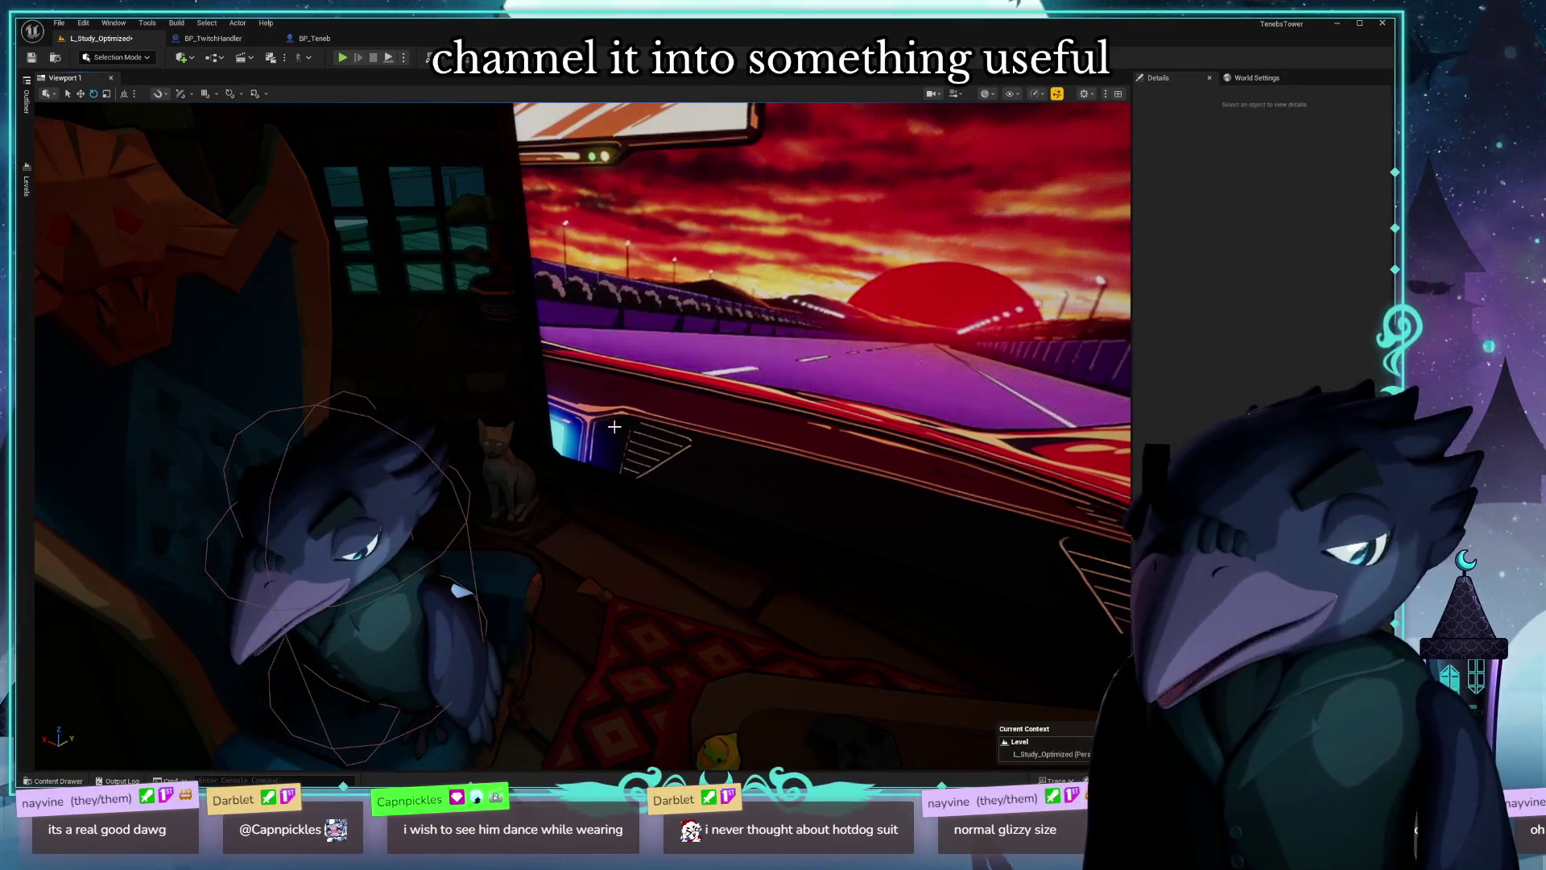
{"action": "mouse_move", "coordinate": [564, 508]}
{"action": "left_mouse_down"}
{"action": "mouse_move", "coordinate": [499, 571]}
{"action": "mouse_move", "coordinate": [548, 516]}
{"action": "mouse_move", "coordinate": [507, 519]}
{"action": "mouse_move", "coordinate": [566, 511]}
{"action": "left_mouse_up"}
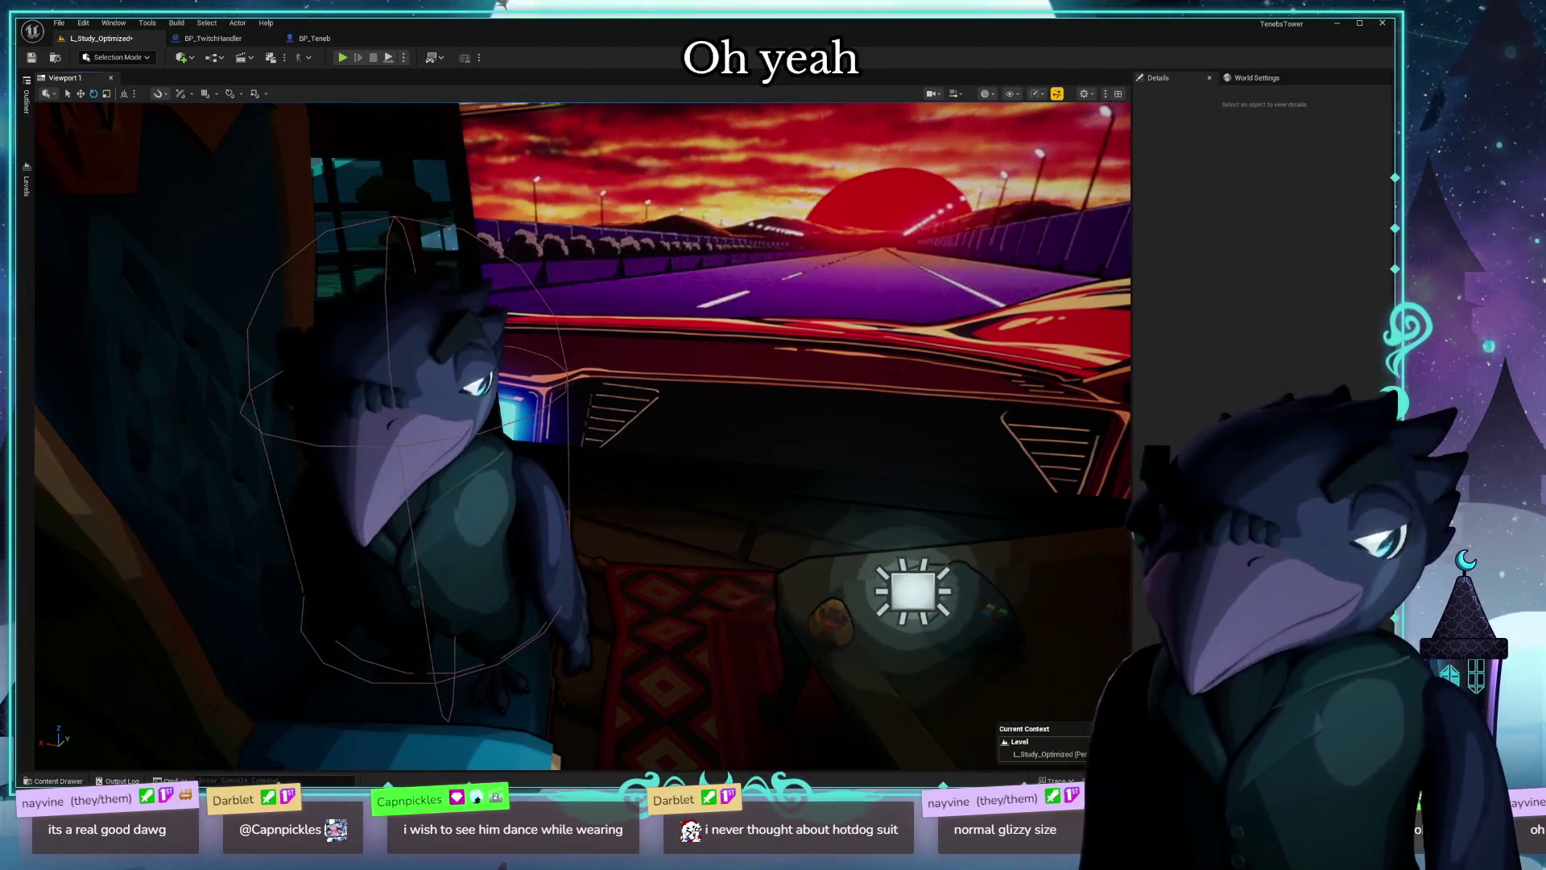
{"action": "left_click_drag", "start_coordinate": [172, 248], "coordinate": [173, 248]}
{"action": "left_click", "coordinate": [700, 558]}
{"action": "key", "text": "f"}
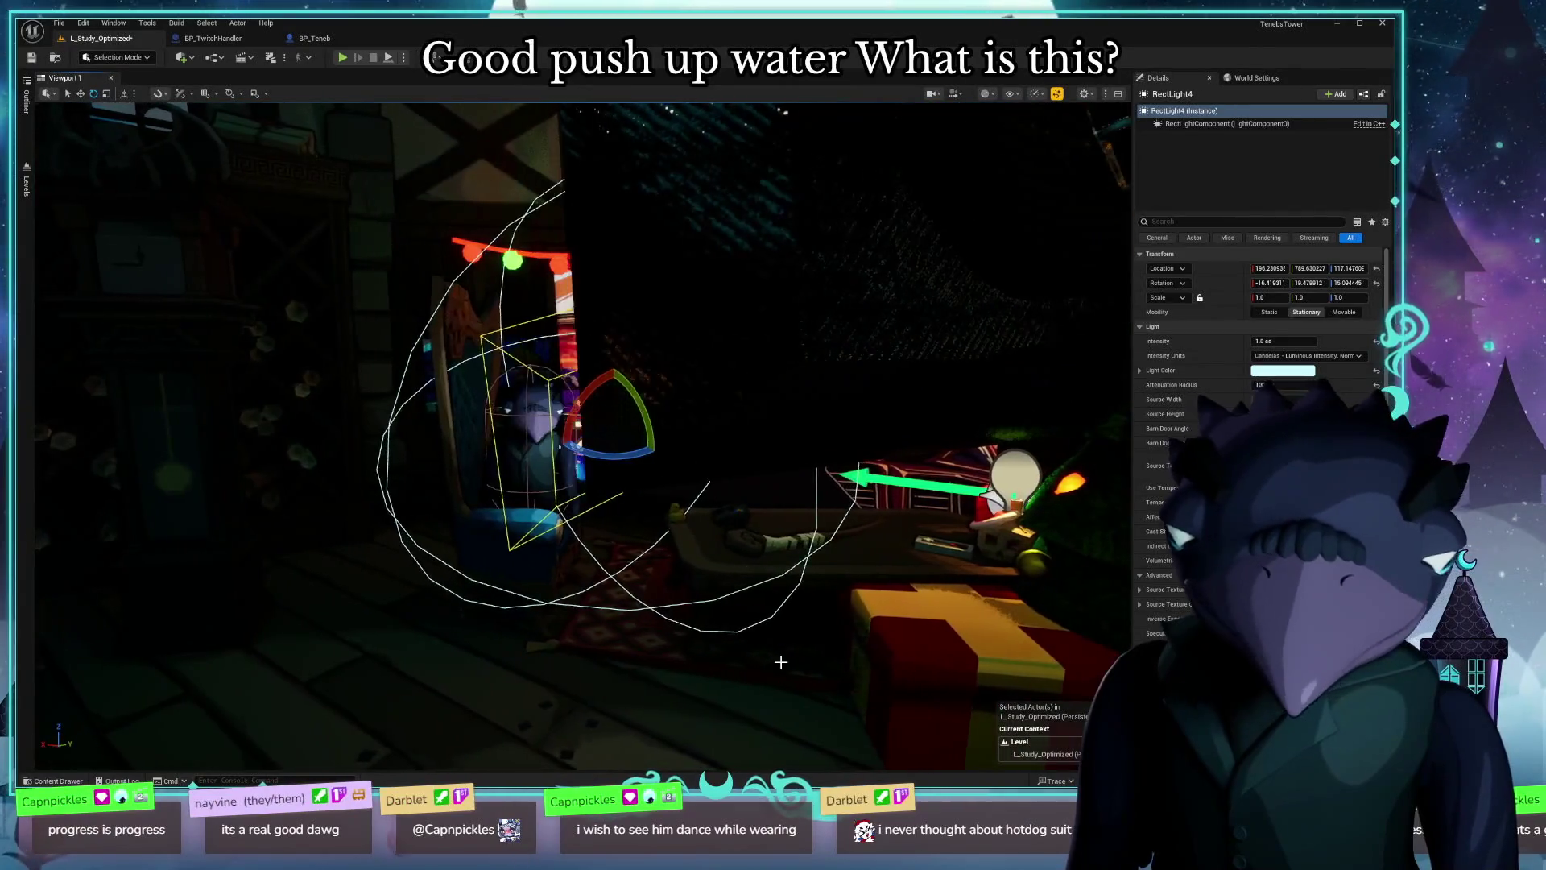
{"action": "left_click", "coordinate": [564, 612]}
{"action": "key", "text": "f"}
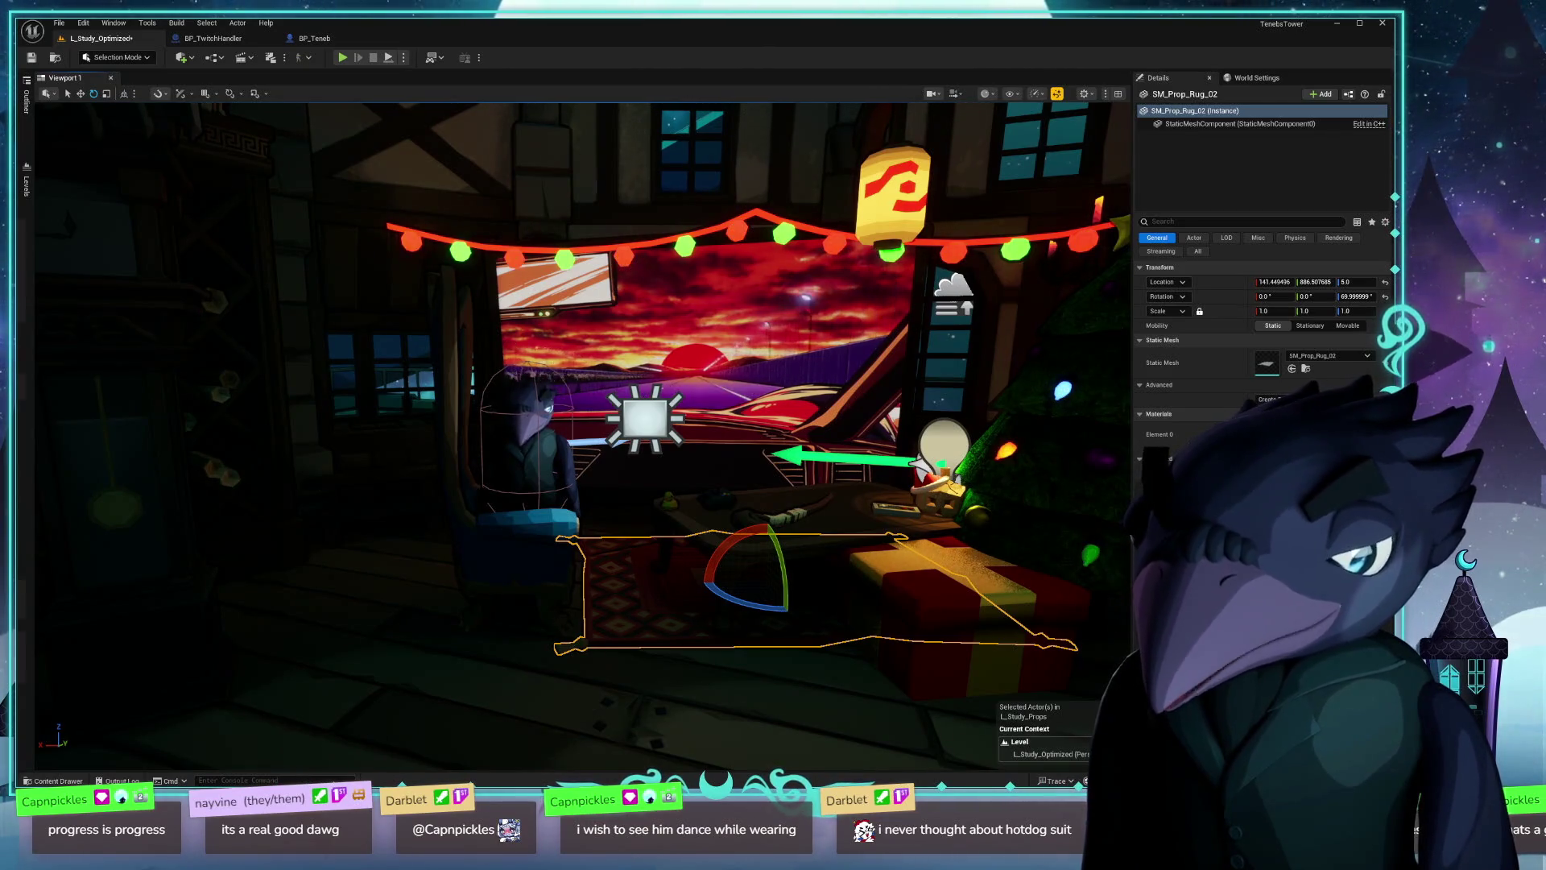
{"action": "scroll", "coordinate": [370, 524], "scroll_direction": "down", "scroll_amount": 10}
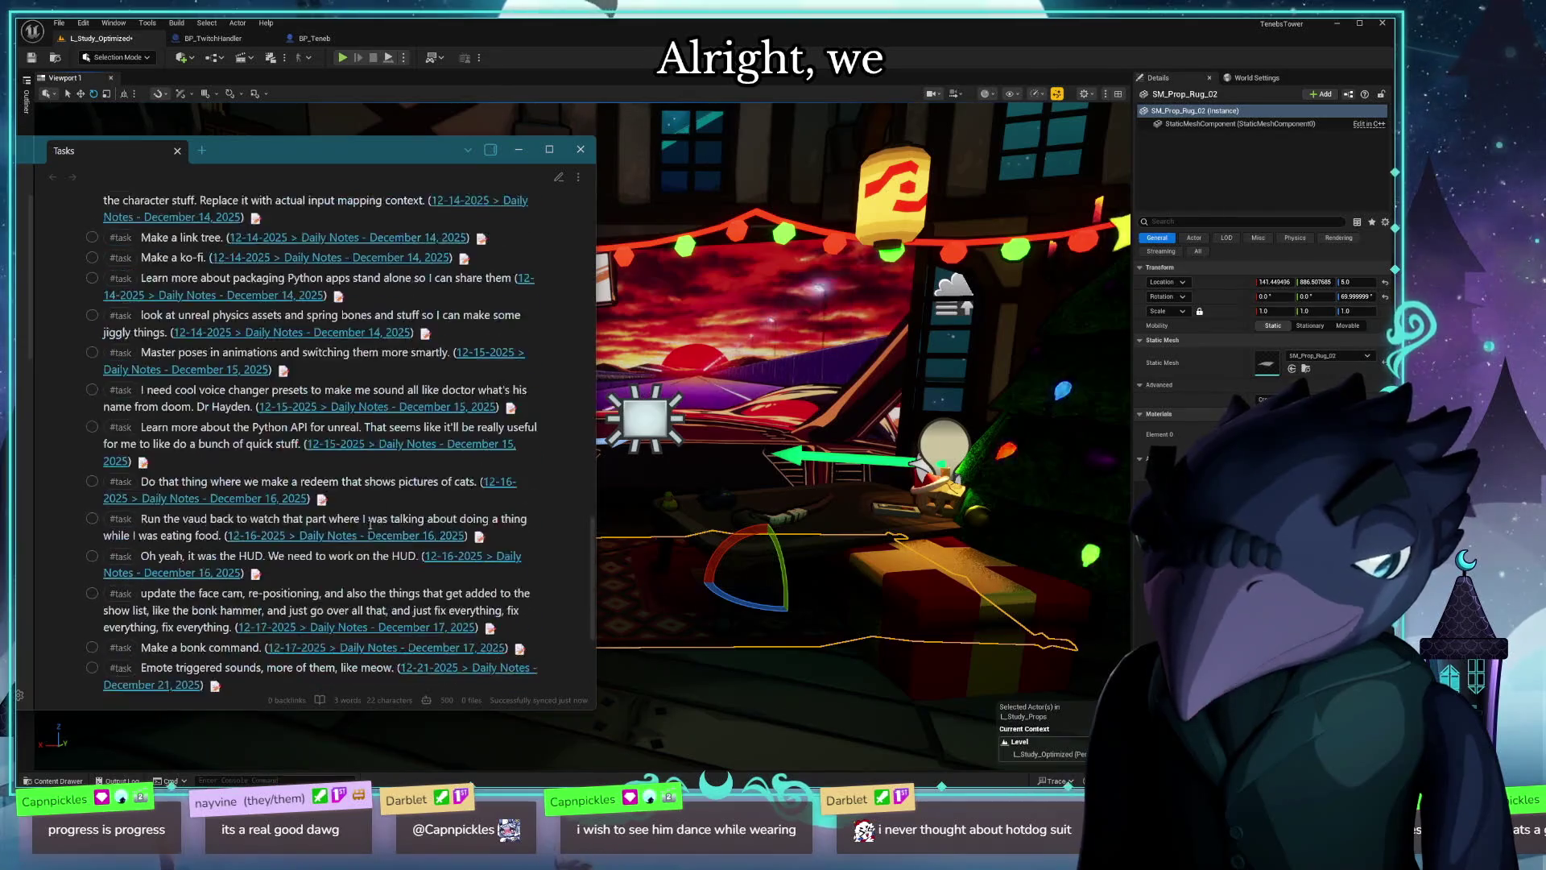
{"action": "scroll", "coordinate": [370, 523], "scroll_direction": "down", "scroll_amount": 4}
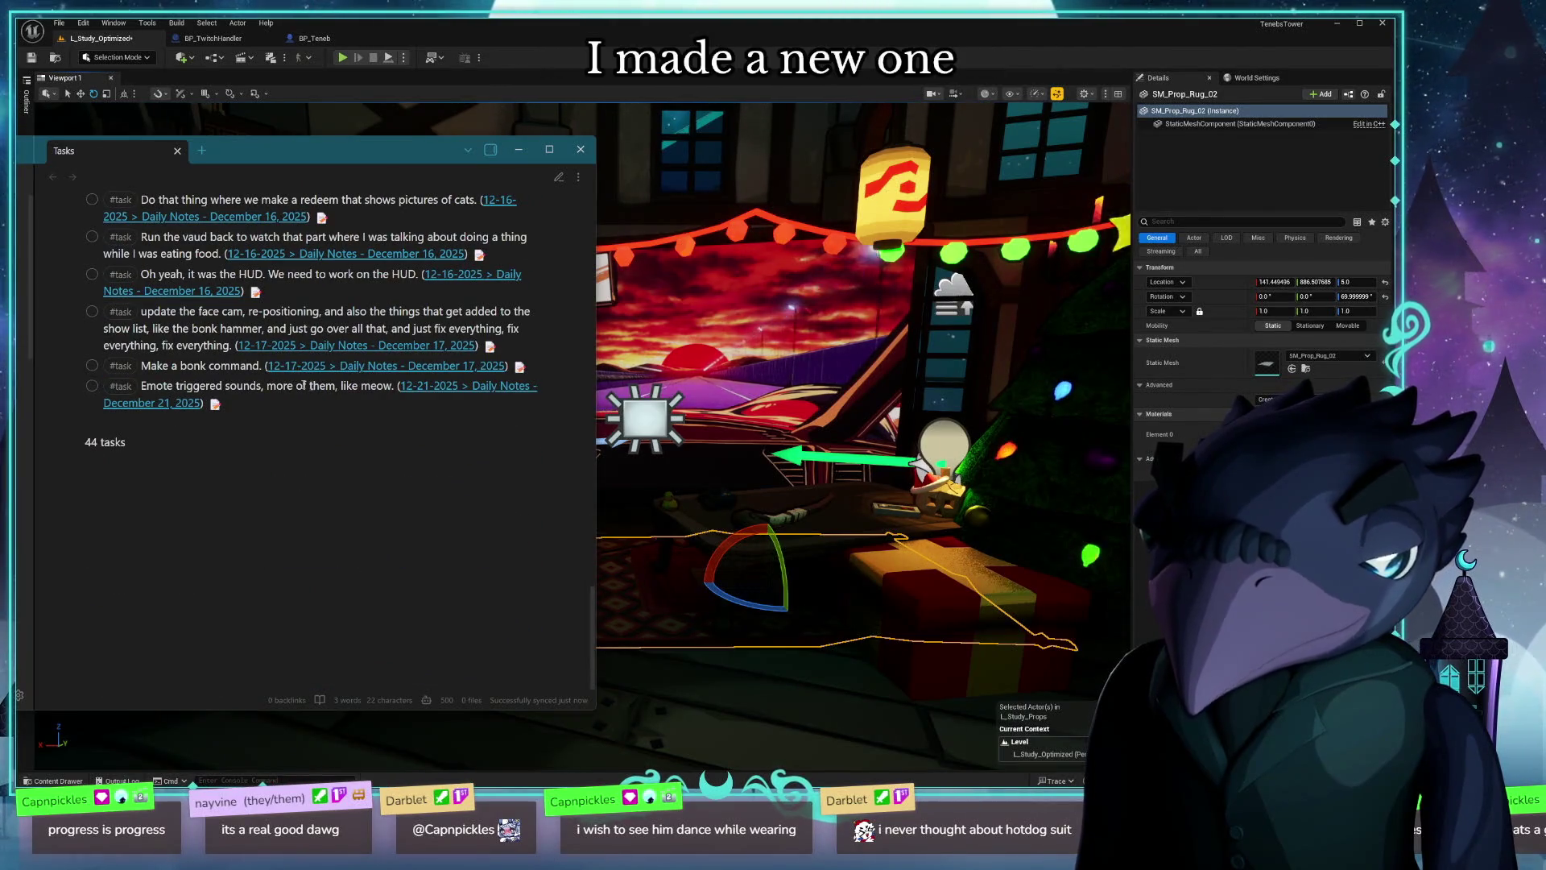
{"action": "left_click", "coordinate": [686, 54]}
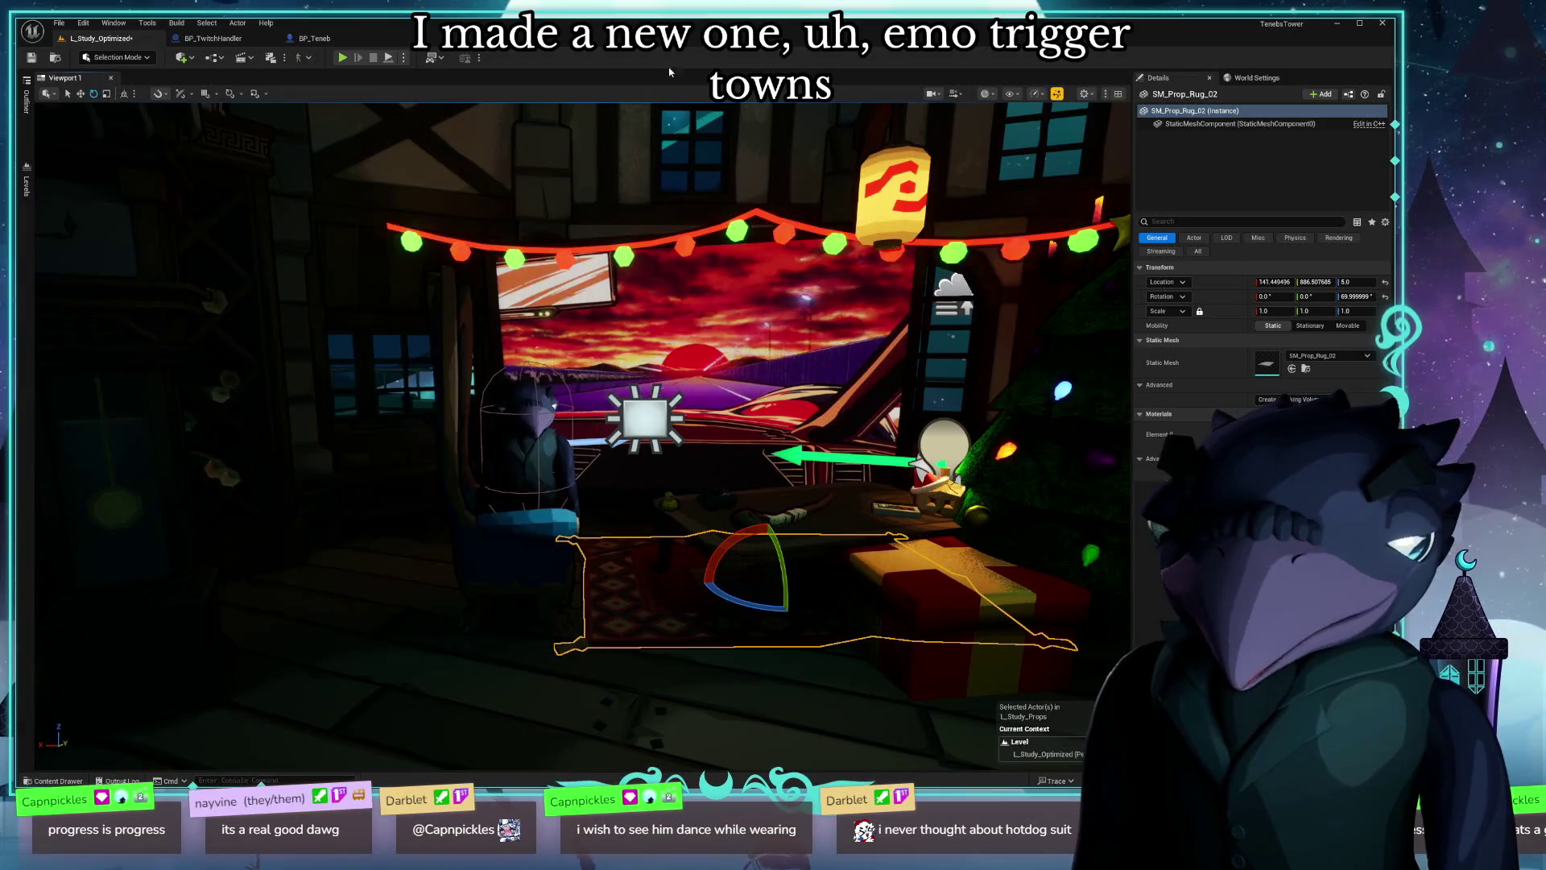
{"action": "scroll", "coordinate": [742, 469], "scroll_direction": "up", "scroll_amount": 8}
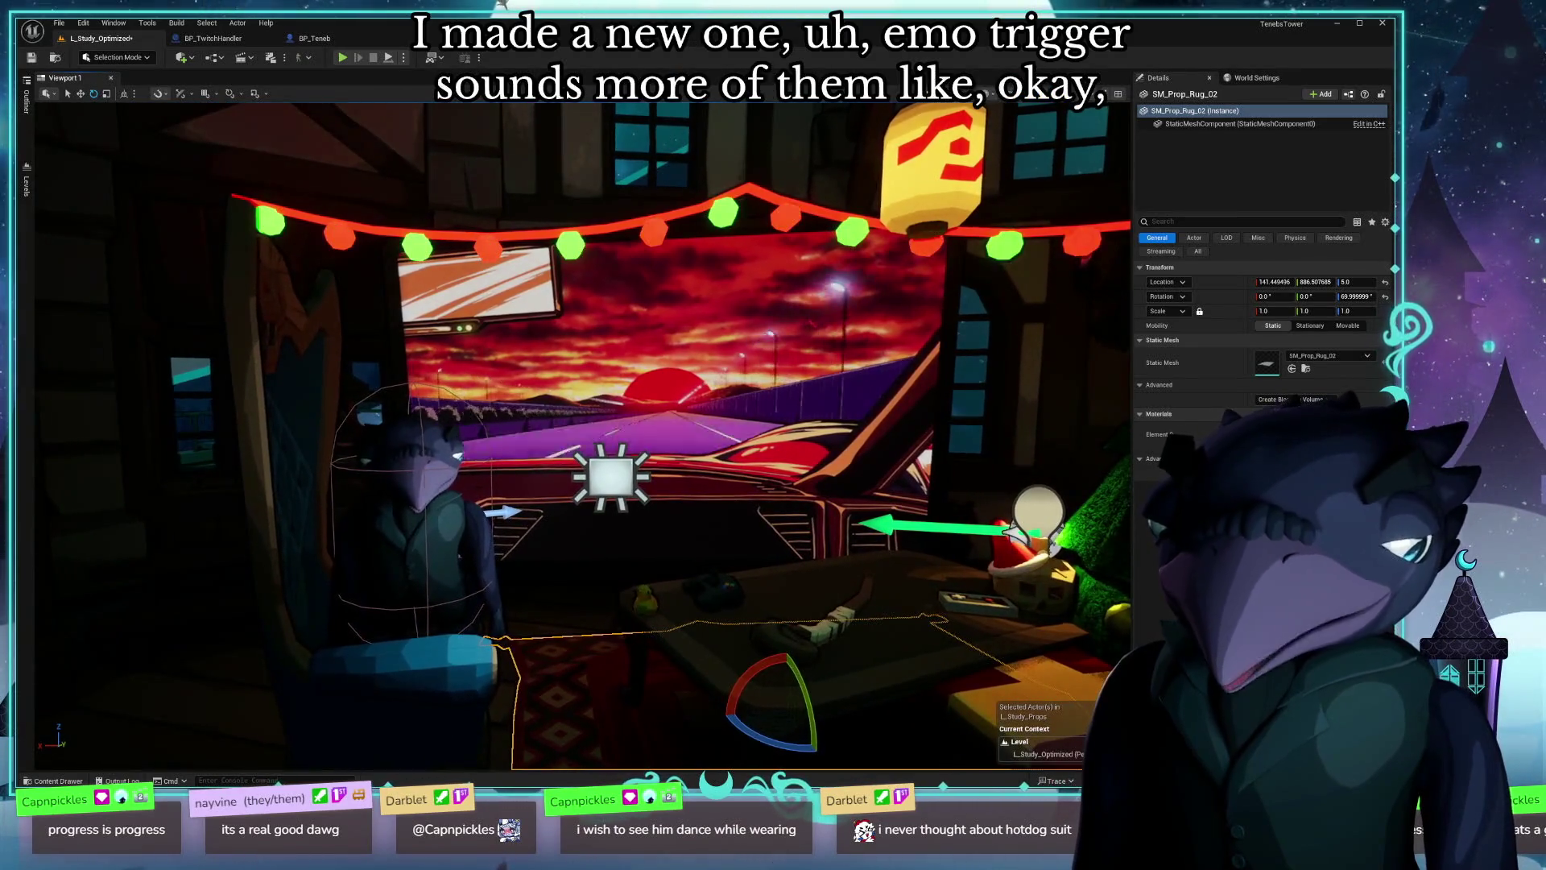
{"action": "scroll", "coordinate": [742, 469], "scroll_direction": "up", "scroll_amount": 3}
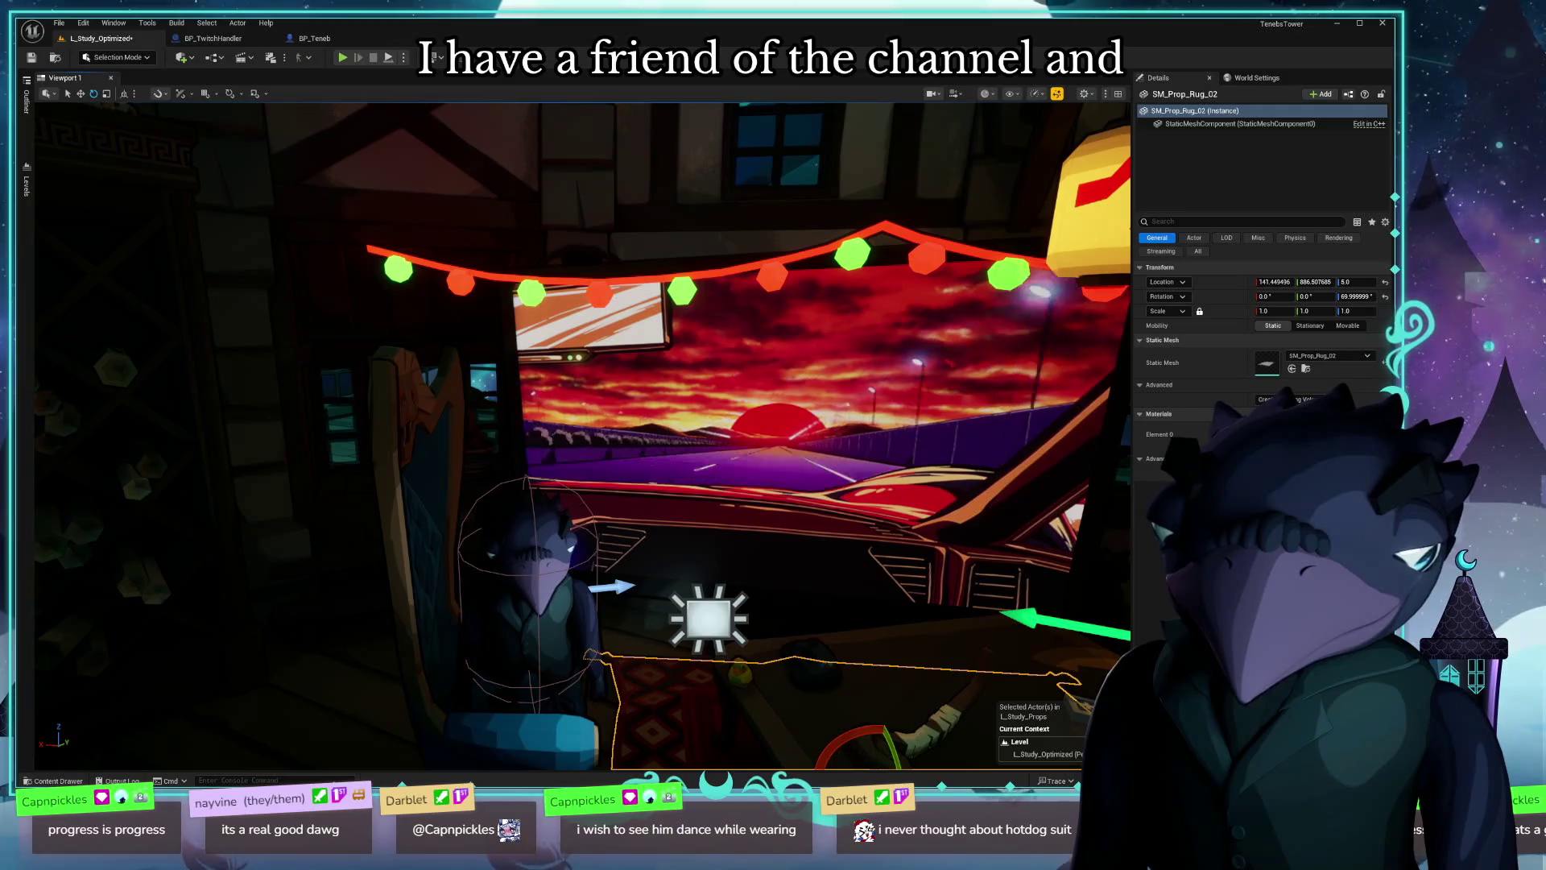
{"action": "scroll", "coordinate": [742, 468], "scroll_direction": "up", "scroll_amount": 3}
{"action": "scroll", "coordinate": [742, 468], "scroll_direction": "down", "scroll_amount": 10}
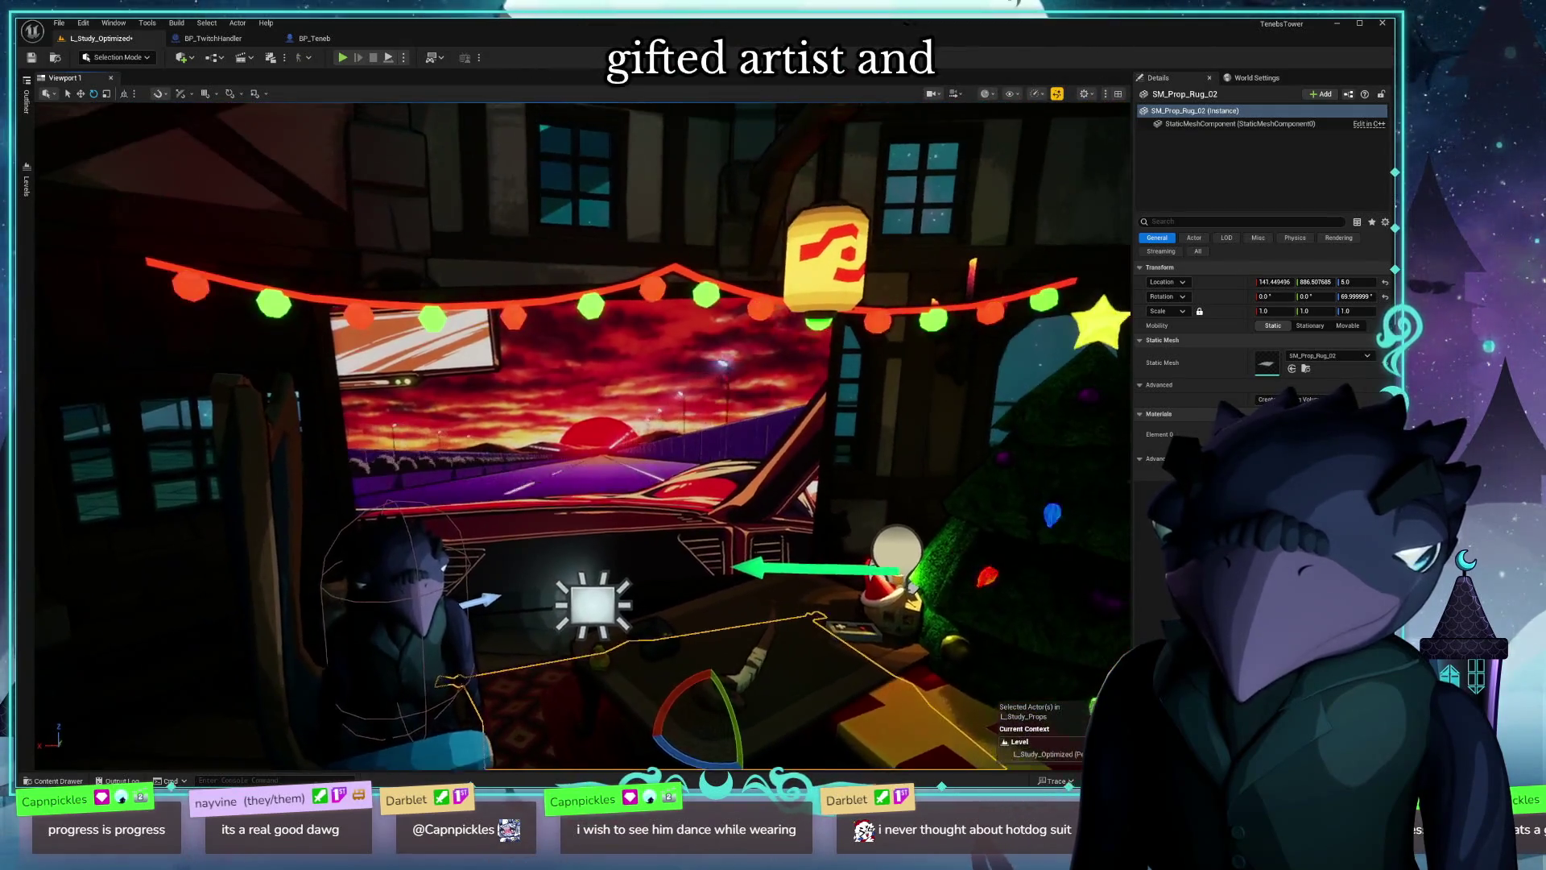
{"action": "scroll", "coordinate": [742, 469], "scroll_direction": "up", "scroll_amount": 8}
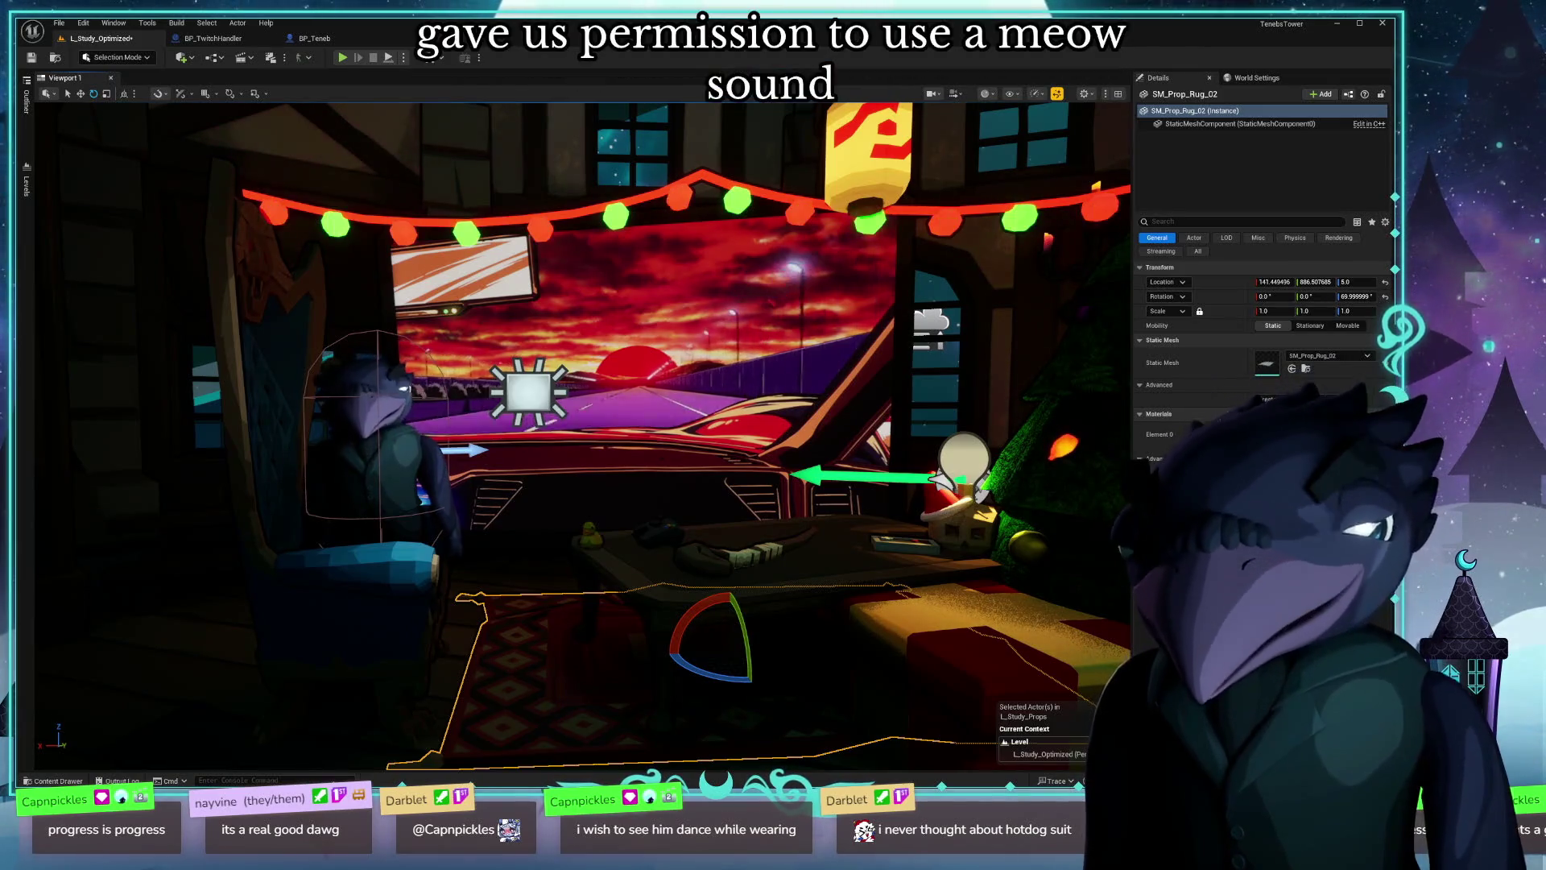
{"action": "key", "text": "super+e"}
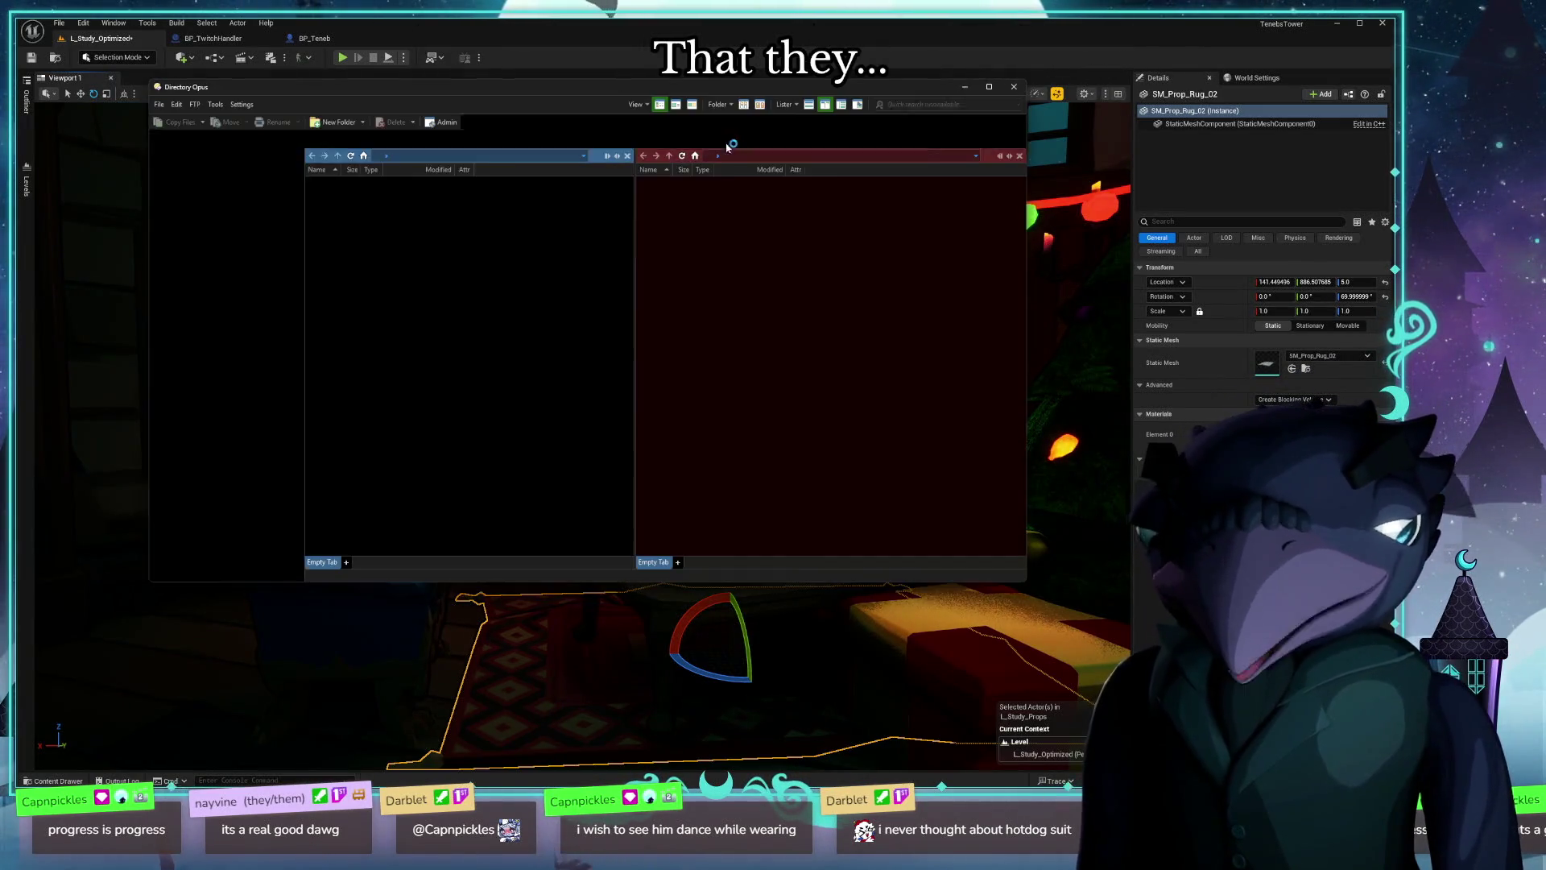
{"action": "key", "text": "alt+F4"}
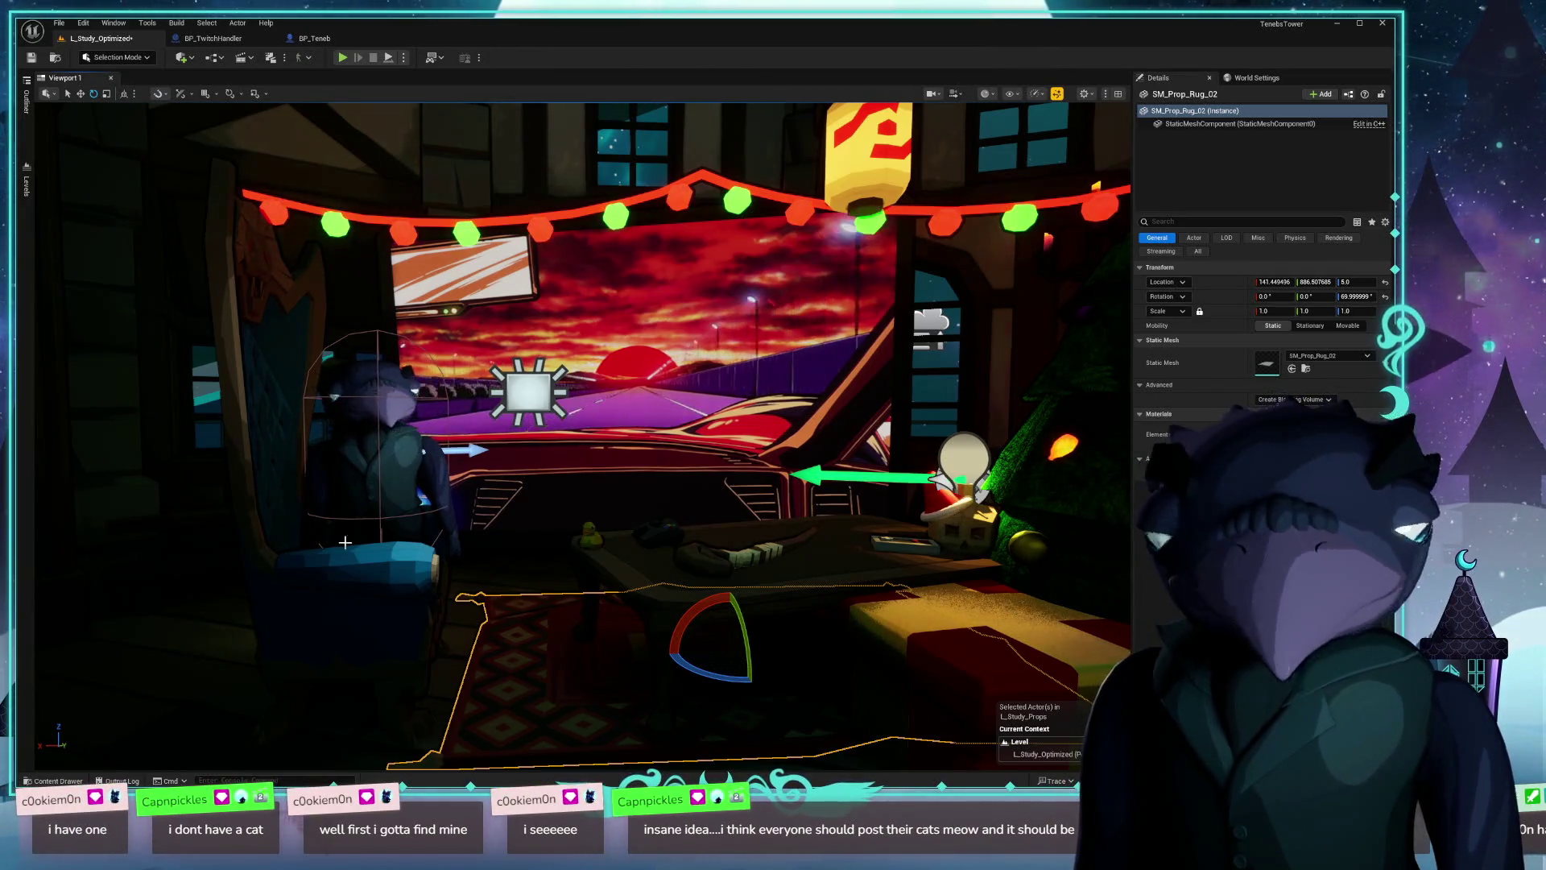
{"action": "left_click", "coordinate": [55, 781]}
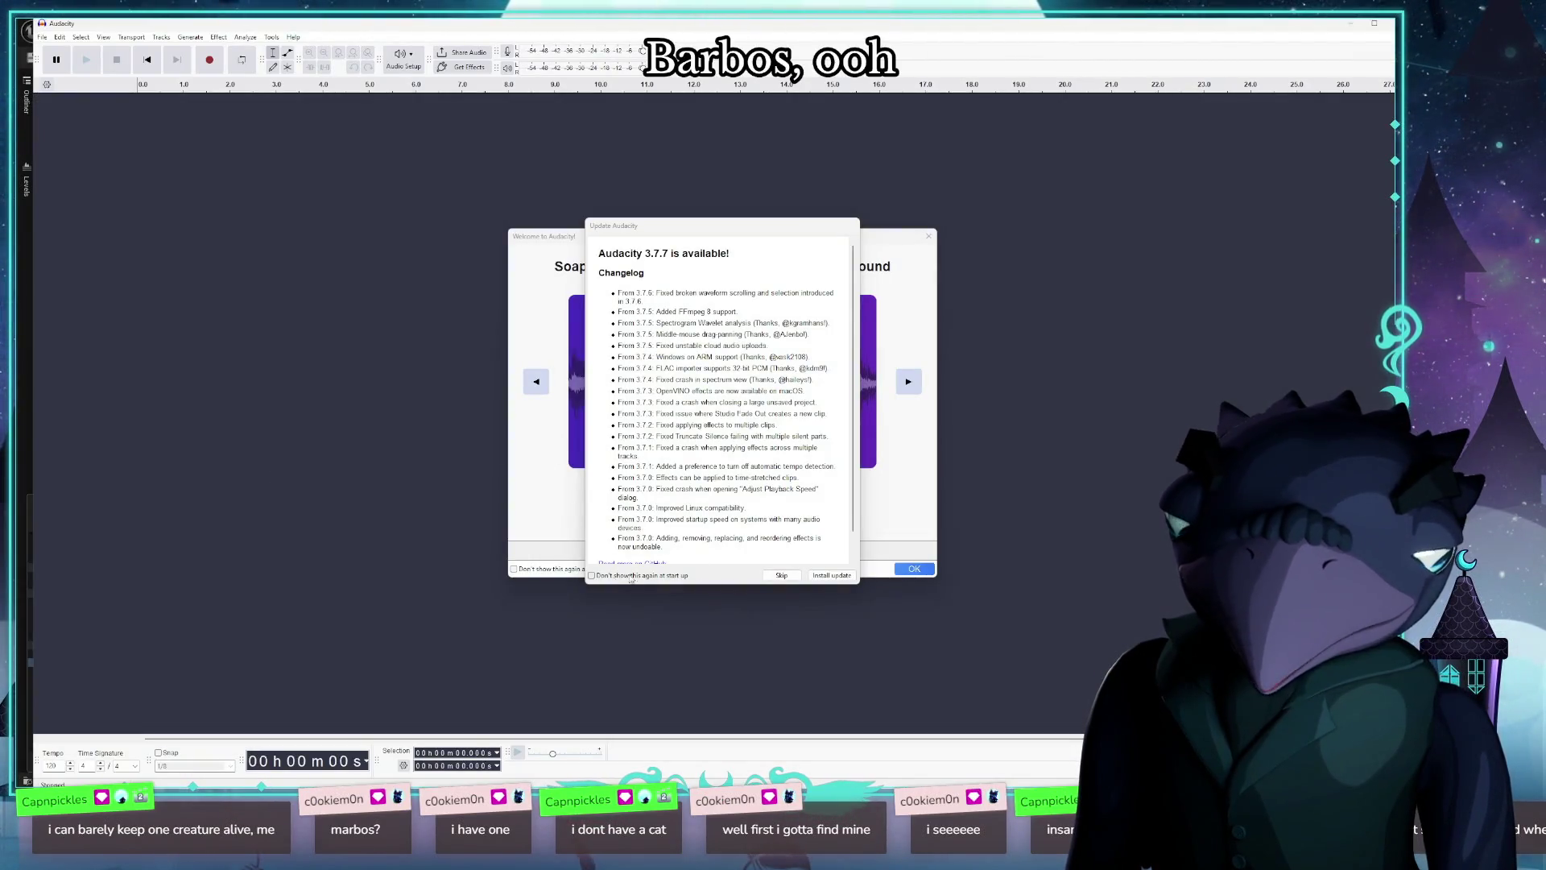
Step: Dismiss Audacity's update and welcome screens, shrink its window, and bring the fanfare browser forward
{"action": "left_click", "coordinate": [787, 575]}
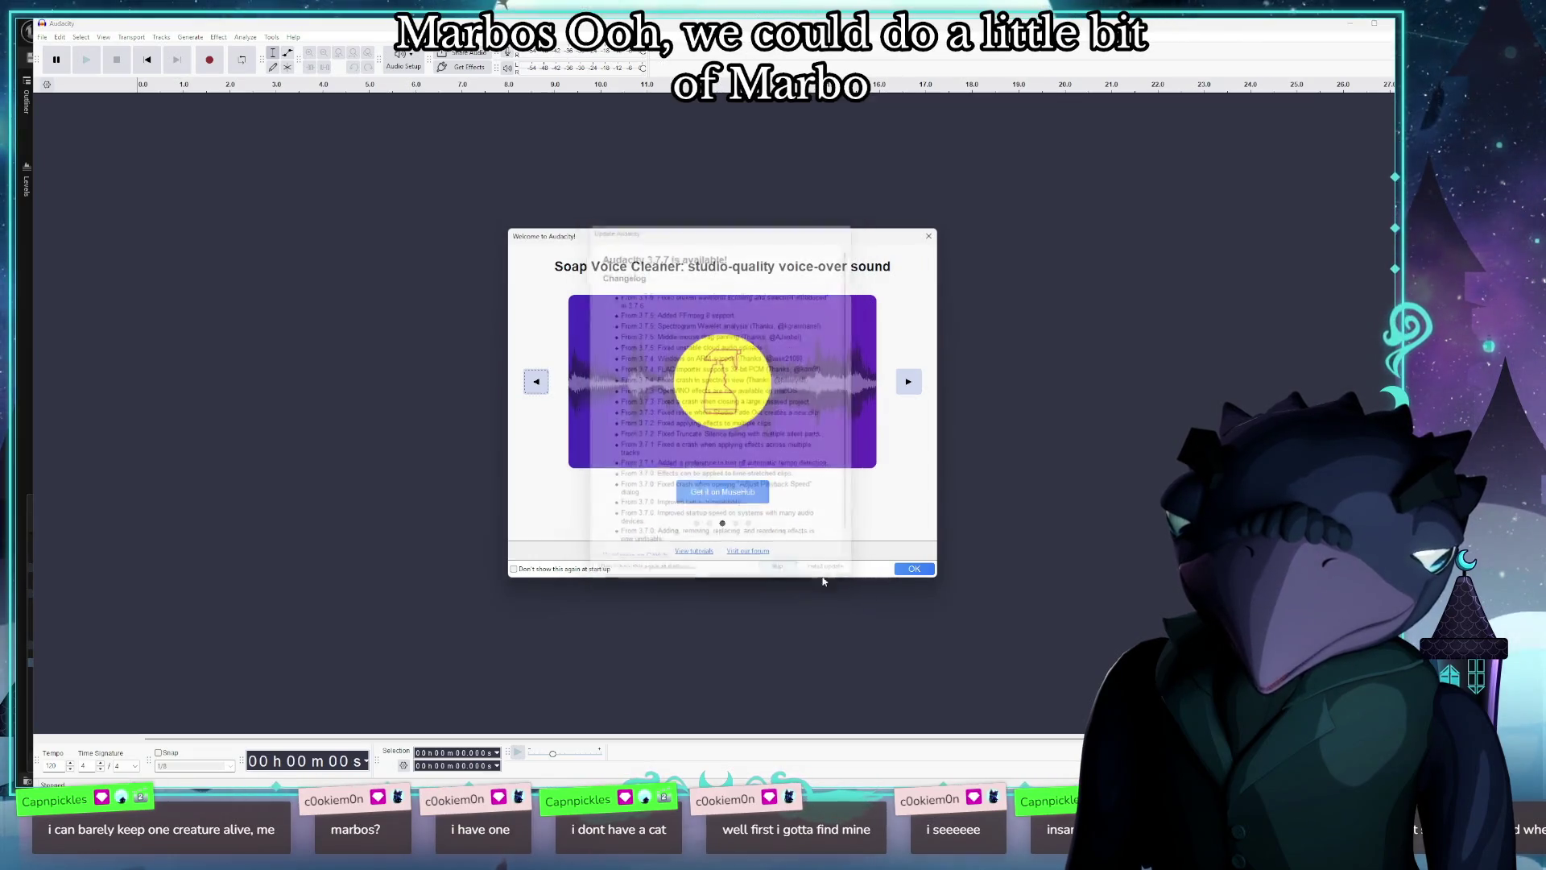
{"action": "left_click", "coordinate": [900, 570]}
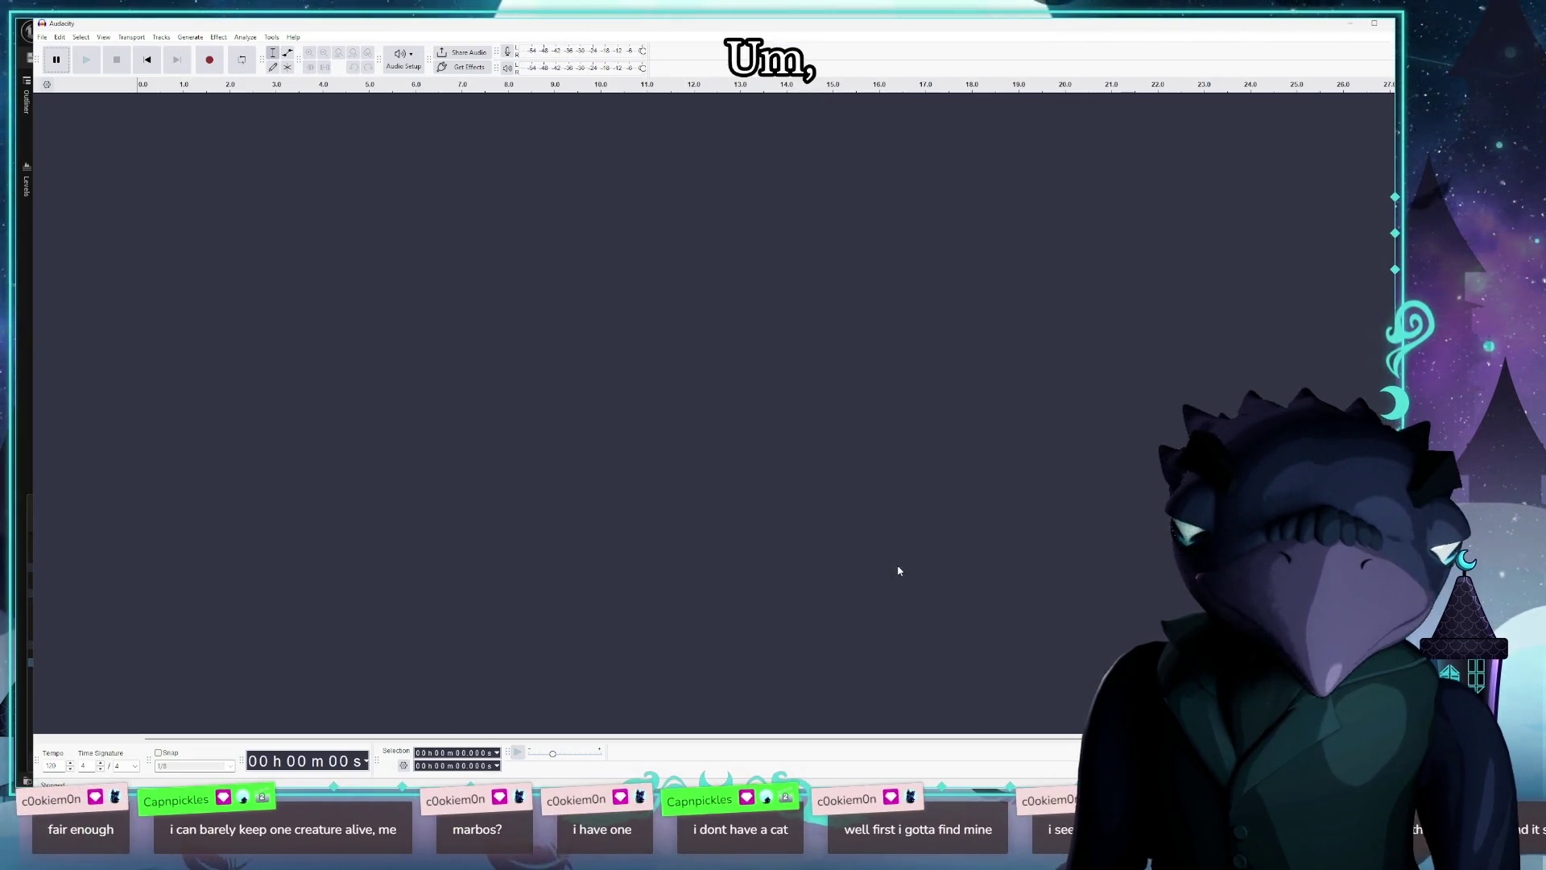
{"action": "double_click", "coordinate": [147, 28]}
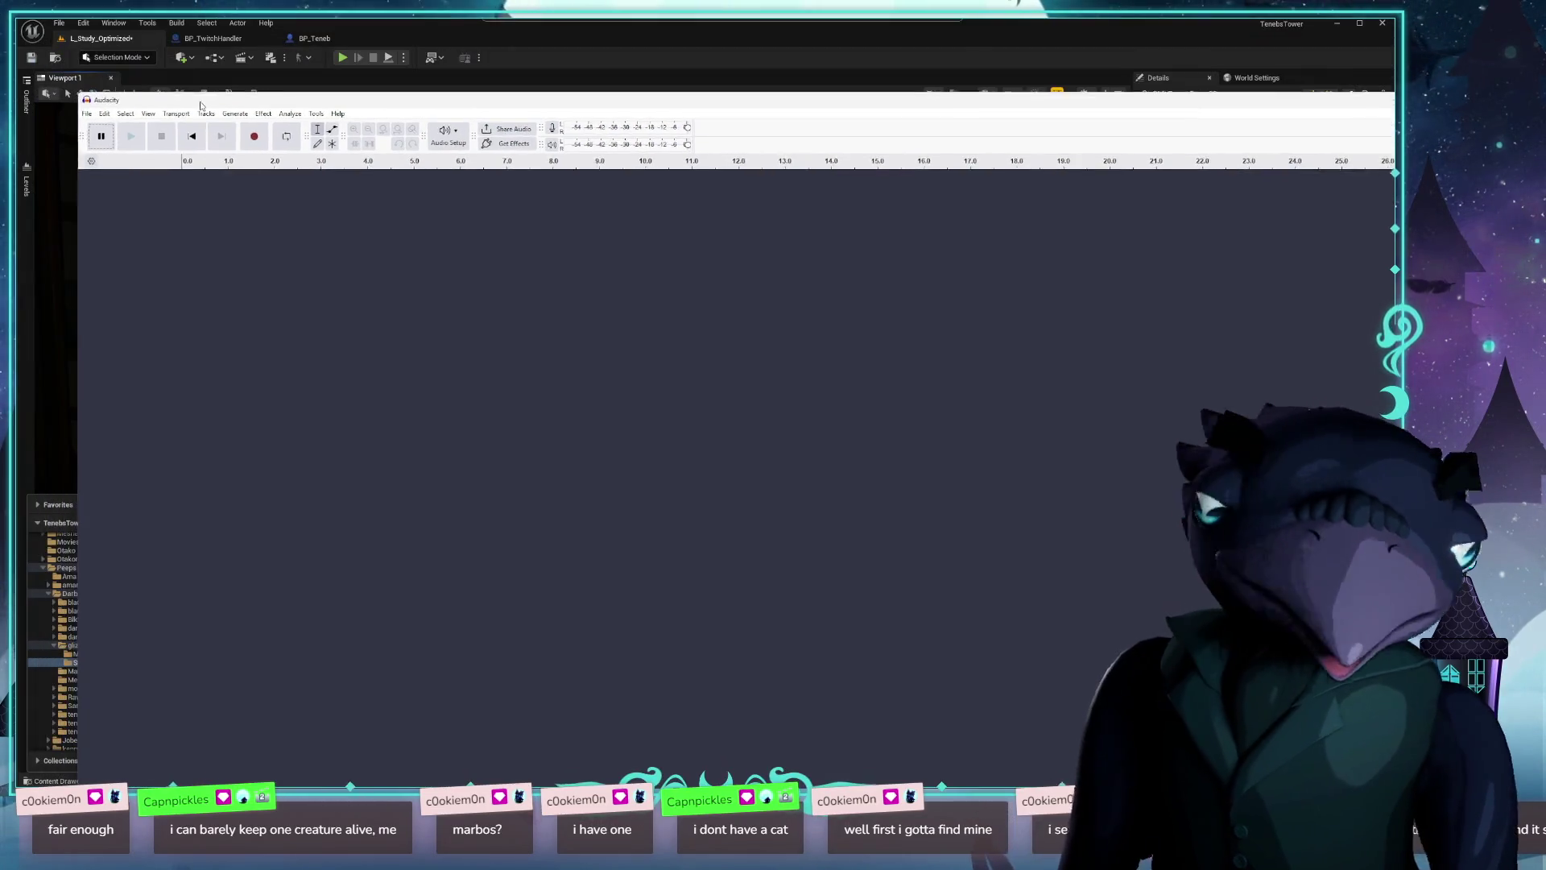
{"action": "mouse_move", "coordinate": [77, 93]}
{"action": "left_mouse_down"}
{"action": "mouse_move", "coordinate": [186, 193]}
{"action": "mouse_move", "coordinate": [494, 362]}
{"action": "left_mouse_up"}
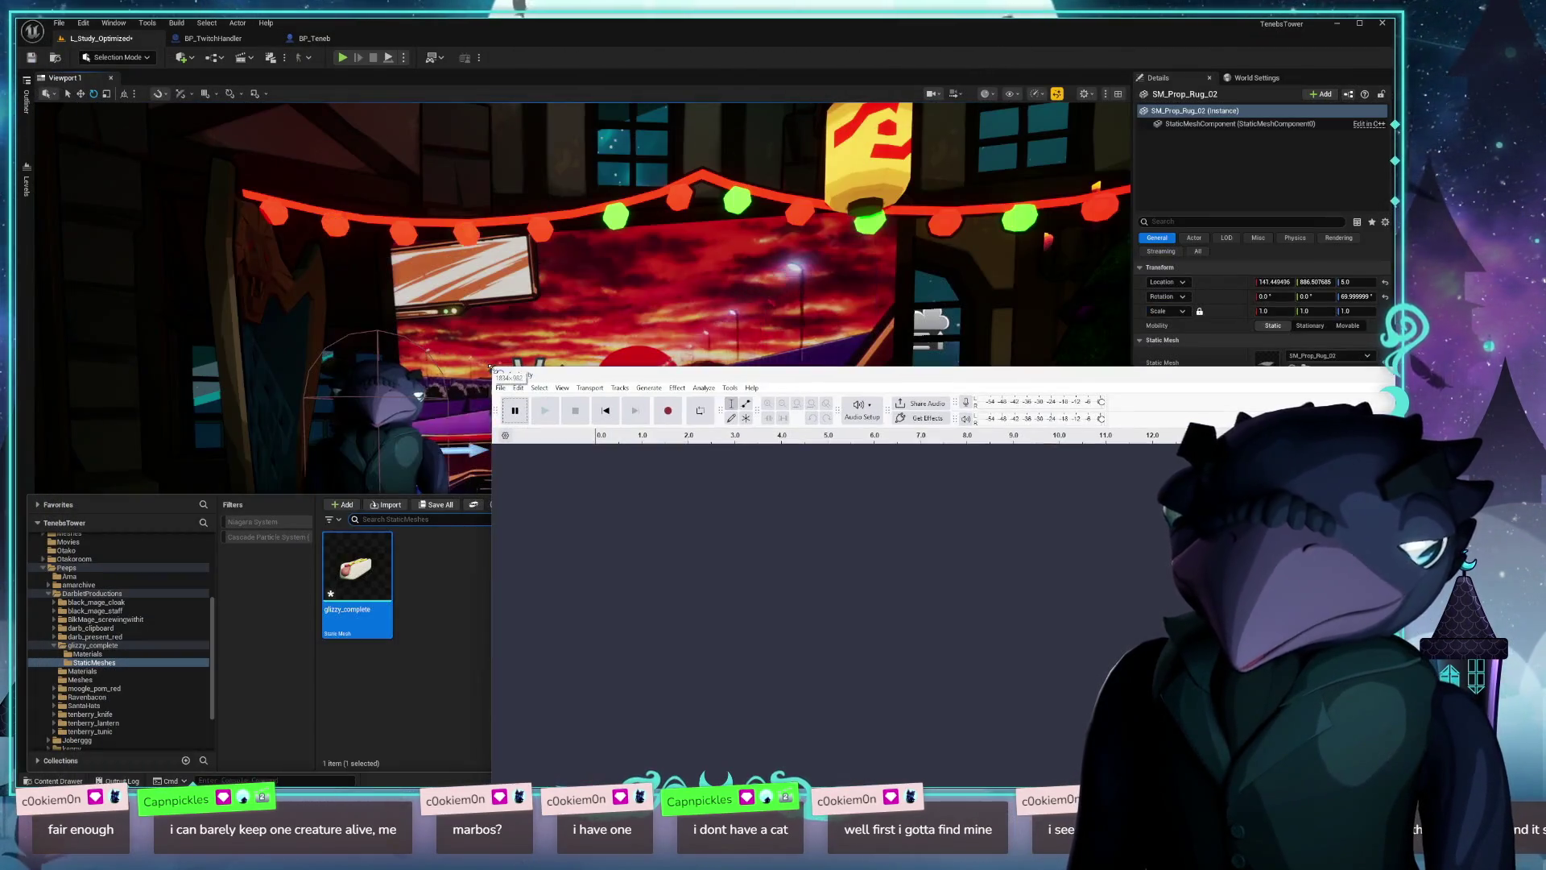
{"action": "mouse_move", "coordinate": [724, 374]}
{"action": "left_mouse_down"}
{"action": "mouse_move", "coordinate": [489, 227]}
{"action": "mouse_move", "coordinate": [416, 128]}
{"action": "left_mouse_up"}
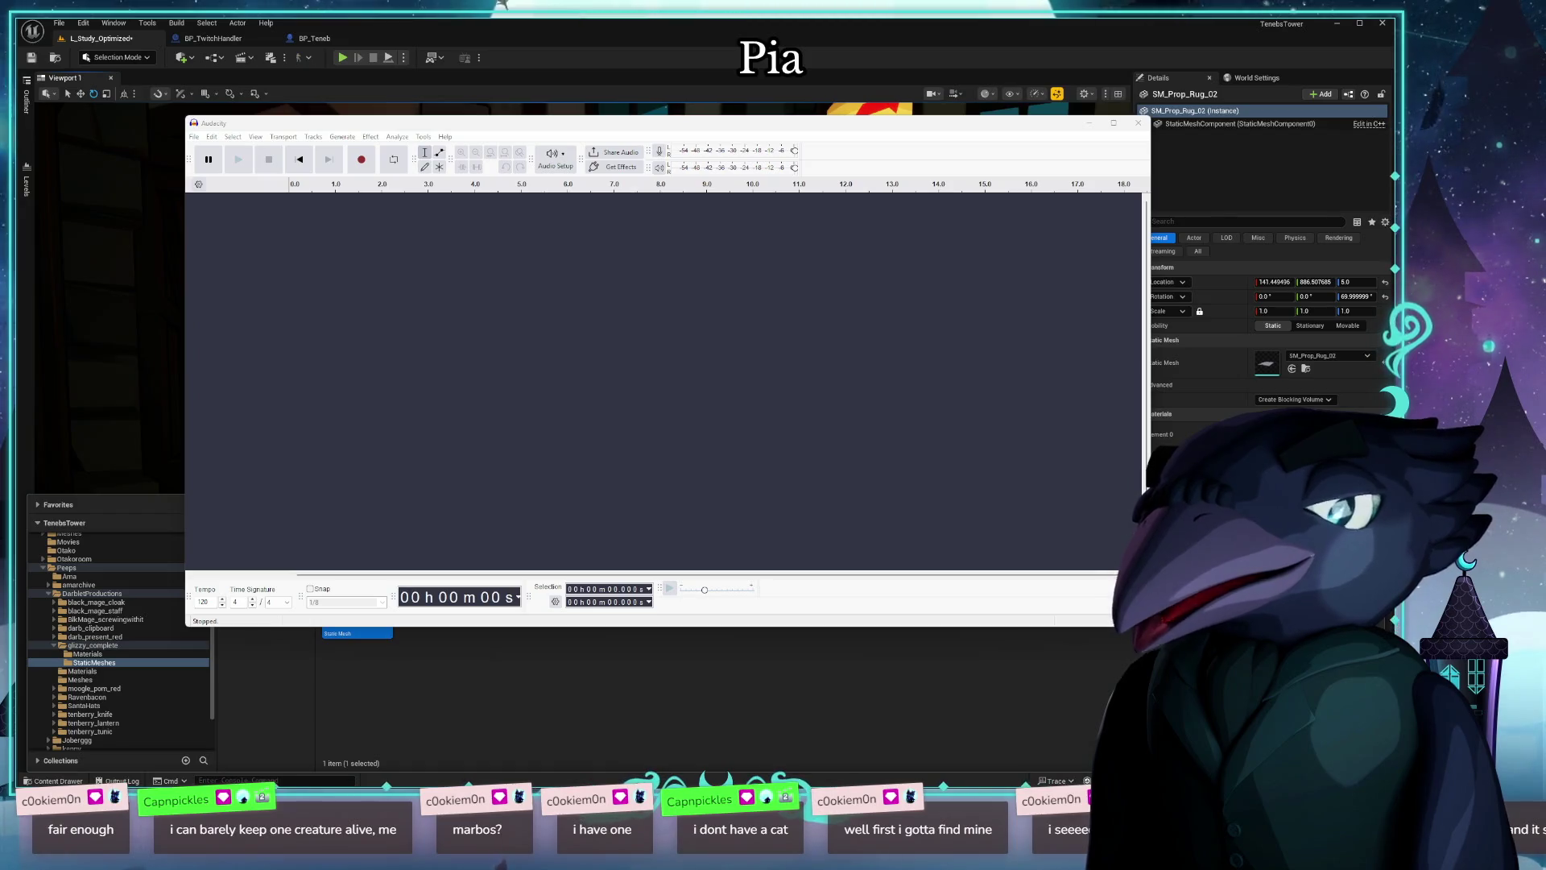
{"action": "key", "text": "alt+Tab"}
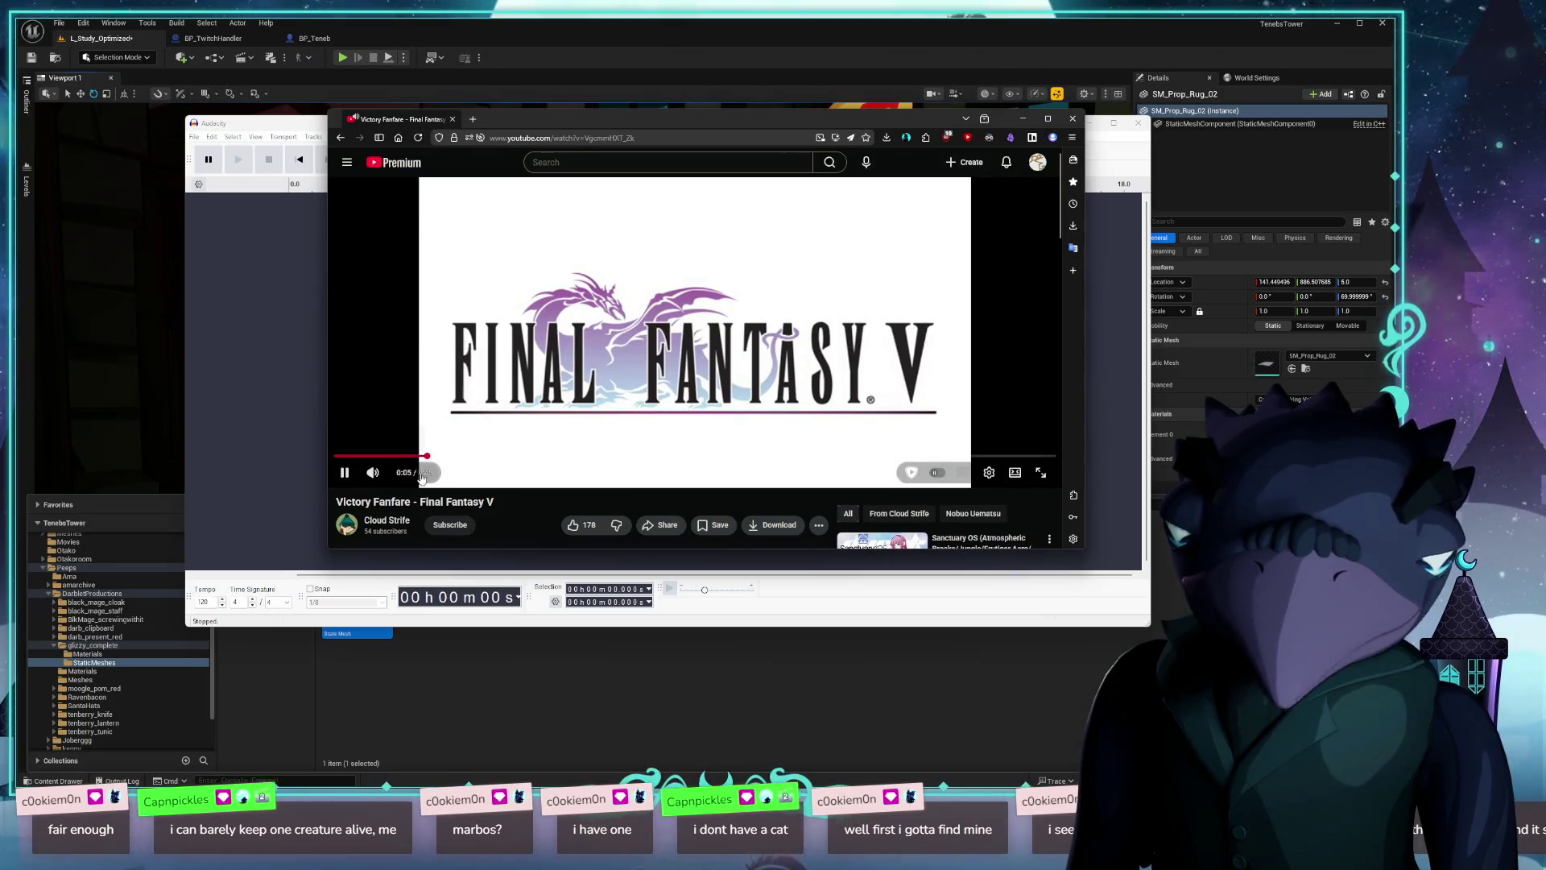
Step: Search YouTube for 'final fantasy v victory' and open the official Victory Fanfare video
{"action": "mouse_move", "coordinate": [388, 479]}
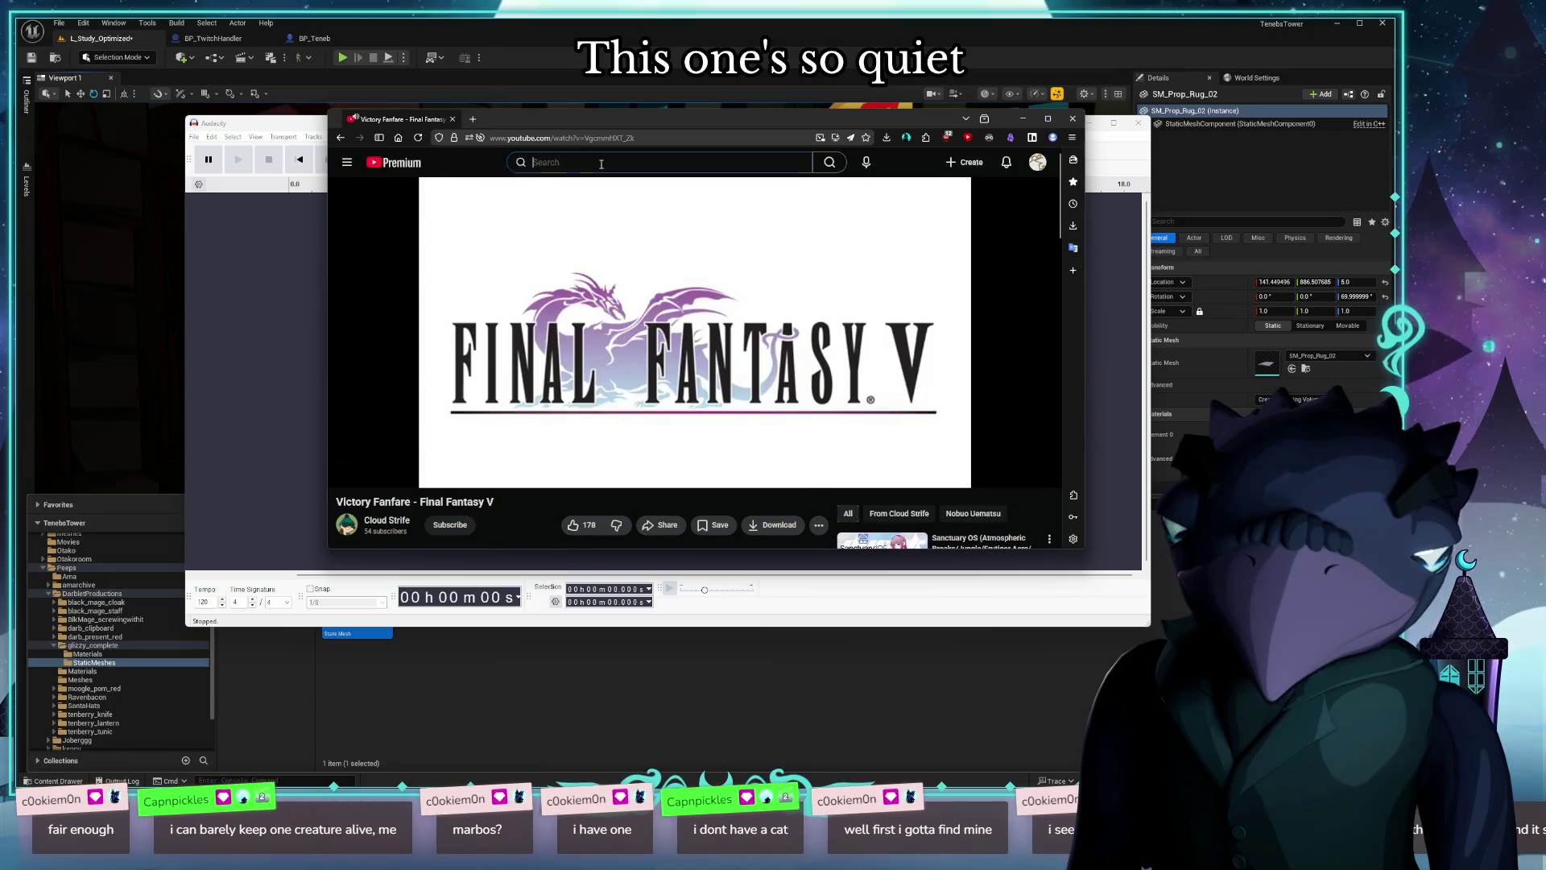
{"action": "key", "text": "slash"}
{"action": "type", "text": "final fantas"}
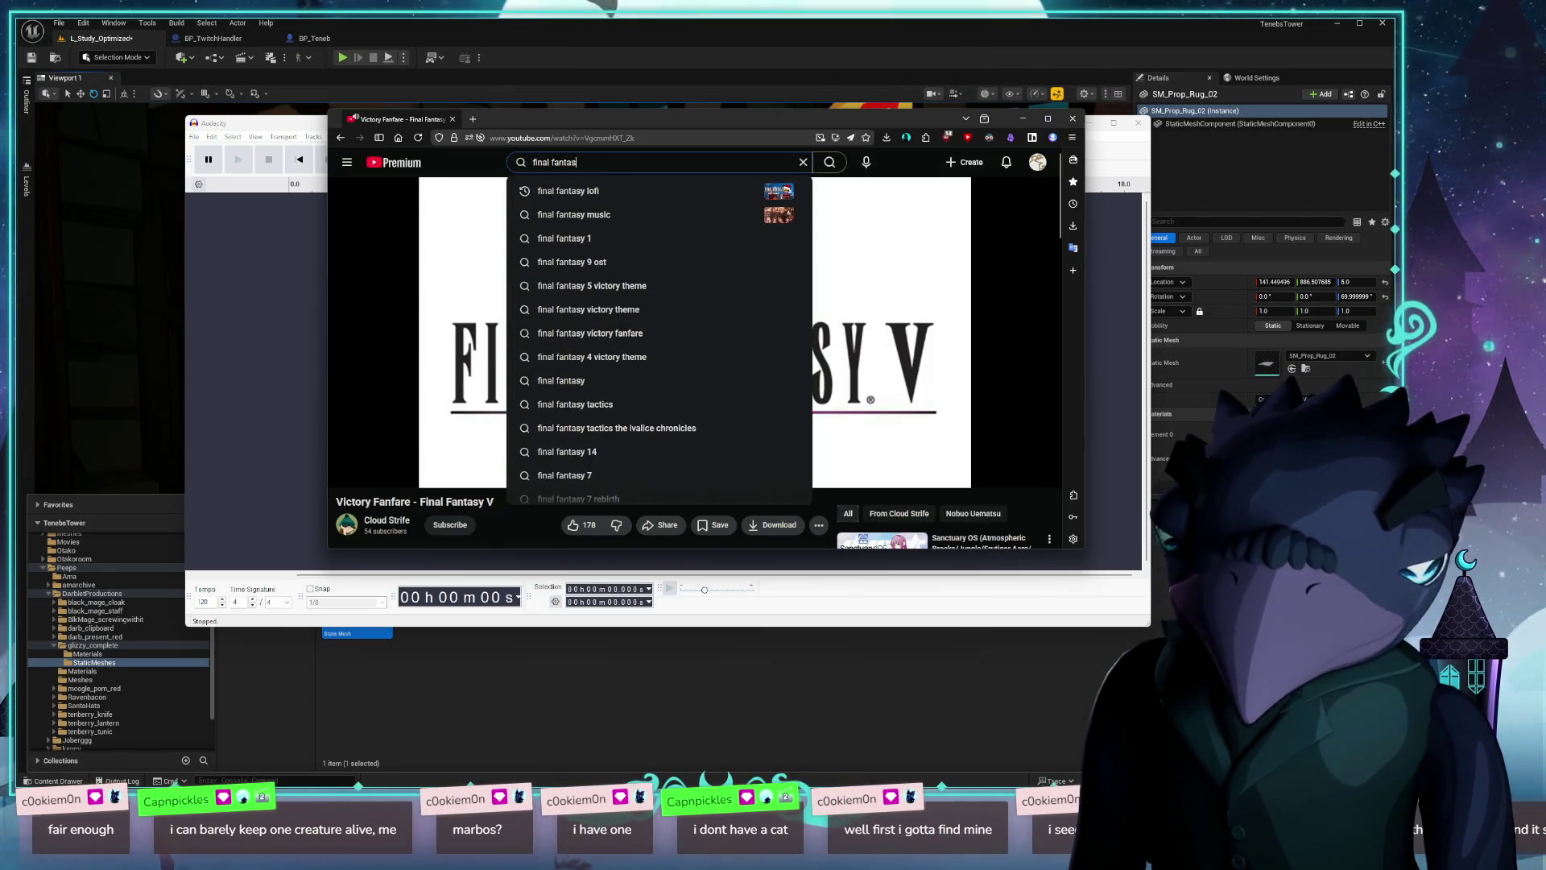
{"action": "type", "text": "y v victory"}
{"action": "key", "text": "Return"}
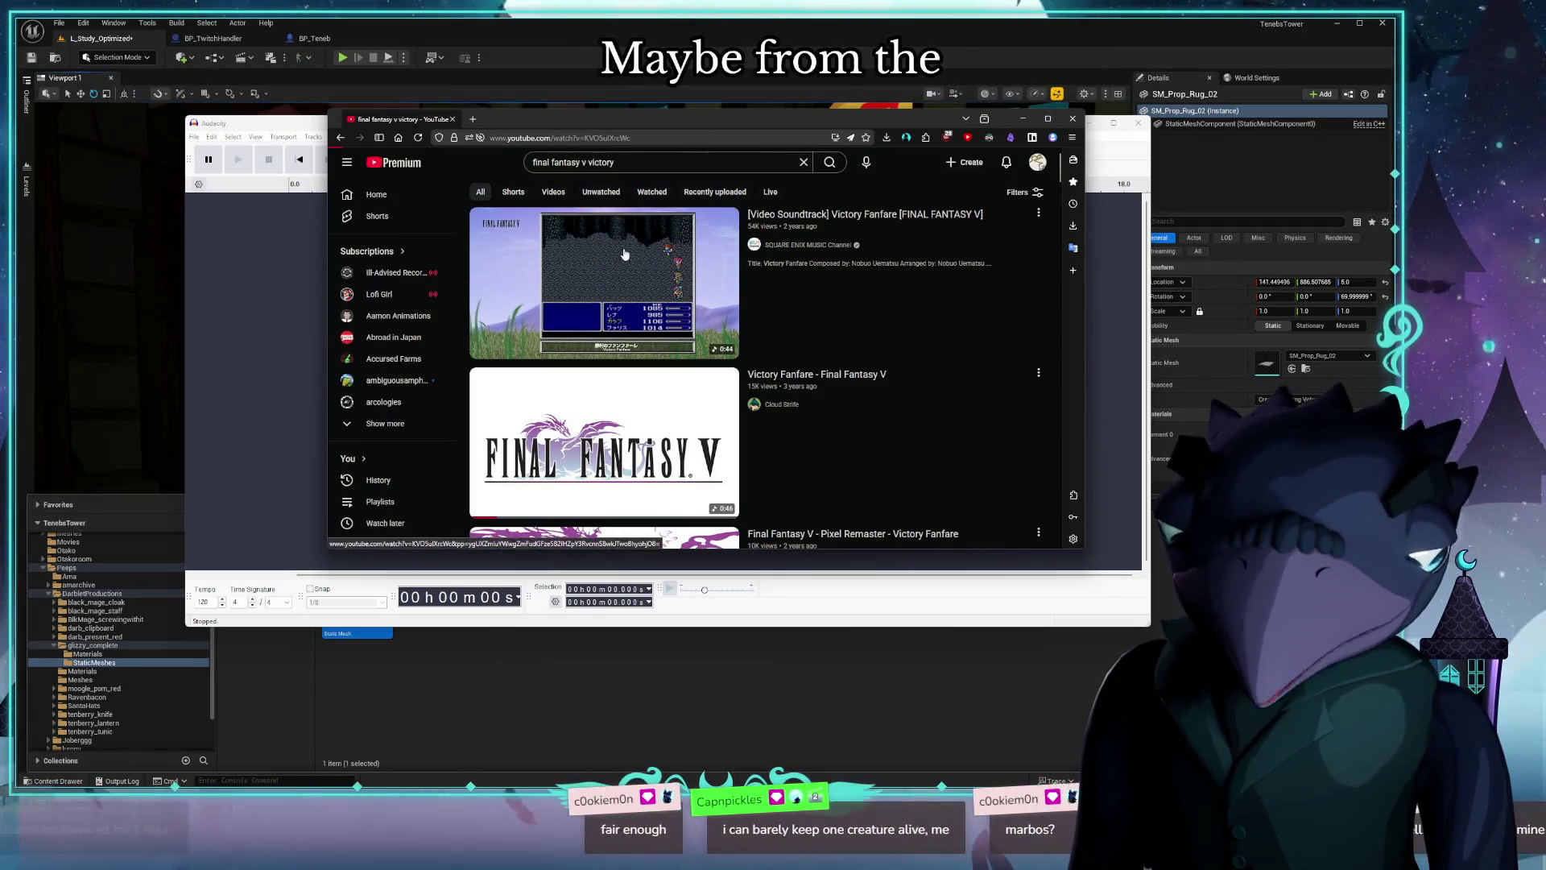
{"action": "left_click", "coordinate": [605, 264]}
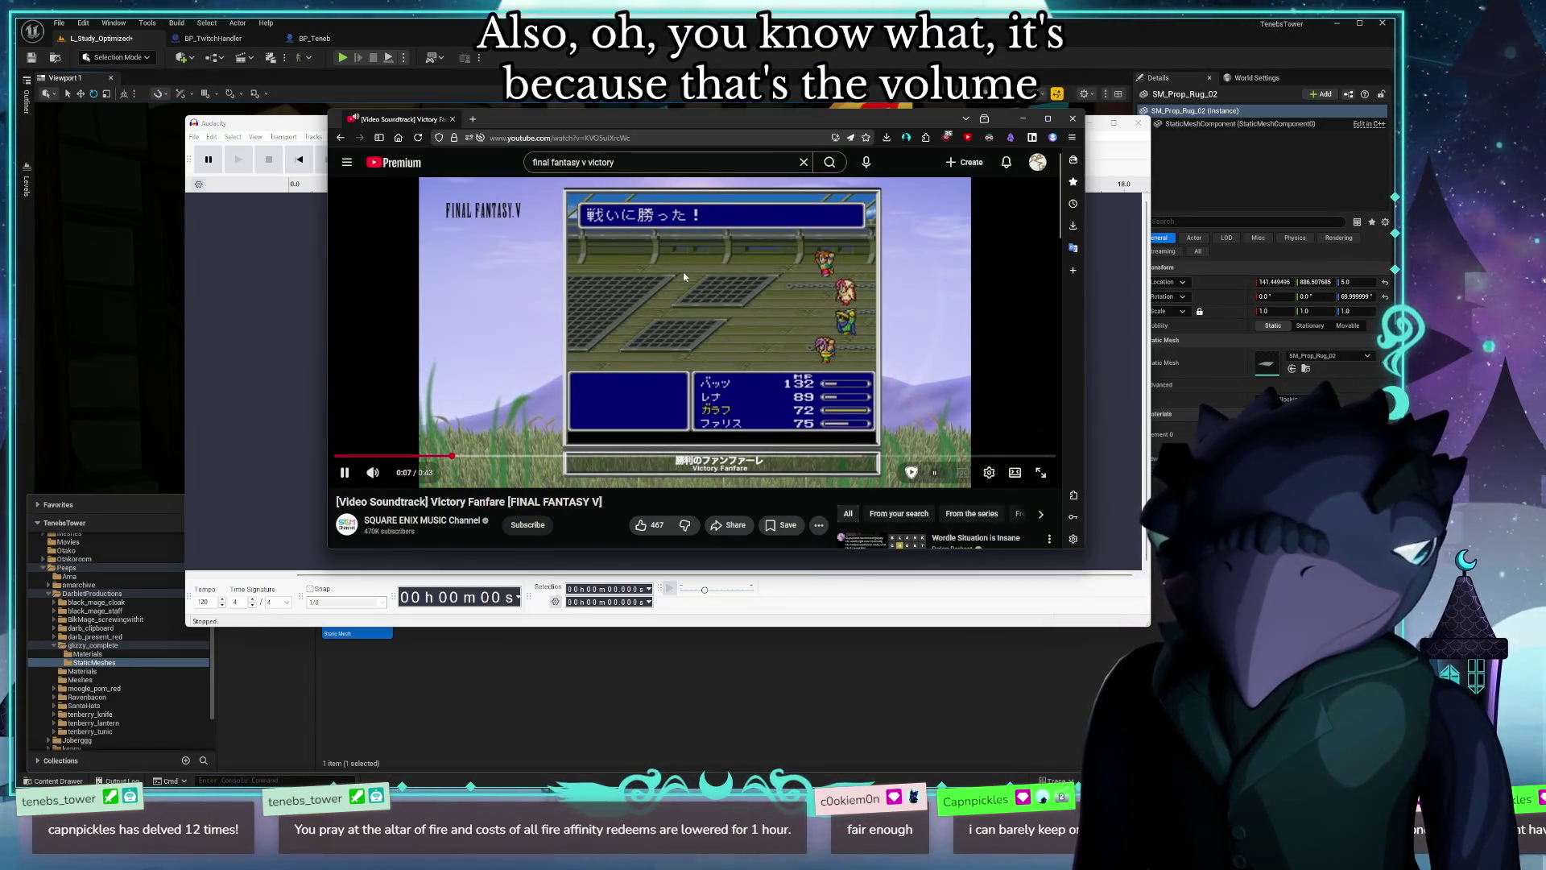
Step: Pause the fanfare video, select its web address, and move the browser window down-right
{"action": "left_click", "coordinate": [665, 291]}
{"action": "left_click", "coordinate": [543, 138]}
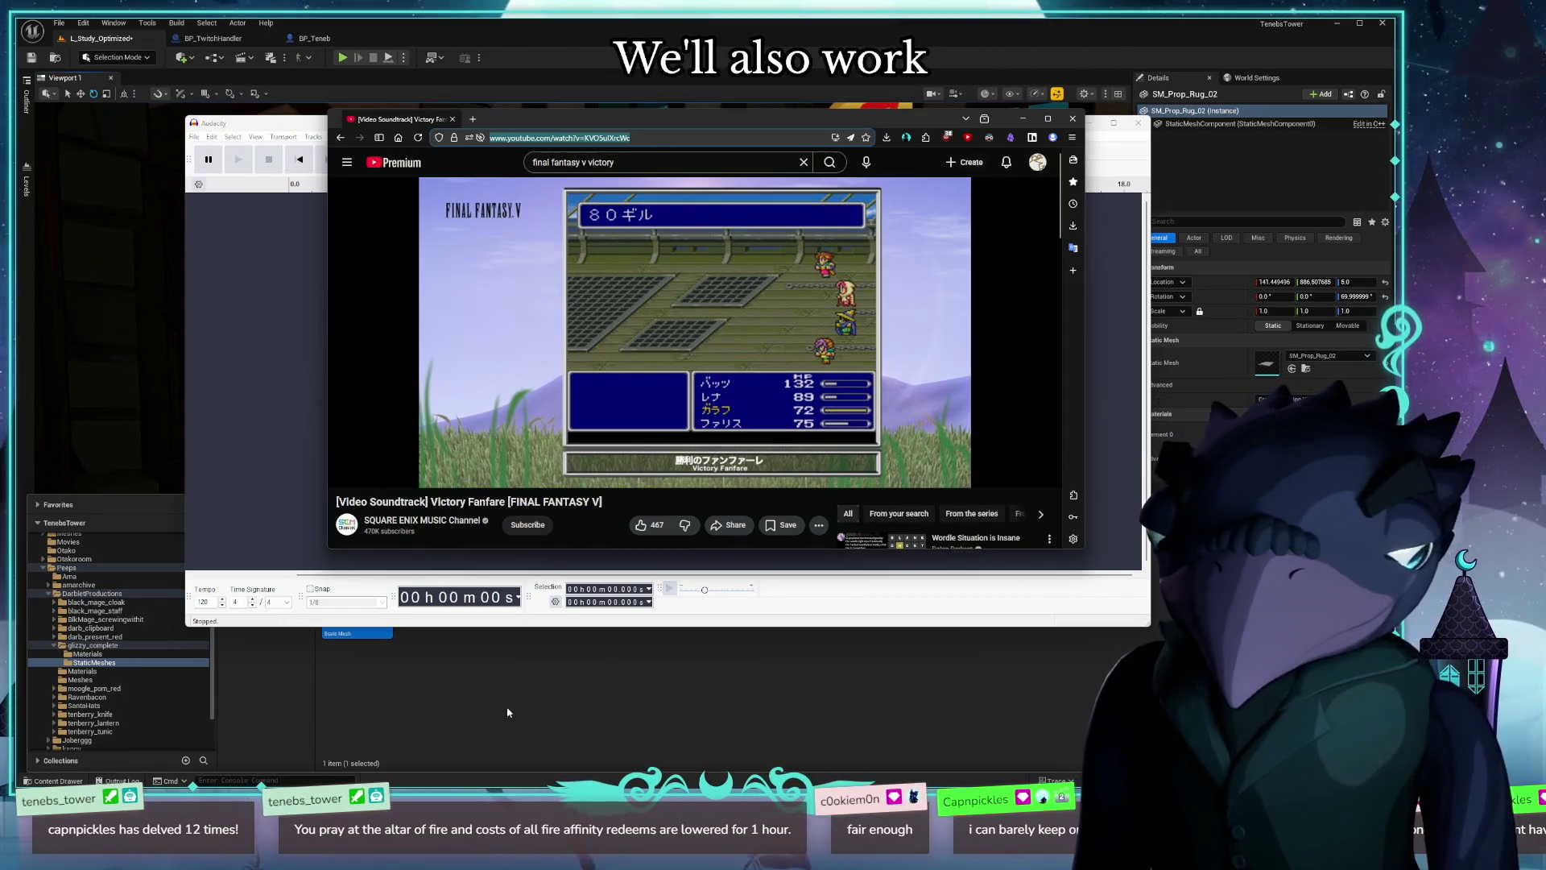
{"action": "mouse_move", "coordinate": [633, 125]}
{"action": "left_mouse_down"}
{"action": "mouse_move", "coordinate": [625, 202]}
{"action": "mouse_move", "coordinate": [673, 236]}
{"action": "left_mouse_up"}
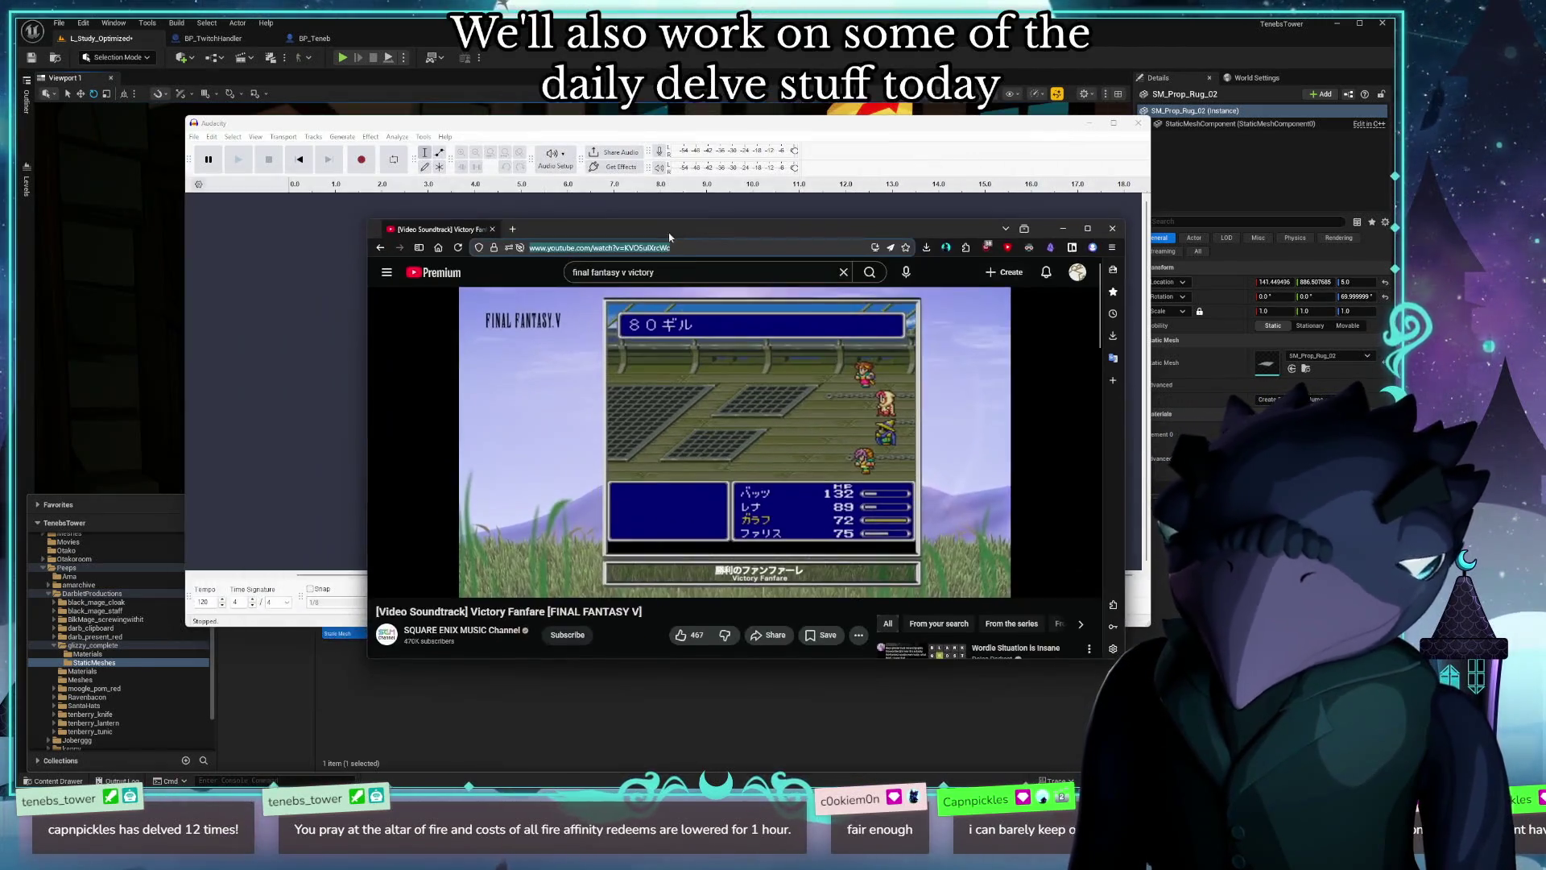
{"action": "key", "text": "alt+space"}
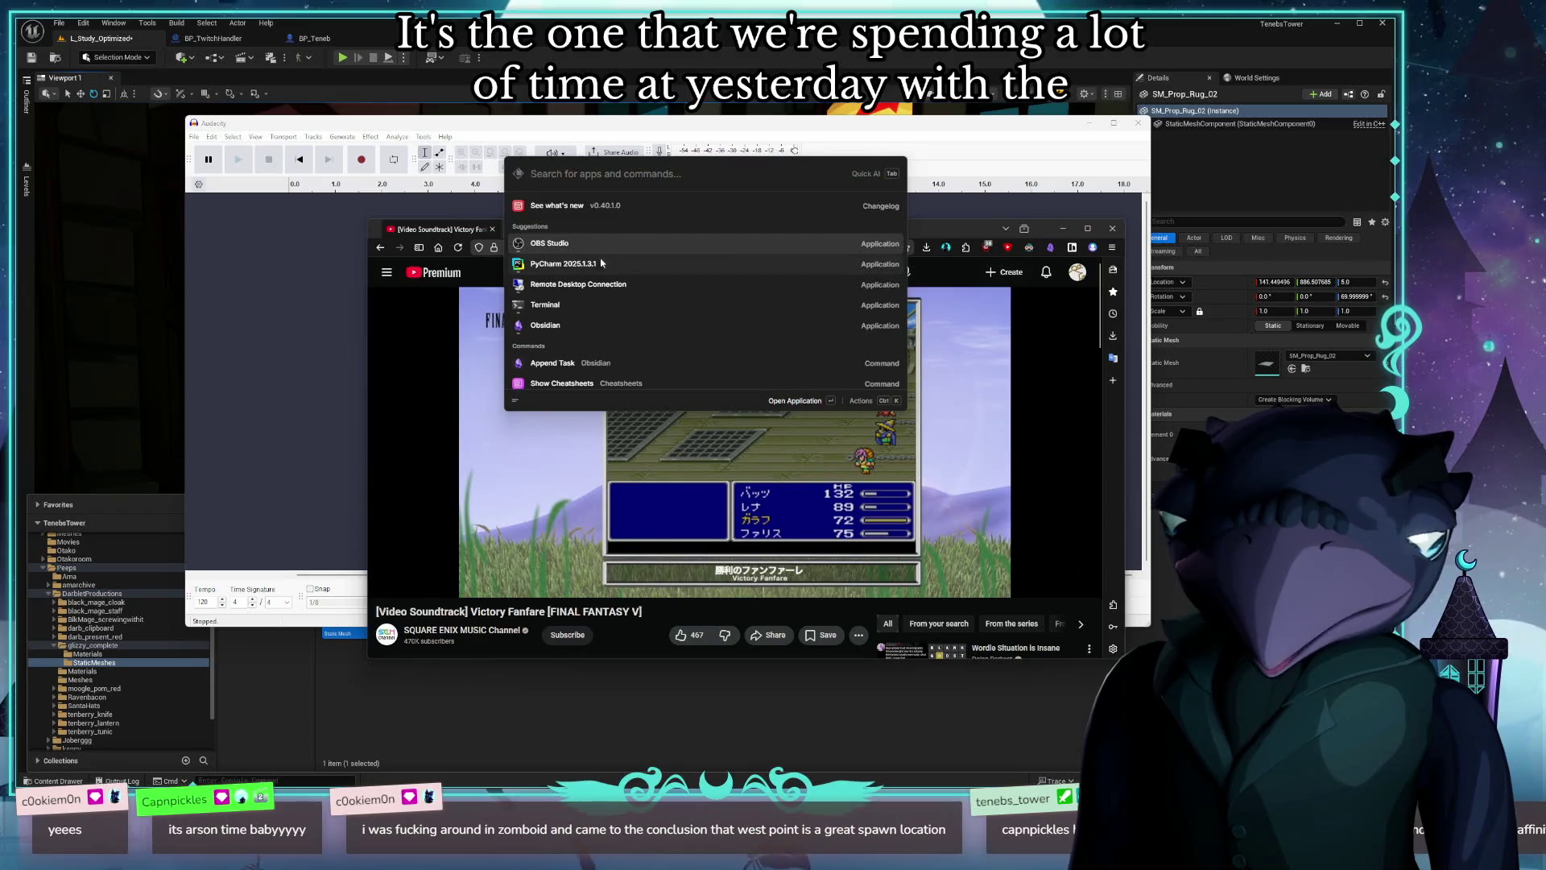
{"action": "key", "text": "Escape"}
{"action": "key", "text": "alt+space"}
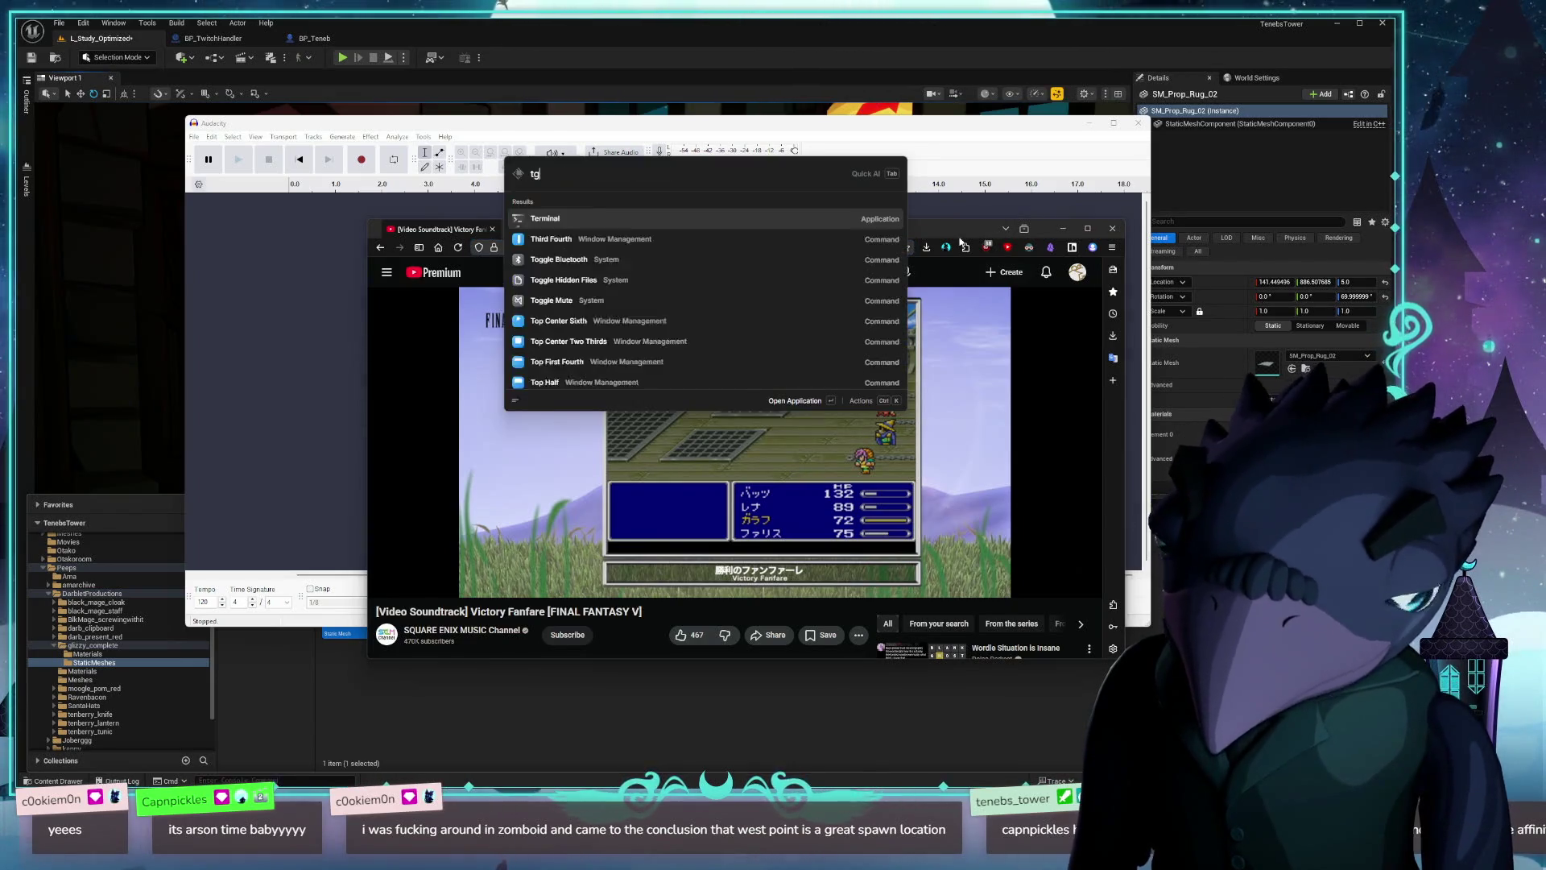
{"action": "type", "text": "tgerm"}
{"action": "key", "text": "BackSpace"}
{"action": "key", "text": "BackSpace"}
{"action": "key", "text": "BackSpace"}
{"action": "type", "text": "erm"}
{"action": "key", "text": "Return"}
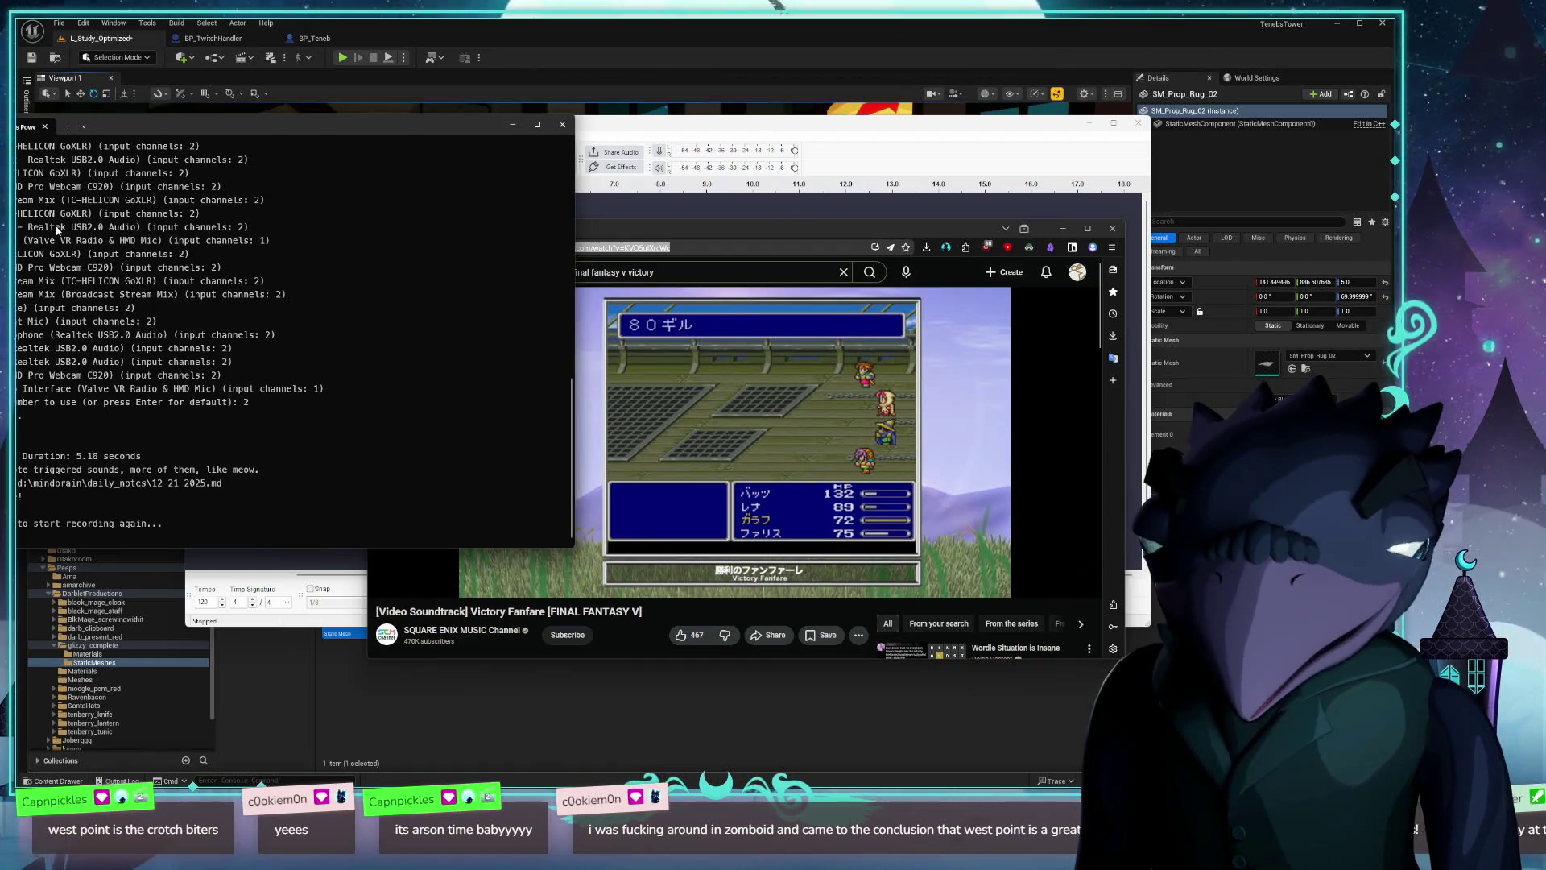
{"action": "left_click", "coordinate": [67, 127]}
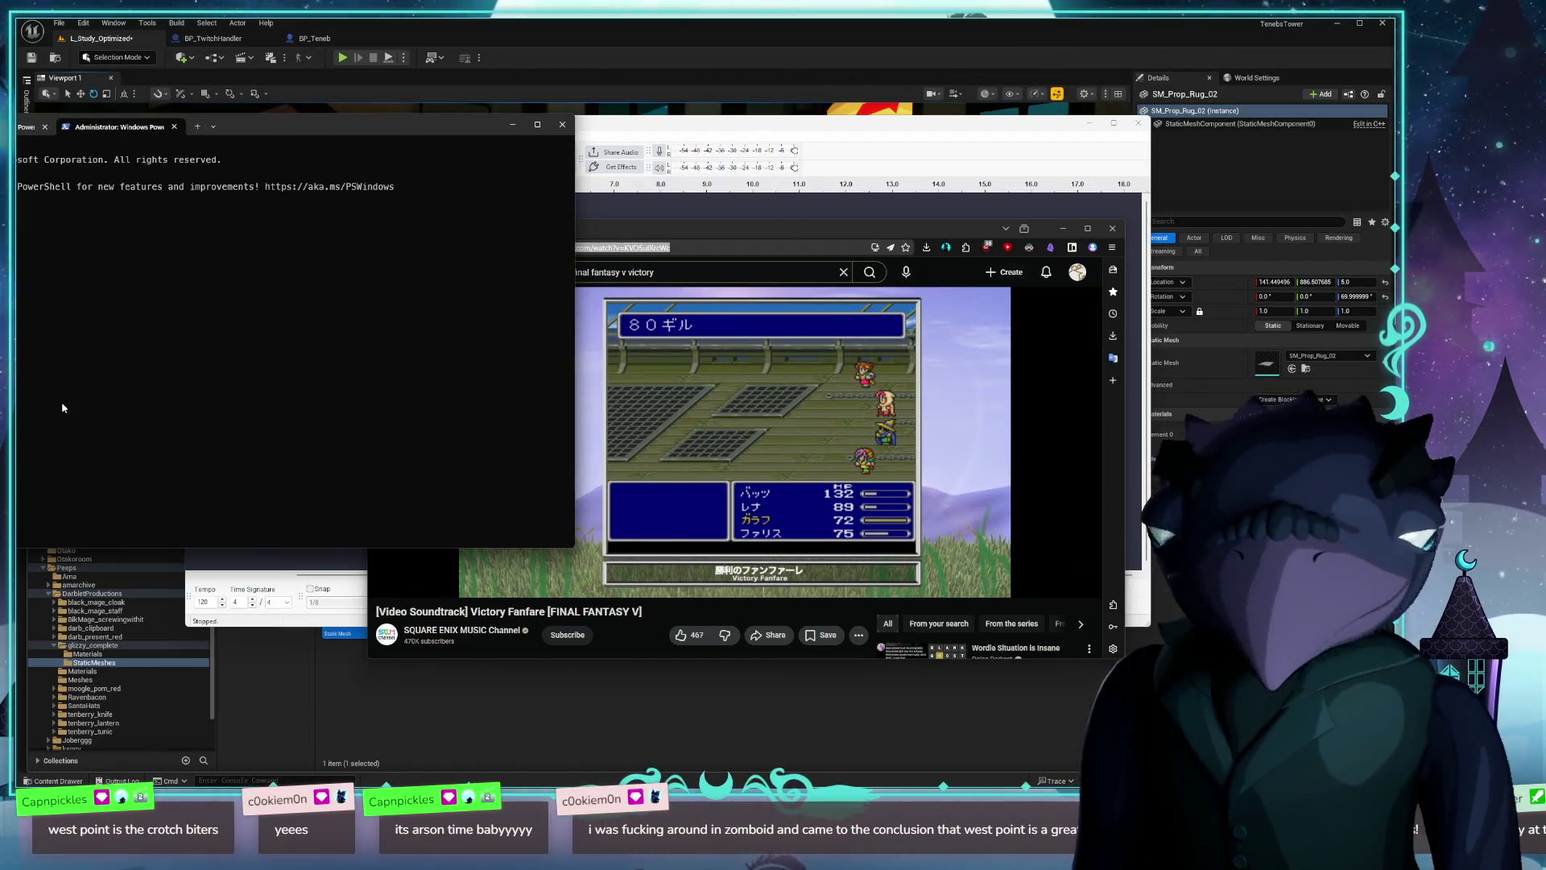
{"action": "left_click", "coordinate": [562, 124]}
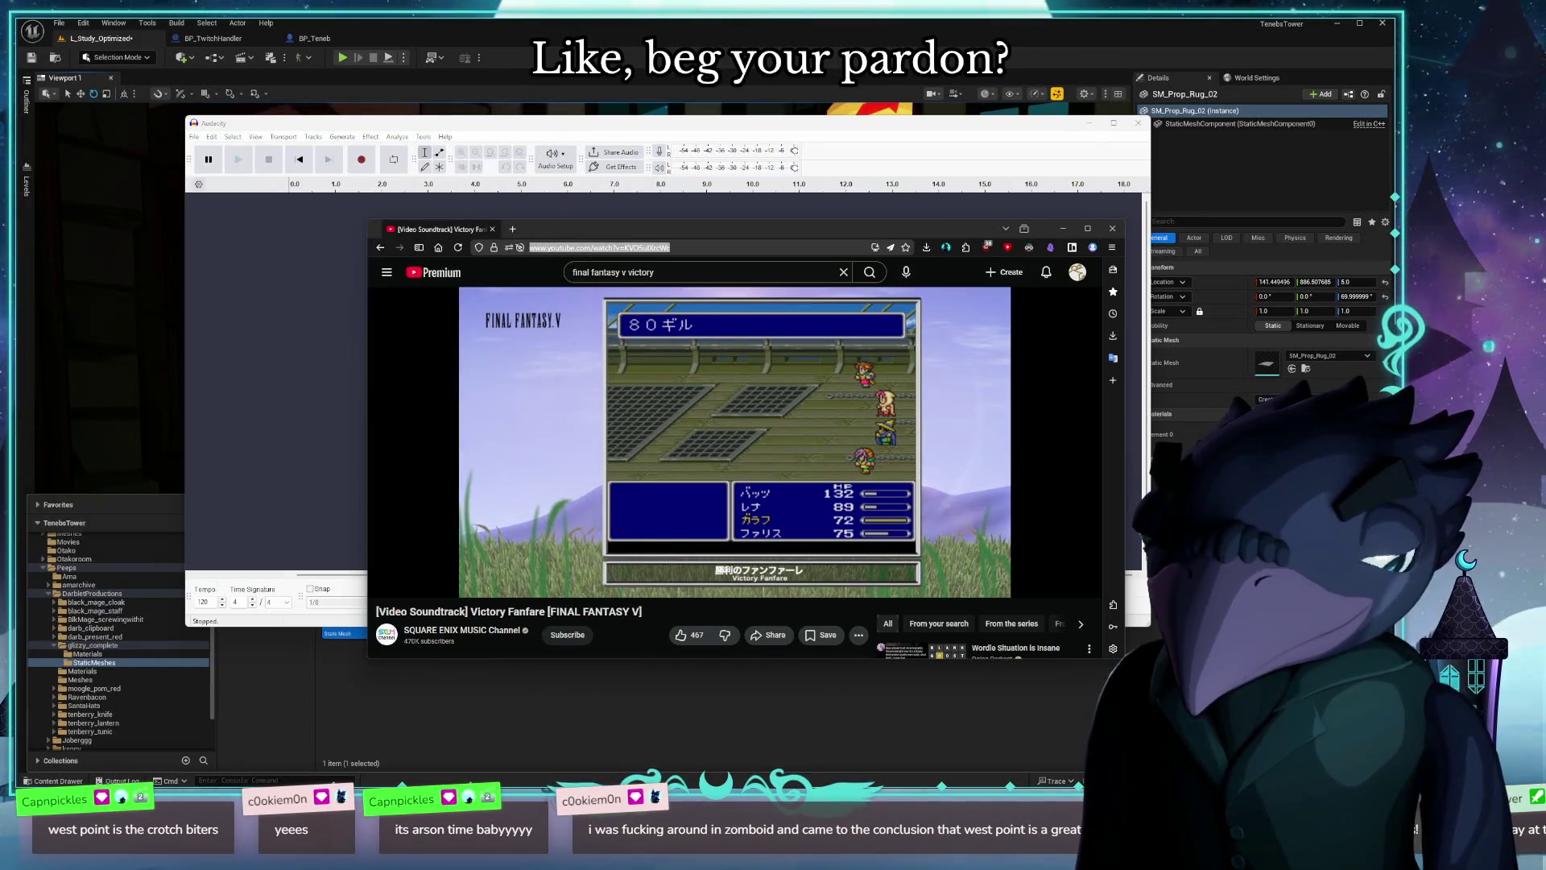
Step: Select the Victory Fanfare video's full YouTube URL in the address bar
{"action": "left_click", "coordinate": [782, 248]}
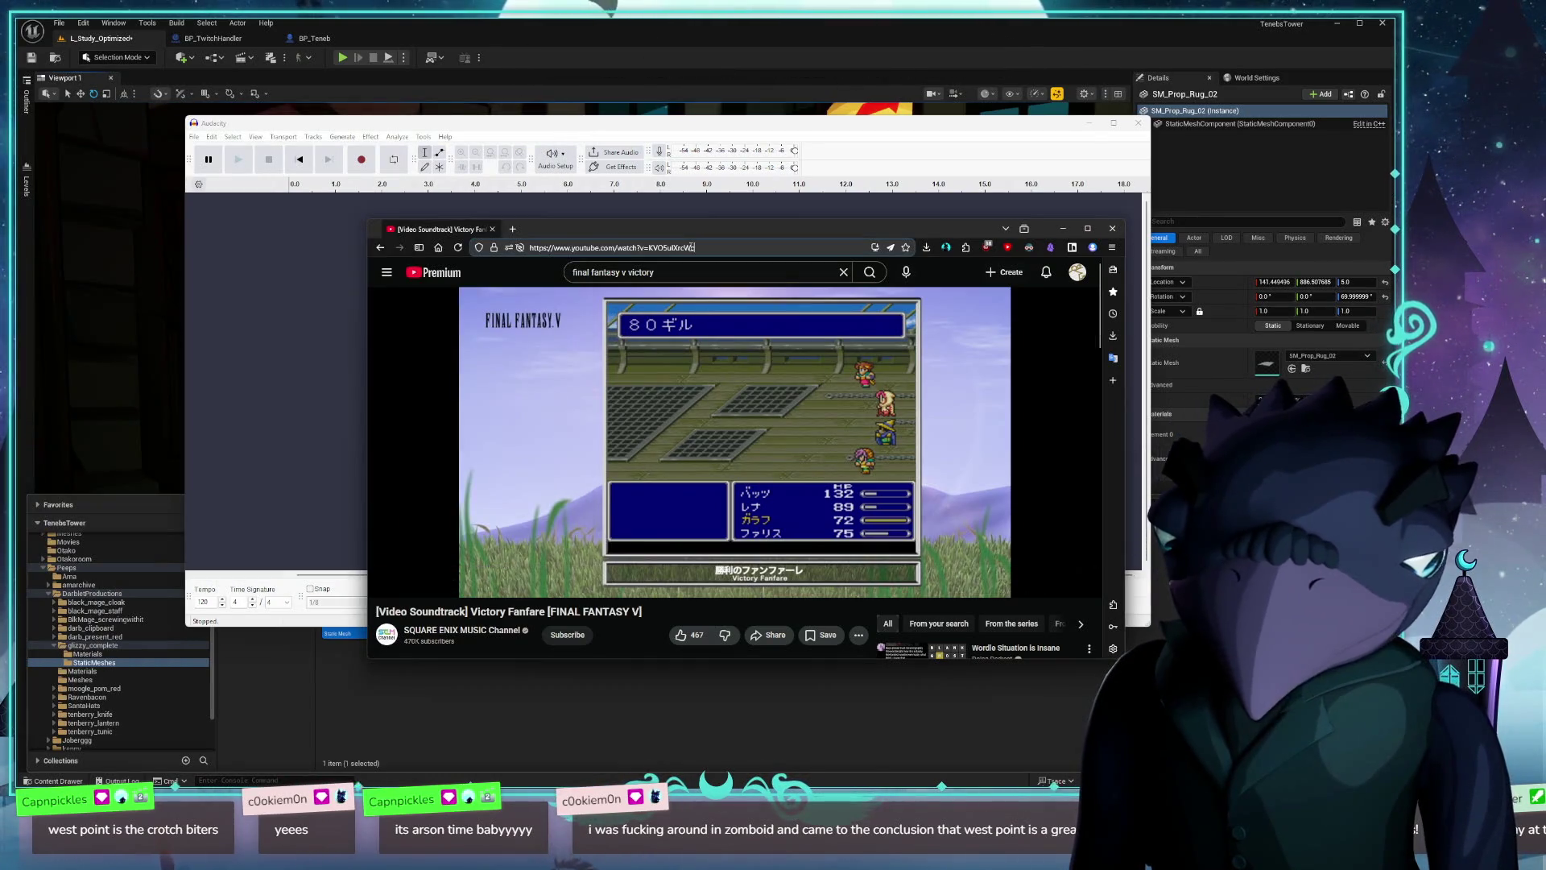
{"action": "key", "text": "ctrl+l"}
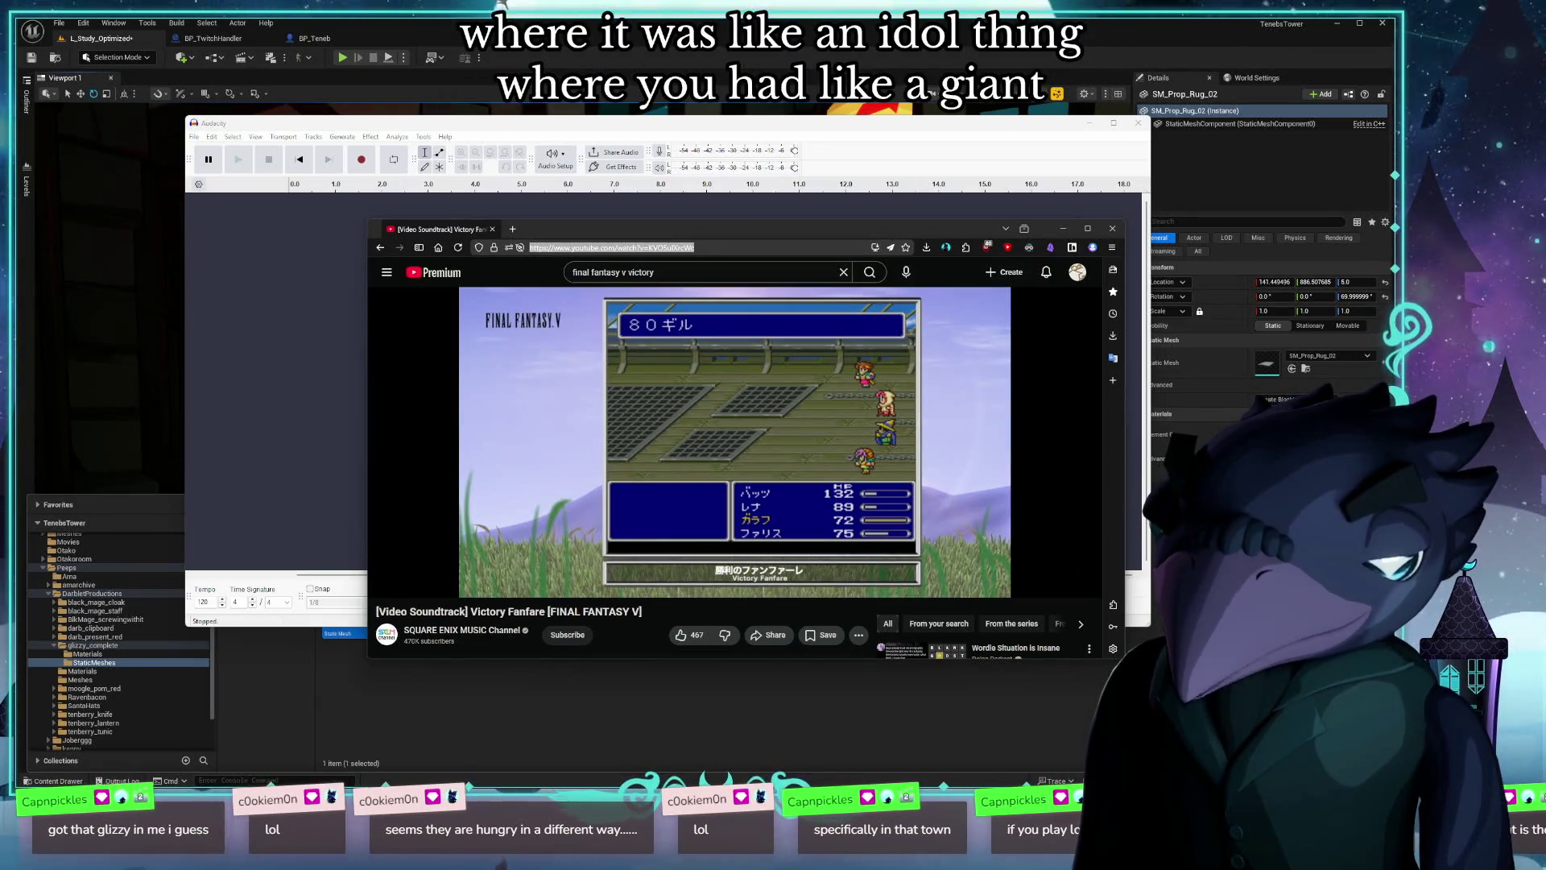
{"action": "mouse_move", "coordinate": [556, 463]}
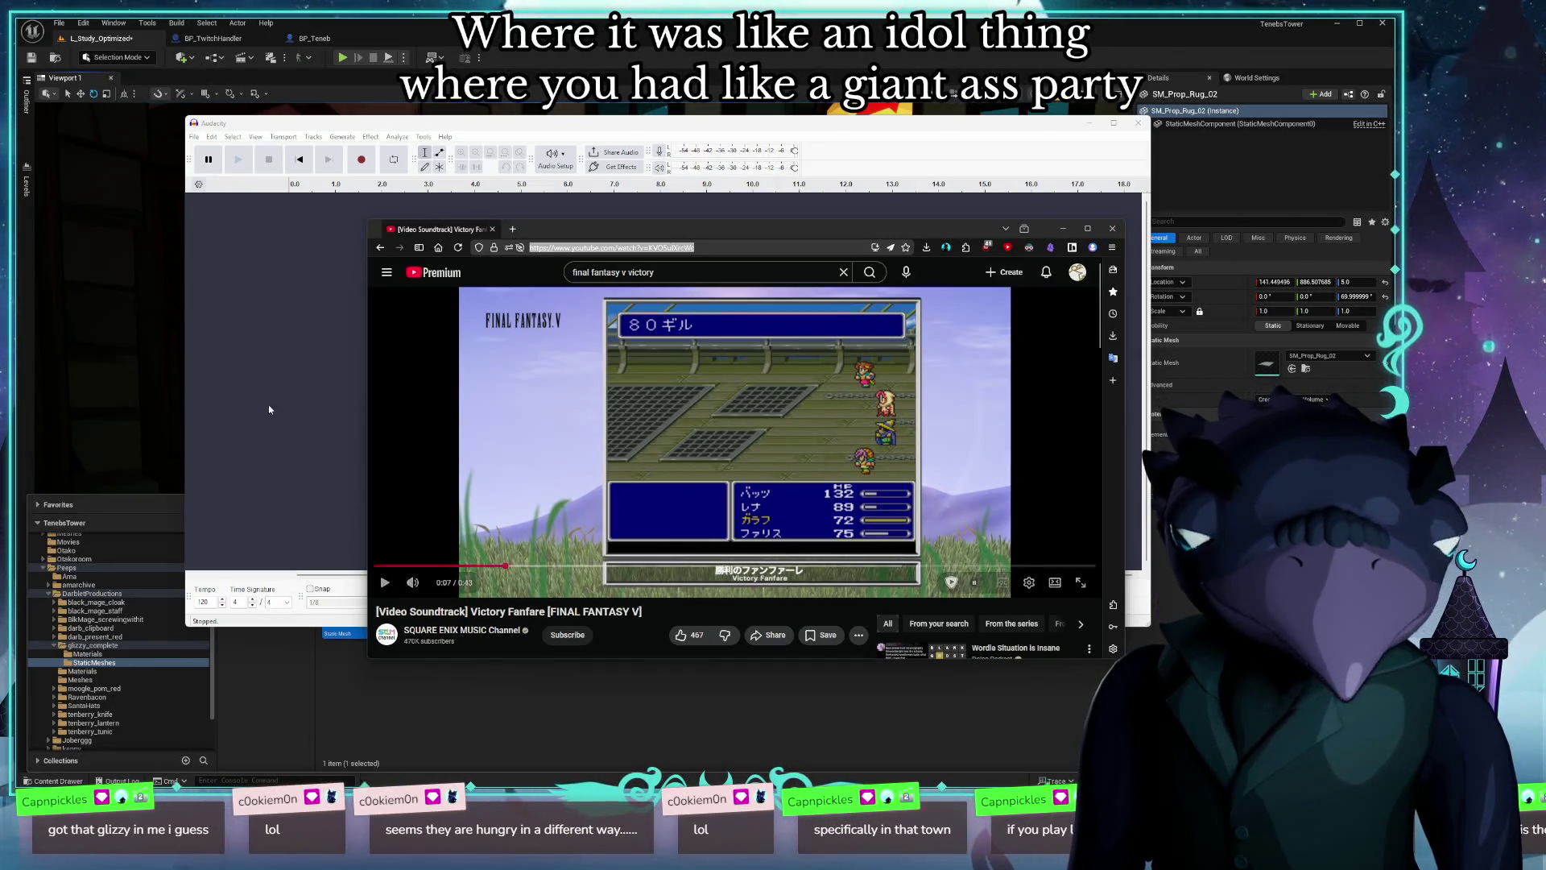
Step: Bring Audacity forward and launch its audio import file picker
{"action": "left_click", "coordinate": [194, 136]}
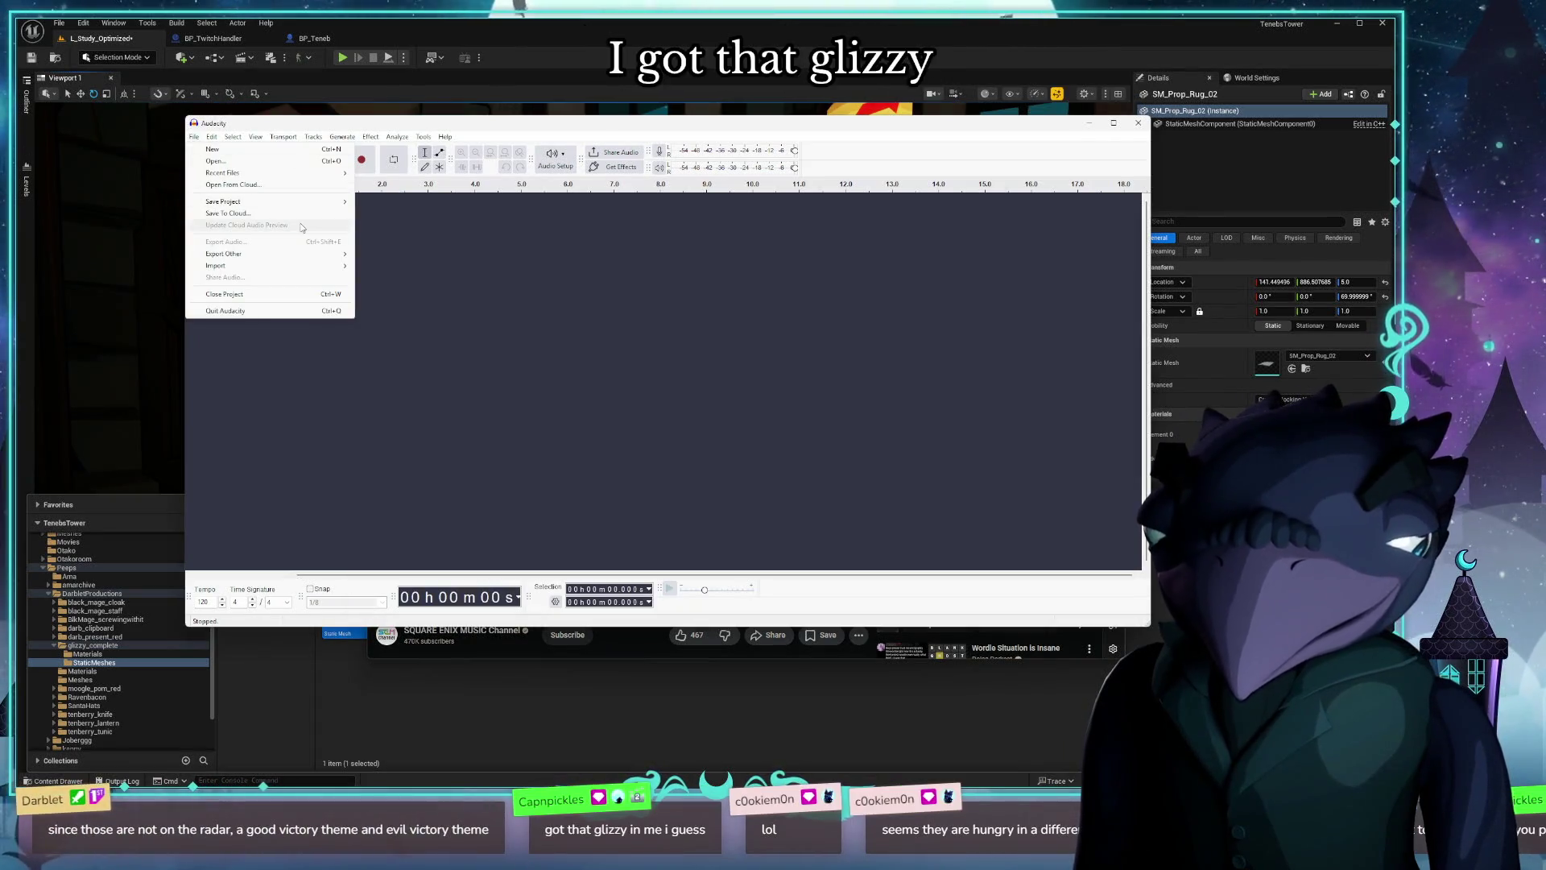
{"action": "mouse_move", "coordinate": [242, 265]}
{"action": "left_click", "coordinate": [379, 265]}
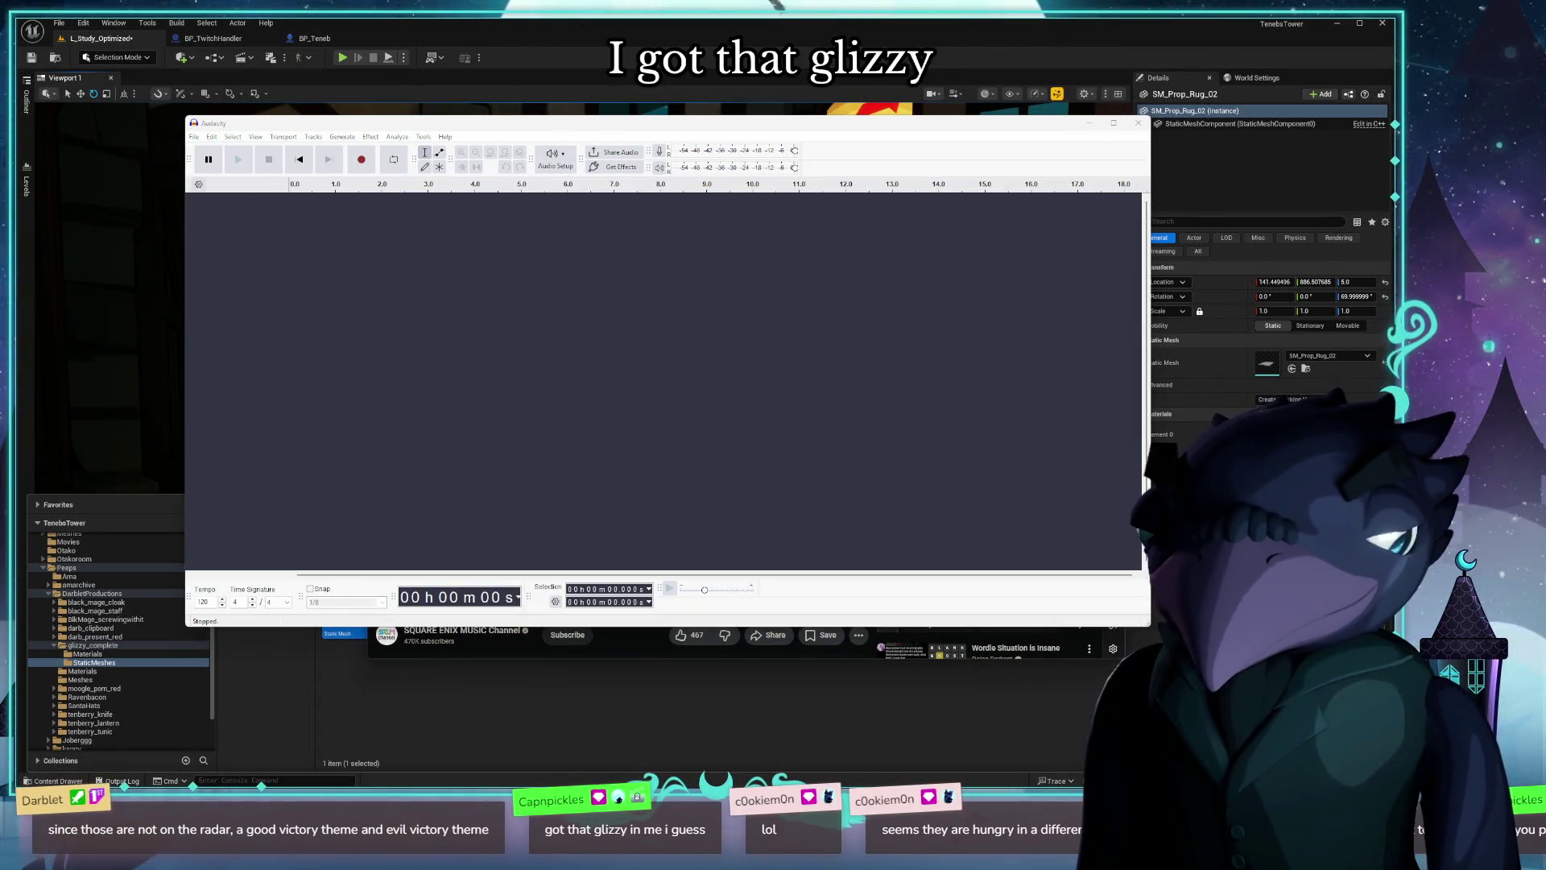
{"action": "left_click", "coordinate": [195, 136]}
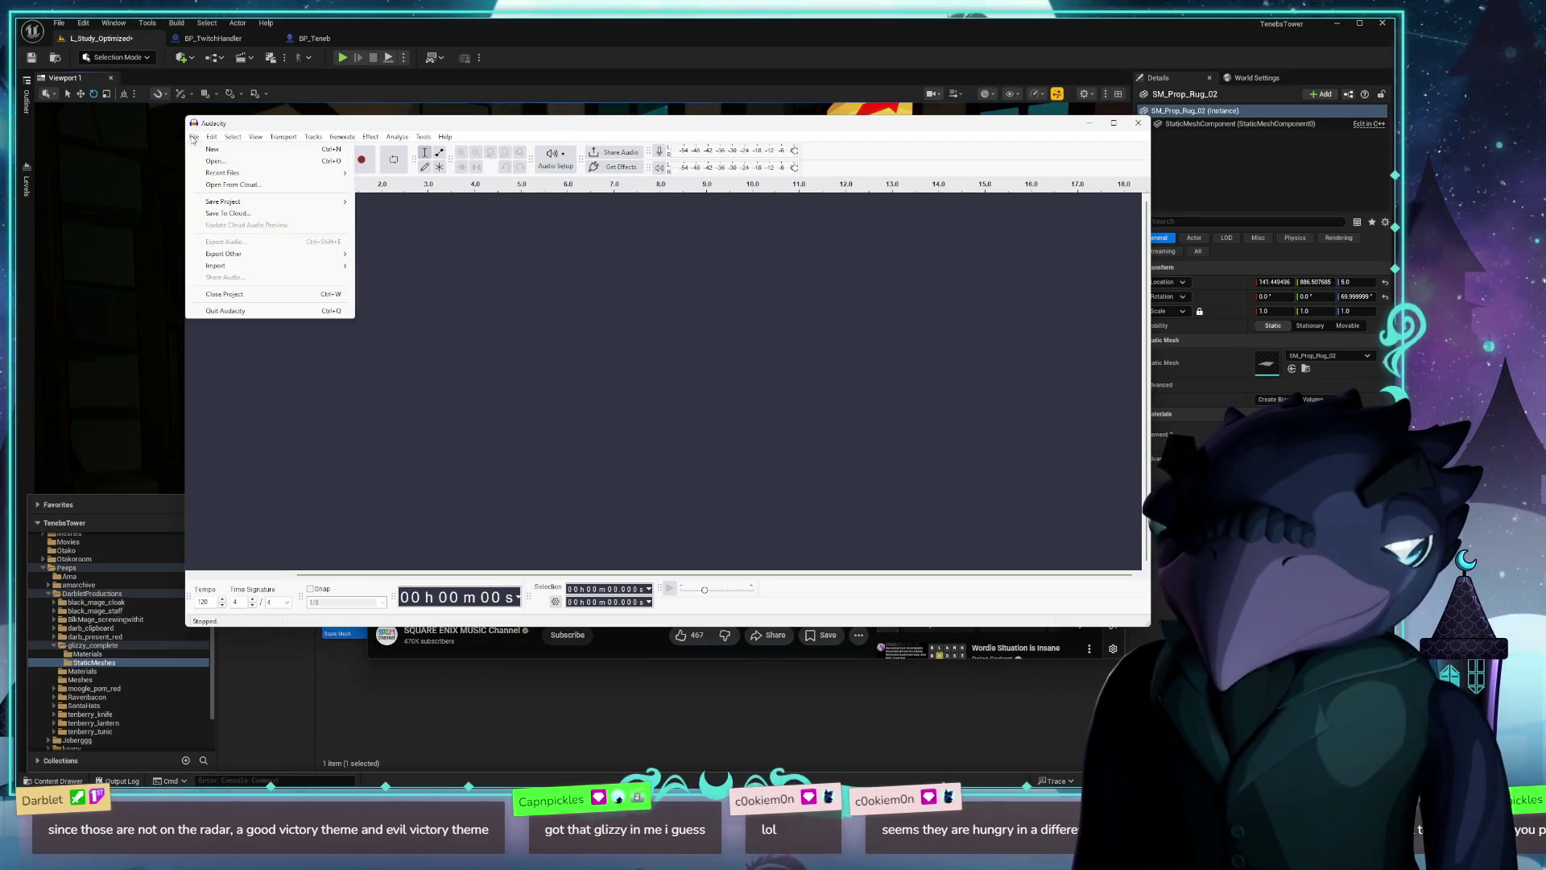
{"action": "mouse_move", "coordinate": [339, 266]}
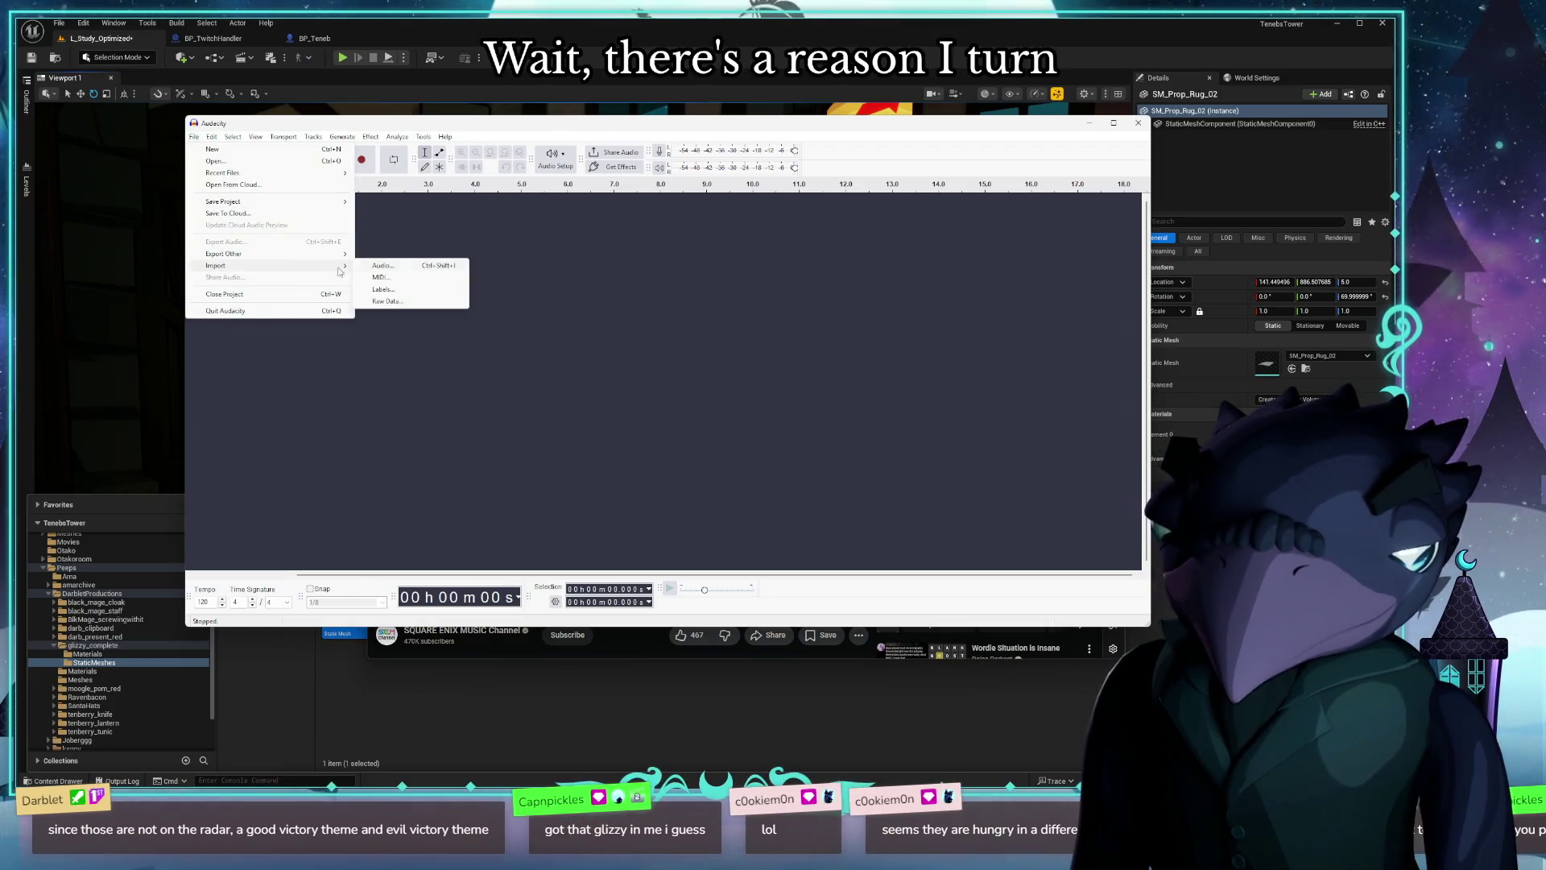
{"action": "left_click", "coordinate": [425, 268]}
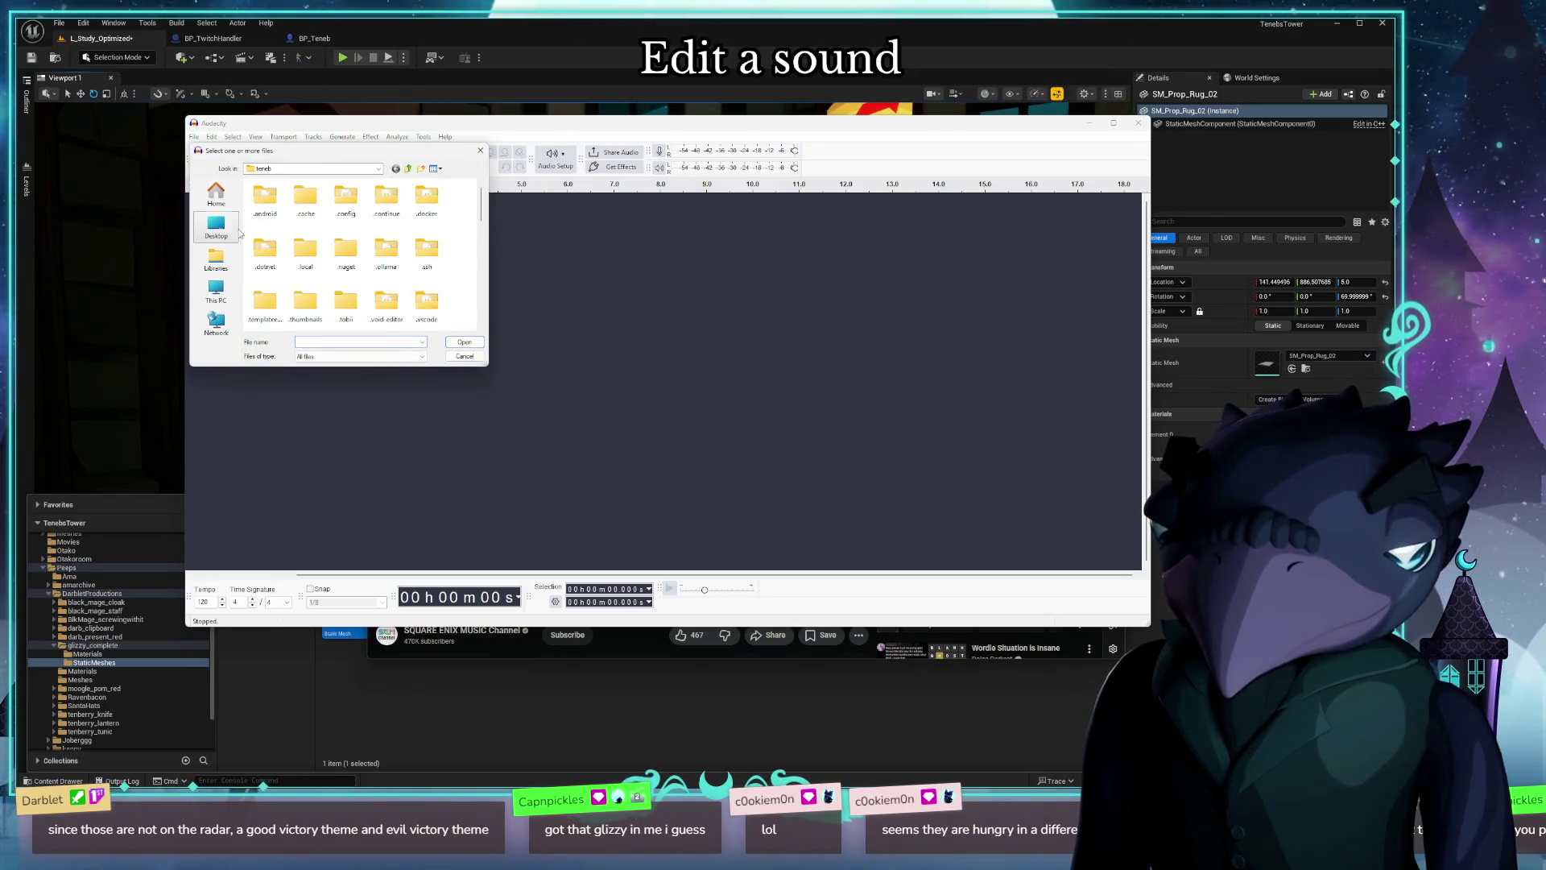
Step: Browse the picker through Libraries, the home folder and Downloads
{"action": "left_click", "coordinate": [216, 259]}
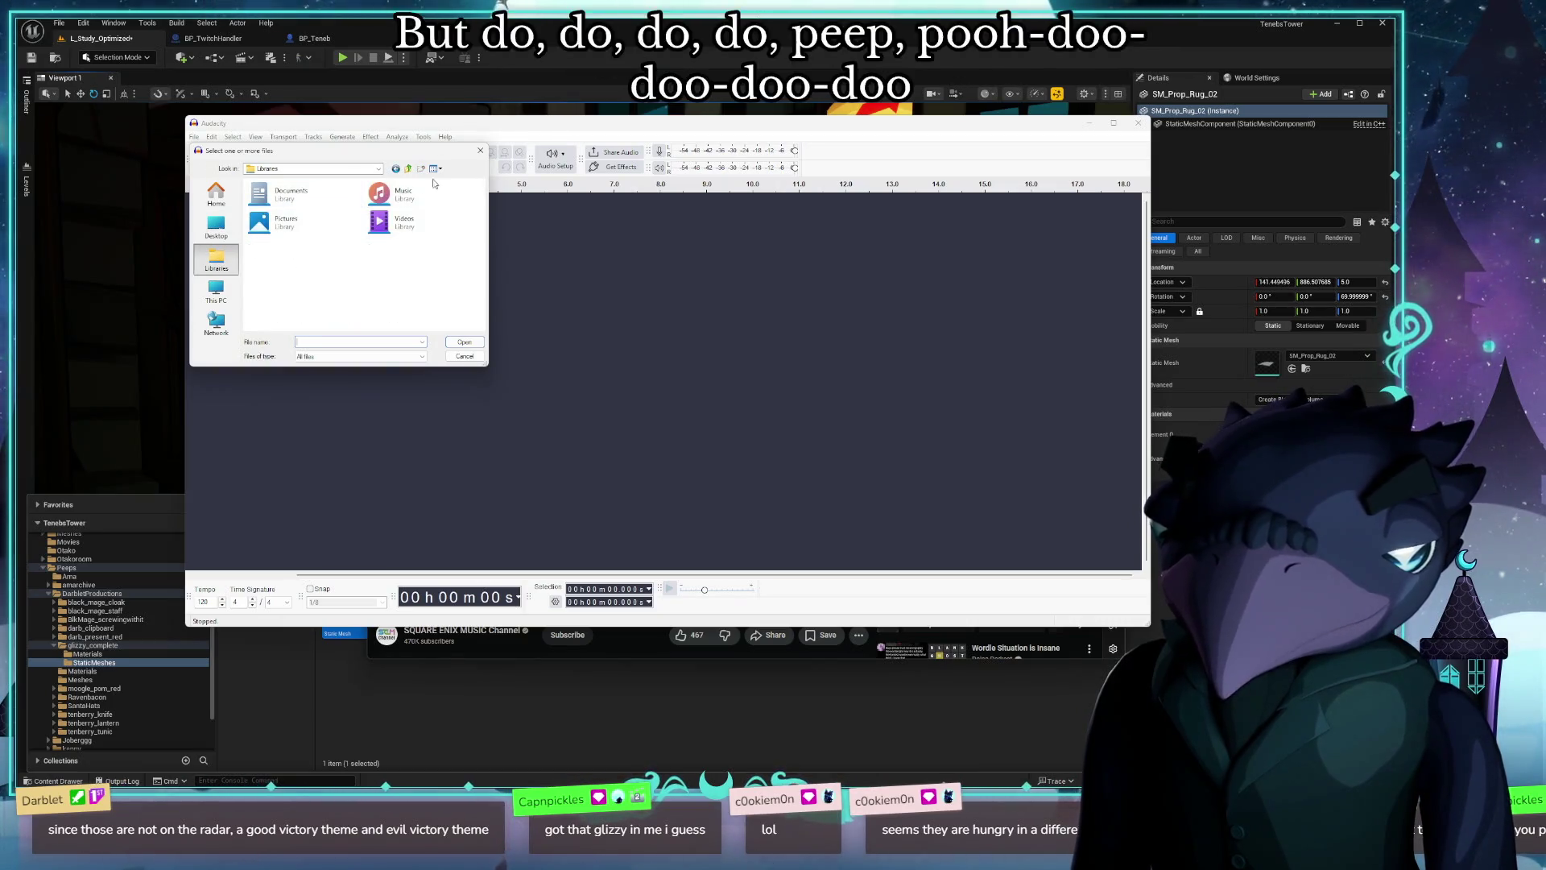
{"action": "left_click", "coordinate": [398, 169]}
{"action": "scroll", "coordinate": [401, 274], "scroll_direction": "down", "scroll_amount": 3}
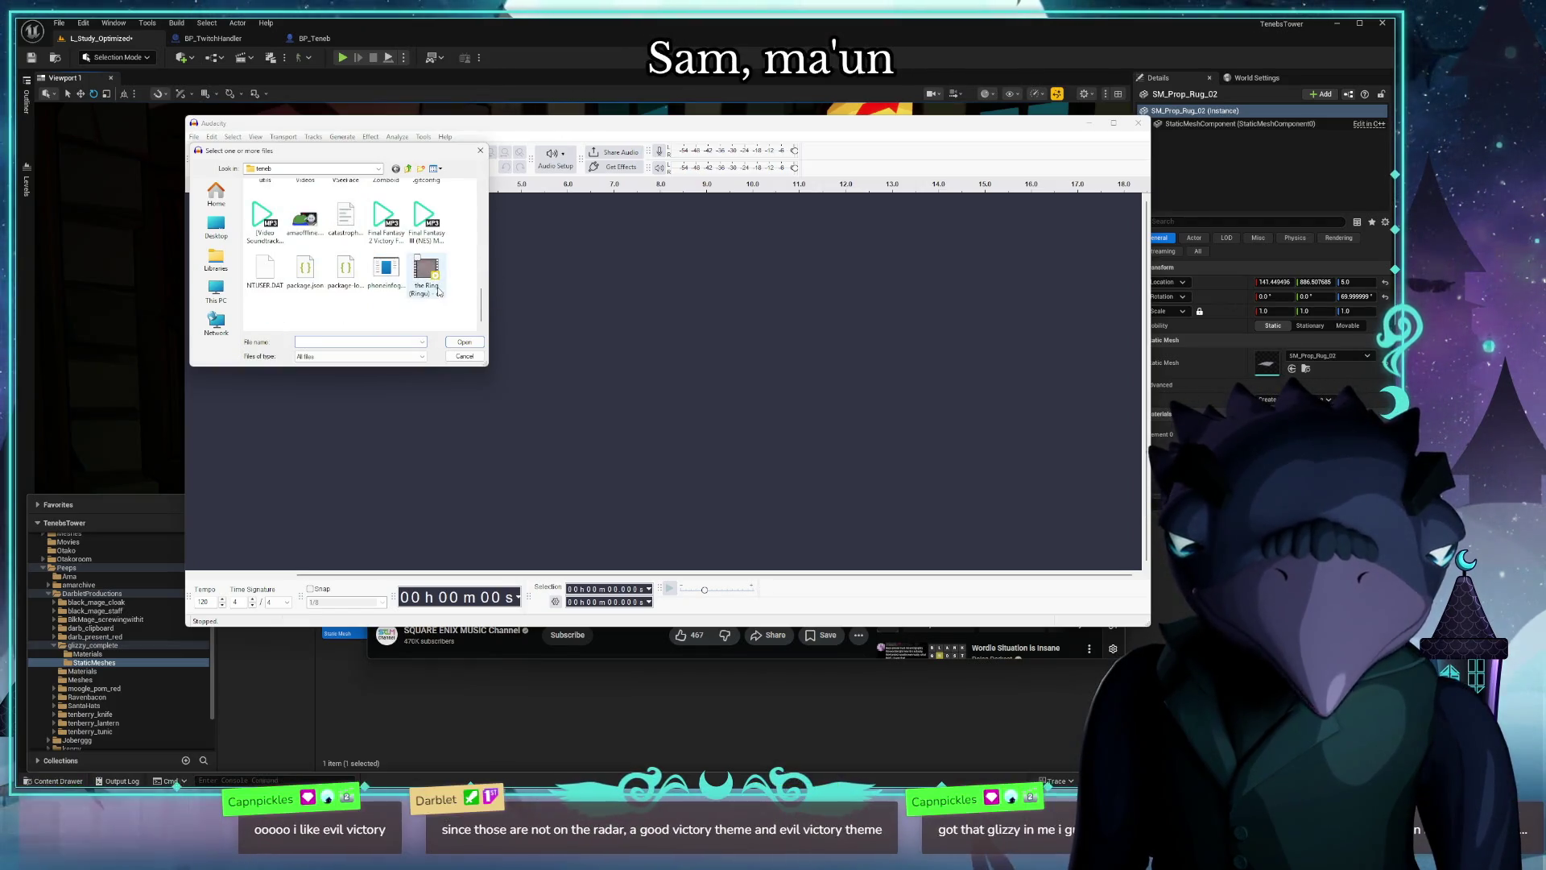
{"action": "scroll", "coordinate": [387, 306], "scroll_direction": "up", "scroll_amount": 5}
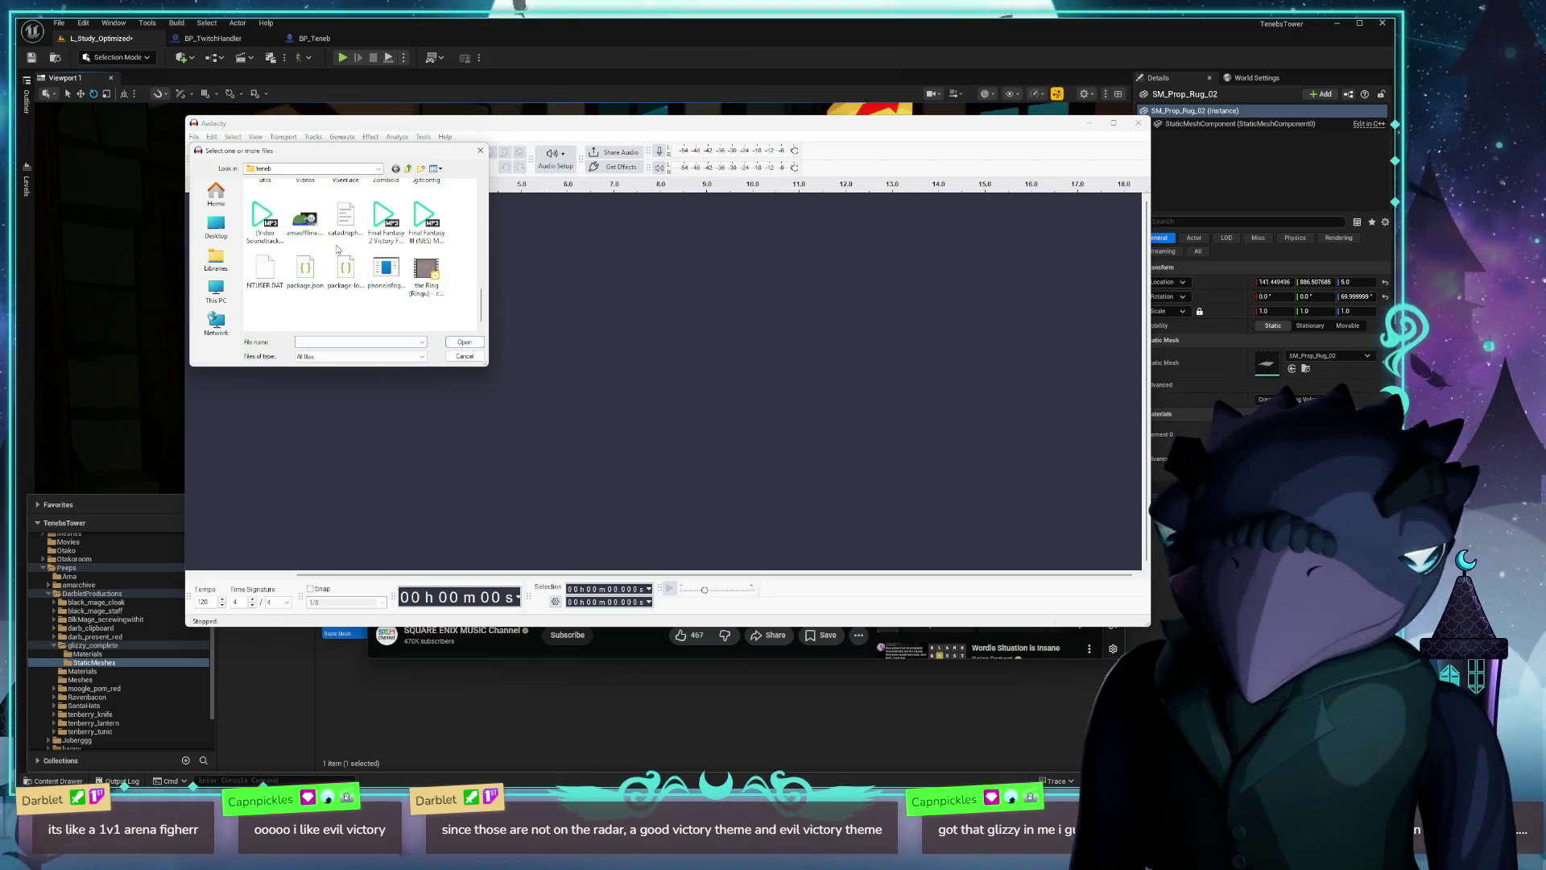
{"action": "scroll", "coordinate": [323, 266], "scroll_direction": "down", "scroll_amount": 3}
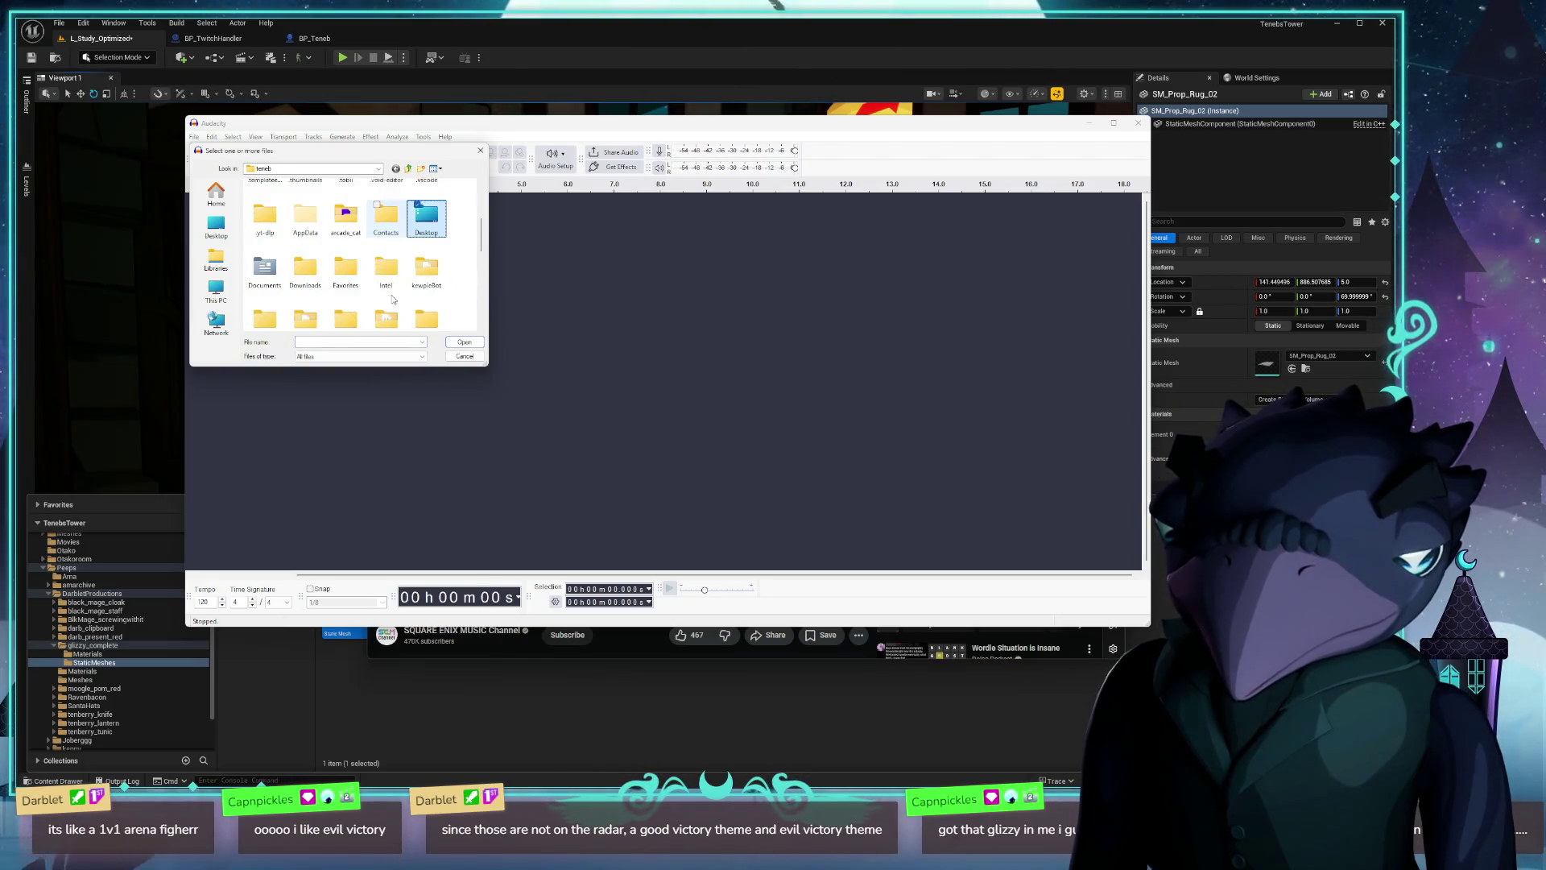
{"action": "double_click", "coordinate": [306, 273]}
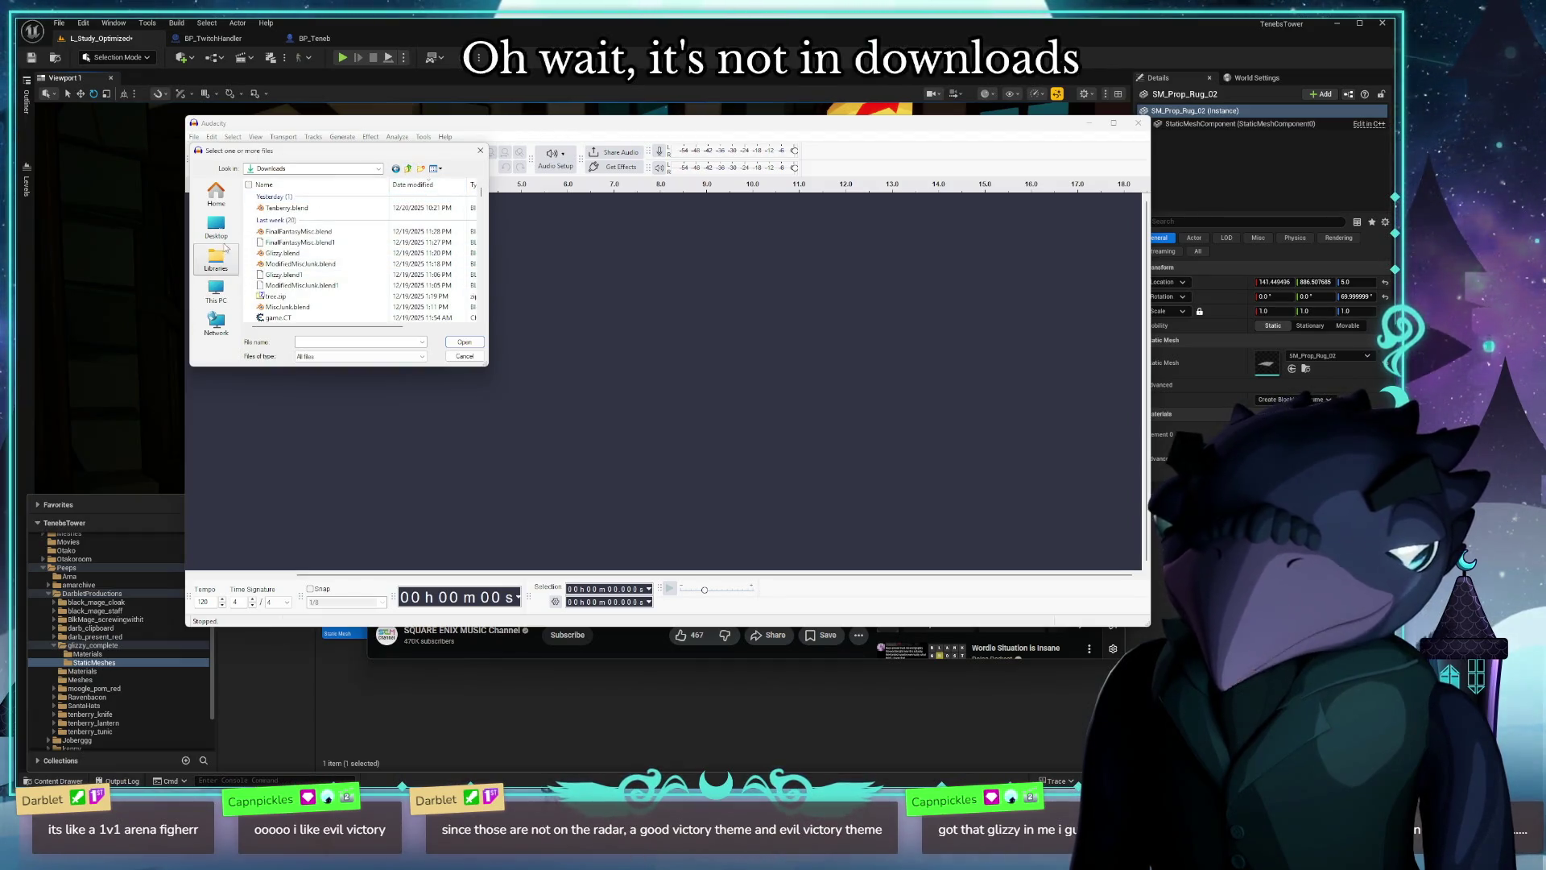
{"action": "left_click", "coordinate": [218, 269]}
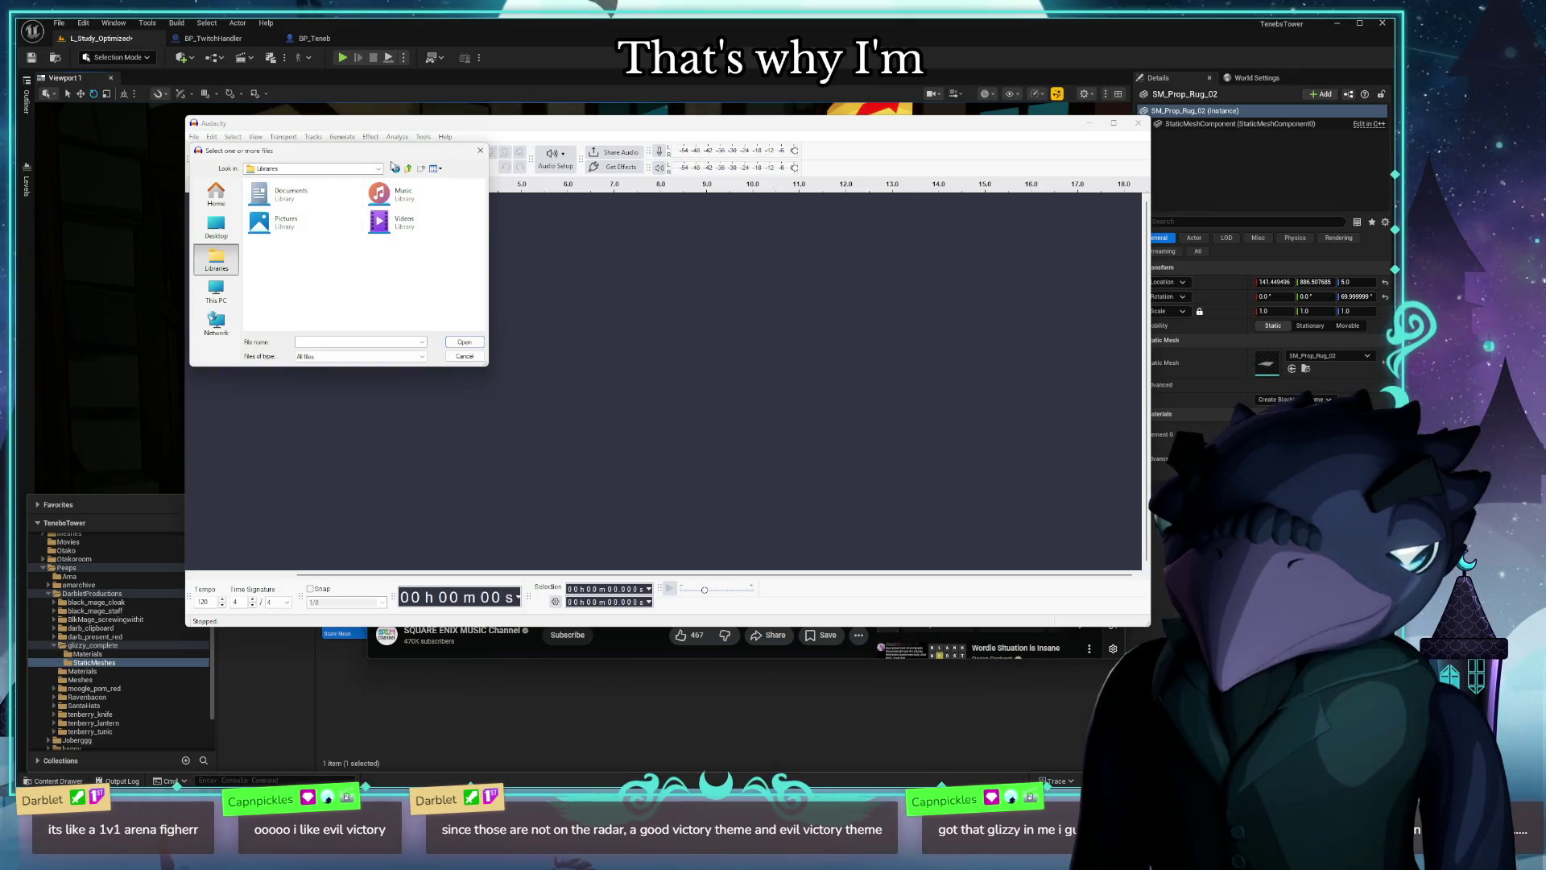
{"action": "left_click", "coordinate": [402, 170]}
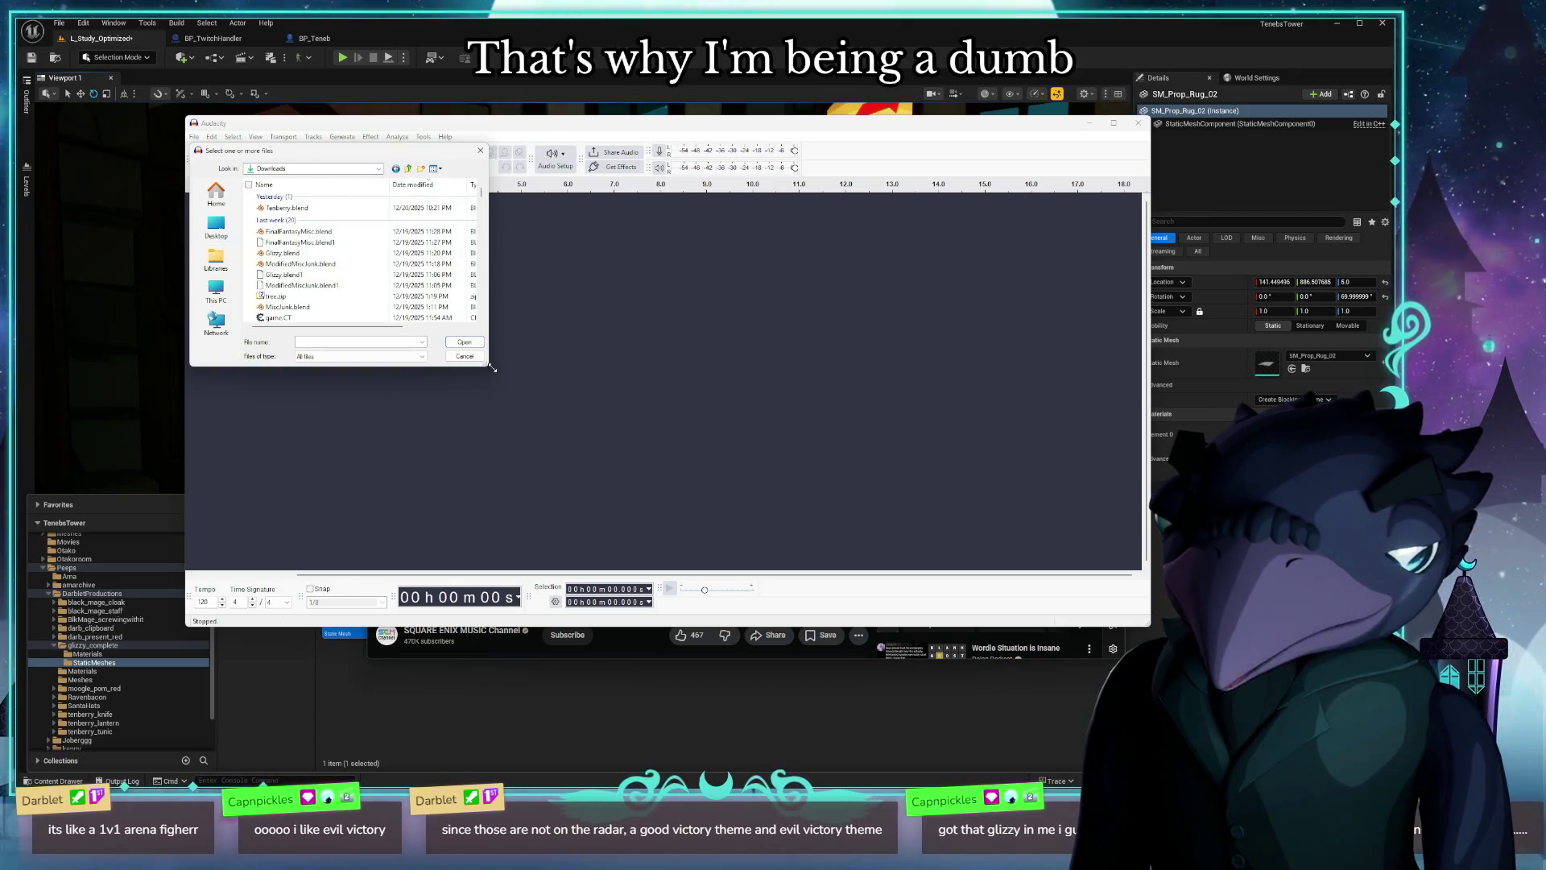
Step: Enlarge and move the picker, then import the Victory Fanfare mp3 from the user folder
{"action": "left_click_drag", "start_coordinate": [488, 366], "coordinate": [800, 476]}
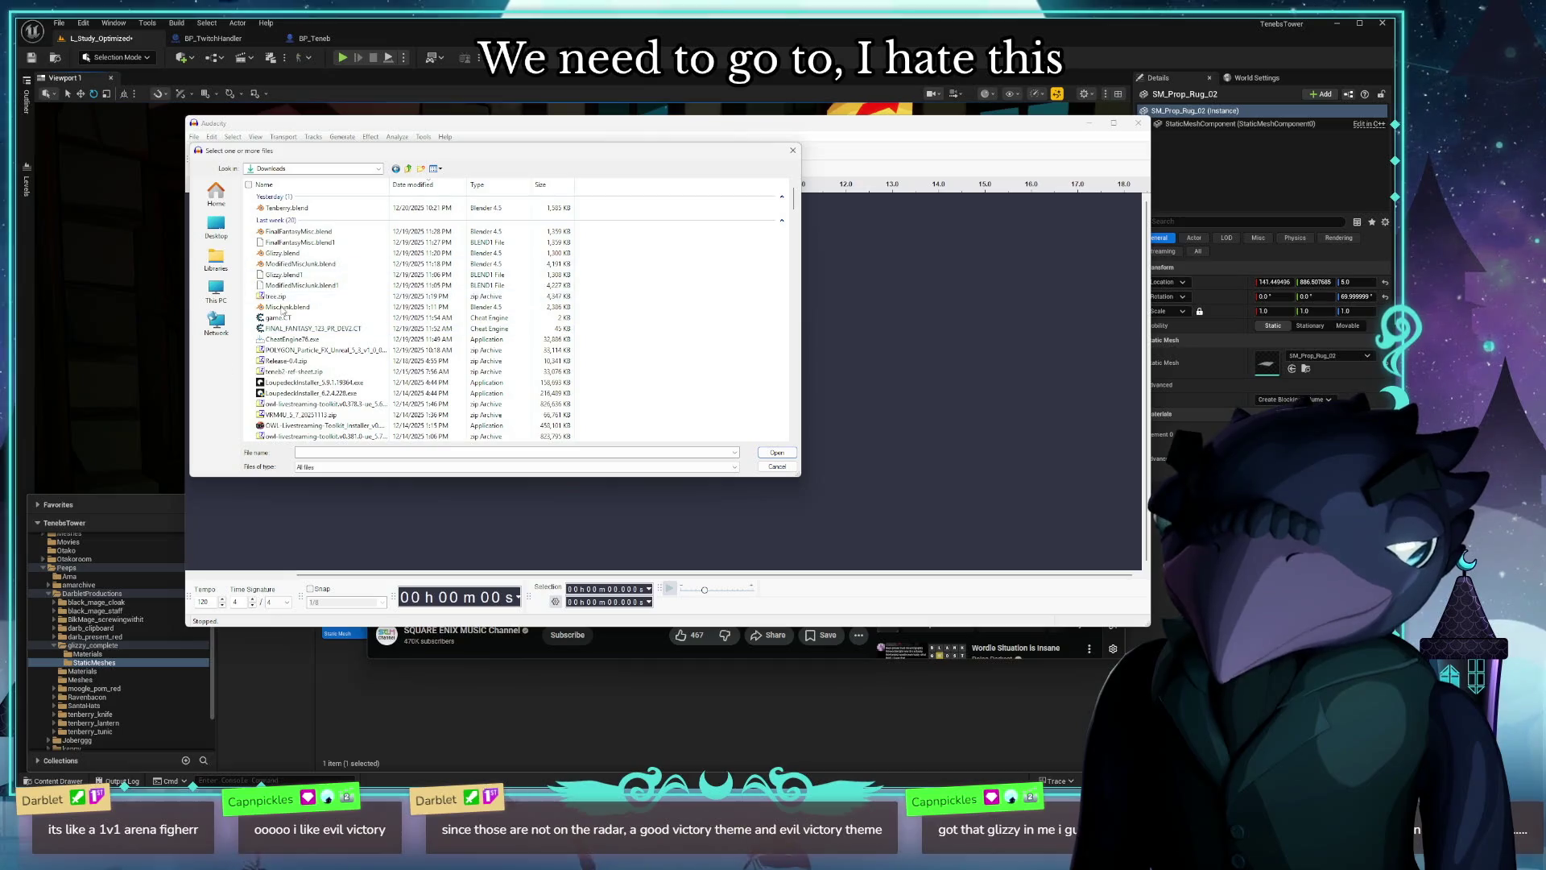
{"action": "left_click_drag", "start_coordinate": [247, 150], "coordinate": [317, 180]}
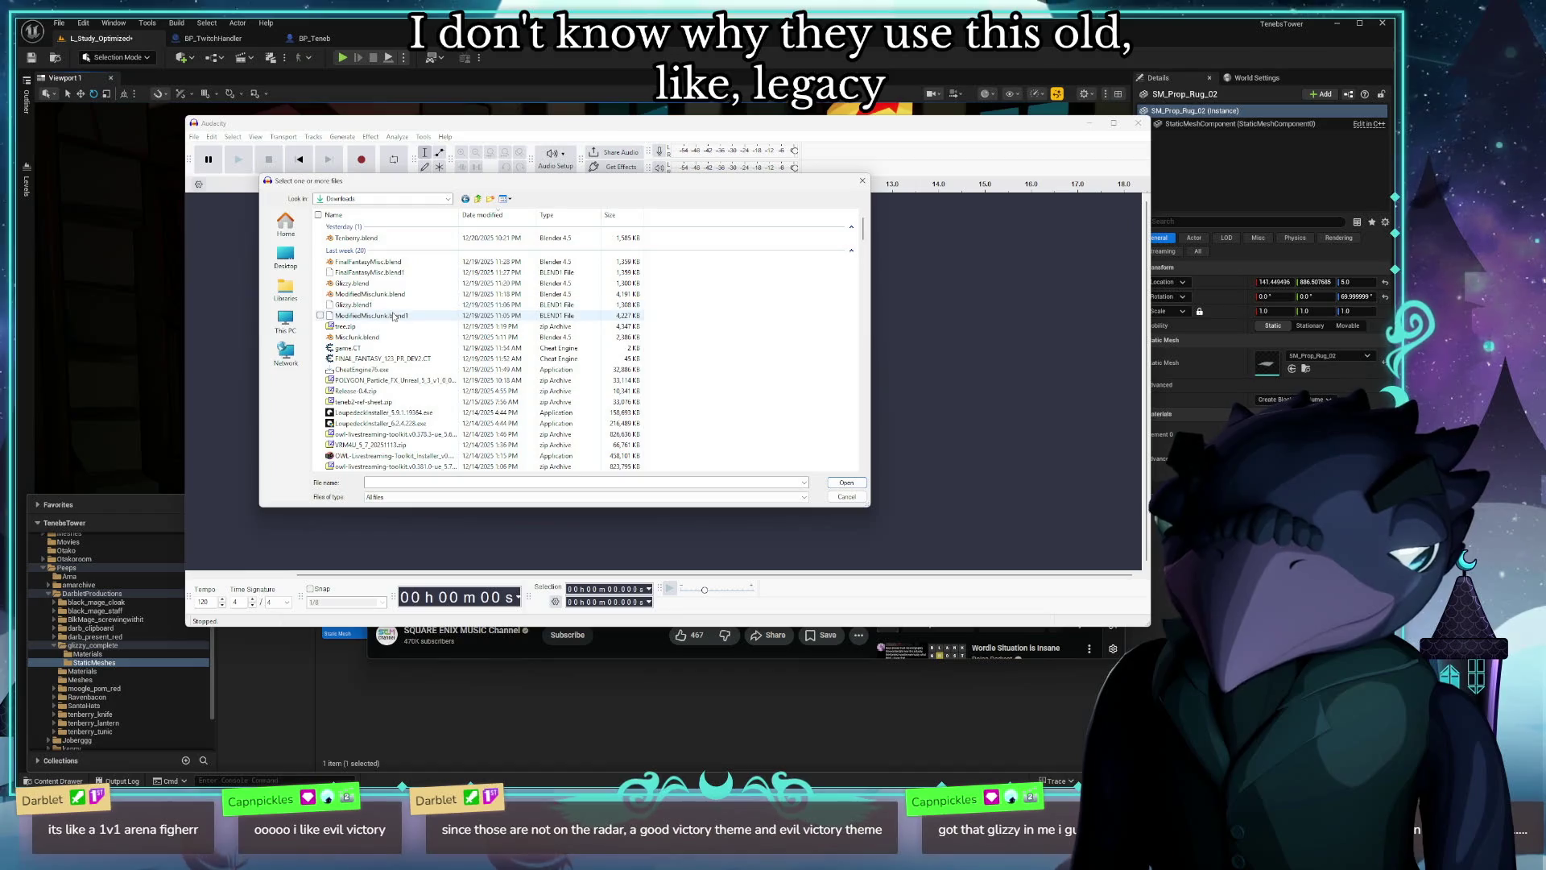
{"action": "left_click", "coordinate": [480, 200]}
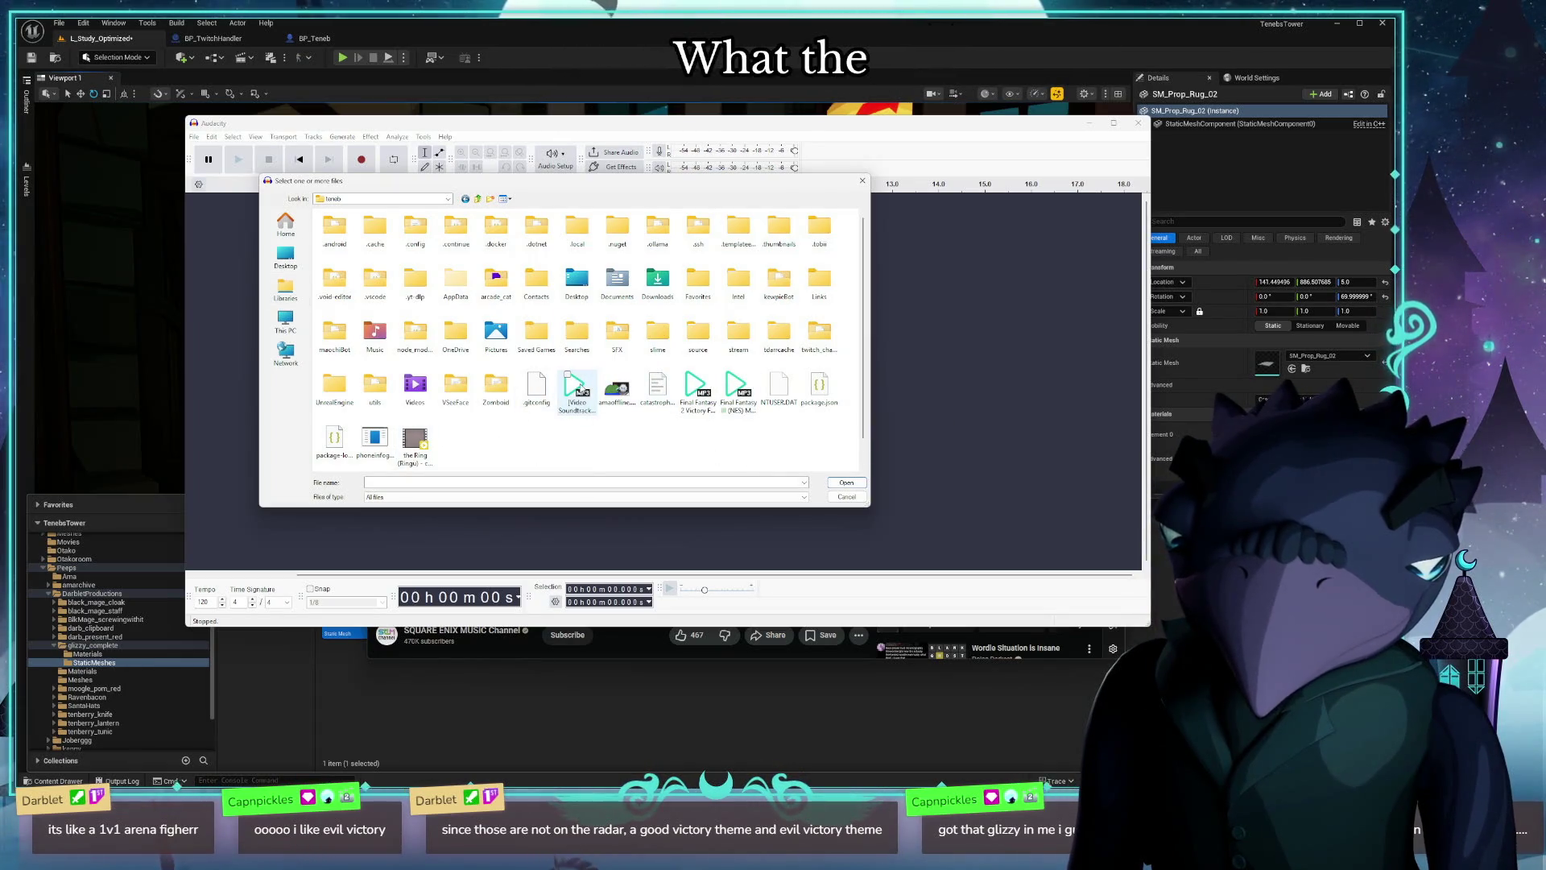
{"action": "left_click", "coordinate": [579, 388]}
{"action": "double_click", "coordinate": [586, 401]}
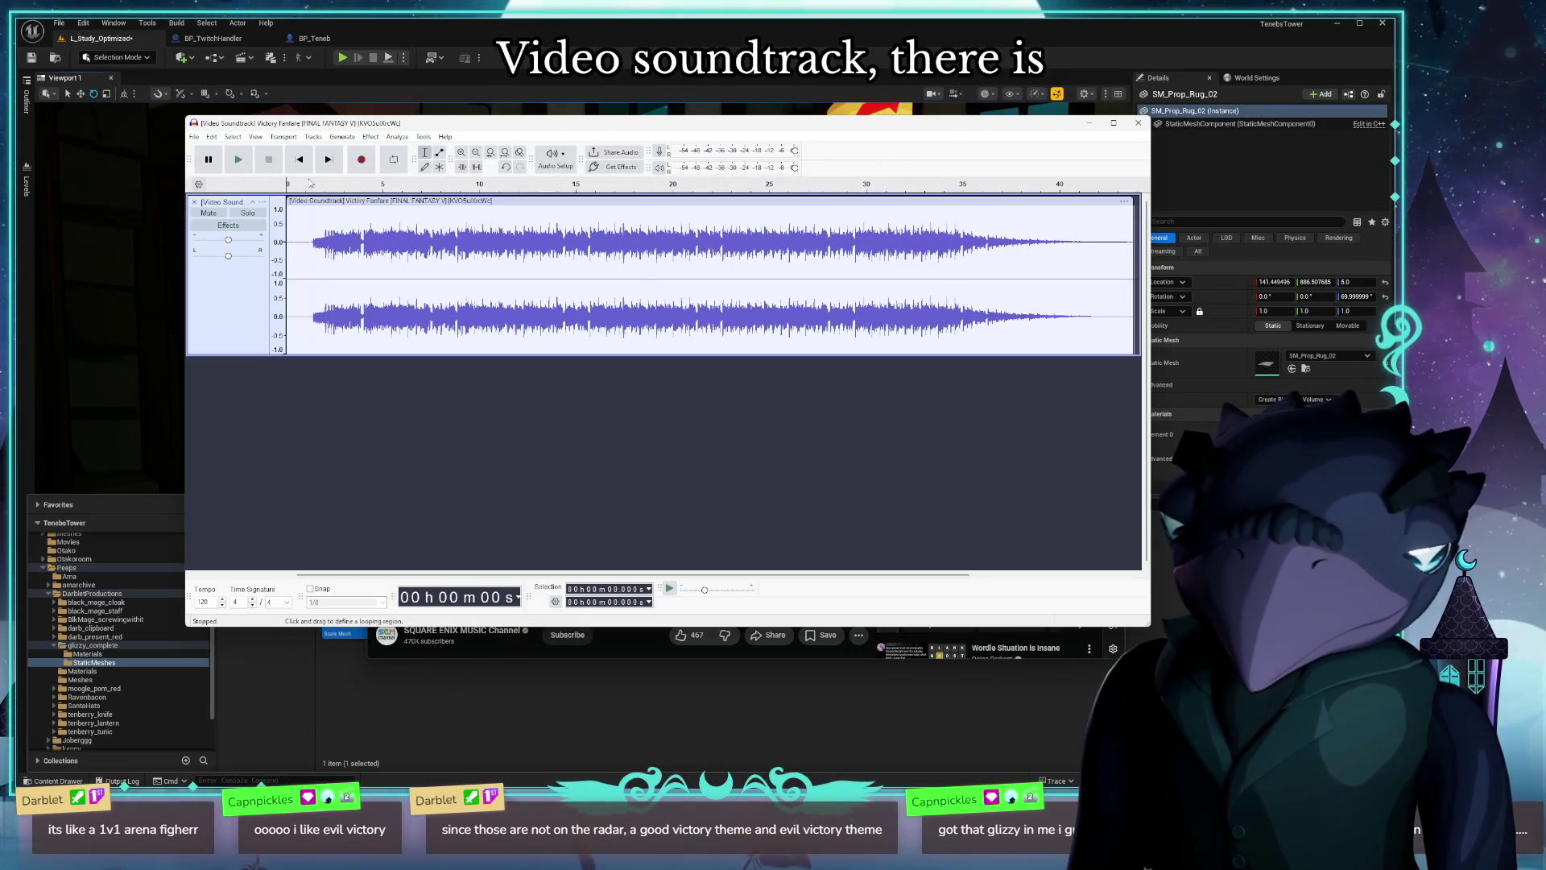
Step: Play and stop the fanfare, then select its opening up to 5.488 s
{"action": "left_click", "coordinate": [236, 160]}
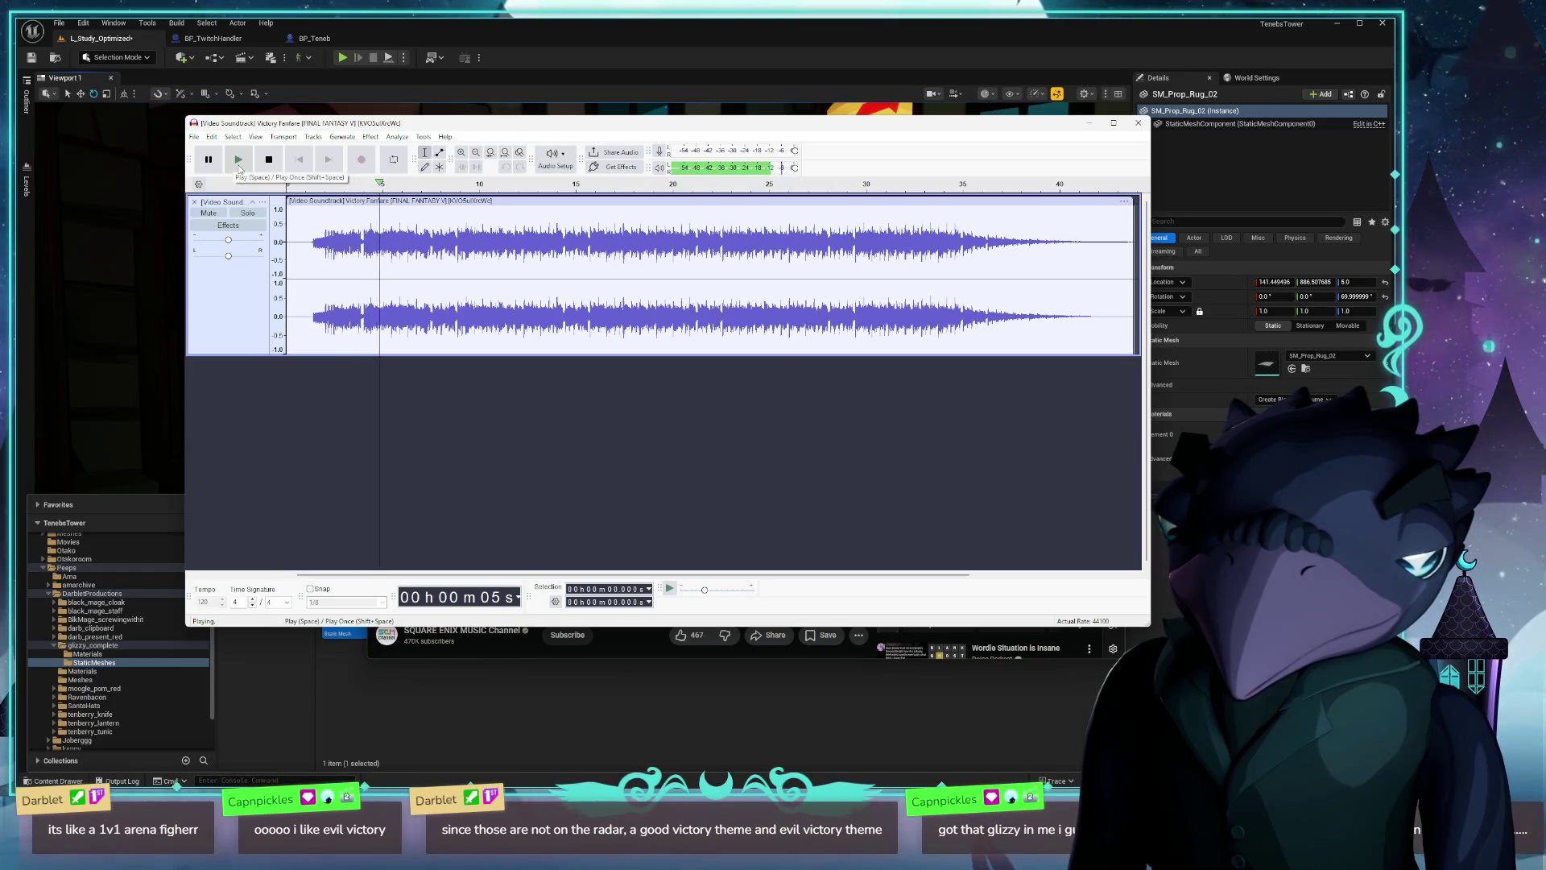
{"action": "left_click", "coordinate": [239, 166]}
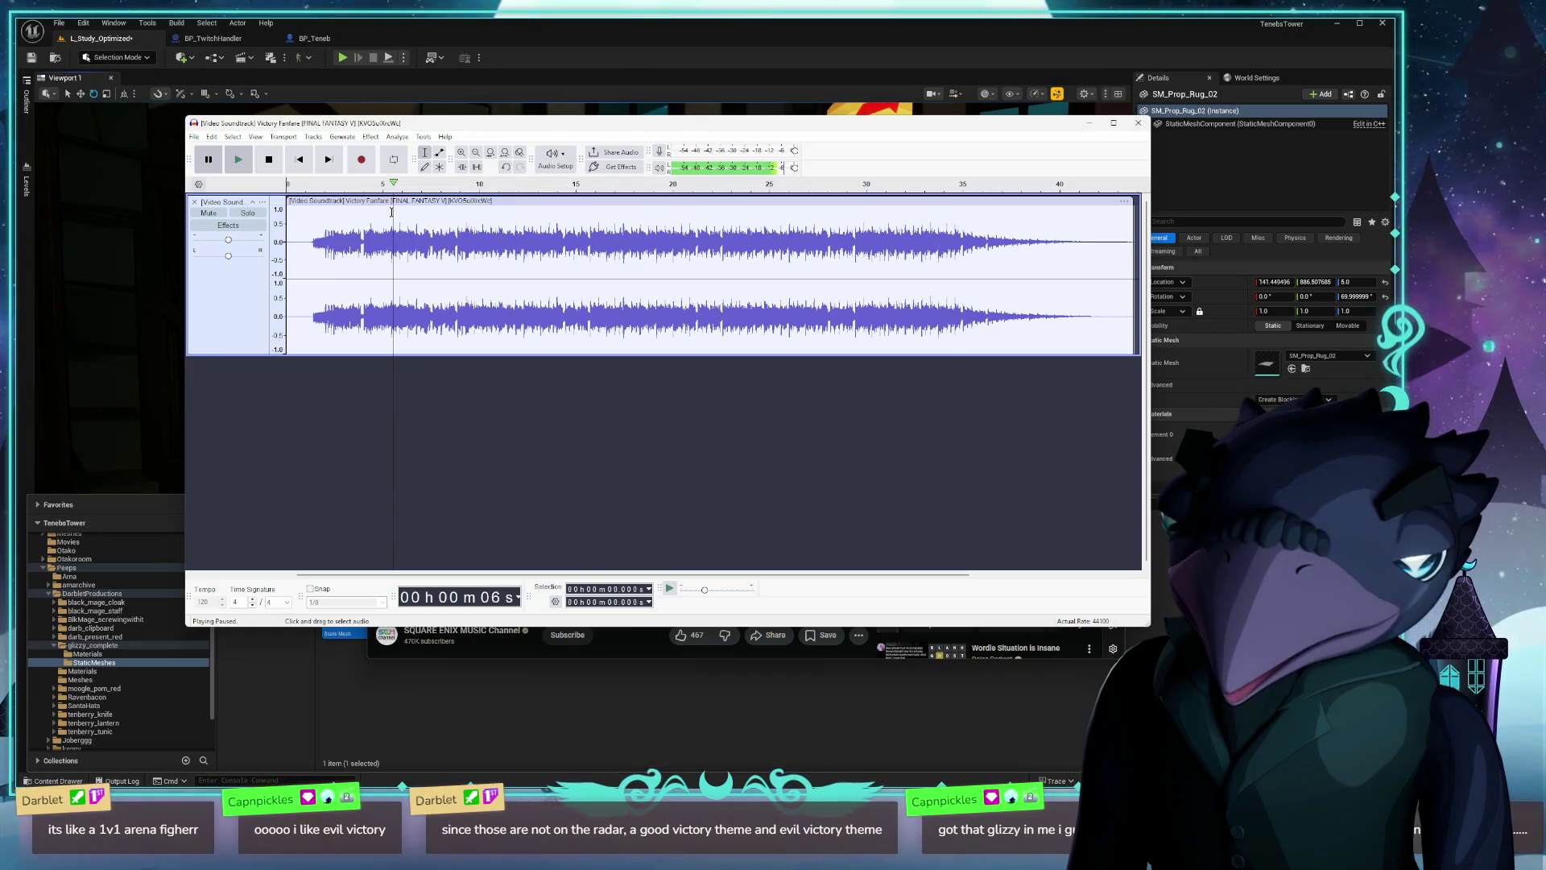
{"action": "mouse_move", "coordinate": [392, 211]}
{"action": "left_mouse_down"}
{"action": "mouse_move", "coordinate": [256, 214]}
{"action": "mouse_move", "coordinate": [304, 226]}
{"action": "left_mouse_up"}
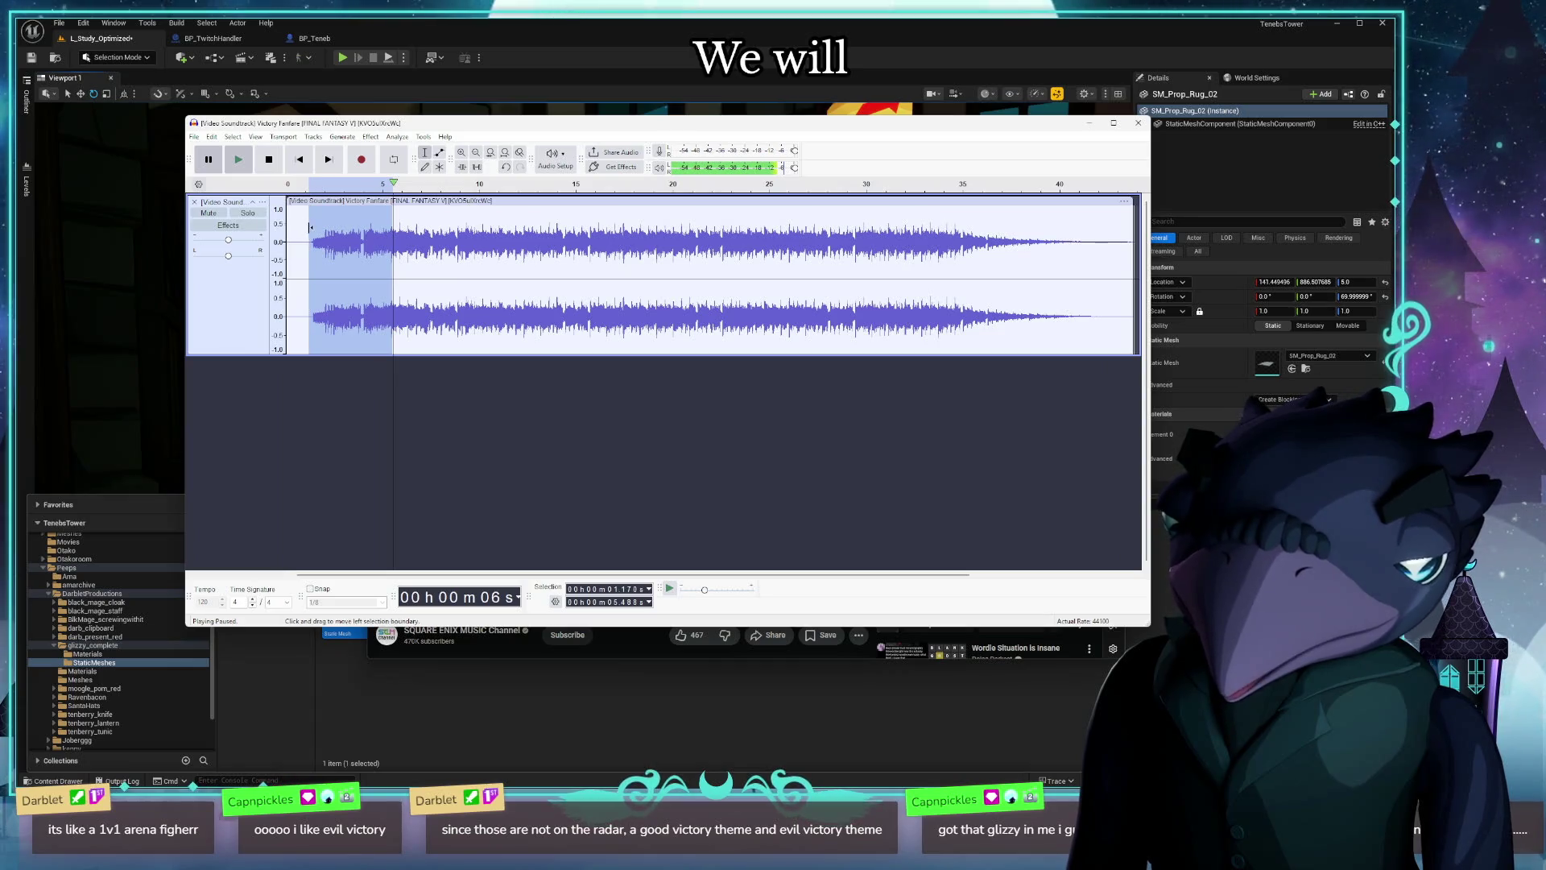
Step: Start Export Audio to this computer, retrying after a cancel, and reposition the settings window
{"action": "left_click", "coordinate": [194, 137]}
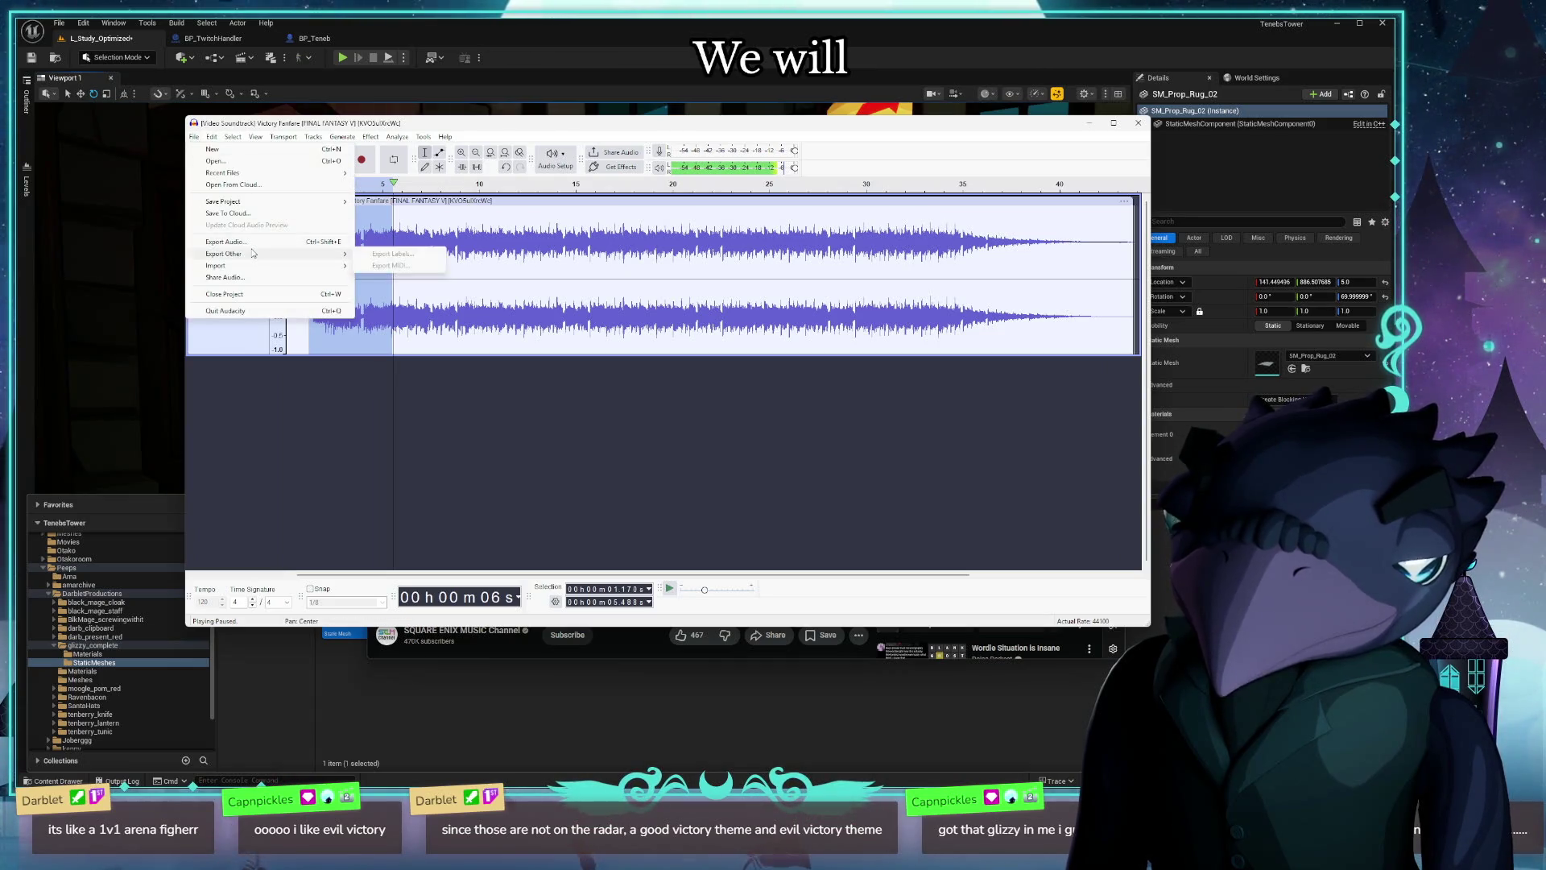
{"action": "left_click", "coordinate": [261, 249]}
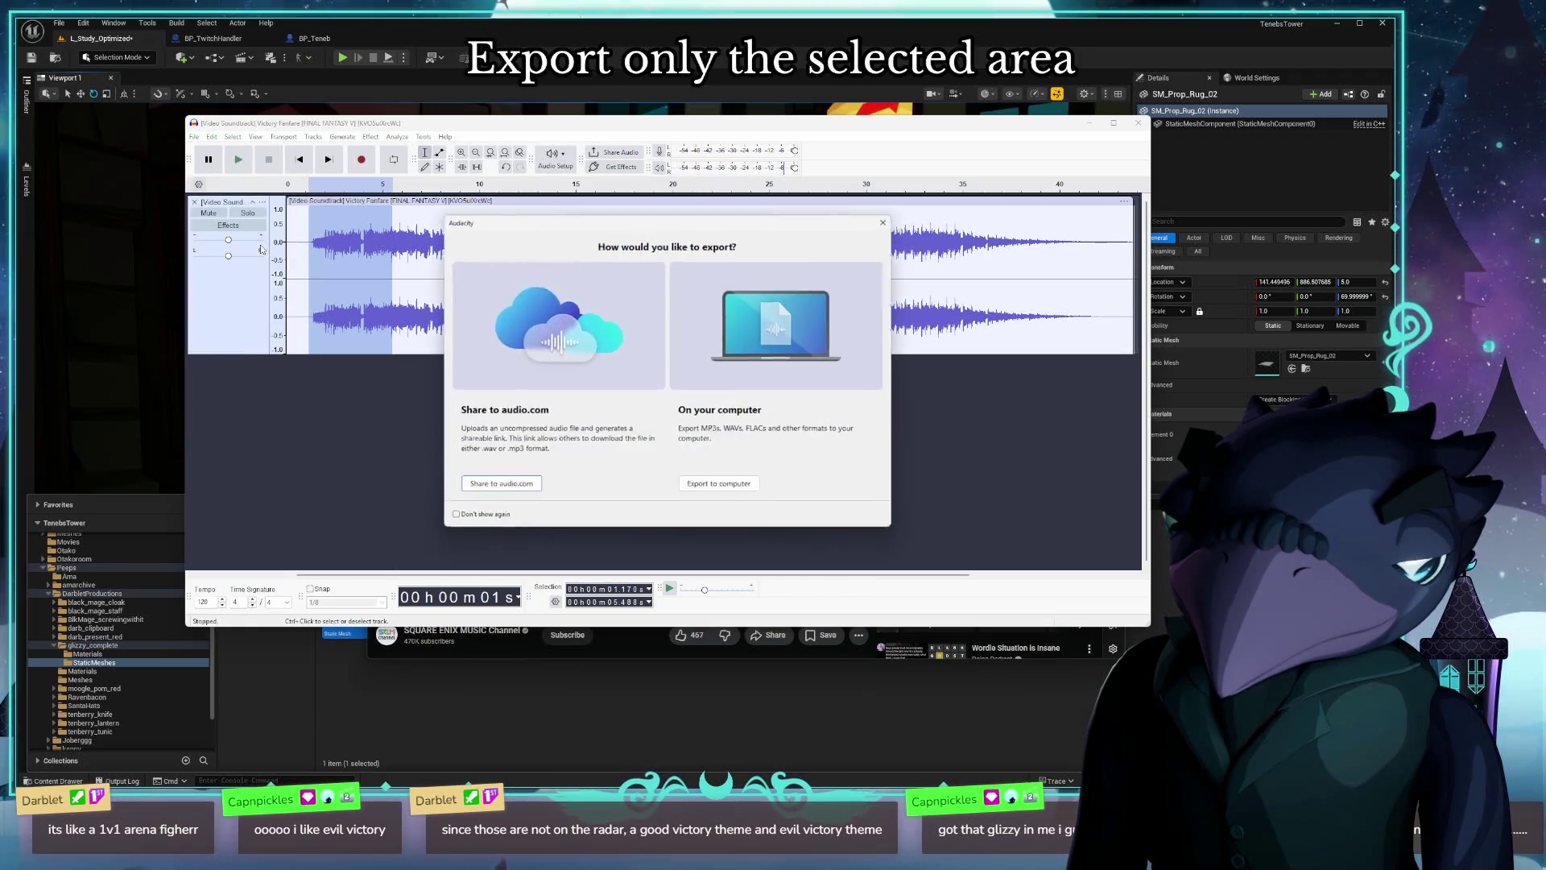
{"action": "left_click", "coordinate": [886, 222]}
{"action": "left_click", "coordinate": [194, 137]}
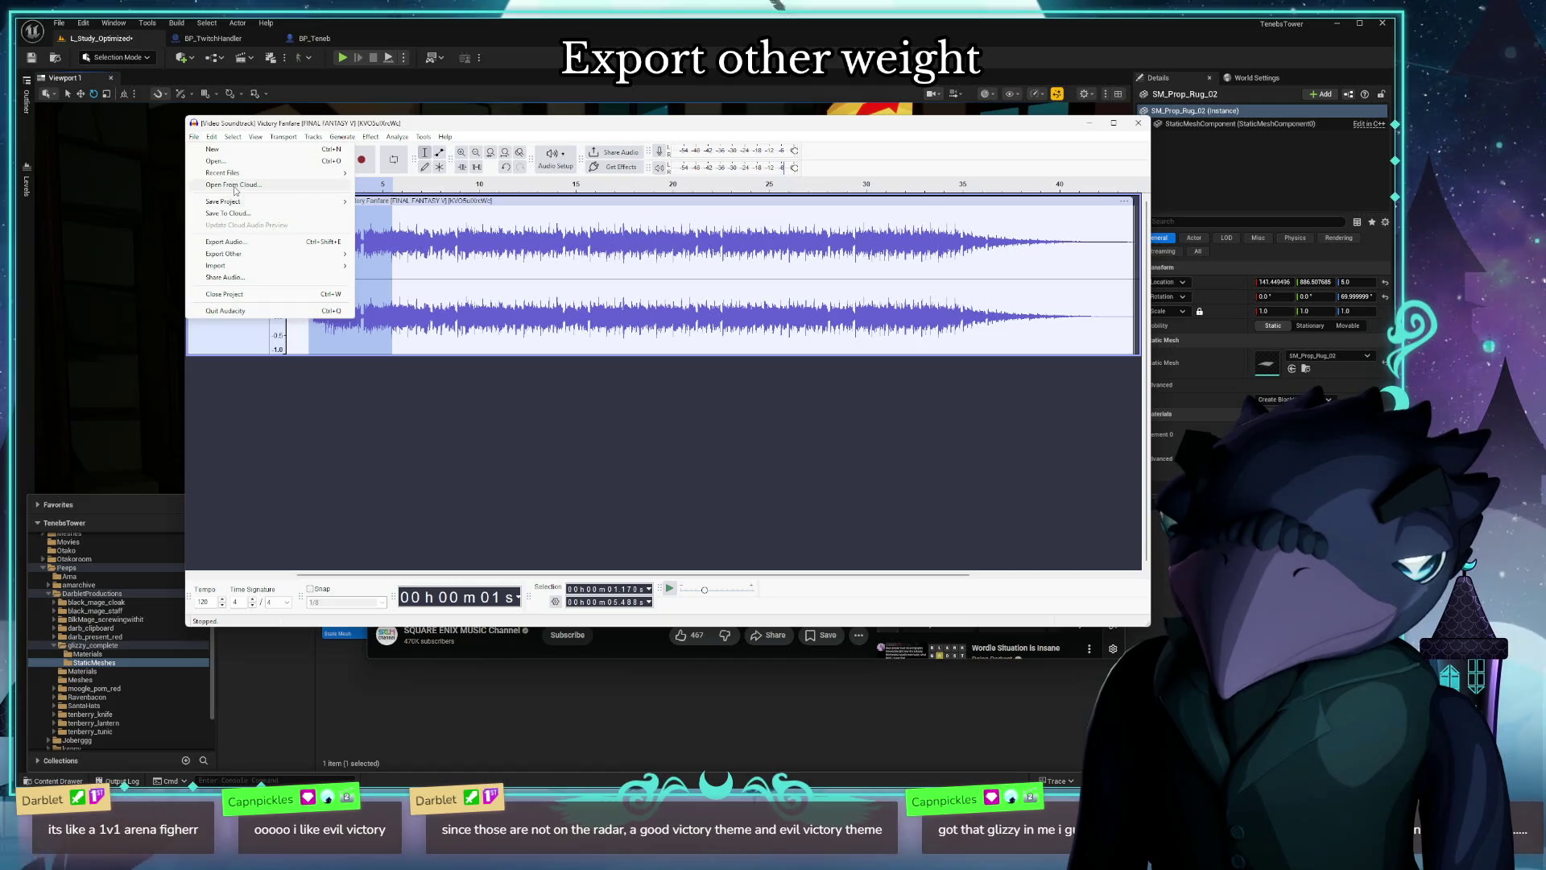
{"action": "left_click", "coordinate": [273, 243]}
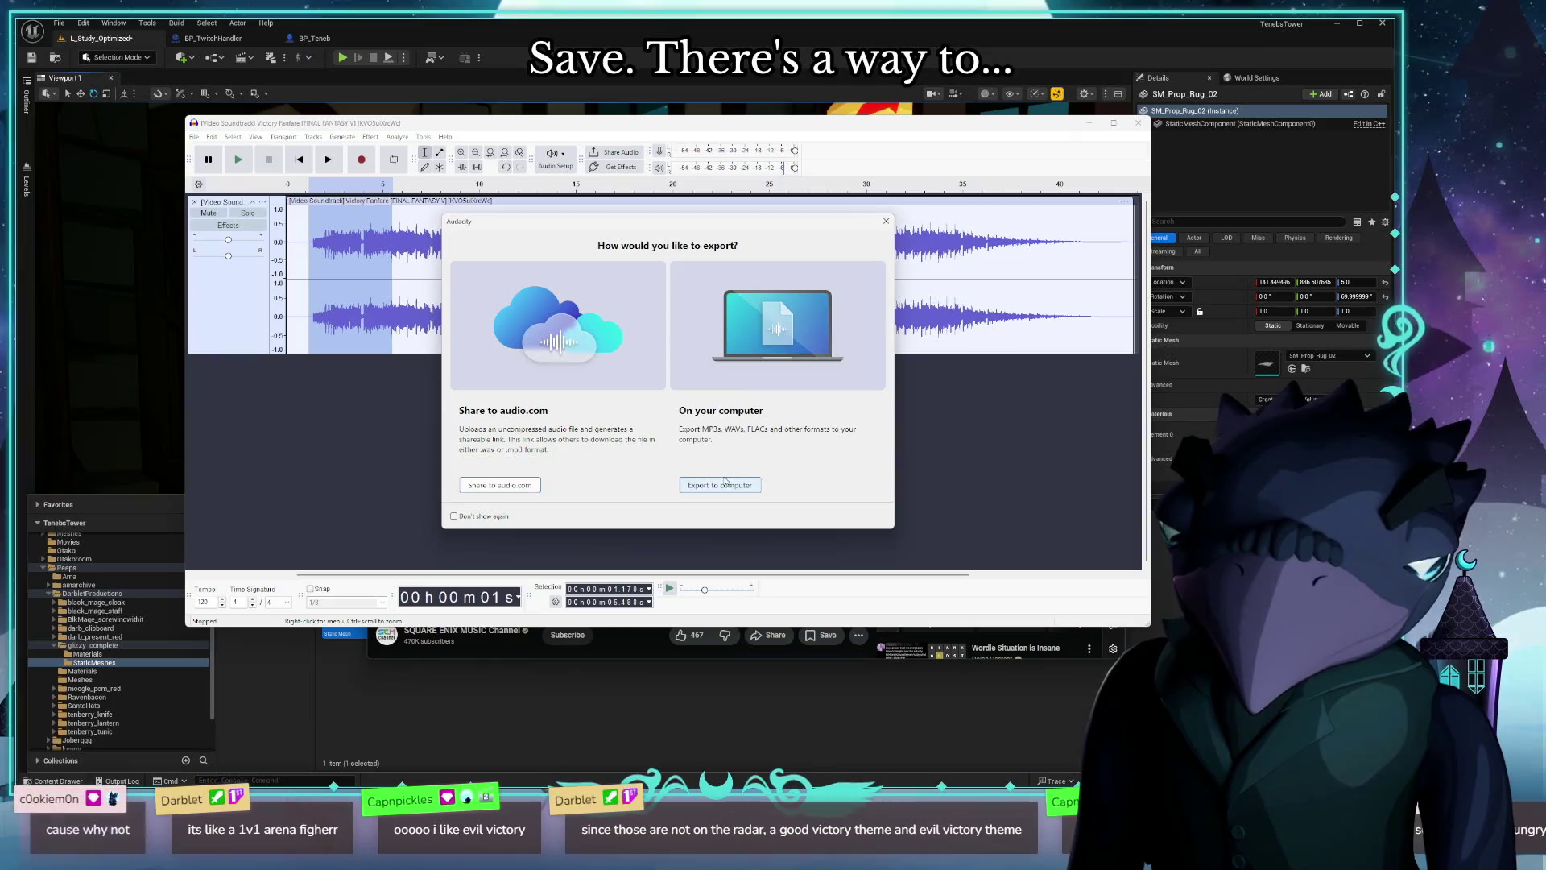
{"action": "left_click", "coordinate": [678, 479]}
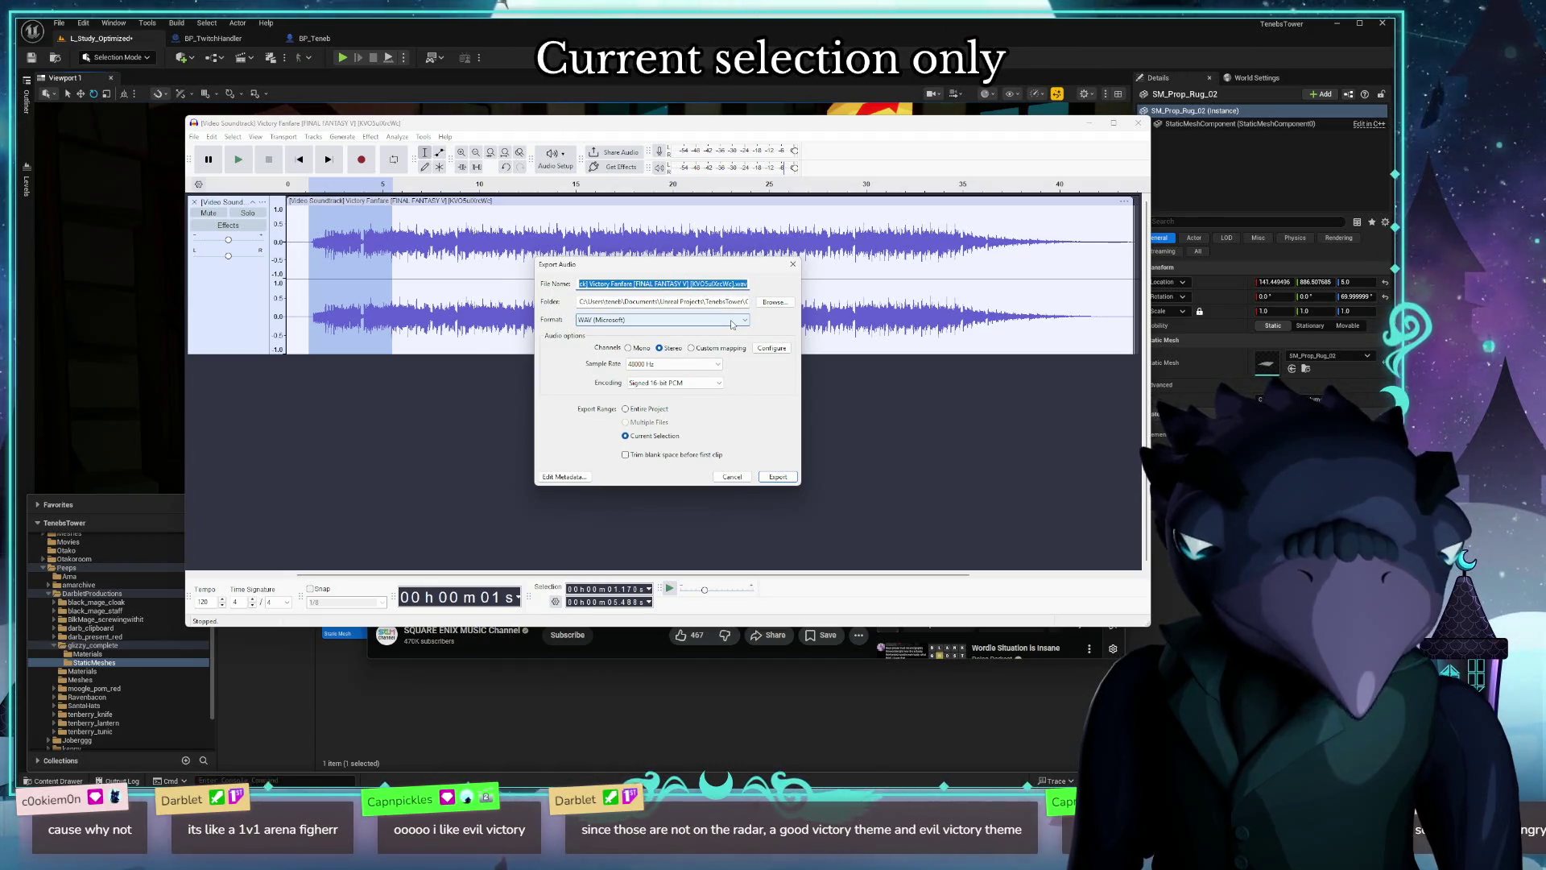
{"action": "mouse_move", "coordinate": [723, 271]}
{"action": "left_mouse_down"}
{"action": "mouse_move", "coordinate": [579, 299]}
{"action": "mouse_move", "coordinate": [569, 340]}
{"action": "mouse_move", "coordinate": [594, 291]}
{"action": "left_mouse_up"}
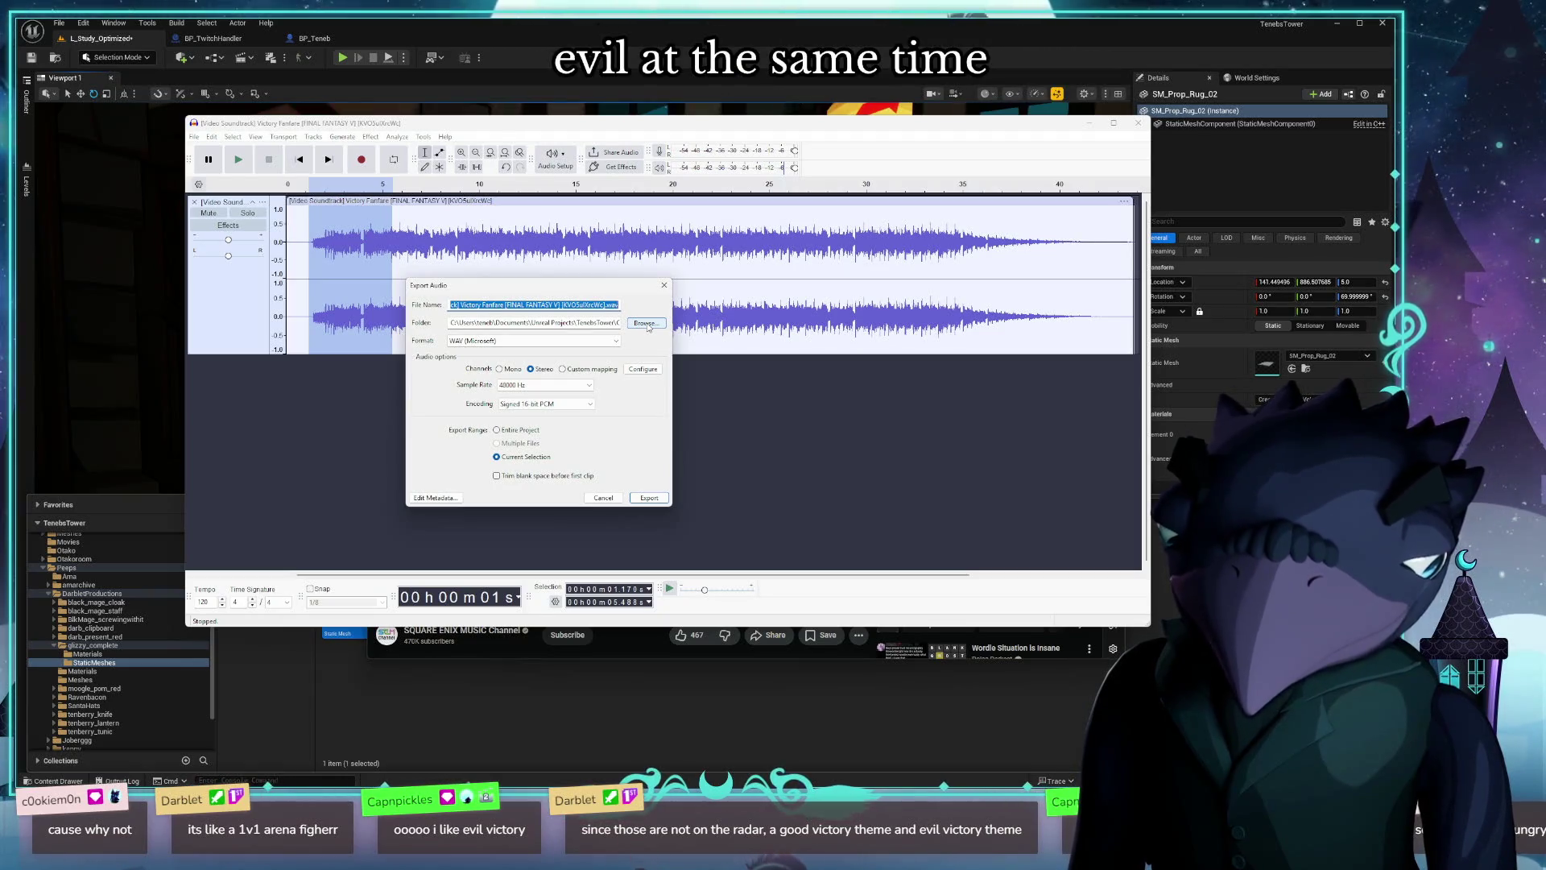
Step: Export the selection as ff4_victory.wav into the Content/Audio/SFX folder
{"action": "left_click", "coordinate": [653, 320]}
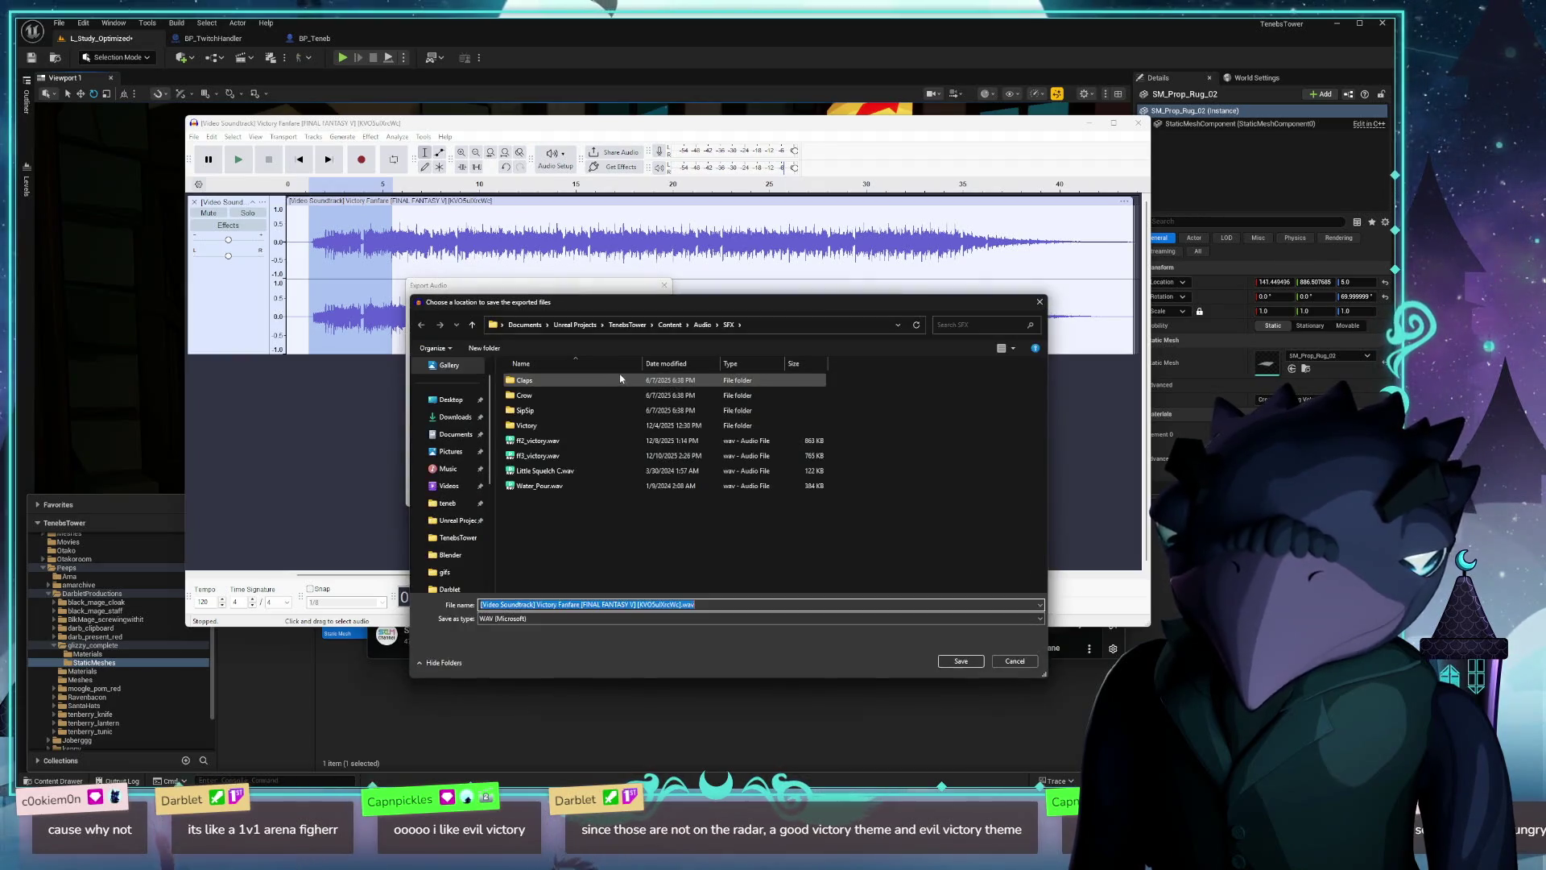
{"action": "left_click", "coordinate": [544, 456]}
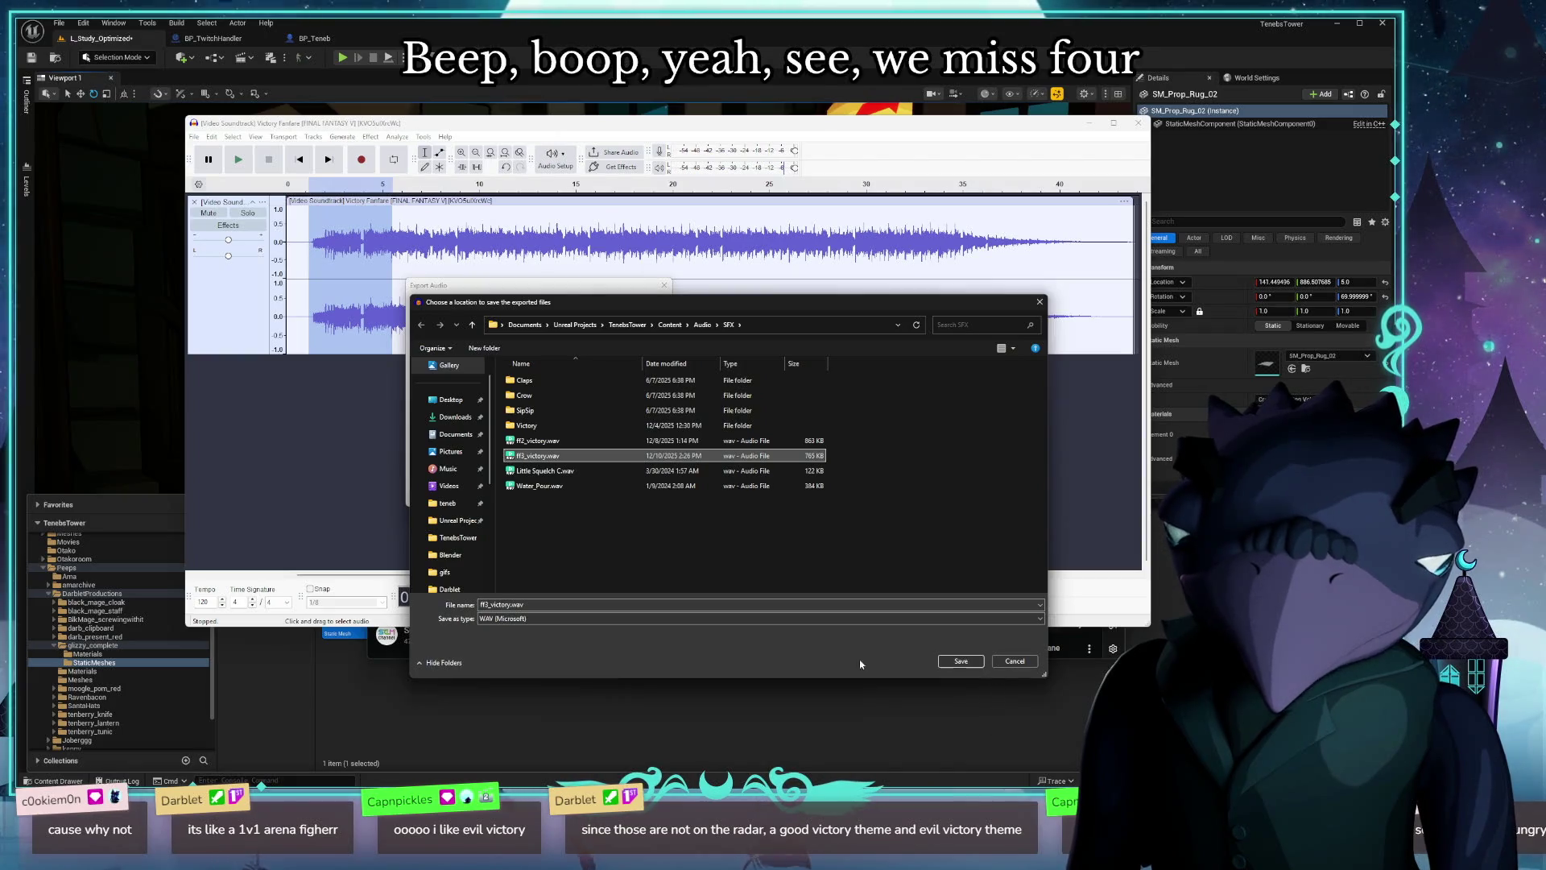
{"action": "double_click", "coordinate": [487, 605]}
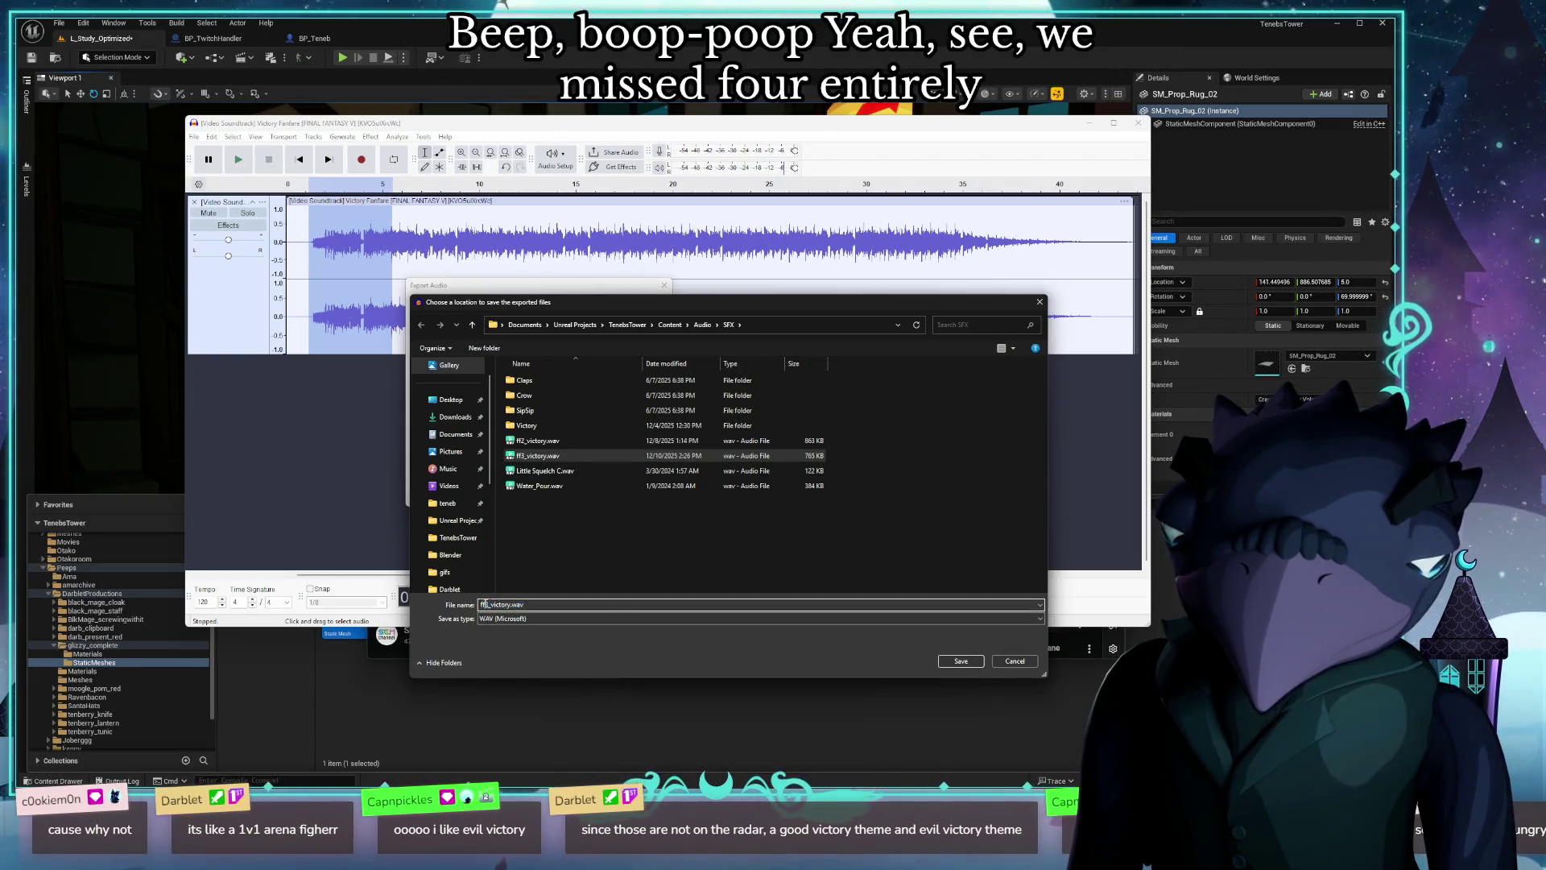
{"action": "type", "text": "ff4_victory"}
{"action": "left_click", "coordinate": [961, 661]}
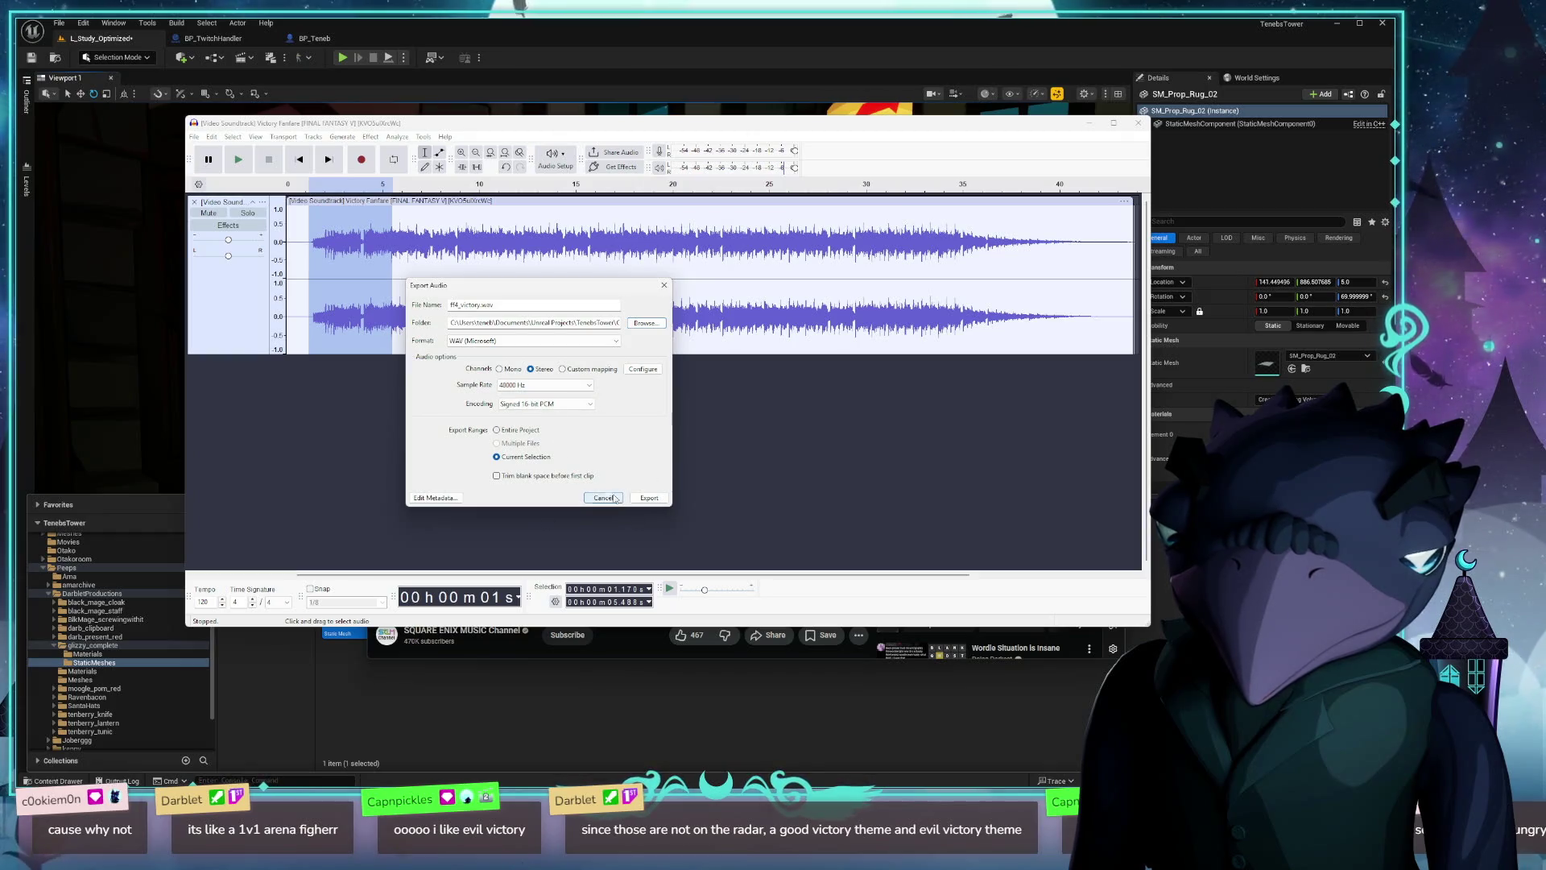
{"action": "left_click", "coordinate": [644, 498]}
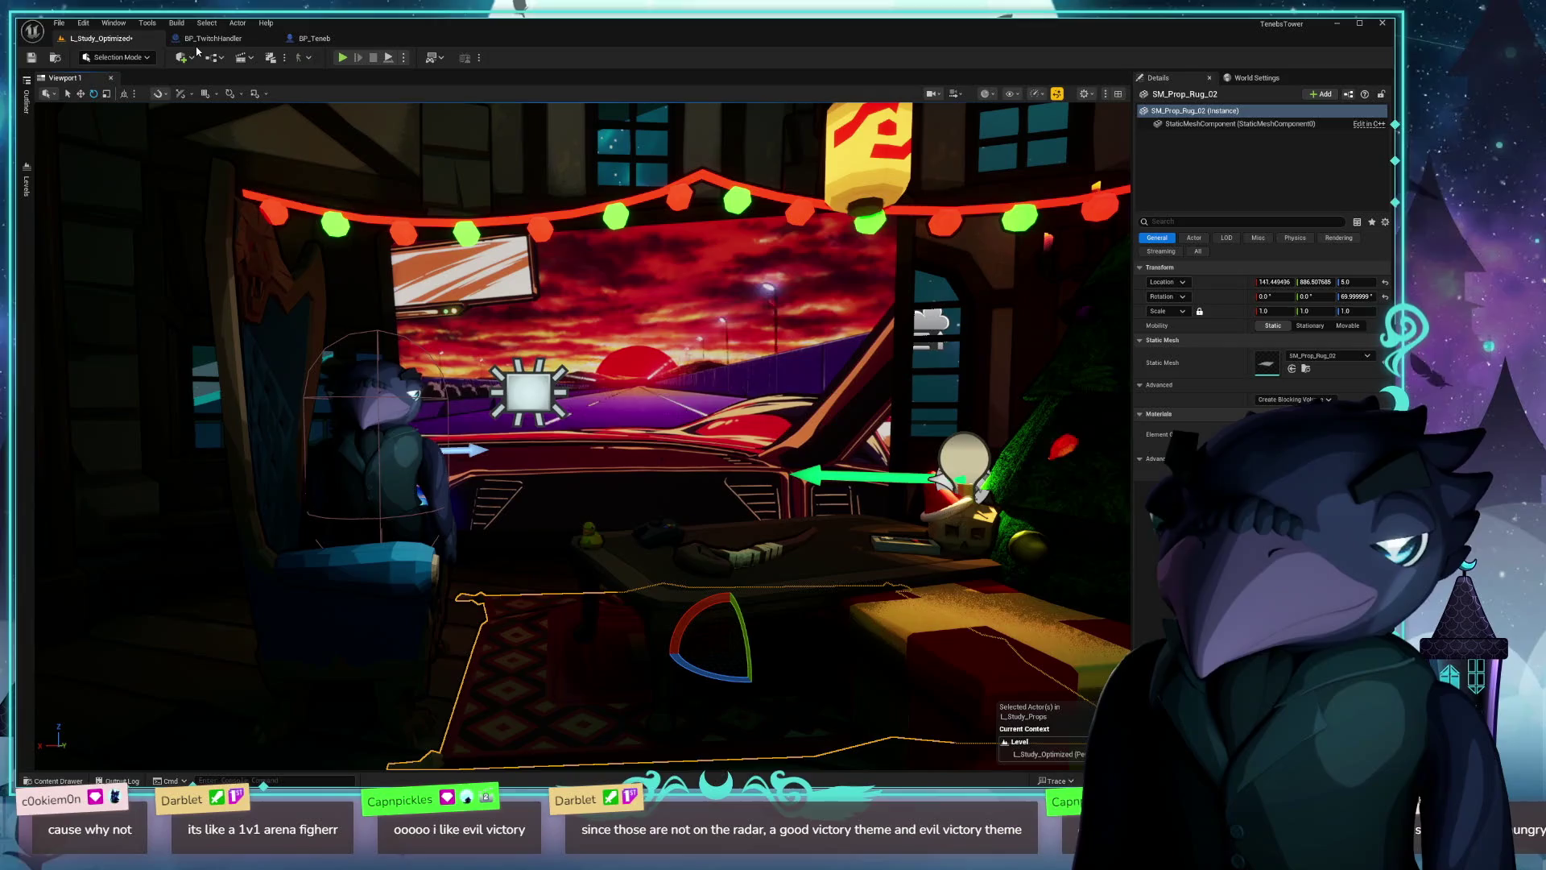
Step: Switch to the BP_TwitchHandler event graph and pan to the Victory Play Sound 2D node
{"action": "left_click", "coordinate": [213, 37]}
{"action": "scroll", "coordinate": [767, 471], "scroll_direction": "down", "scroll_amount": 5}
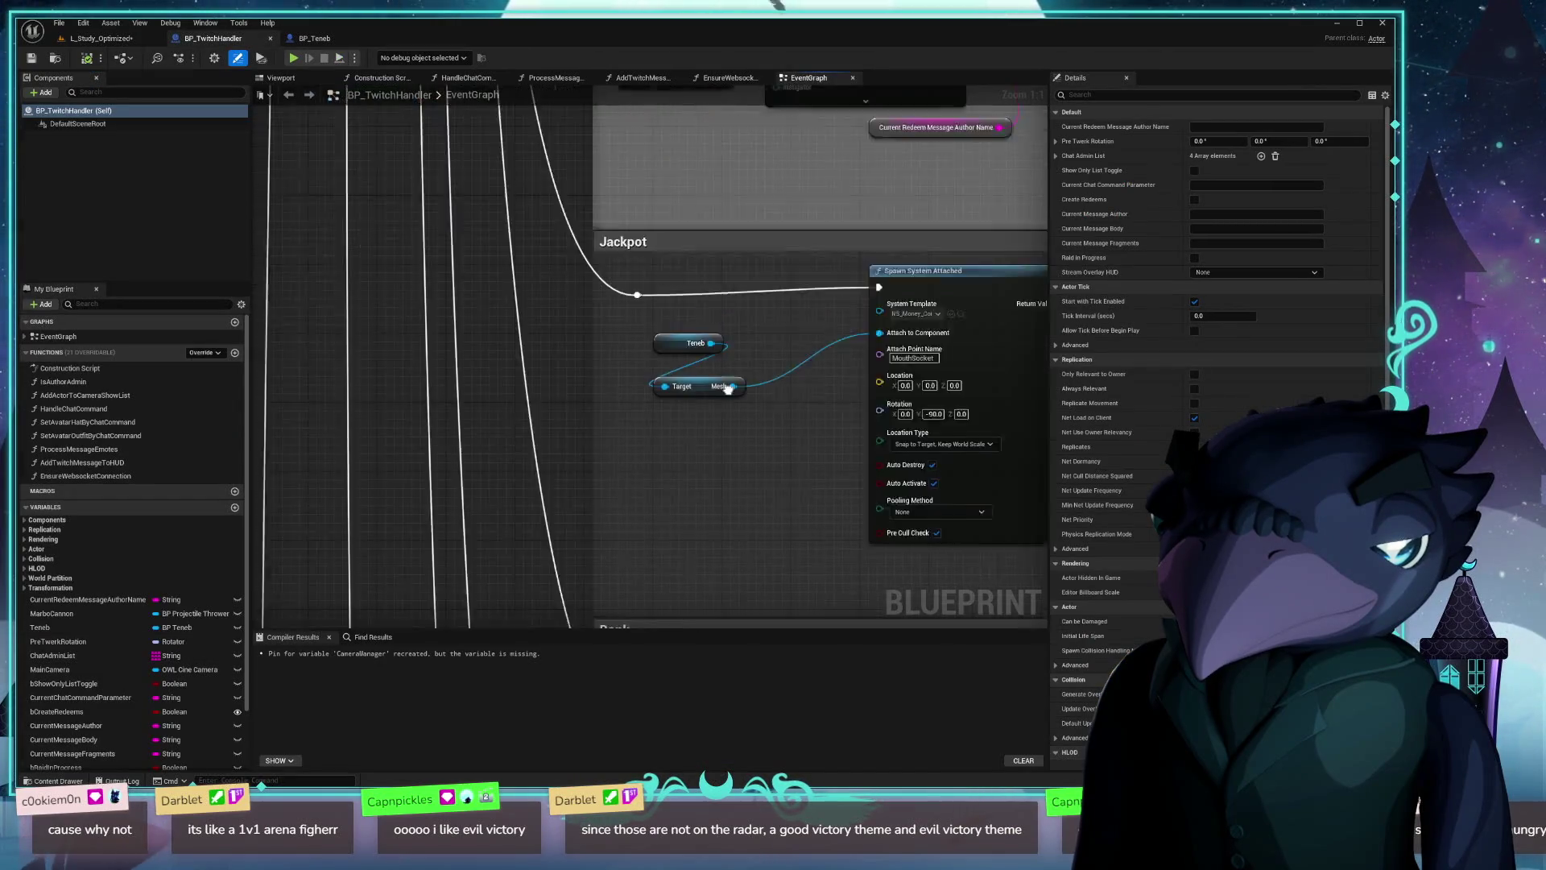
{"action": "scroll", "coordinate": [587, 523], "scroll_direction": "up", "scroll_amount": 4}
{"action": "mouse_move", "coordinate": [587, 524]}
{"action": "left_mouse_down"}
{"action": "mouse_move", "coordinate": [678, 352]}
{"action": "mouse_move", "coordinate": [725, 522]}
{"action": "mouse_move", "coordinate": [655, 532]}
{"action": "mouse_move", "coordinate": [615, 387]}
{"action": "mouse_move", "coordinate": [500, 365]}
{"action": "left_mouse_up"}
Step: Browse the node's available sound assets, then return to Audacity's file commands
{"action": "left_click", "coordinate": [500, 363]}
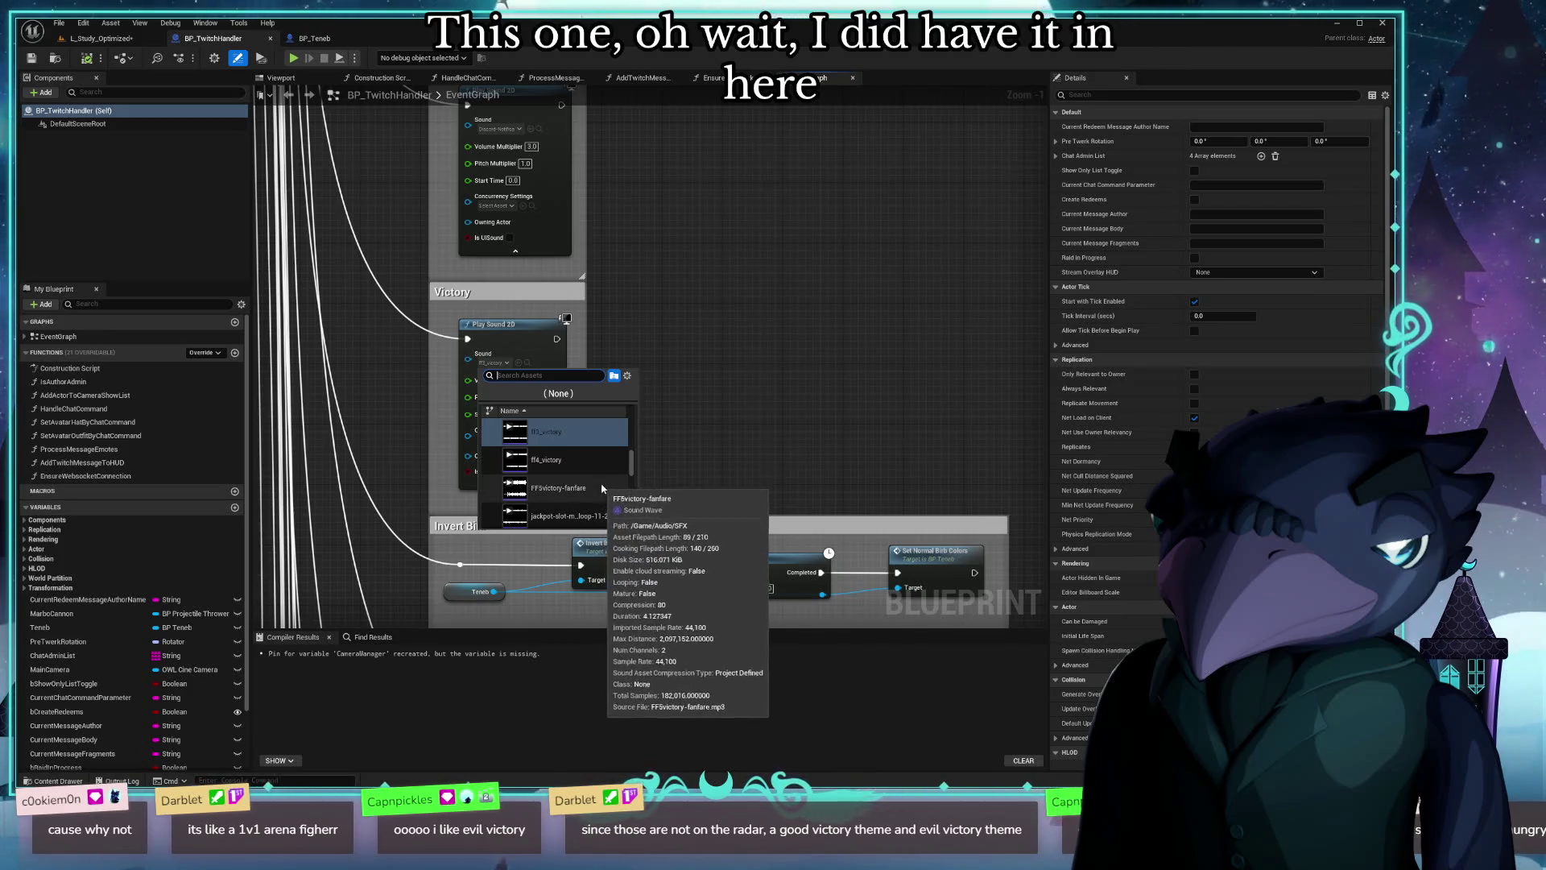
{"action": "scroll", "coordinate": [597, 475], "scroll_direction": "up", "scroll_amount": 2}
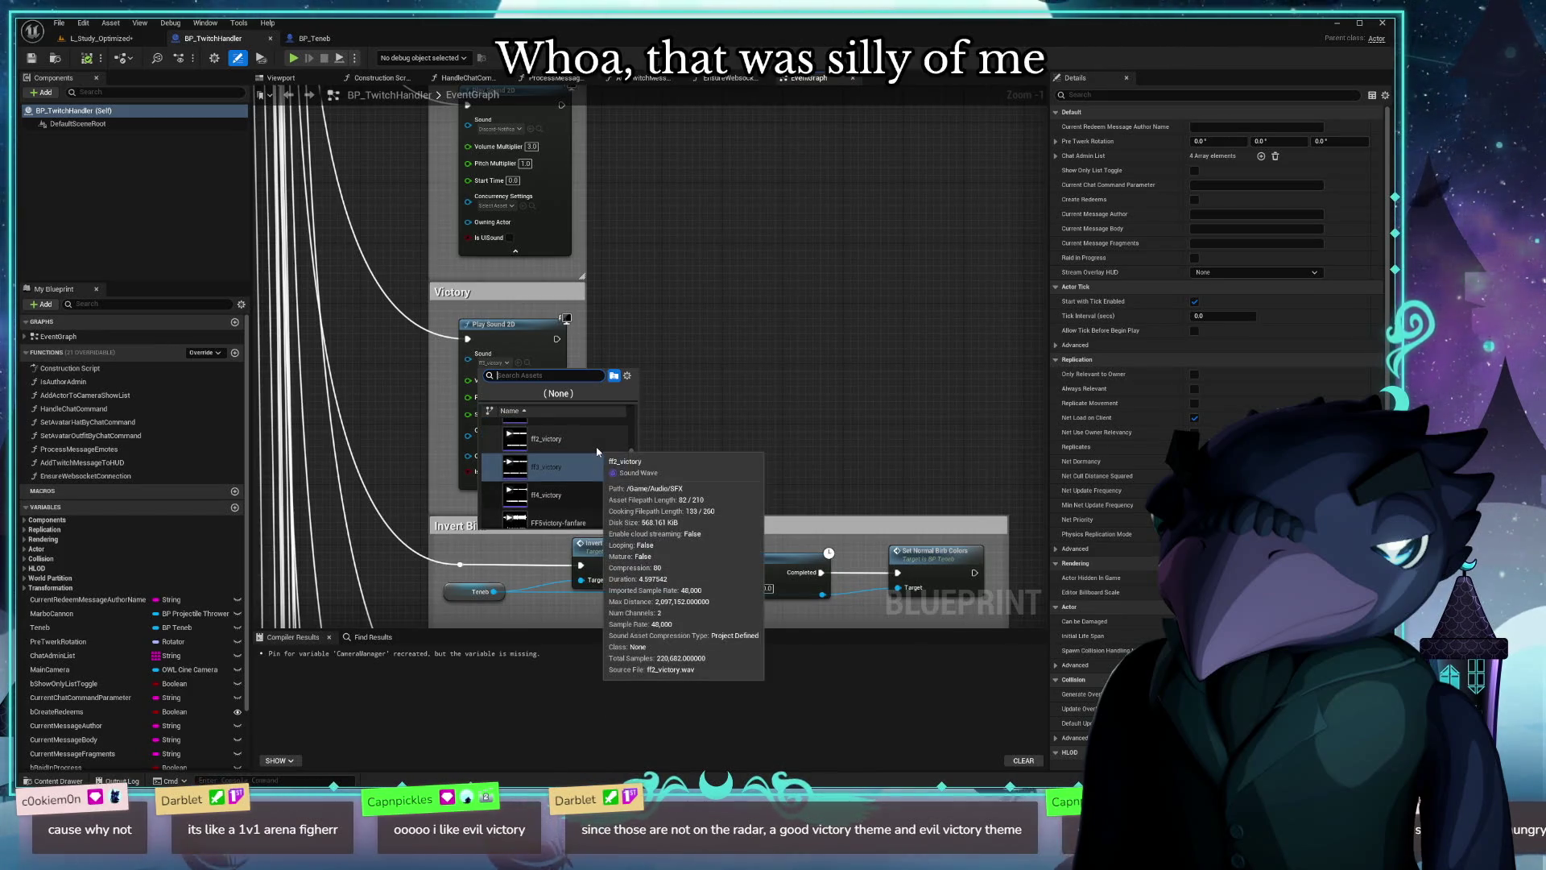
{"action": "scroll", "coordinate": [564, 483], "scroll_direction": "down", "scroll_amount": 1}
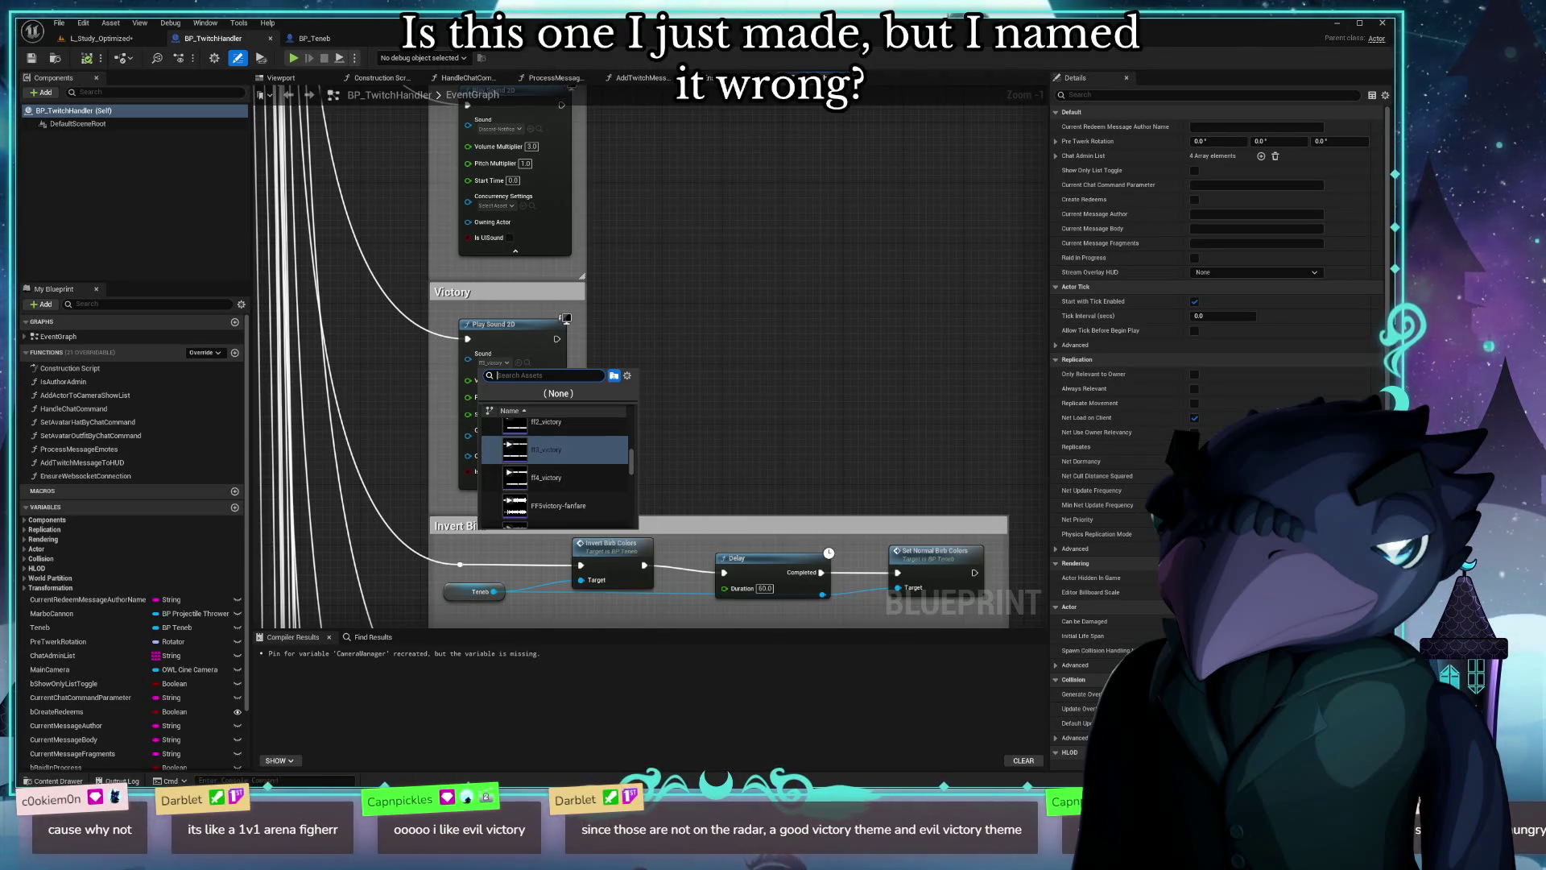
{"action": "key", "text": "alt+Tab"}
{"action": "left_click", "coordinate": [194, 136]}
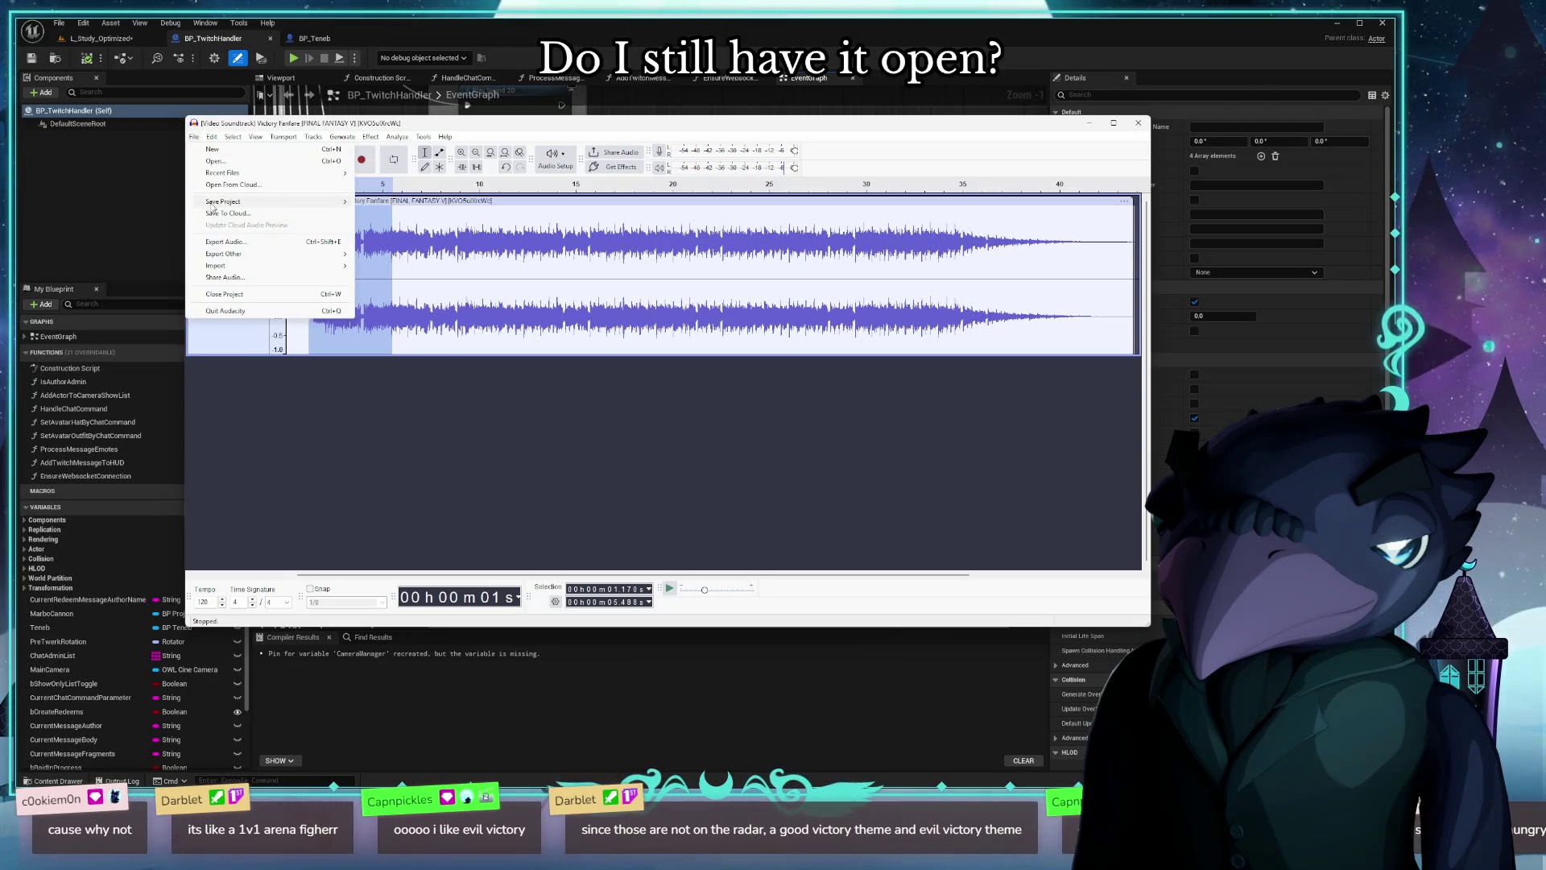
Step: Re-export the fanfare to the computer, checking ff4_victory.wav in the save folder
{"action": "left_click", "coordinate": [310, 242]}
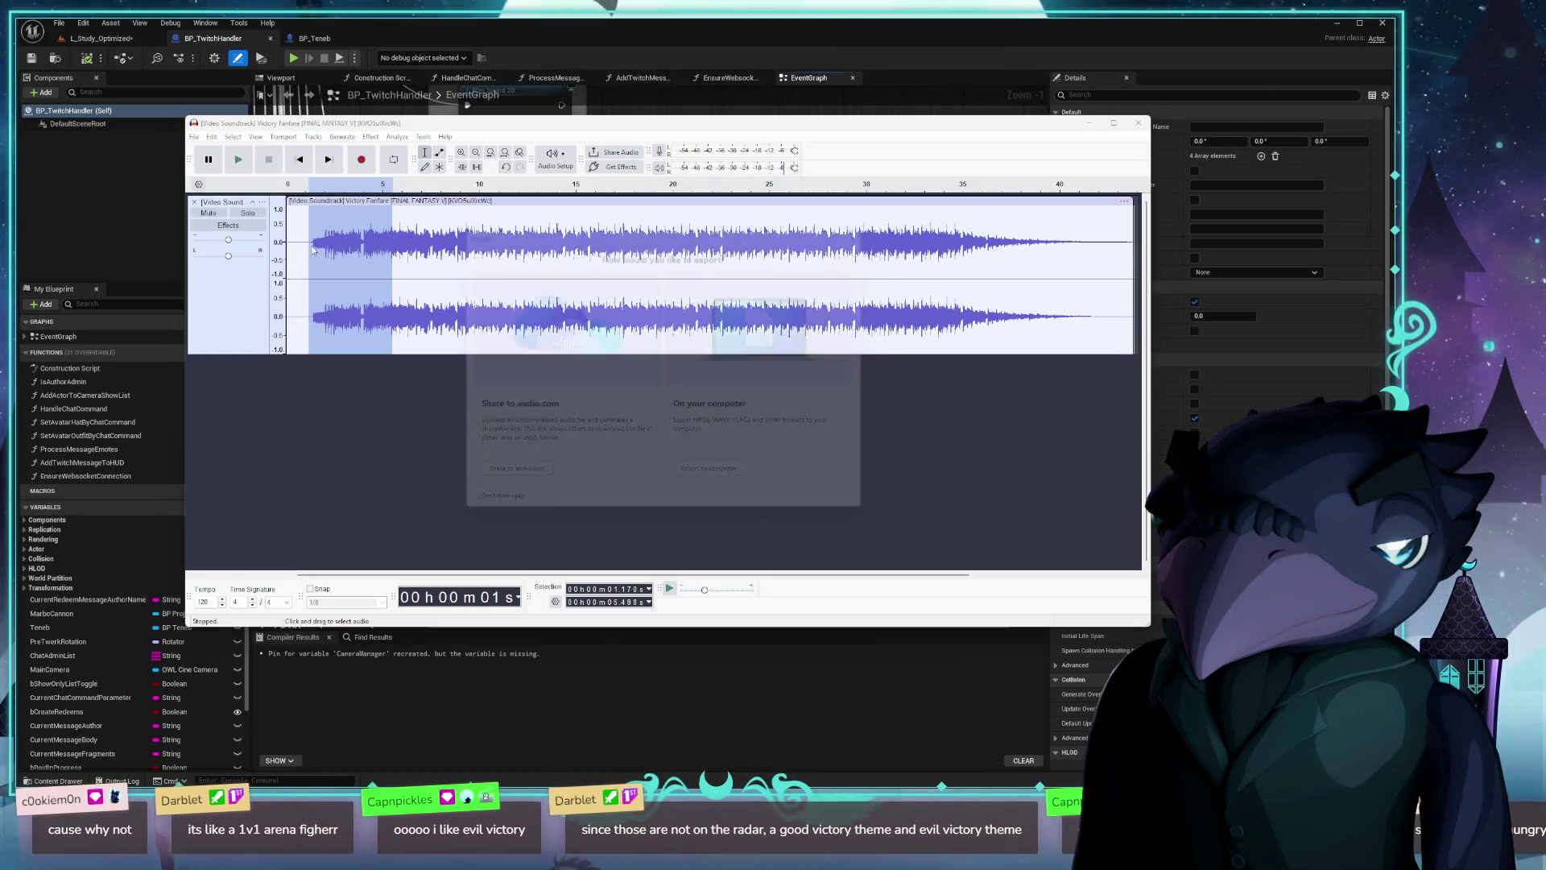
{"action": "left_click", "coordinate": [708, 486]}
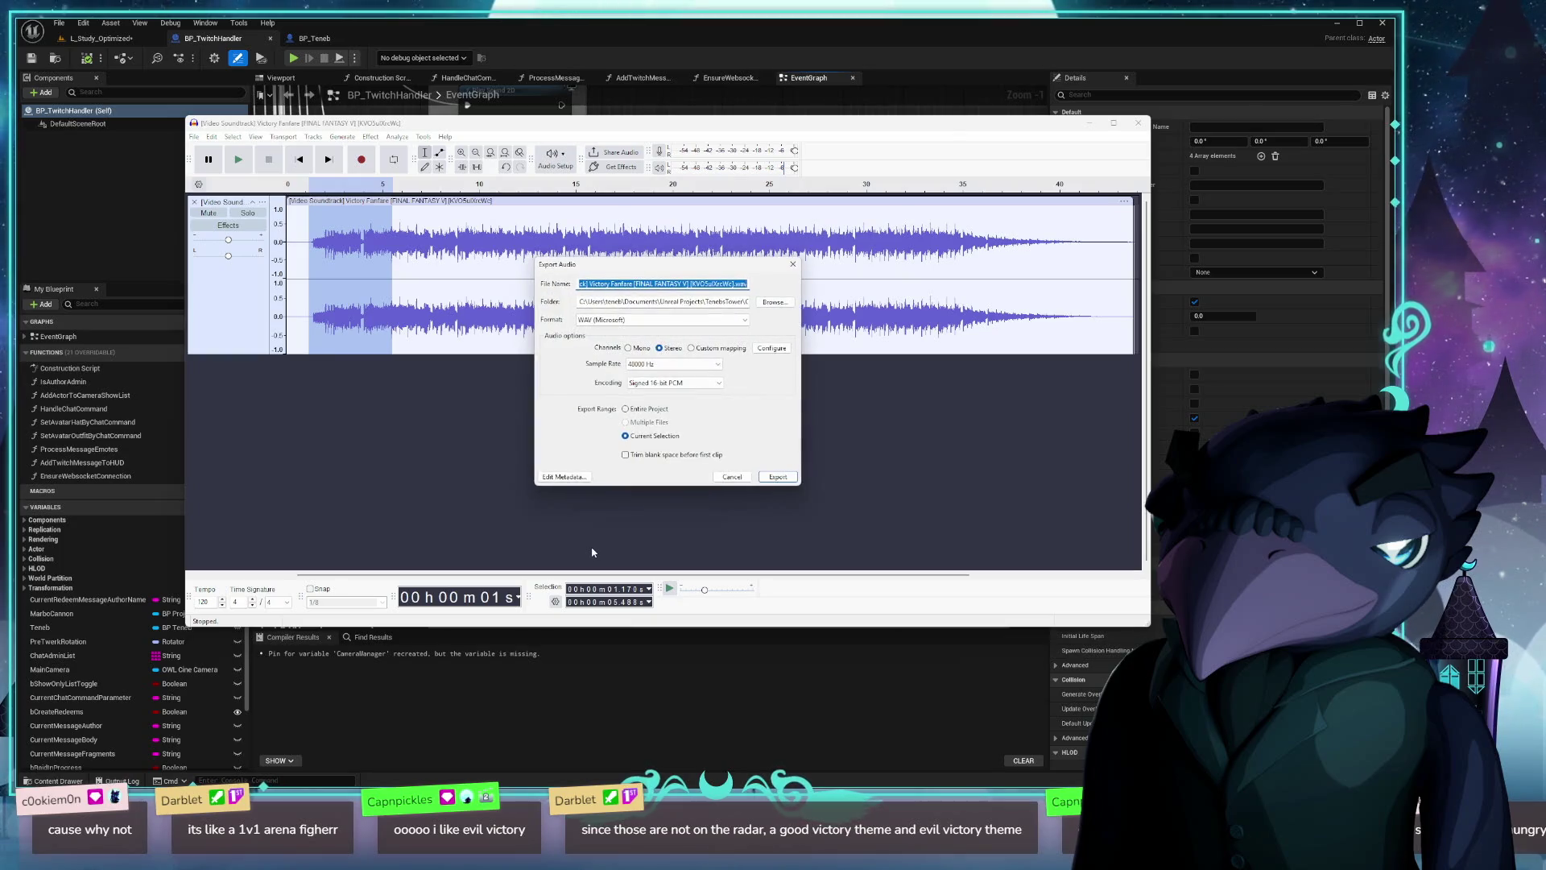
{"action": "left_click", "coordinate": [771, 304]}
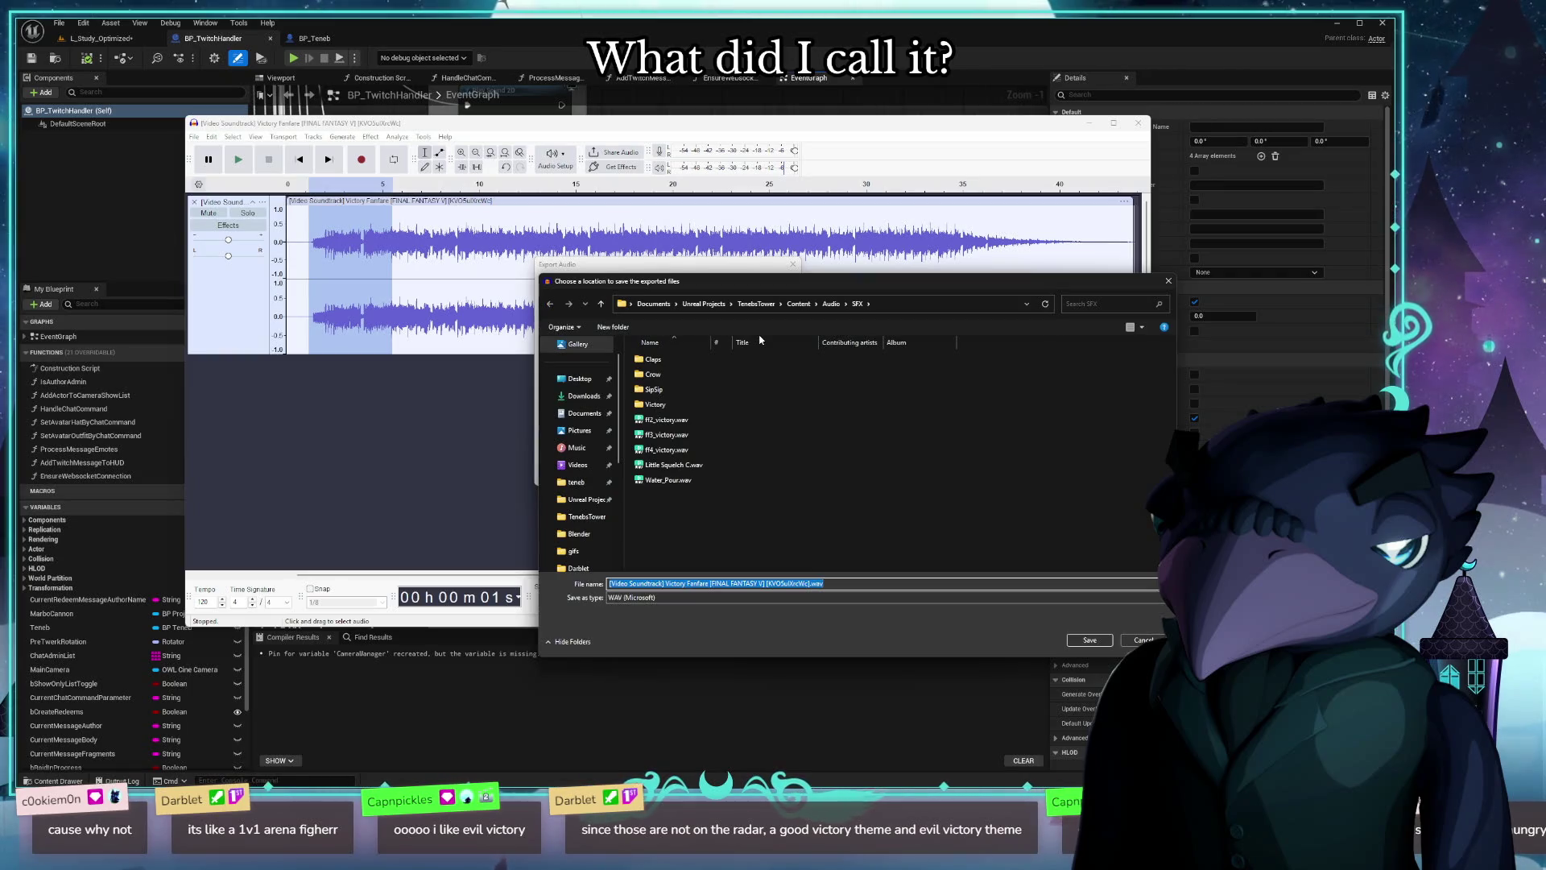
{"action": "left_click", "coordinate": [657, 451]}
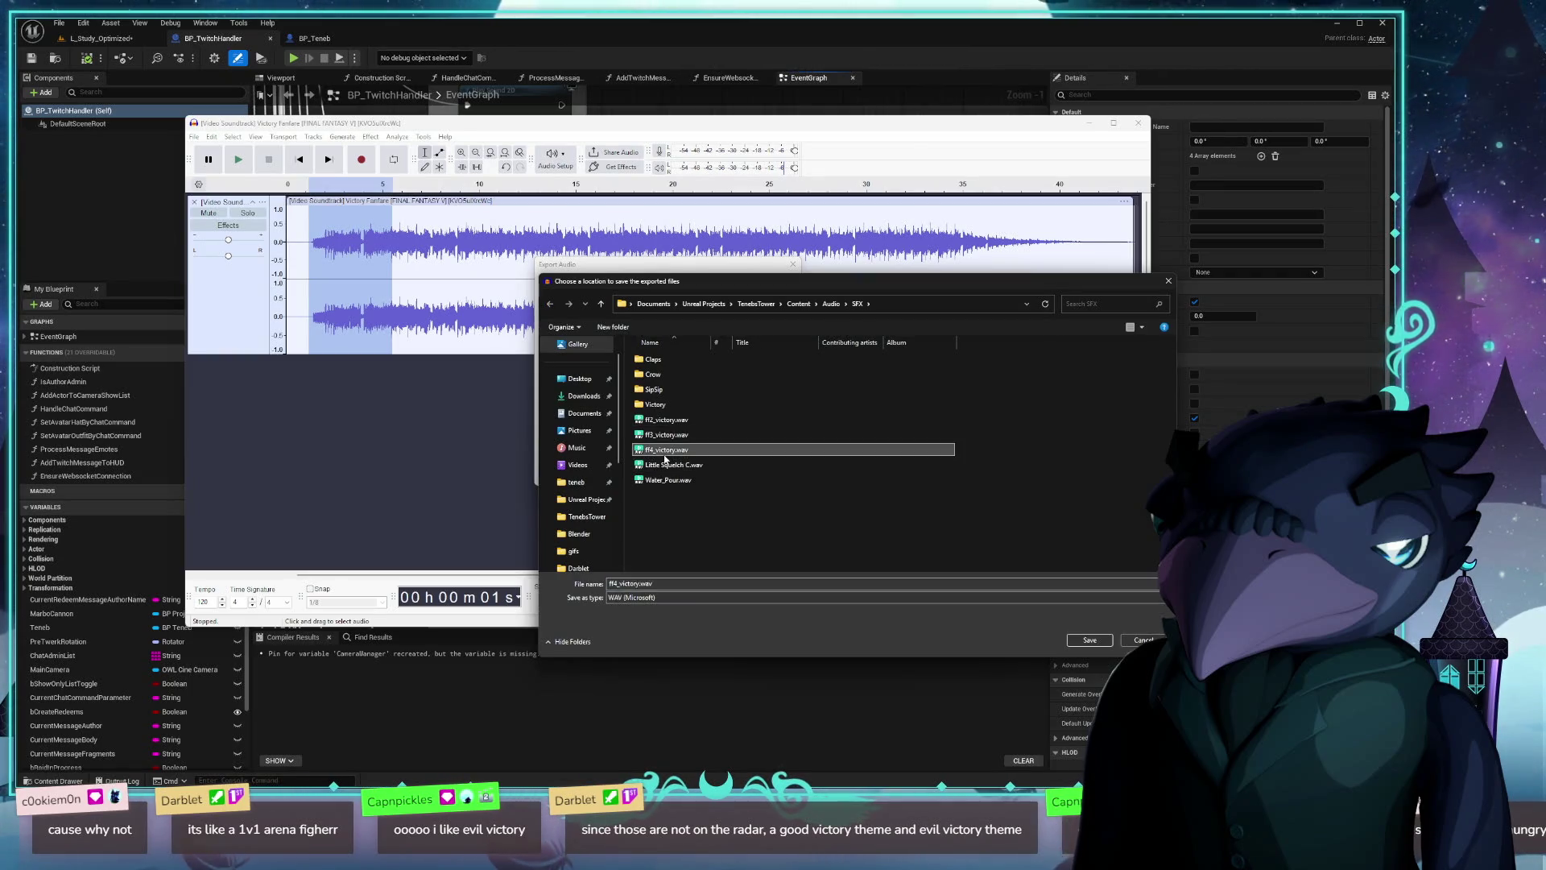
{"action": "left_click", "coordinate": [654, 456]}
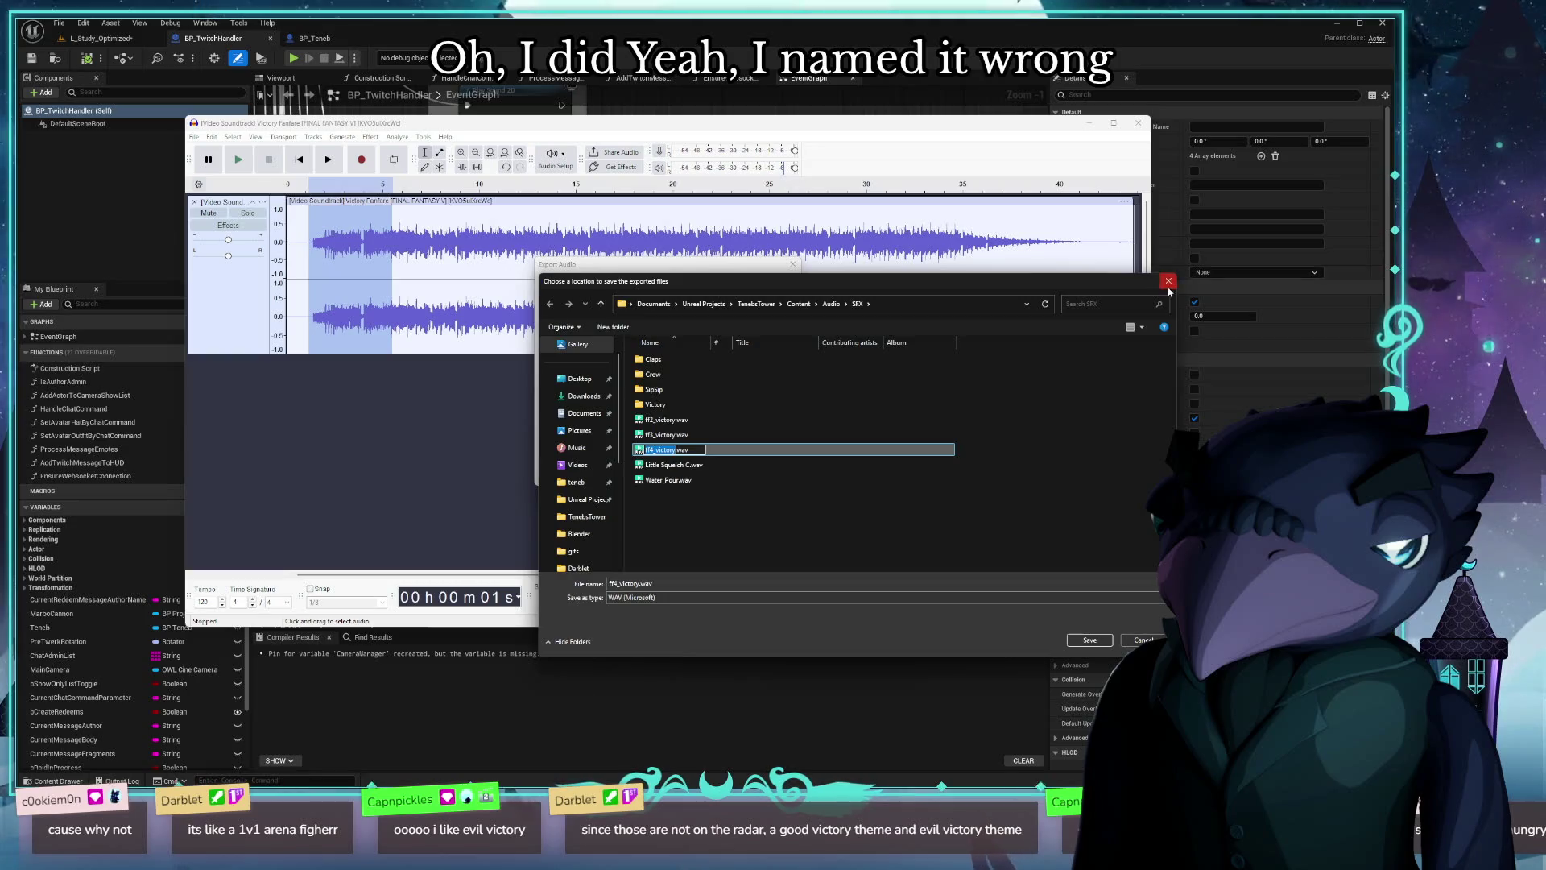
{"action": "left_click", "coordinate": [1169, 284]}
{"action": "left_click", "coordinate": [792, 264]}
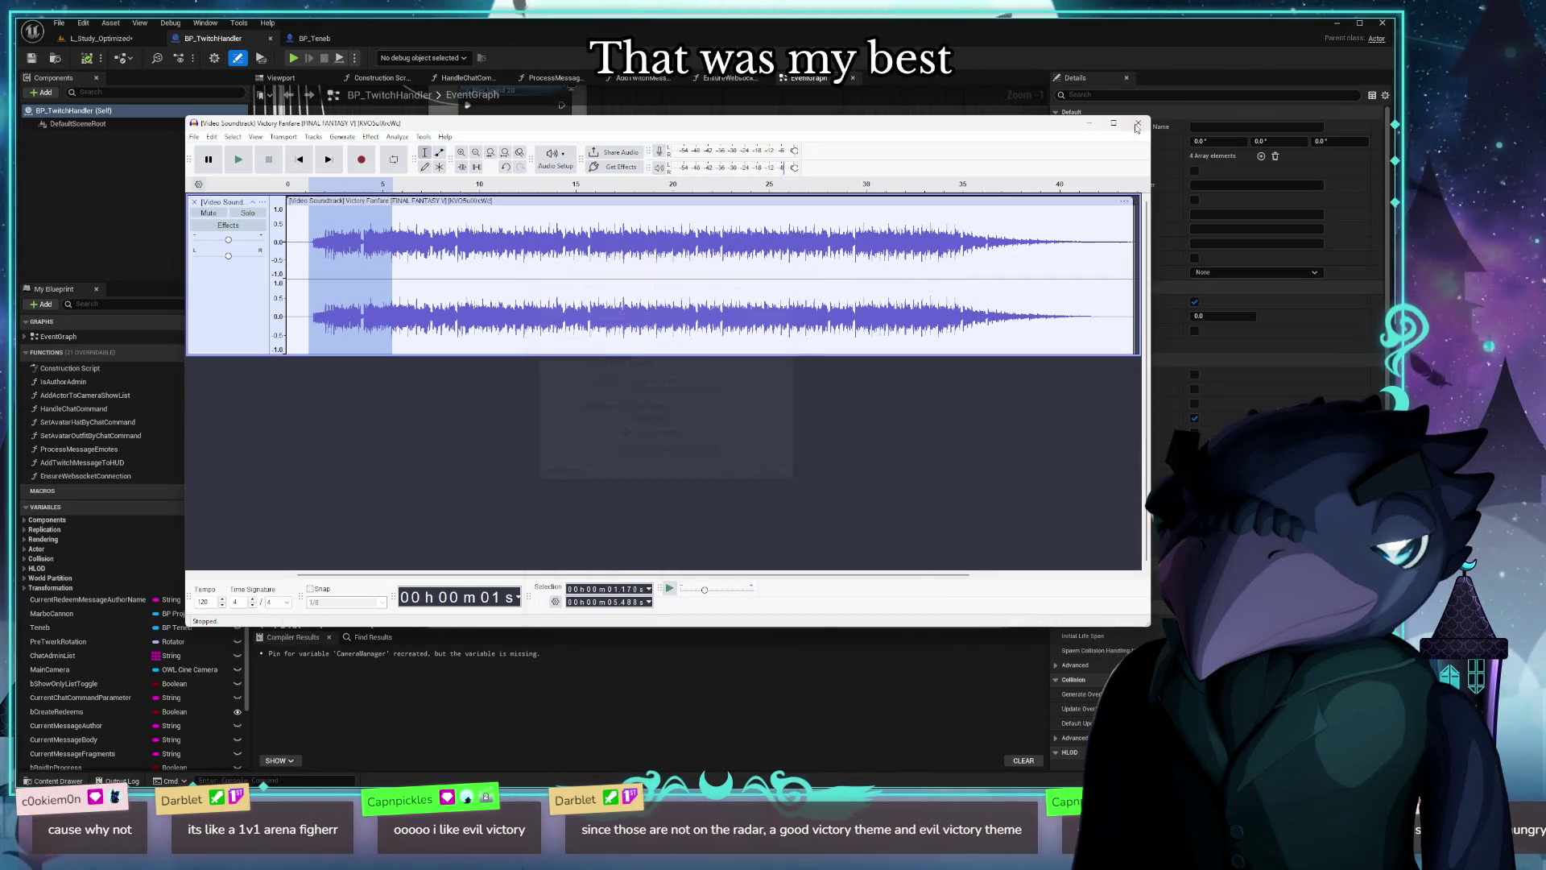
Step: Close Audacity and review the sound choices on the Victory Play Sound 2D node
{"action": "left_click", "coordinate": [1138, 122]}
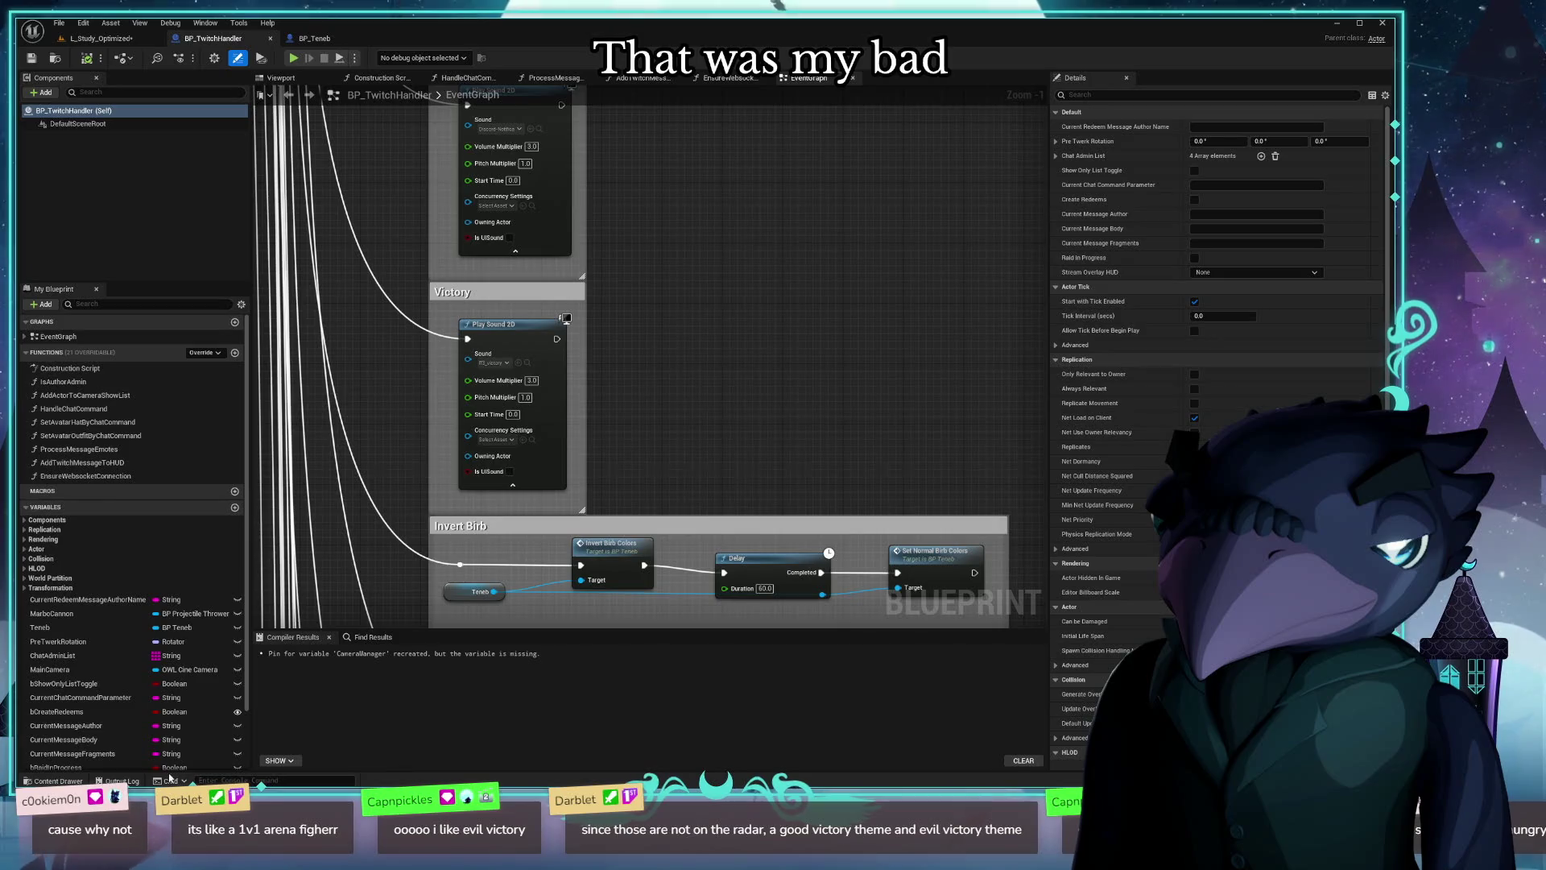
{"action": "left_click", "coordinate": [495, 362]}
{"action": "left_click", "coordinate": [548, 463]}
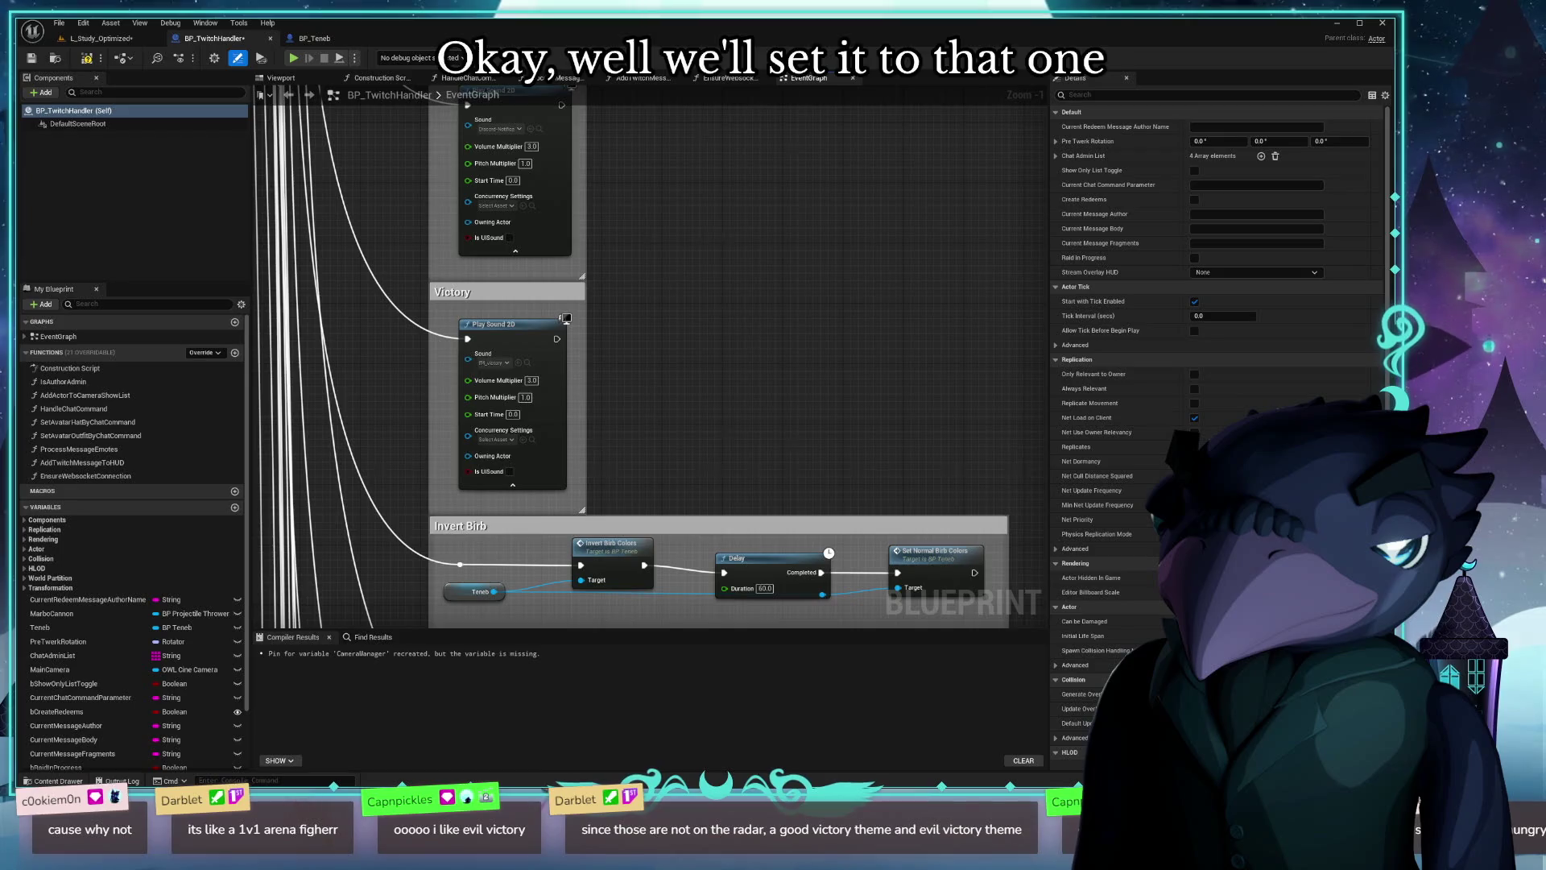
{"action": "left_click", "coordinate": [53, 780]}
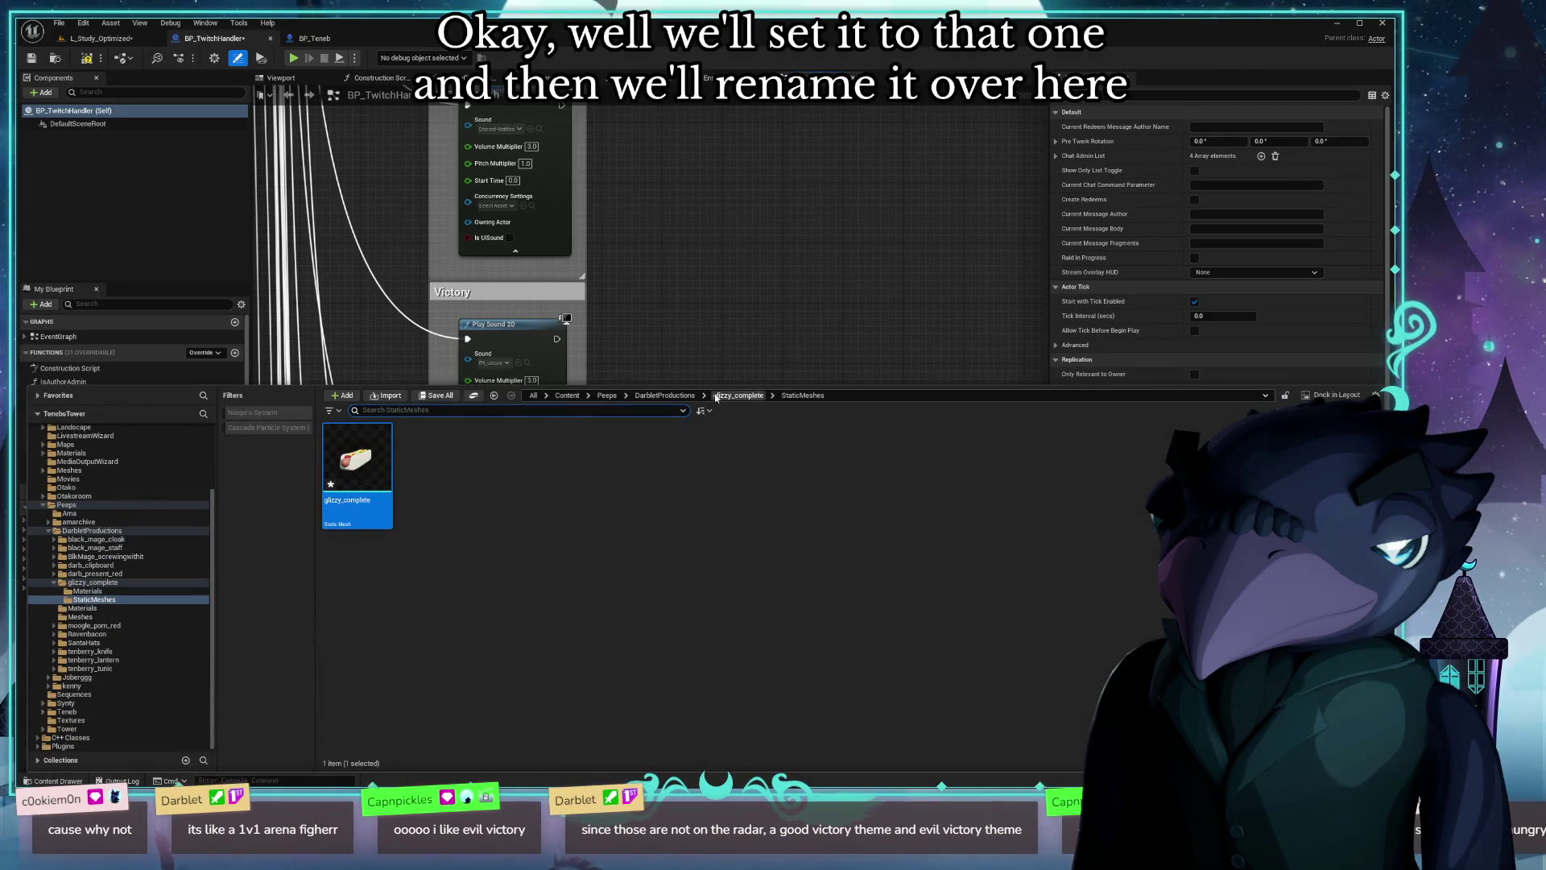
{"action": "left_click", "coordinate": [494, 363]}
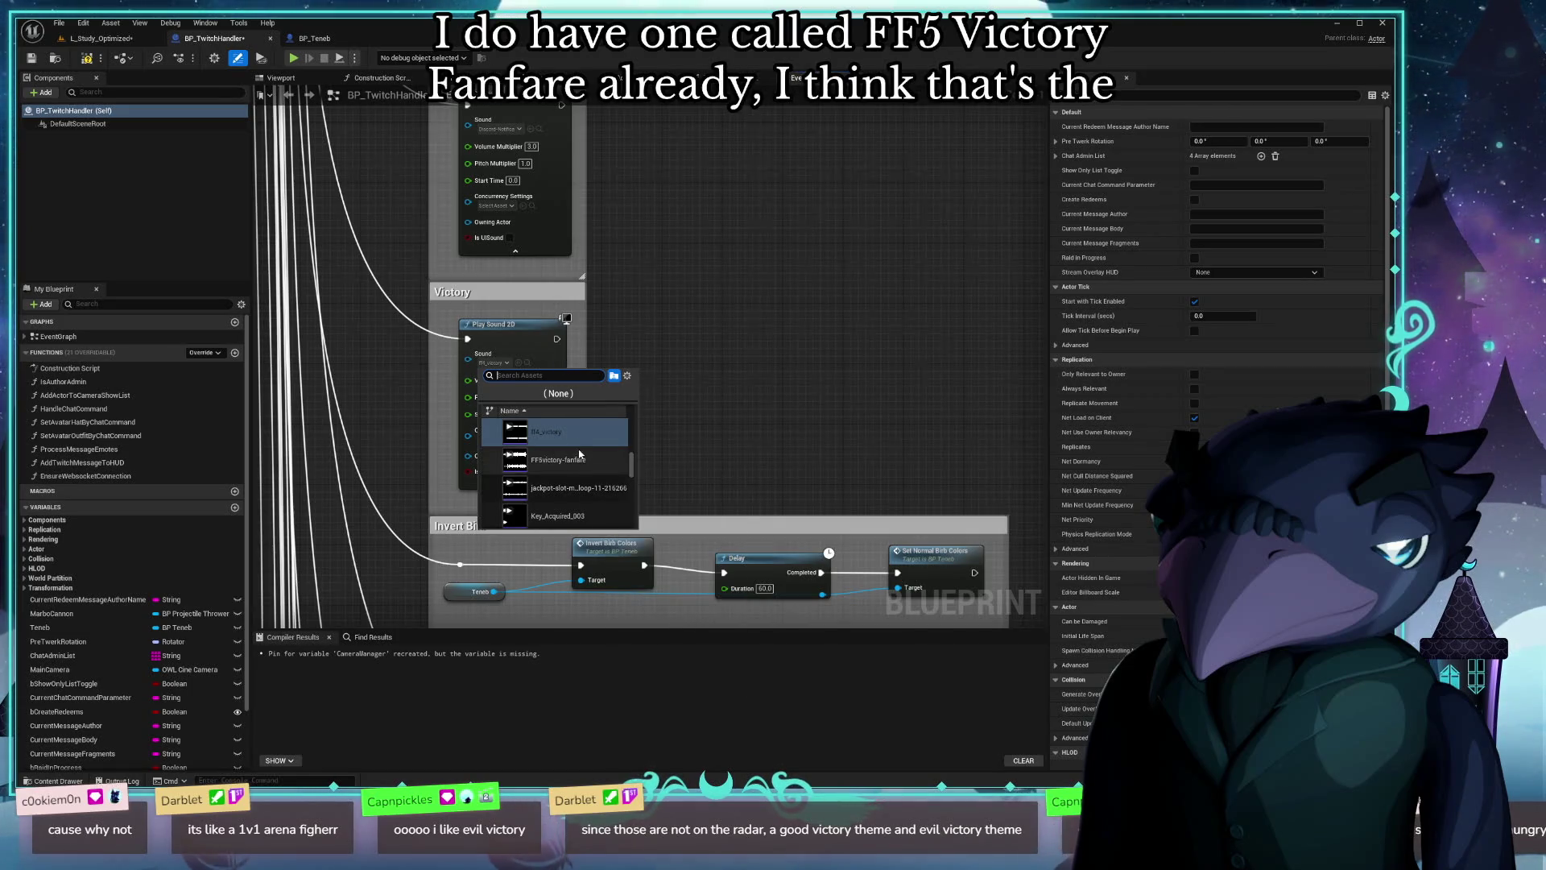
{"action": "left_click", "coordinate": [29, 780]}
{"action": "left_click", "coordinate": [32, 781]}
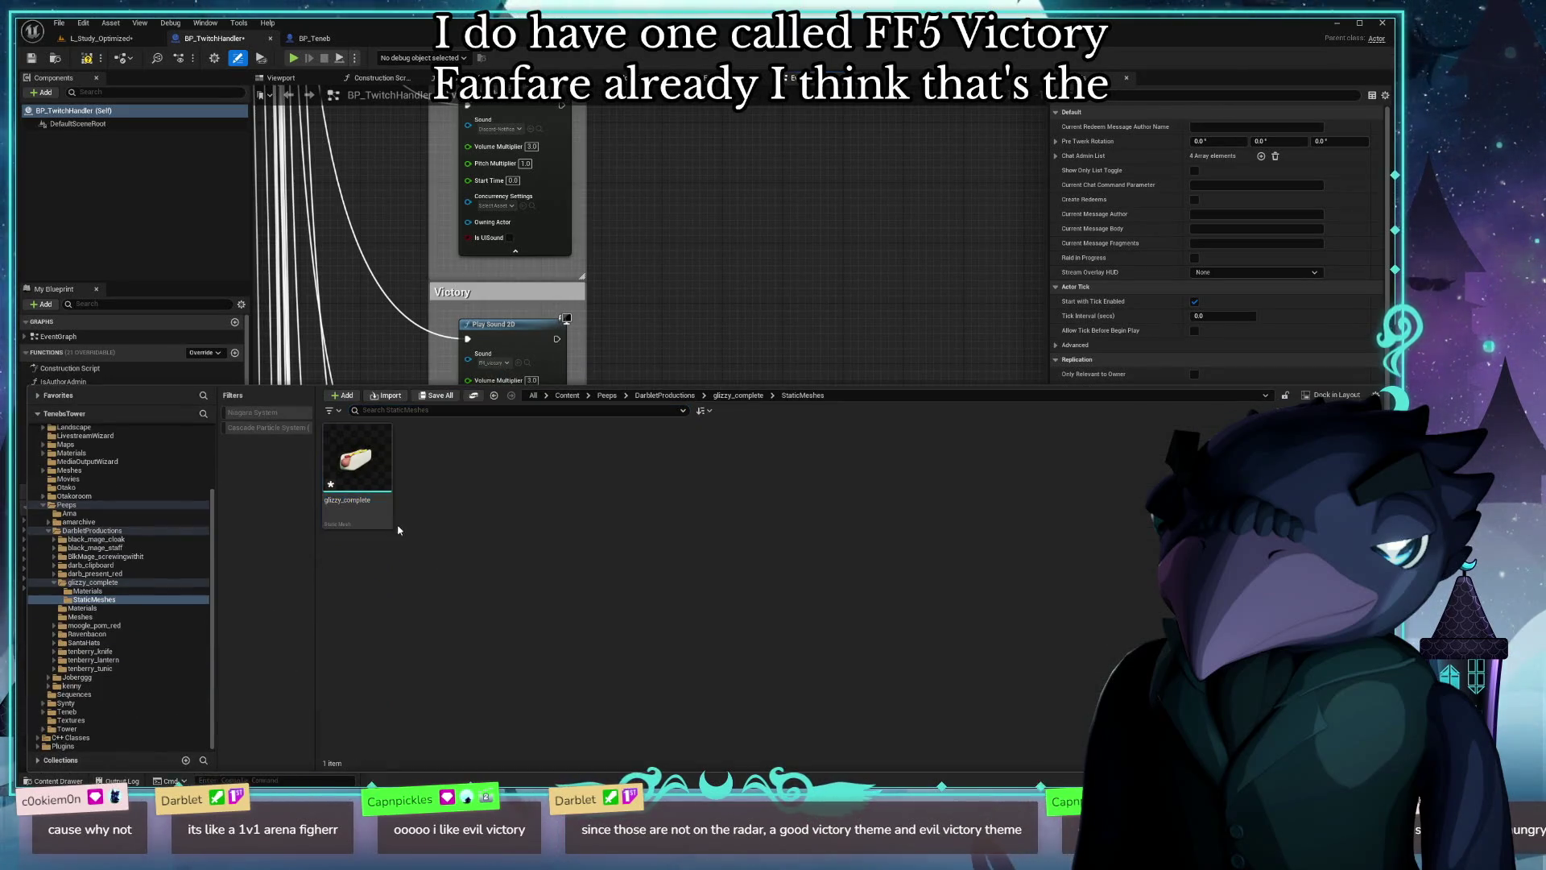
Step: Rename ff4_victory to ff5_victory in Content/Audio/SFX, then close the drawer
{"action": "left_click", "coordinate": [66, 446]}
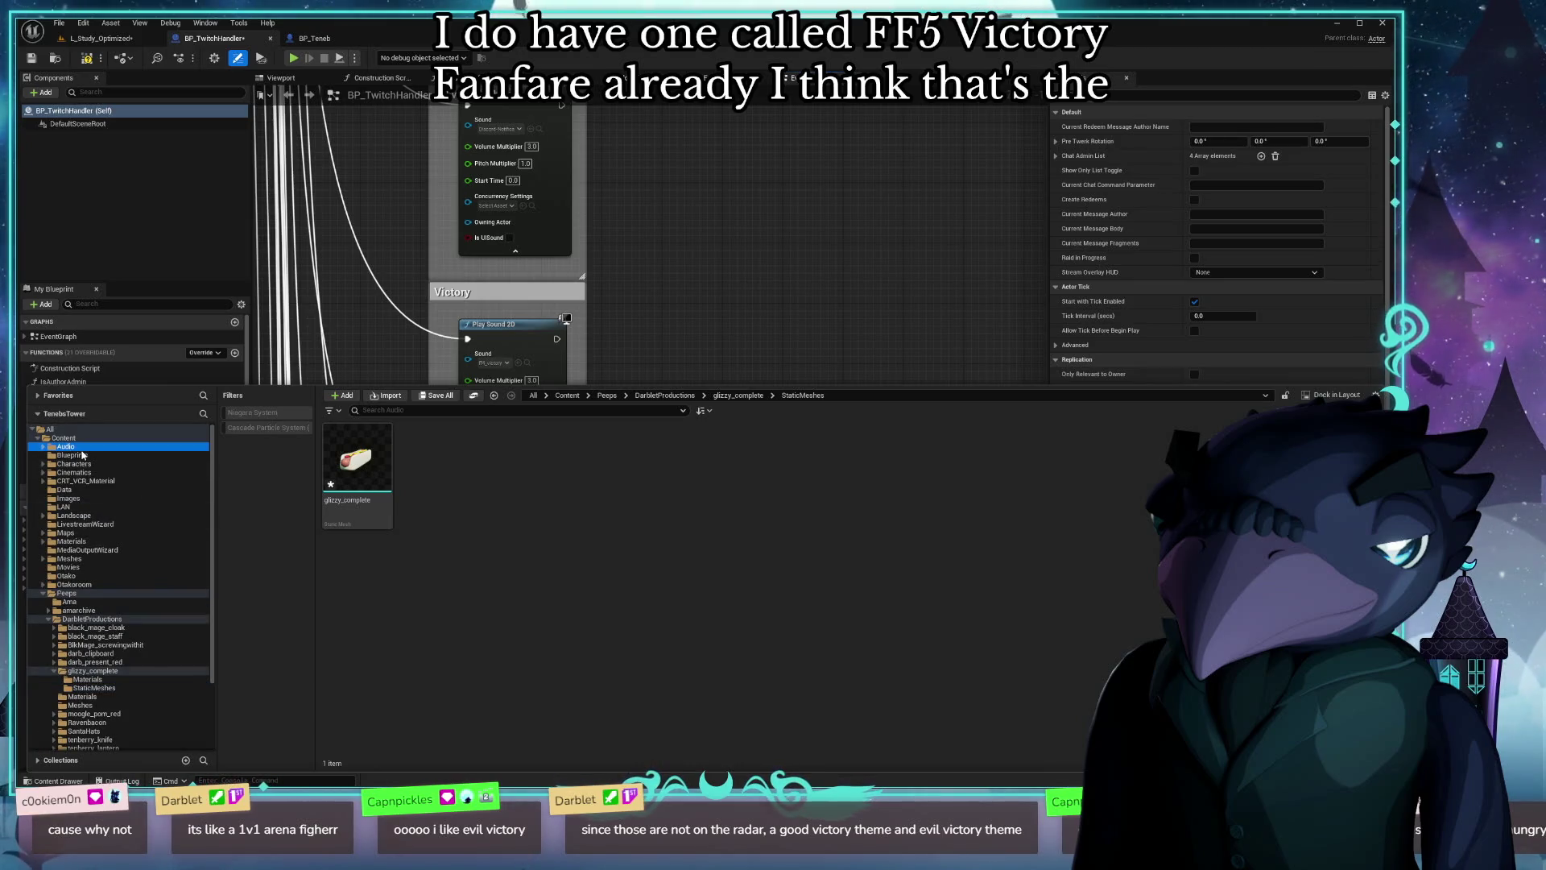
{"action": "double_click", "coordinate": [441, 479]}
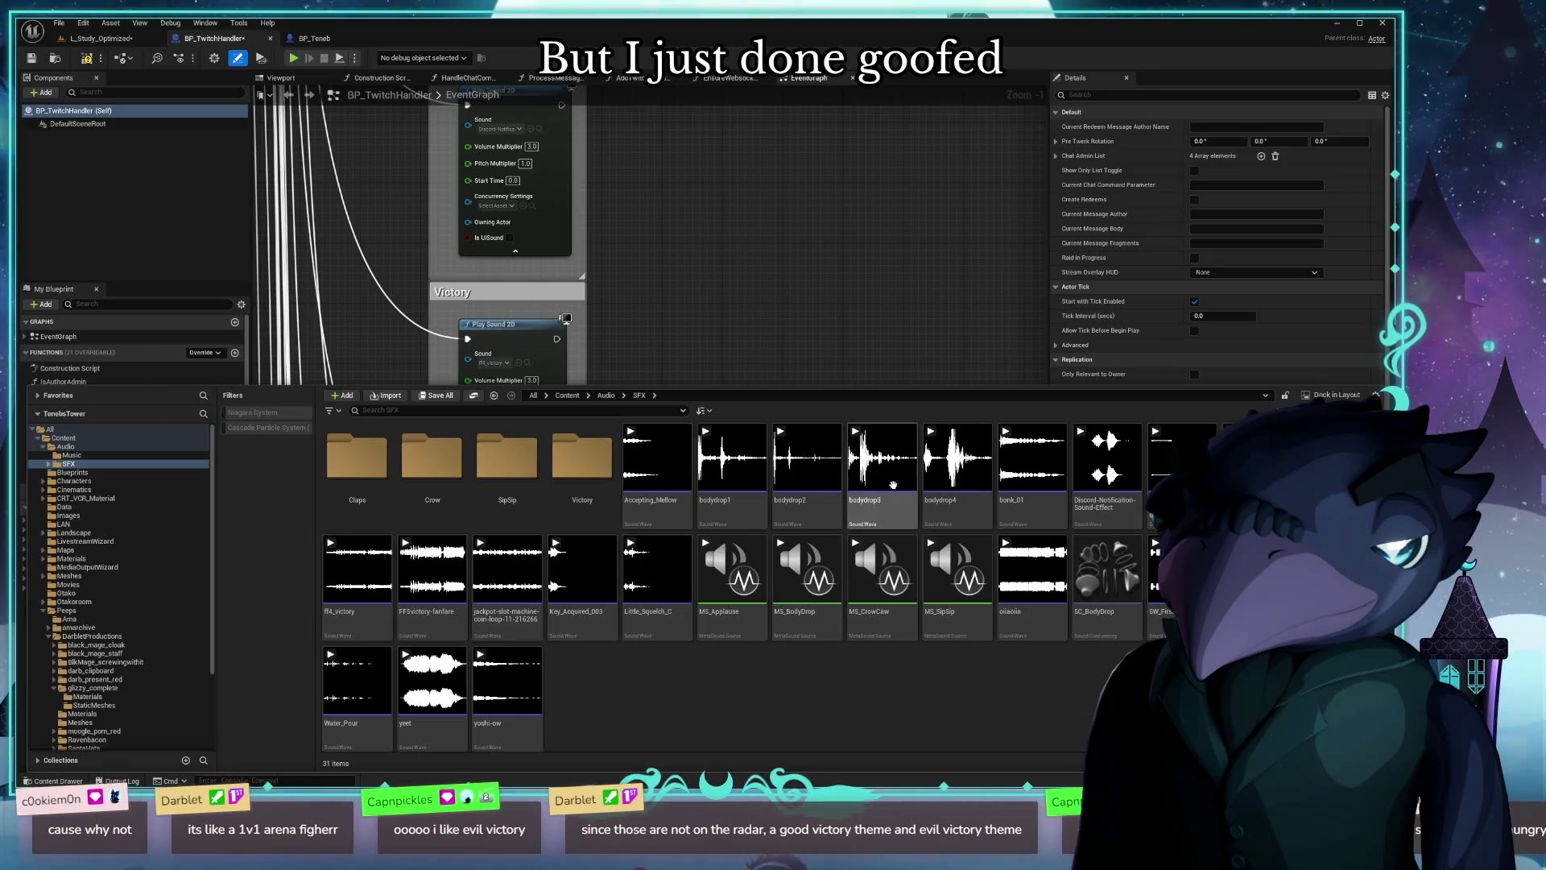
{"action": "left_click", "coordinate": [371, 596]}
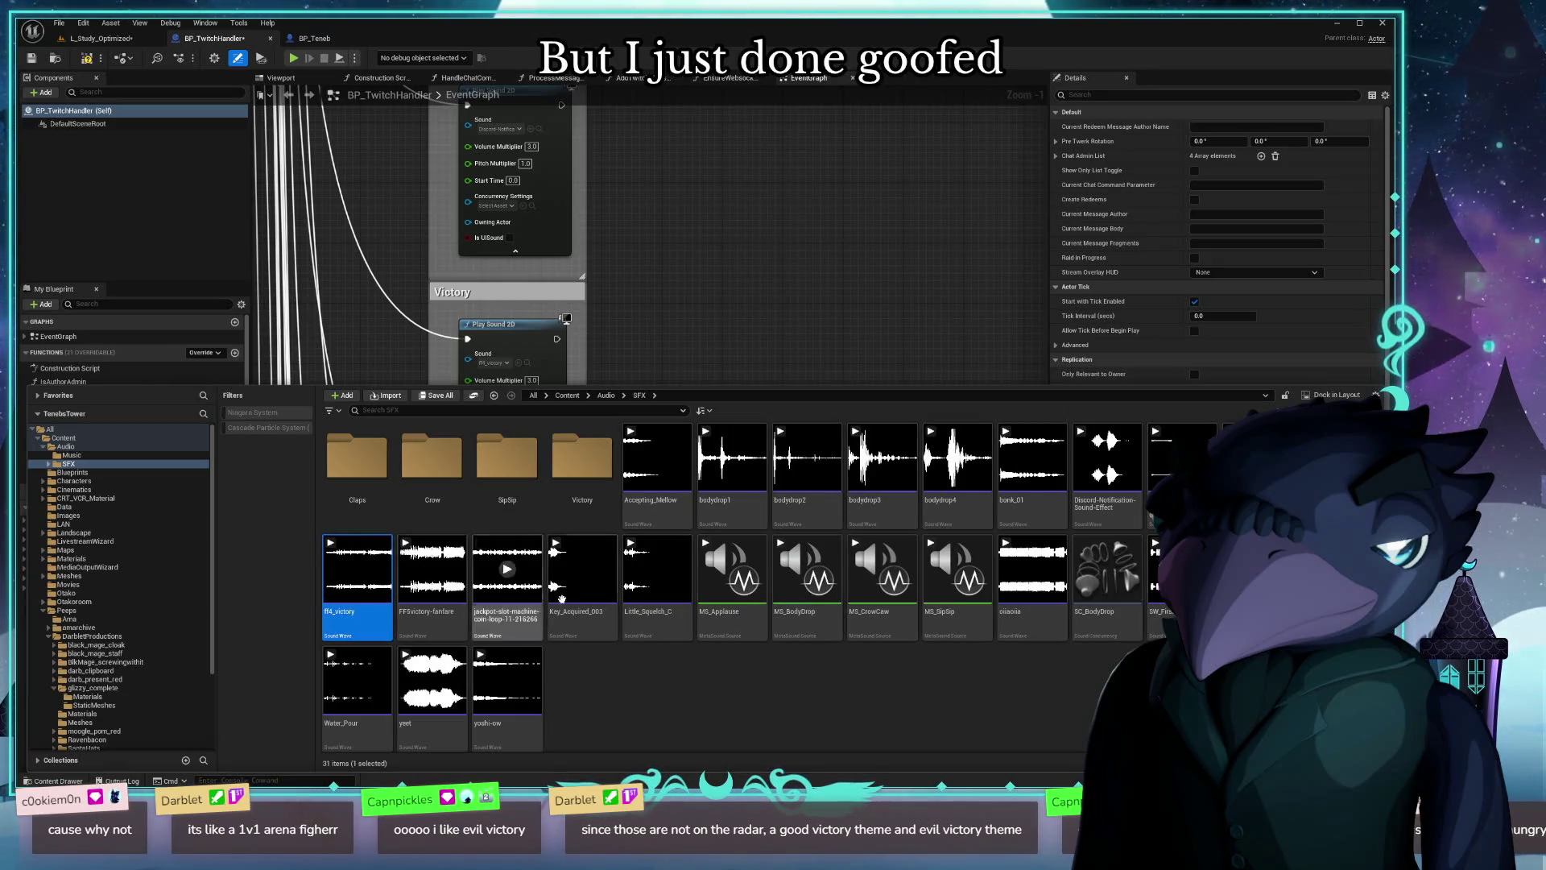
{"action": "left_click", "coordinate": [376, 597]}
{"action": "left_click", "coordinate": [339, 614]}
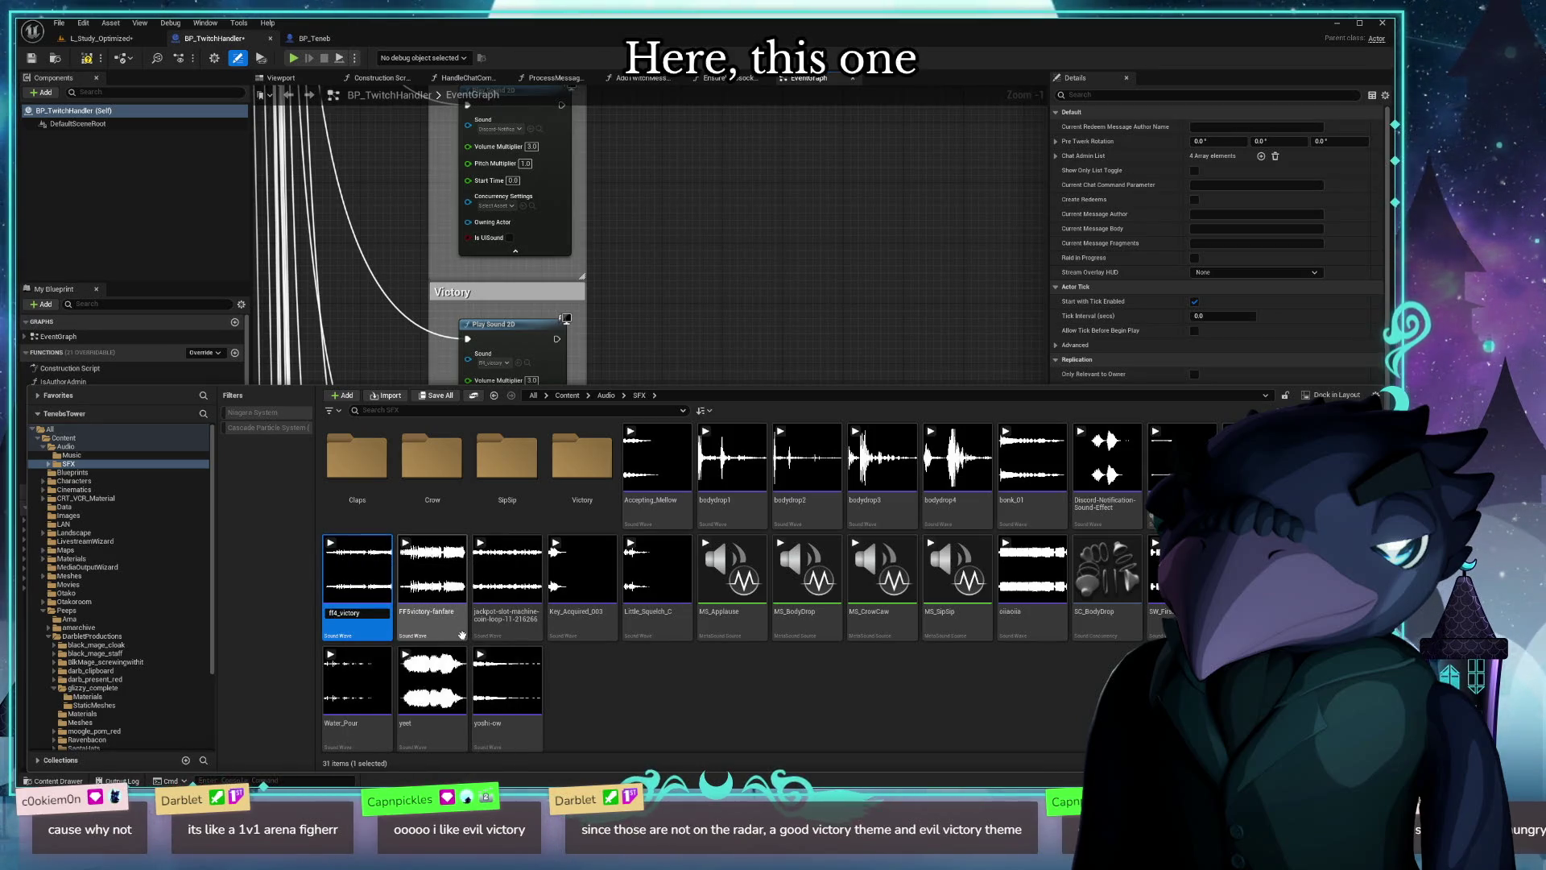
{"action": "type", "text": "ff5_victory"}
{"action": "key", "text": "Return"}
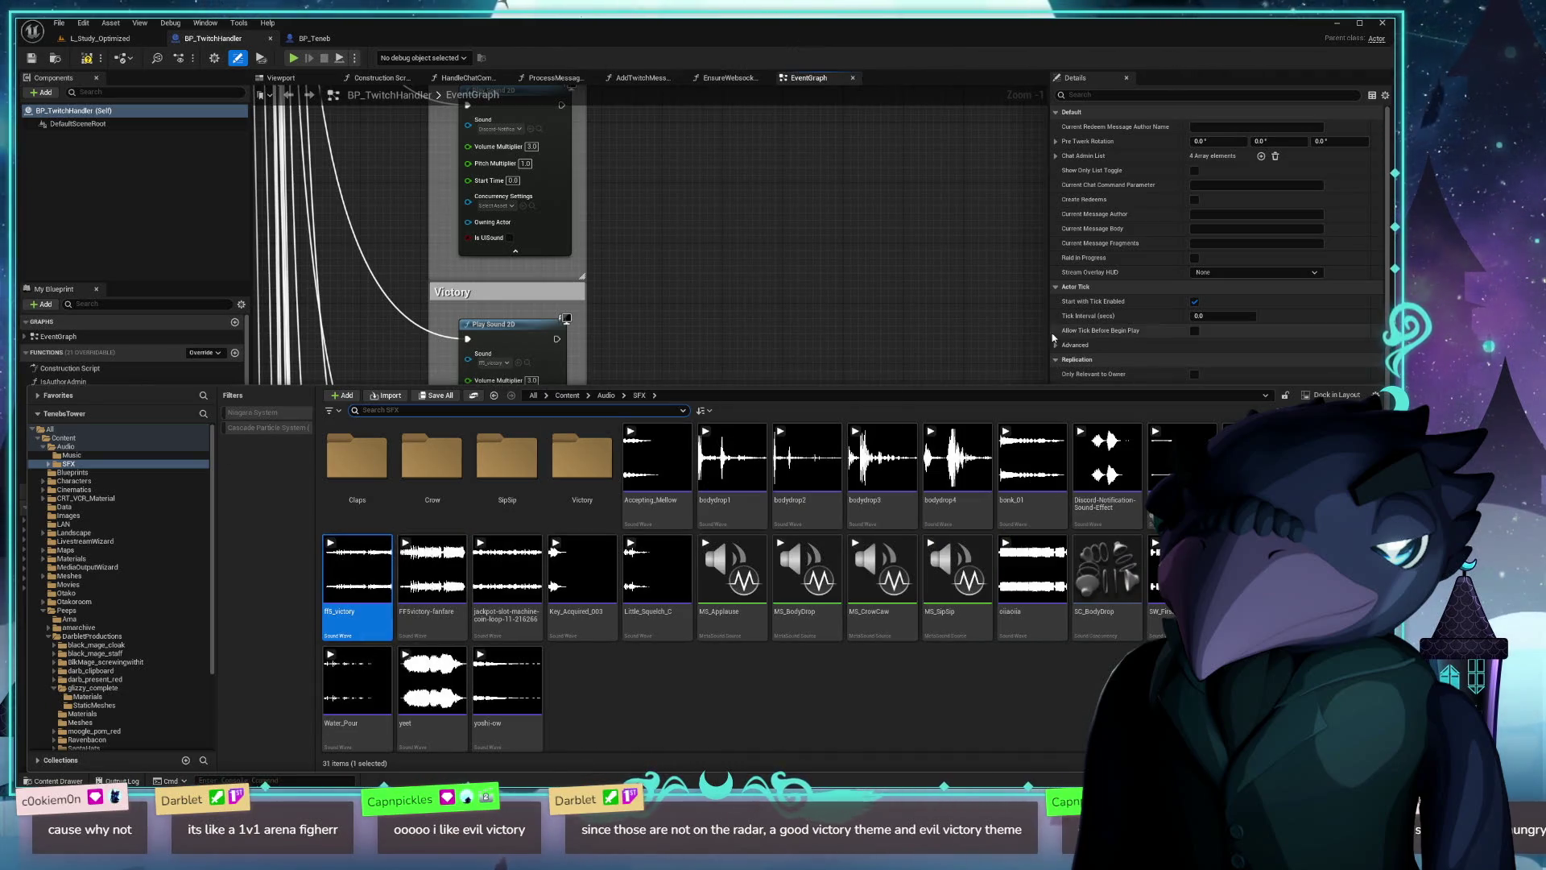
{"action": "left_click", "coordinate": [811, 636]}
{"action": "left_click", "coordinate": [779, 207]}
{"action": "mouse_move", "coordinate": [612, 421]}
{"action": "left_mouse_down"}
{"action": "mouse_move", "coordinate": [645, 376]}
{"action": "mouse_move", "coordinate": [749, 394]}
{"action": "mouse_move", "coordinate": [753, 341]}
{"action": "left_mouse_up"}
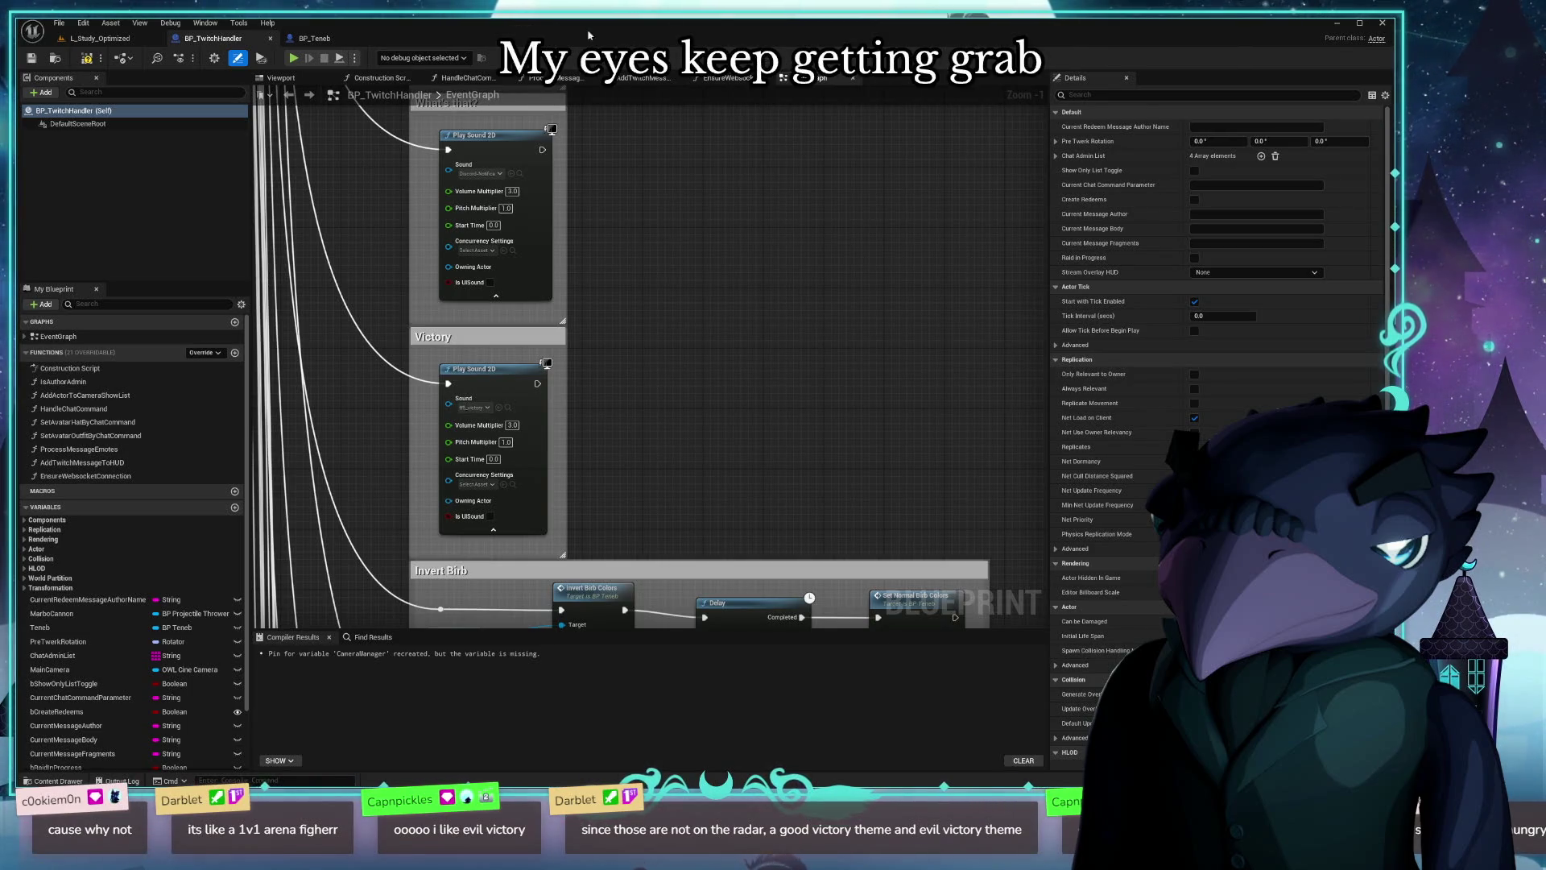
Step: Switch from the compiled BP_TwitchHandler blueprint to the L_Study_Optimized level viewport
{"action": "left_click", "coordinate": [115, 40]}
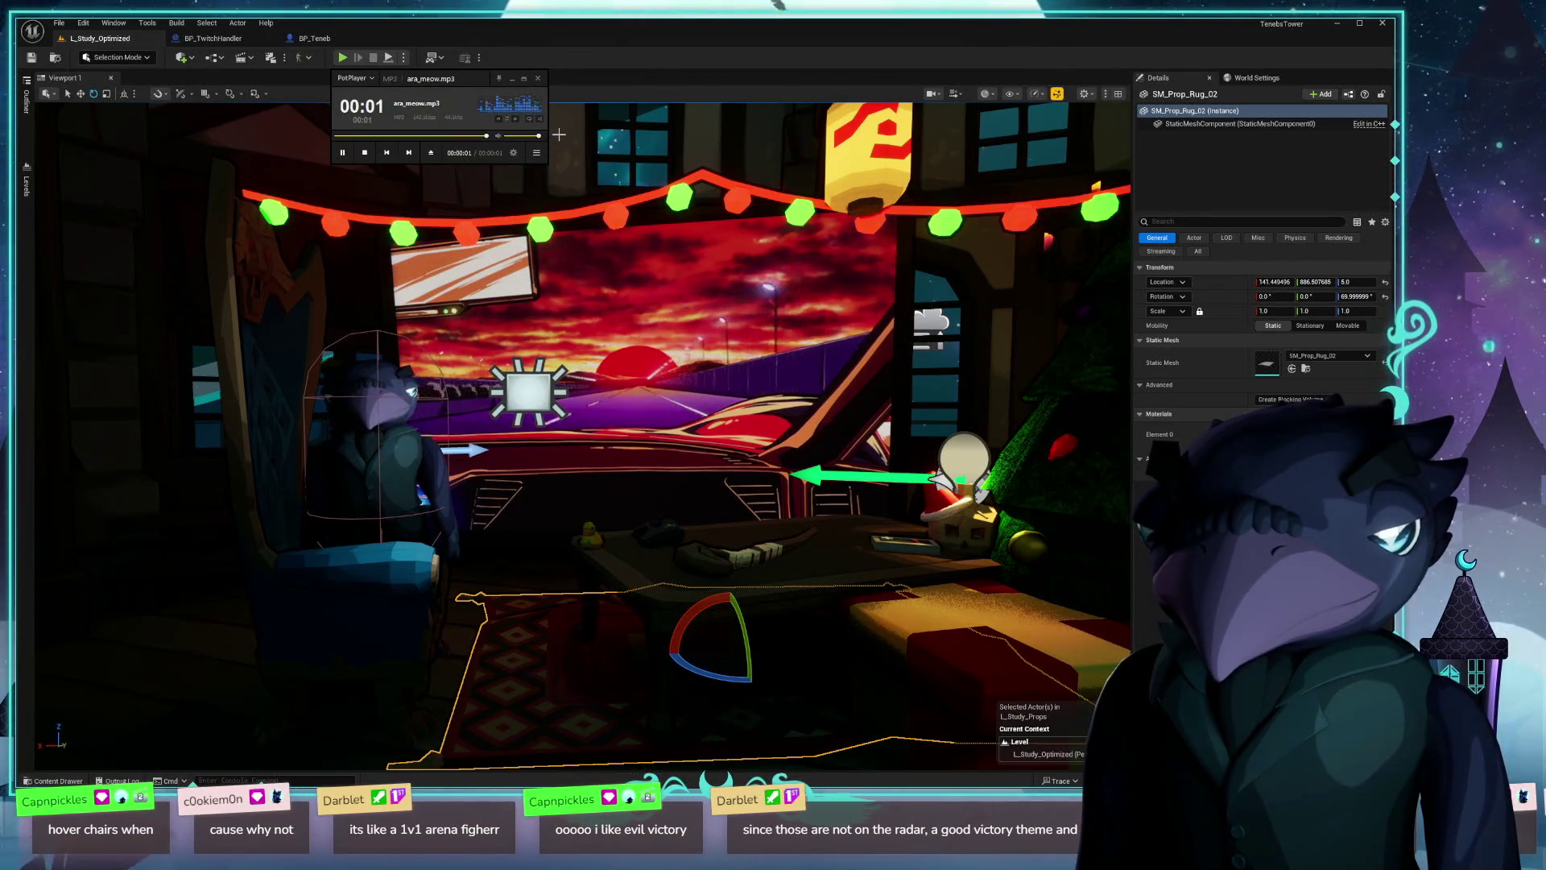
Step: Close the PotPlayer window, then bring up the Add menu in the Content/Audio/SFX drawer
{"action": "mouse_move", "coordinate": [471, 86]}
{"action": "left_mouse_down"}
{"action": "mouse_move", "coordinate": [511, 263]}
{"action": "mouse_move", "coordinate": [368, 300]}
{"action": "left_mouse_up"}
{"action": "left_click", "coordinate": [434, 294]}
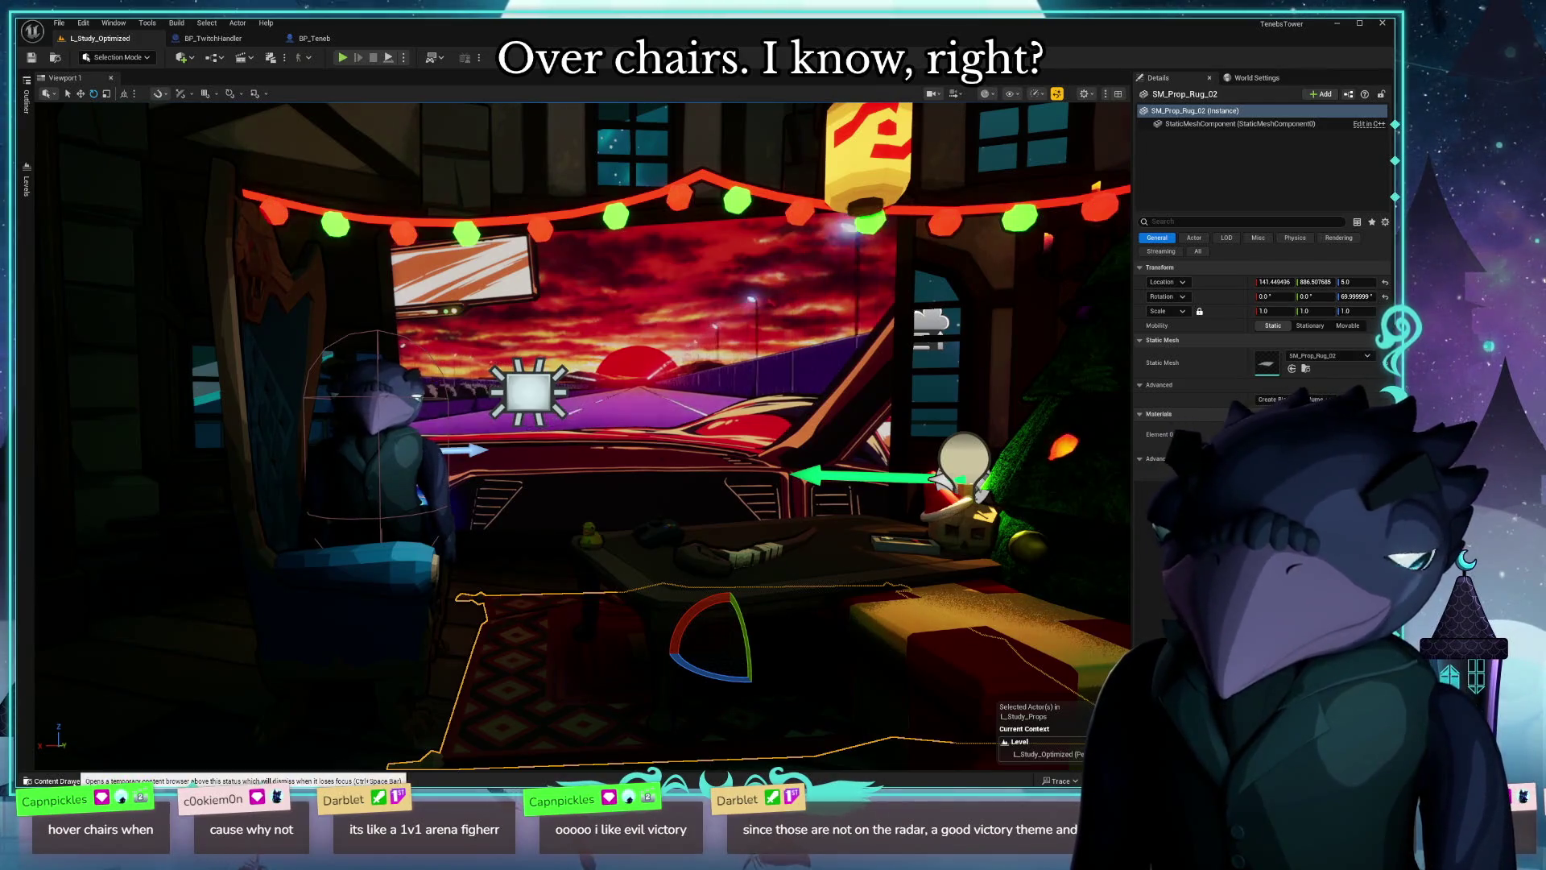
{"action": "left_click", "coordinate": [52, 780]}
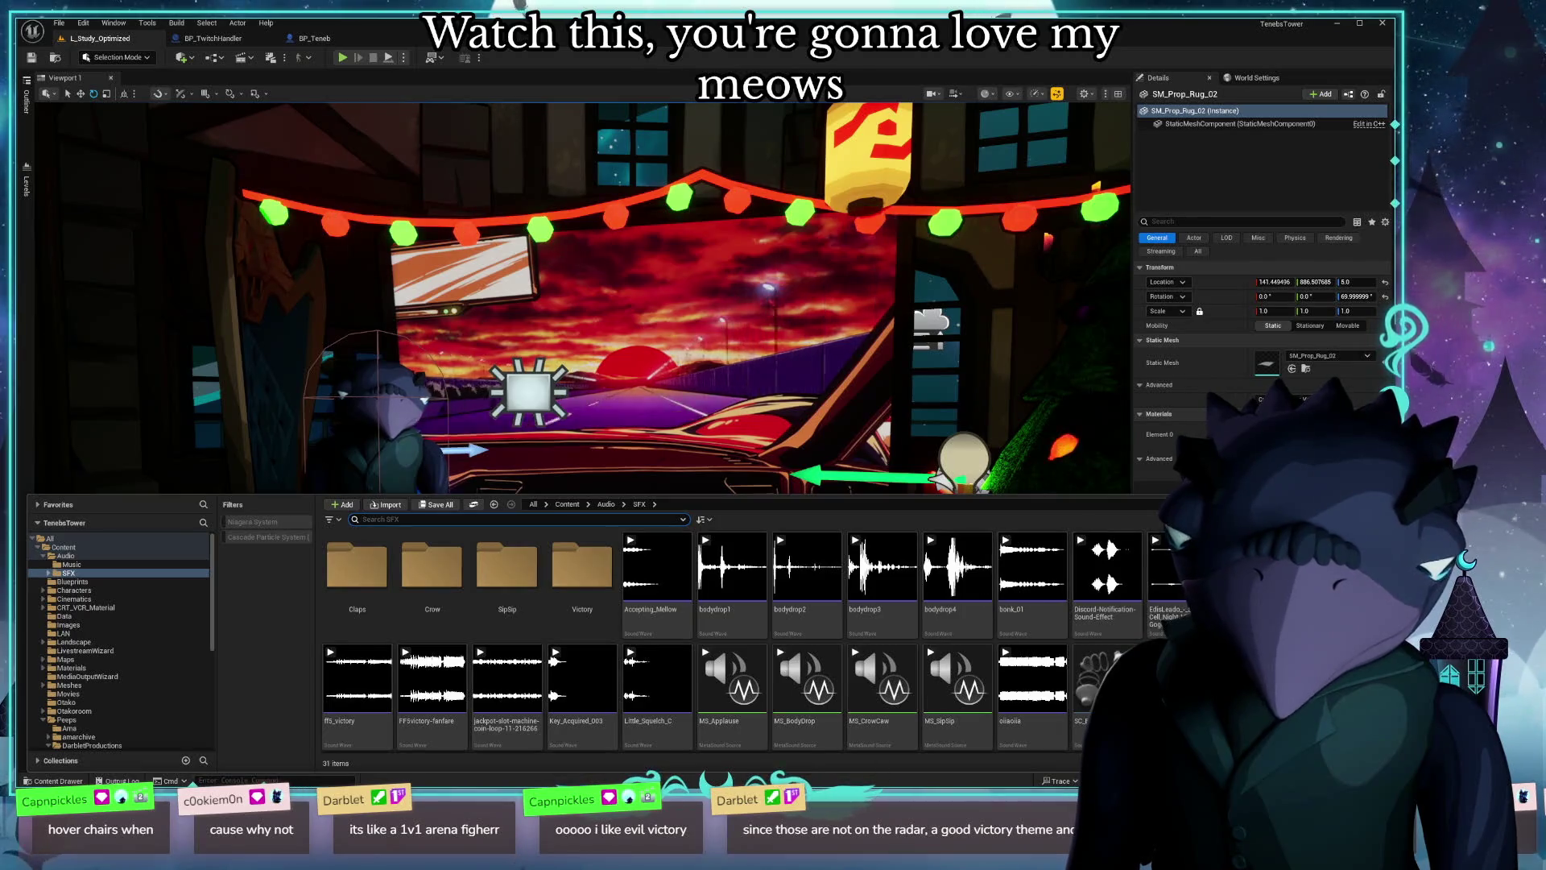
{"action": "scroll", "coordinate": [907, 719], "scroll_direction": "down", "scroll_amount": 2}
{"action": "scroll", "coordinate": [906, 720], "scroll_direction": "up", "scroll_amount": 2}
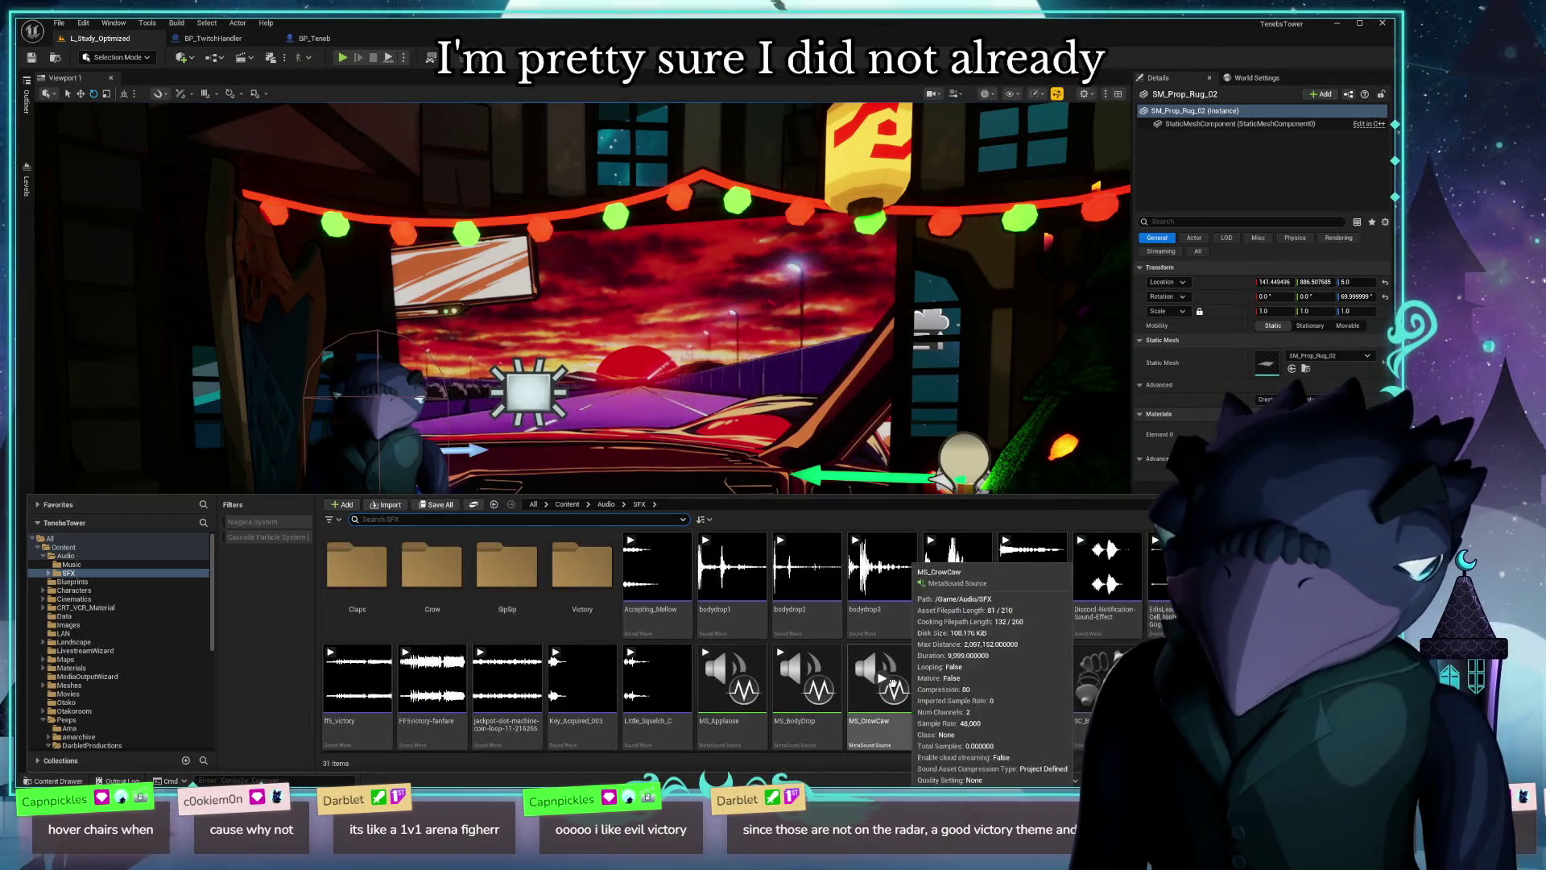
{"action": "left_click", "coordinate": [345, 505]}
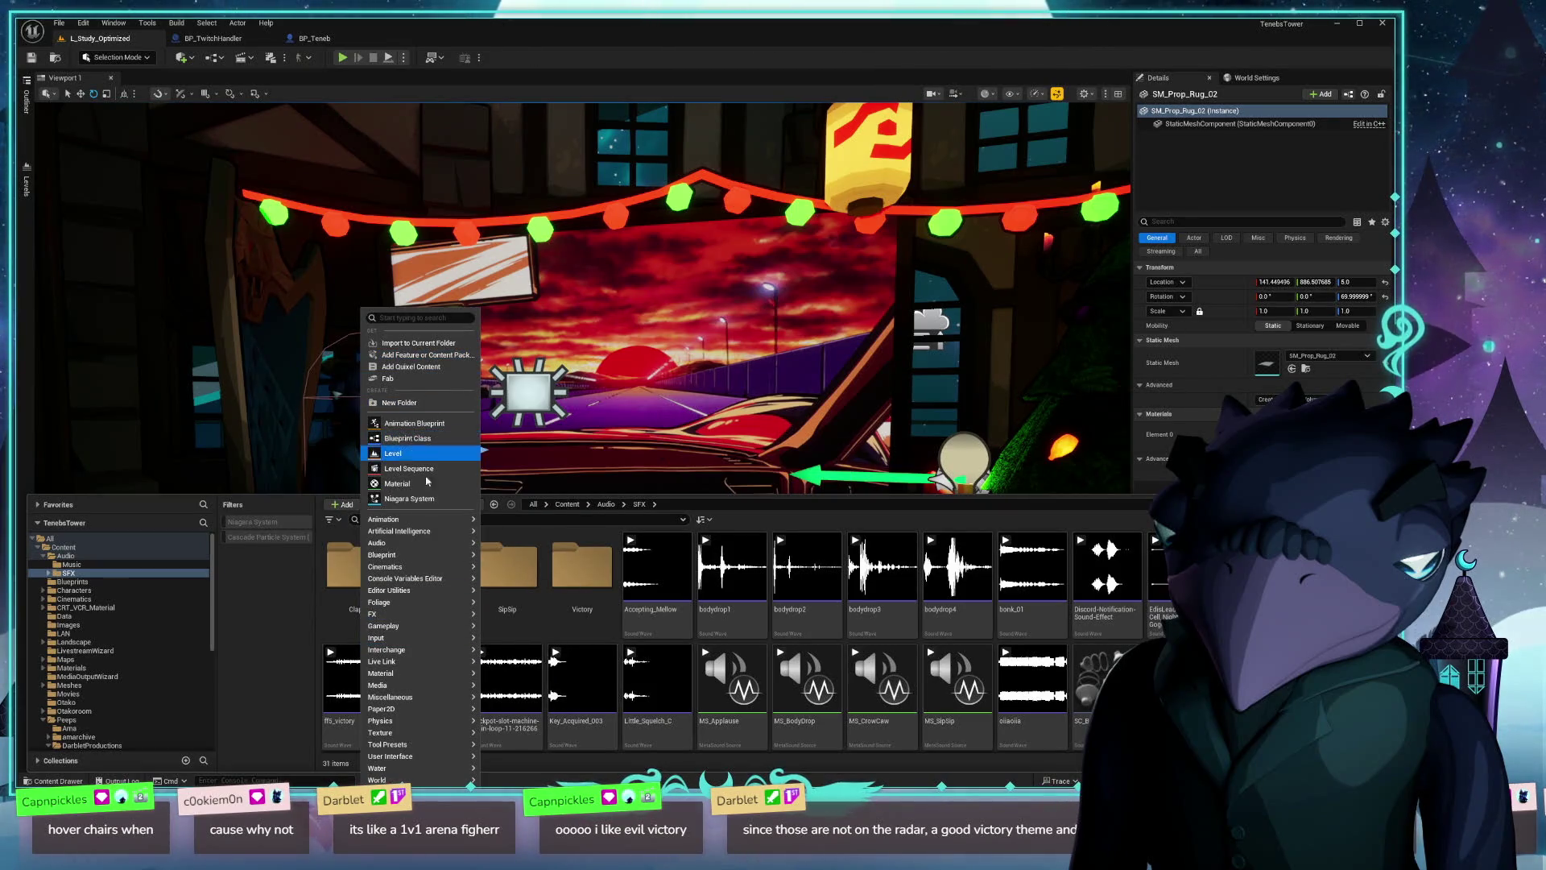
Step: Dismiss the Add menu and import ara_meow.mp3 from the Downloads folder
{"action": "left_click", "coordinate": [421, 507]}
{"action": "left_click", "coordinate": [385, 505]}
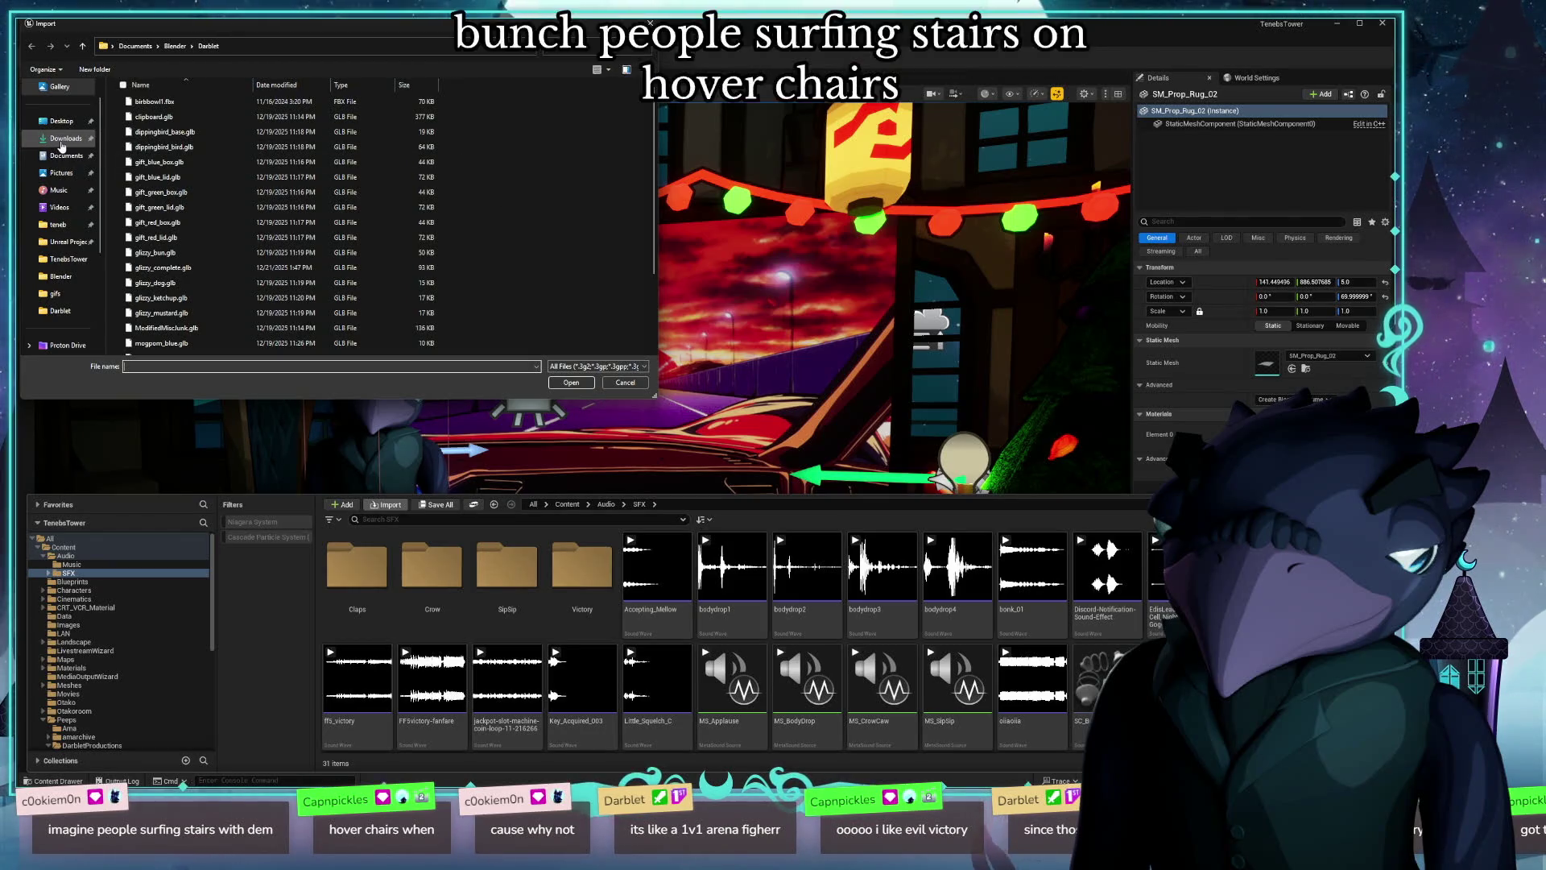
{"action": "left_click", "coordinate": [62, 139]}
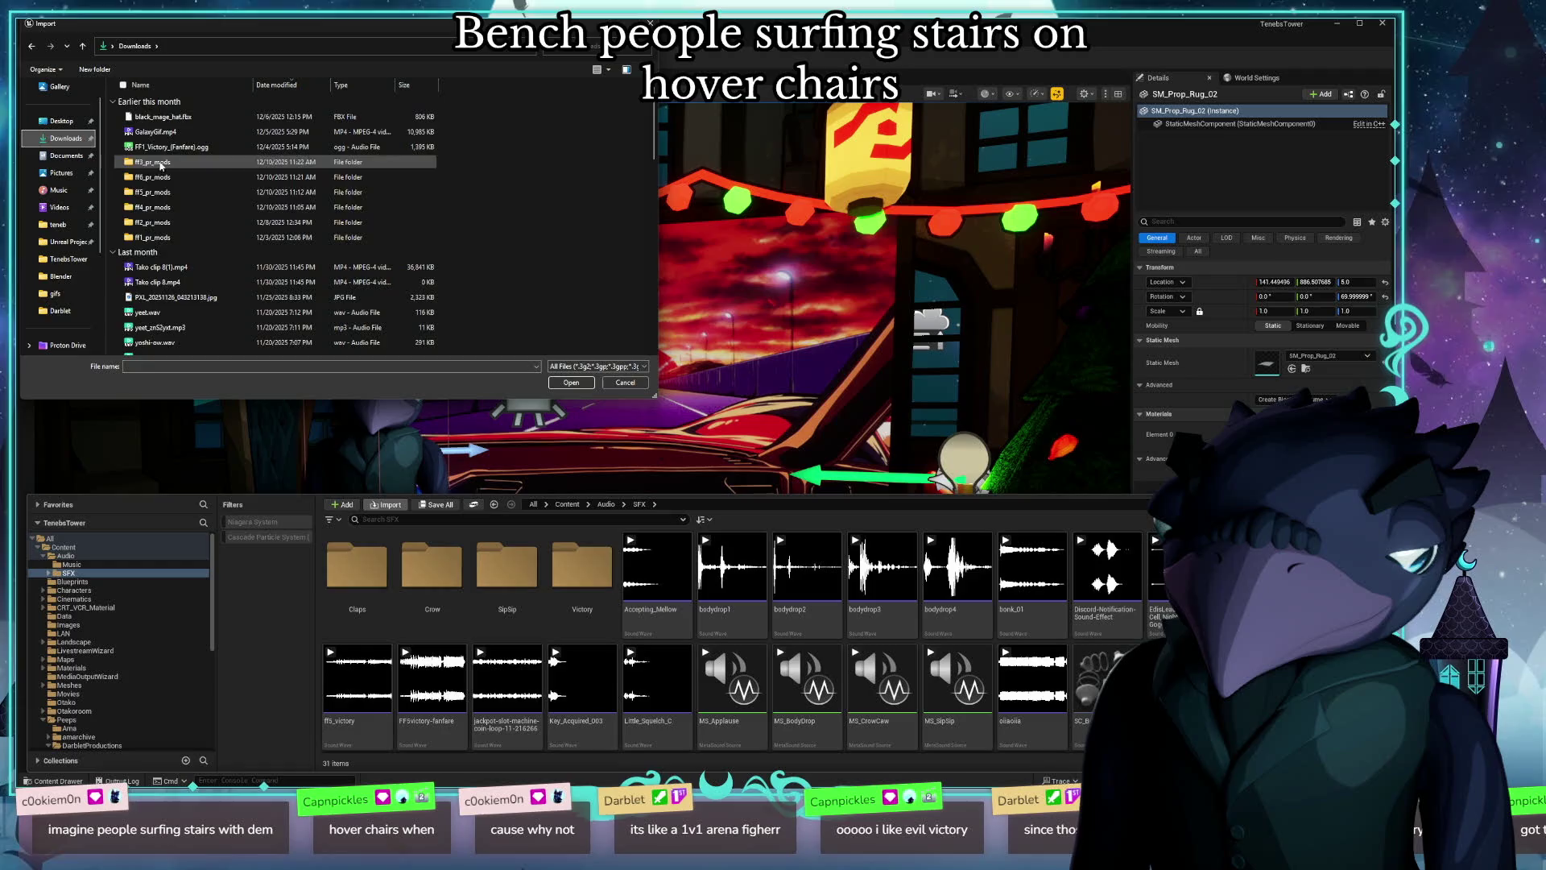
{"action": "scroll", "coordinate": [278, 206], "scroll_direction": "down", "scroll_amount": 3}
{"action": "scroll", "coordinate": [279, 206], "scroll_direction": "down", "scroll_amount": 5}
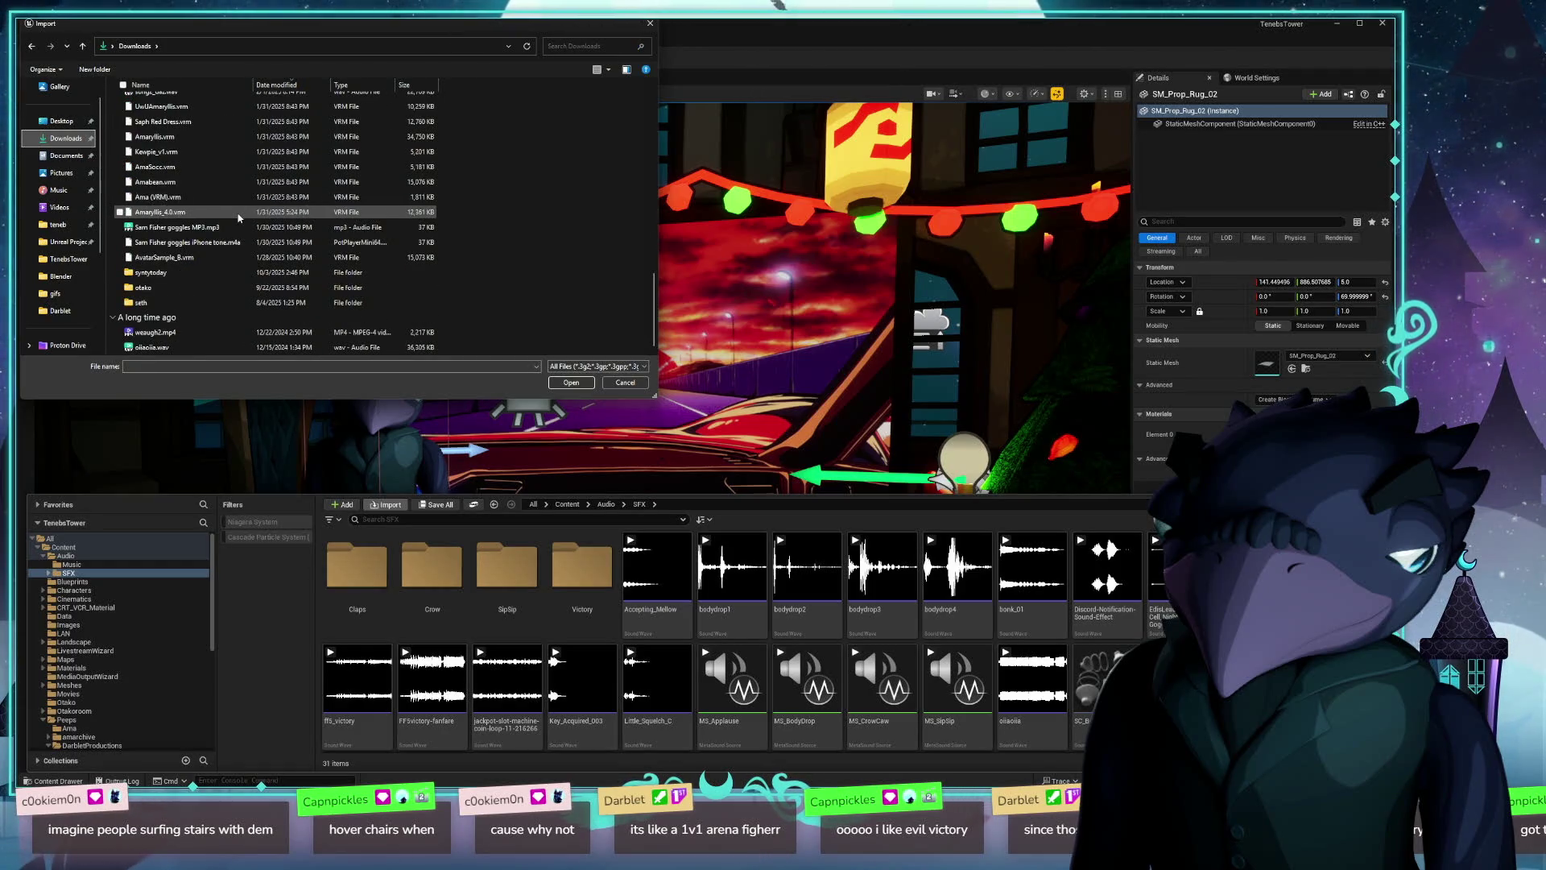
{"action": "scroll", "coordinate": [274, 216], "scroll_direction": "up", "scroll_amount": 4}
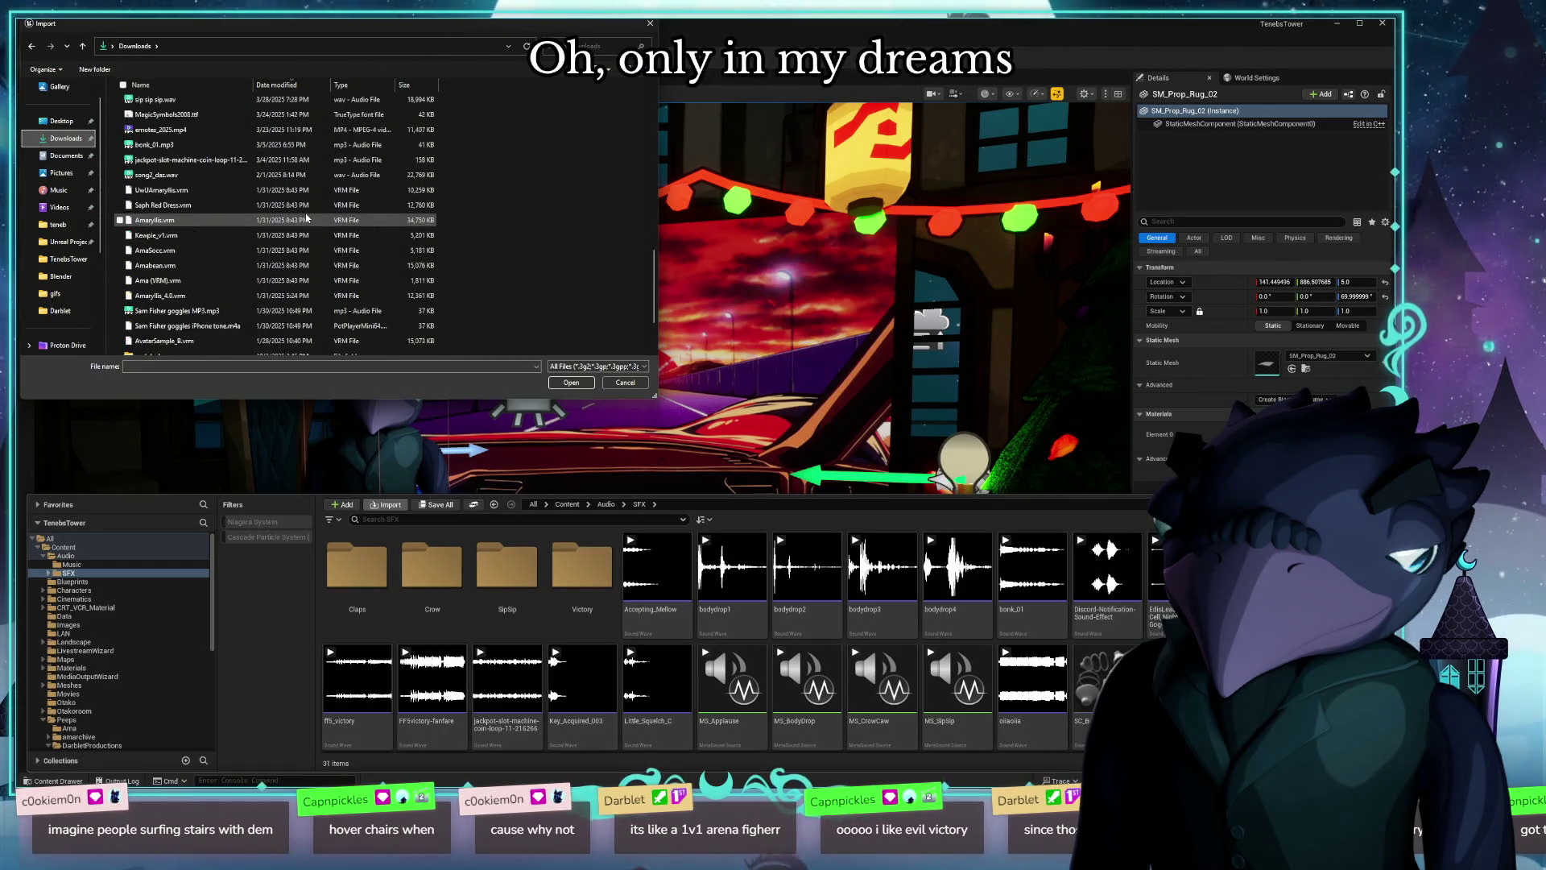
{"action": "double_click", "coordinate": [157, 145]}
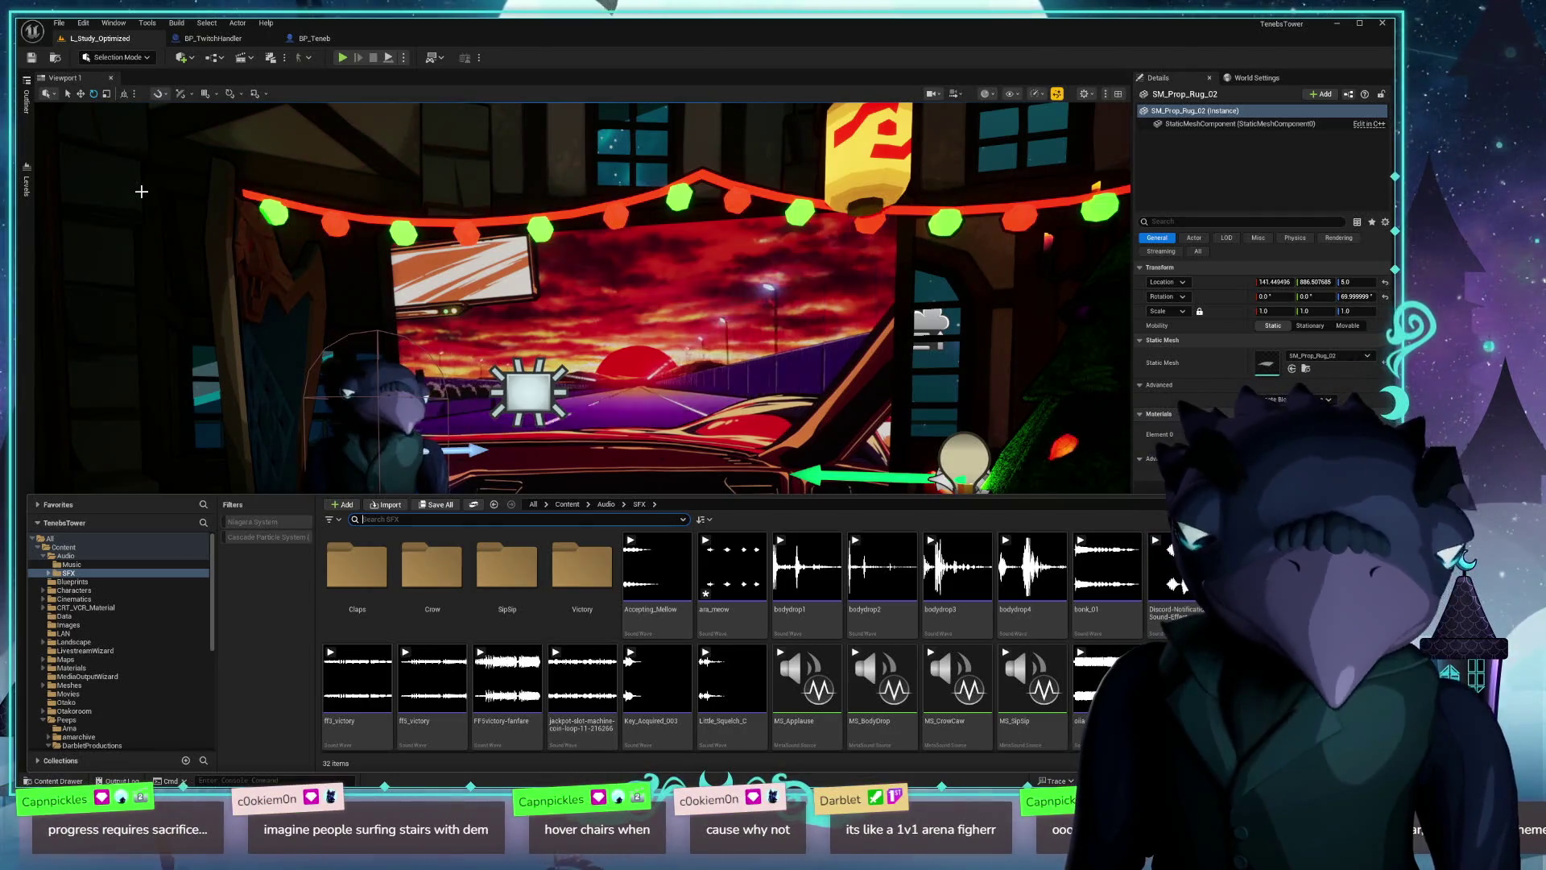
Step: Preview the ara_meow sound twice and select the asset
{"action": "left_click", "coordinate": [732, 568]}
{"action": "mouse_move", "coordinate": [711, 578]}
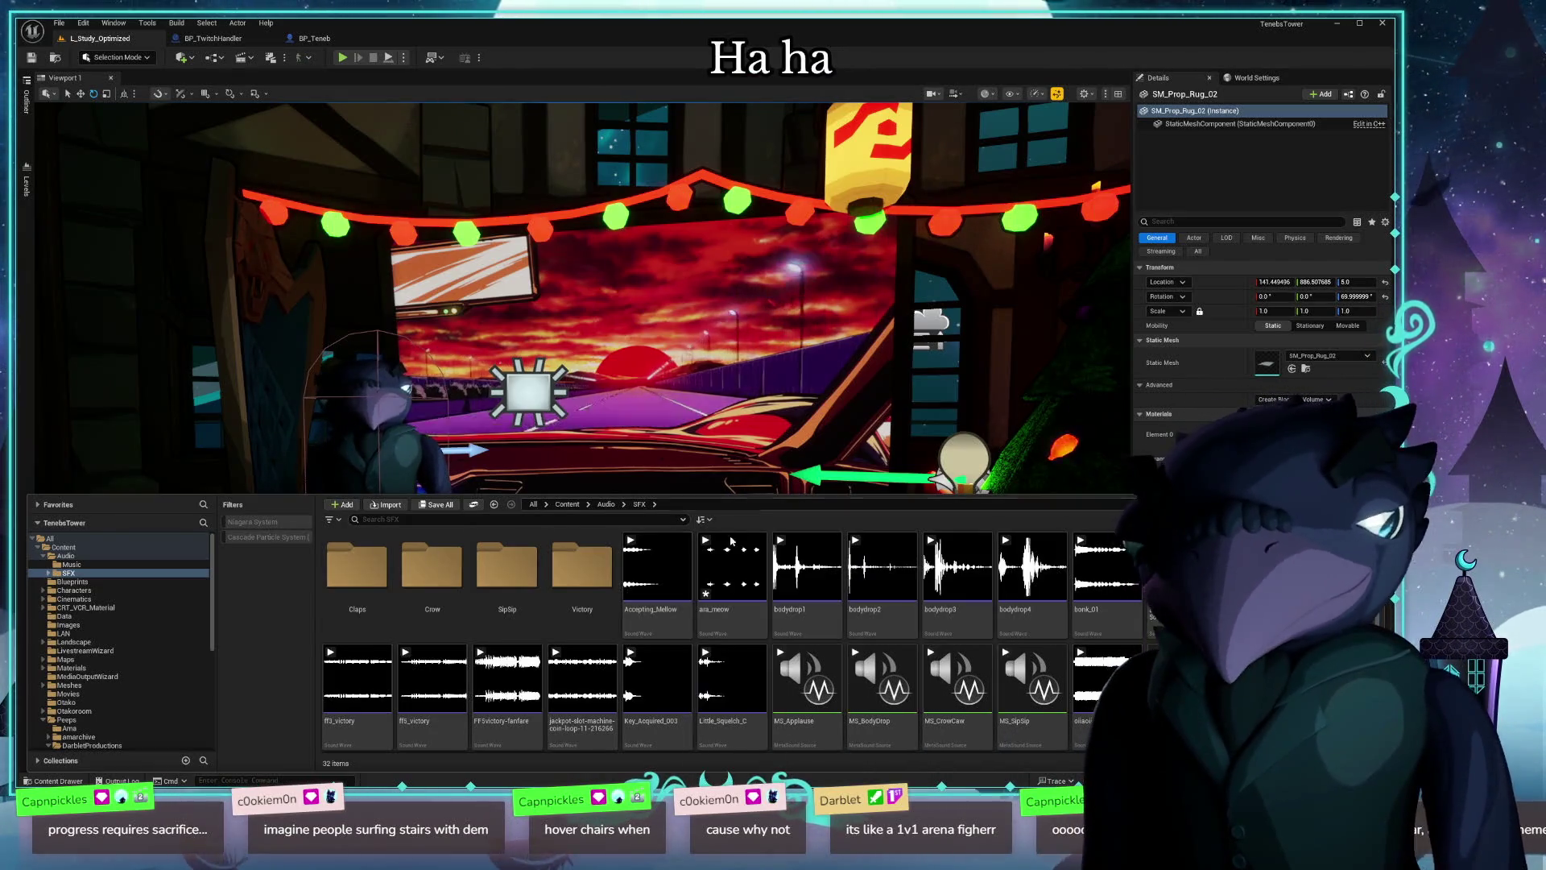
{"action": "left_click", "coordinate": [732, 567]}
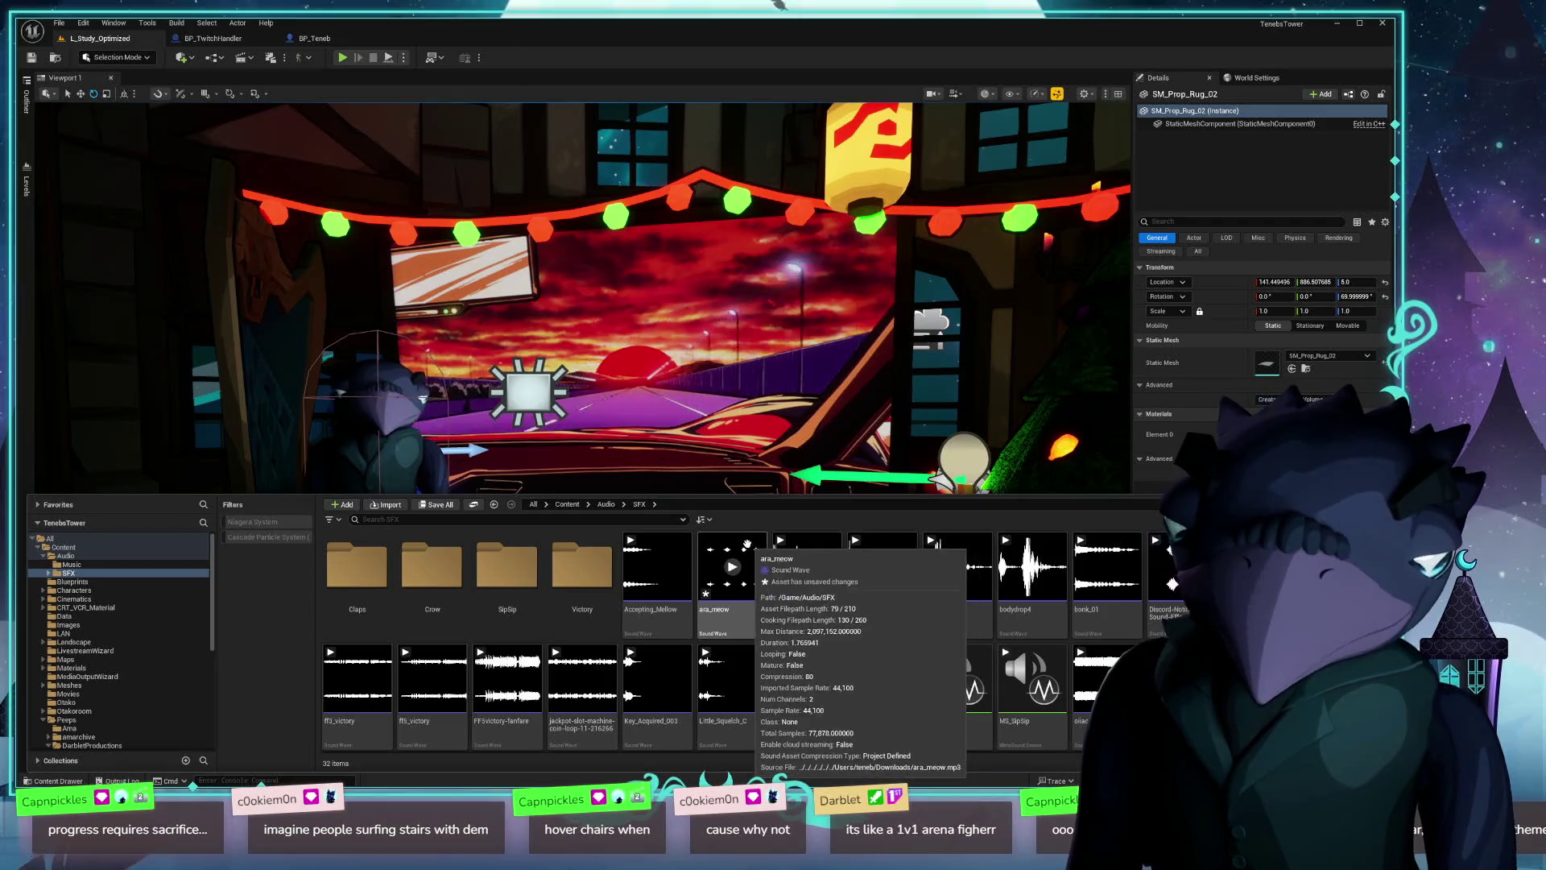
{"action": "left_click", "coordinate": [732, 567]}
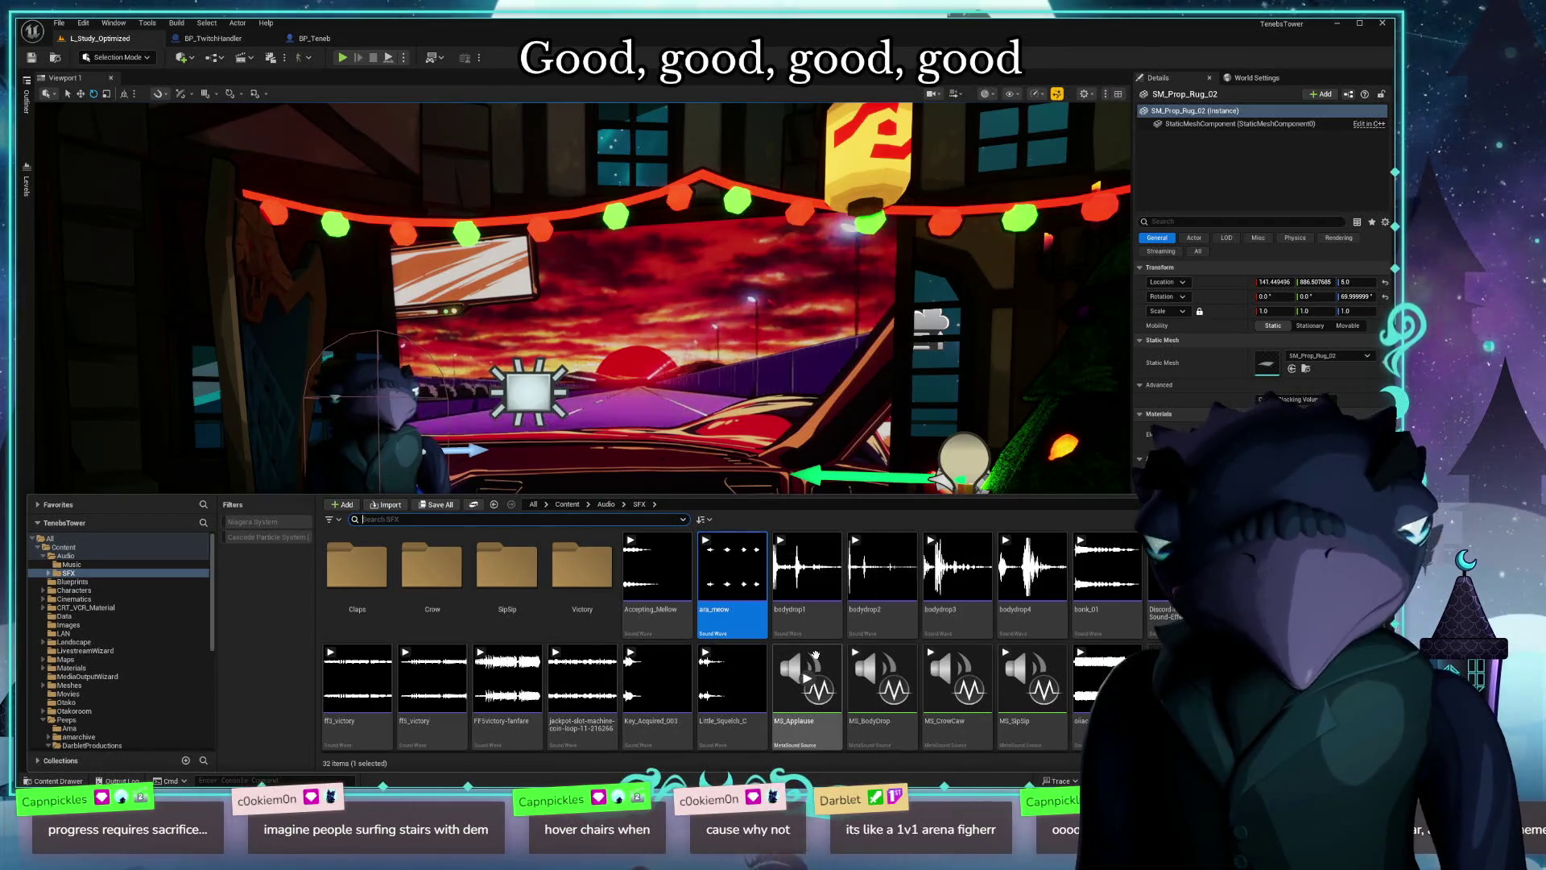
Step: Return to the BP_TwitchHandler event graph and pan to another cluster of nodes
{"action": "left_click", "coordinate": [212, 38]}
{"action": "scroll", "coordinate": [481, 275], "scroll_direction": "down", "scroll_amount": 3}
{"action": "mouse_move", "coordinate": [480, 275]}
{"action": "left_mouse_down"}
{"action": "mouse_move", "coordinate": [432, 332]}
{"action": "mouse_move", "coordinate": [853, 446]}
{"action": "mouse_move", "coordinate": [749, 554]}
{"action": "mouse_move", "coordinate": [749, 593]}
{"action": "left_mouse_up"}
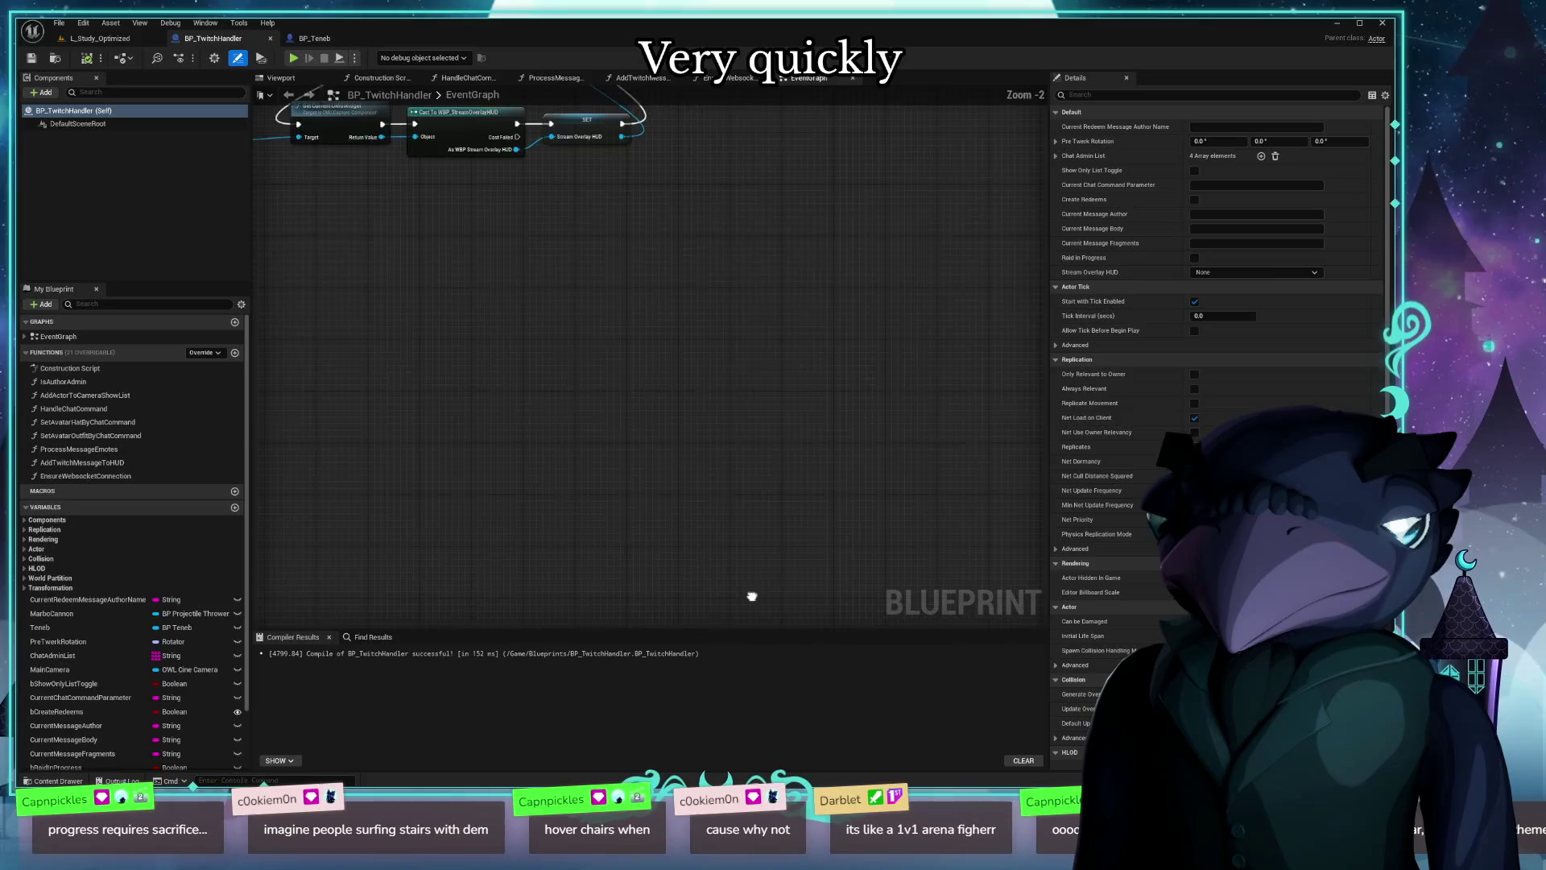
Step: Zoom and pan the event graph to the Branch and SET nodes, then open a Floorp window
{"action": "scroll", "coordinate": [636, 293], "scroll_direction": "up", "scroll_amount": 5}
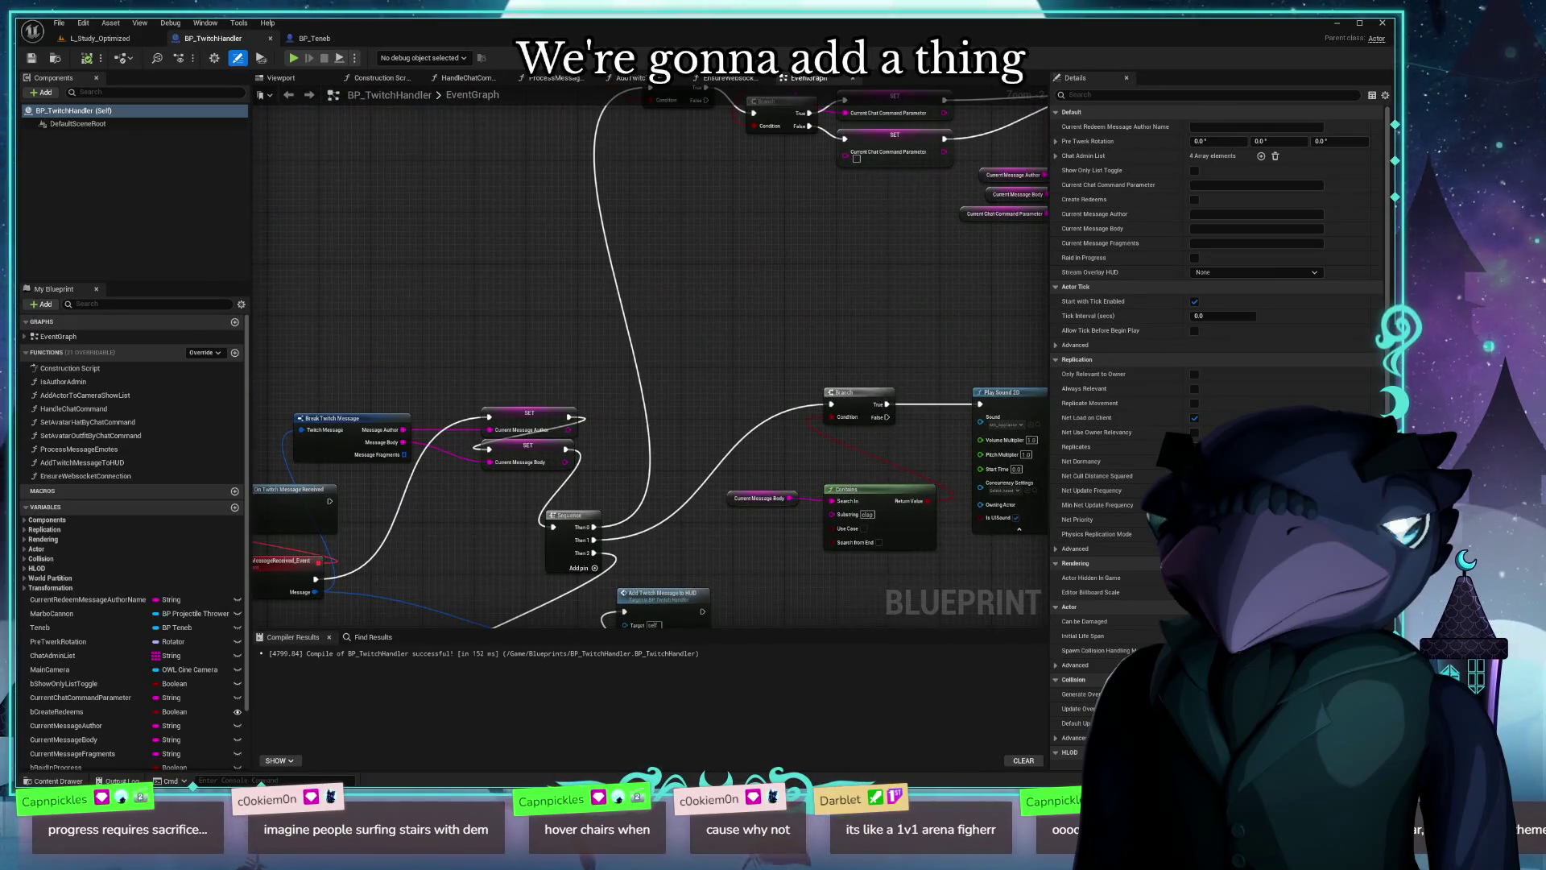
{"action": "mouse_move", "coordinate": [714, 318]}
{"action": "left_mouse_down"}
{"action": "mouse_move", "coordinate": [556, 349]}
{"action": "mouse_move", "coordinate": [460, 407]}
{"action": "mouse_move", "coordinate": [442, 197]}
{"action": "mouse_move", "coordinate": [525, 235]}
{"action": "left_mouse_up"}
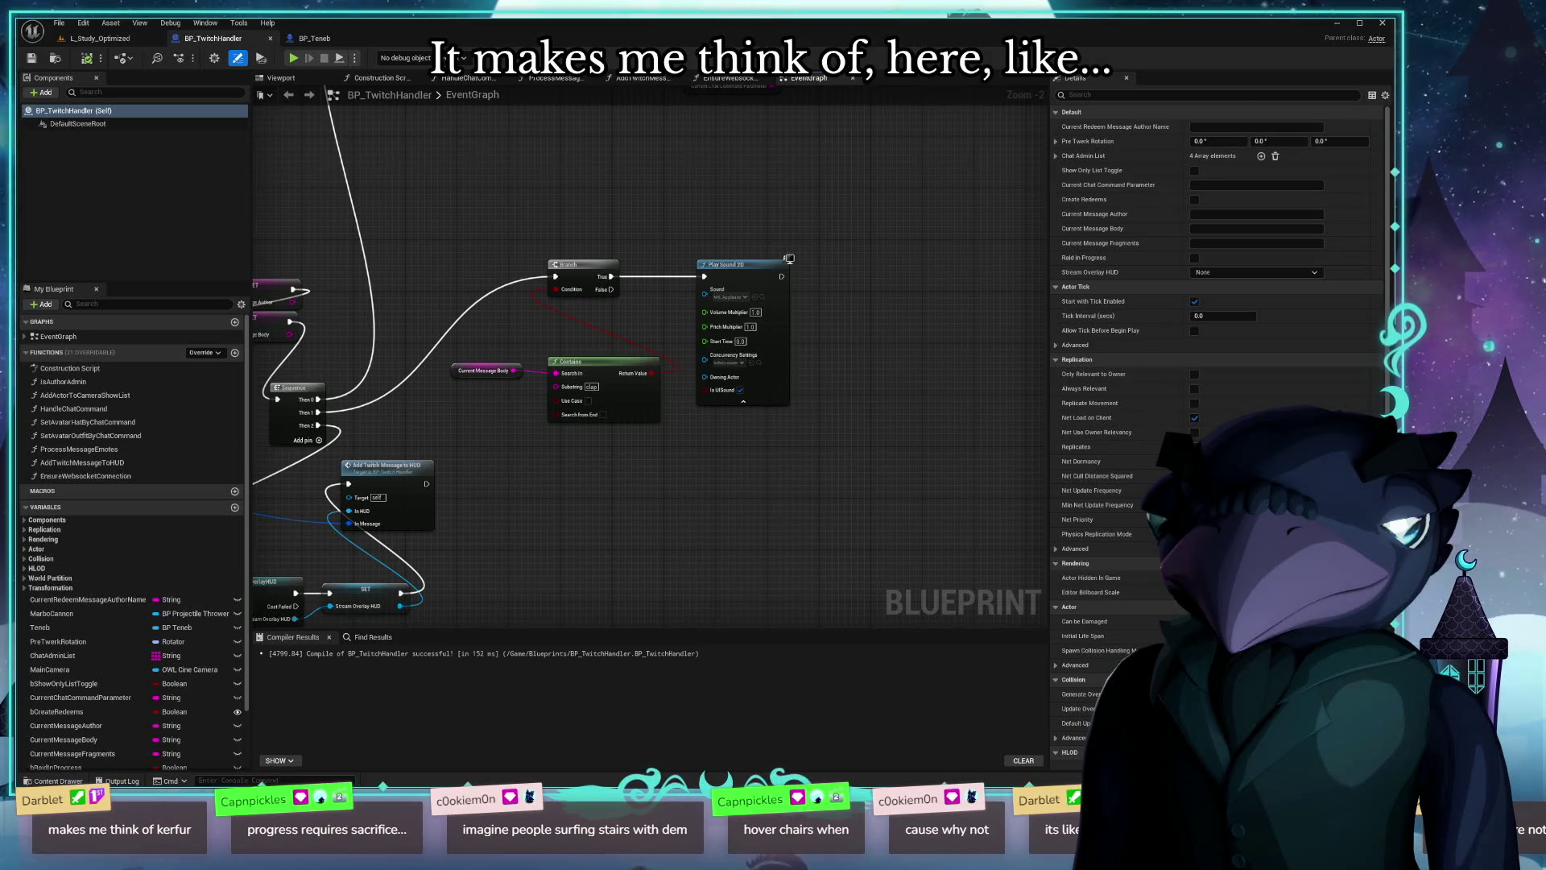
{"action": "key", "text": "super+b"}
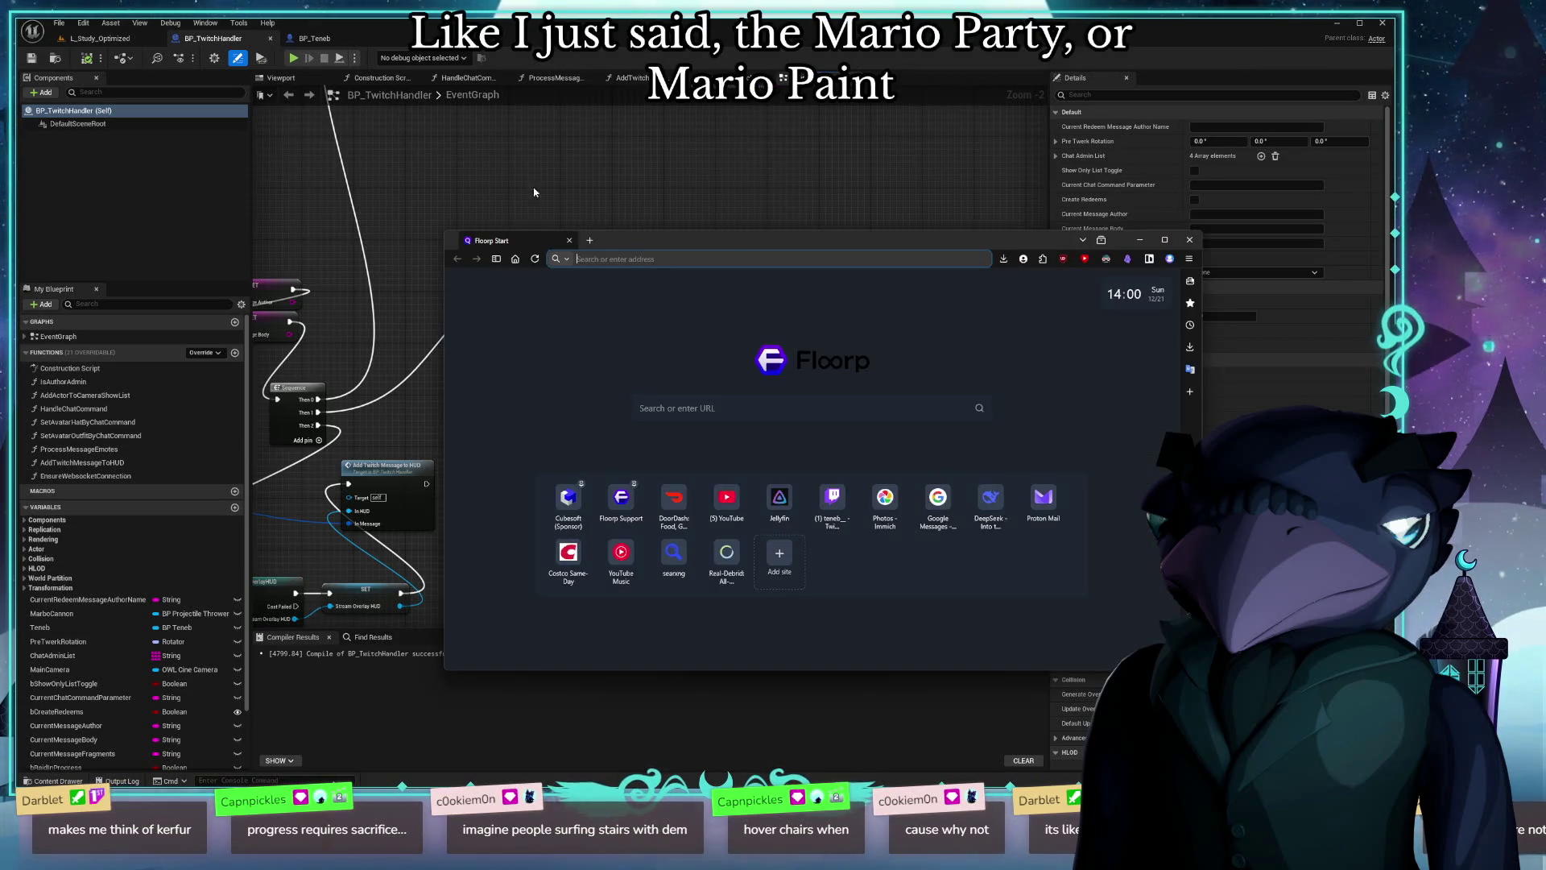
Step: Search 'mario paint music meow', play the MEOW MIX Mario Paint video, then return to L_Study_Optimized
{"action": "type", "text": "mario p"}
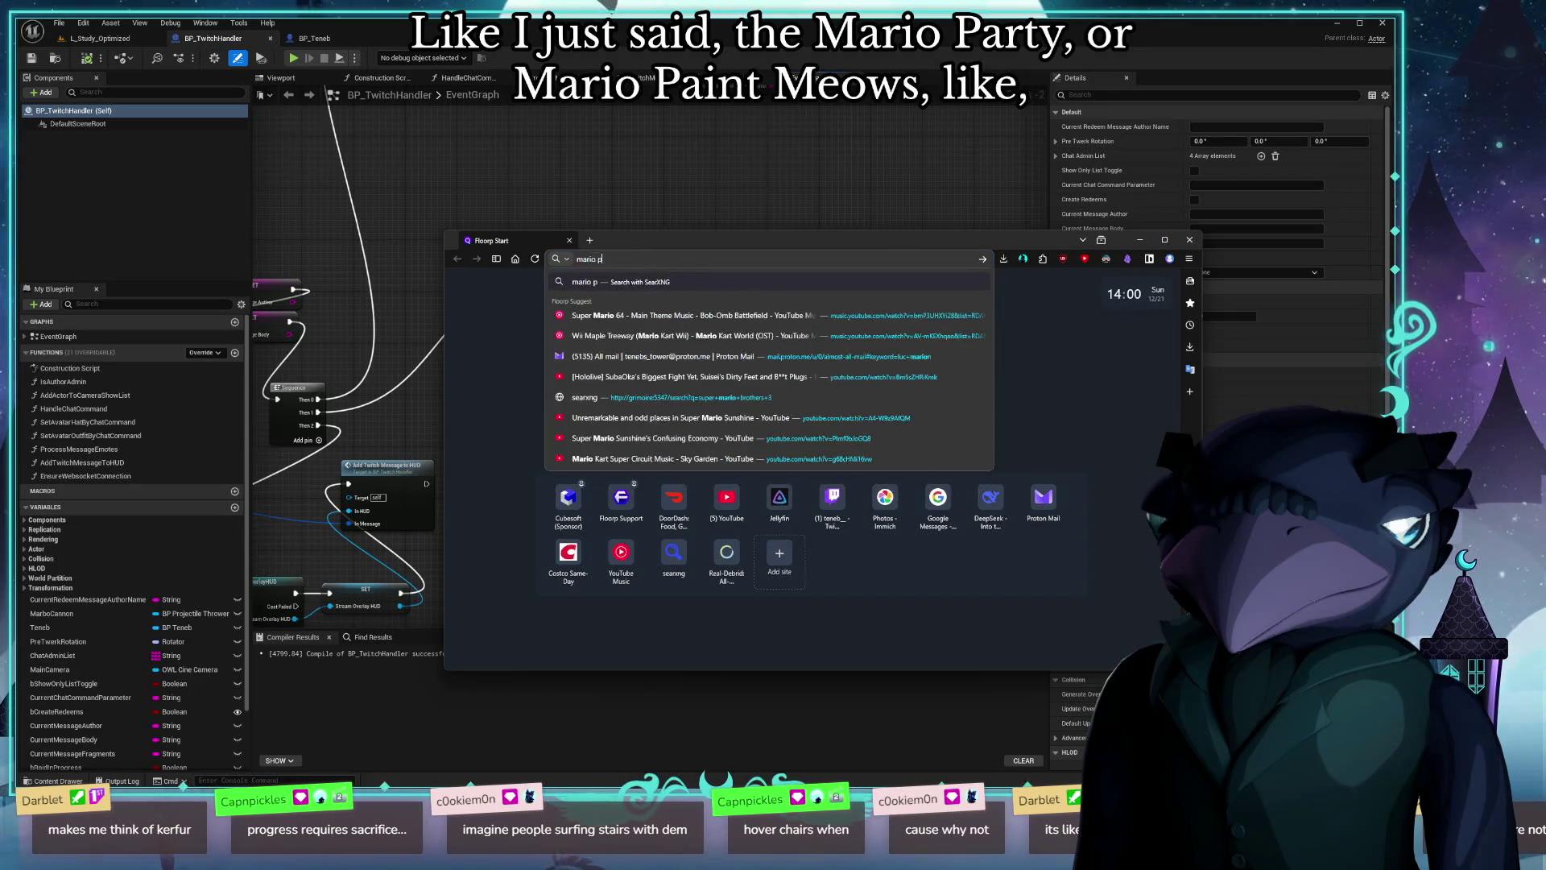
{"action": "type", "text": "aint music meow"}
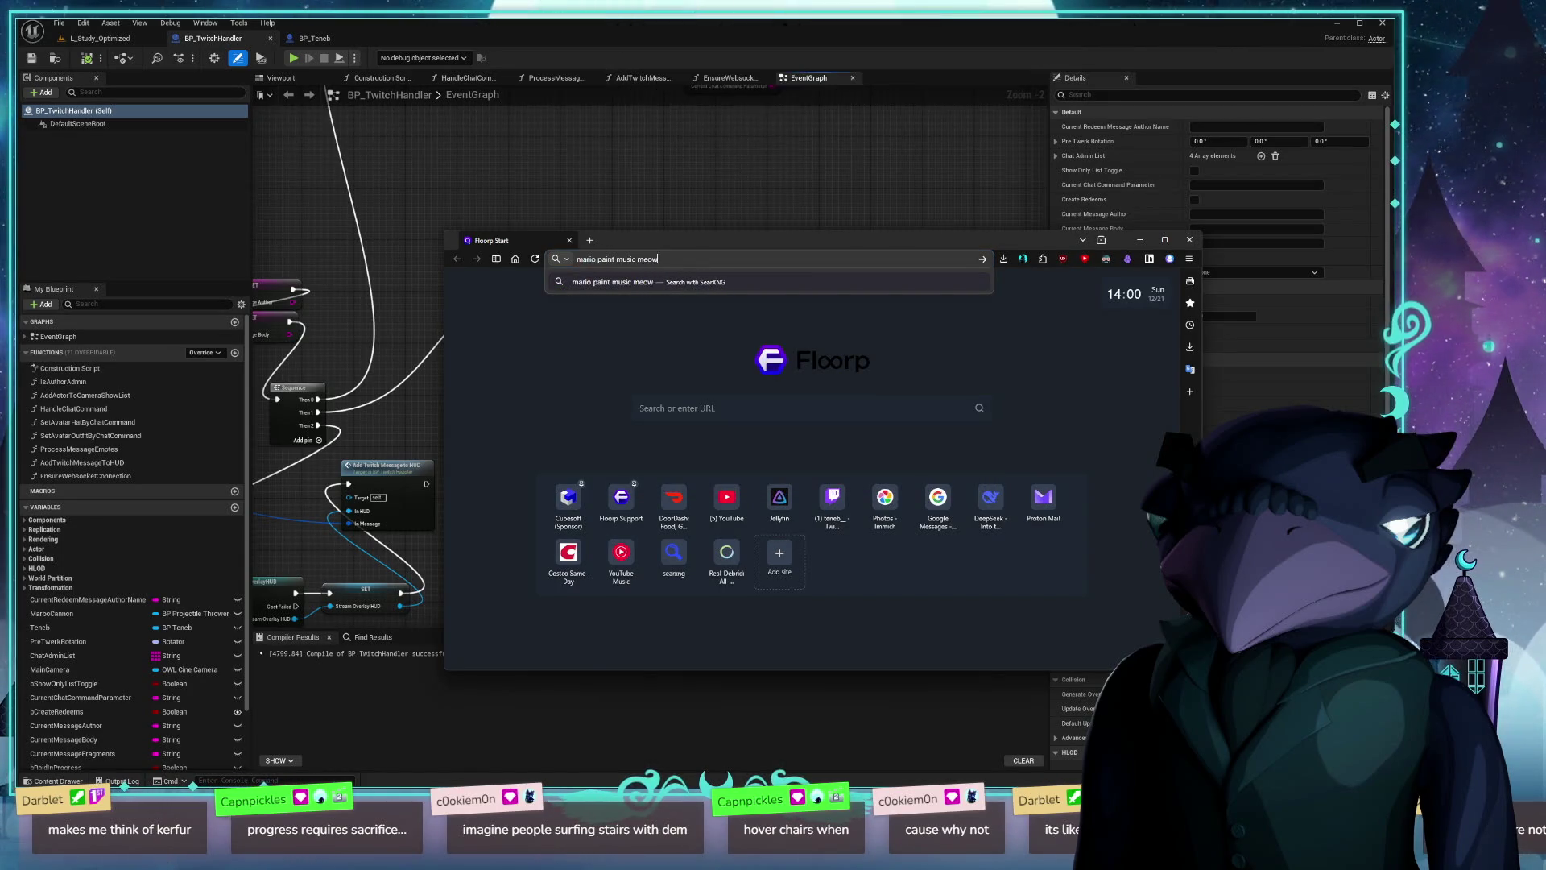
{"action": "key", "text": "Return"}
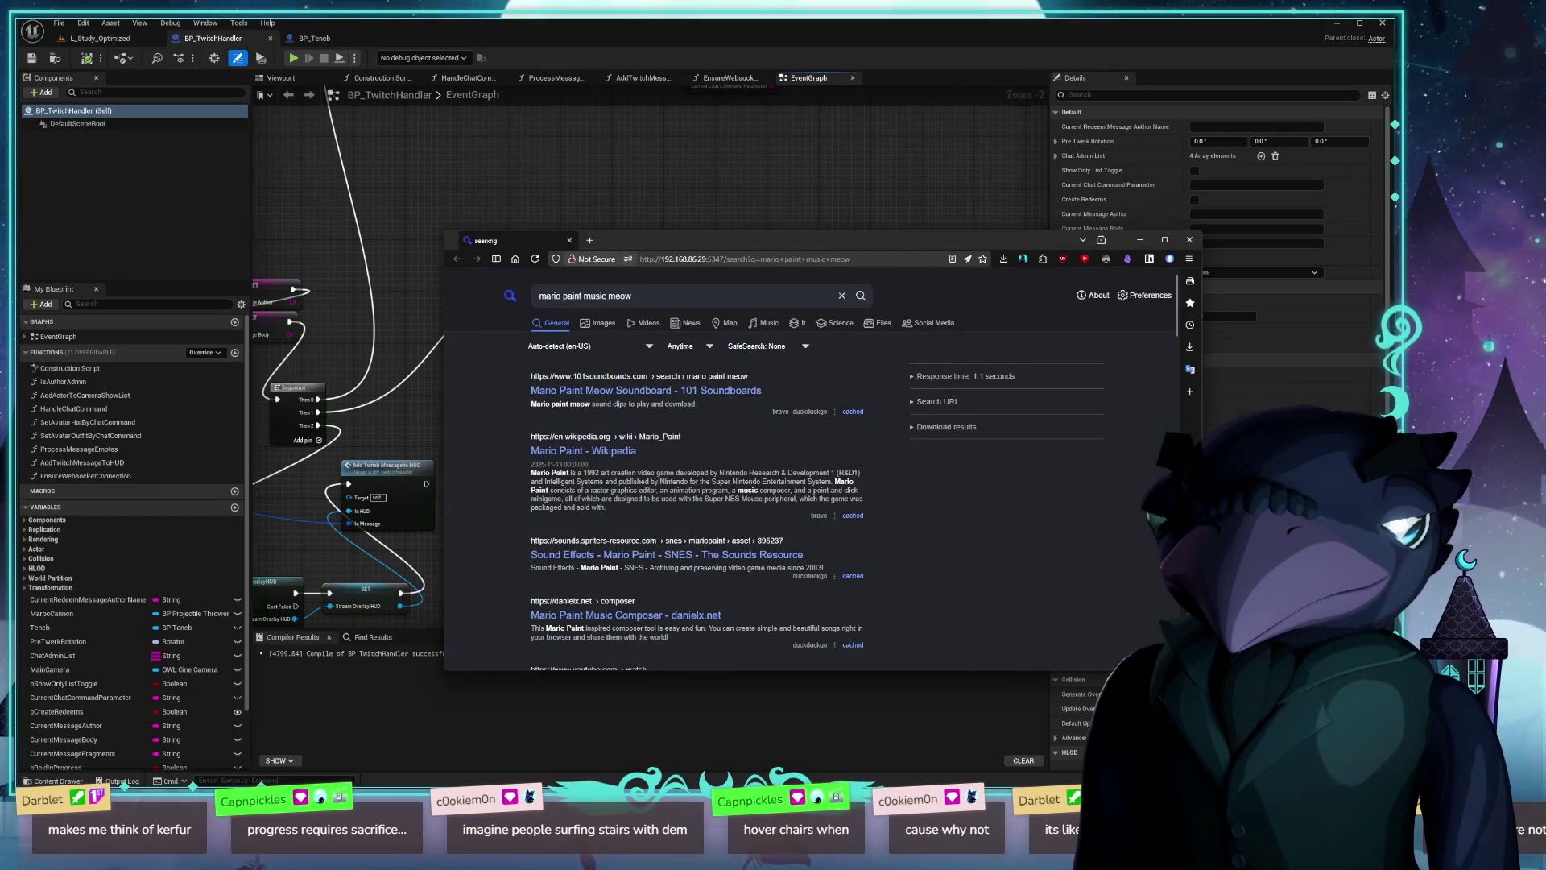
{"action": "left_click", "coordinate": [643, 324]}
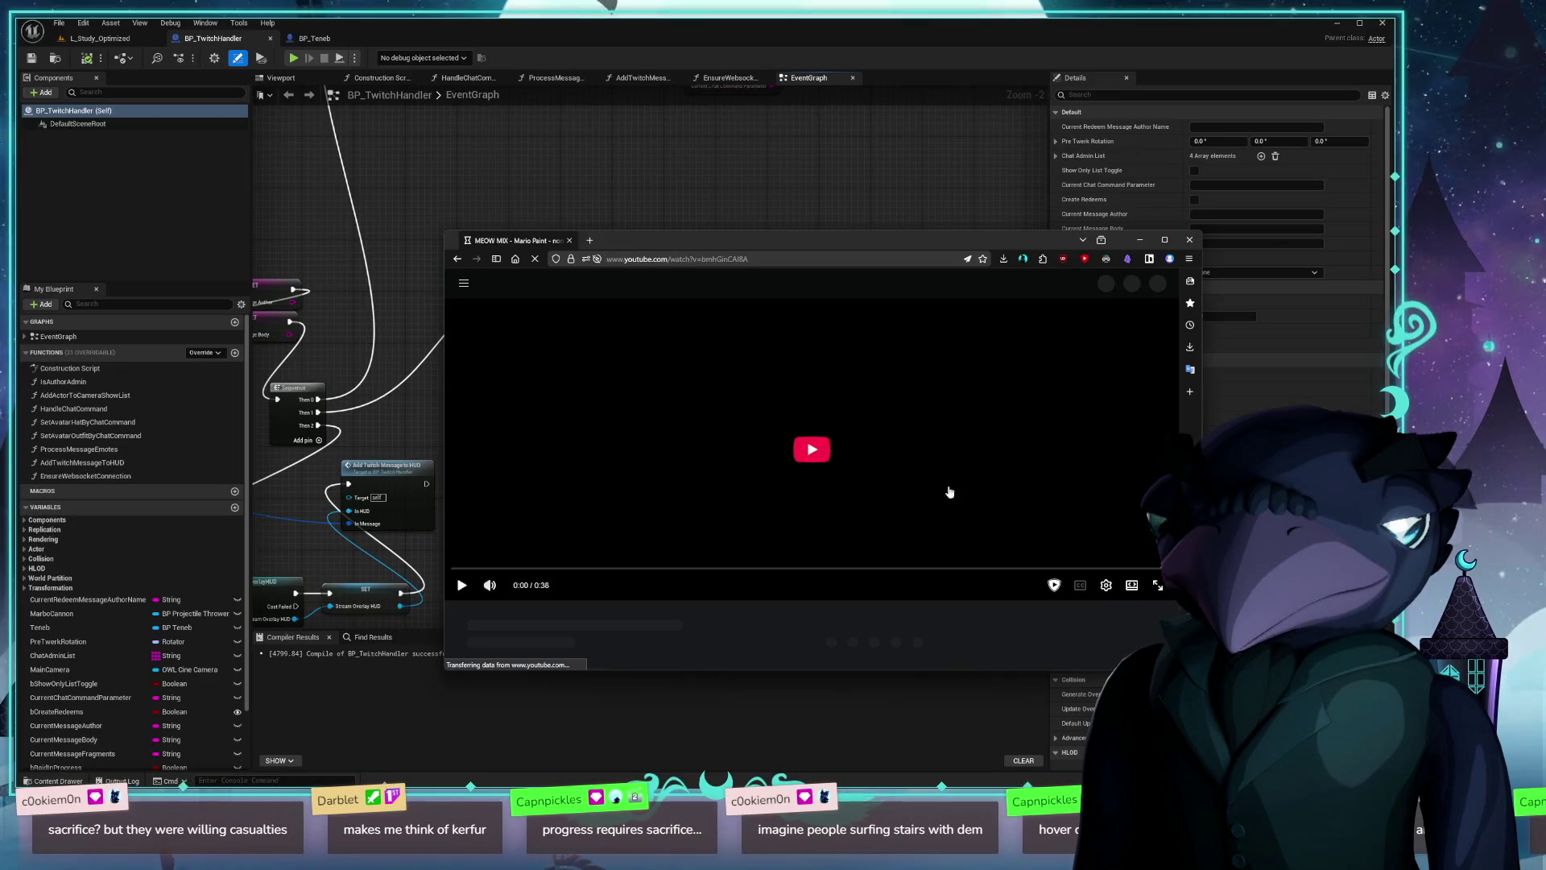
{"action": "left_click", "coordinate": [809, 449]}
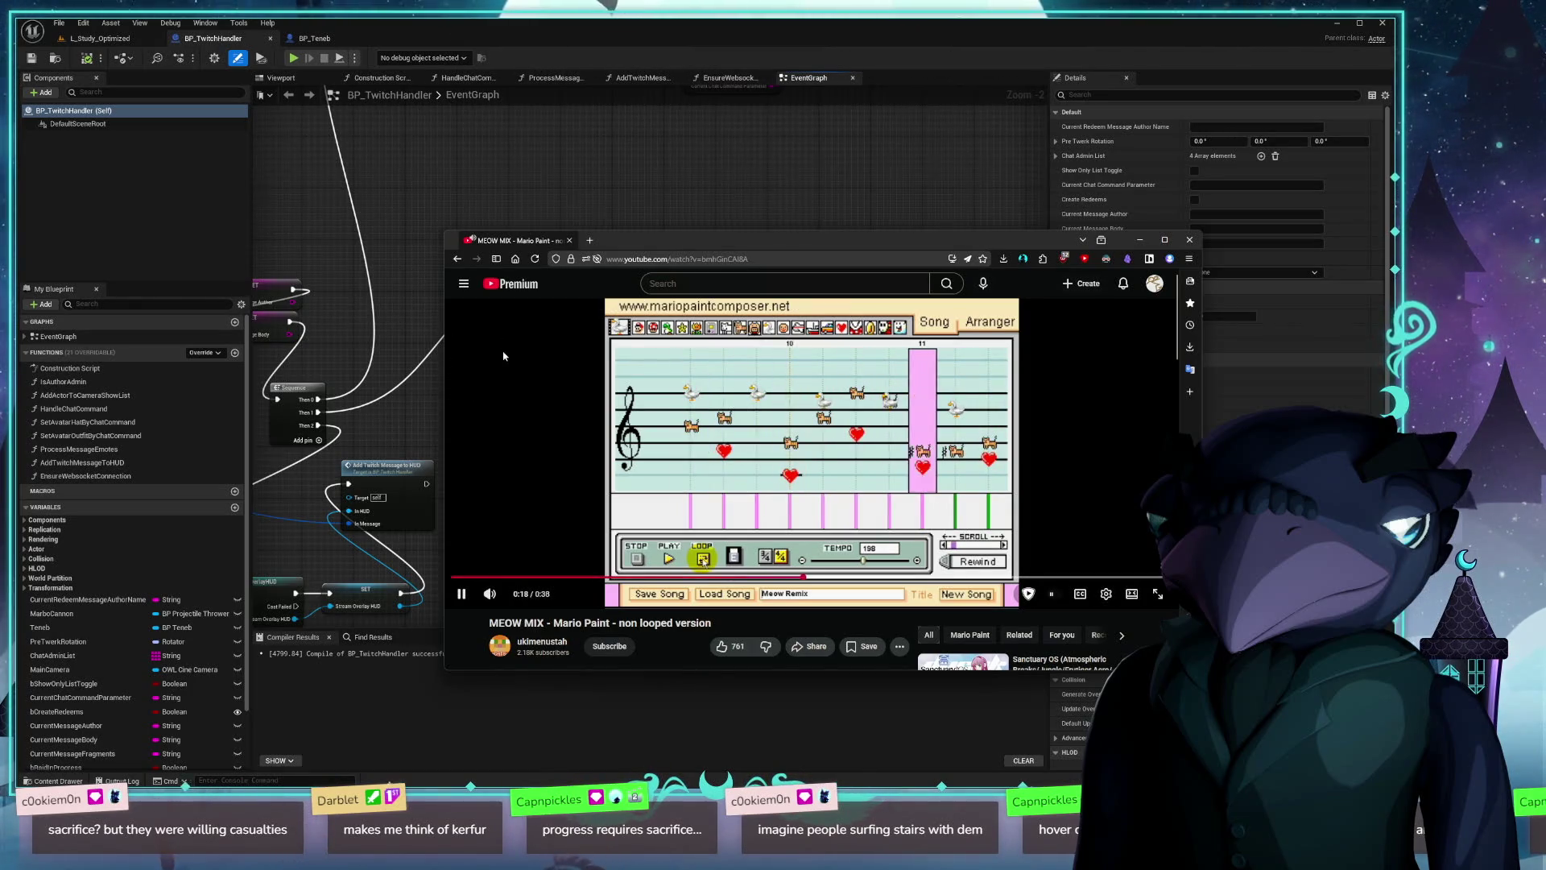
{"action": "left_click", "coordinate": [95, 38]}
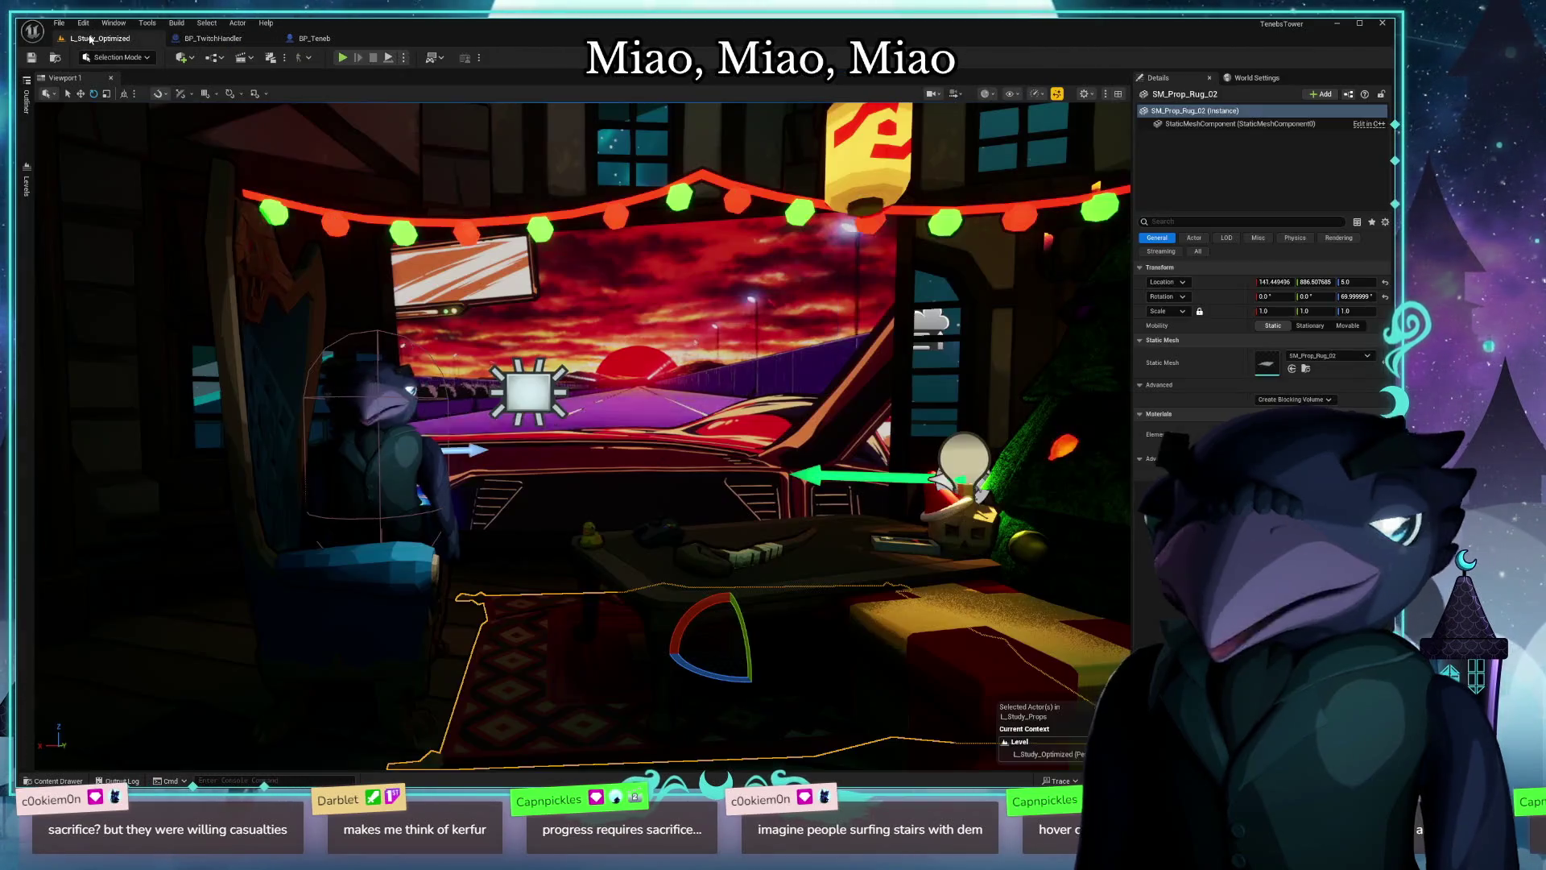
Step: Back in Floorp, open the 'Mario Theme As Sung By Cats [Mario Paint Composer]' video from the meow results
{"action": "key", "text": "alt+Tab"}
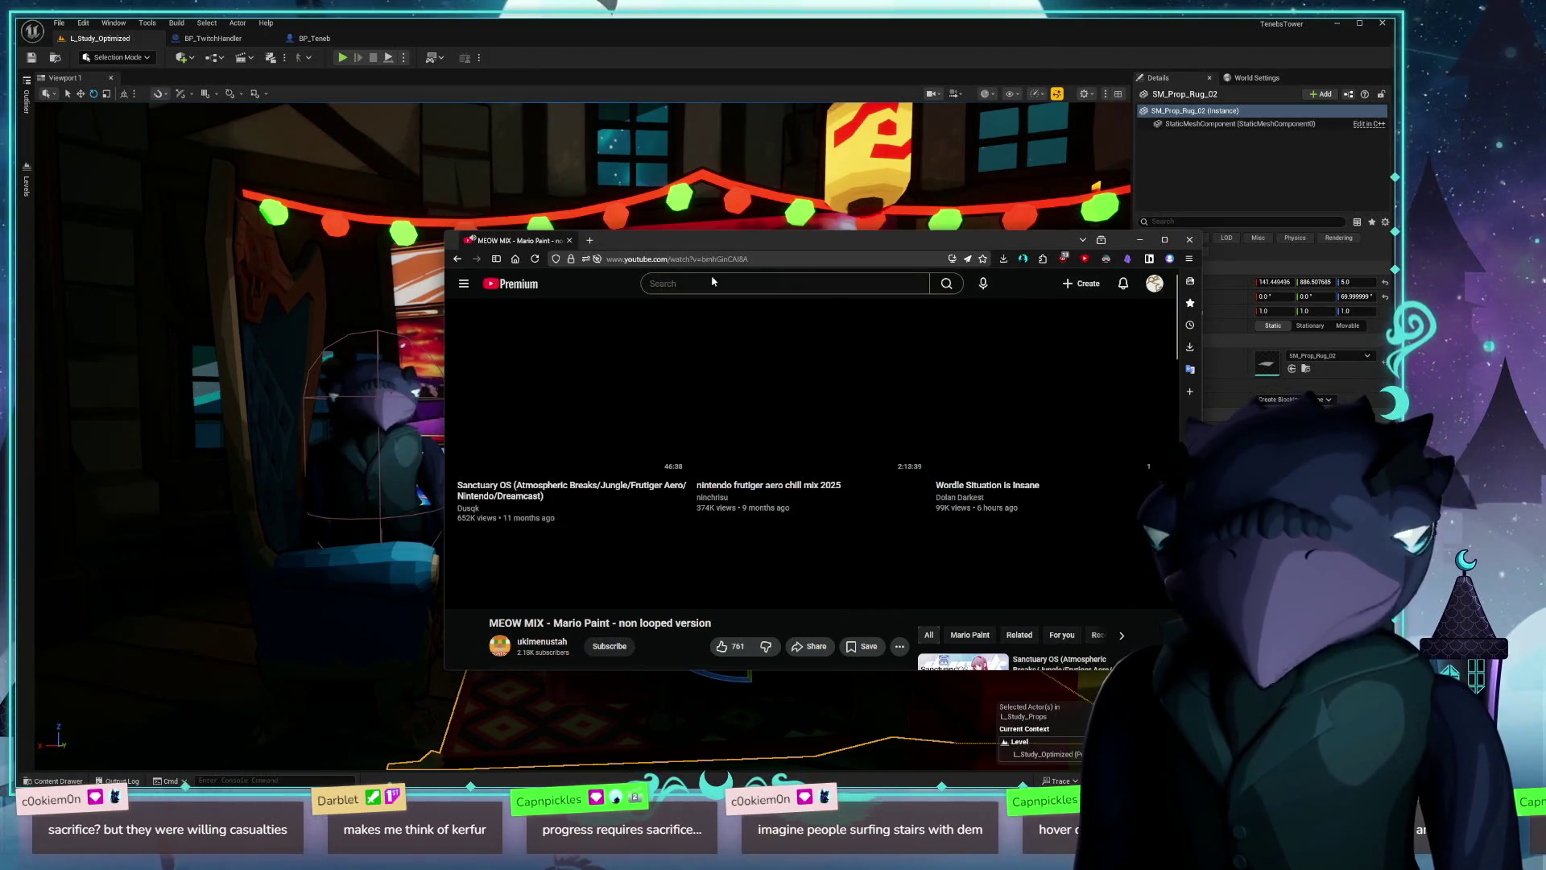
{"action": "left_click", "coordinate": [457, 260]}
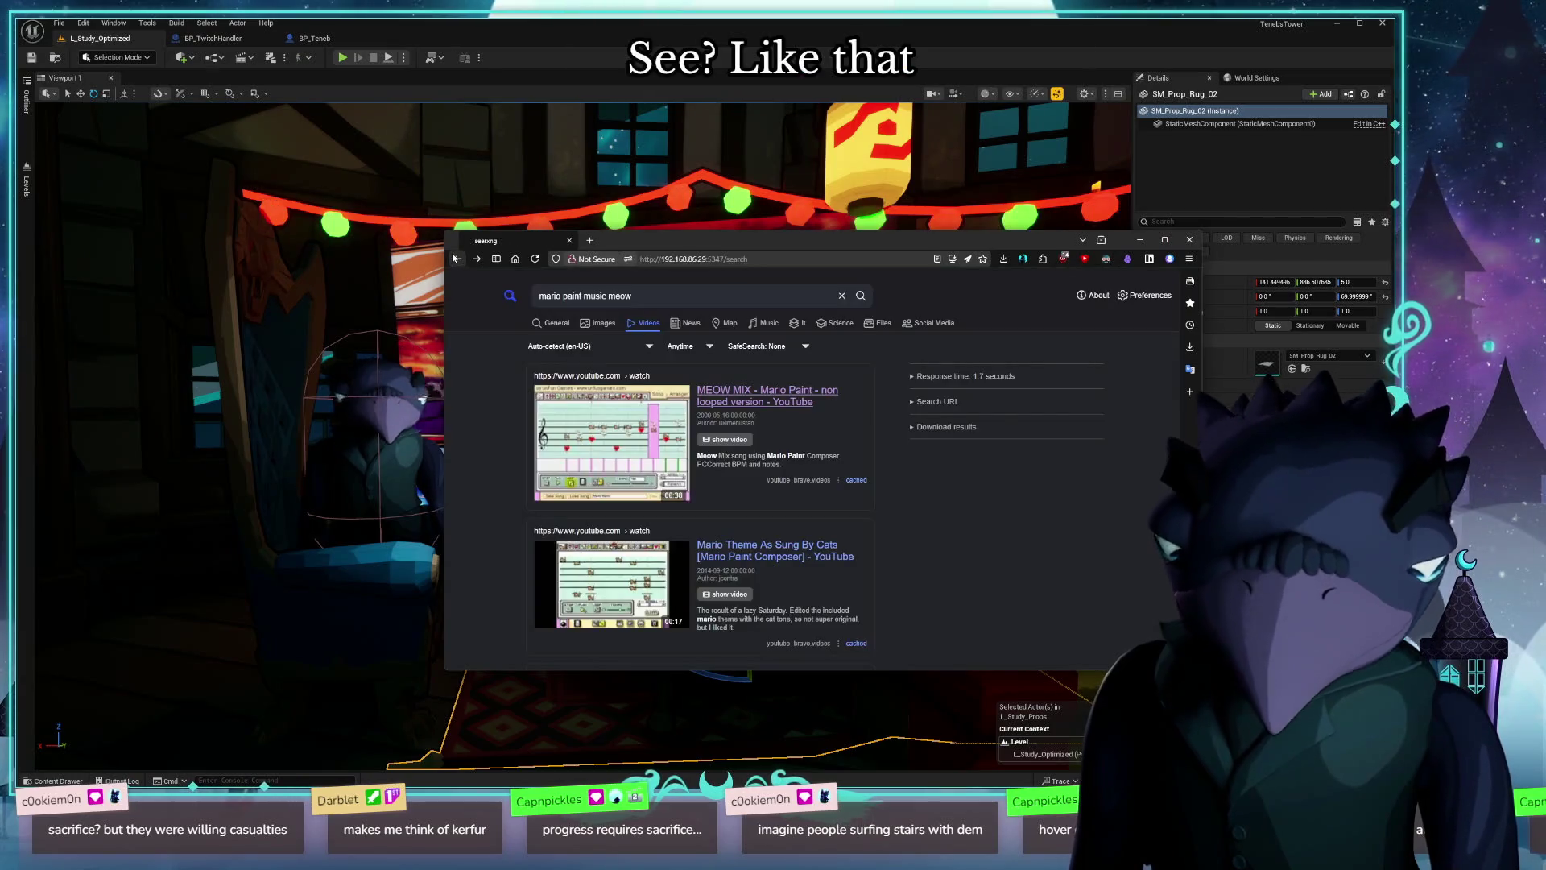
{"action": "scroll", "coordinate": [988, 526], "scroll_direction": "down", "scroll_amount": 1}
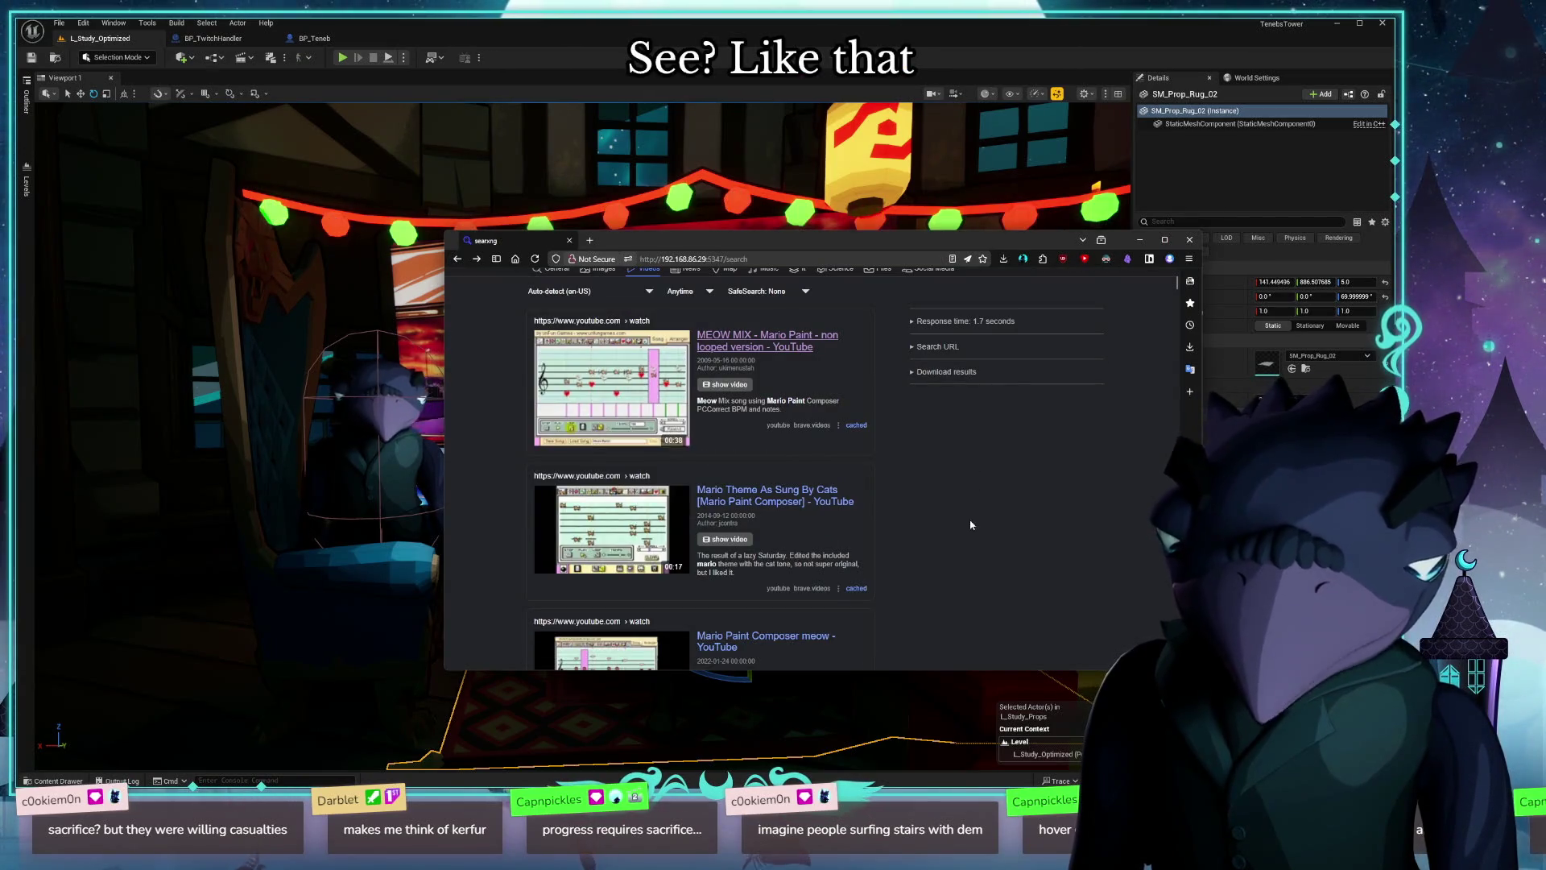
{"action": "left_click", "coordinate": [810, 493]}
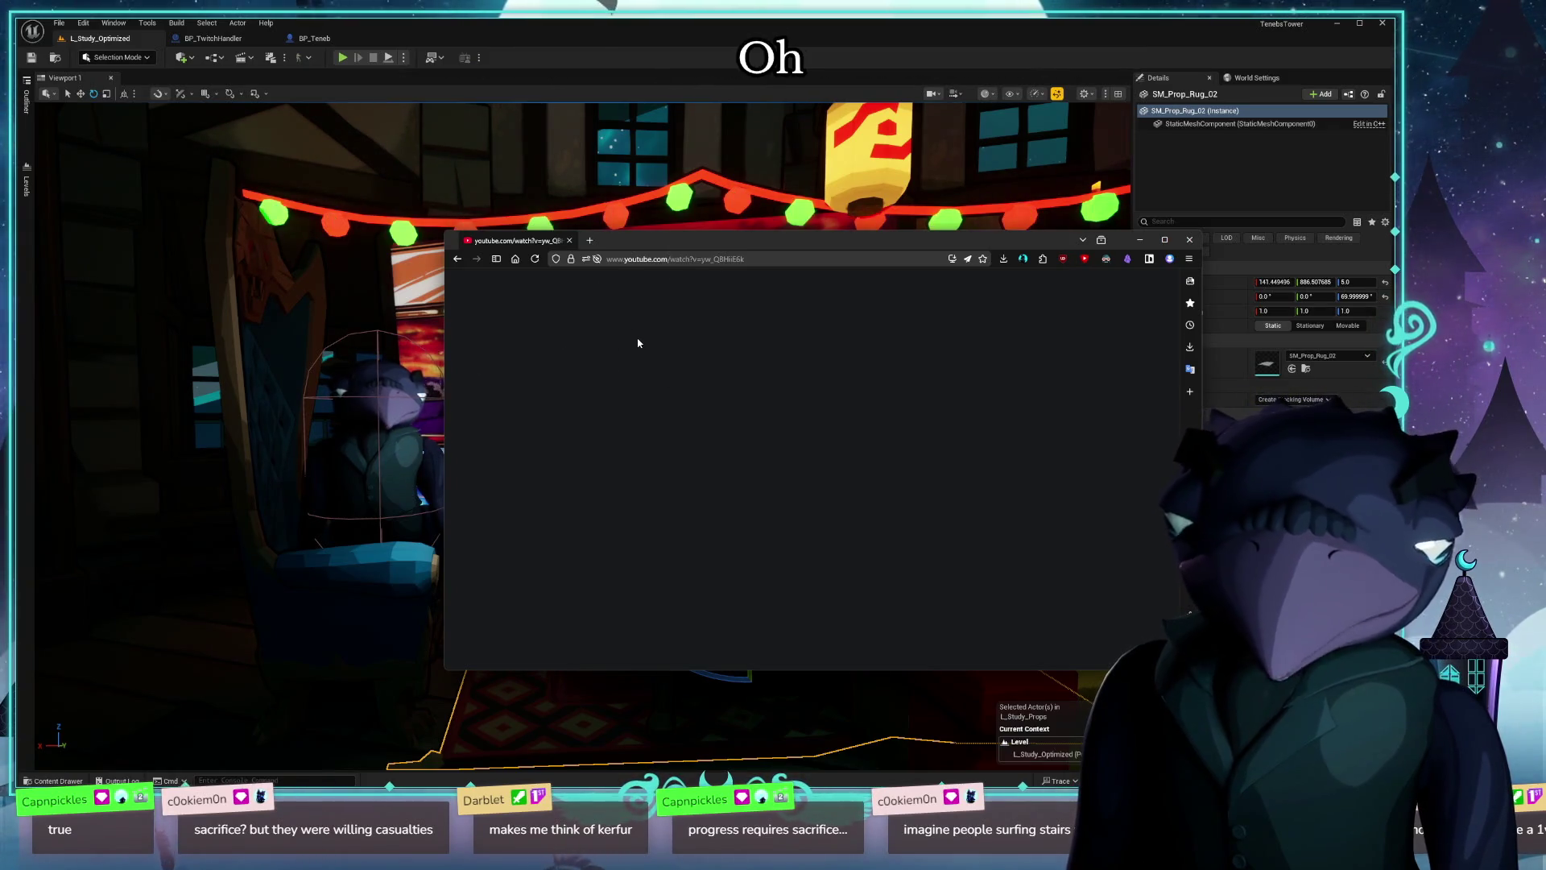
{"action": "left_click_drag", "start_coordinate": [908, 247], "coordinate": [823, 194]}
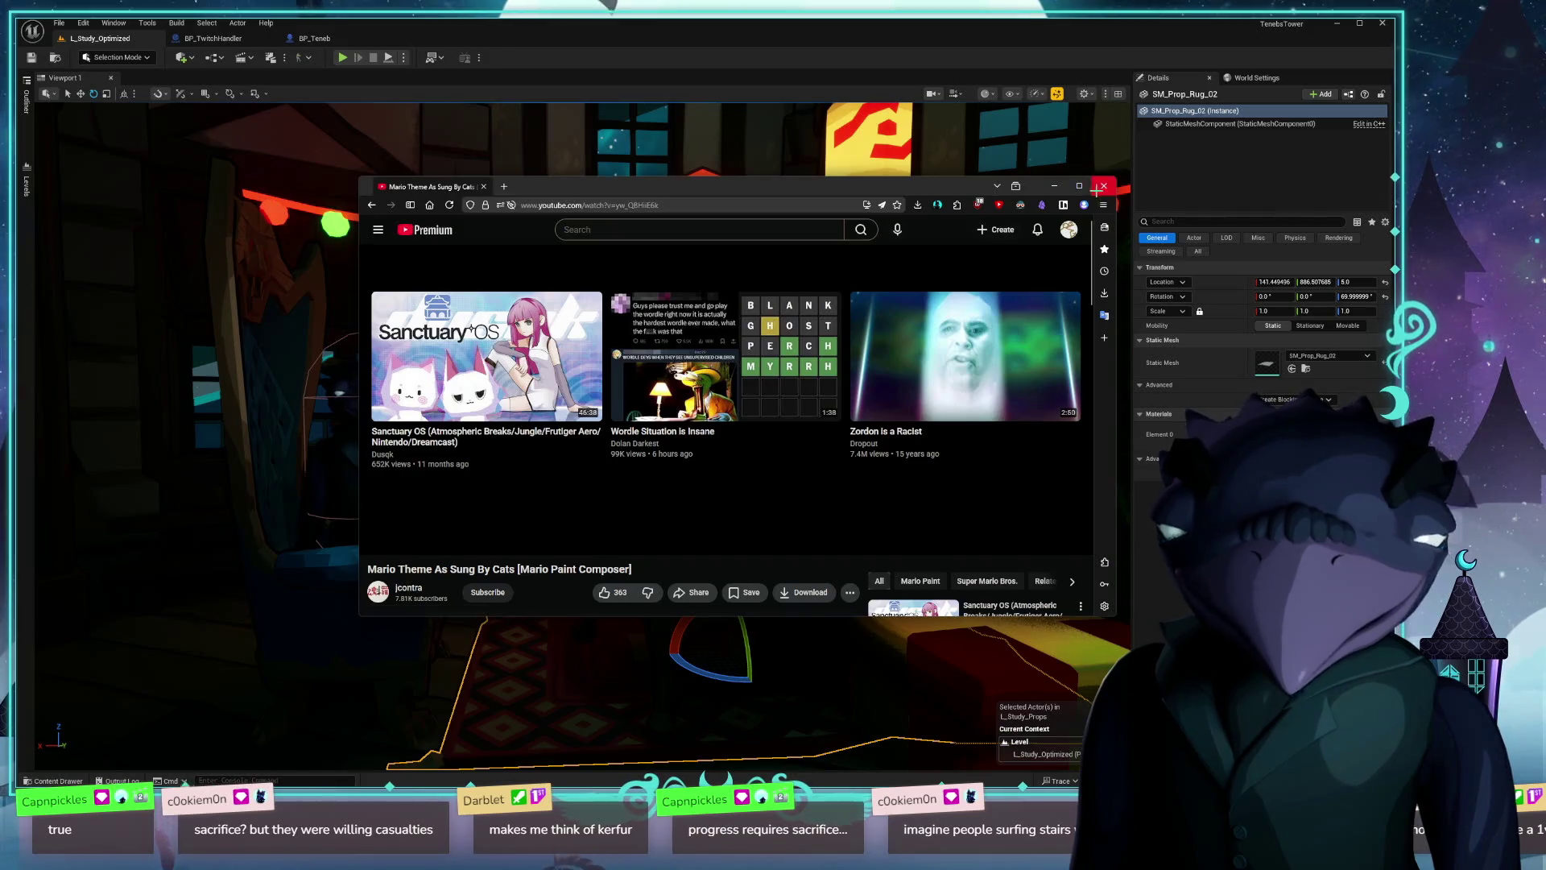
Step: Close the browser window after the cat video and switch to the BP_TwitchHandler event graph
{"action": "left_click", "coordinate": [1101, 187]}
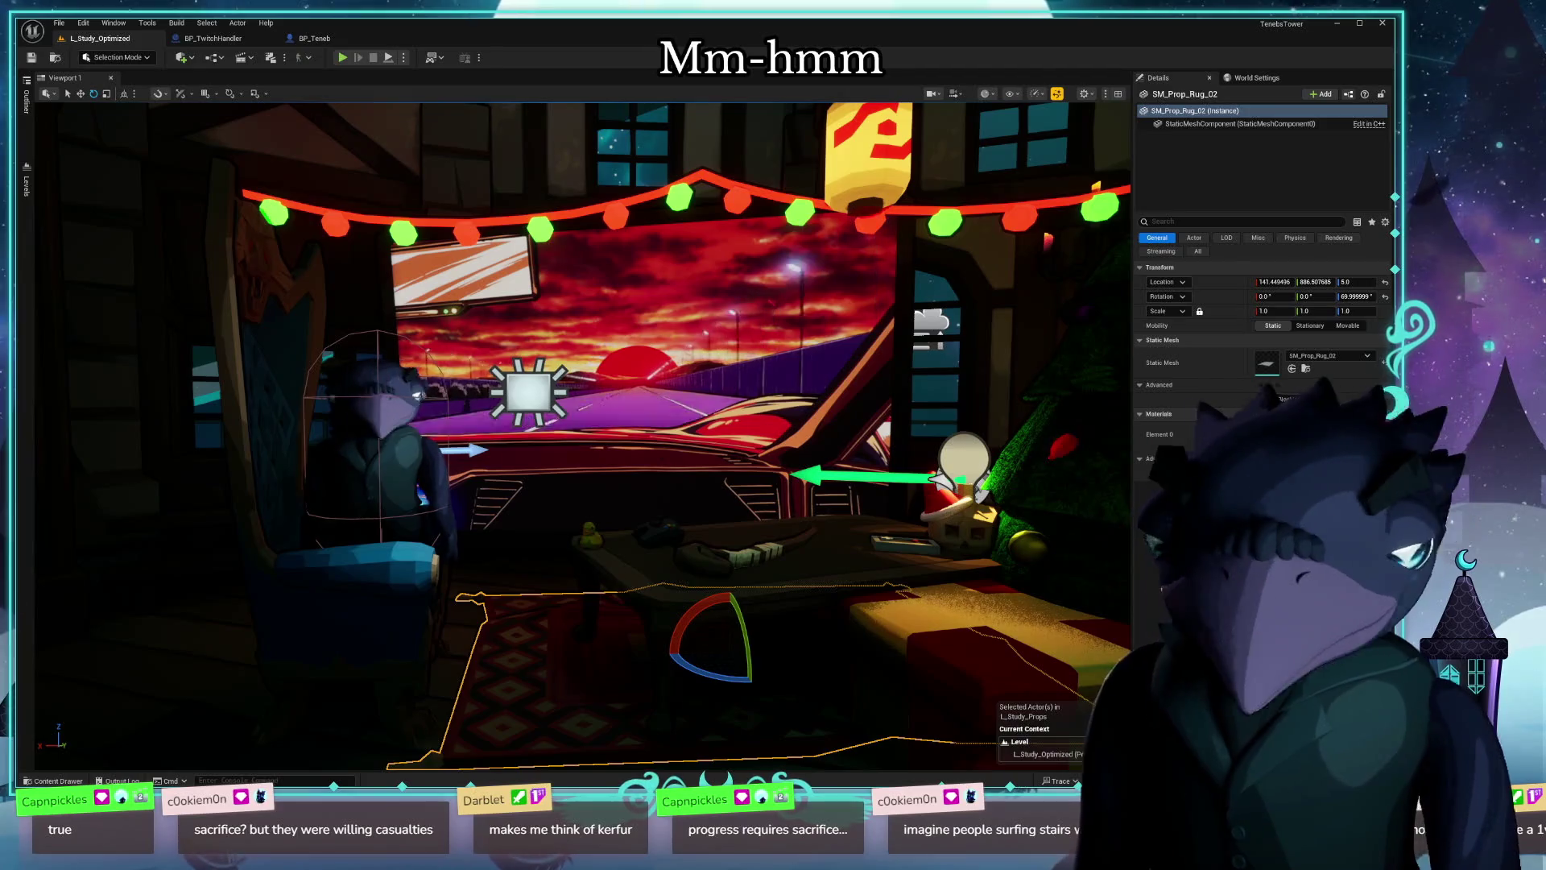
{"action": "left_click", "coordinate": [242, 38]}
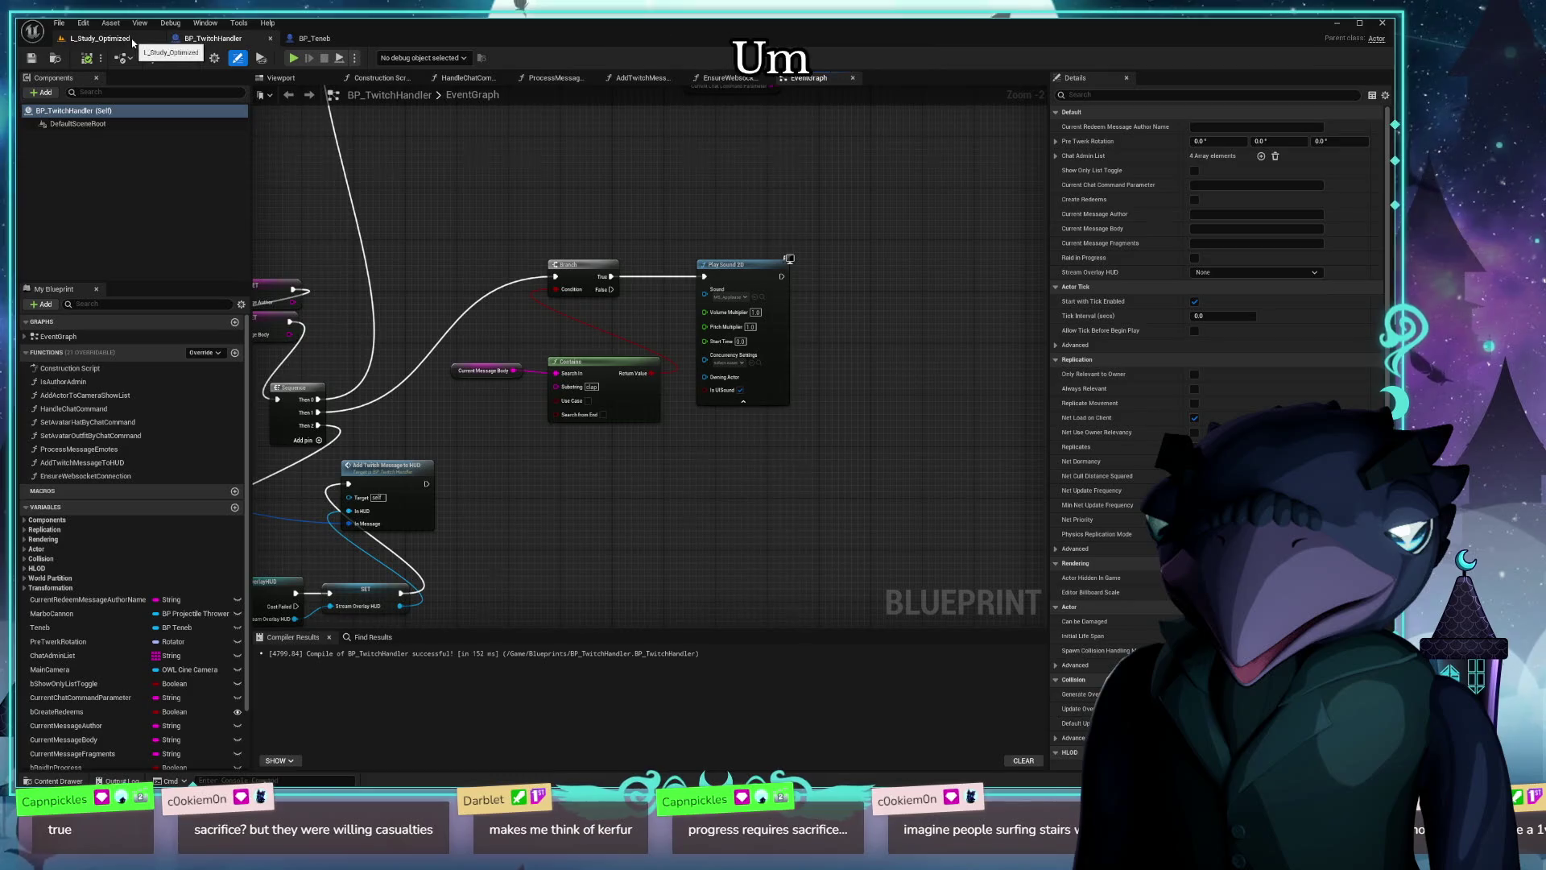
Step: Float the BP_TwitchHandler graph, move it top-left, enlarge it, and pan to the SET and Cast nodes
{"action": "left_click_drag", "start_coordinate": [198, 40], "coordinate": [407, 177]}
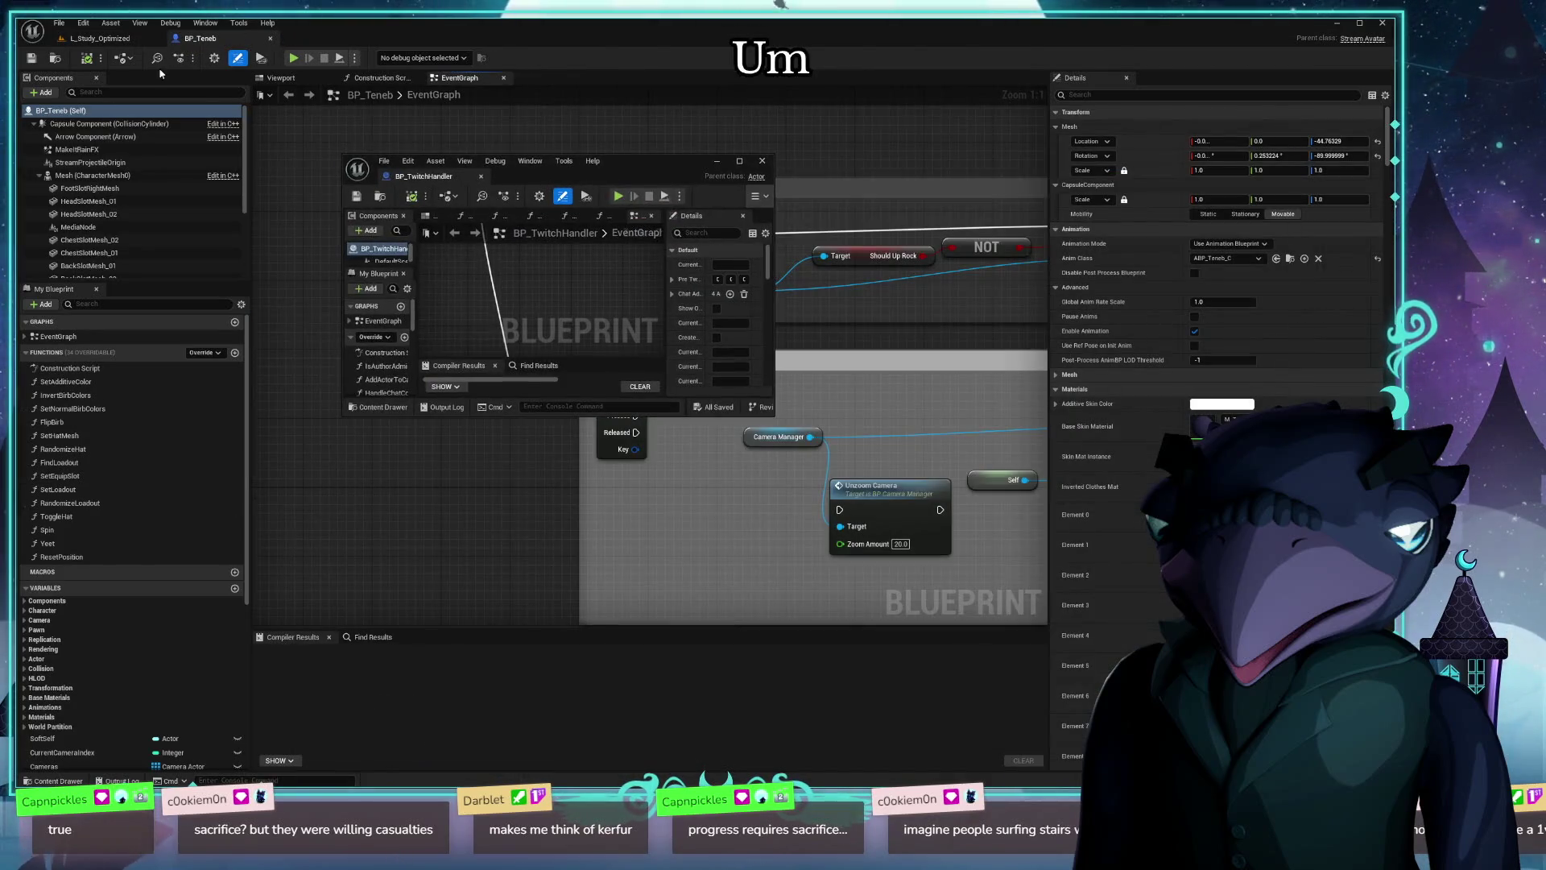
{"action": "left_click", "coordinate": [96, 38]}
{"action": "left_click_drag", "start_coordinate": [596, 182], "coordinate": [448, 66]}
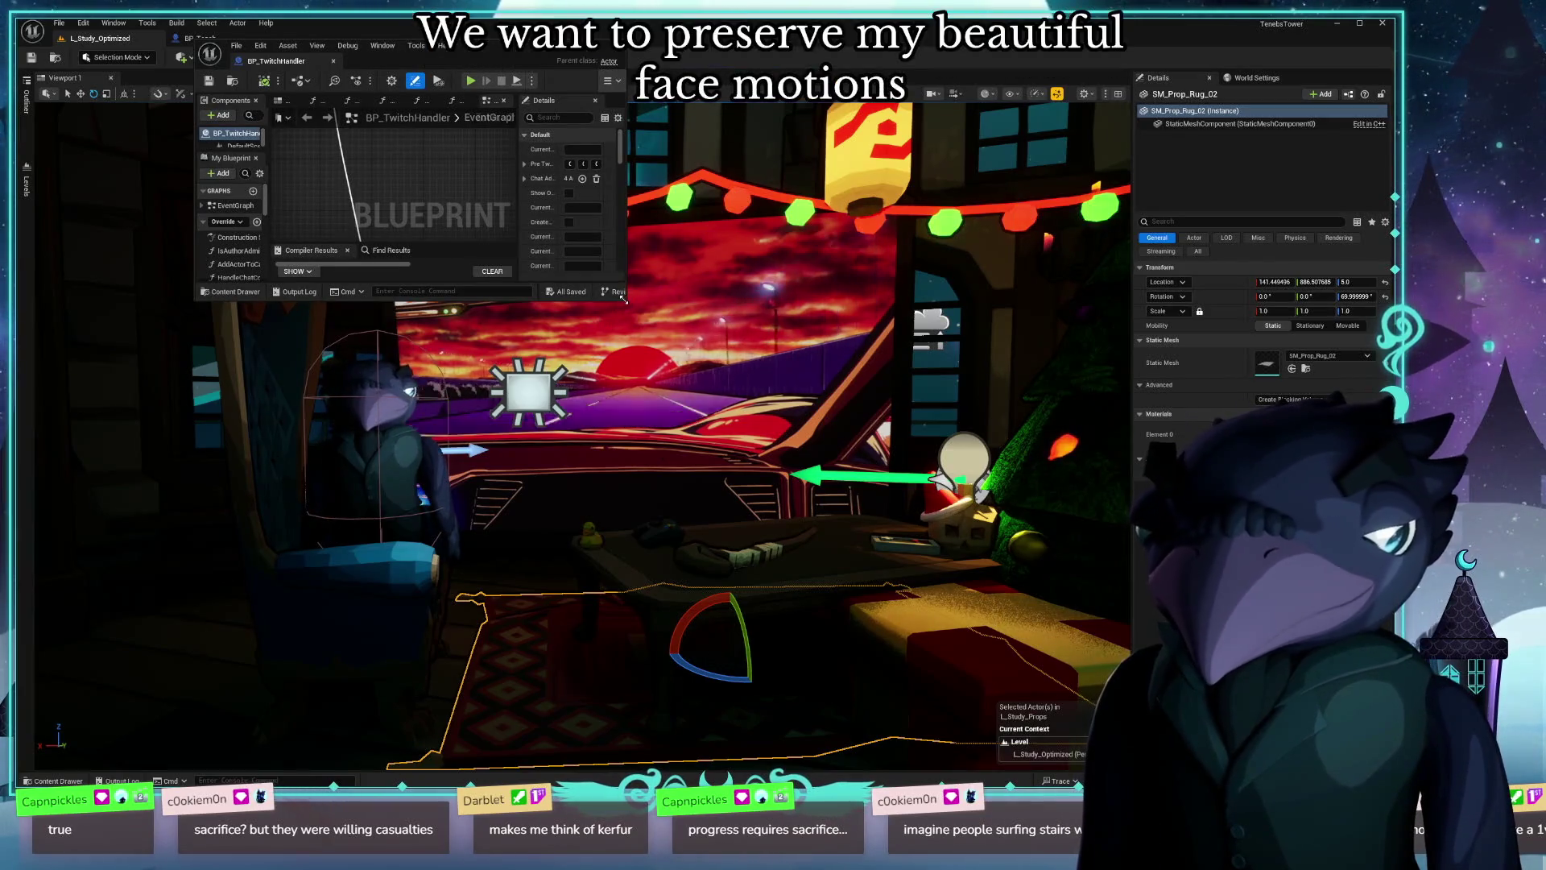
{"action": "mouse_move", "coordinate": [625, 298]}
{"action": "left_mouse_down"}
{"action": "mouse_move", "coordinate": [830, 294]}
{"action": "mouse_move", "coordinate": [818, 286]}
{"action": "mouse_move", "coordinate": [797, 346]}
{"action": "mouse_move", "coordinate": [960, 529]}
{"action": "mouse_move", "coordinate": [1228, 725]}
{"action": "left_mouse_up"}
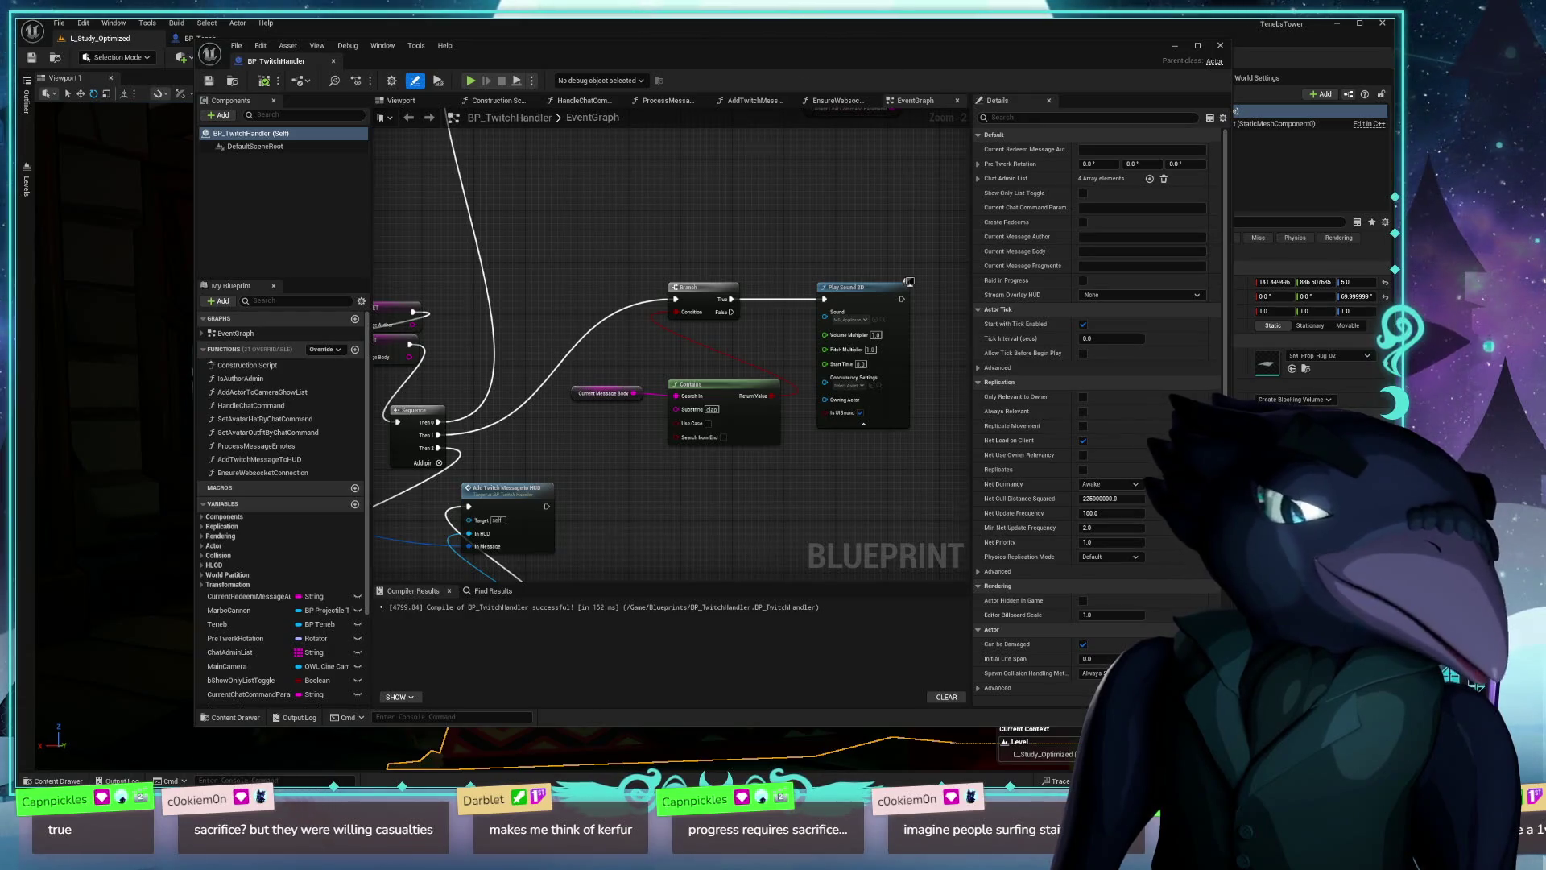
{"action": "mouse_move", "coordinate": [624, 482]}
{"action": "left_mouse_down"}
{"action": "mouse_move", "coordinate": [766, 429]}
{"action": "mouse_move", "coordinate": [719, 360]}
{"action": "mouse_move", "coordinate": [732, 328]}
{"action": "left_mouse_up"}
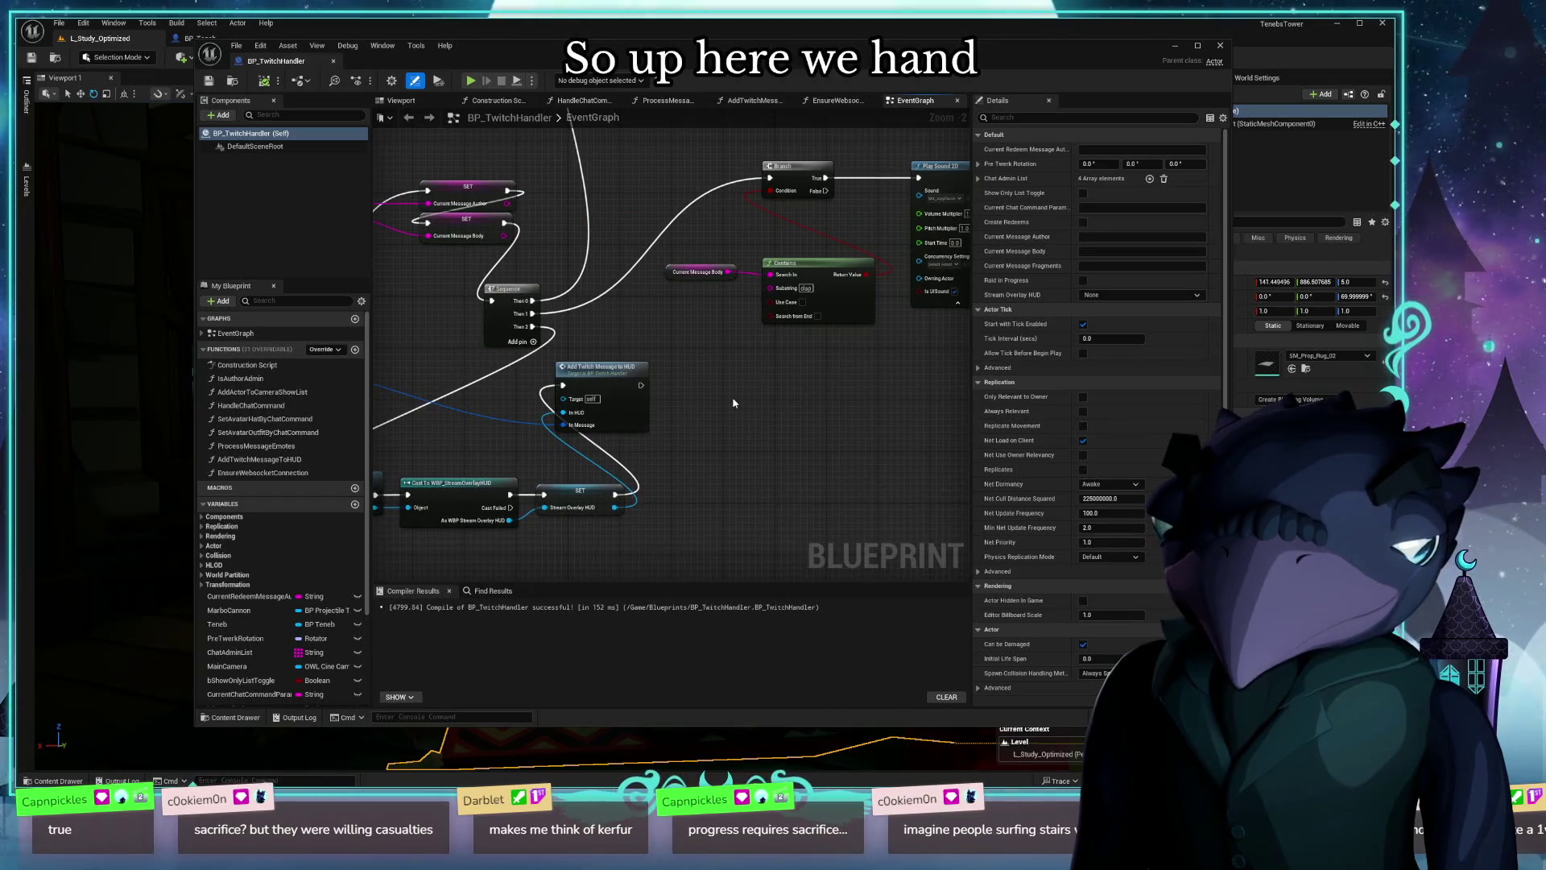
Step: Select the Branch, Contains and Play Sound 2D nodes and move the group up and right
{"action": "left_click_drag", "start_coordinate": [733, 403], "coordinate": [737, 451]}
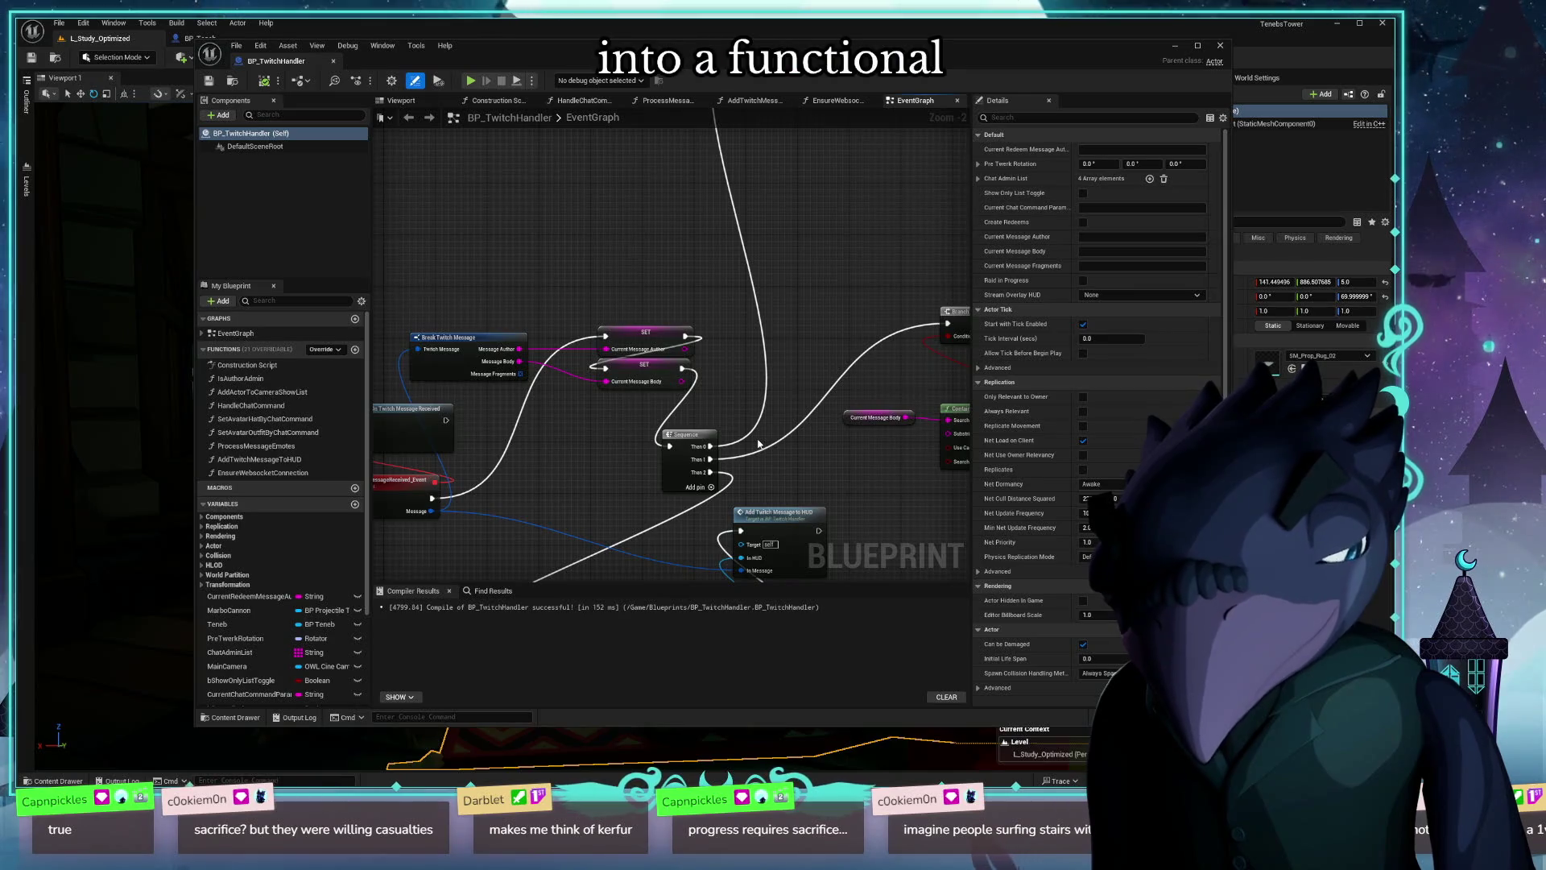
{"action": "mouse_move", "coordinate": [758, 444]}
{"action": "left_mouse_down"}
{"action": "mouse_move", "coordinate": [707, 322]}
{"action": "mouse_move", "coordinate": [585, 466]}
{"action": "mouse_move", "coordinate": [295, 740]}
{"action": "left_mouse_up"}
{"action": "mouse_move", "coordinate": [514, 390]}
{"action": "left_mouse_down"}
{"action": "mouse_move", "coordinate": [742, 561]}
{"action": "mouse_move", "coordinate": [607, 293]}
{"action": "mouse_move", "coordinate": [752, 234]}
{"action": "mouse_move", "coordinate": [318, 219]}
{"action": "left_mouse_up"}
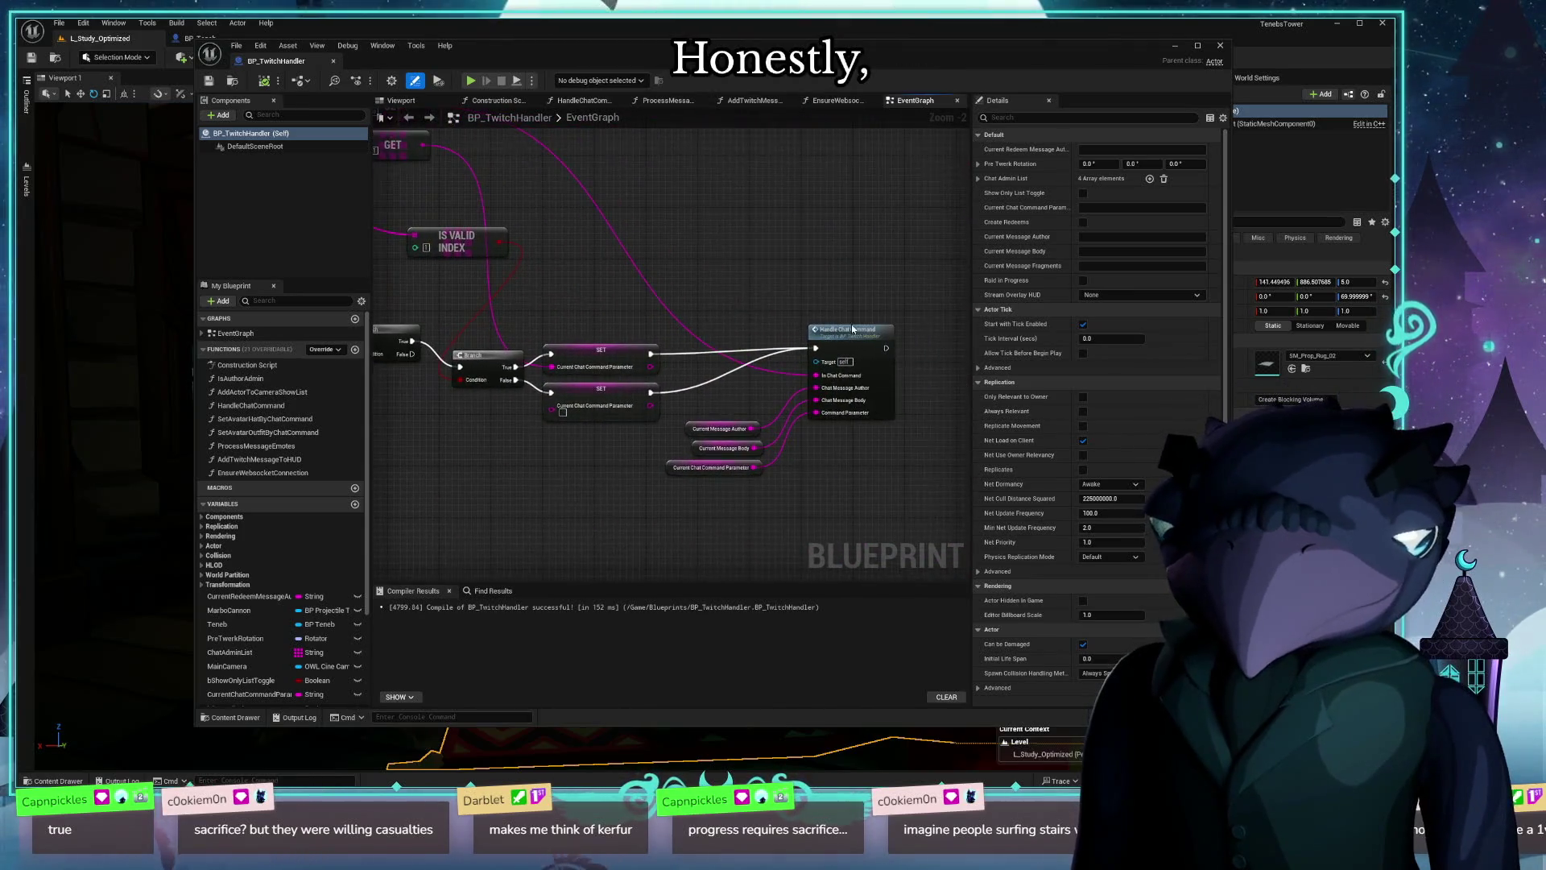
{"action": "mouse_move", "coordinate": [541, 505]}
{"action": "left_mouse_down"}
{"action": "mouse_move", "coordinate": [476, 379]}
{"action": "mouse_move", "coordinate": [545, 201]}
{"action": "mouse_move", "coordinate": [750, 240]}
{"action": "left_mouse_up"}
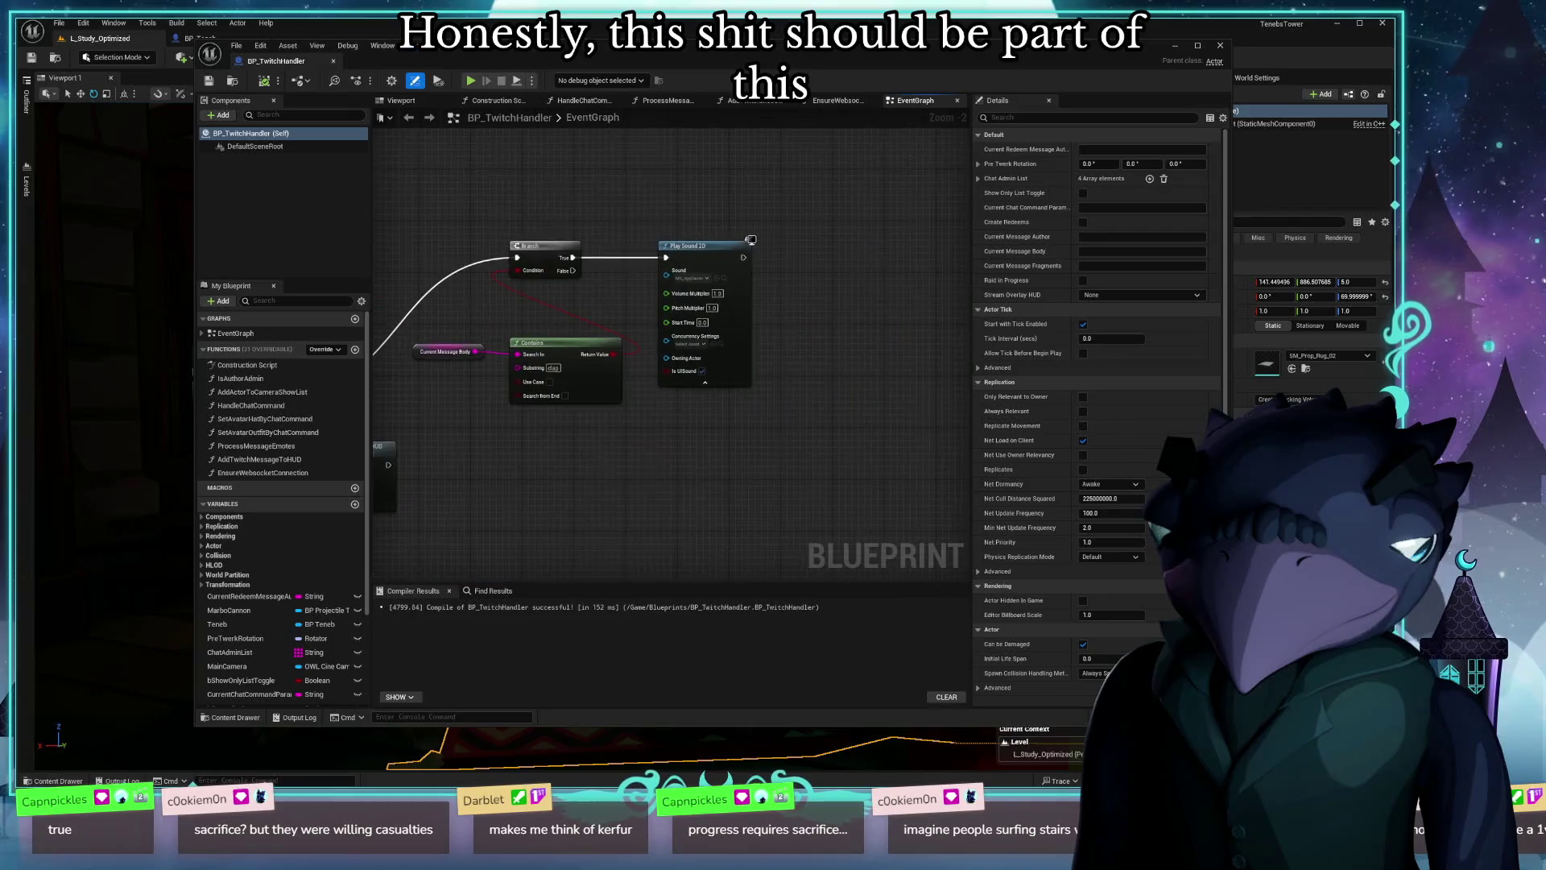
{"action": "mouse_move", "coordinate": [504, 266]}
{"action": "left_mouse_down"}
{"action": "mouse_move", "coordinate": [759, 245]}
{"action": "mouse_move", "coordinate": [563, 325]}
{"action": "left_mouse_up"}
{"action": "scroll", "coordinate": [759, 246], "scroll_direction": "up", "scroll_amount": 2}
{"action": "left_click_drag", "start_coordinate": [508, 534], "coordinate": [713, 509]}
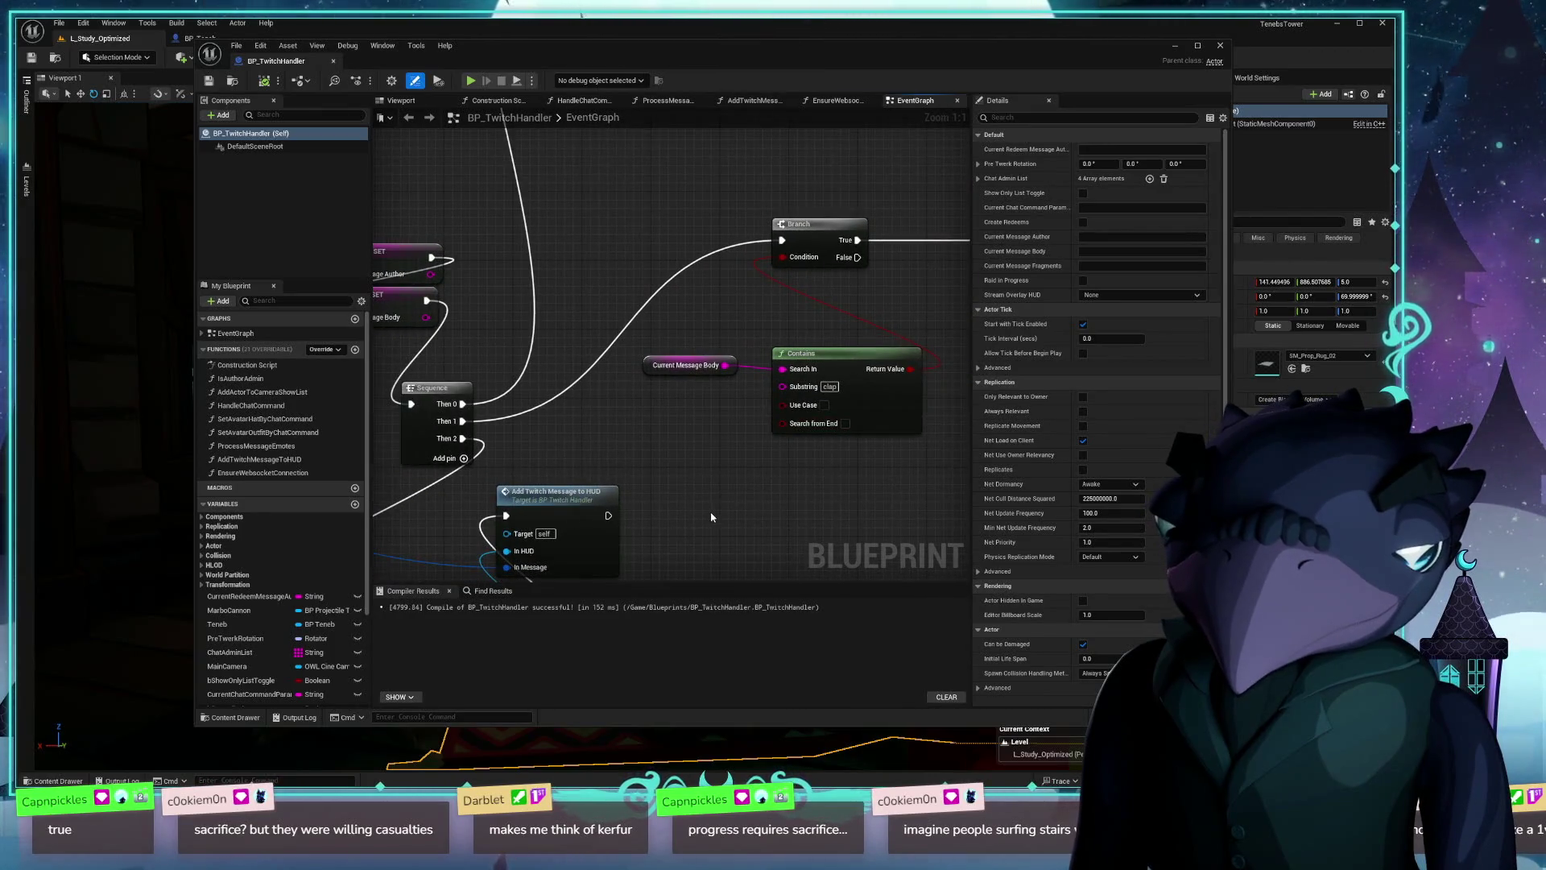
{"action": "scroll", "coordinate": [797, 427], "scroll_direction": "down", "scroll_amount": 2}
{"action": "left_click_drag", "start_coordinate": [888, 216], "coordinate": [373, 483]}
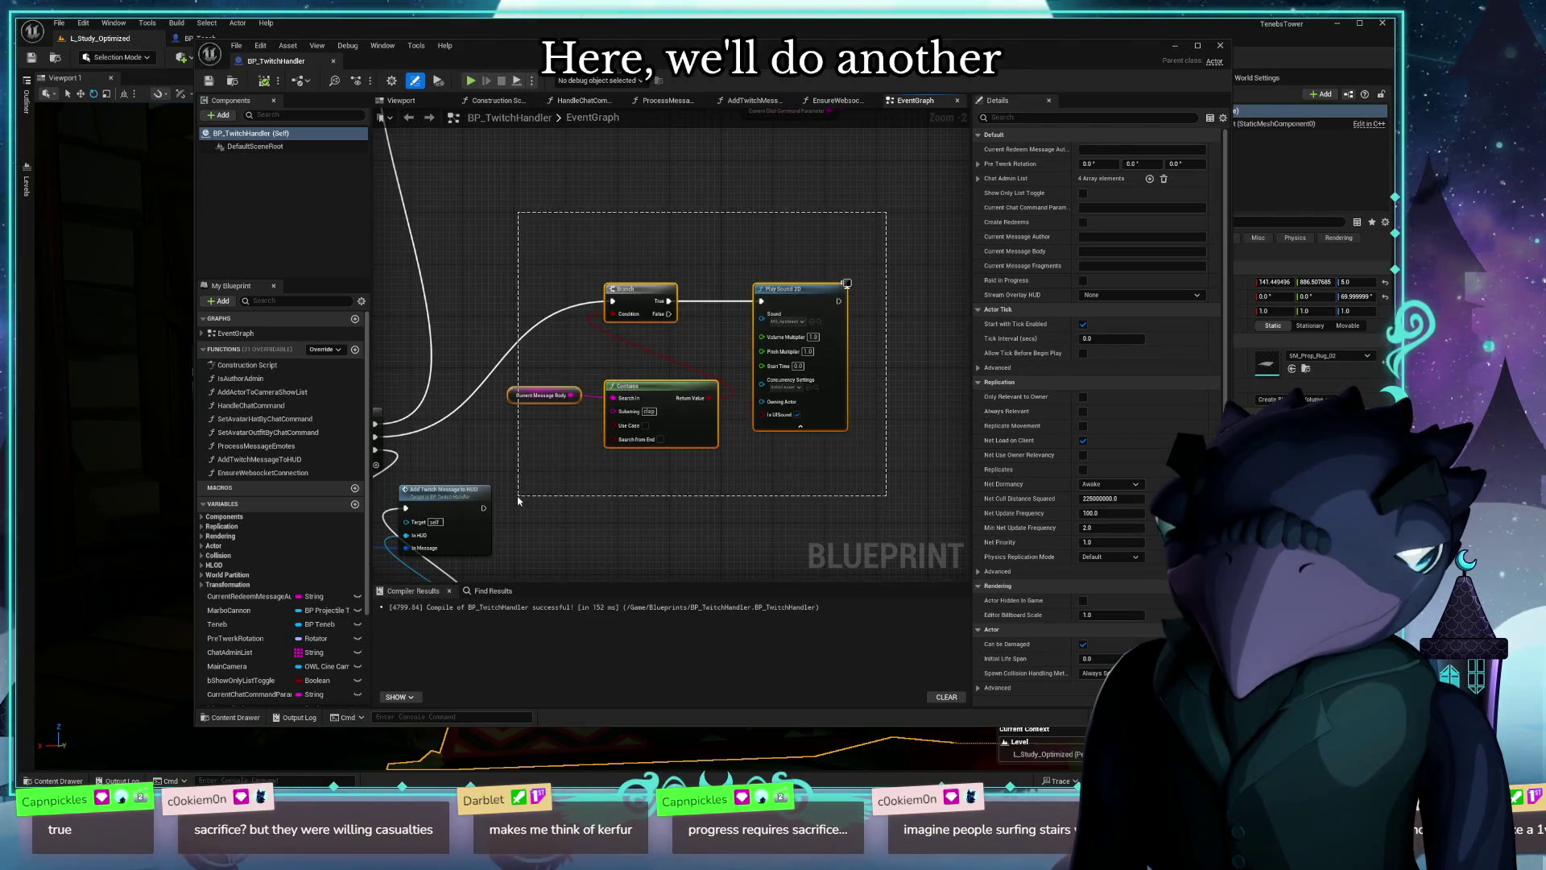
{"action": "left_click", "coordinate": [660, 280]}
{"action": "mouse_move", "coordinate": [985, 250]}
{"action": "left_mouse_down"}
{"action": "mouse_move", "coordinate": [596, 451]}
{"action": "mouse_move", "coordinate": [503, 451]}
{"action": "left_mouse_up"}
{"action": "mouse_move", "coordinate": [640, 290]}
{"action": "left_mouse_down"}
{"action": "mouse_move", "coordinate": [705, 194]}
{"action": "mouse_move", "coordinate": [693, 165]}
{"action": "left_mouse_up"}
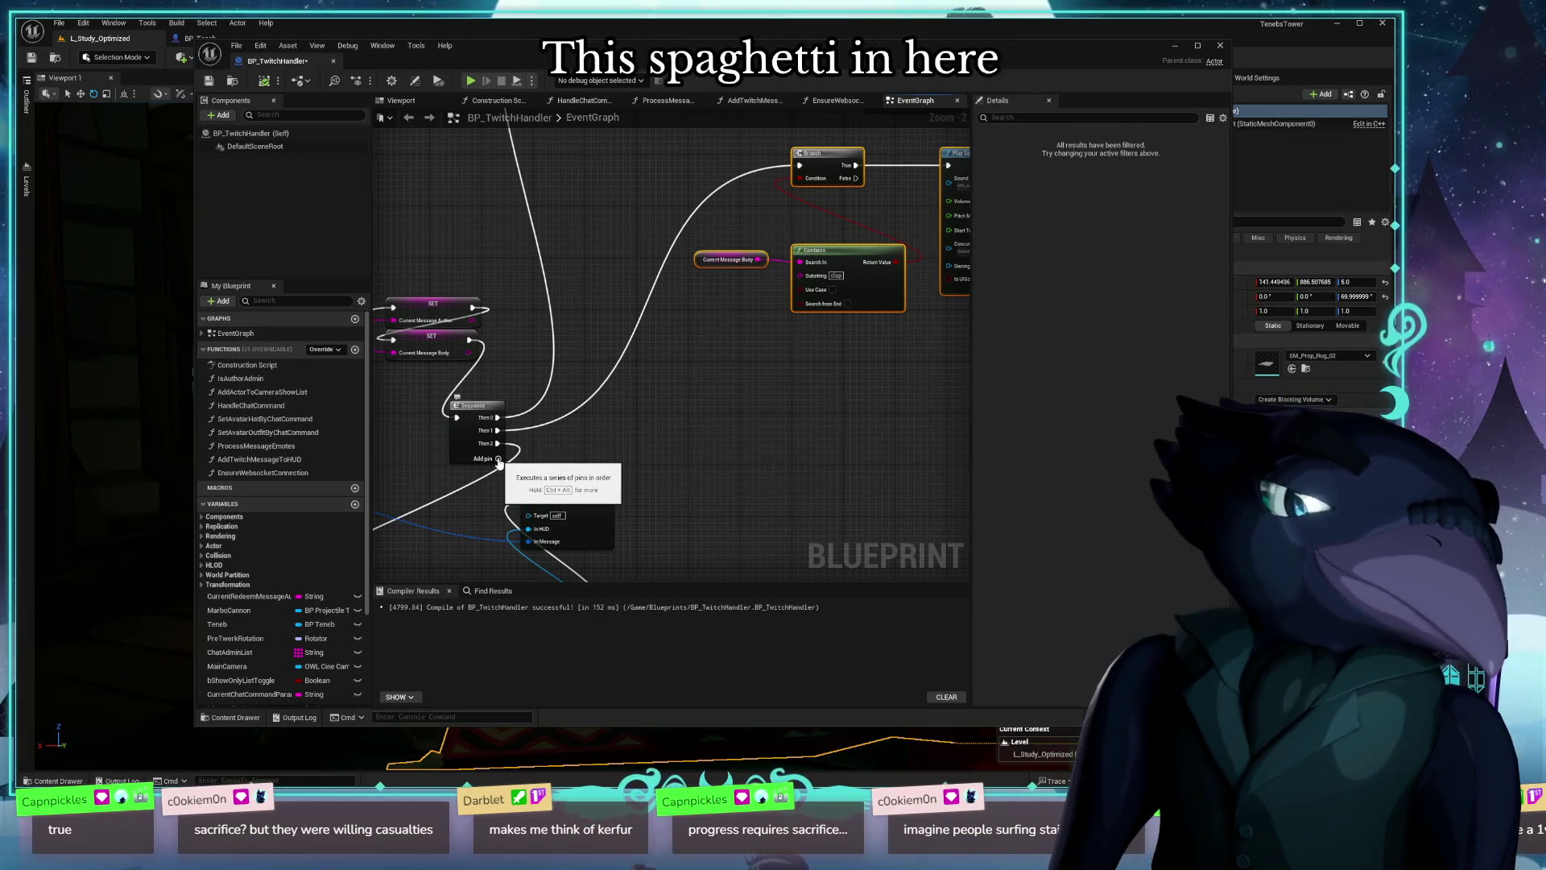
Step: Add a Then 3 output to the Sequence node and pull a new connection from it
{"action": "left_click", "coordinate": [499, 459]}
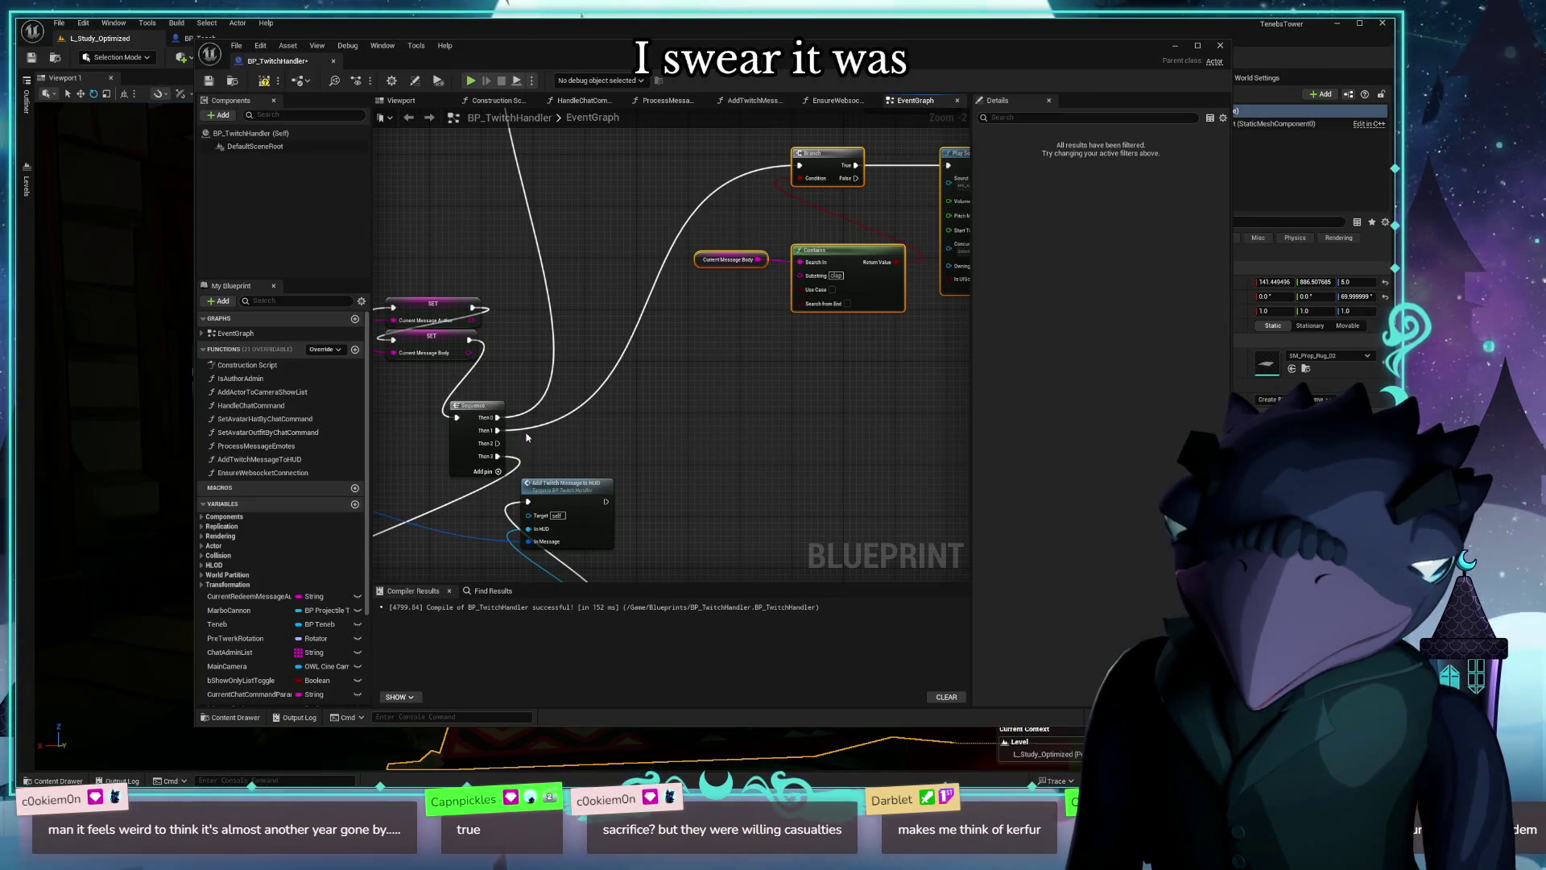
{"action": "mouse_move", "coordinate": [729, 410]}
{"action": "left_mouse_down"}
{"action": "mouse_move", "coordinate": [587, 407]}
{"action": "mouse_move", "coordinate": [738, 392]}
{"action": "left_mouse_up"}
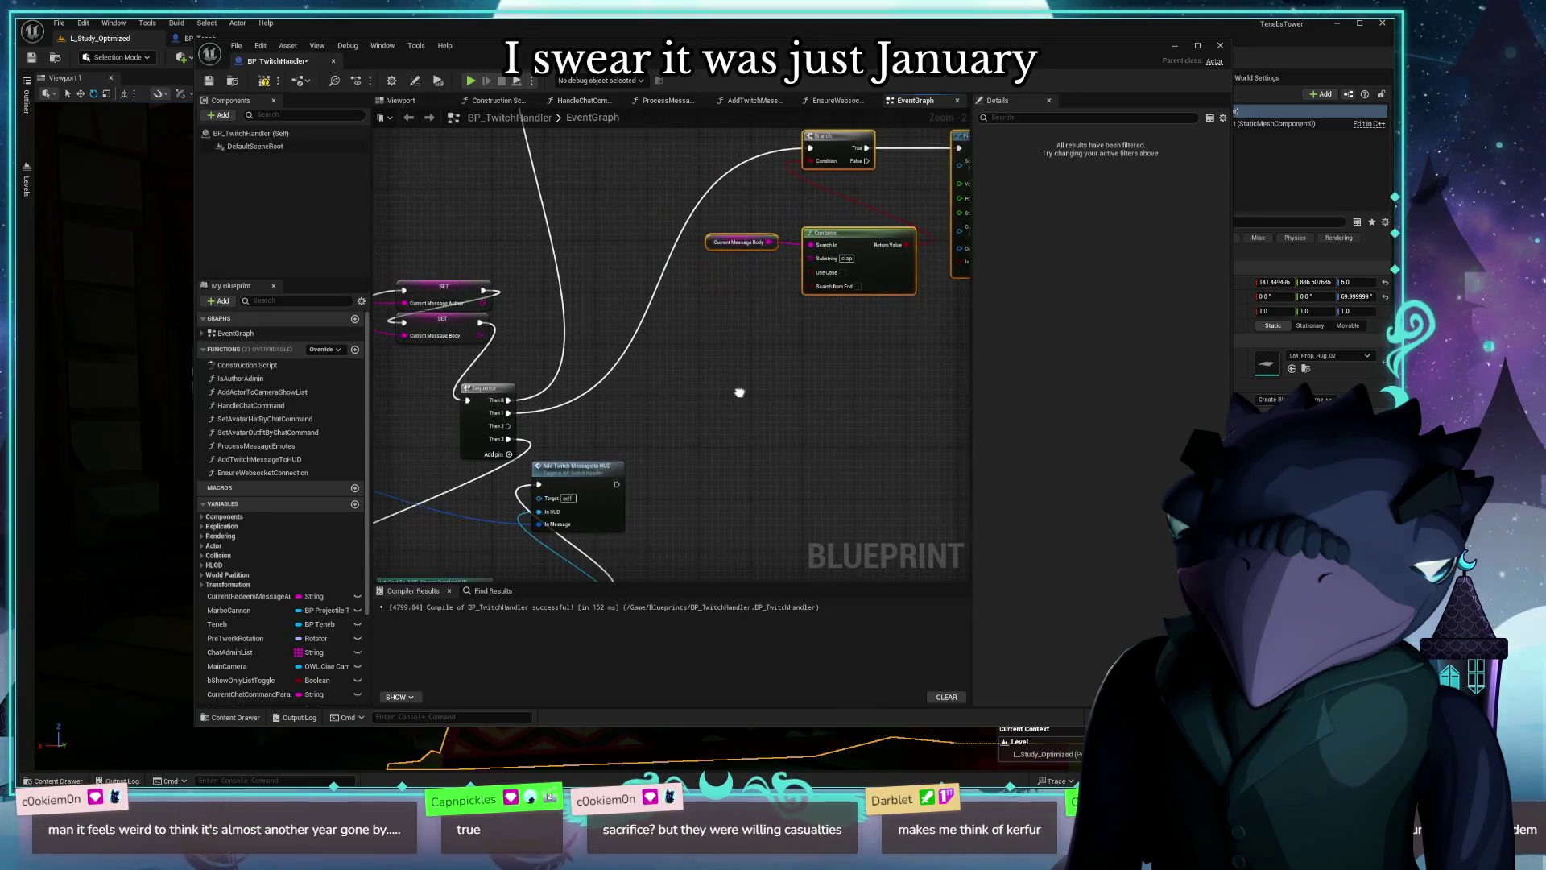
{"action": "mouse_move", "coordinate": [794, 438]}
{"action": "left_mouse_down"}
{"action": "mouse_move", "coordinate": [723, 430]}
{"action": "mouse_move", "coordinate": [653, 492]}
{"action": "mouse_move", "coordinate": [699, 468]}
{"action": "left_mouse_up"}
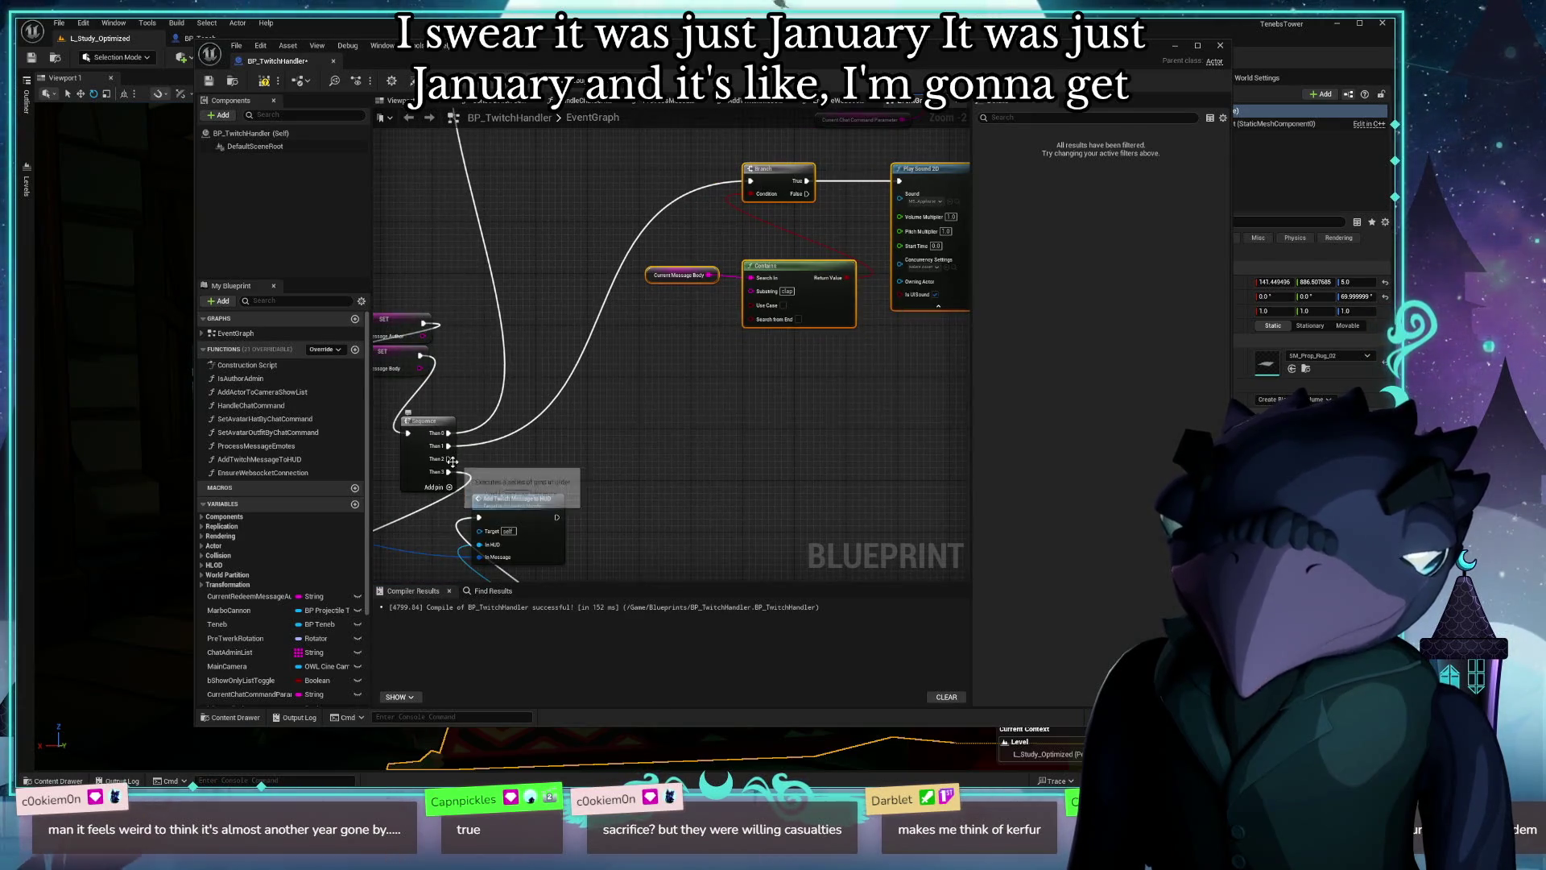
{"action": "mouse_move", "coordinate": [449, 458]}
{"action": "left_mouse_down"}
{"action": "mouse_move", "coordinate": [693, 432]}
{"action": "mouse_move", "coordinate": [724, 411]}
{"action": "left_mouse_up"}
Step: Add the lower Branch, paste a copy of Play Sound 2D, and wire that Branch's True output to it
{"action": "type", "text": "branch"}
{"action": "key", "text": "Return"}
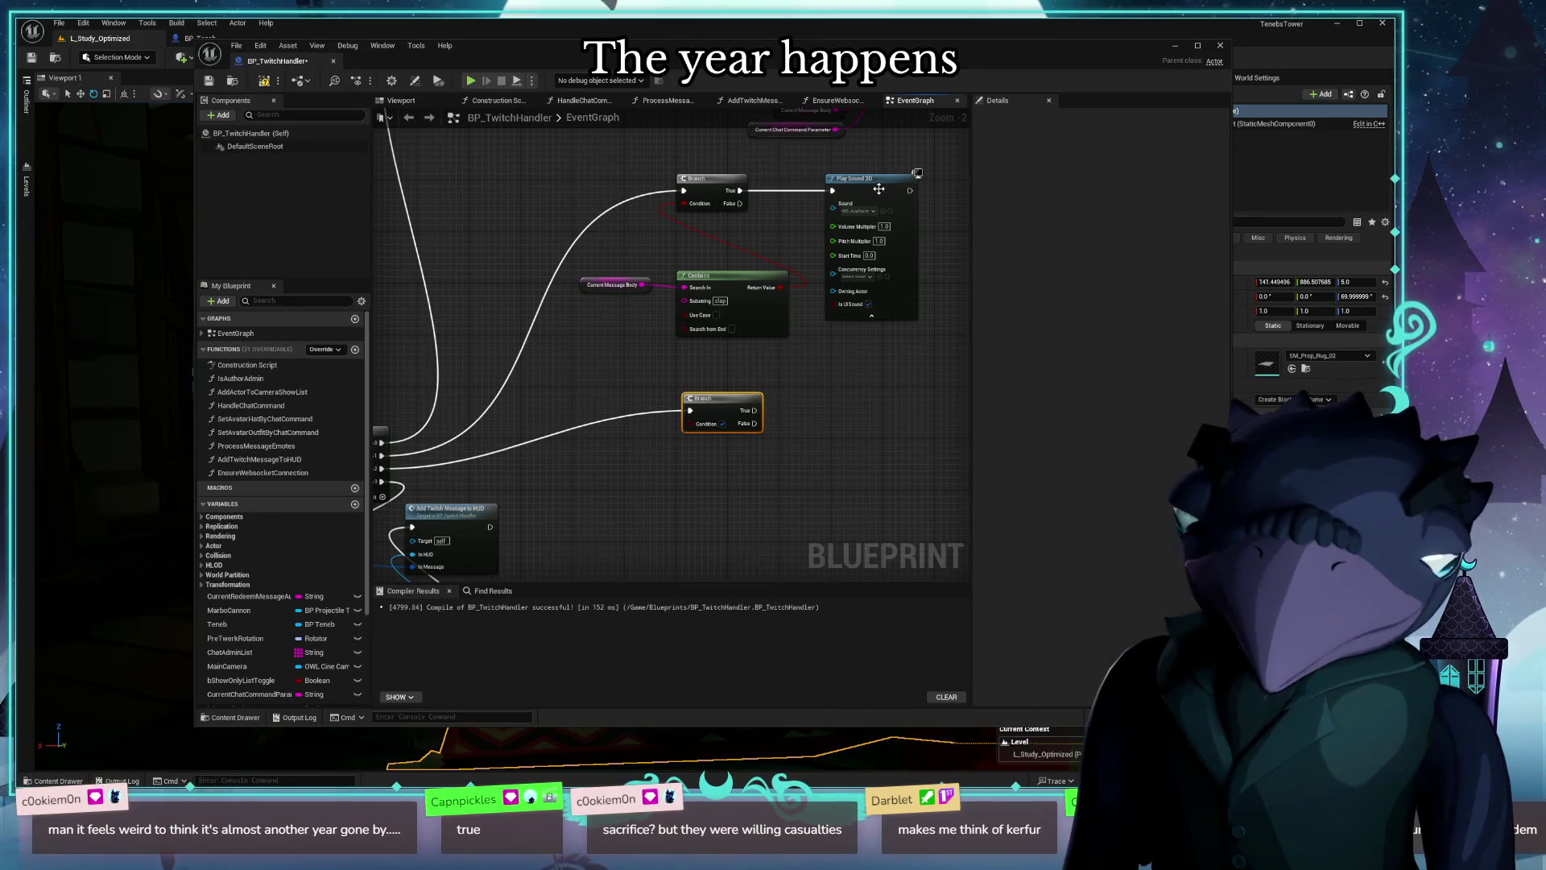
{"action": "left_click", "coordinate": [833, 178]}
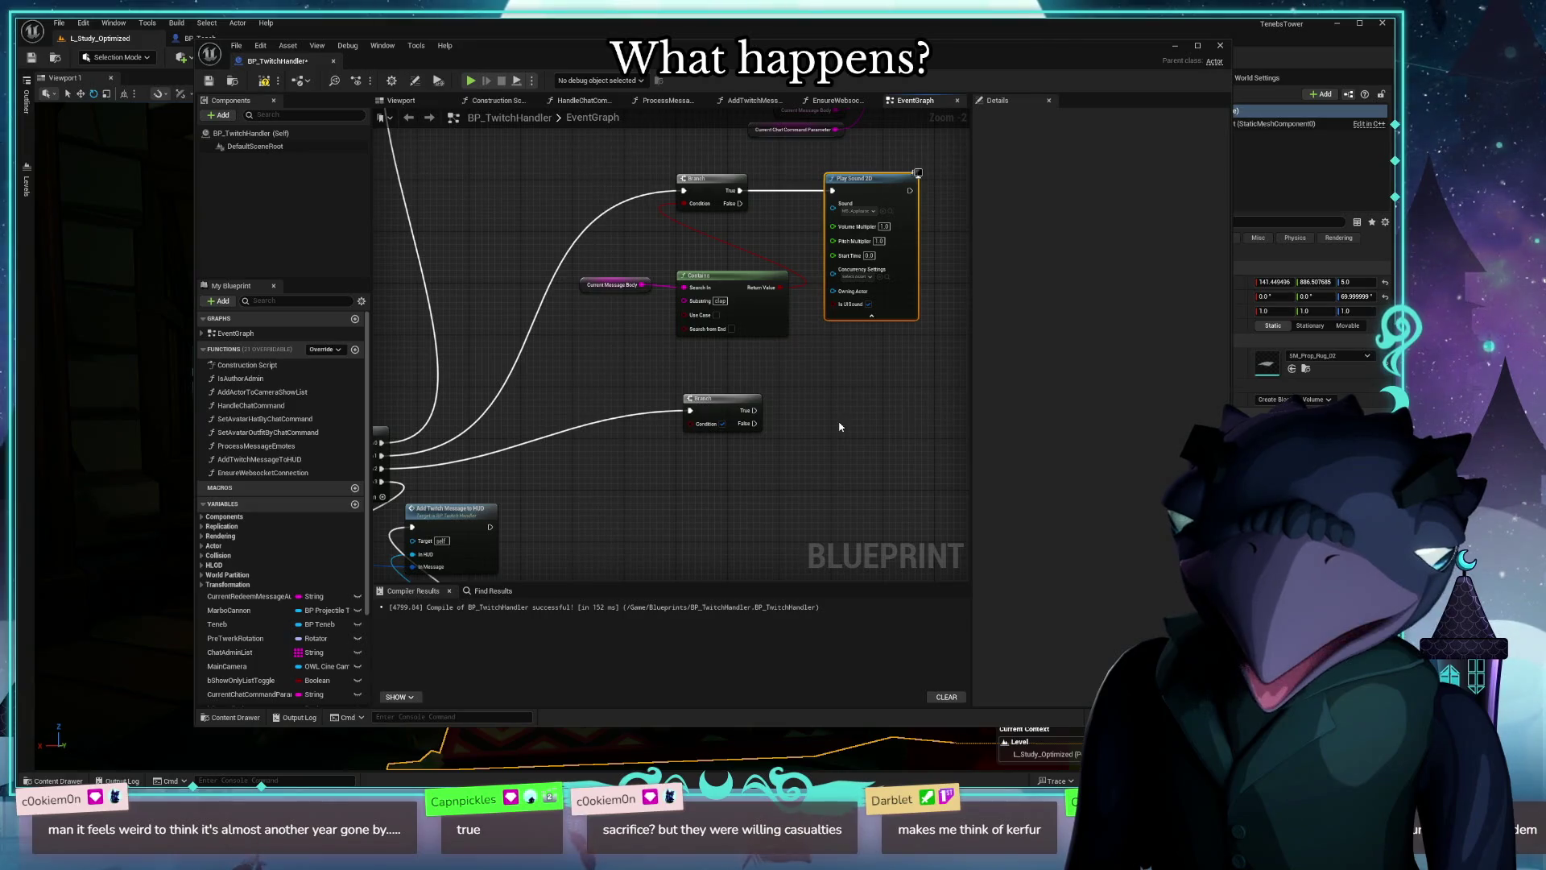
{"action": "key", "text": "ctrl+v"}
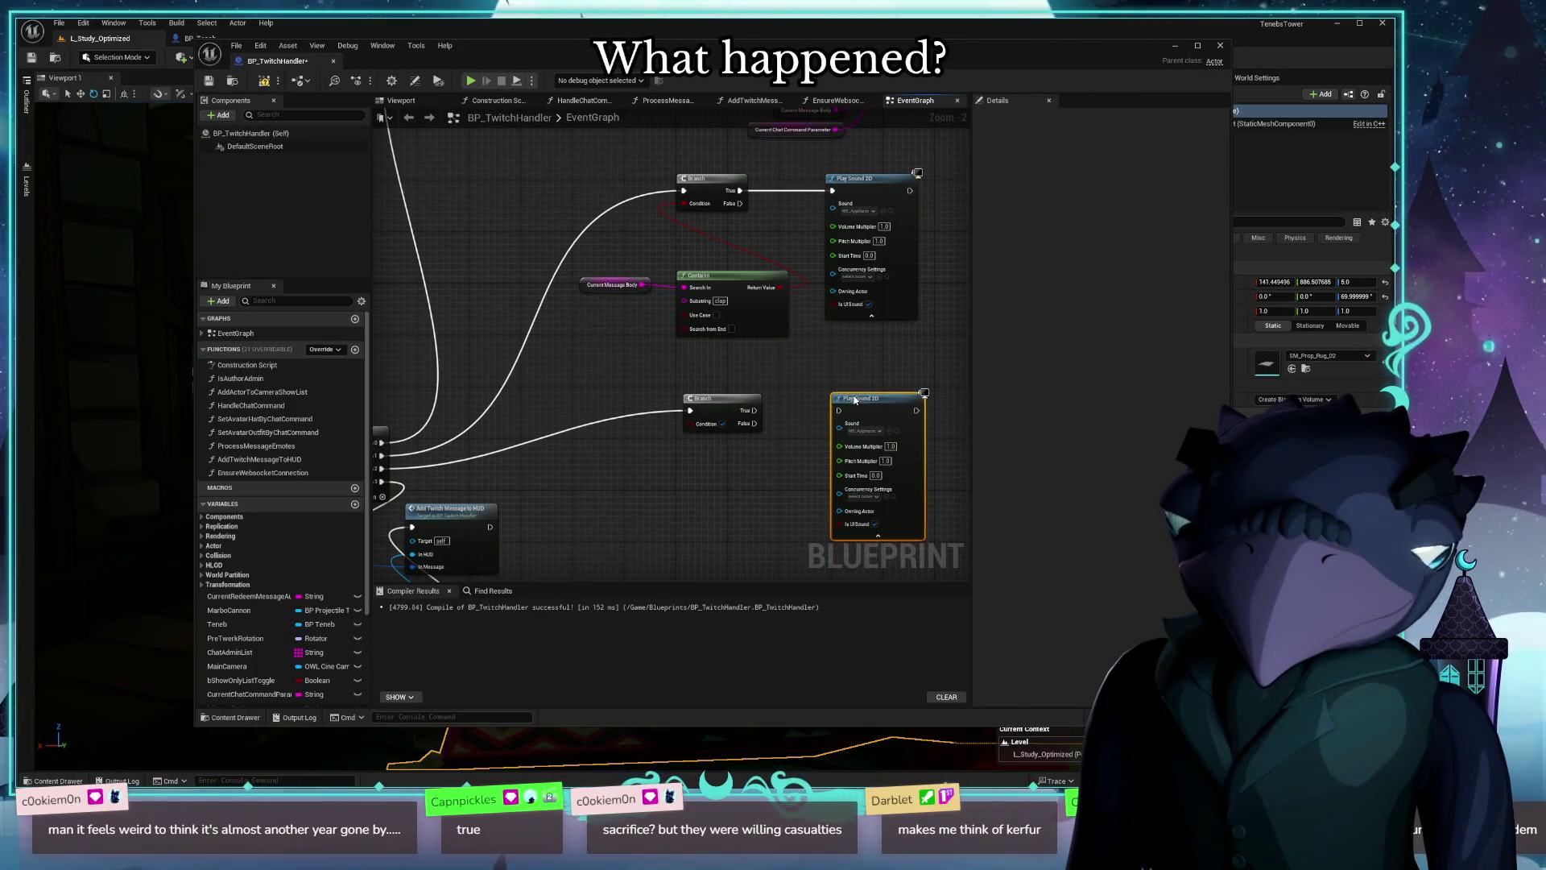
{"action": "left_click_drag", "start_coordinate": [856, 401], "coordinate": [857, 394]}
{"action": "left_click_drag", "start_coordinate": [727, 410], "coordinate": [721, 403]}
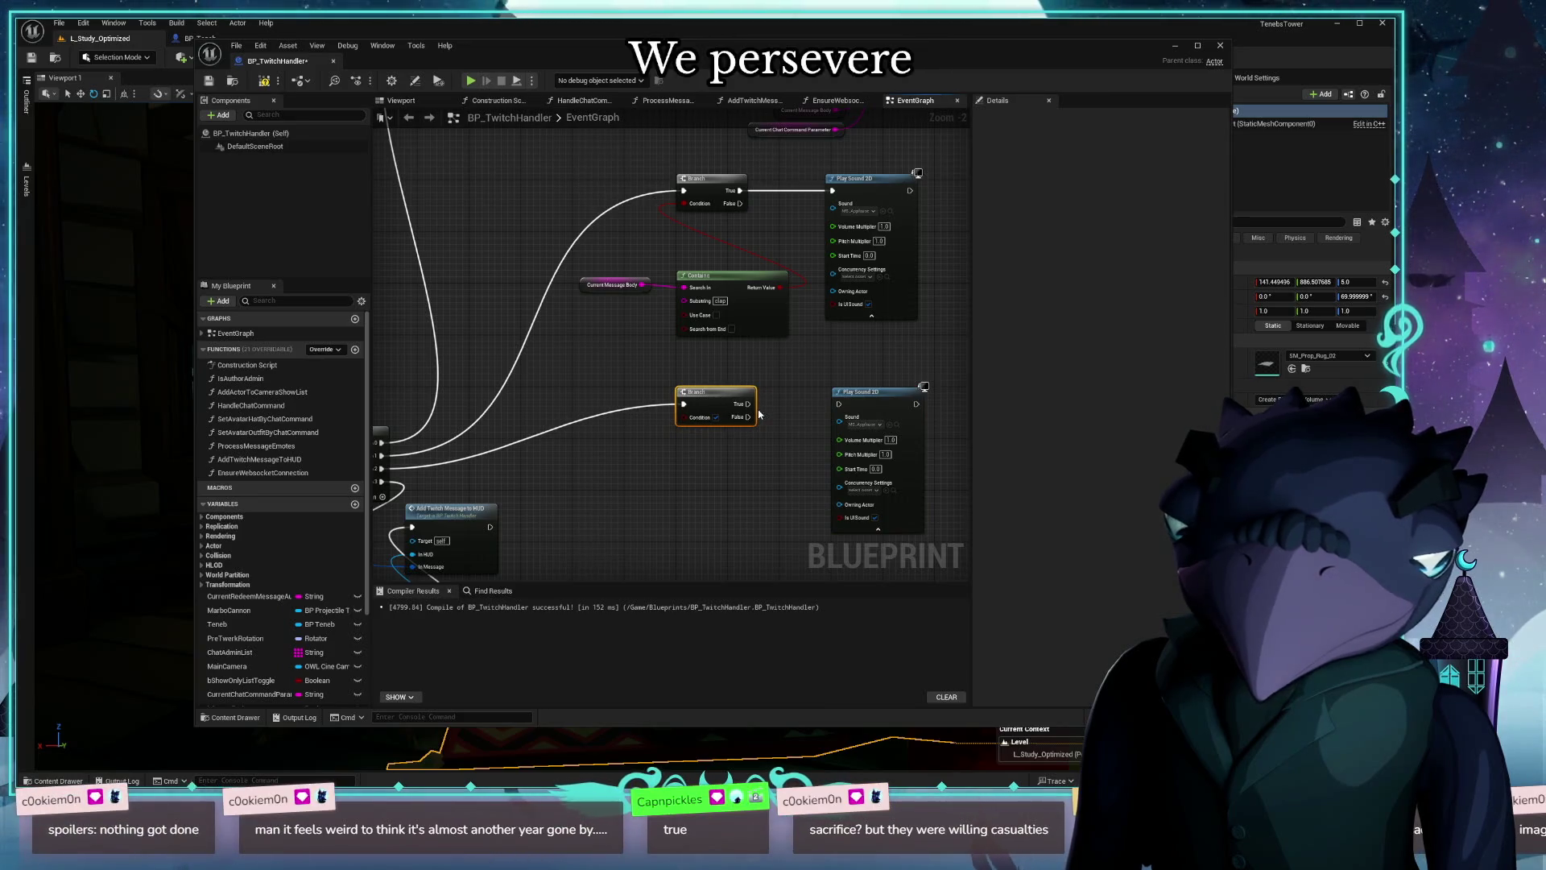
{"action": "left_click_drag", "start_coordinate": [747, 403], "coordinate": [842, 406]}
{"action": "left_click_drag", "start_coordinate": [787, 504], "coordinate": [741, 454]}
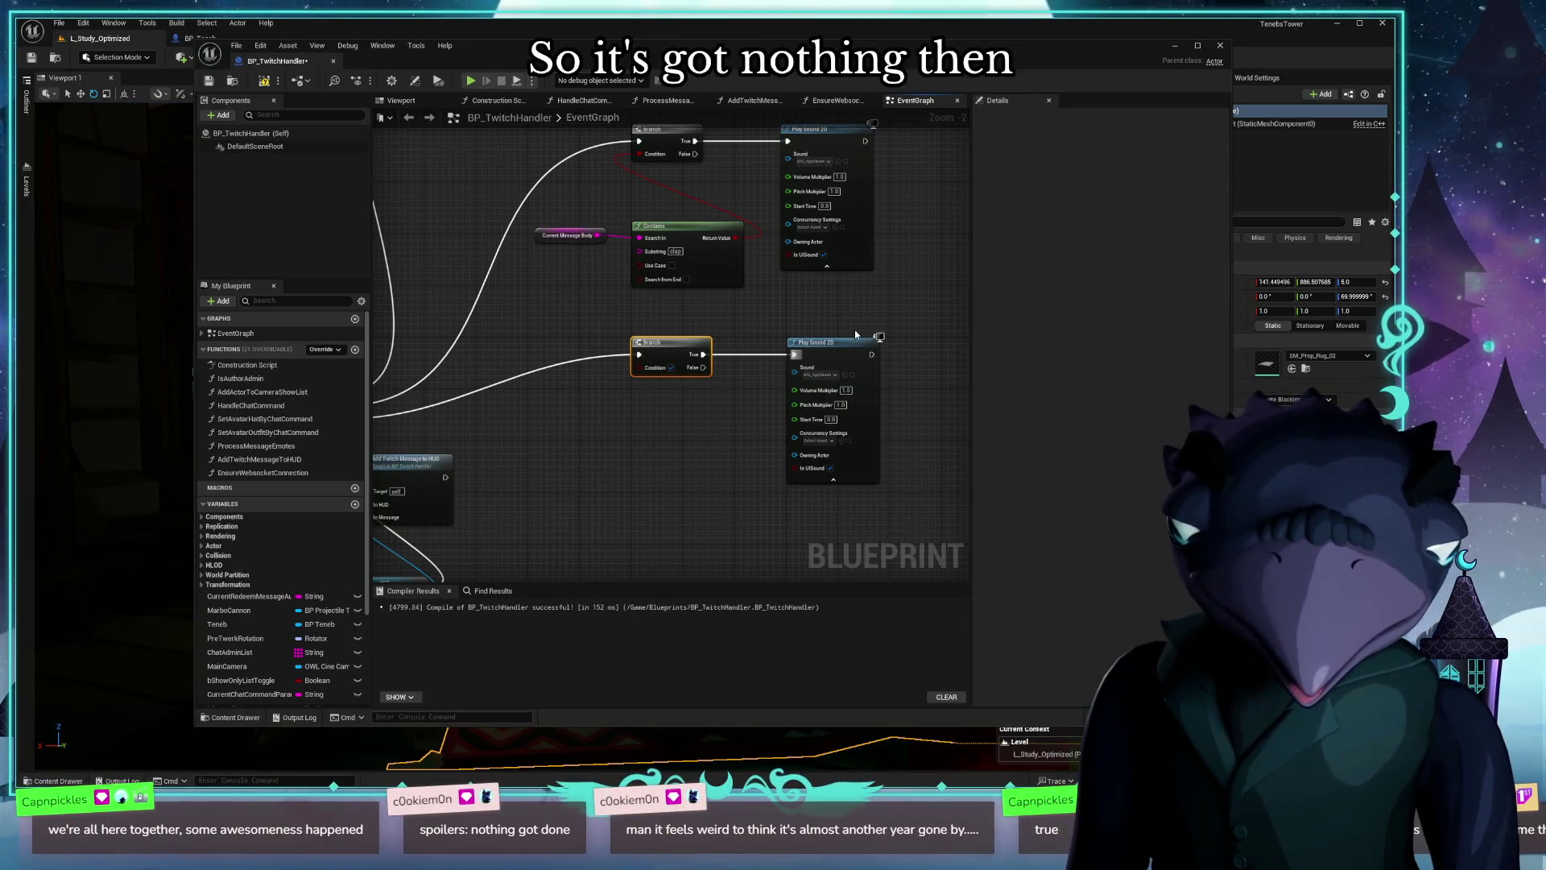
{"action": "scroll", "coordinate": [855, 333], "scroll_direction": "up", "scroll_amount": 2}
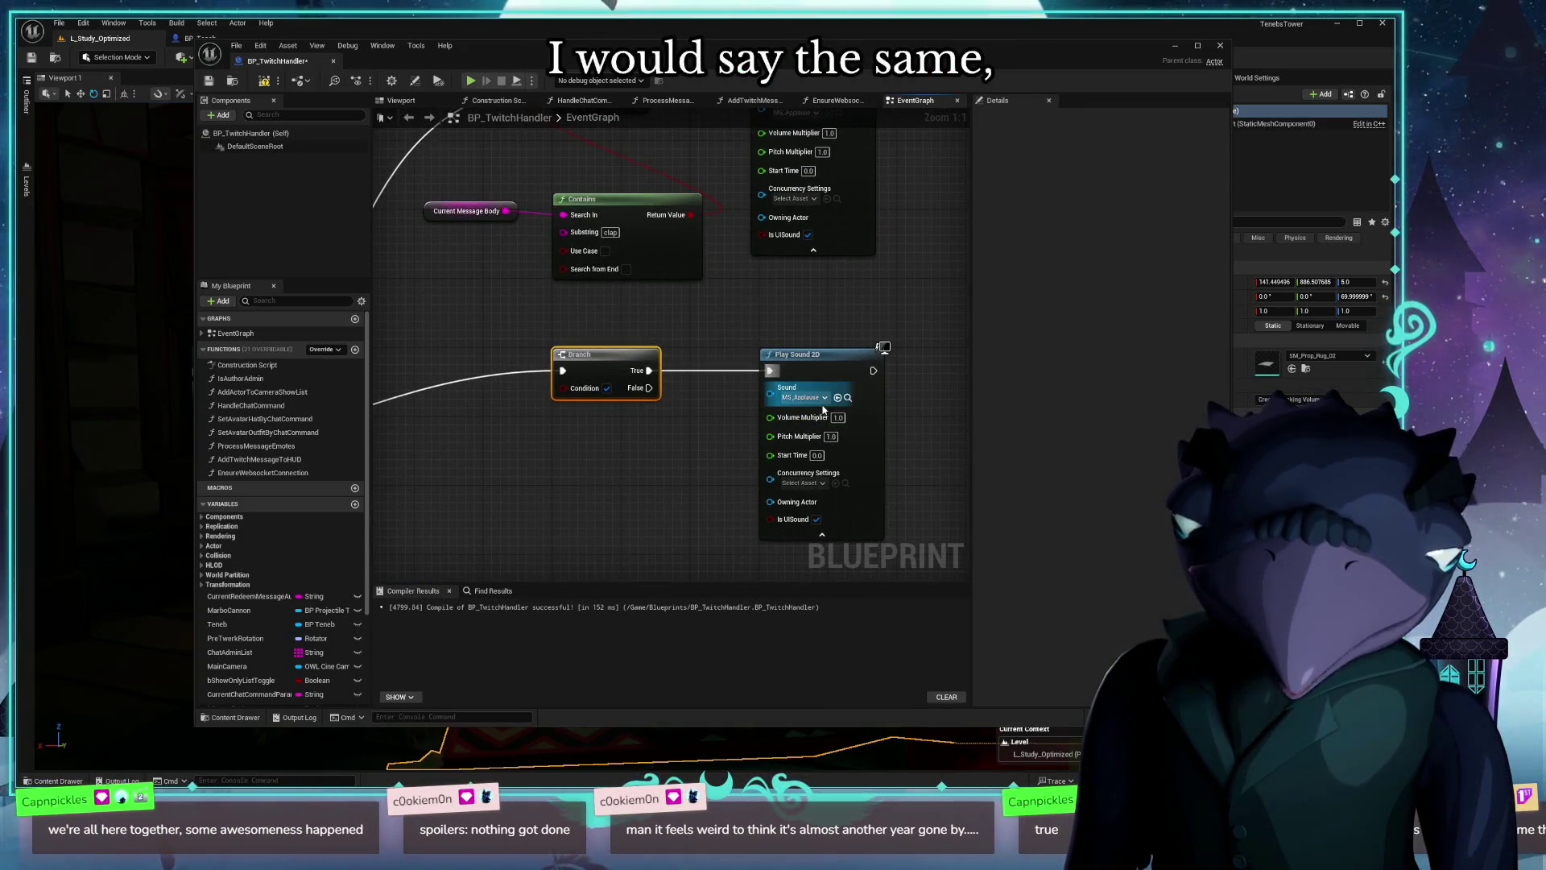
Step: Change the new Play Sound 2D node's Sound from MS_Applause to ara_meow
{"action": "left_click", "coordinate": [822, 397]}
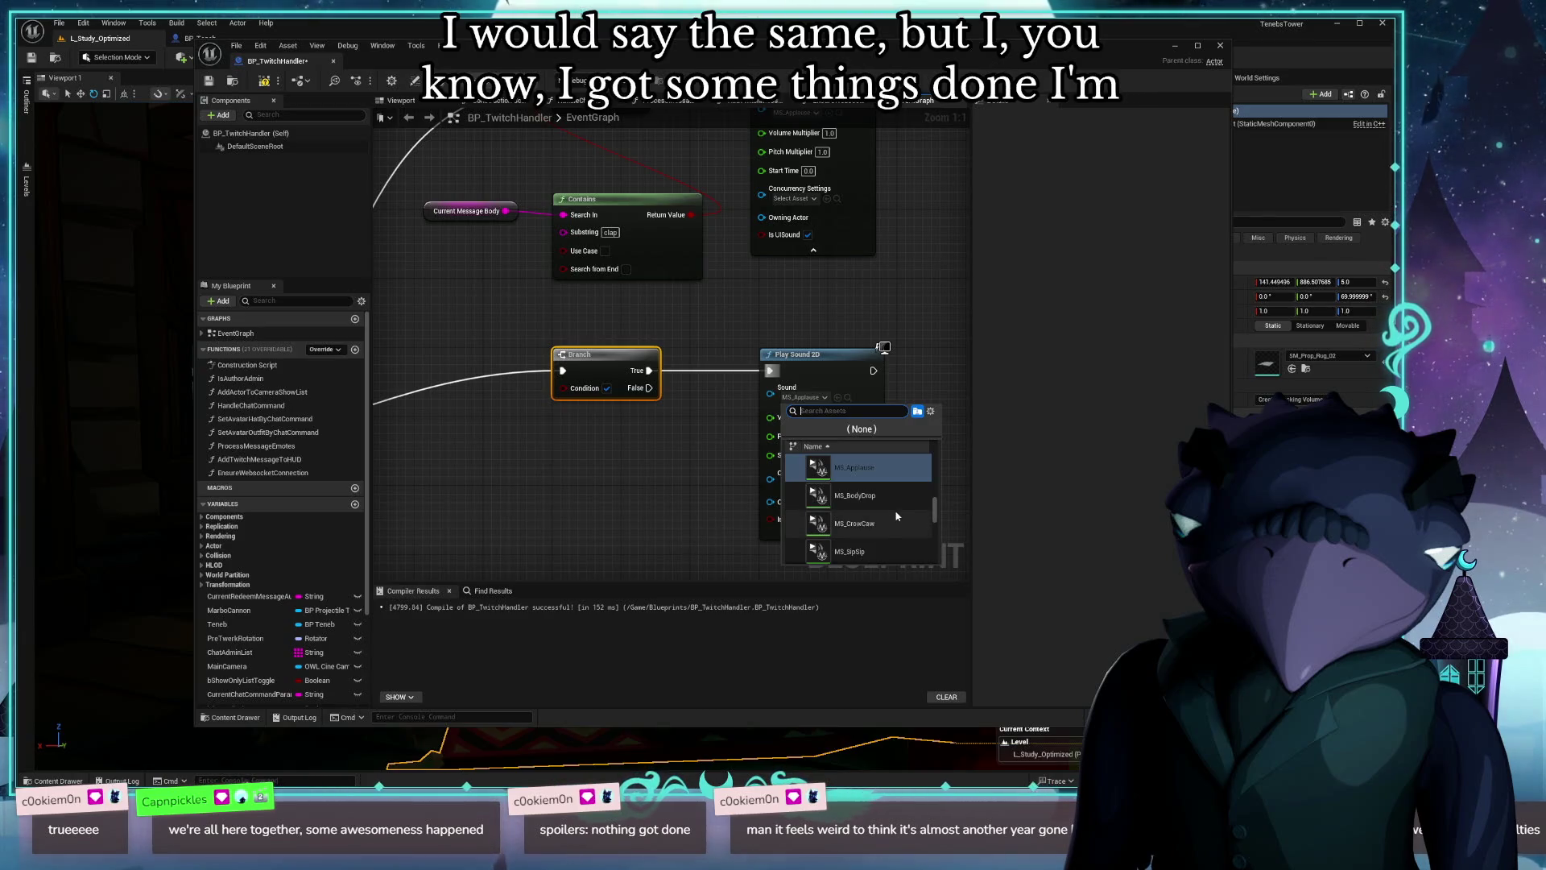
{"action": "scroll", "coordinate": [894, 515], "scroll_direction": "down", "scroll_amount": 2}
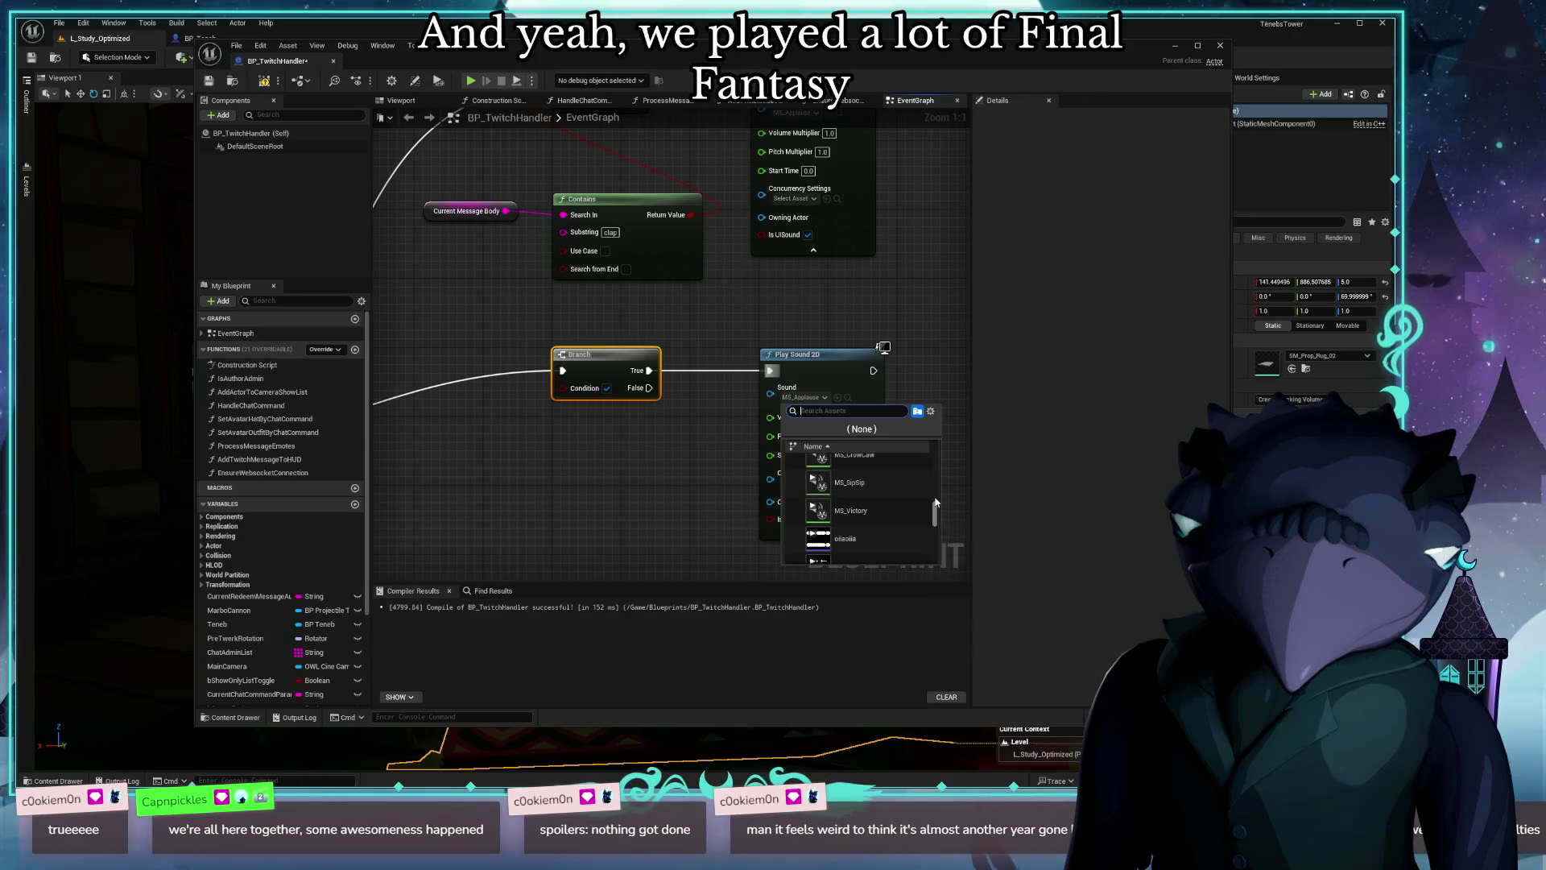
{"action": "scroll", "coordinate": [908, 523], "scroll_direction": "down", "scroll_amount": 3}
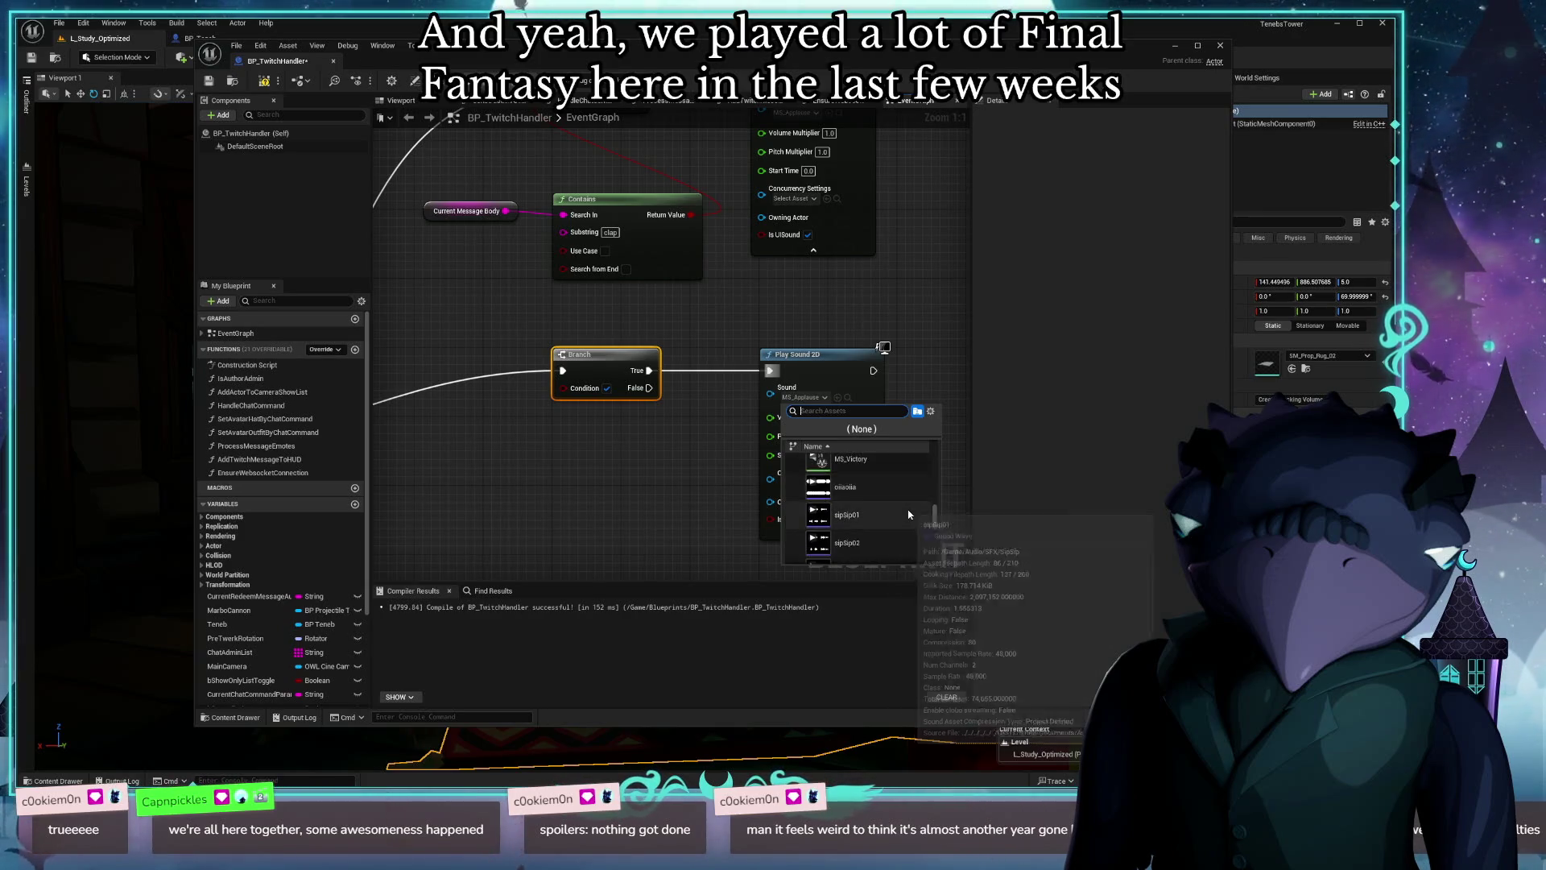
{"action": "scroll", "coordinate": [904, 516], "scroll_direction": "down", "scroll_amount": 5}
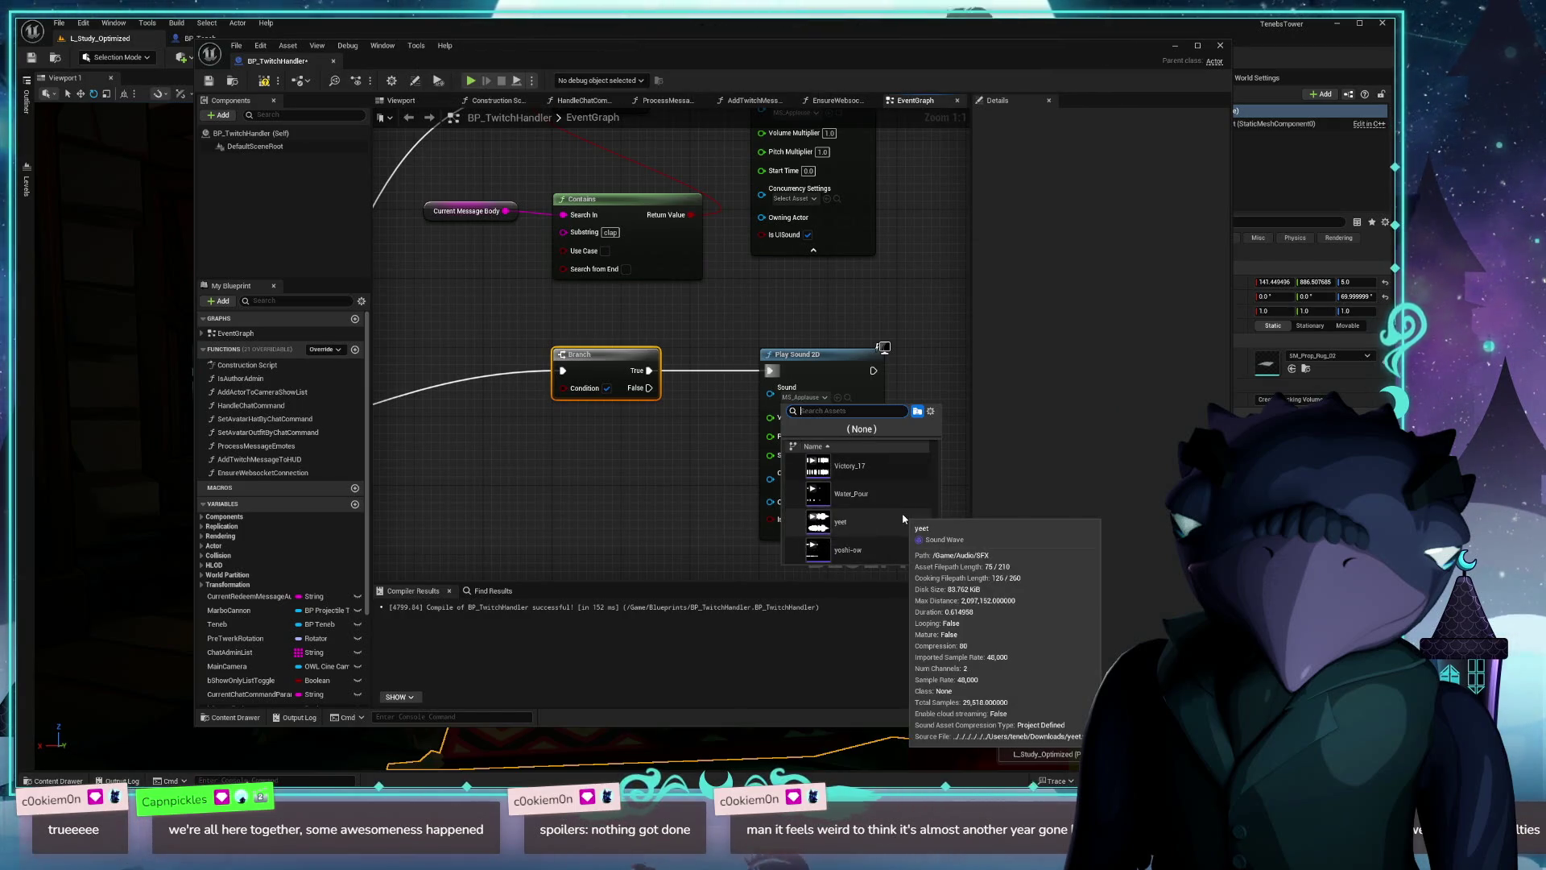
{"action": "scroll", "coordinate": [904, 518], "scroll_direction": "up", "scroll_amount": 5}
{"action": "scroll", "coordinate": [904, 518], "scroll_direction": "up", "scroll_amount": 3}
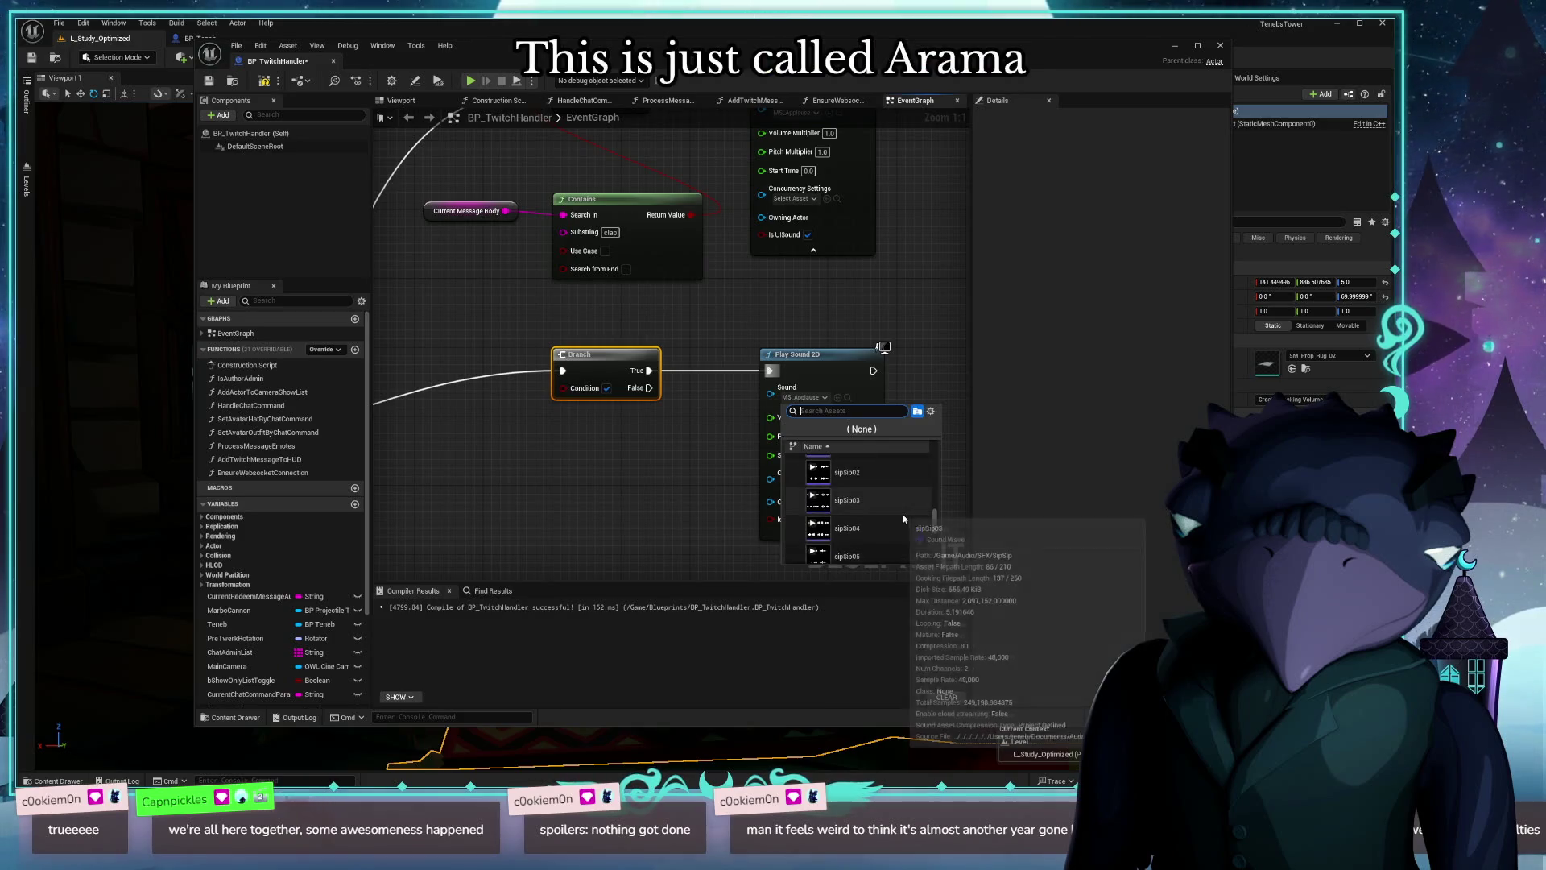
{"action": "scroll", "coordinate": [903, 518], "scroll_direction": "up", "scroll_amount": 4}
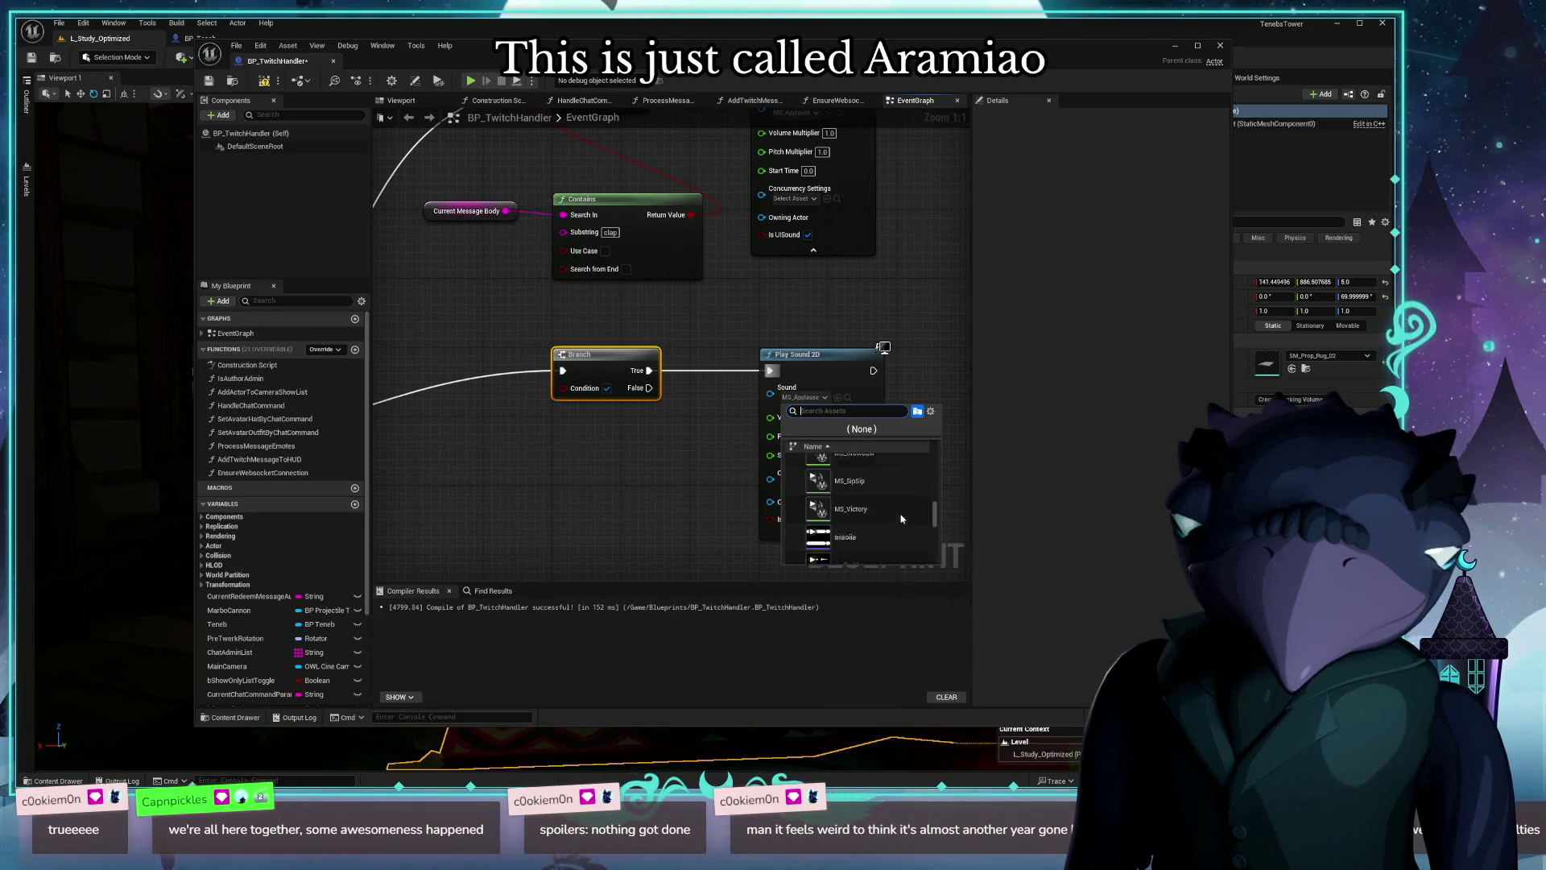
{"action": "scroll", "coordinate": [904, 518], "scroll_direction": "up", "scroll_amount": 5}
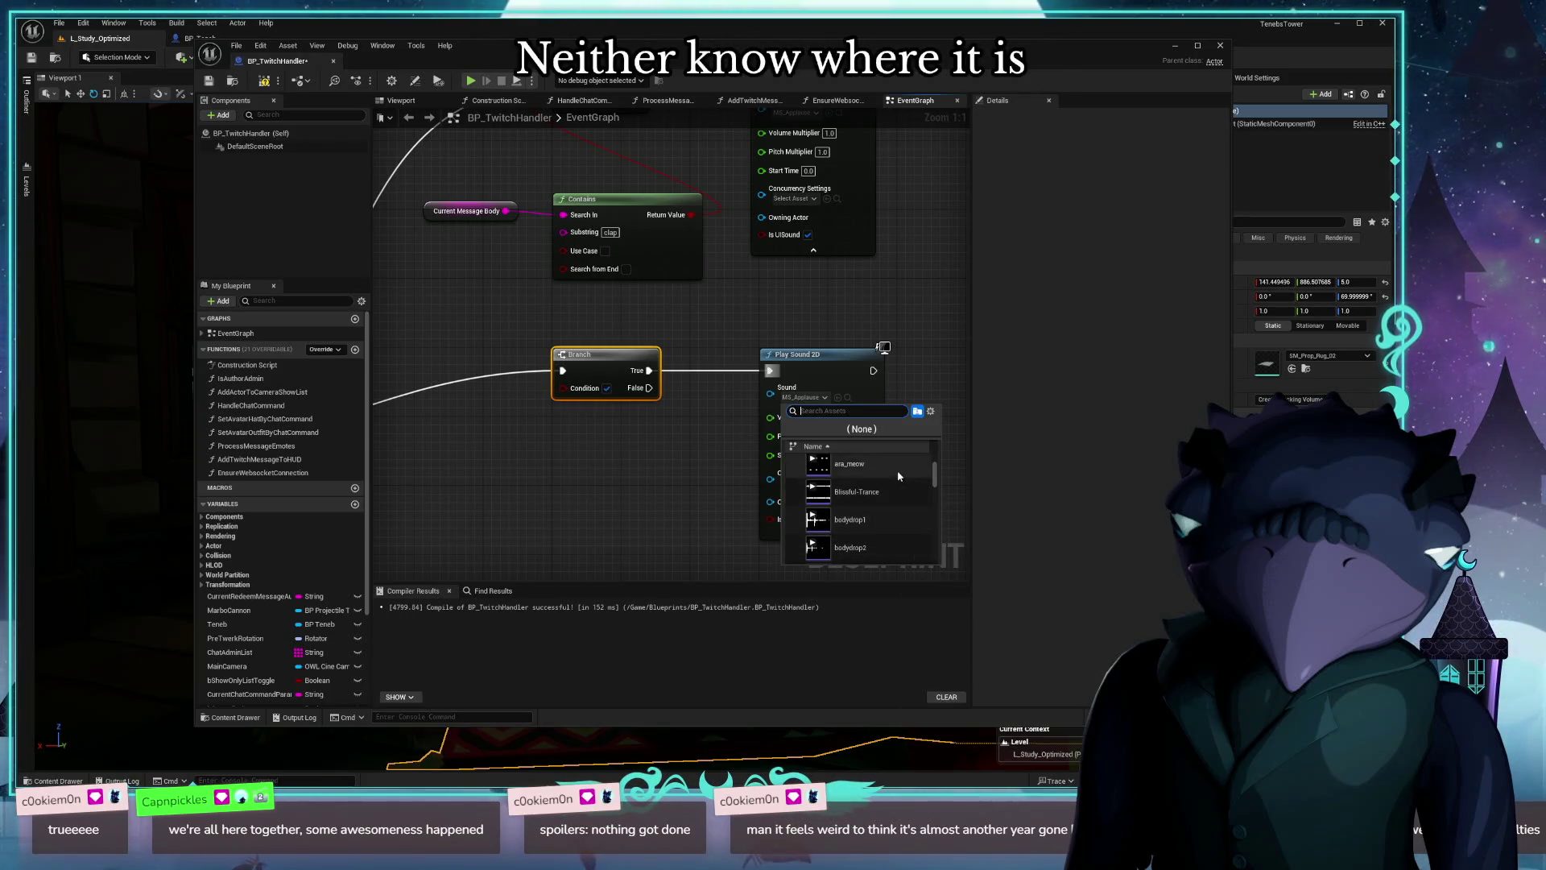
{"action": "left_click", "coordinate": [849, 464]}
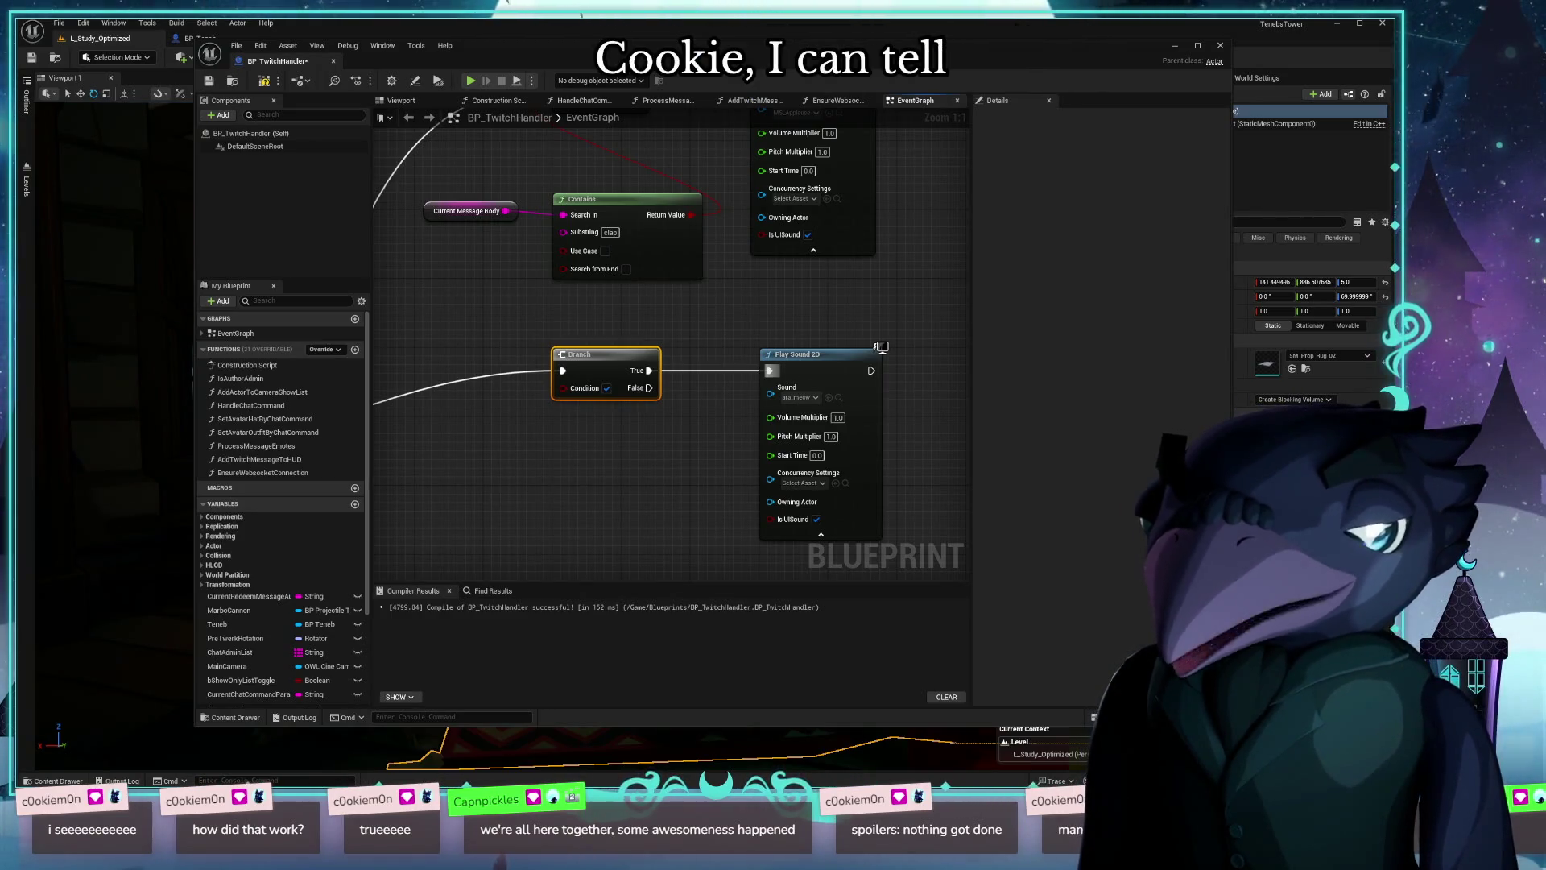
Step: In PyCharm, open the teneb_channel_followers table, widen the window, and sort by user_name
{"action": "key", "text": "alt+Tab"}
{"action": "double_click", "coordinate": [965, 139]}
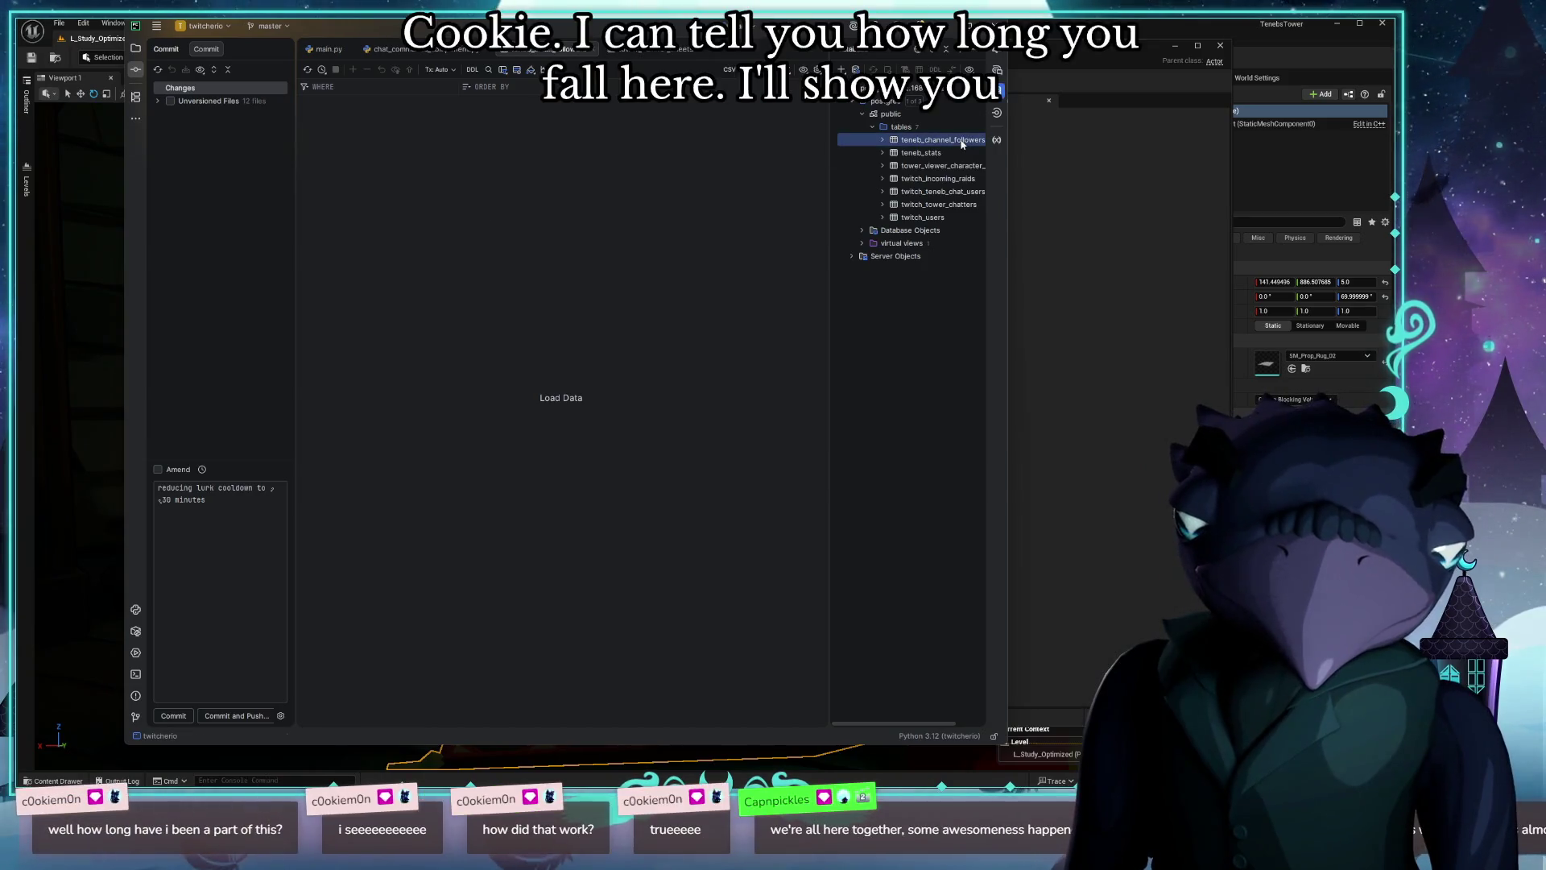
{"action": "left_click_drag", "start_coordinate": [1069, 137], "coordinate": [1373, 137]}
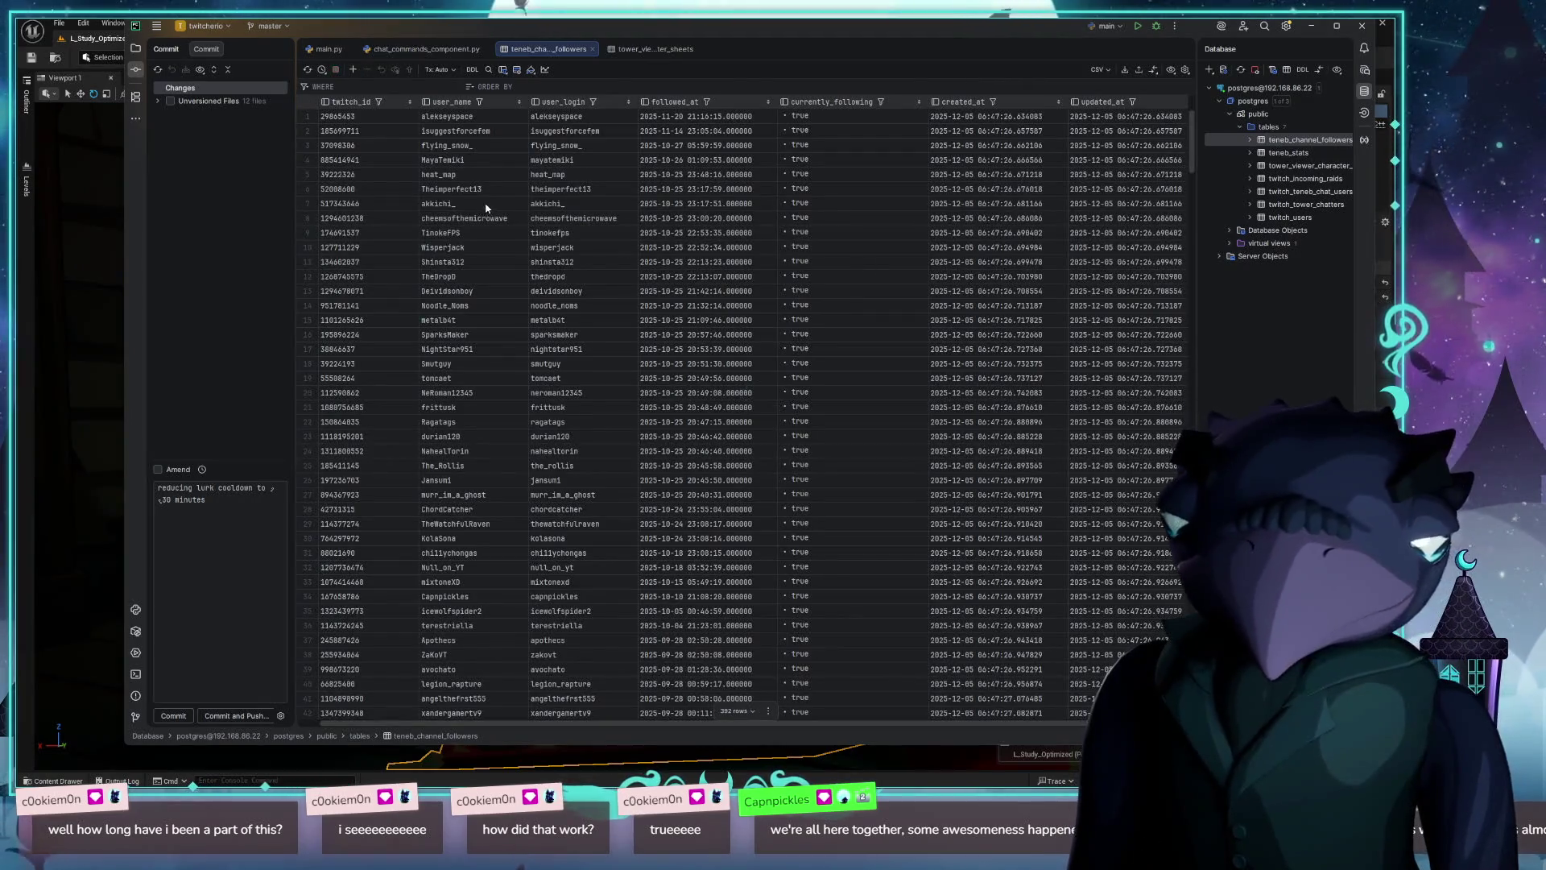
{"action": "left_click", "coordinate": [518, 102]}
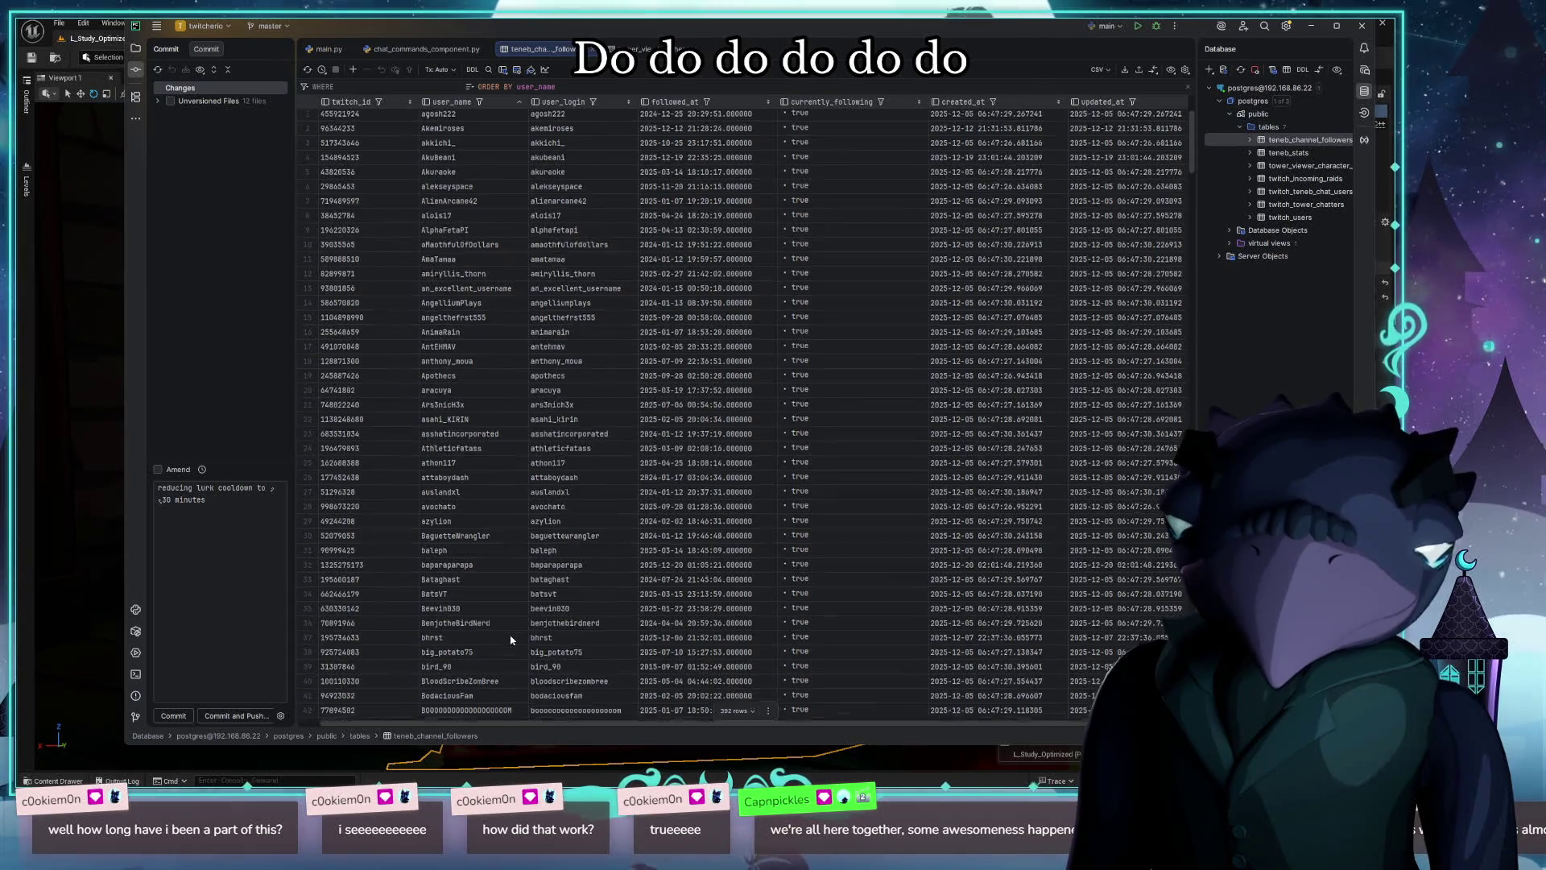
Step: Inspect followers' user_name, user_login and followed_at values, then re-sort the table by followed_at
{"action": "scroll", "coordinate": [492, 596], "scroll_direction": "down", "scroll_amount": 7}
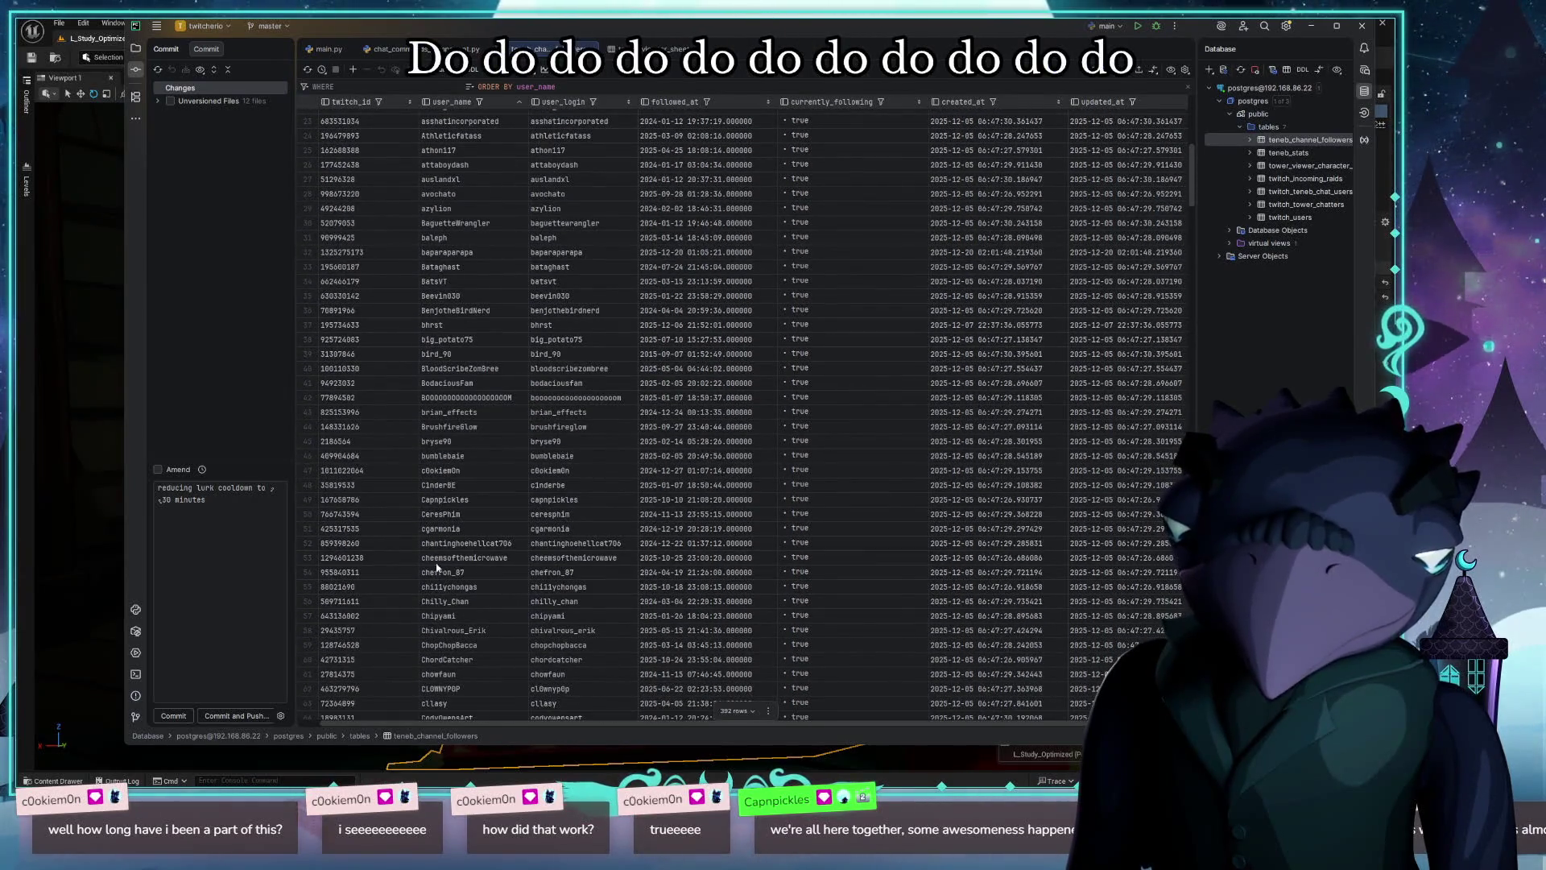
{"action": "scroll", "coordinate": [450, 461], "scroll_direction": "down", "scroll_amount": 4}
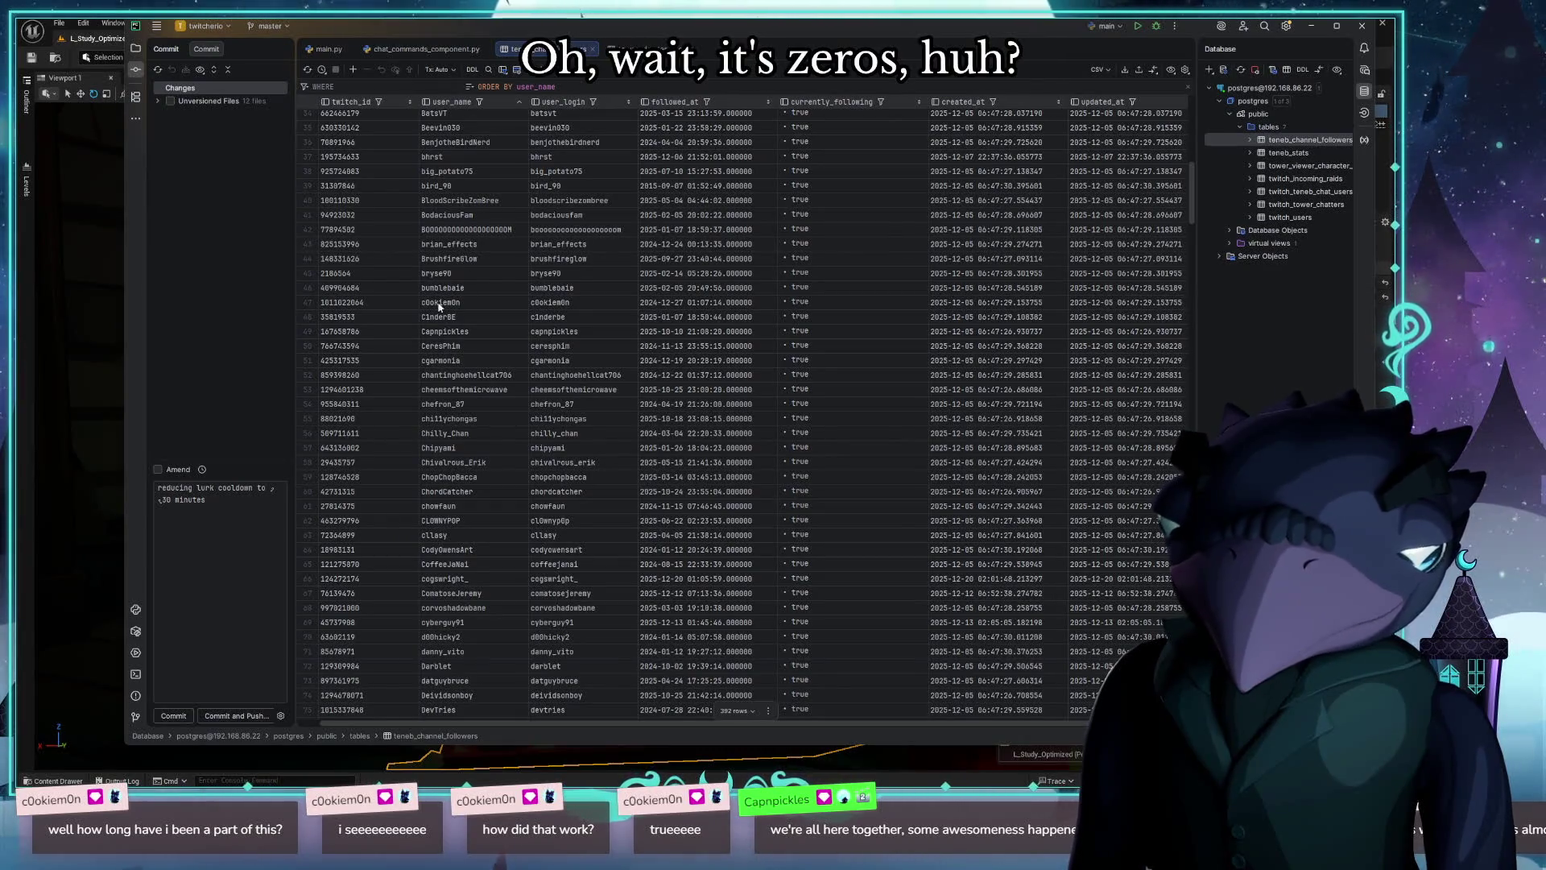
{"action": "left_click", "coordinate": [463, 304]}
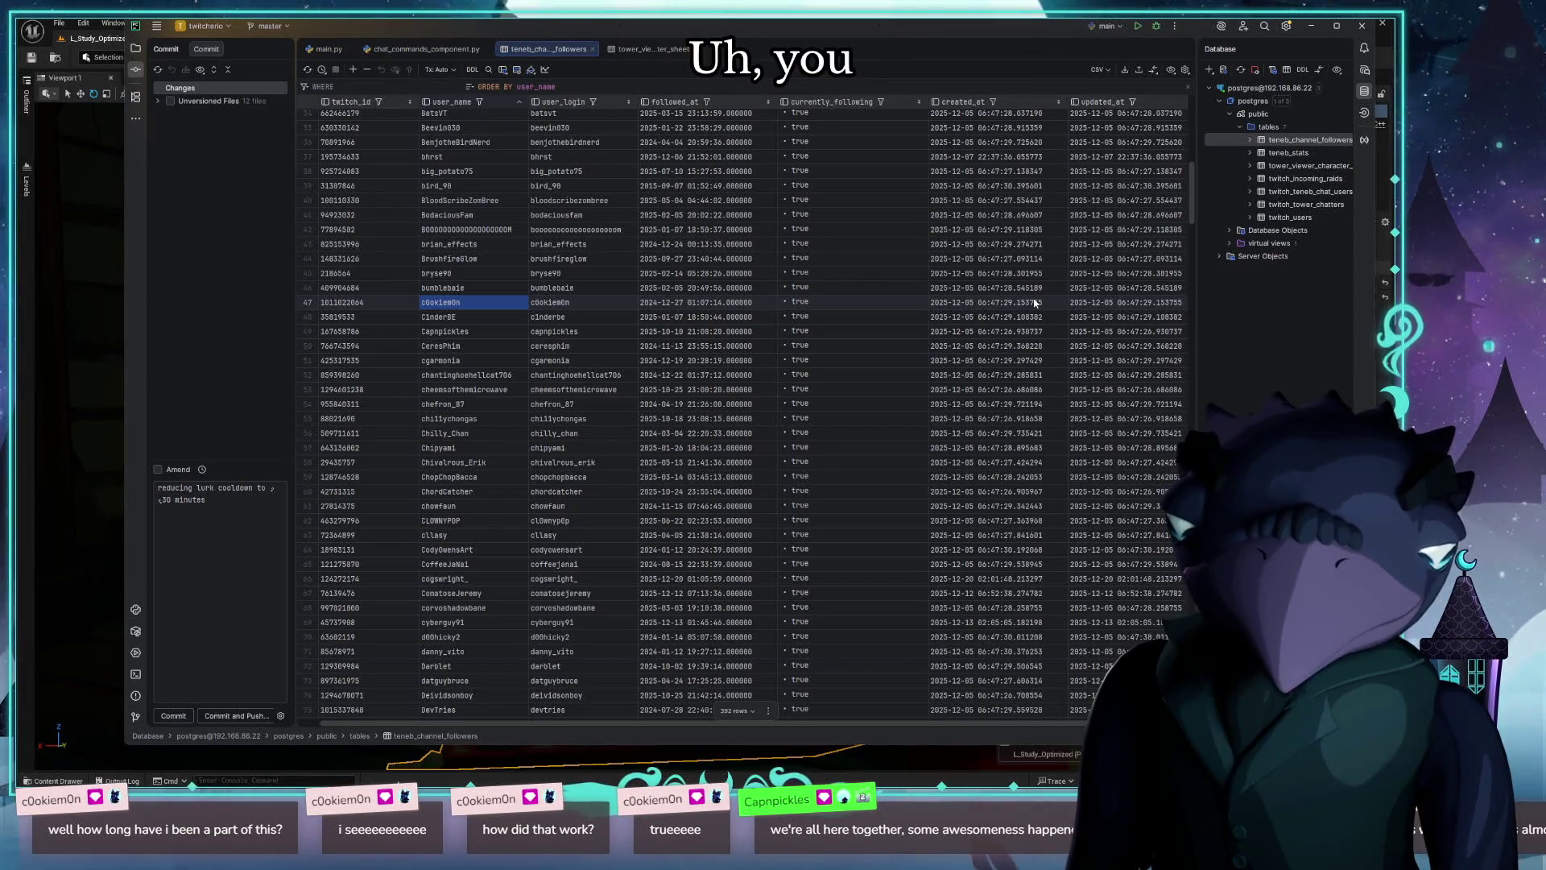
{"action": "left_click", "coordinate": [657, 305]}
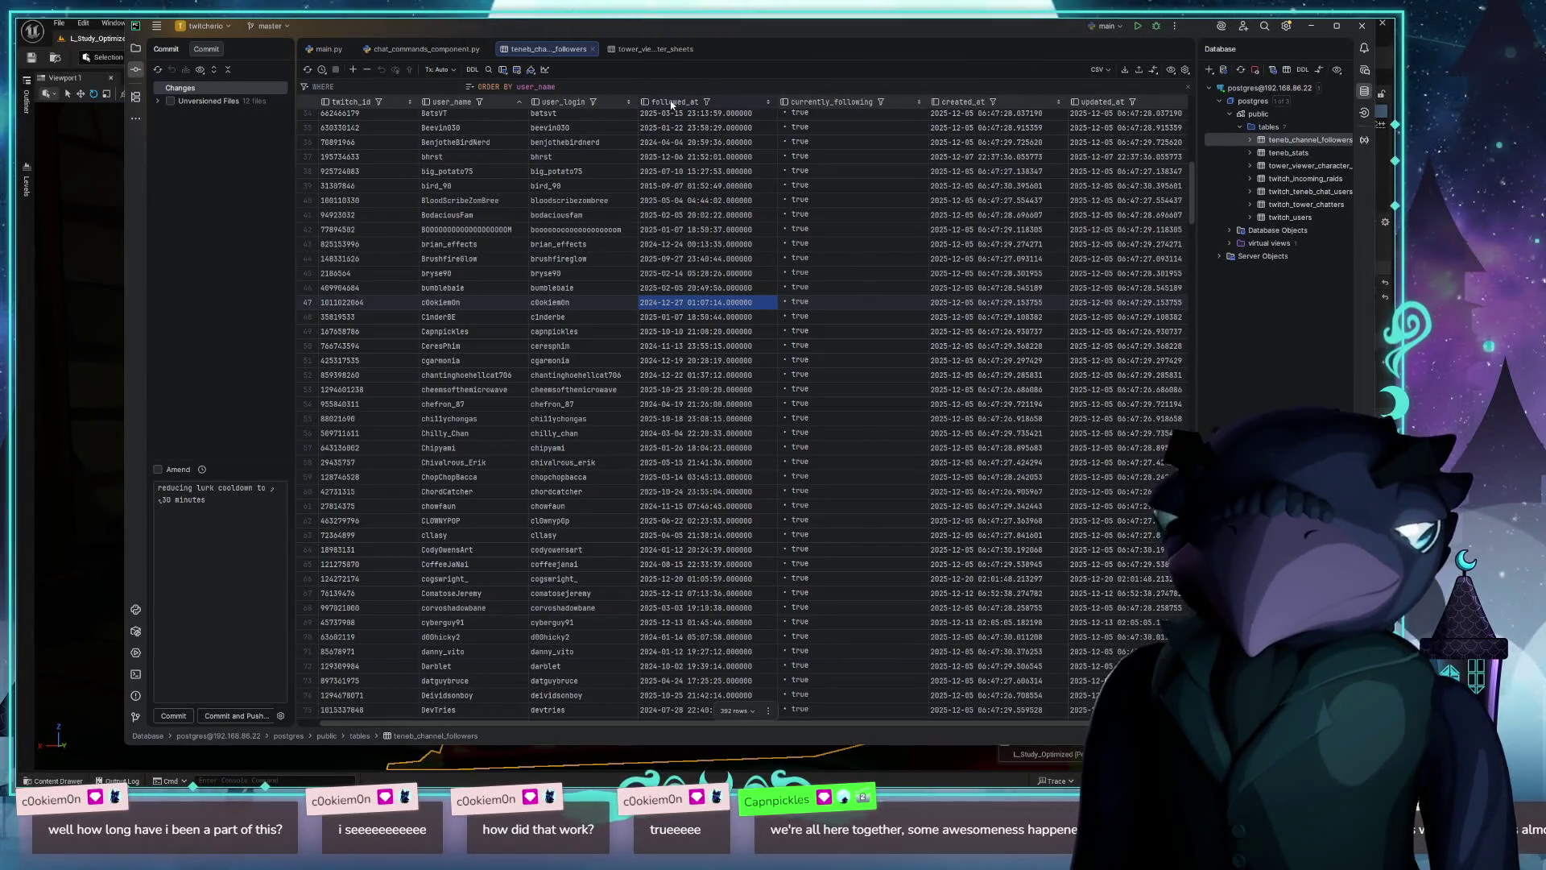
{"action": "left_click", "coordinate": [587, 306]}
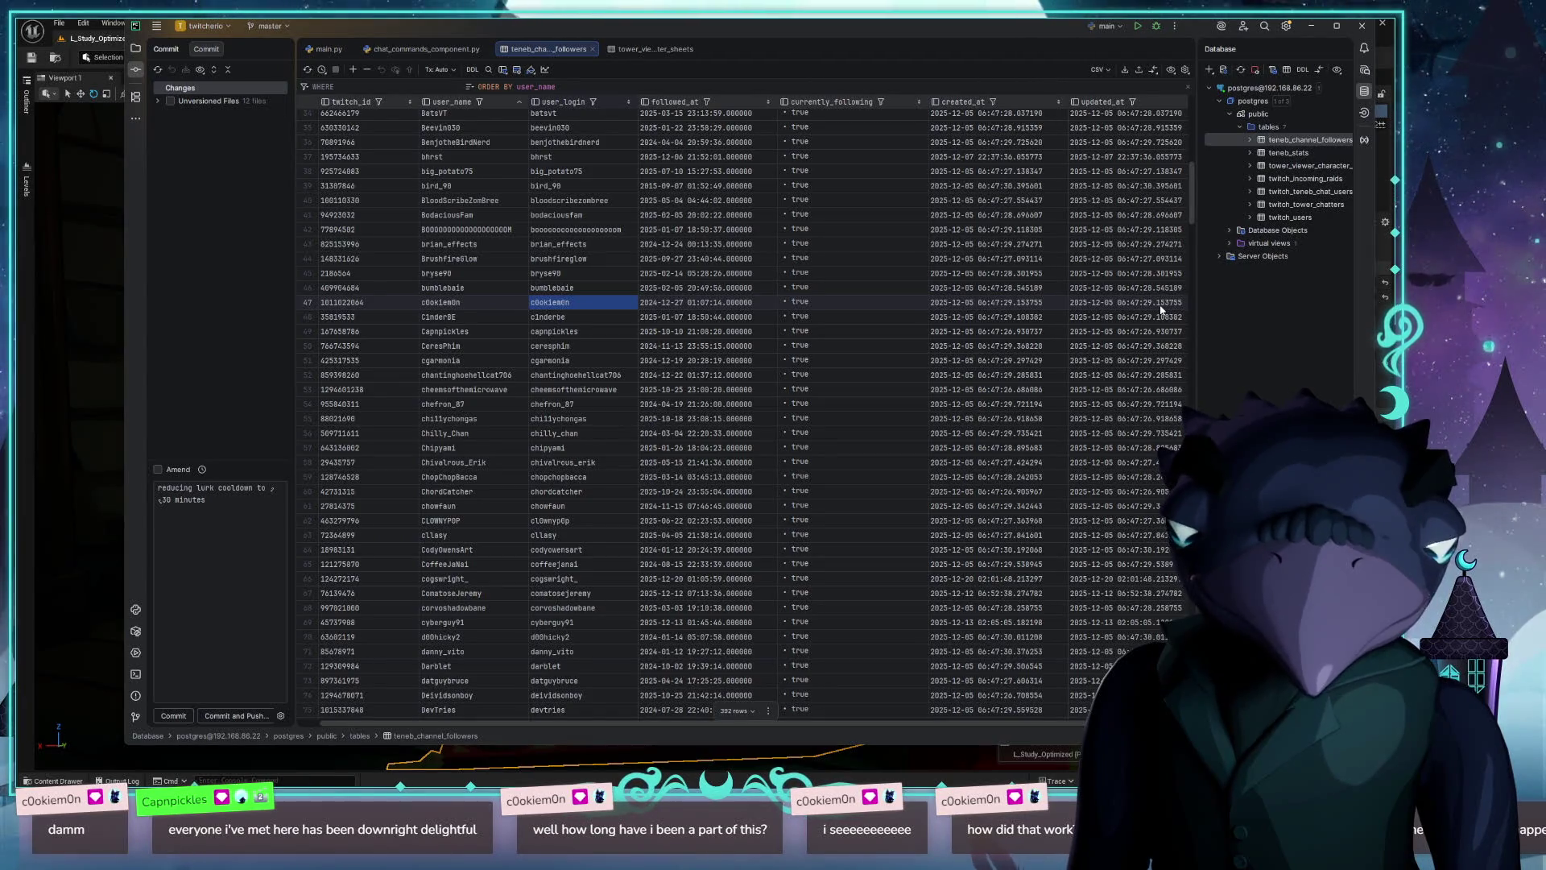
{"action": "left_click", "coordinate": [703, 303]}
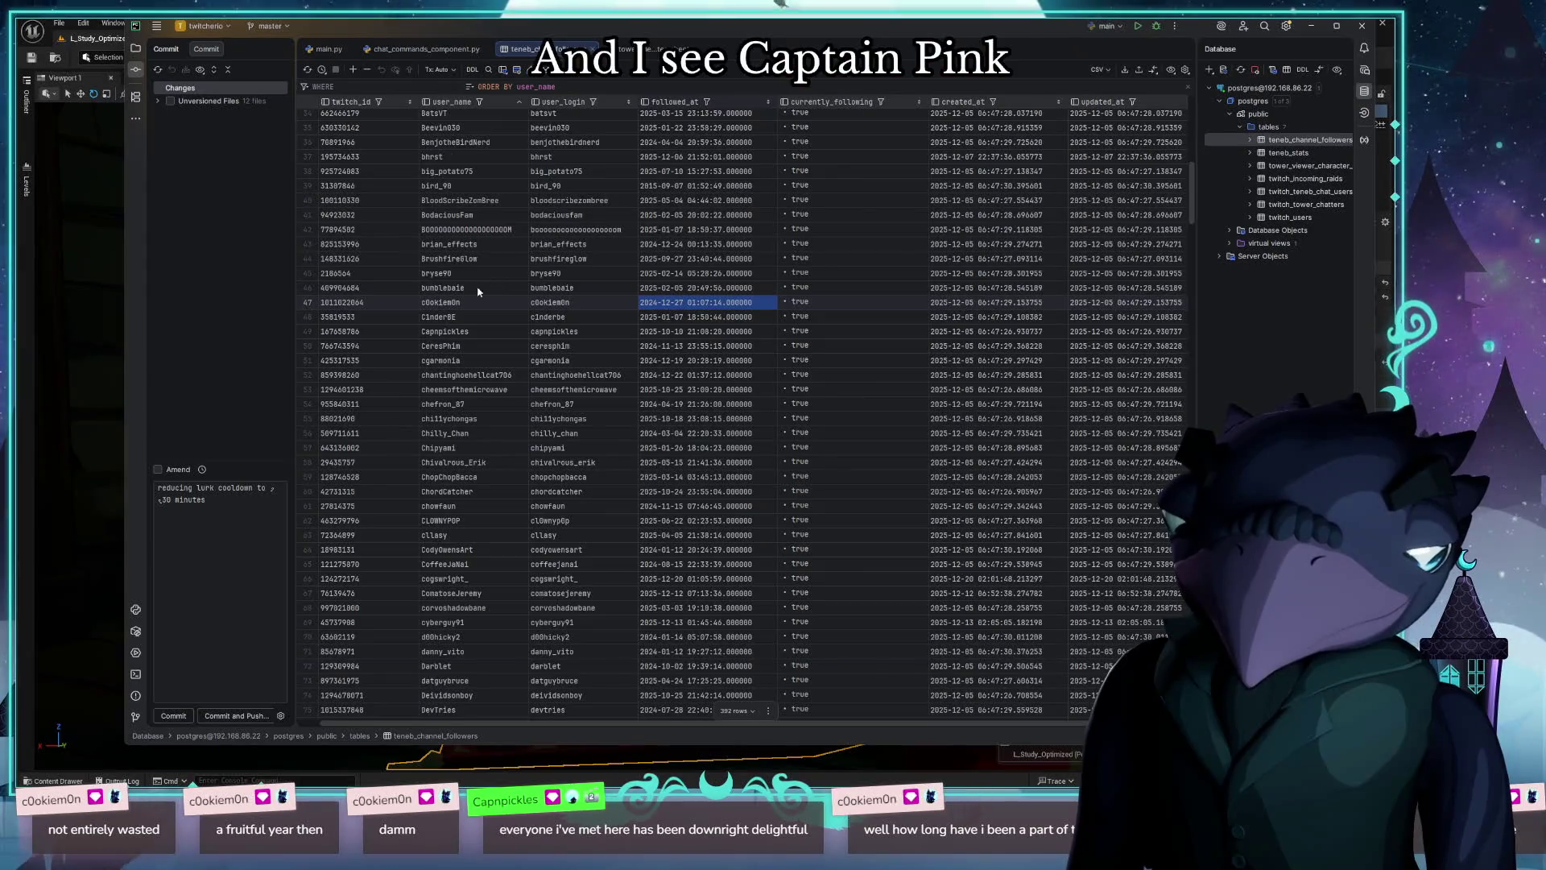
{"action": "left_click", "coordinate": [701, 331]}
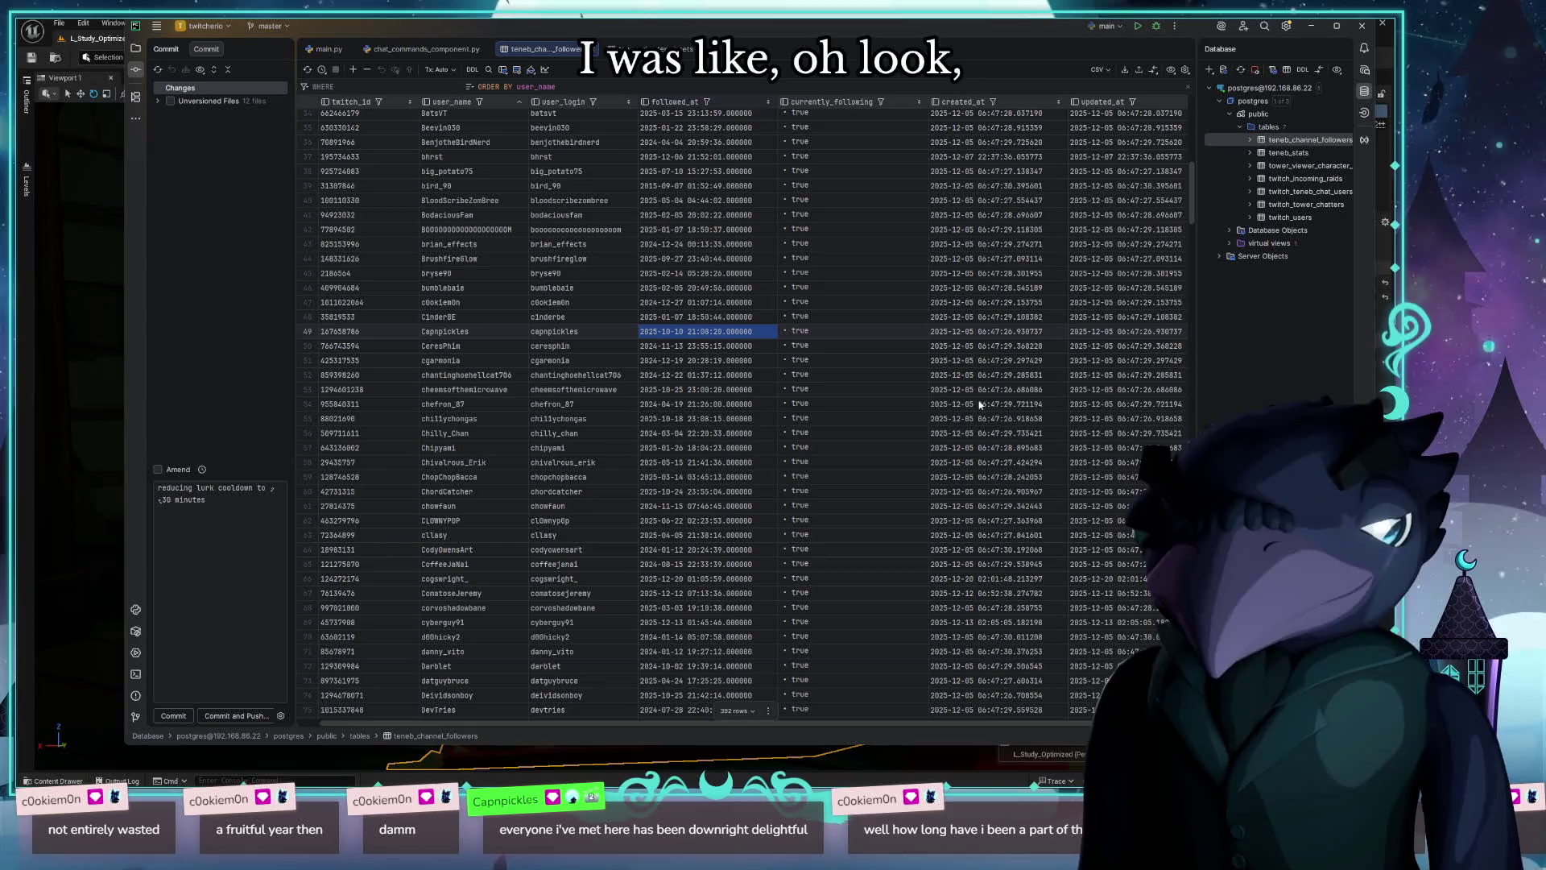
{"action": "left_click", "coordinate": [769, 101]}
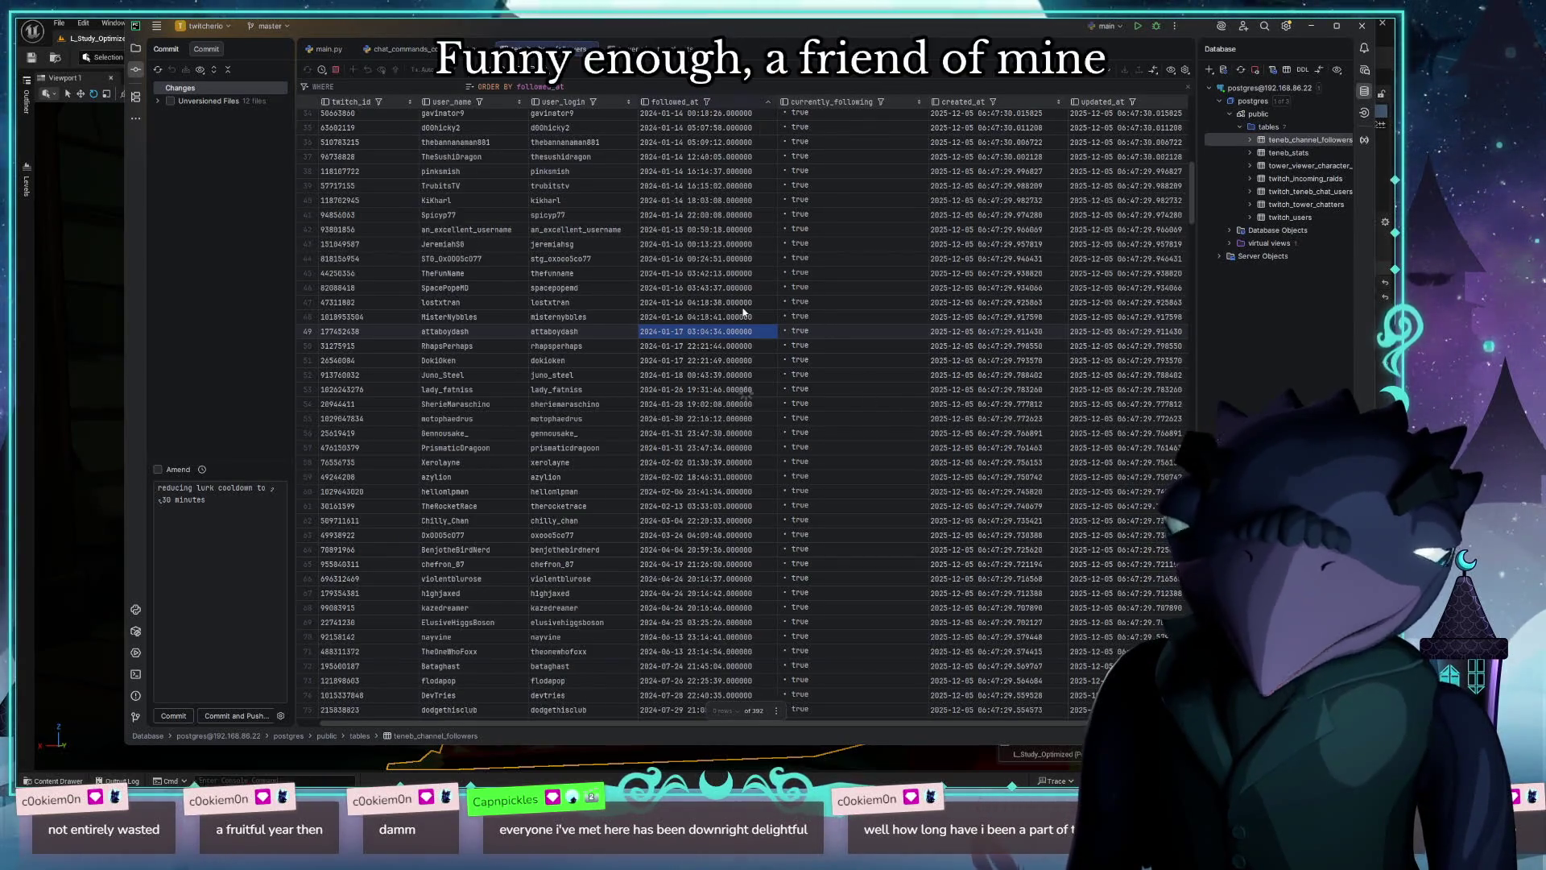
{"action": "scroll", "coordinate": [747, 398], "scroll_direction": "up", "scroll_amount": 5}
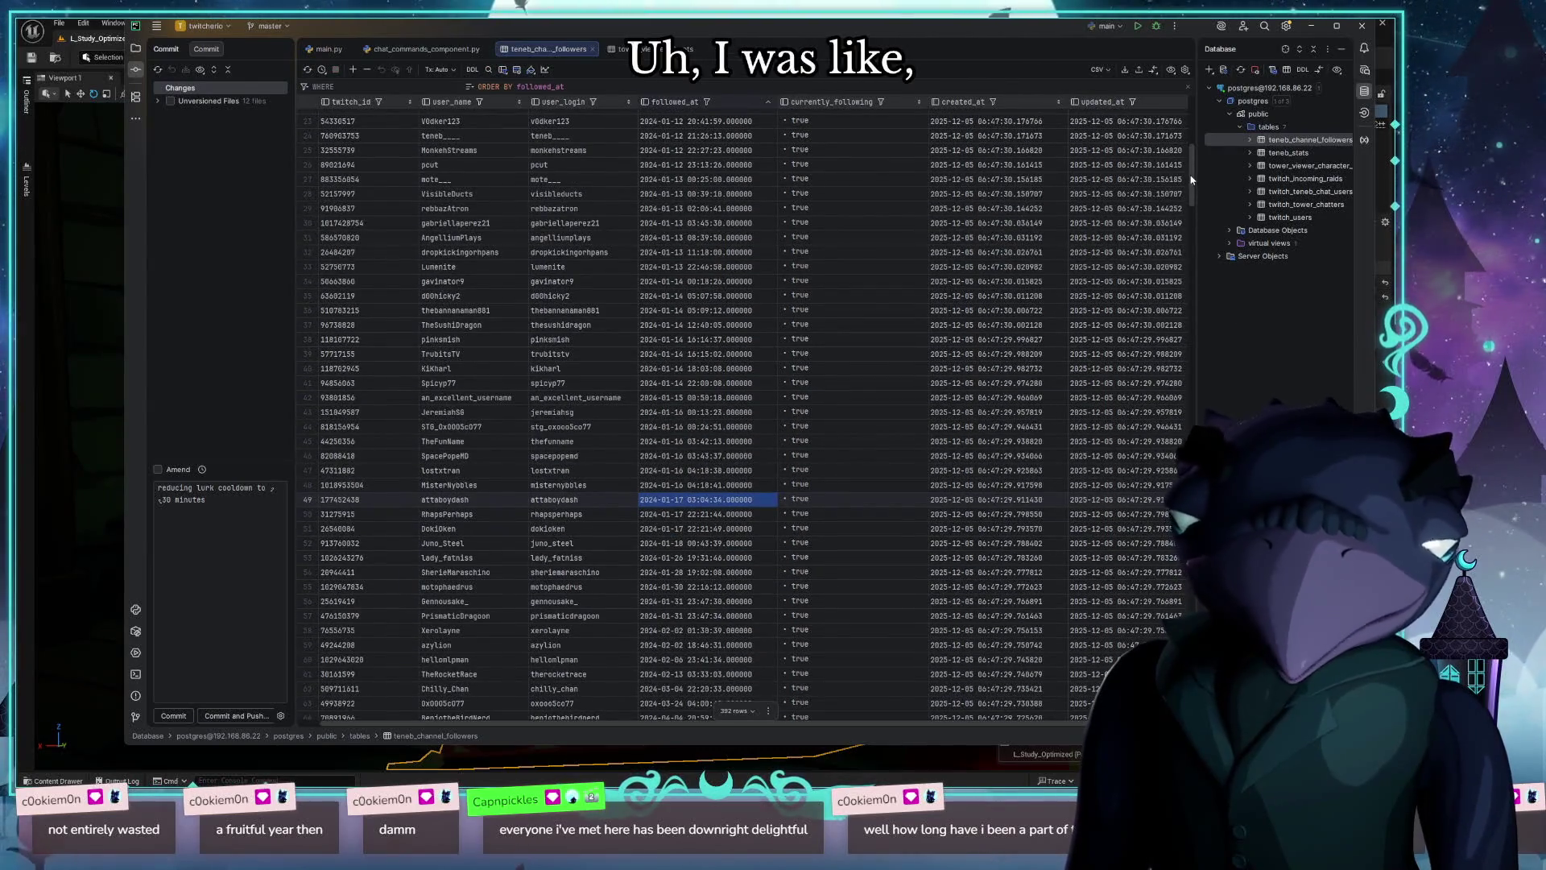
Step: Select the oldest follower's row, glance at chat_commands_component.py, and return to the table
{"action": "scroll", "coordinate": [1192, 139], "scroll_direction": "up", "scroll_amount": 8}
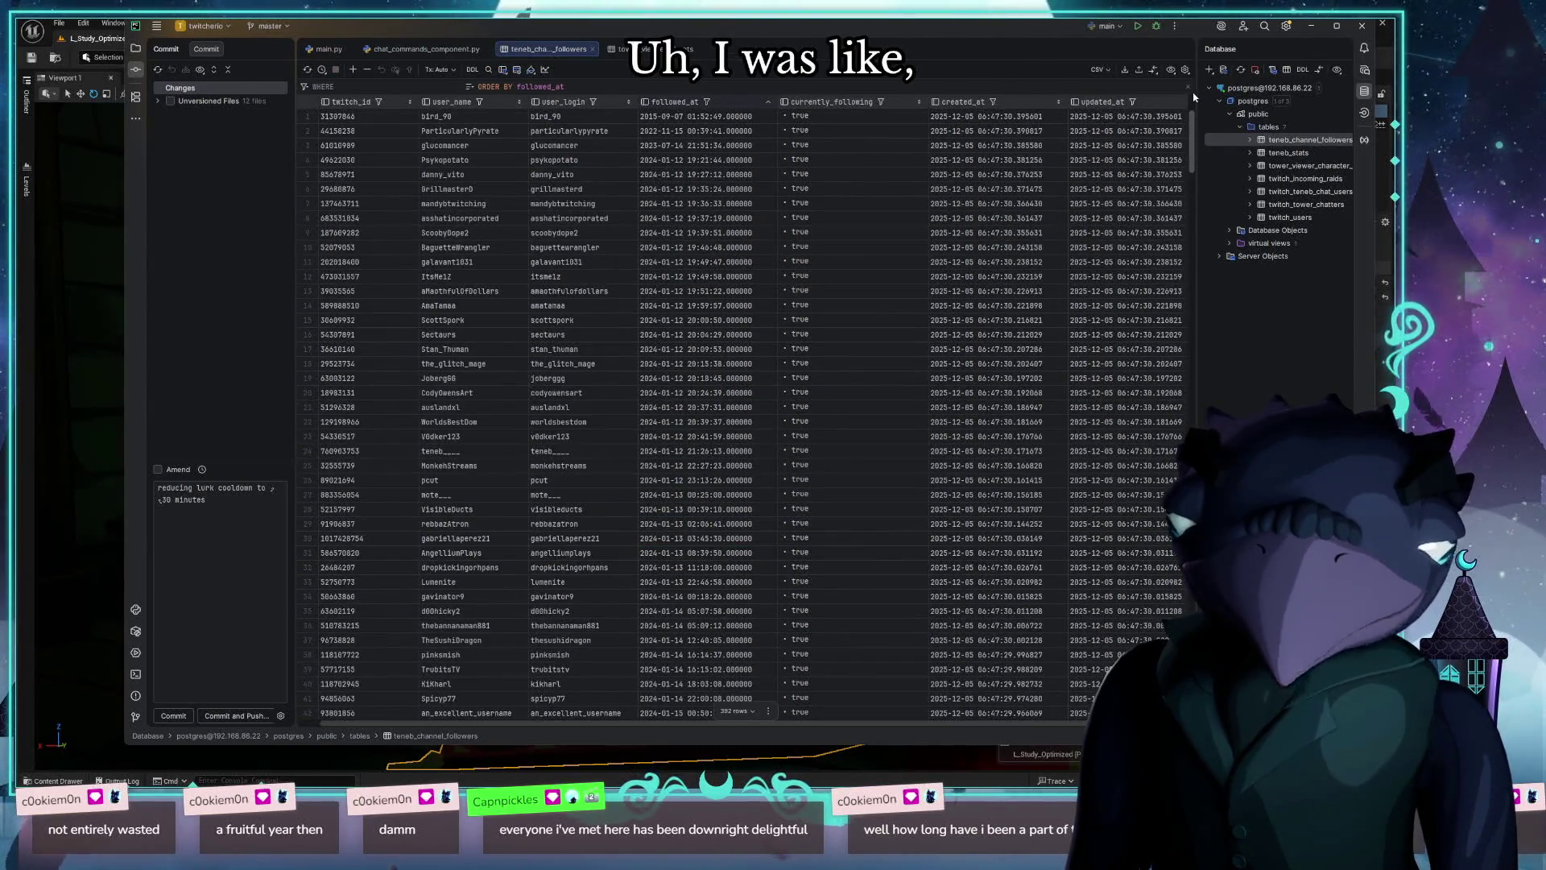
{"action": "left_click", "coordinate": [439, 117]}
{"action": "left_click", "coordinate": [309, 117]}
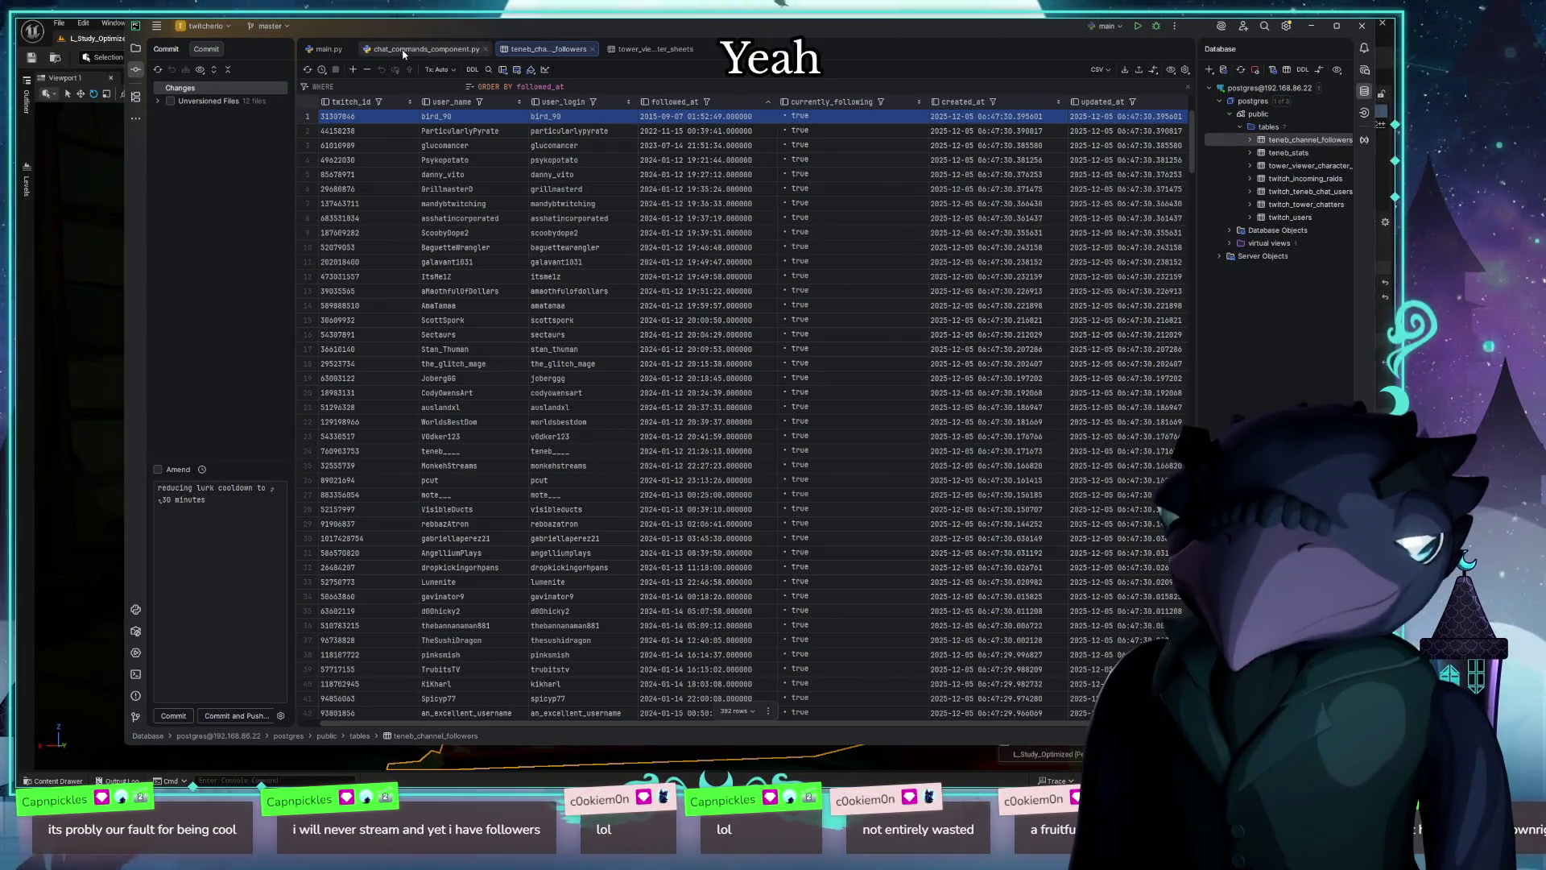
{"action": "left_click", "coordinate": [423, 49]}
{"action": "left_click", "coordinate": [547, 46]}
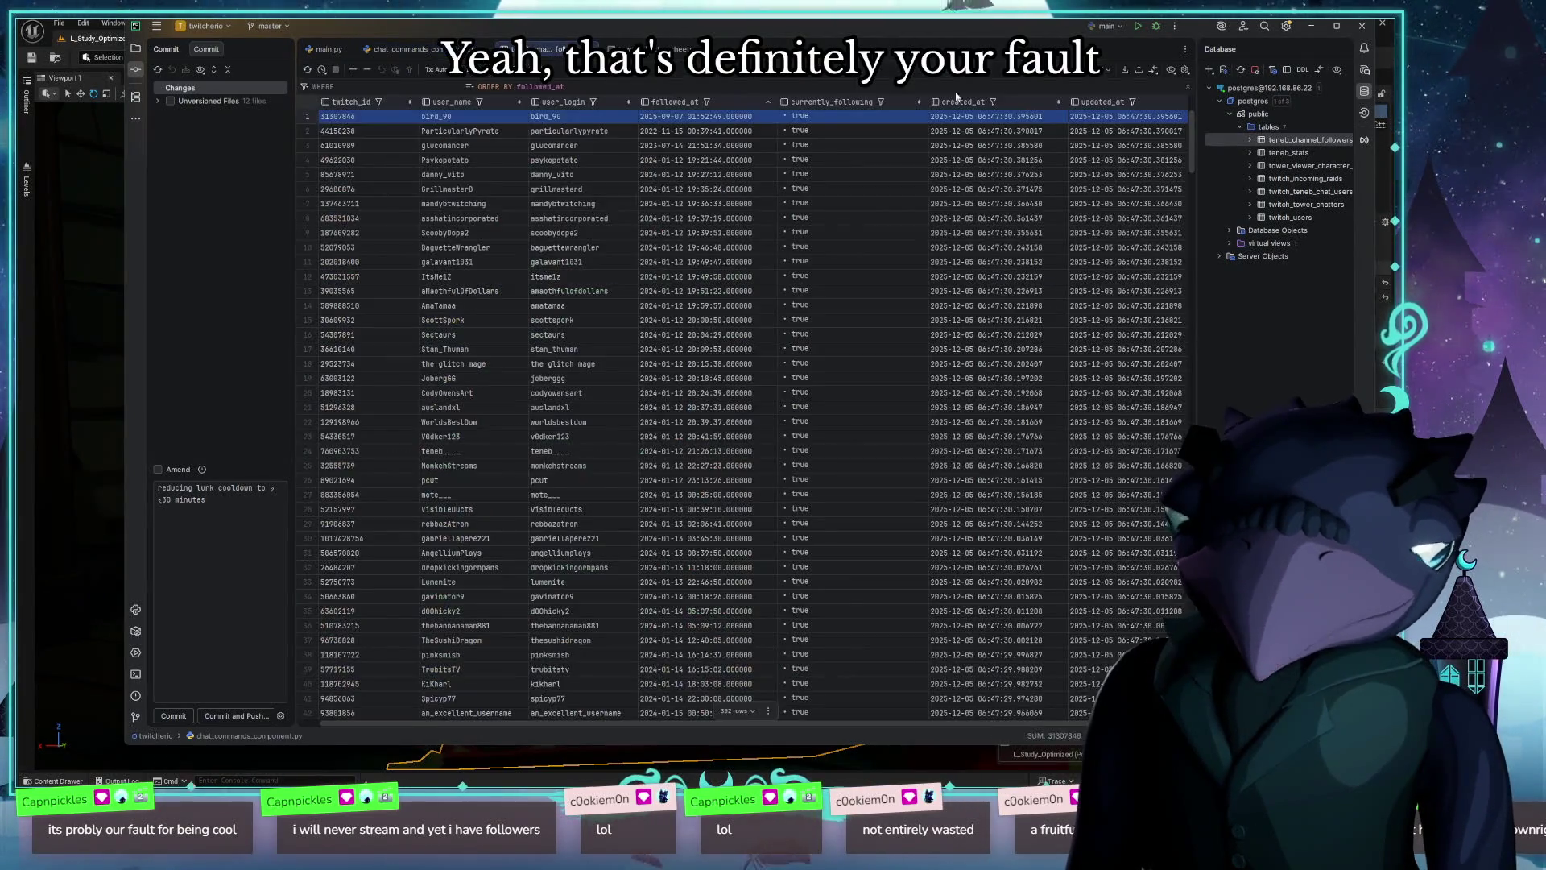
Step: Restore the maximized PyCharm window to a smaller size so the Unreal editor shows
{"action": "left_click_drag", "start_coordinate": [1194, 147], "coordinate": [1194, 717]}
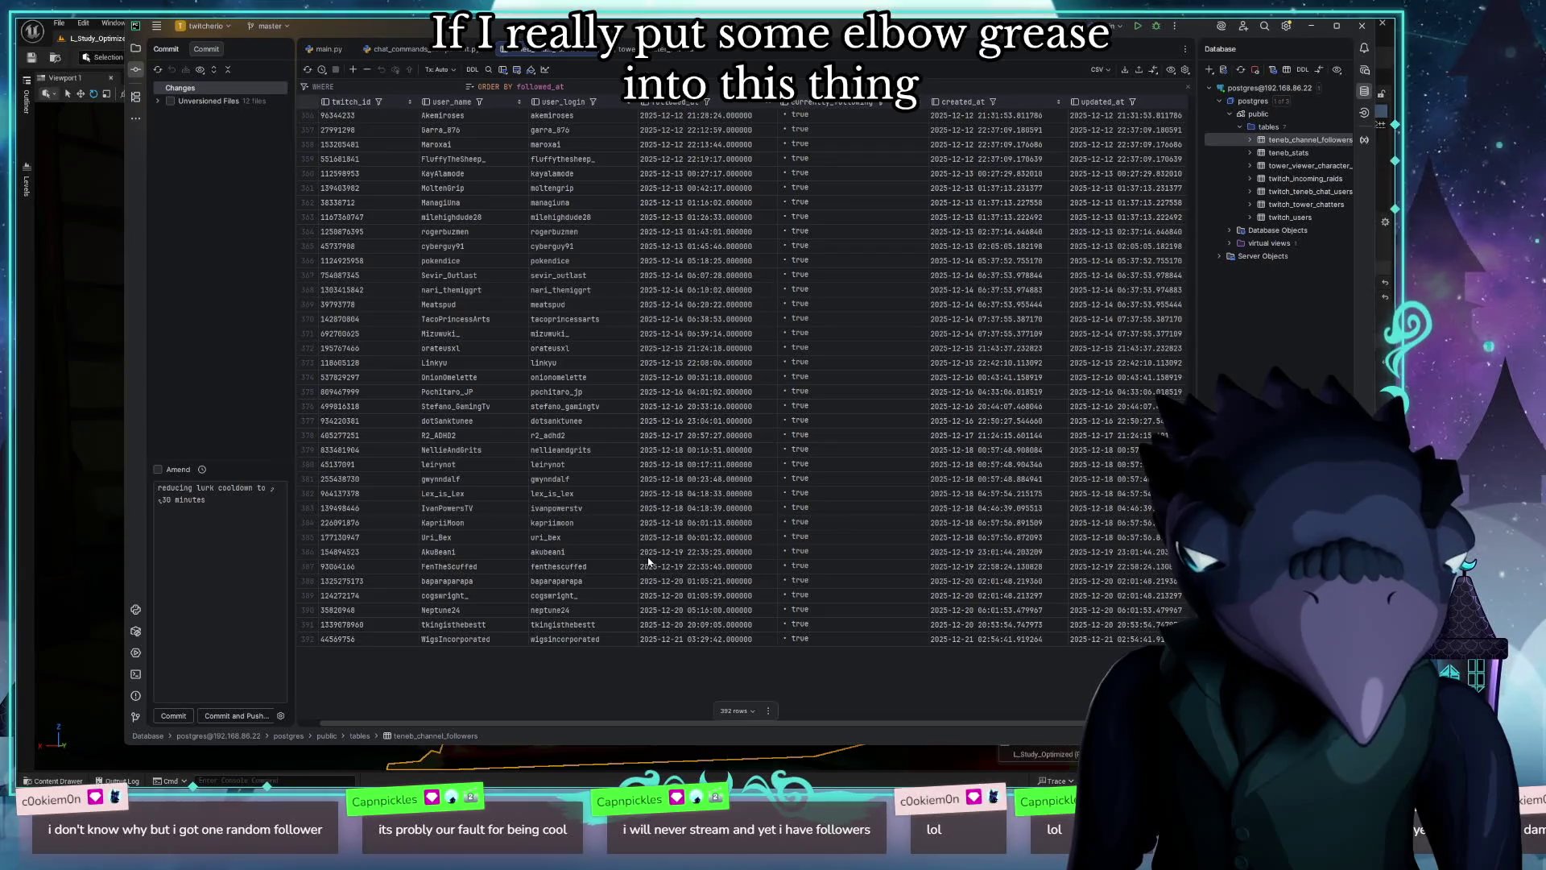
{"action": "mouse_move", "coordinate": [635, 32]}
{"action": "left_mouse_down"}
{"action": "mouse_move", "coordinate": [609, 52]}
{"action": "mouse_move", "coordinate": [630, 49]}
{"action": "left_mouse_up"}
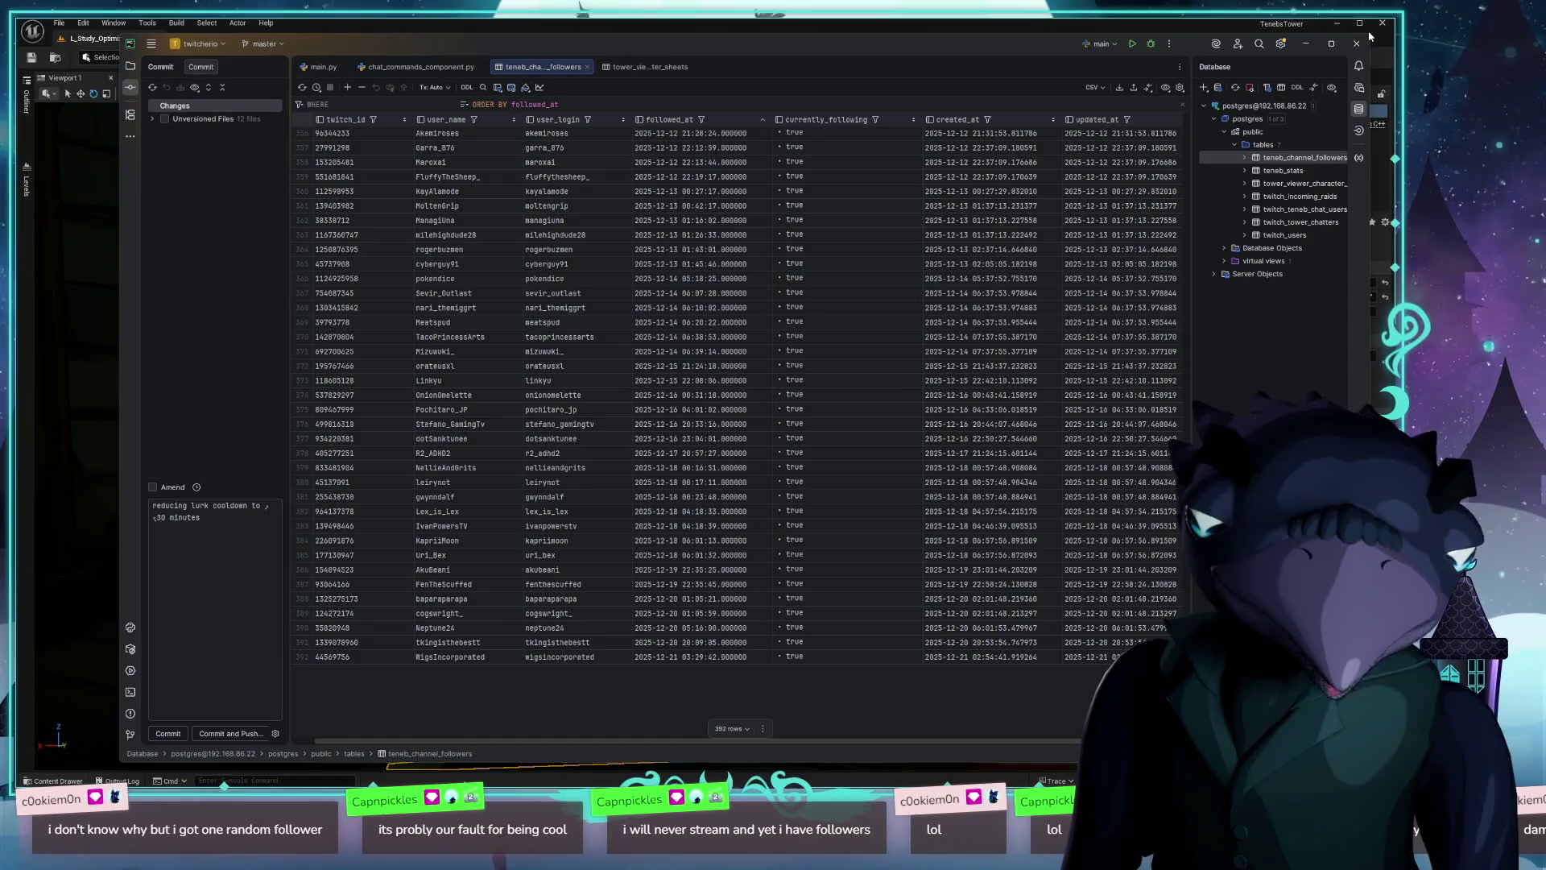
{"action": "mouse_move", "coordinate": [501, 4]}
{"action": "left_mouse_down"}
{"action": "mouse_move", "coordinate": [596, 44]}
{"action": "mouse_move", "coordinate": [690, 136]}
{"action": "left_mouse_up"}
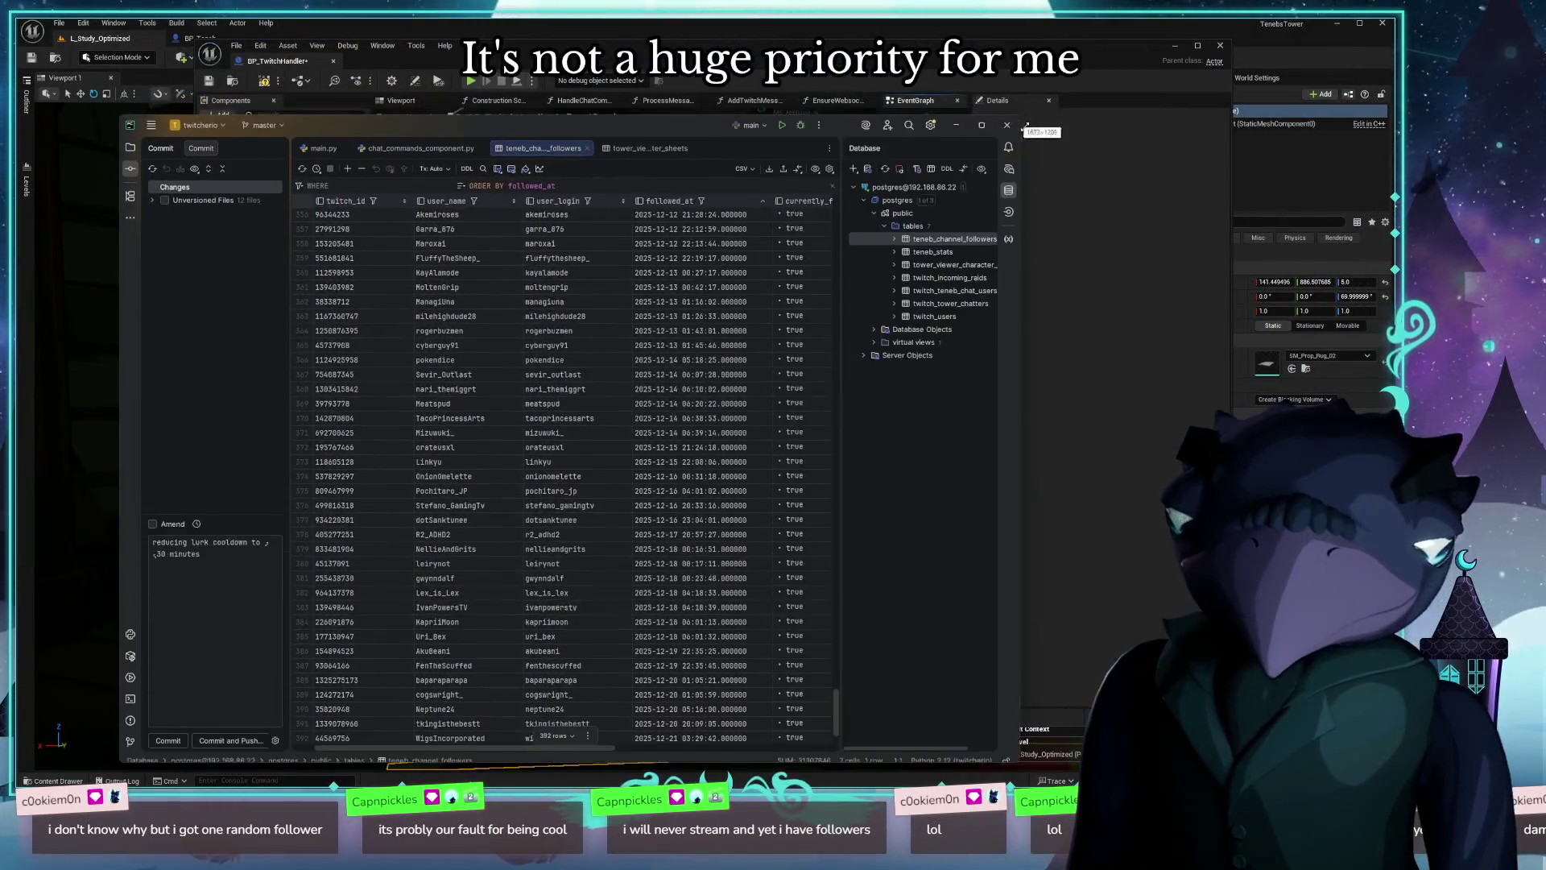
Step: Bring the BP_TwitchHandler editor forward and compile the blueprint
{"action": "left_click", "coordinate": [347, 120]}
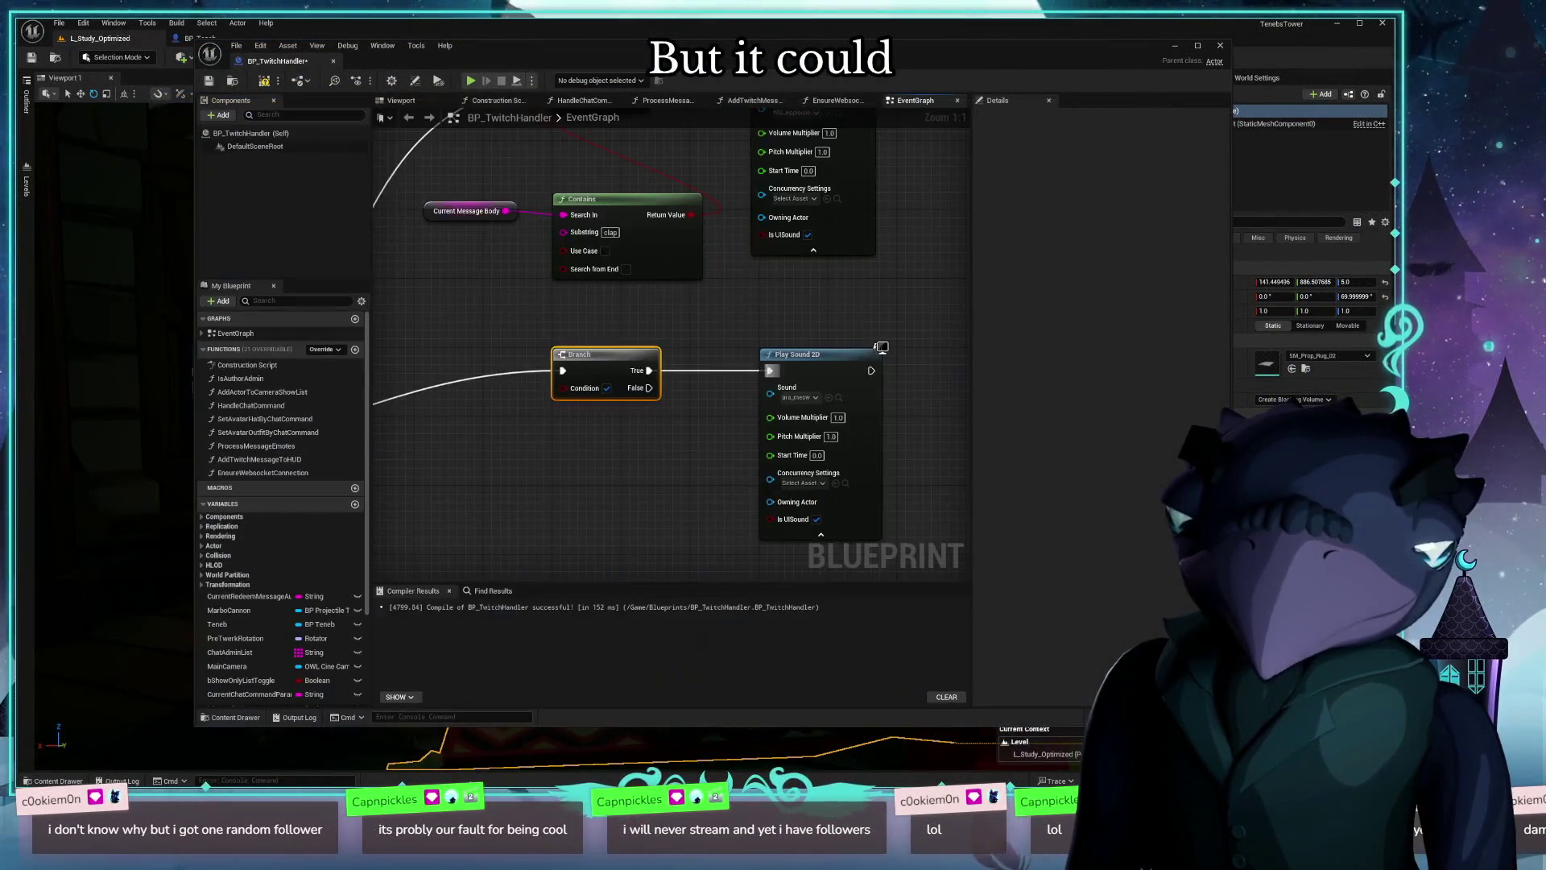
{"action": "left_click", "coordinate": [265, 82]}
{"action": "mouse_move", "coordinate": [465, 508]}
{"action": "left_mouse_down"}
{"action": "mouse_move", "coordinate": [524, 569]}
{"action": "mouse_move", "coordinate": [510, 580]}
{"action": "mouse_move", "coordinate": [538, 463]}
{"action": "mouse_move", "coordinate": [526, 492]}
{"action": "left_mouse_up"}
{"action": "scroll", "coordinate": [519, 574], "scroll_direction": "down", "scroll_amount": 1}
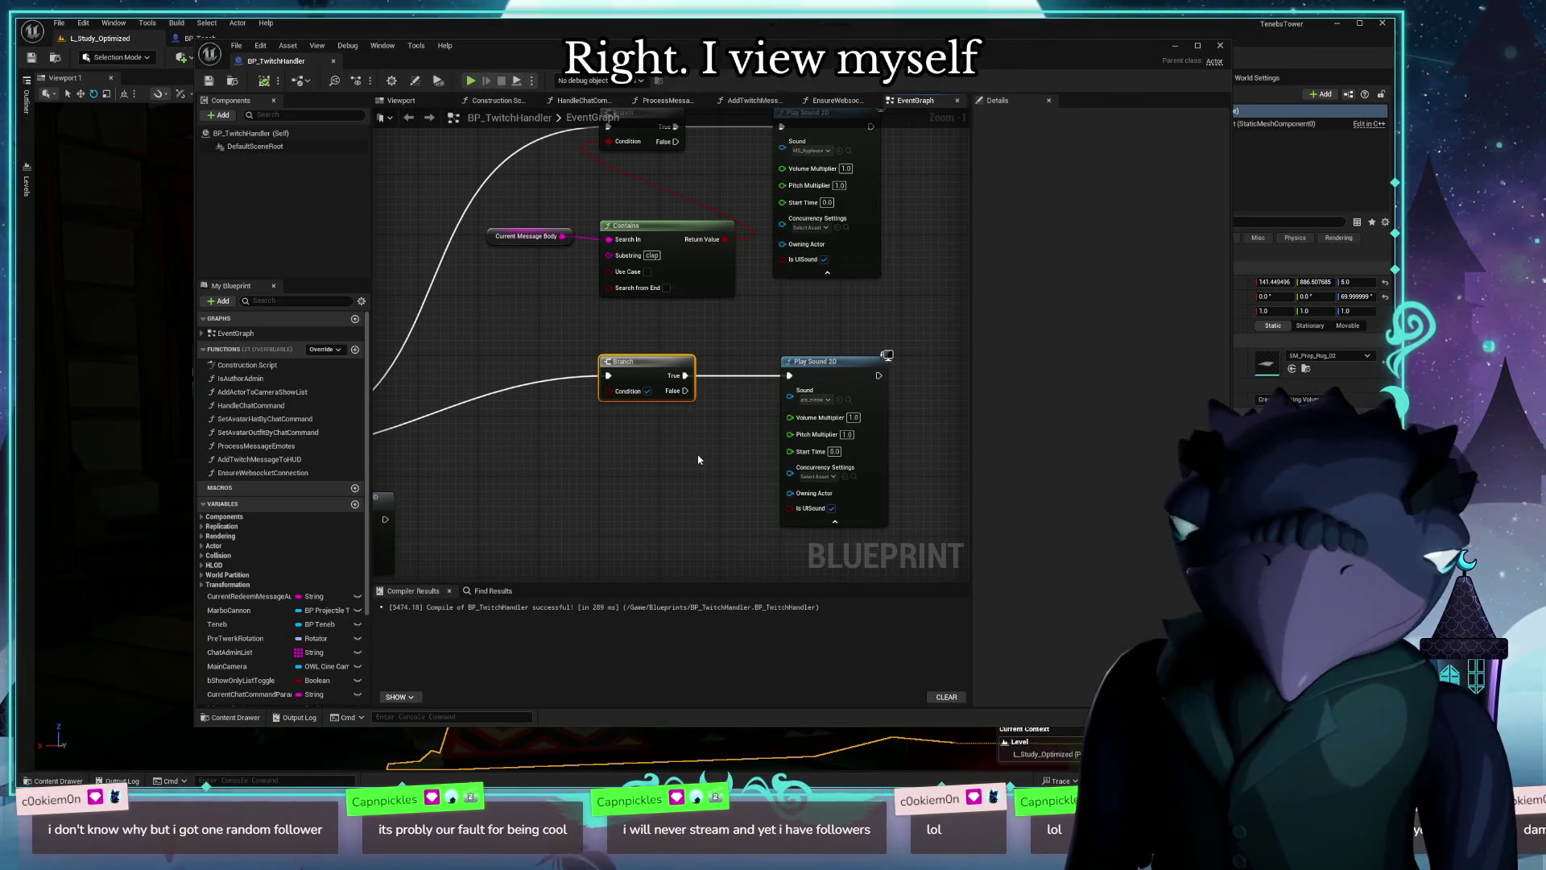
Step: Frame the Branch and Contains nodes and box-select Current Message Body with Contains
{"action": "left_click_drag", "start_coordinate": [701, 449], "coordinate": [590, 319]}
{"action": "left_click_drag", "start_coordinate": [685, 341], "coordinate": [649, 463]}
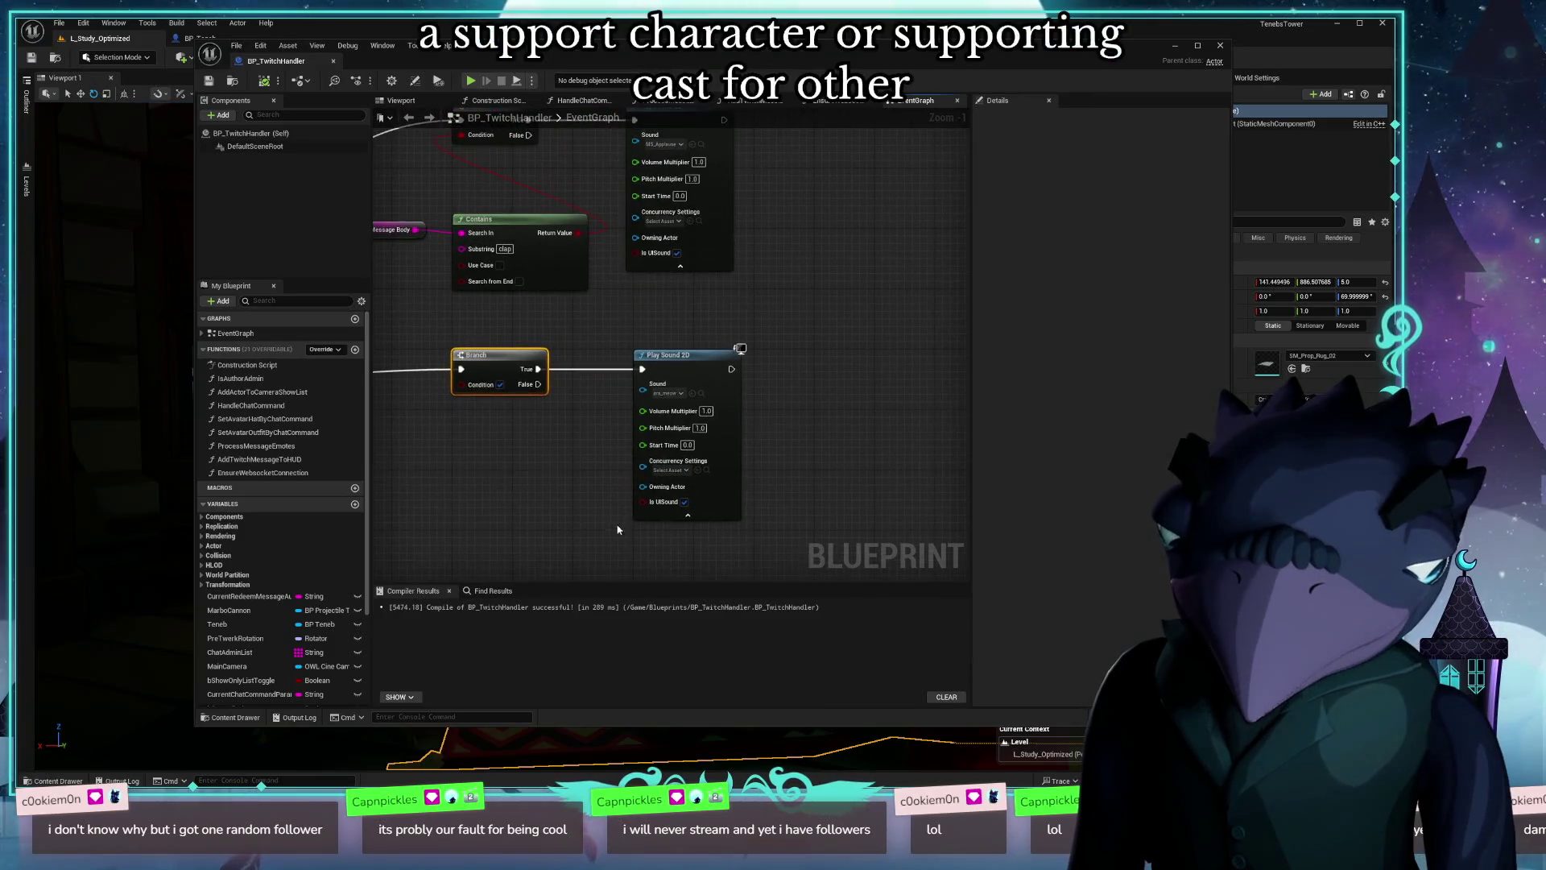
{"action": "mouse_move", "coordinate": [708, 293]}
{"action": "left_mouse_down"}
{"action": "mouse_move", "coordinate": [696, 394]}
{"action": "mouse_move", "coordinate": [793, 311]}
{"action": "left_mouse_up"}
{"action": "mouse_move", "coordinate": [450, 474]}
{"action": "left_mouse_down"}
{"action": "mouse_move", "coordinate": [543, 365]}
{"action": "mouse_move", "coordinate": [590, 459]}
{"action": "mouse_move", "coordinate": [496, 495]}
{"action": "mouse_move", "coordinate": [571, 467]}
{"action": "left_mouse_up"}
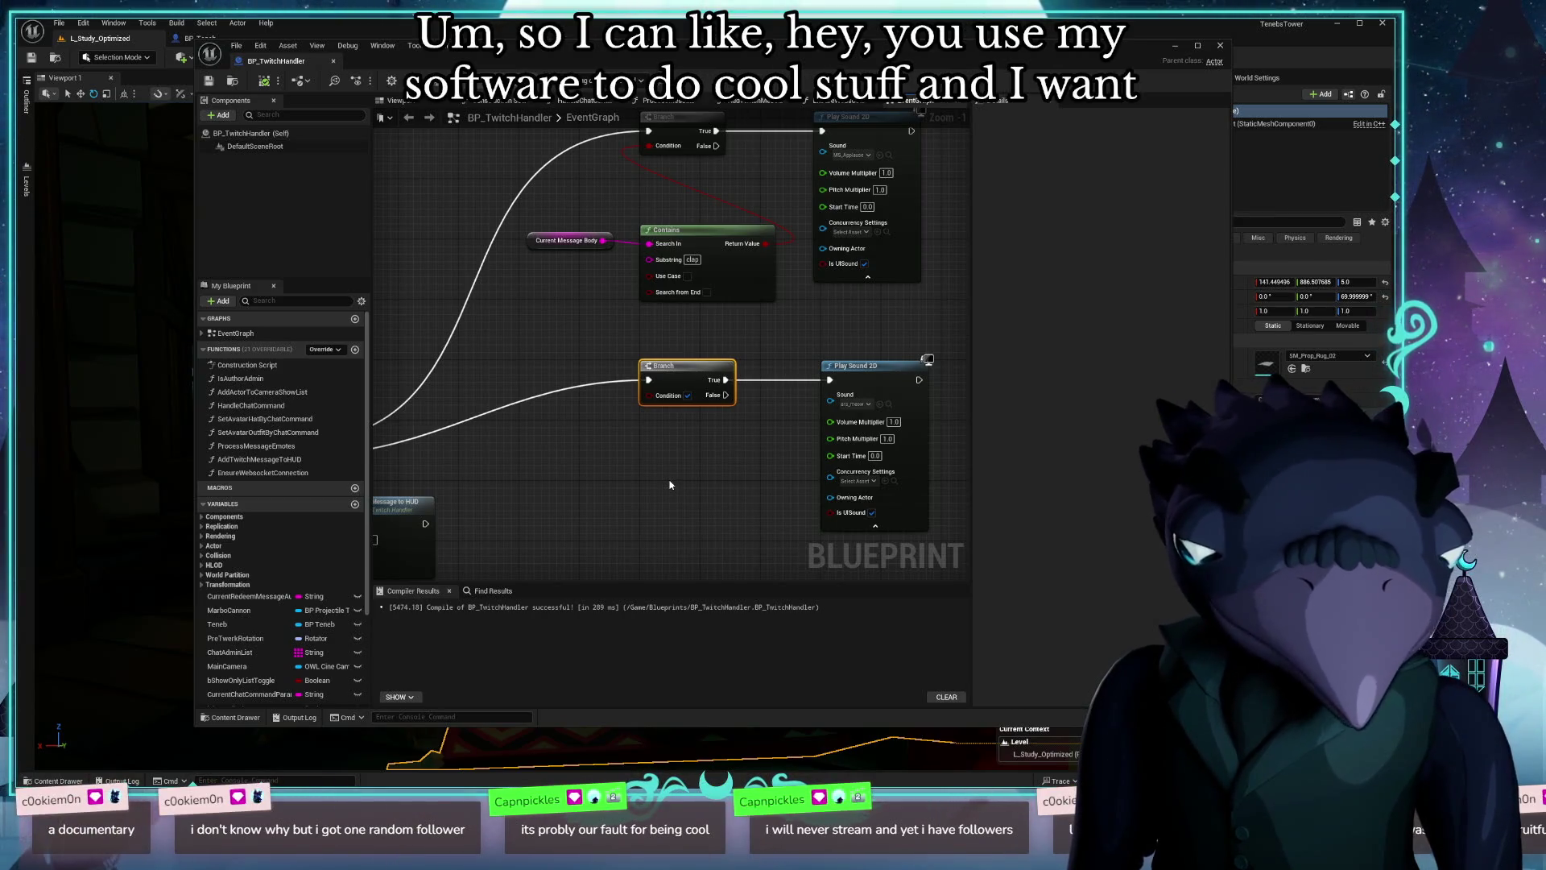
{"action": "left_click_drag", "start_coordinate": [631, 307], "coordinate": [527, 225]}
Step: Paste the Current Message Body and Contains copies below the Branch with Substring 'meow', then switch to the Epic Games Launcher
{"action": "left_click", "coordinate": [640, 467]}
{"action": "key", "text": "ctrl+v"}
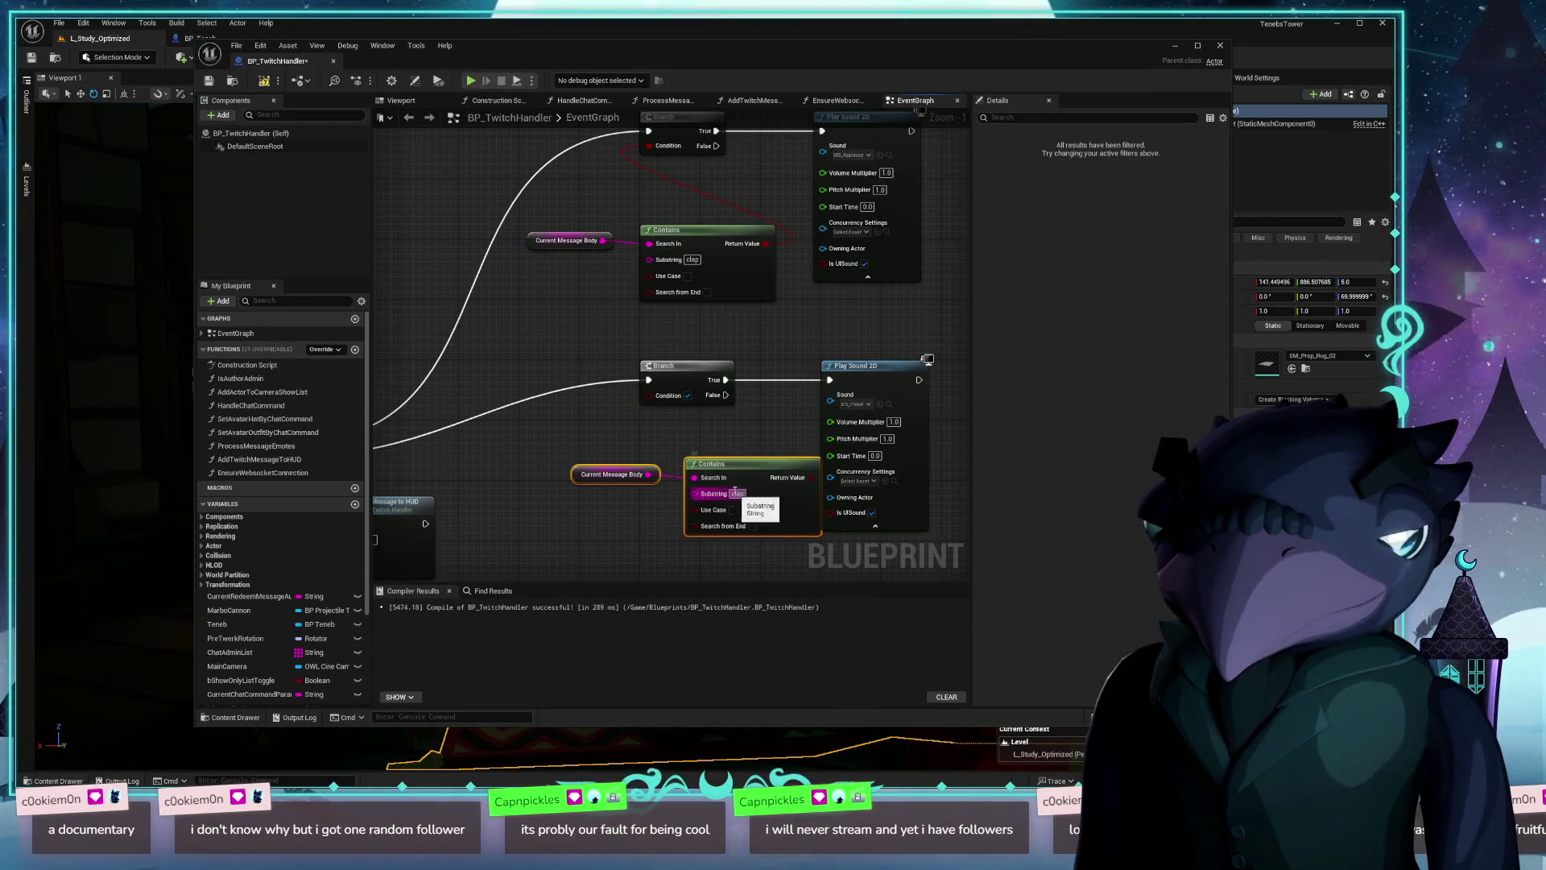
{"action": "left_click_drag", "start_coordinate": [692, 458], "coordinate": [648, 434]}
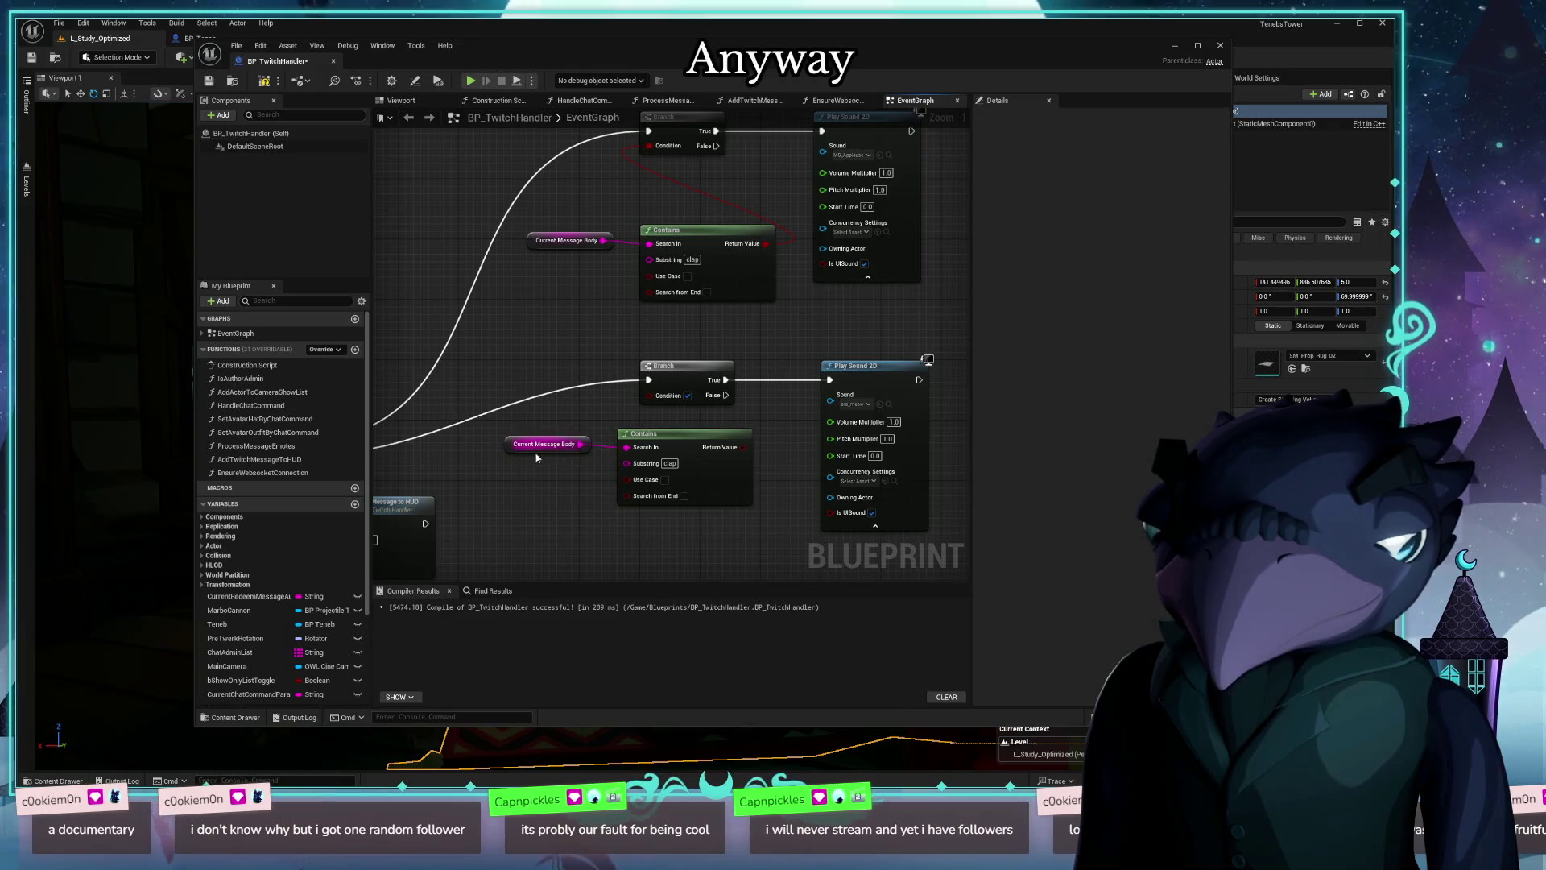
{"action": "left_click", "coordinate": [671, 464]}
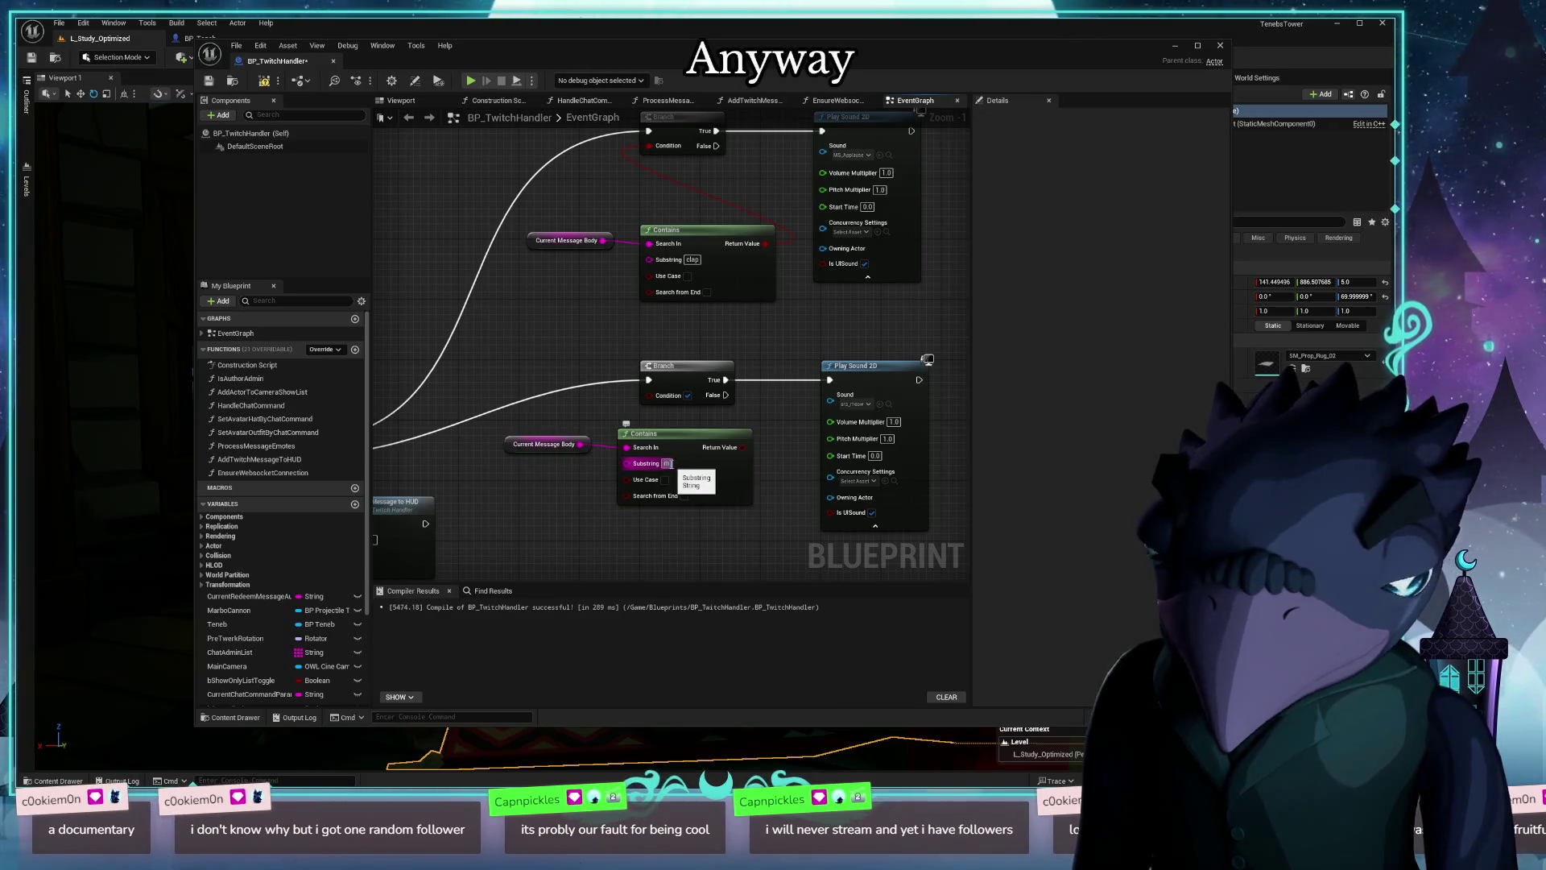
{"action": "type", "text": "meow"}
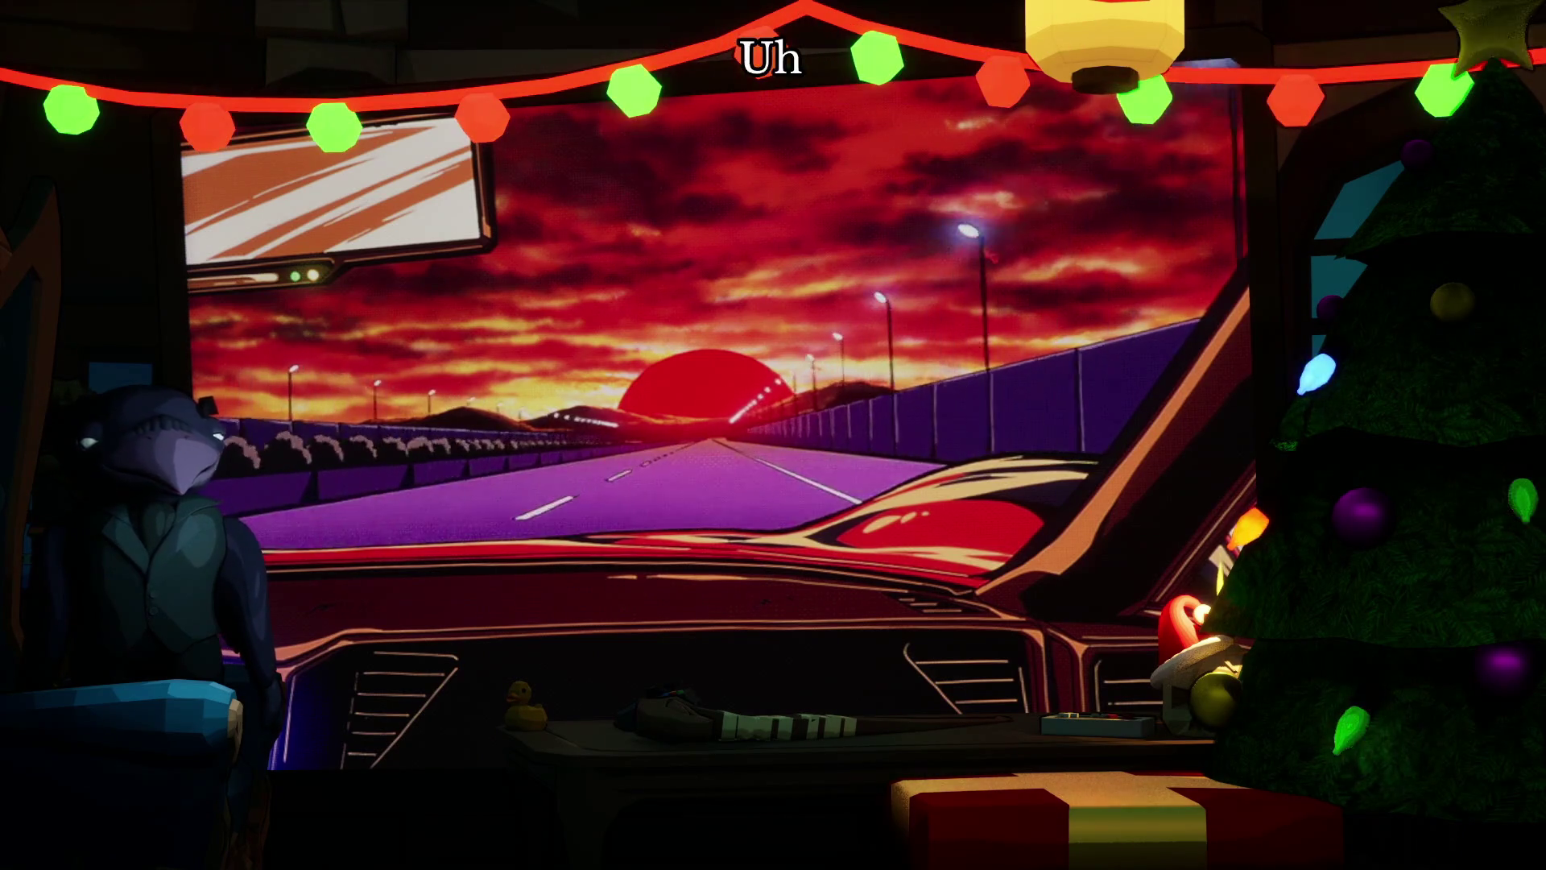
{"action": "key", "text": "alt+Tab"}
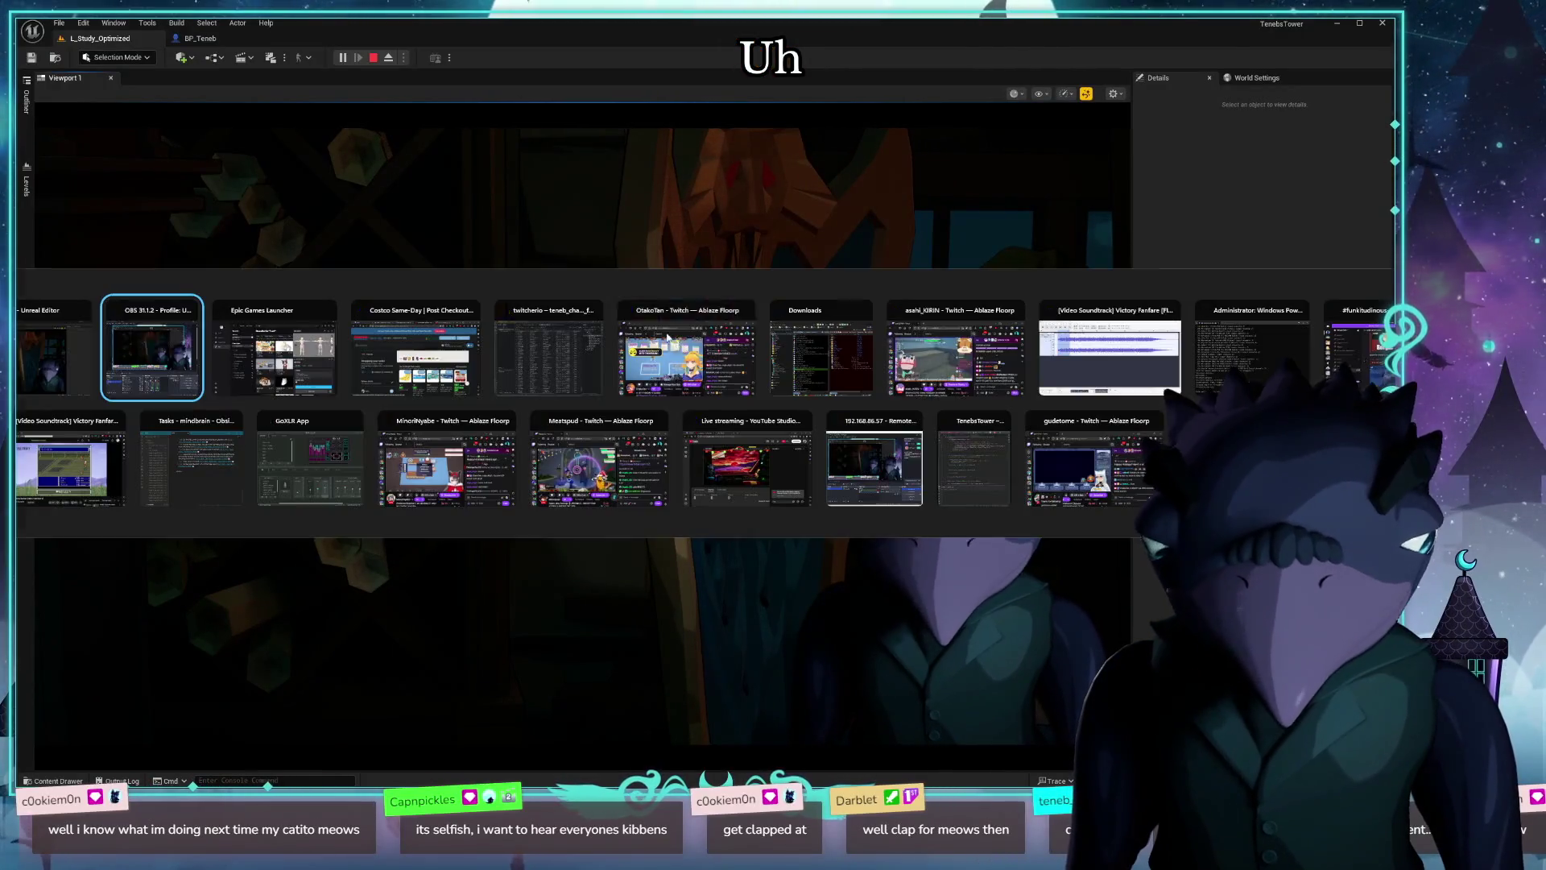
{"action": "key", "text": "alt+Tab"}
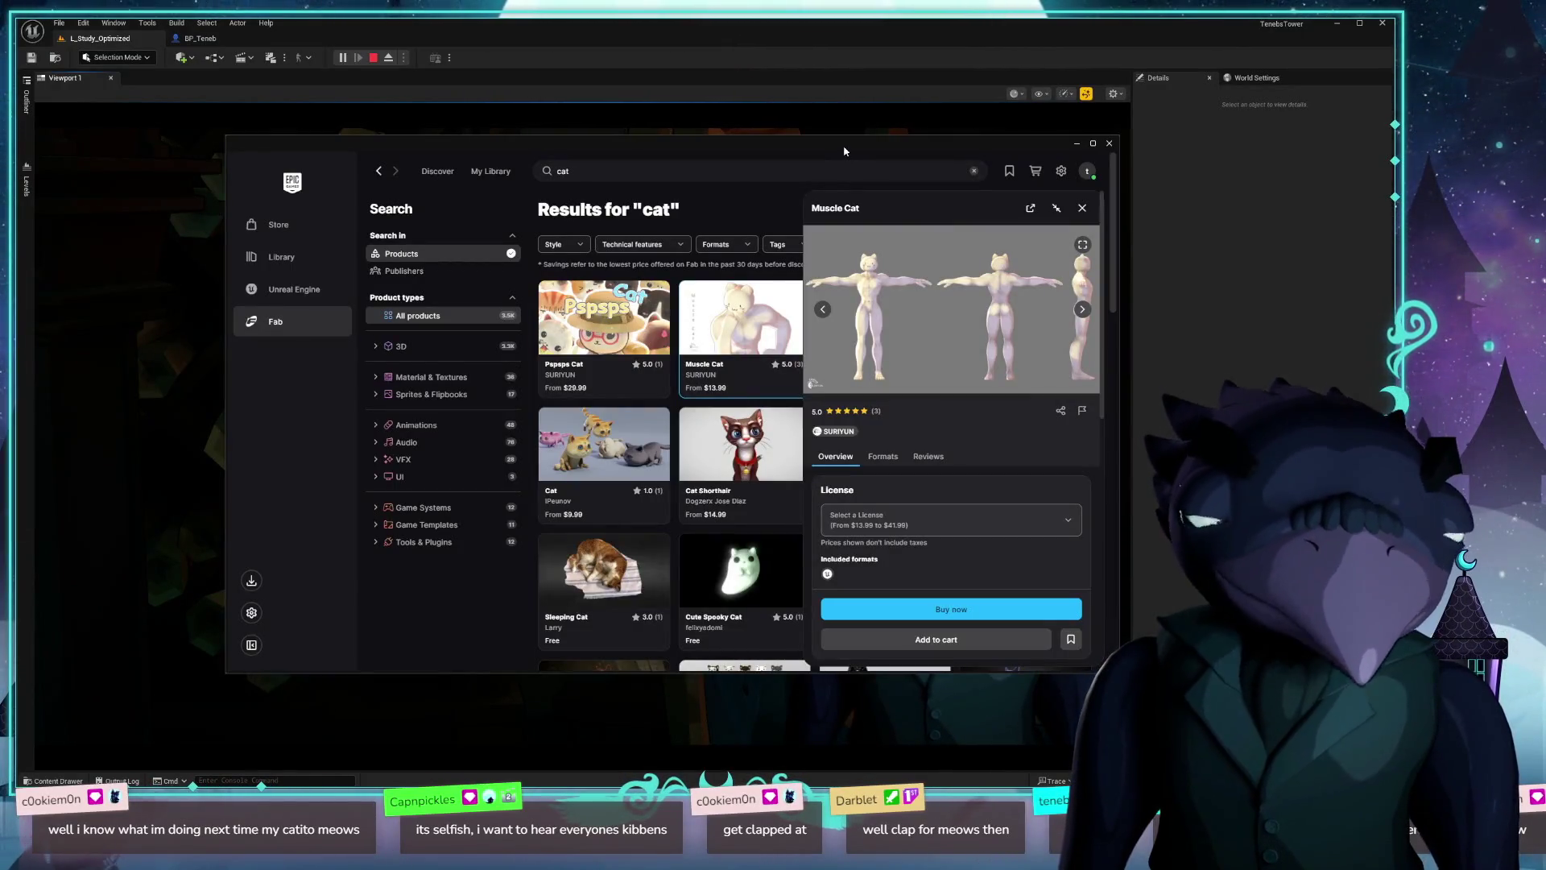
Step: Maximize the launcher, close Muscle Cat, and open Cat - Abyssinian with its full description
{"action": "double_click", "coordinate": [844, 144]}
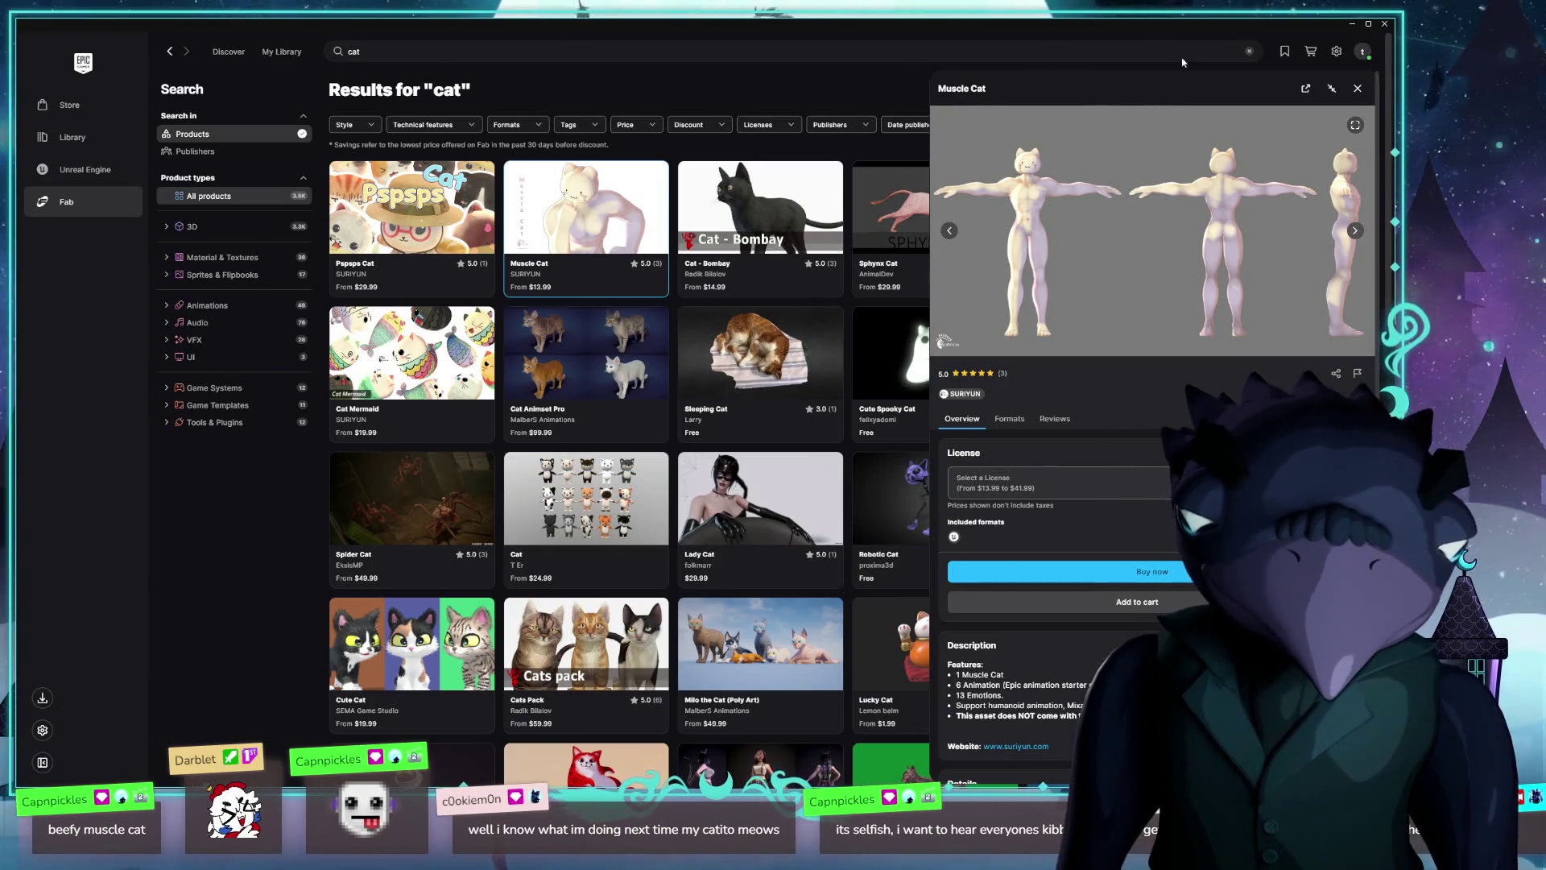
{"action": "left_click", "coordinate": [1358, 87]}
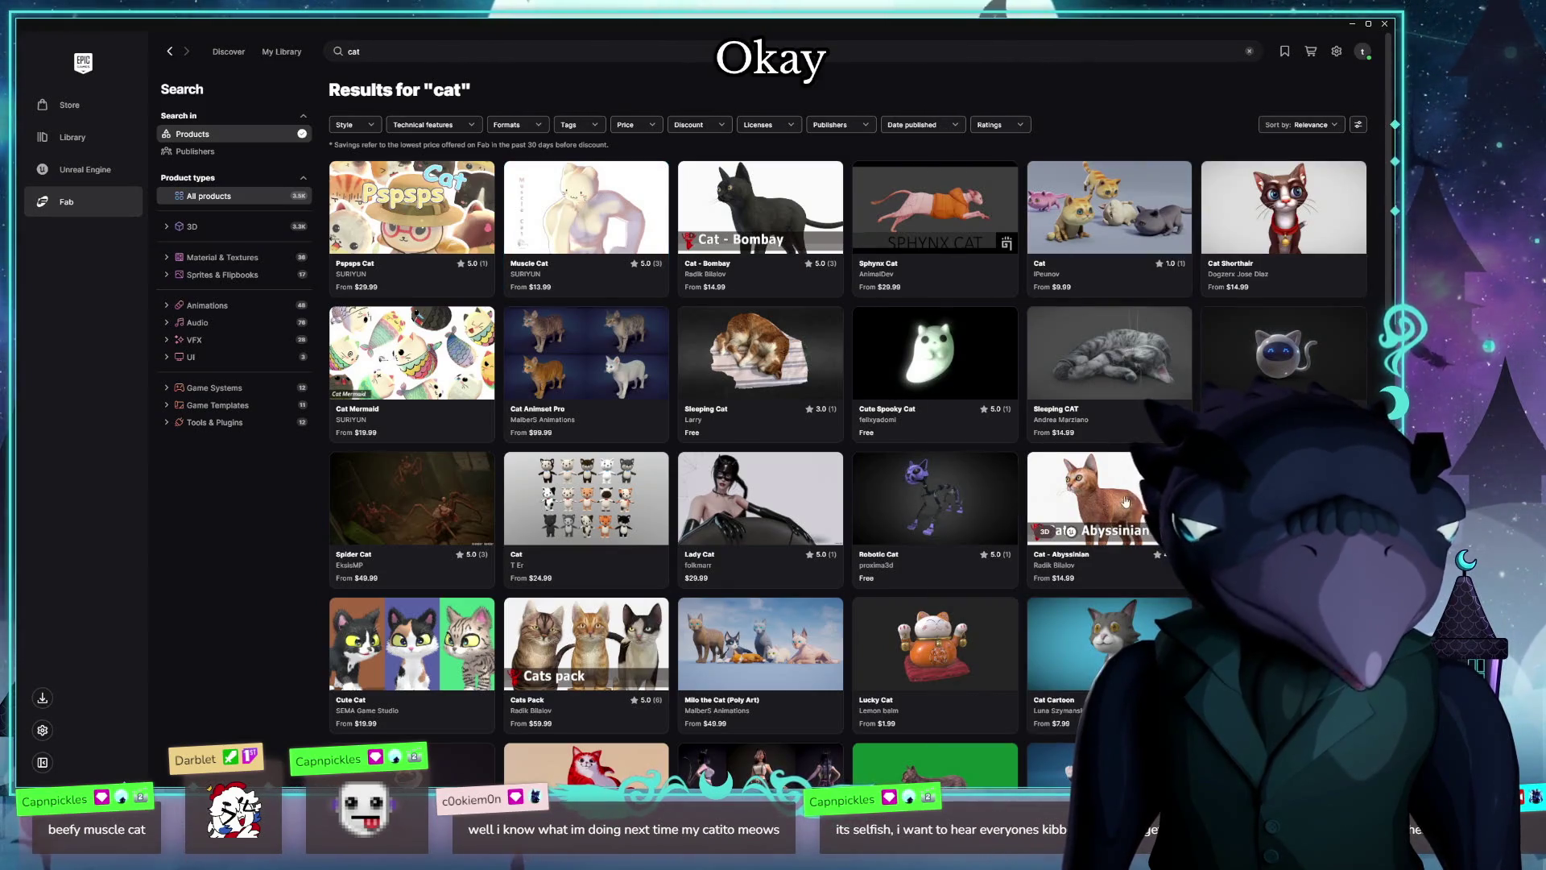
{"action": "left_click", "coordinate": [1071, 500]}
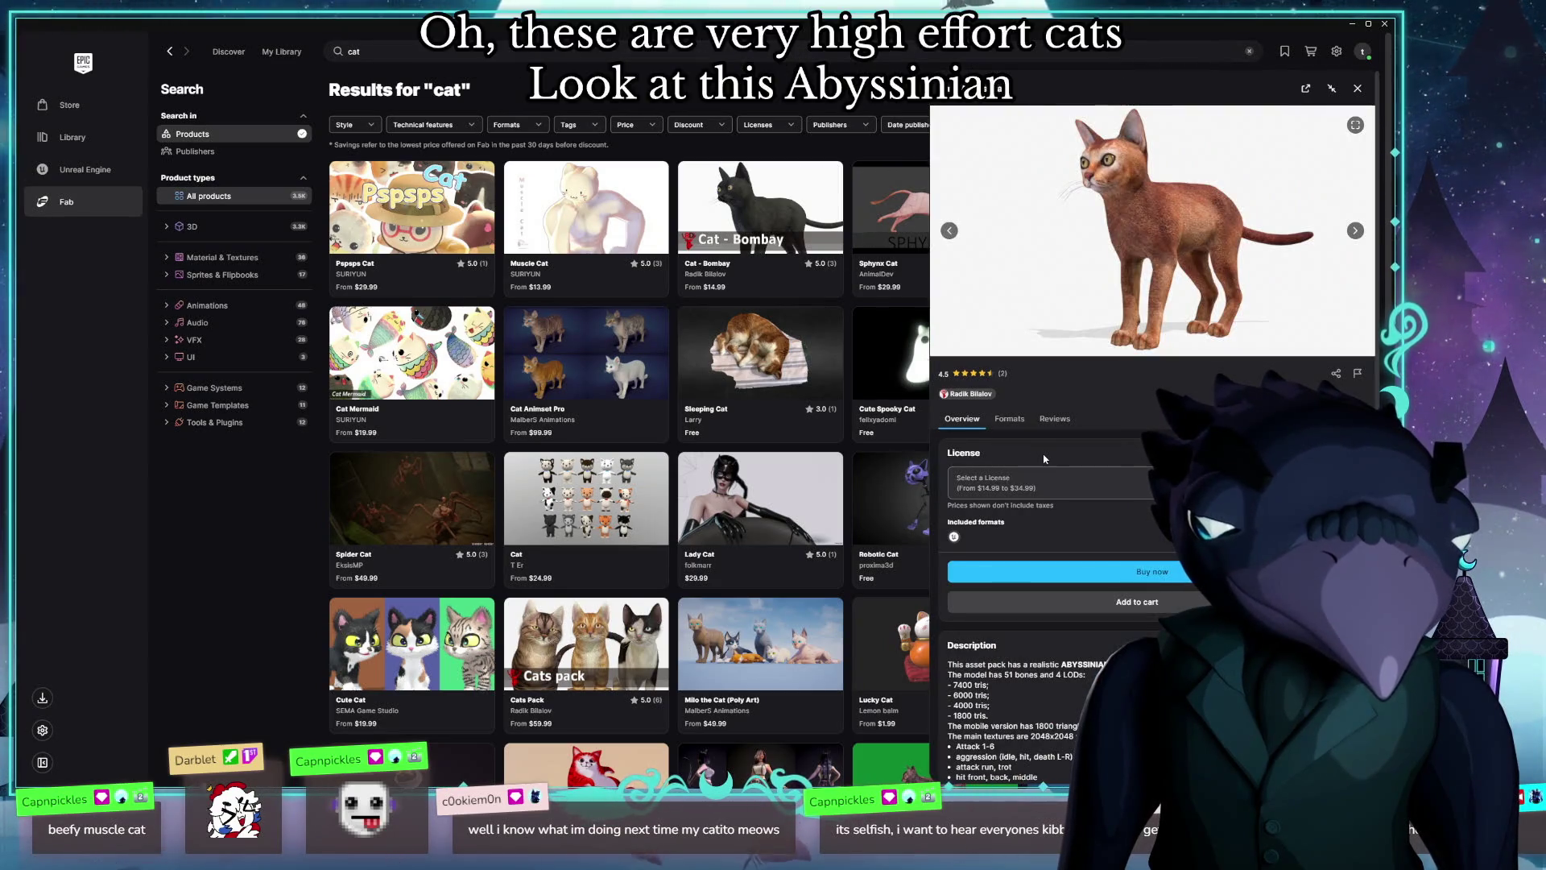
{"action": "scroll", "coordinate": [1027, 680], "scroll_direction": "down", "scroll_amount": 1}
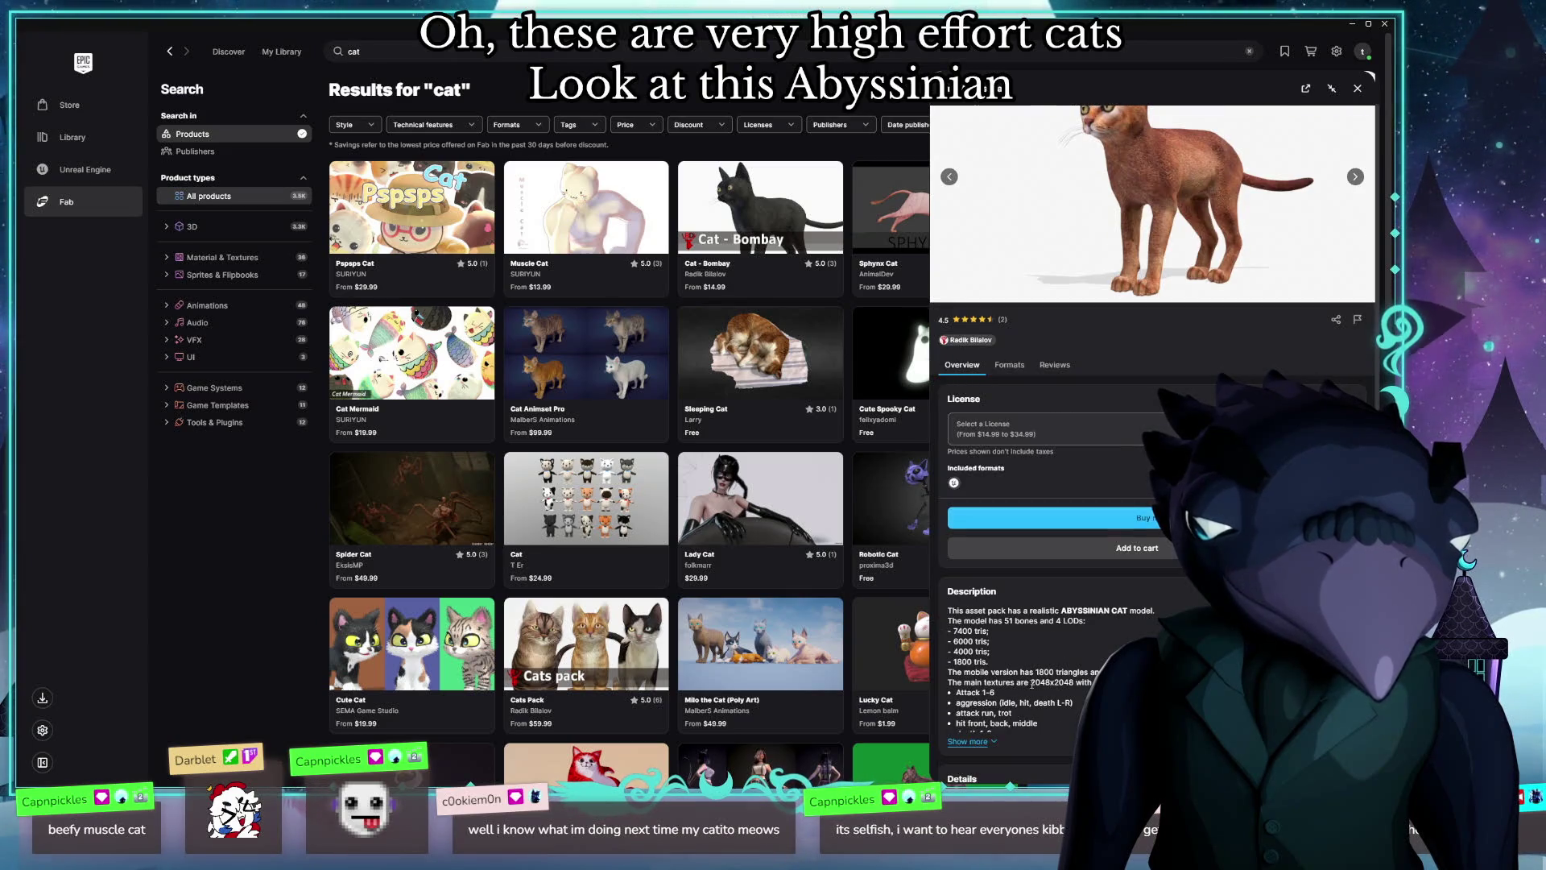
{"action": "scroll", "coordinate": [1059, 685], "scroll_direction": "down", "scroll_amount": 3}
{"action": "left_click", "coordinate": [965, 581]}
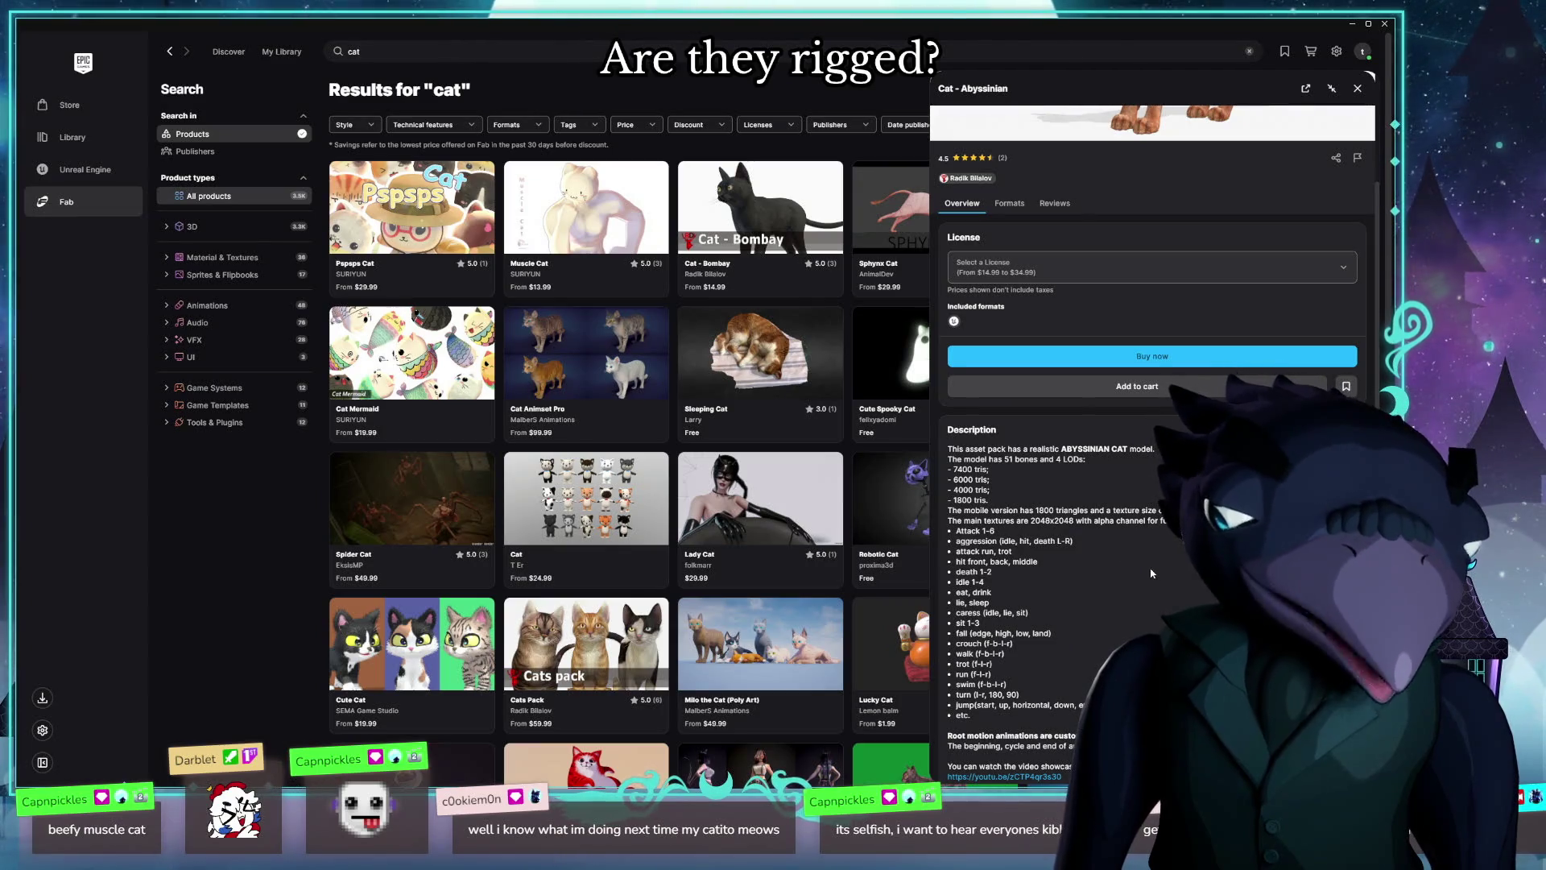
Step: Check the Abyssinian's Formats details (rigged, 142 animations, UE 4.20–5.0), then close the listing
{"action": "scroll", "coordinate": [1166, 574], "scroll_direction": "down", "scroll_amount": 3}
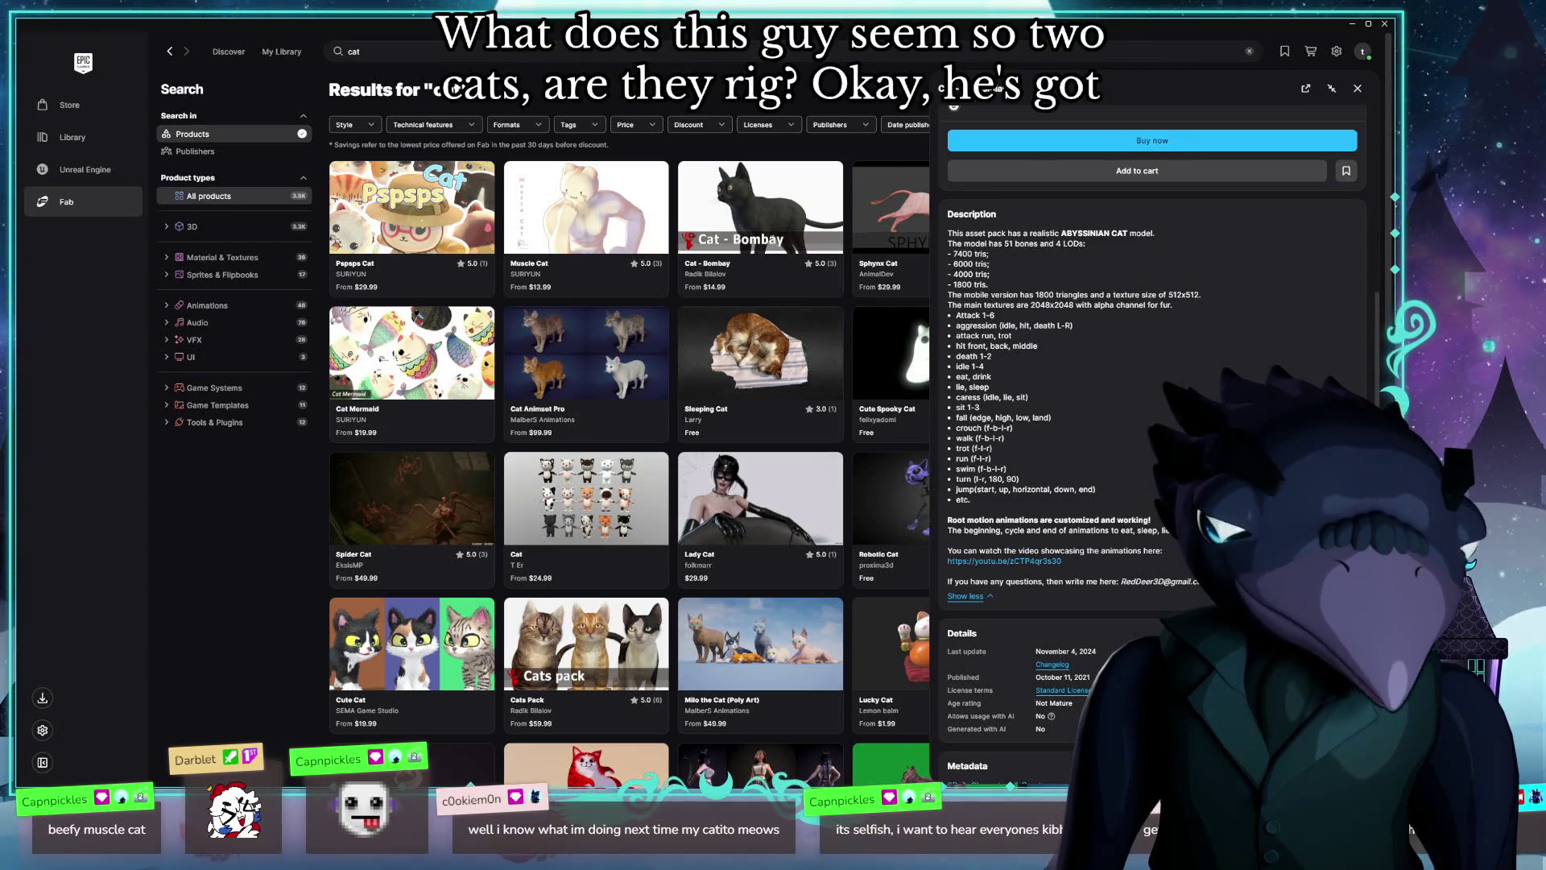
{"action": "scroll", "coordinate": [1159, 403], "scroll_direction": "up", "scroll_amount": 6}
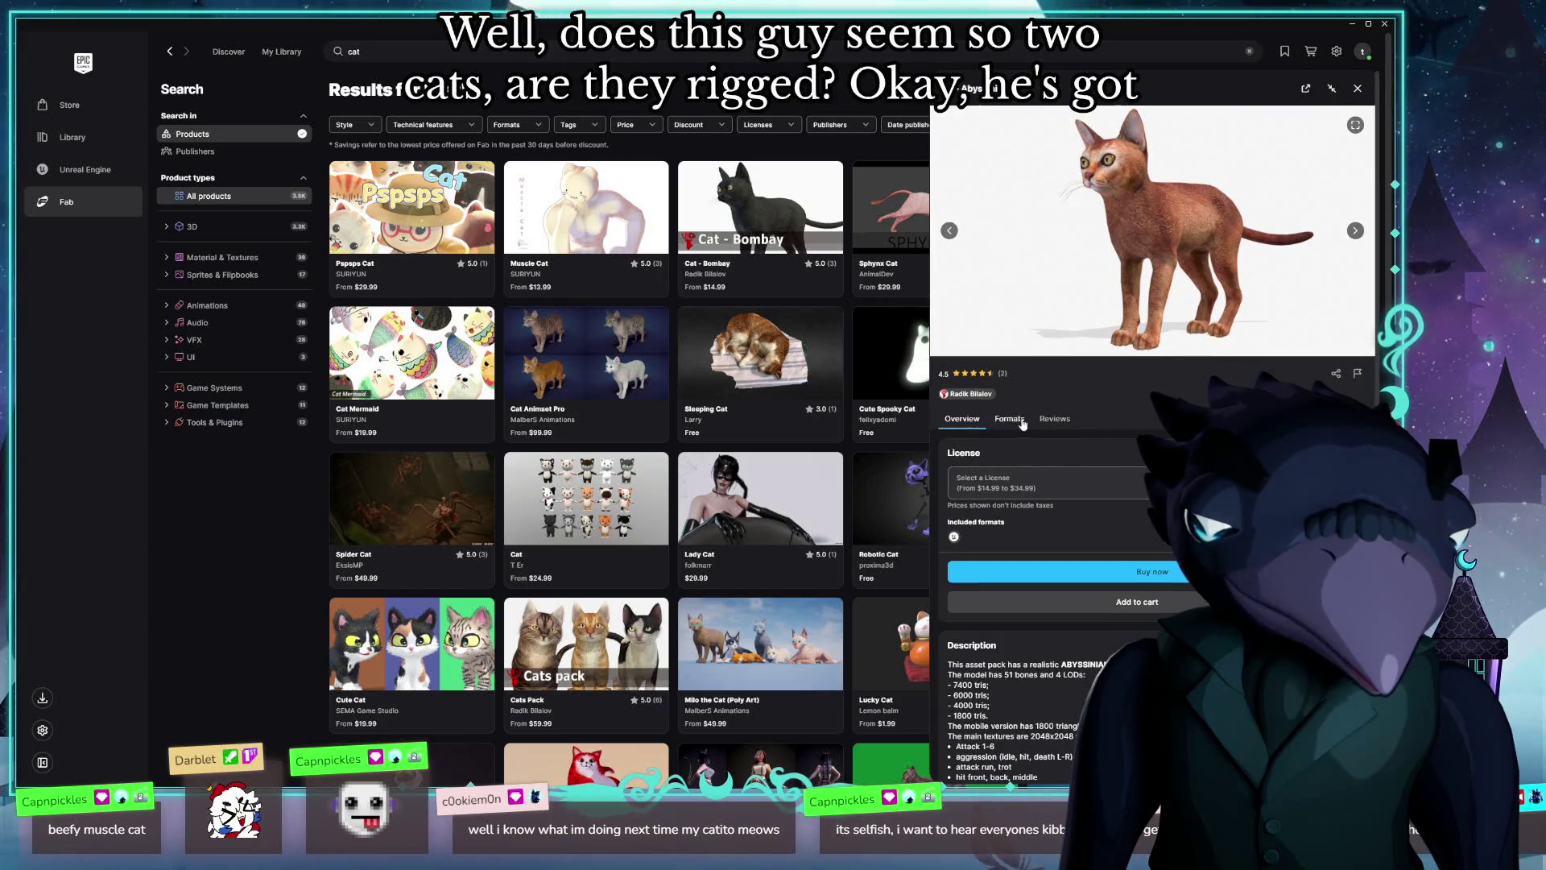
{"action": "left_click", "coordinate": [1021, 422]}
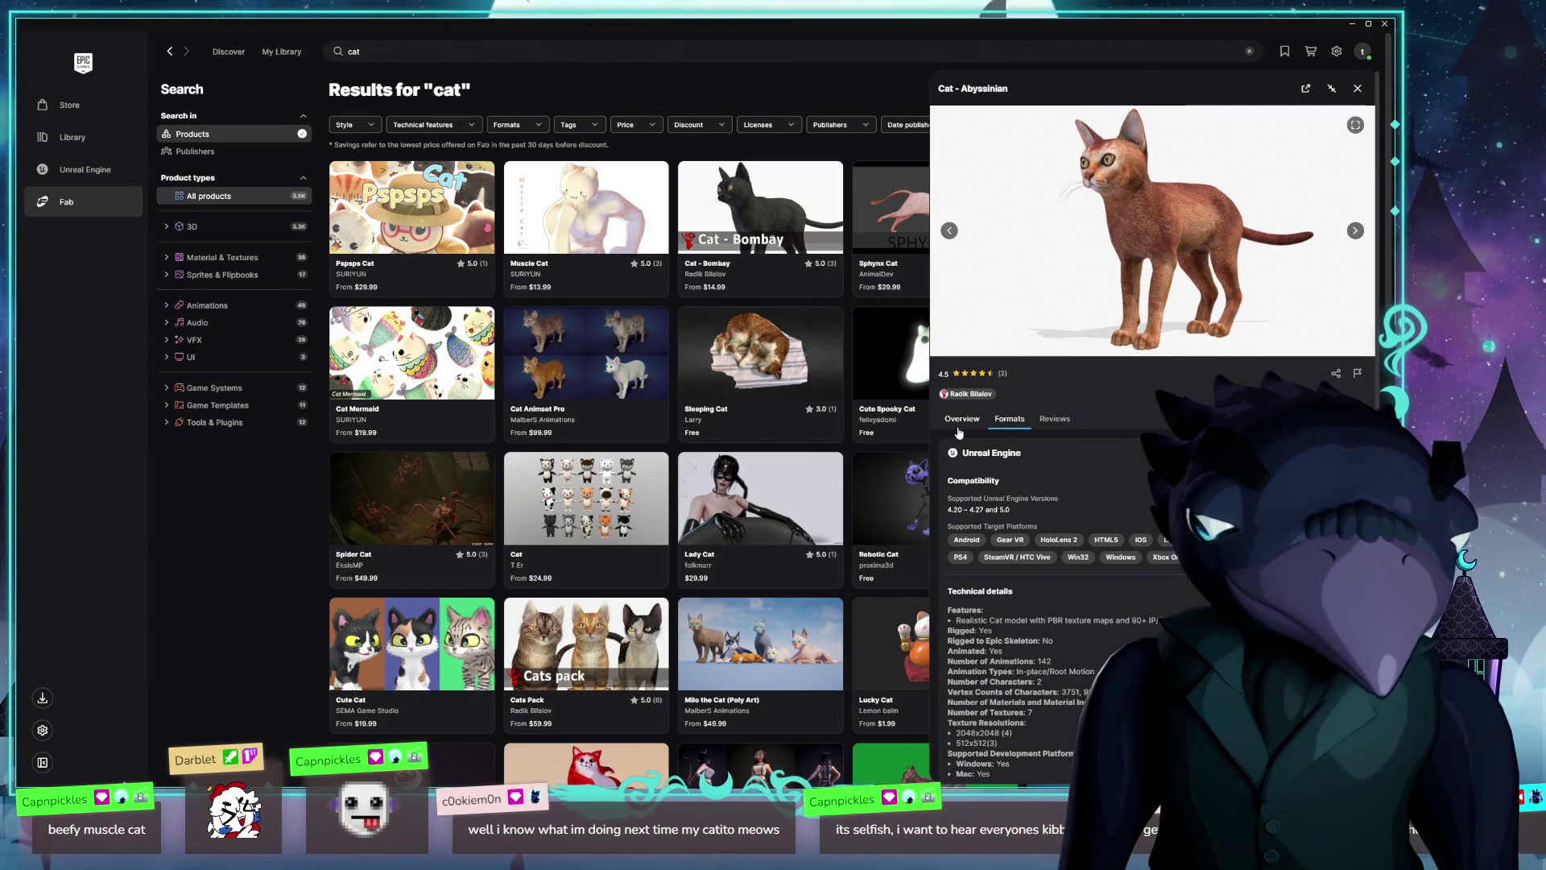
{"action": "scroll", "coordinate": [958, 433], "scroll_direction": "down", "scroll_amount": 2}
{"action": "scroll", "coordinate": [958, 433], "scroll_direction": "up", "scroll_amount": 2}
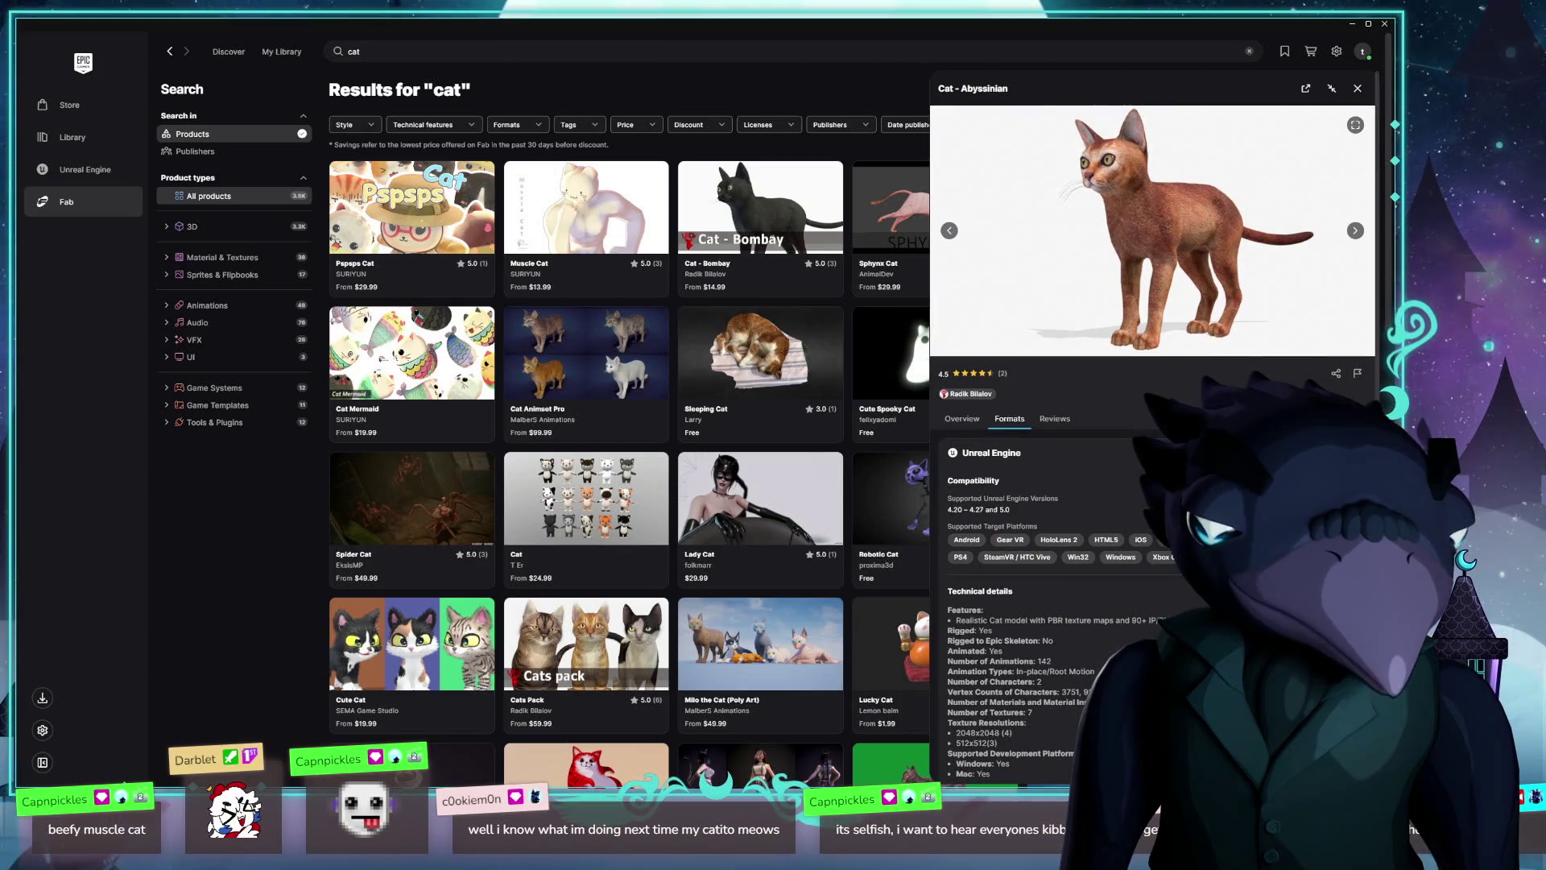
{"action": "left_click", "coordinate": [1356, 89]}
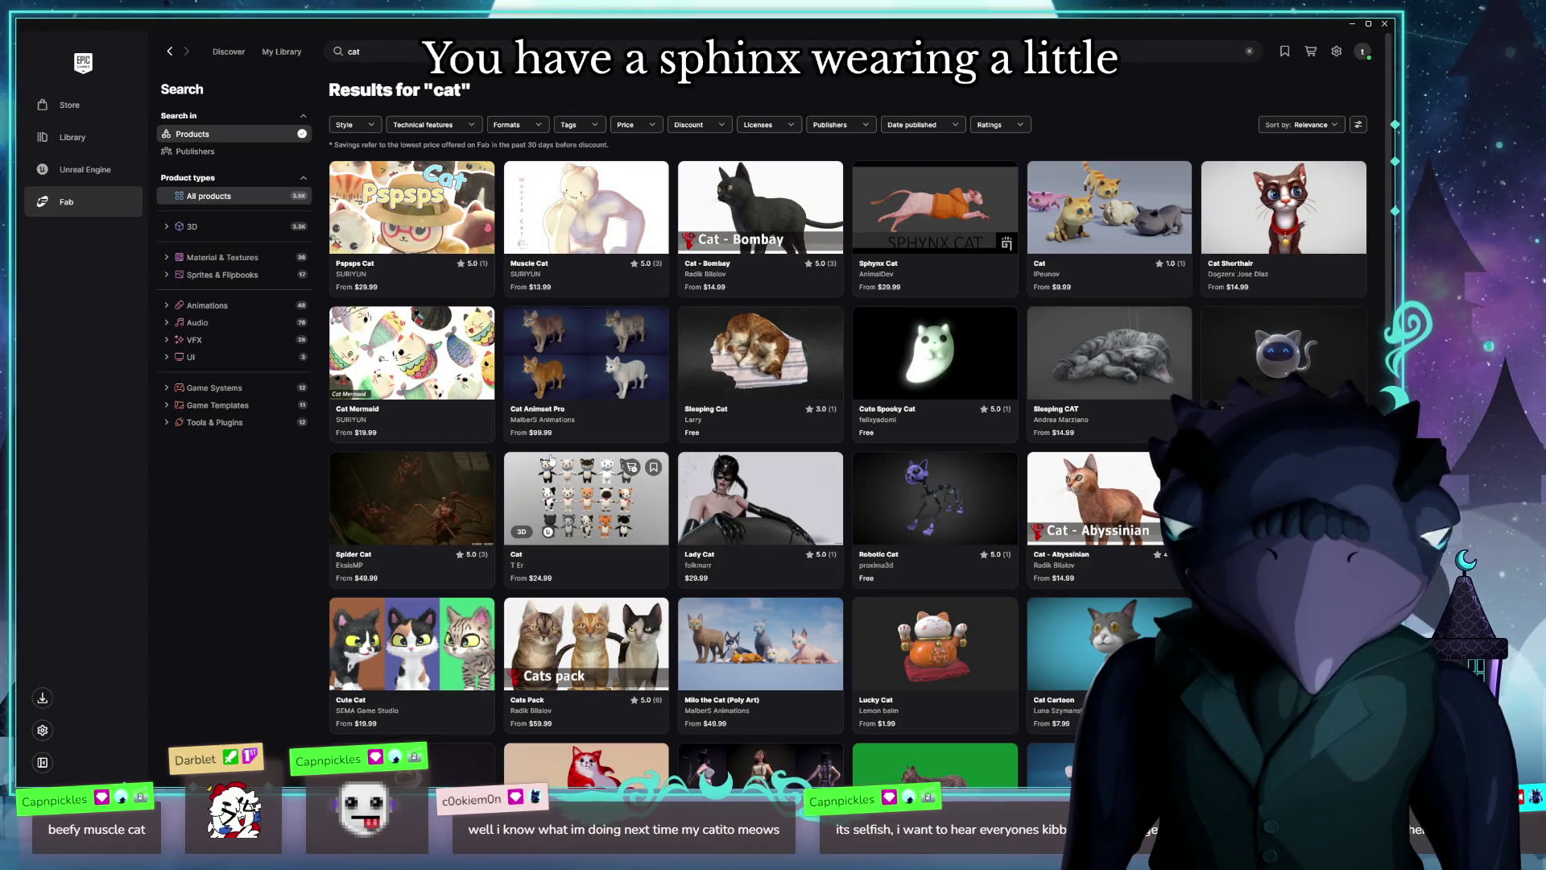
Step: Scroll through the cat results and open the free Sleeping Cat 3D scan listing
{"action": "scroll", "coordinate": [727, 412], "scroll_direction": "down", "scroll_amount": 1}
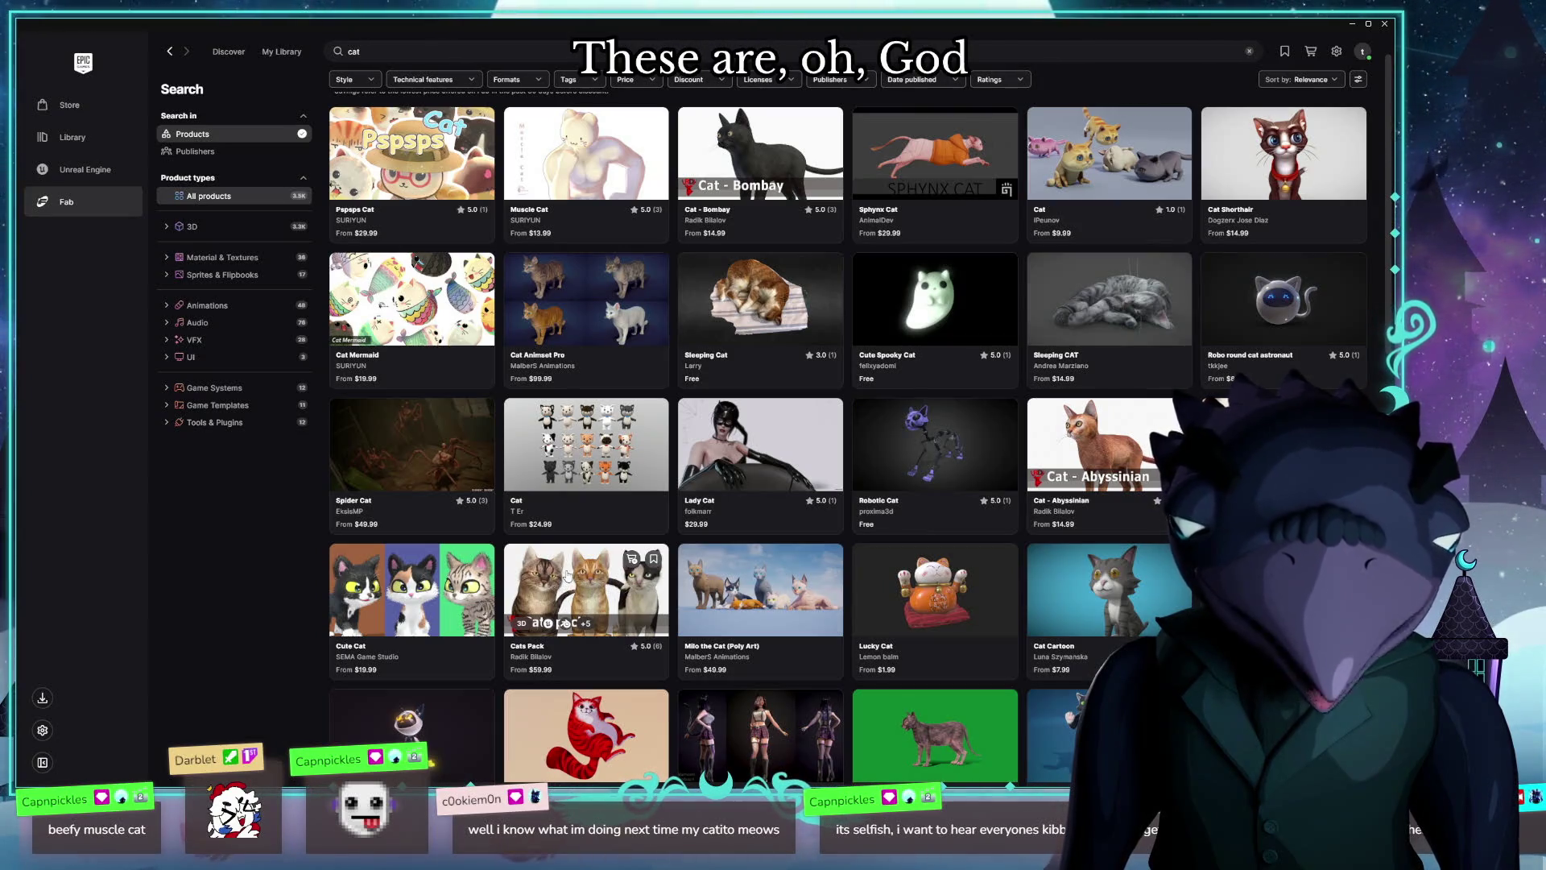
{"action": "scroll", "coordinate": [521, 388], "scroll_direction": "up", "scroll_amount": 1}
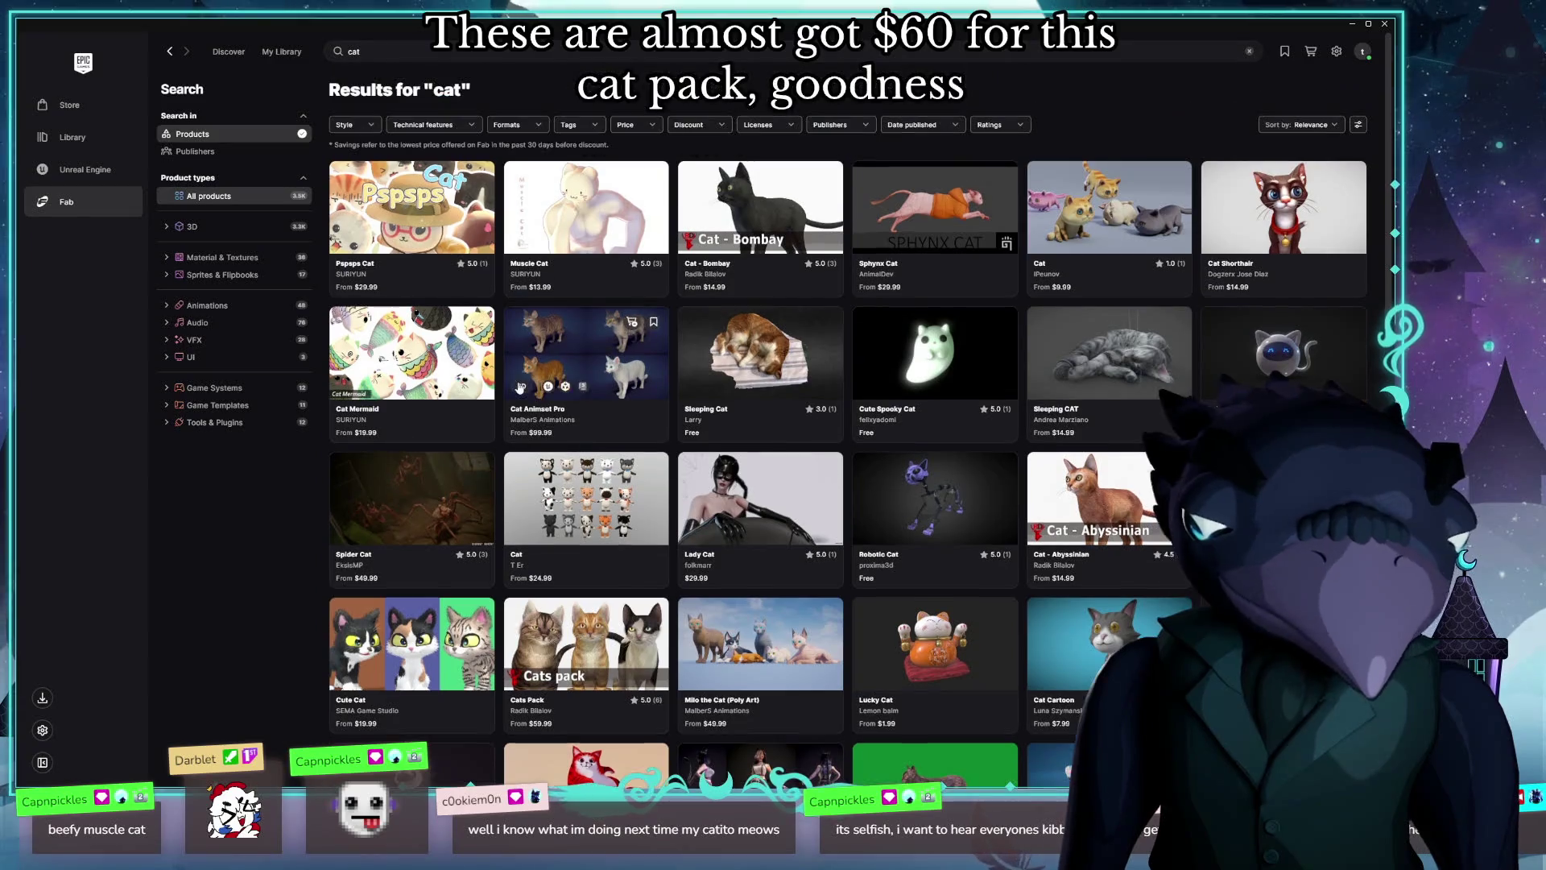
{"action": "mouse_move", "coordinate": [660, 177]}
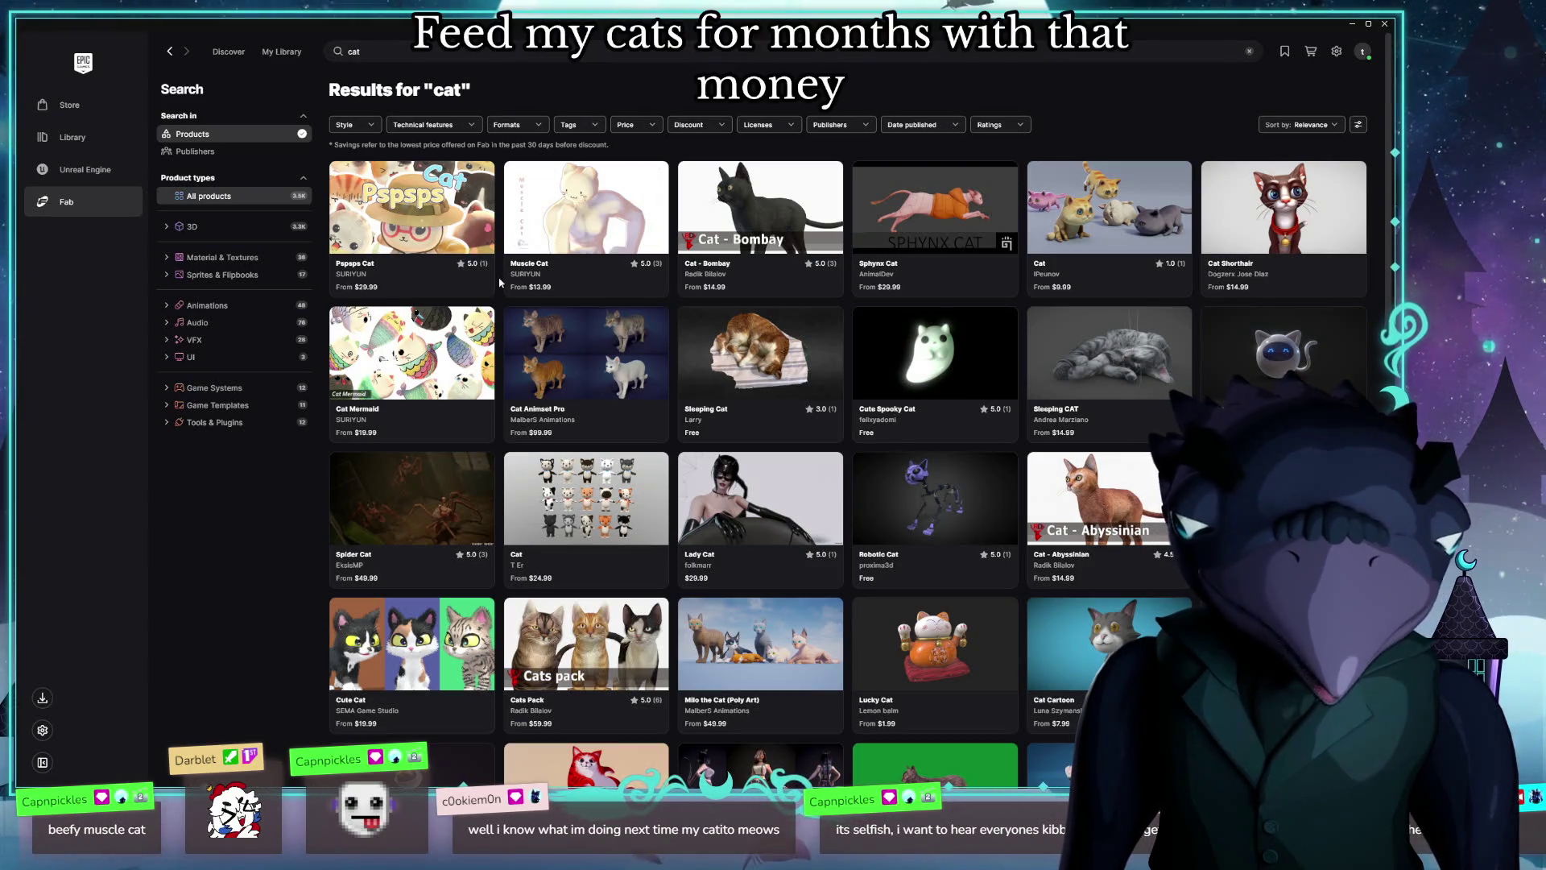
{"action": "scroll", "coordinate": [988, 390], "scroll_direction": "down", "scroll_amount": 3}
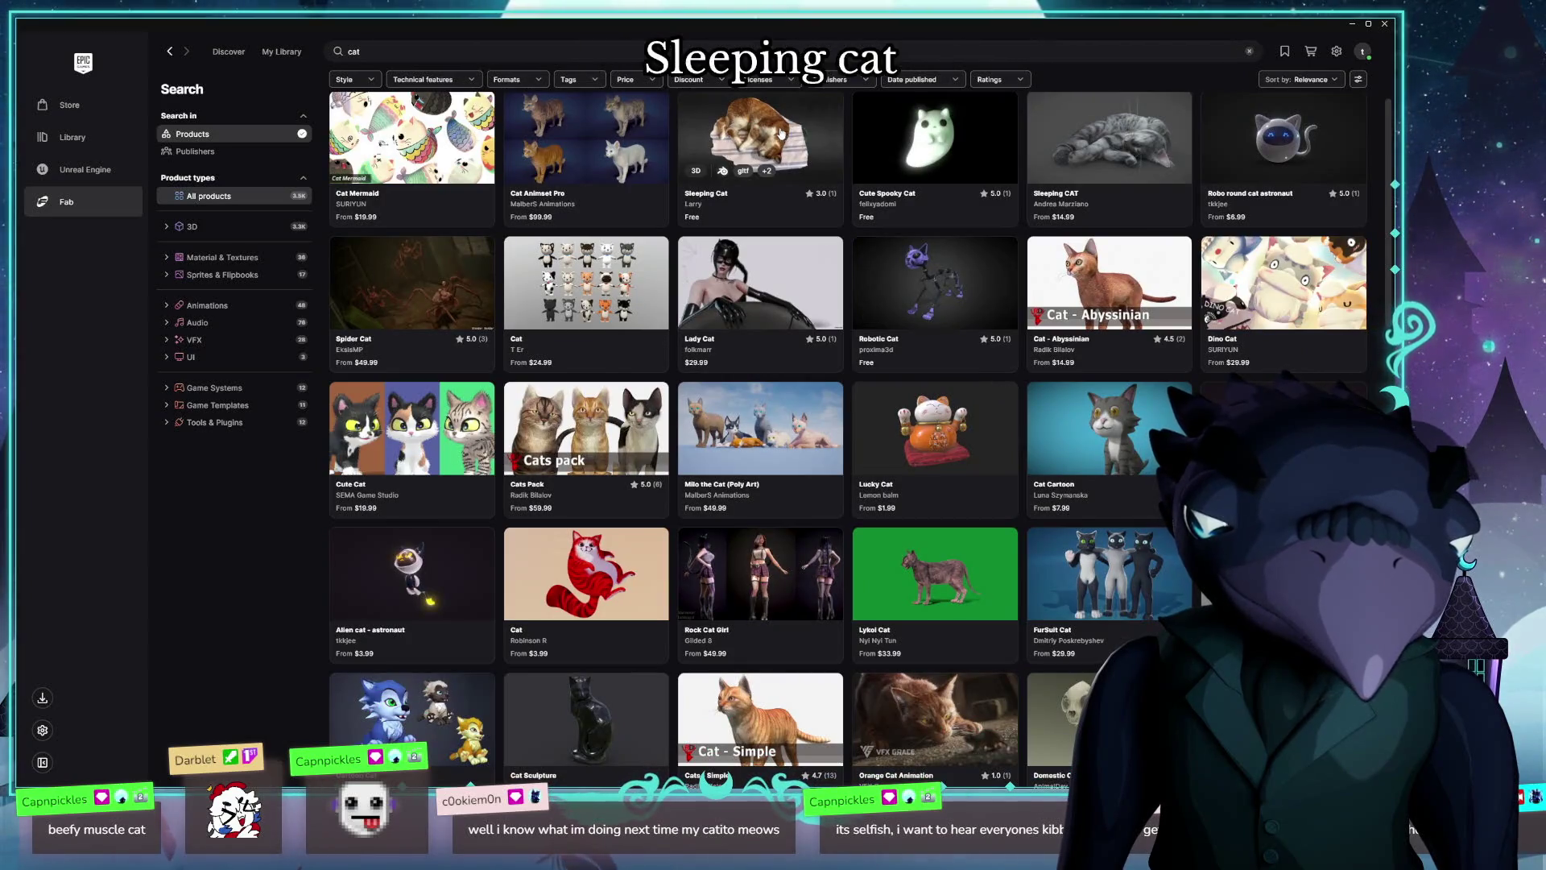
{"action": "scroll", "coordinate": [781, 133], "scroll_direction": "up", "scroll_amount": 3}
{"action": "left_click", "coordinate": [763, 344]}
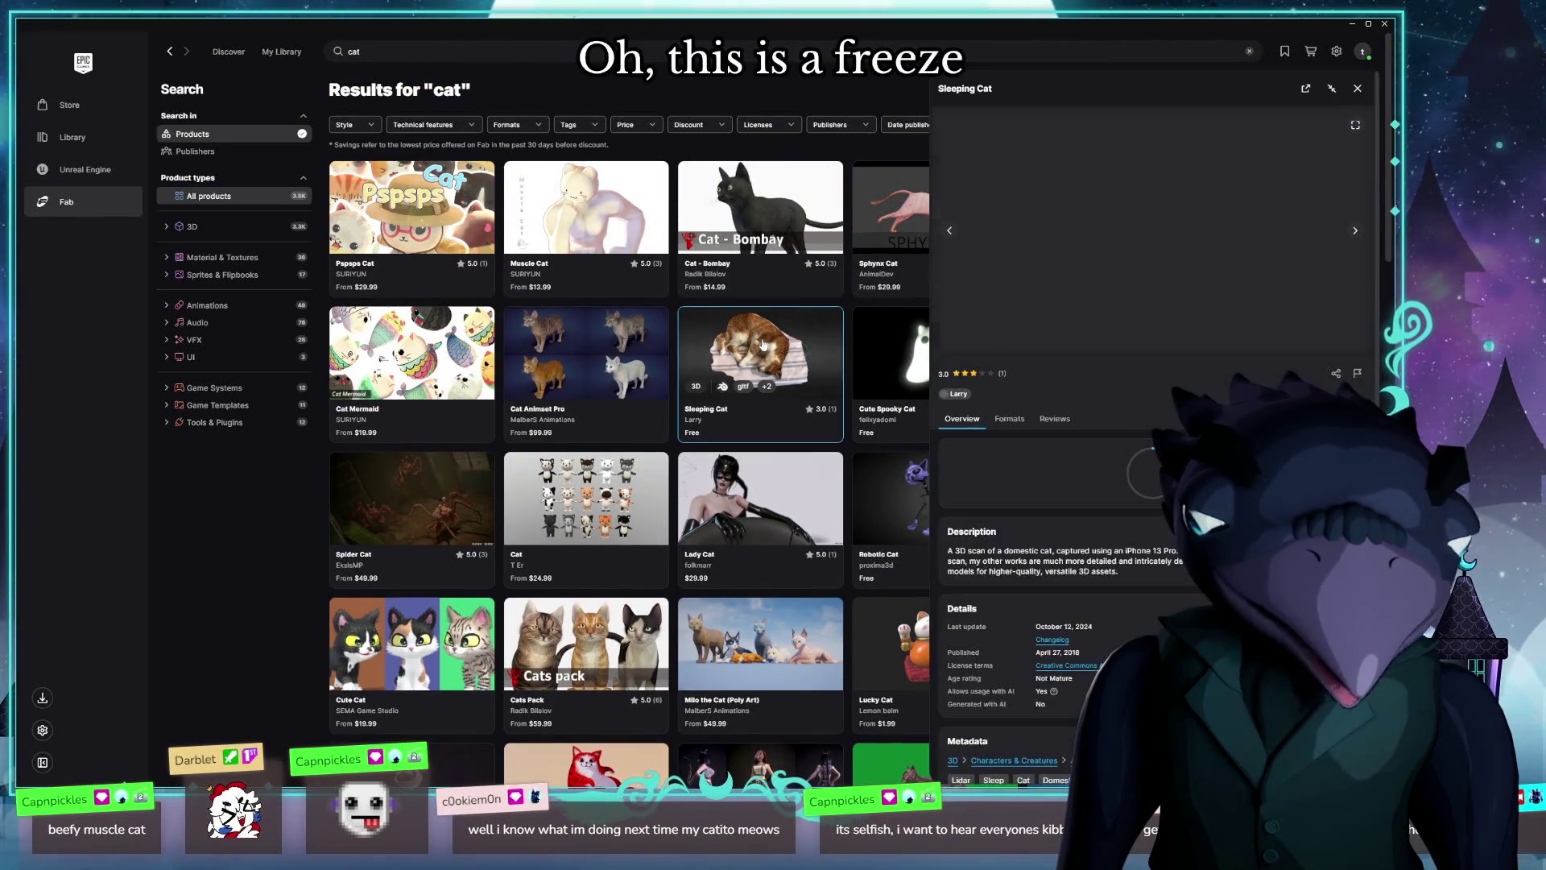
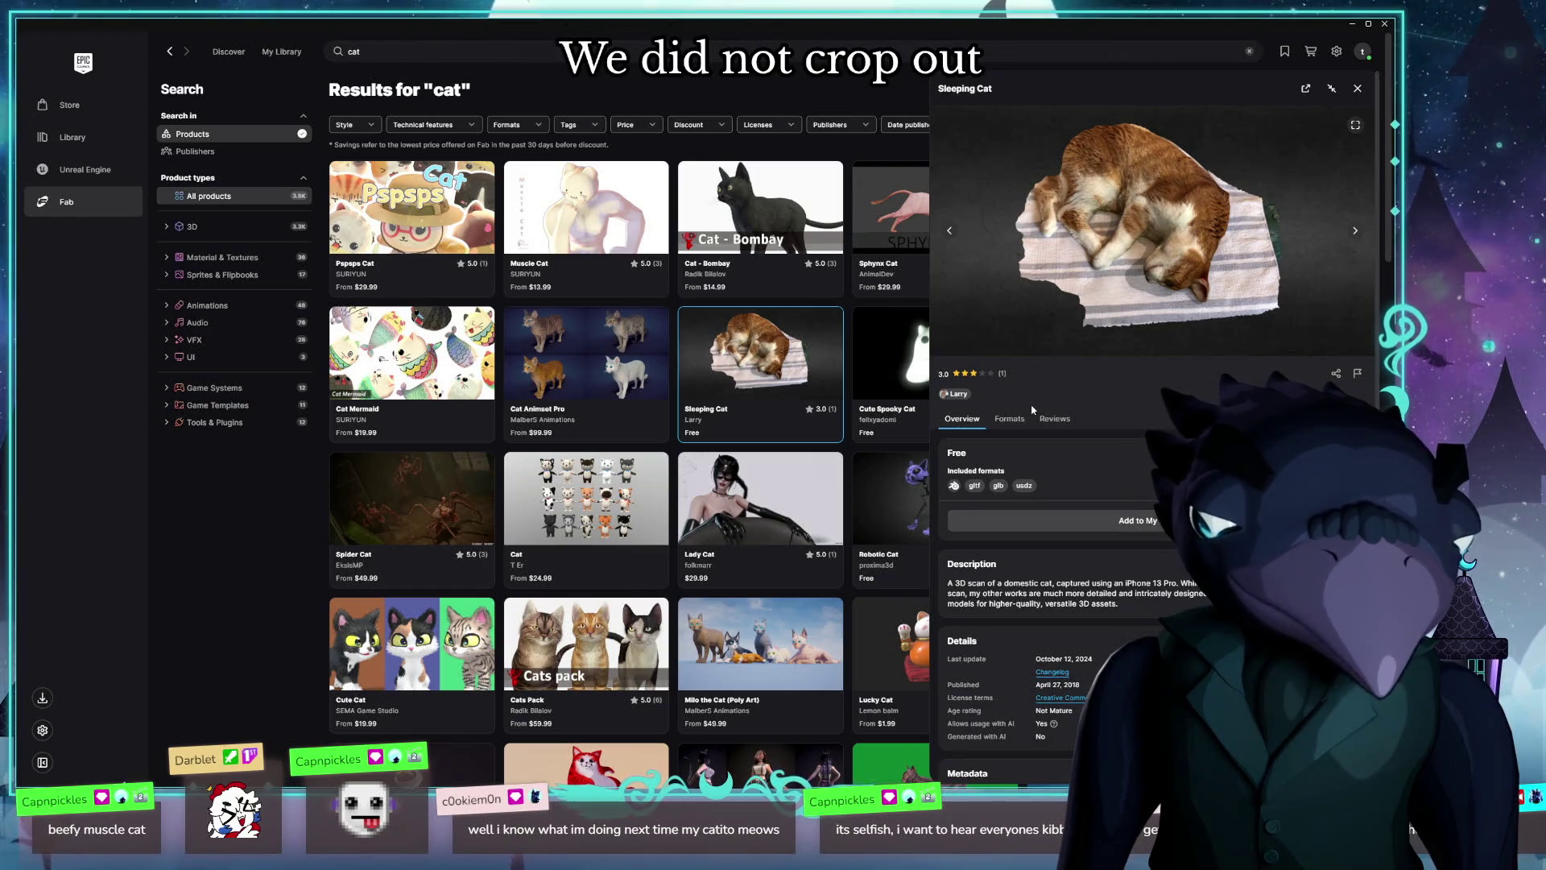
Step: Flip through the Sleeping Cat preview images and load it as an interactive 3D model
{"action": "scroll", "coordinate": [1154, 387], "scroll_direction": "down", "scroll_amount": 3}
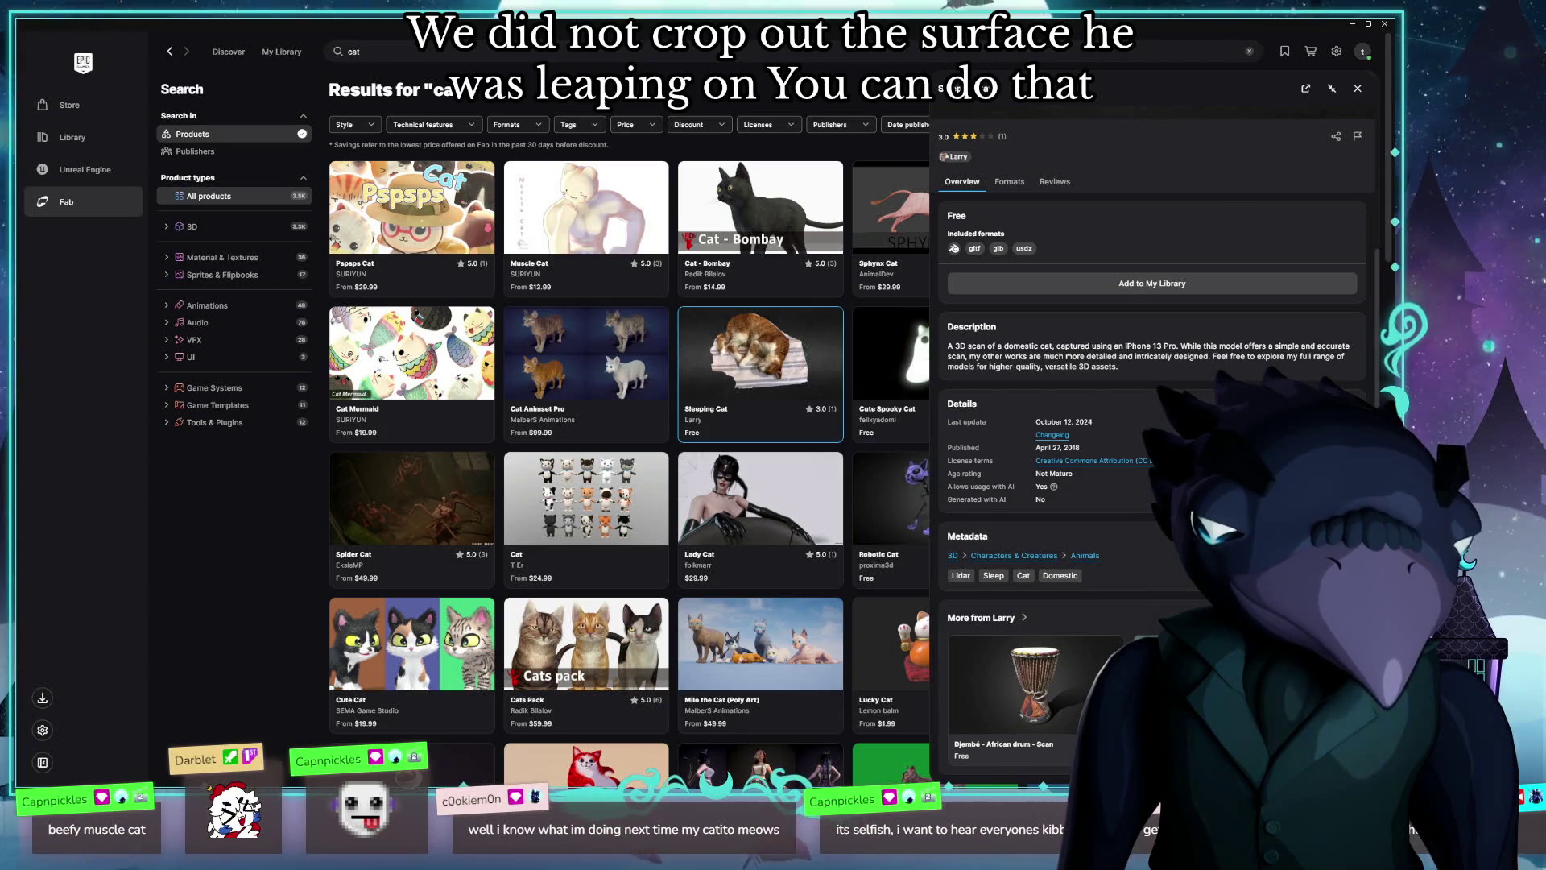
{"action": "scroll", "coordinate": [1147, 385], "scroll_direction": "up", "scroll_amount": 3}
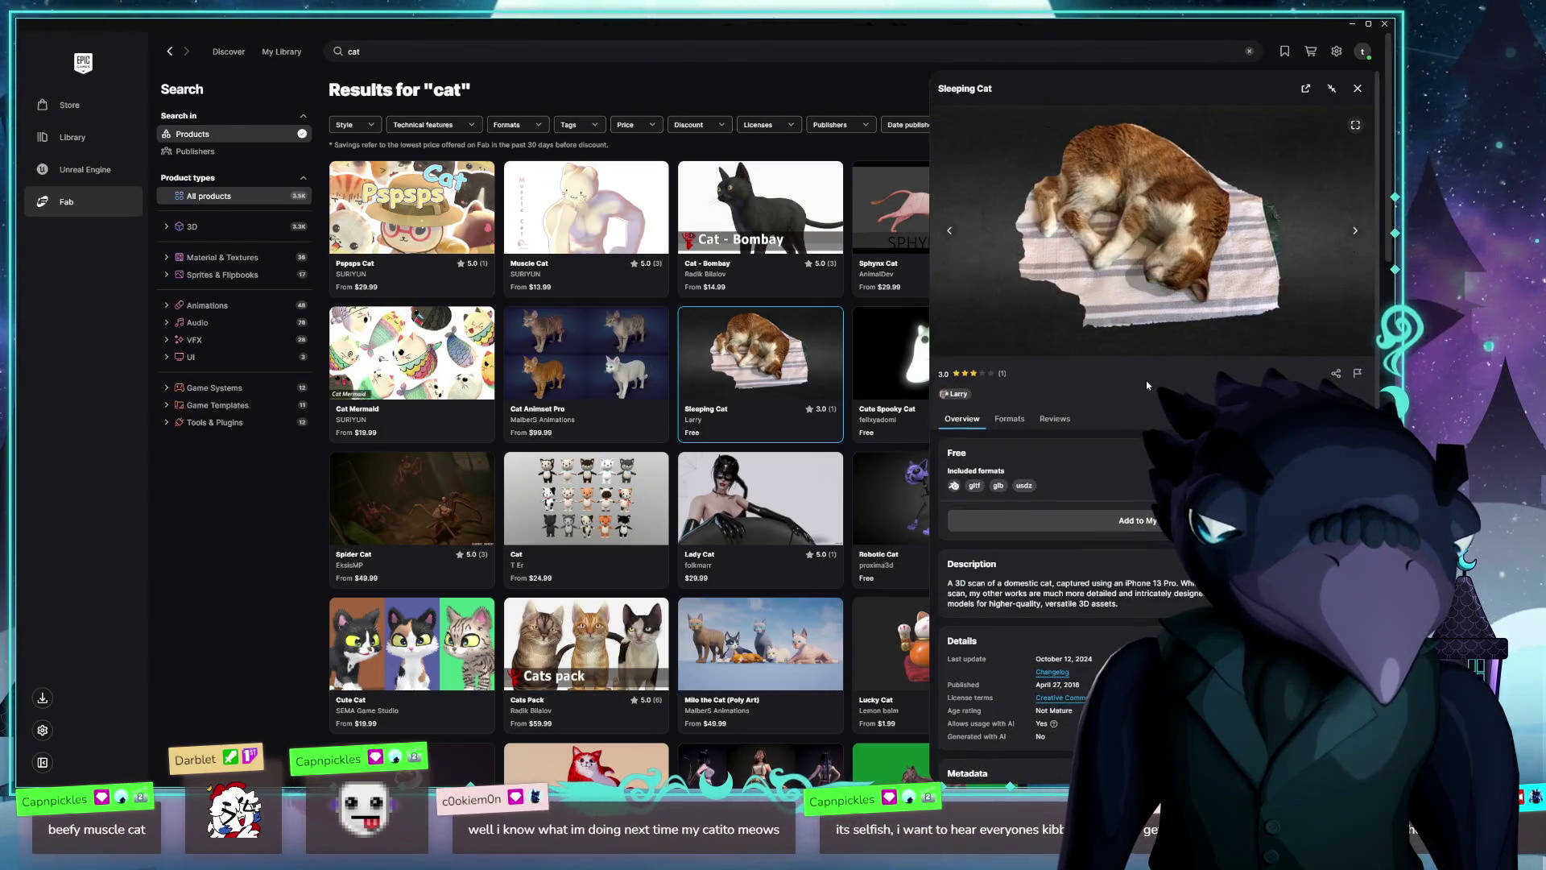
{"action": "left_click", "coordinate": [1355, 230]}
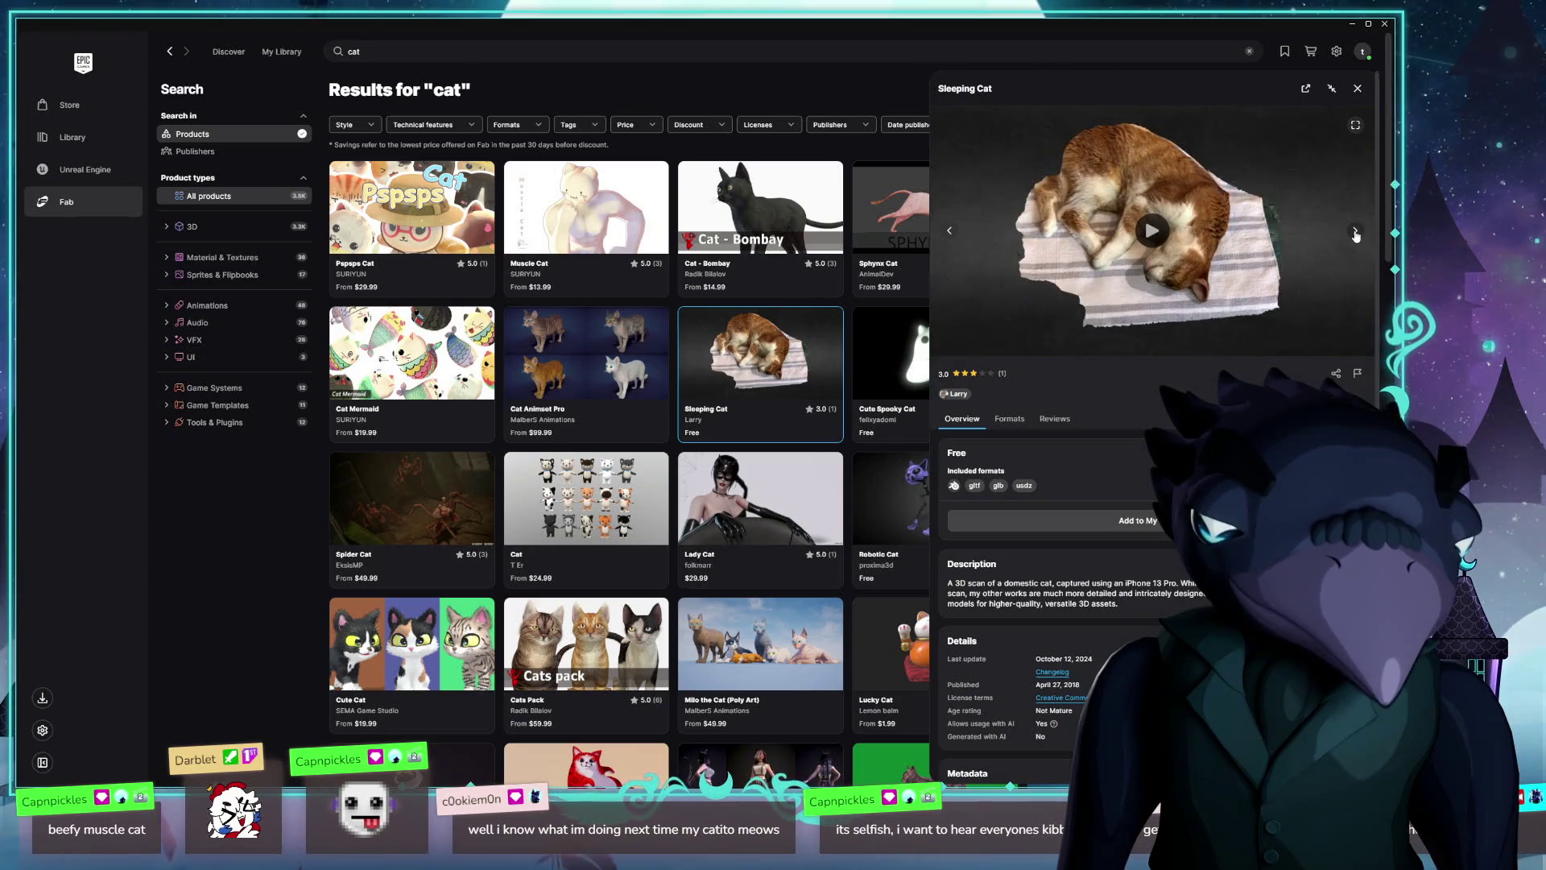
{"action": "left_click", "coordinate": [955, 231]}
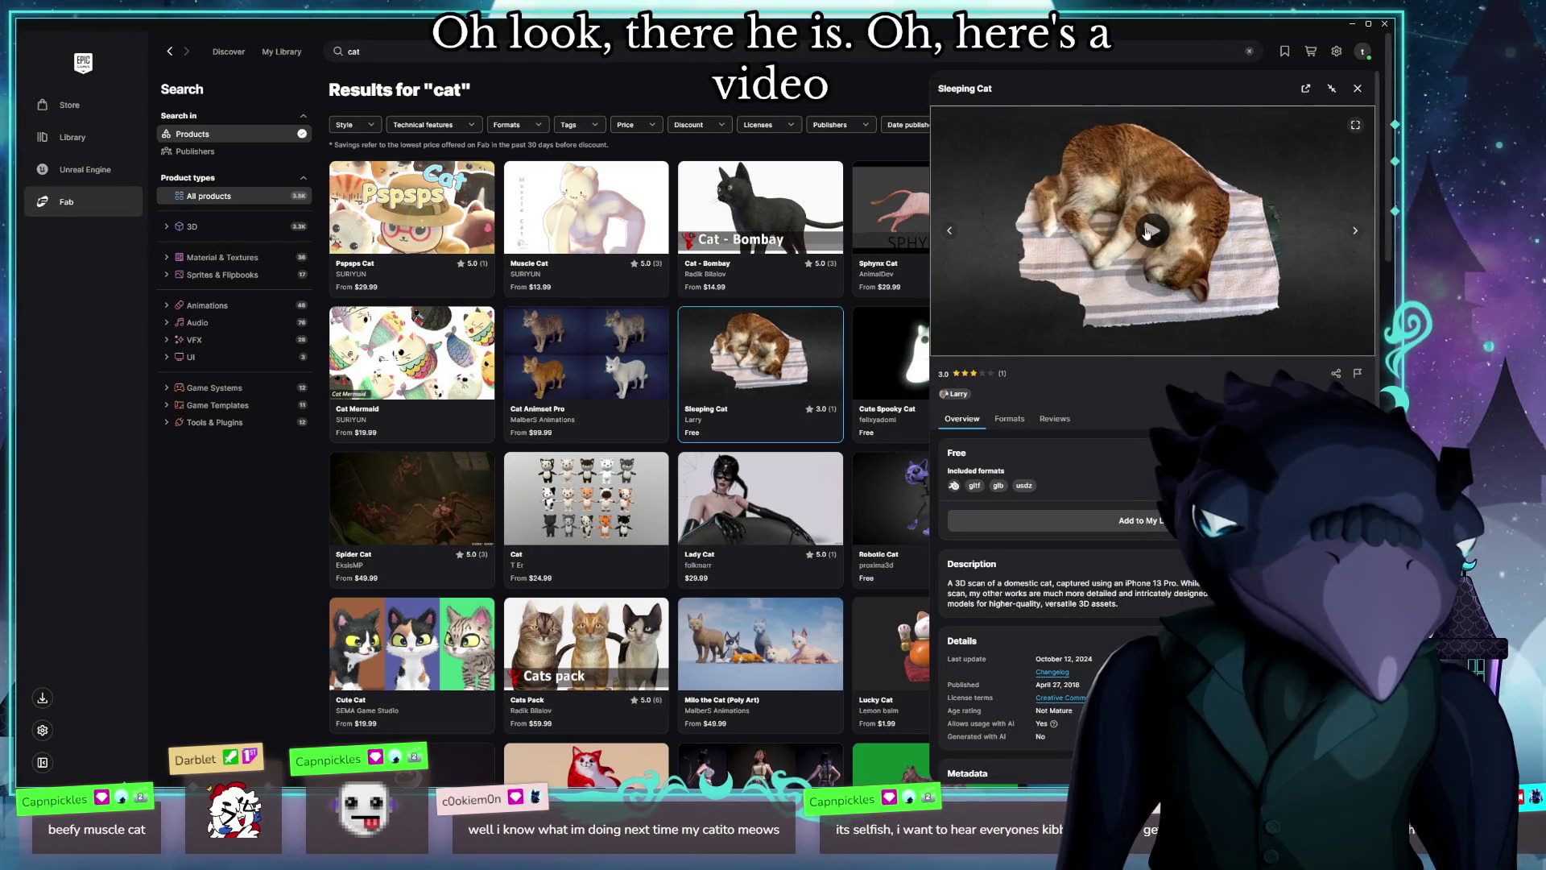
{"action": "left_click", "coordinate": [950, 232]}
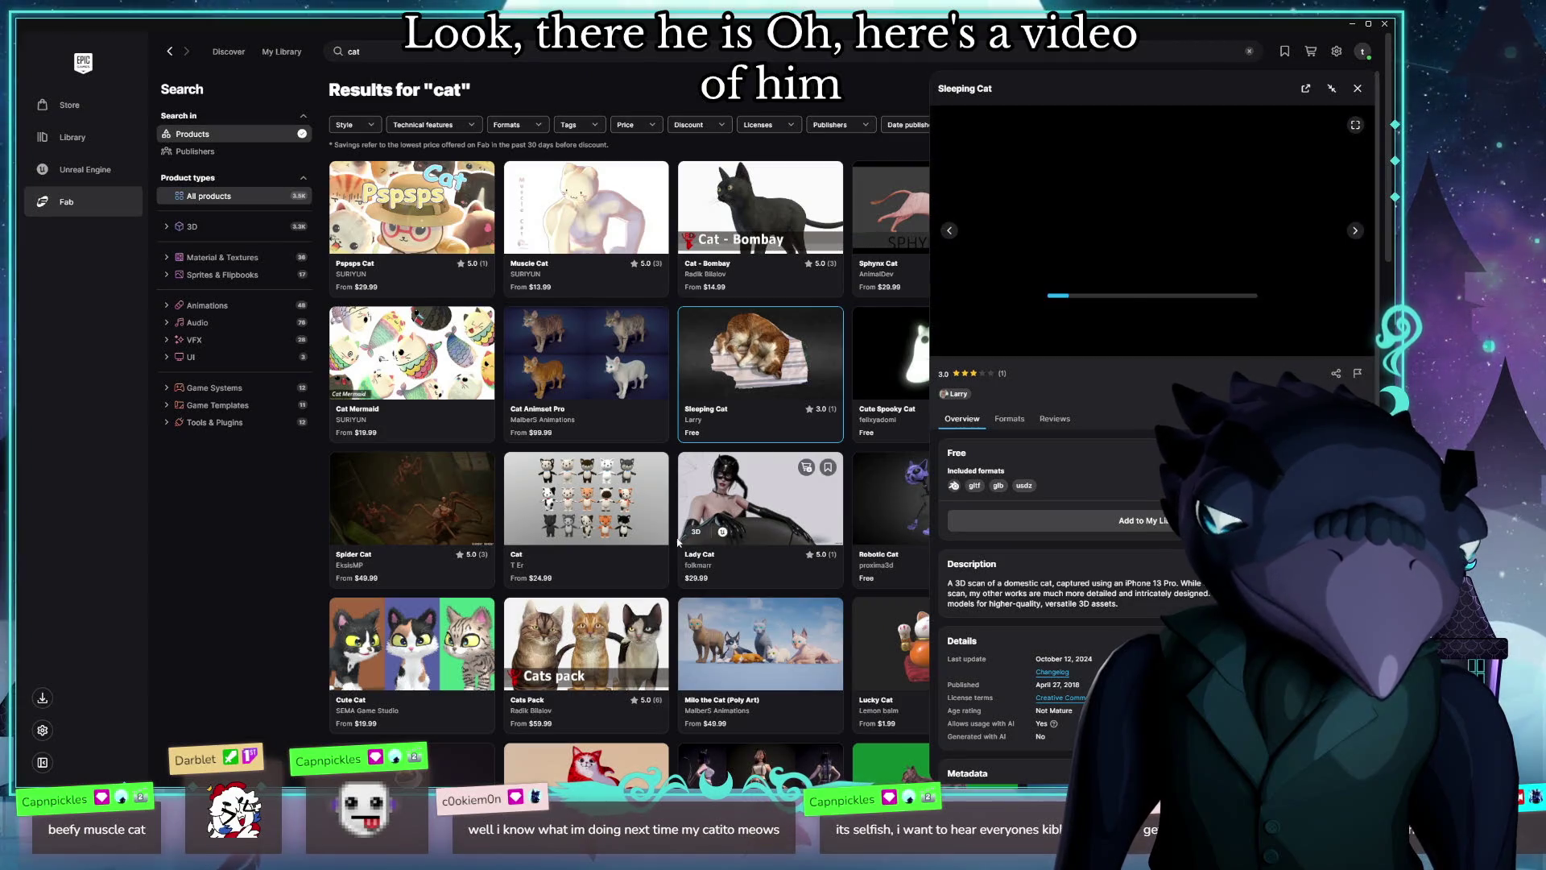
Step: Orbit the Sleeping Cat 3D model to view its underside, then close its details
{"action": "mouse_move", "coordinate": [1159, 218]}
{"action": "left_mouse_down"}
{"action": "mouse_move", "coordinate": [1169, 194]}
{"action": "mouse_move", "coordinate": [1175, 233]}
{"action": "mouse_move", "coordinate": [1175, 173]}
{"action": "mouse_move", "coordinate": [1140, 154]}
{"action": "mouse_move", "coordinate": [1175, 56]}
{"action": "left_mouse_up"}
{"action": "scroll", "coordinate": [1180, 181], "scroll_direction": "up", "scroll_amount": 5}
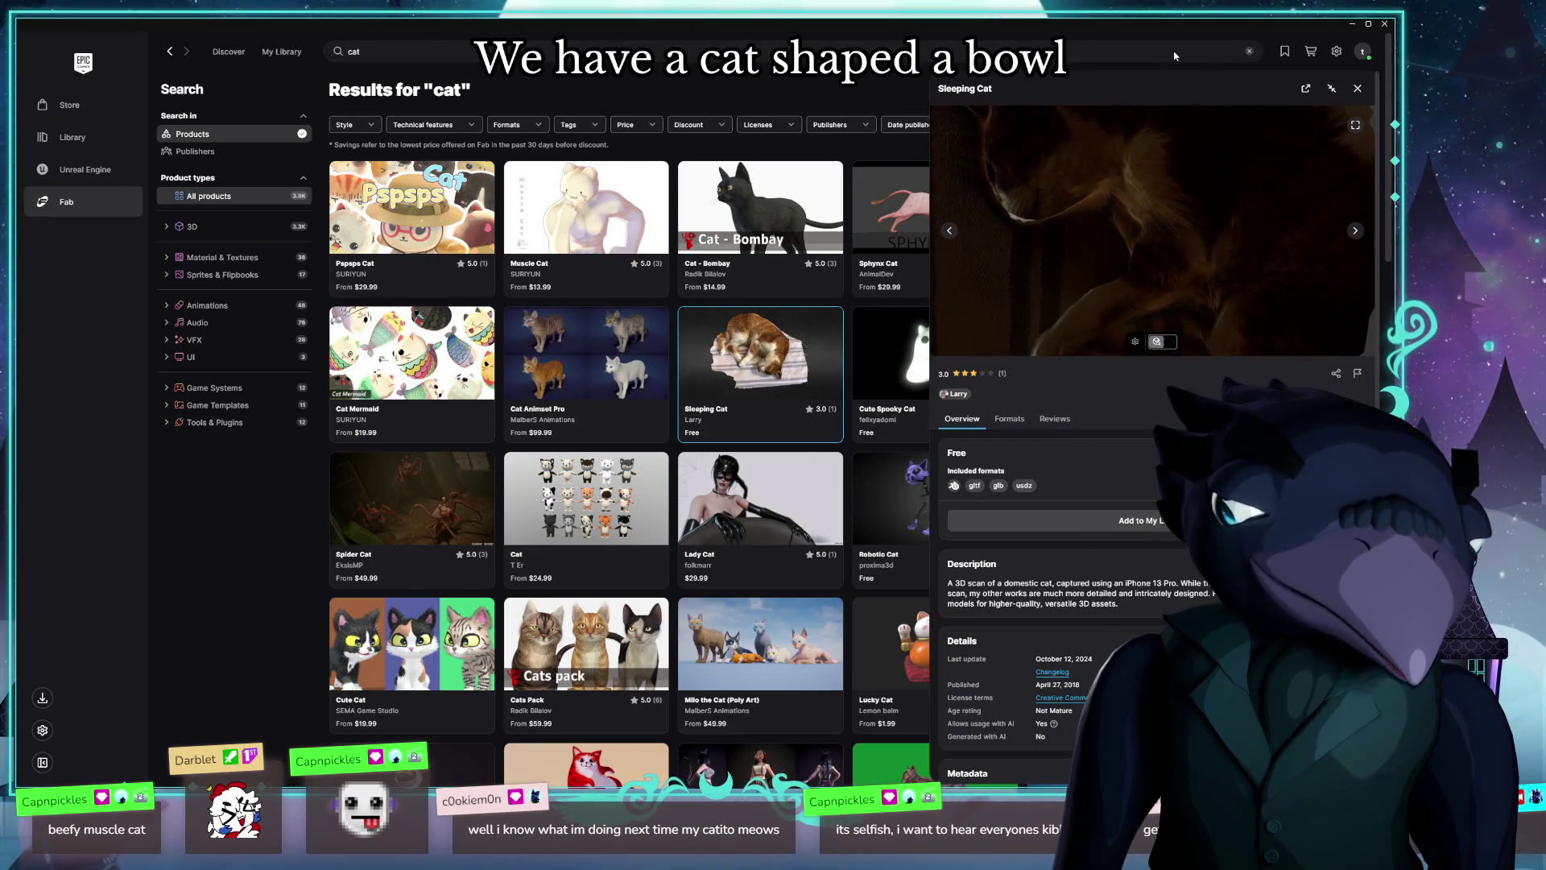
{"action": "mouse_move", "coordinate": [1237, 142]}
{"action": "left_mouse_down"}
{"action": "mouse_move", "coordinate": [1192, 224]}
{"action": "mouse_move", "coordinate": [1146, 197]}
{"action": "mouse_move", "coordinate": [1086, 201]}
{"action": "mouse_move", "coordinate": [1145, 203]}
{"action": "mouse_move", "coordinate": [1095, 181]}
{"action": "mouse_move", "coordinate": [1204, 279]}
{"action": "left_mouse_up"}
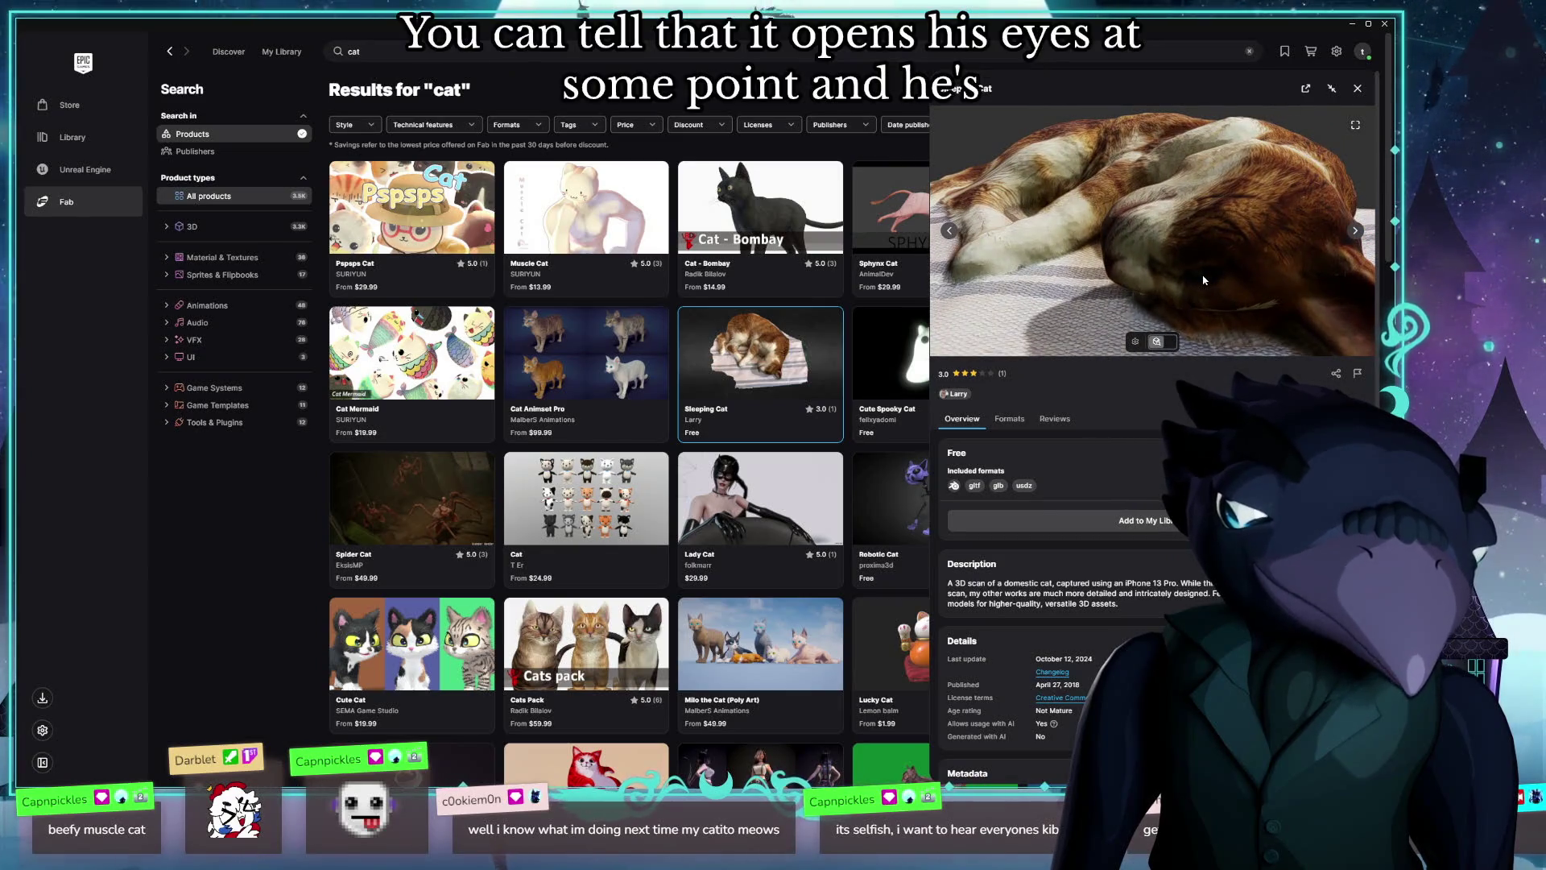
{"action": "left_click", "coordinate": [1358, 88]}
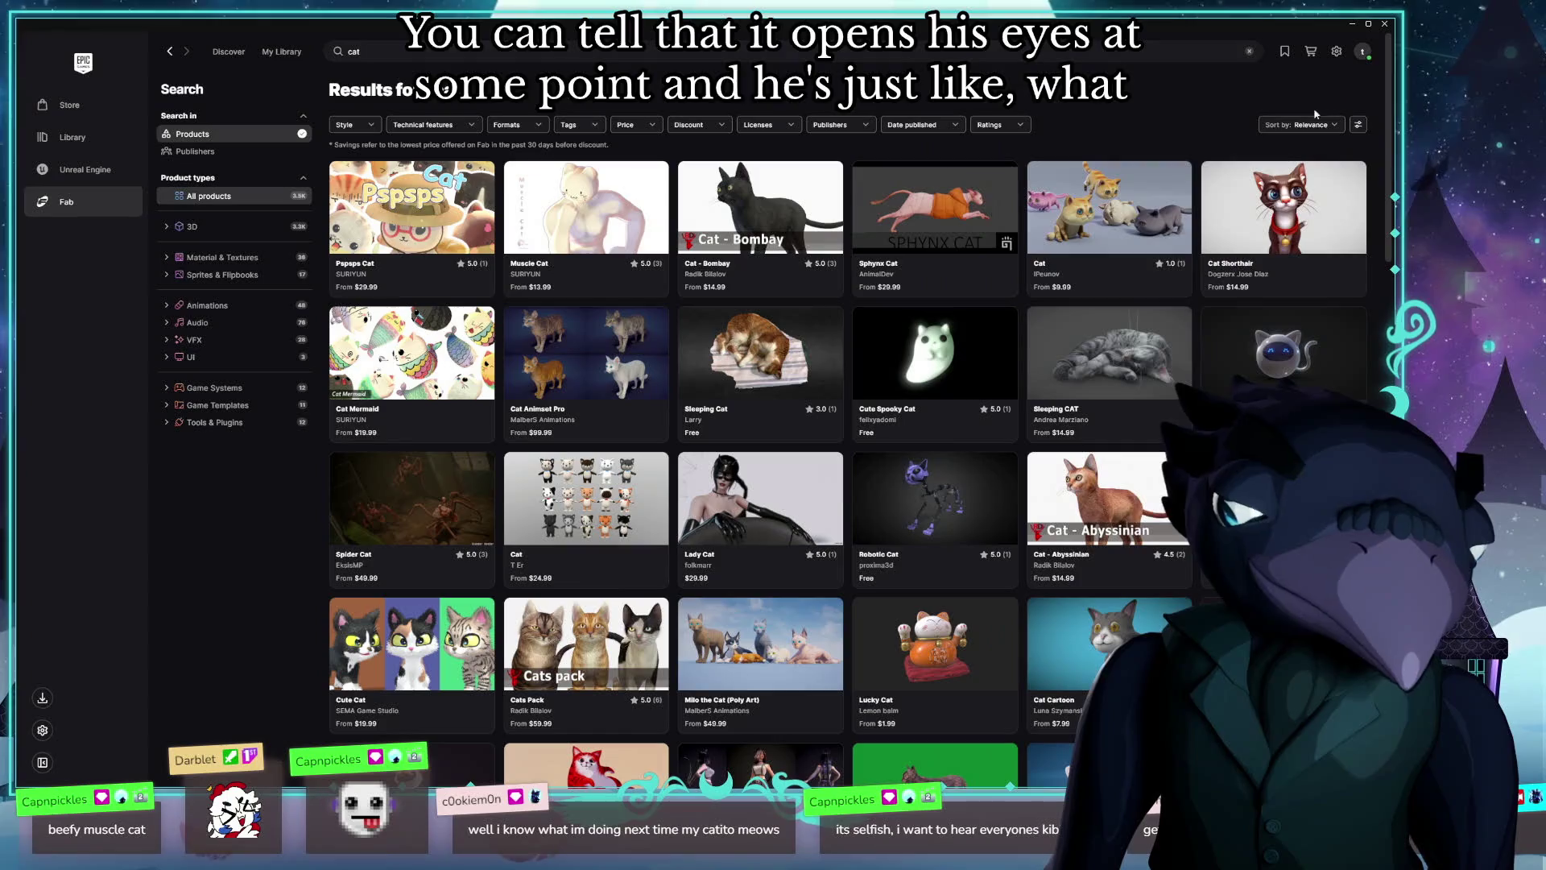
{"action": "left_click", "coordinate": [760, 507]}
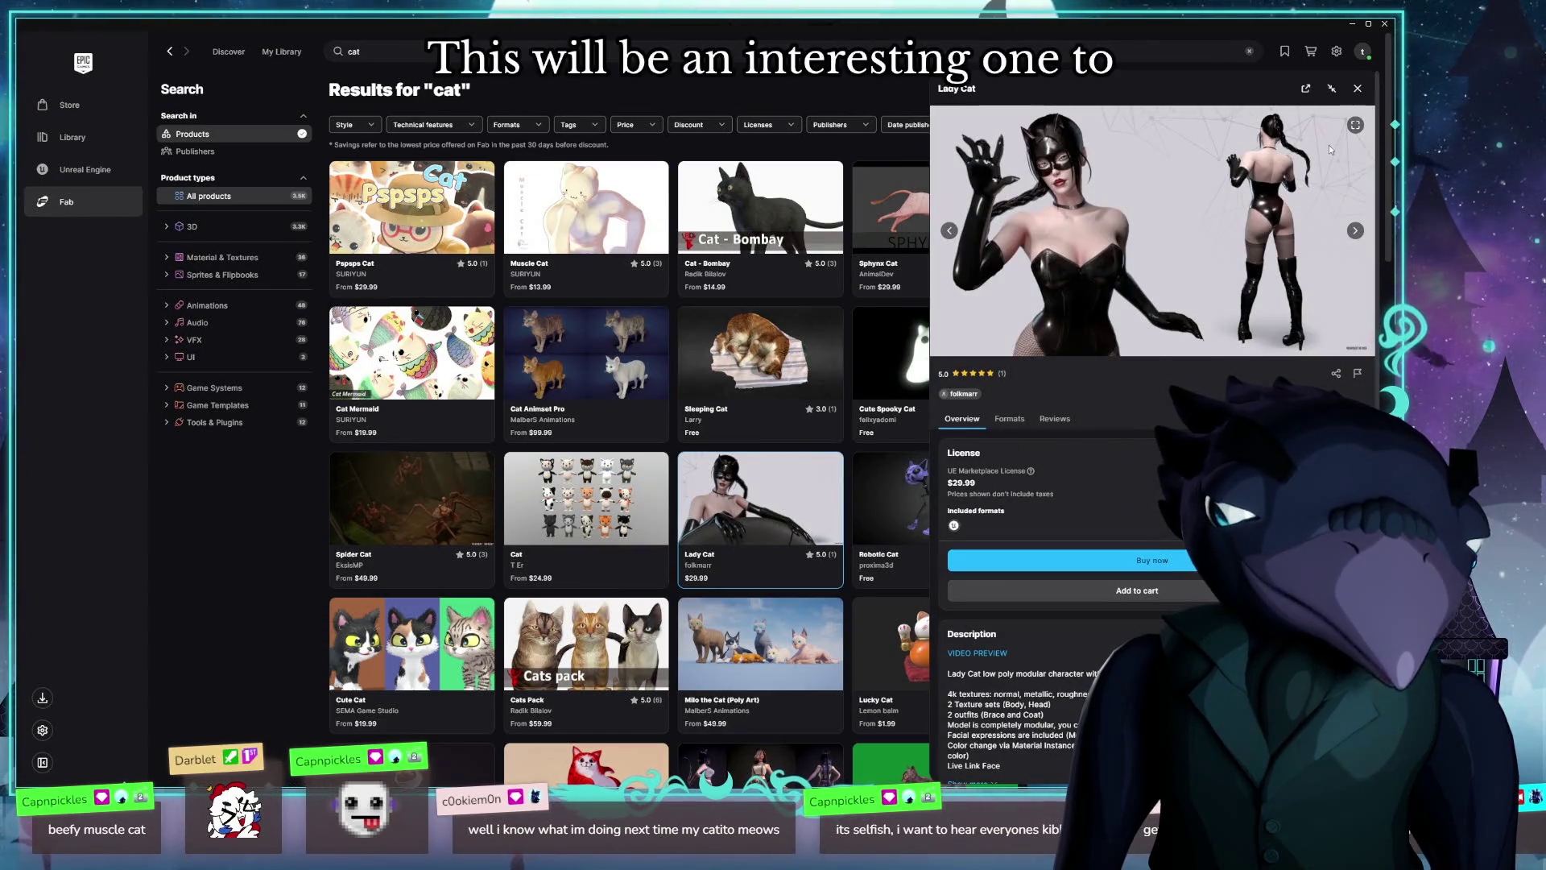
{"action": "left_click", "coordinate": [1358, 88]}
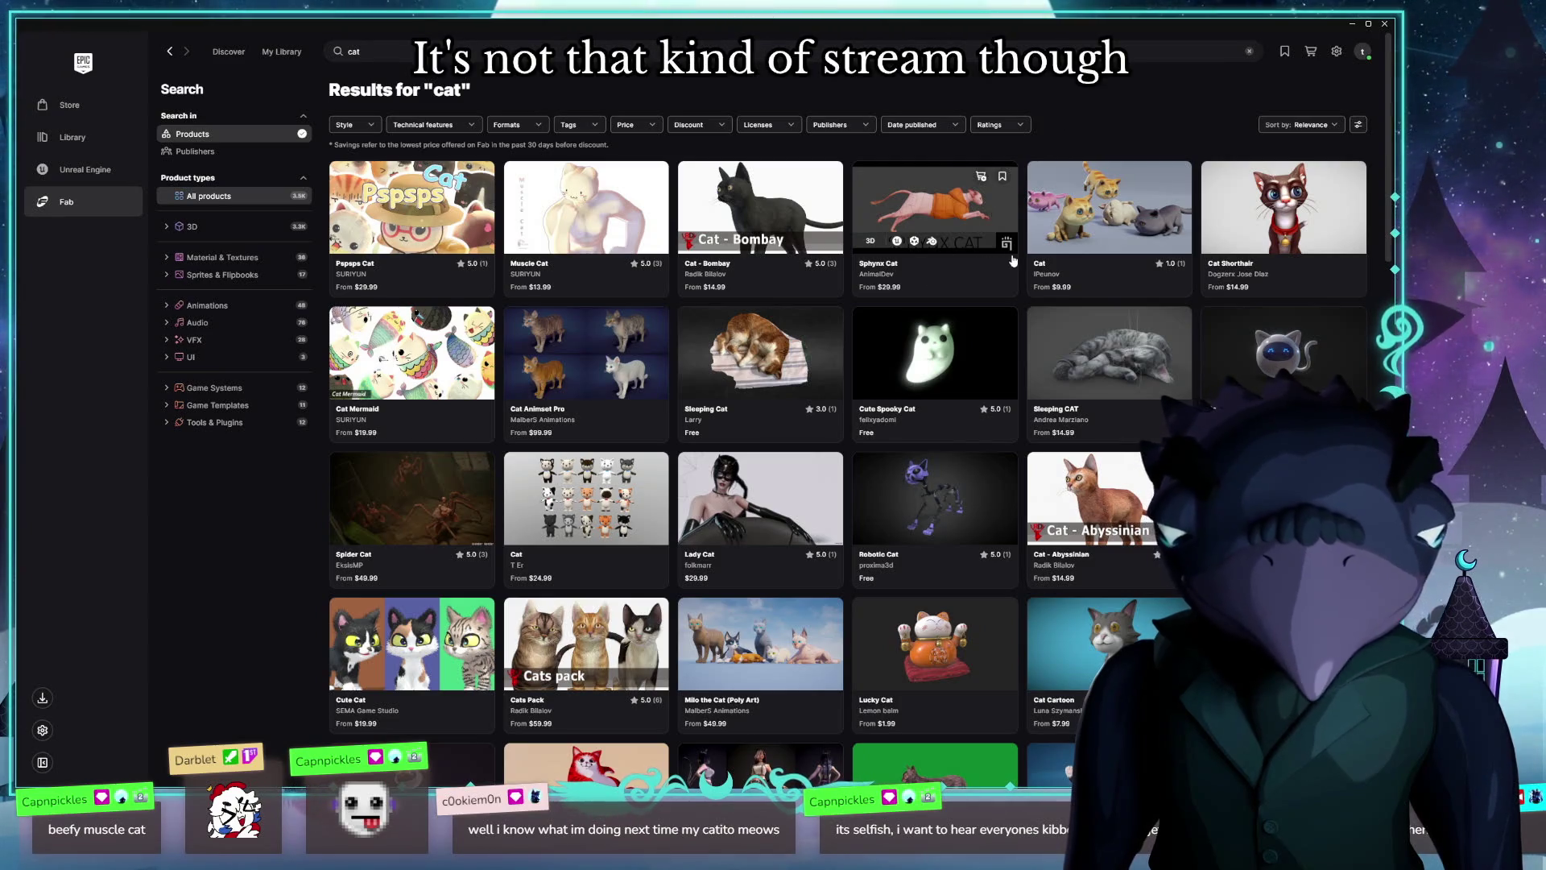
{"action": "scroll", "coordinate": [983, 348], "scroll_direction": "down", "scroll_amount": 2}
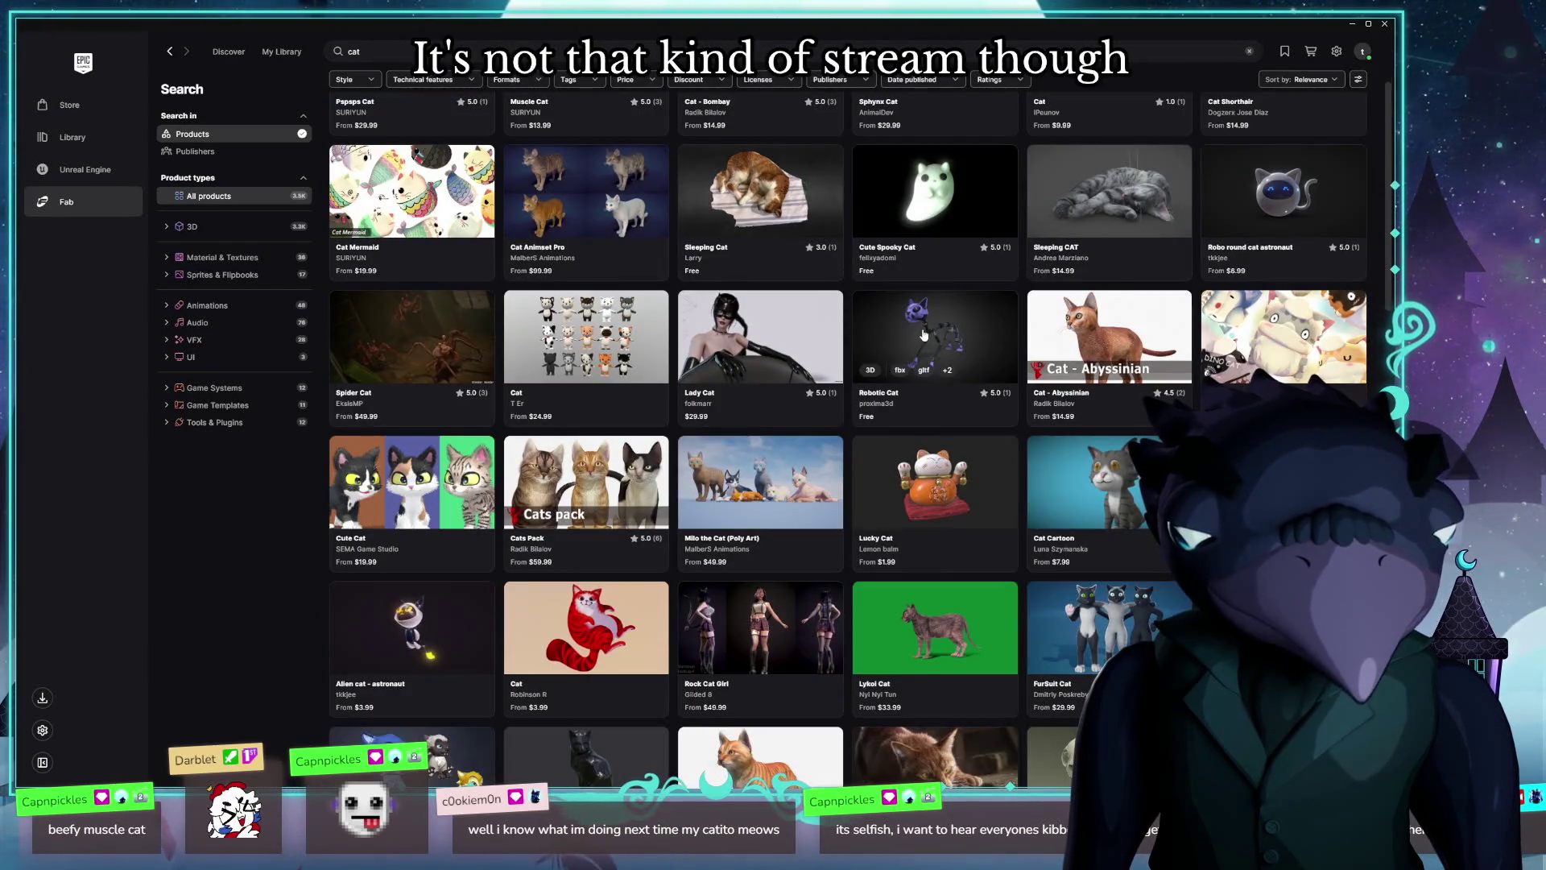
{"action": "scroll", "coordinate": [926, 330], "scroll_direction": "down", "scroll_amount": 2}
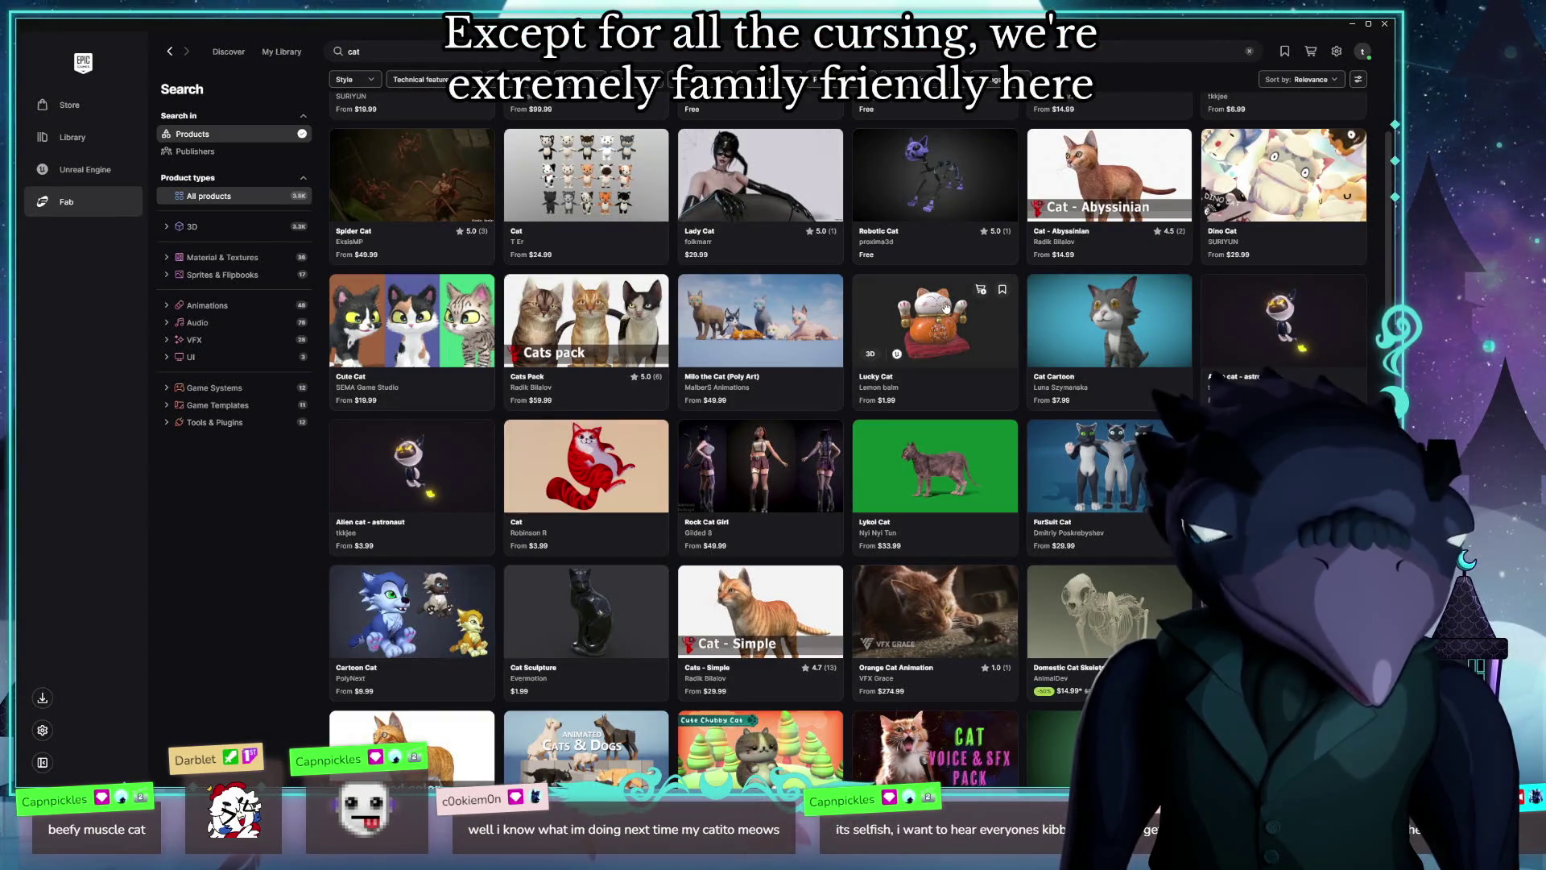
{"action": "scroll", "coordinate": [873, 364], "scroll_direction": "down", "scroll_amount": 1}
{"action": "scroll", "coordinate": [814, 360], "scroll_direction": "down", "scroll_amount": 3}
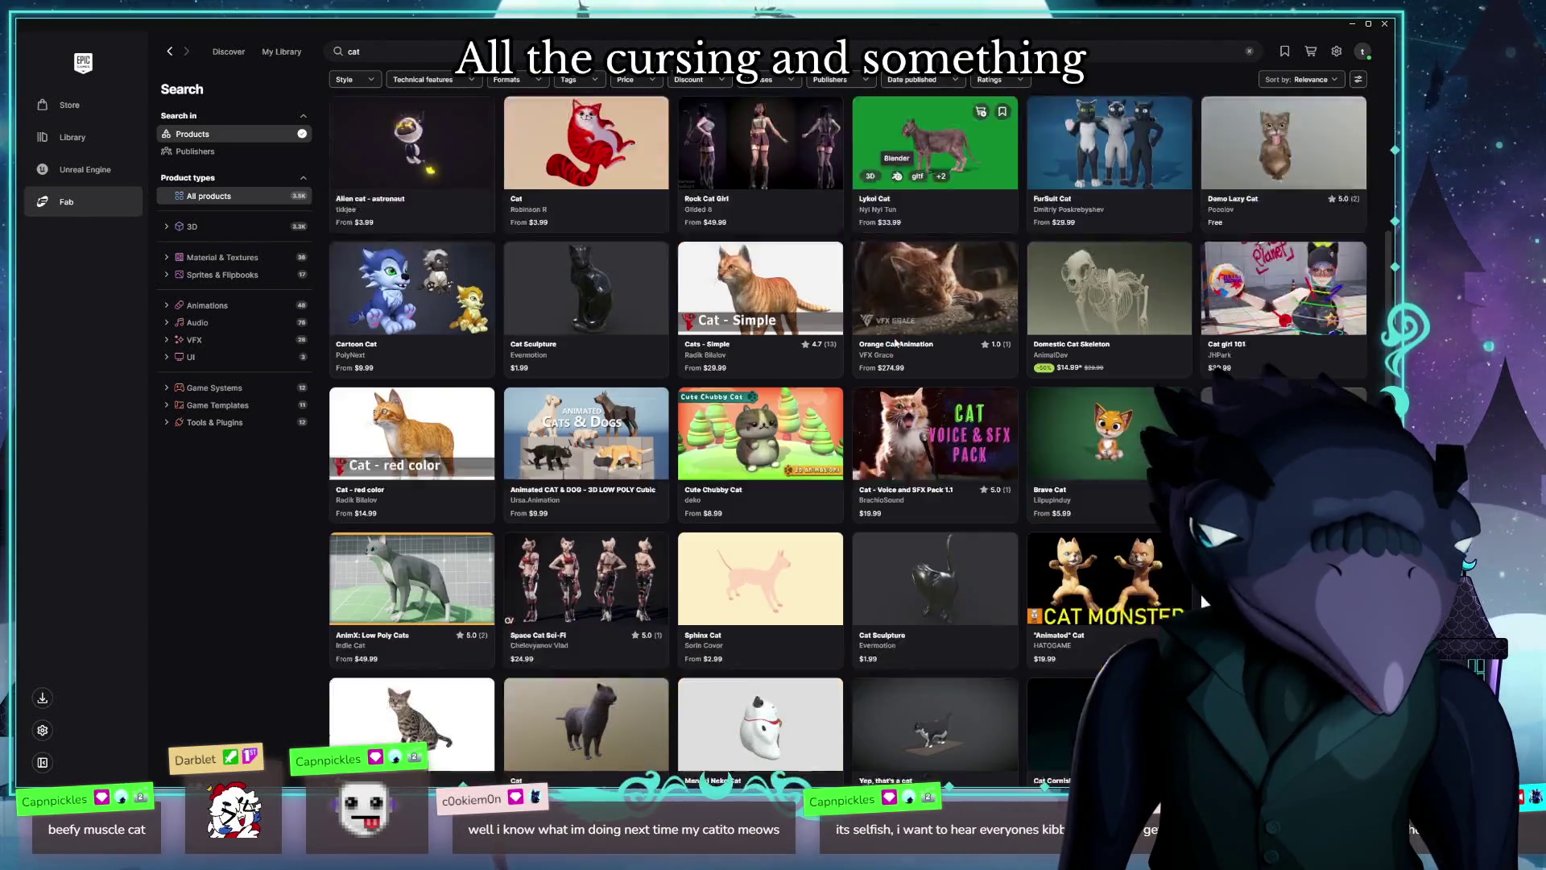
{"action": "scroll", "coordinate": [848, 463], "scroll_direction": "down", "scroll_amount": 5}
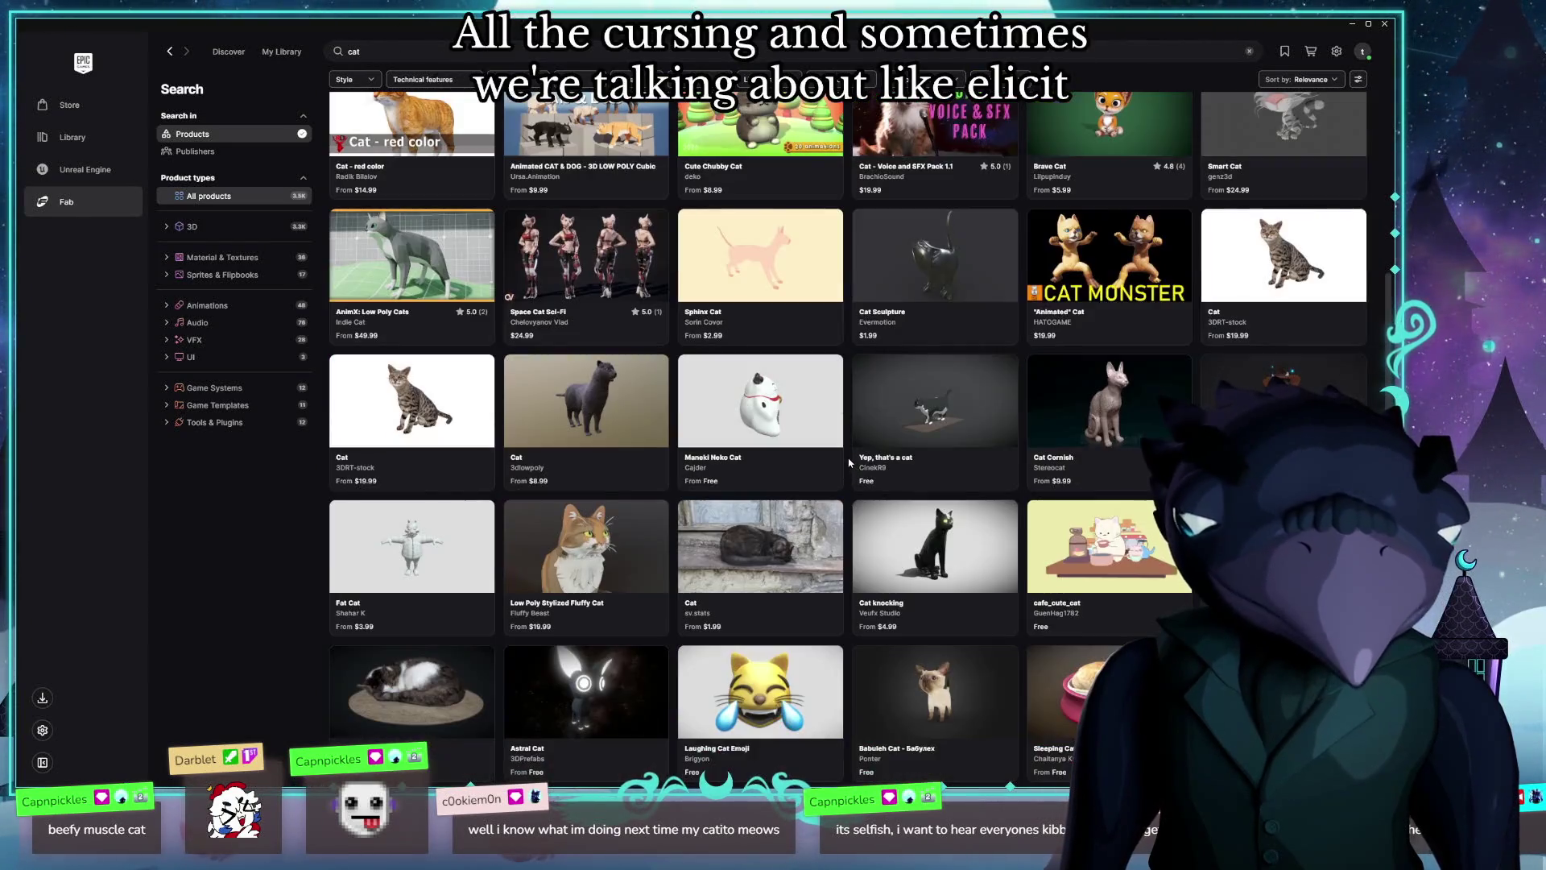
{"action": "scroll", "coordinate": [849, 463], "scroll_direction": "down", "scroll_amount": 3}
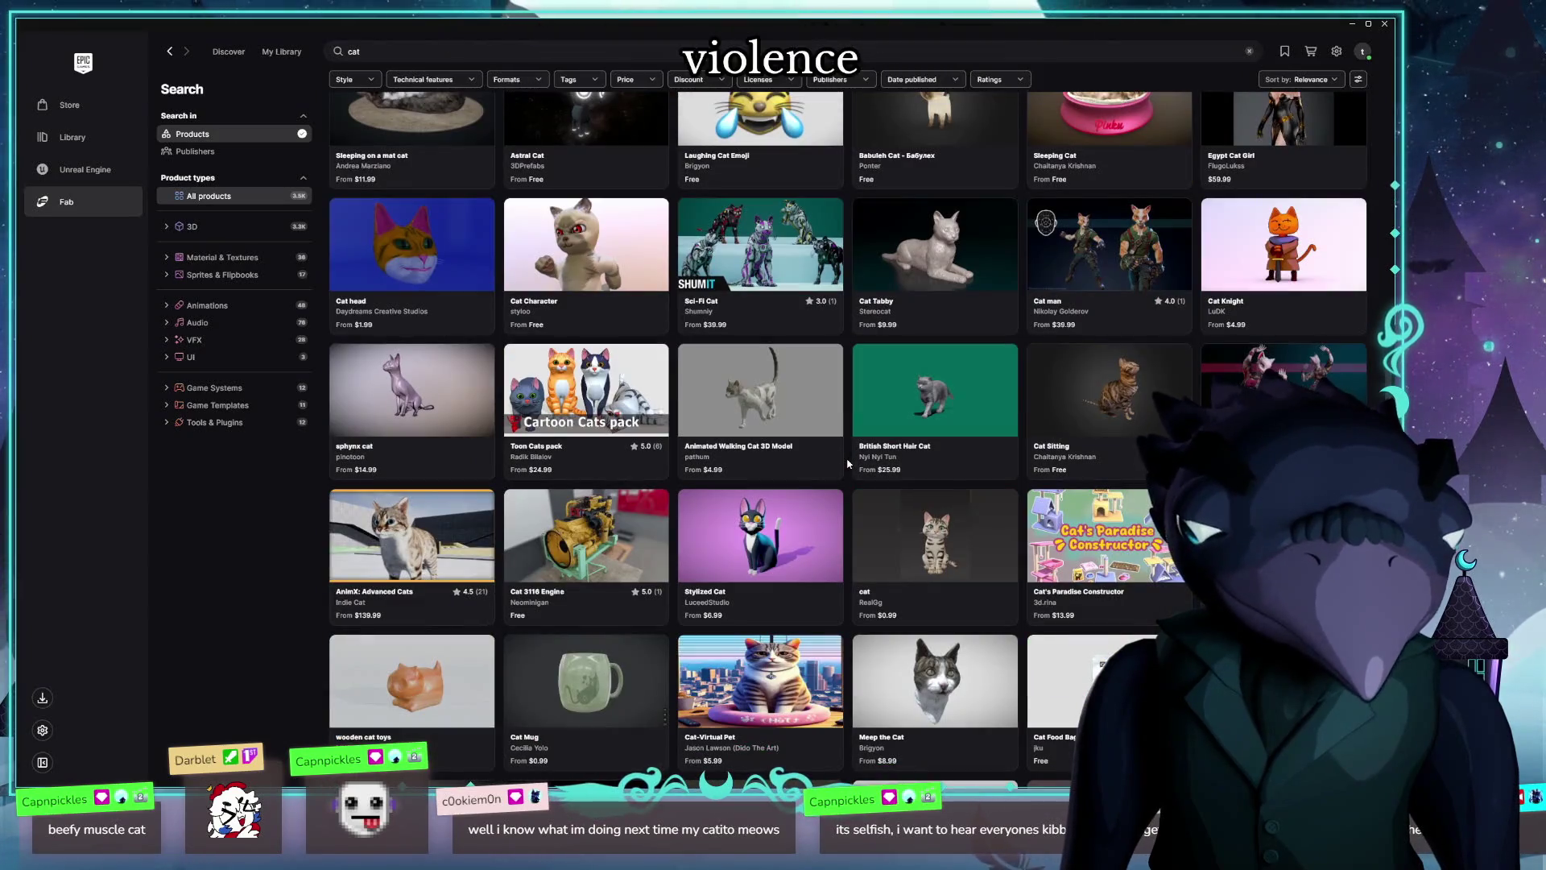
{"action": "scroll", "coordinate": [848, 463], "scroll_direction": "up", "scroll_amount": 10}
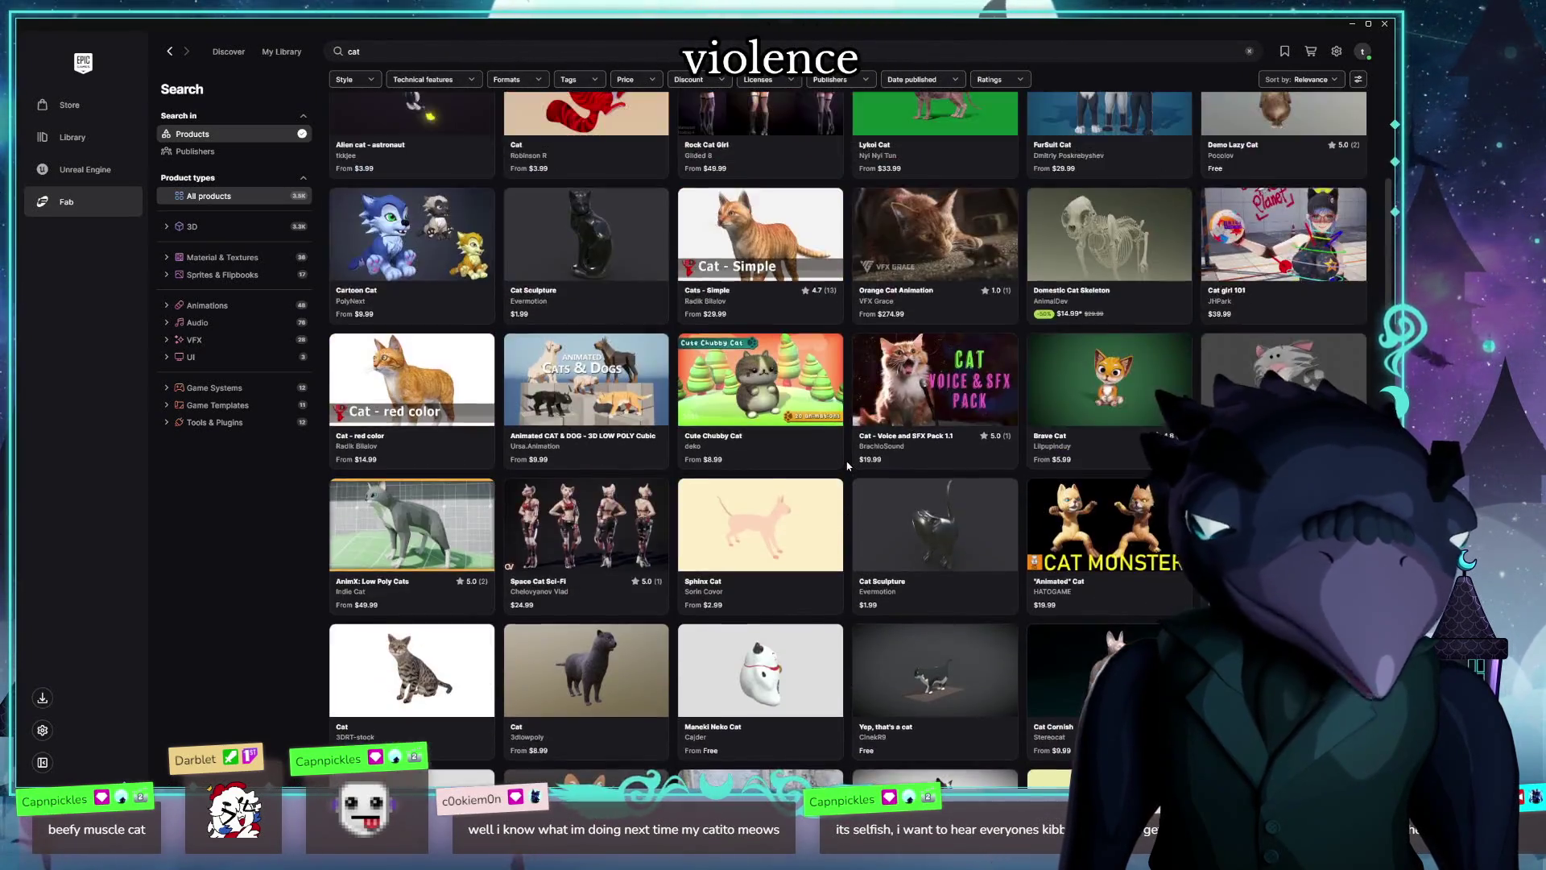
{"action": "scroll", "coordinate": [847, 464], "scroll_direction": "up", "scroll_amount": 1}
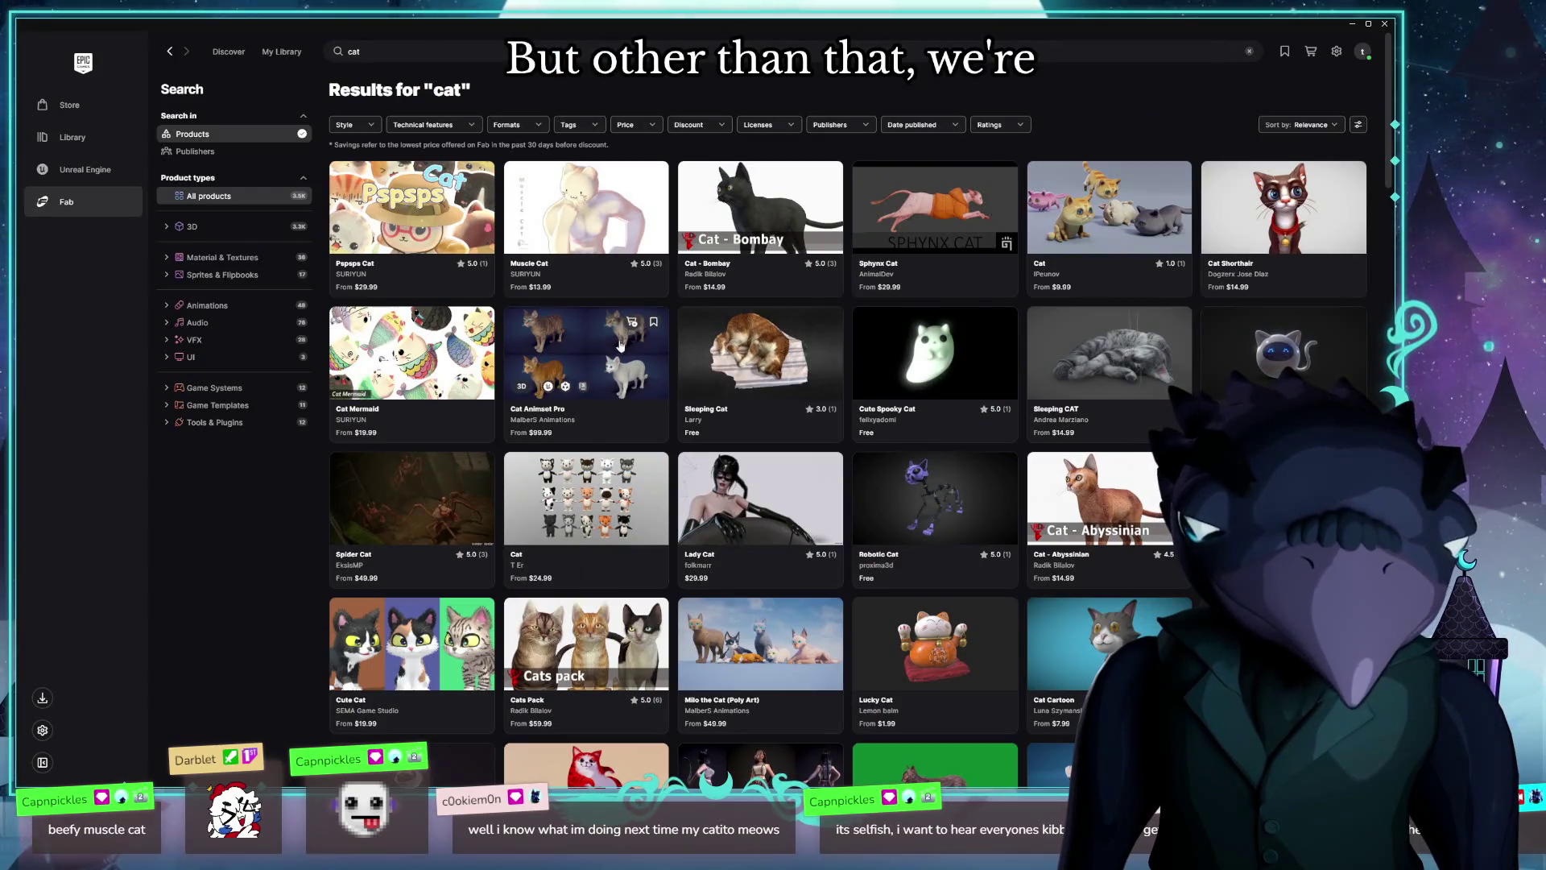
Step: Open Cat Animset Pro and page through its previews, through to the cats on blue blocks
{"action": "left_click", "coordinate": [586, 354]}
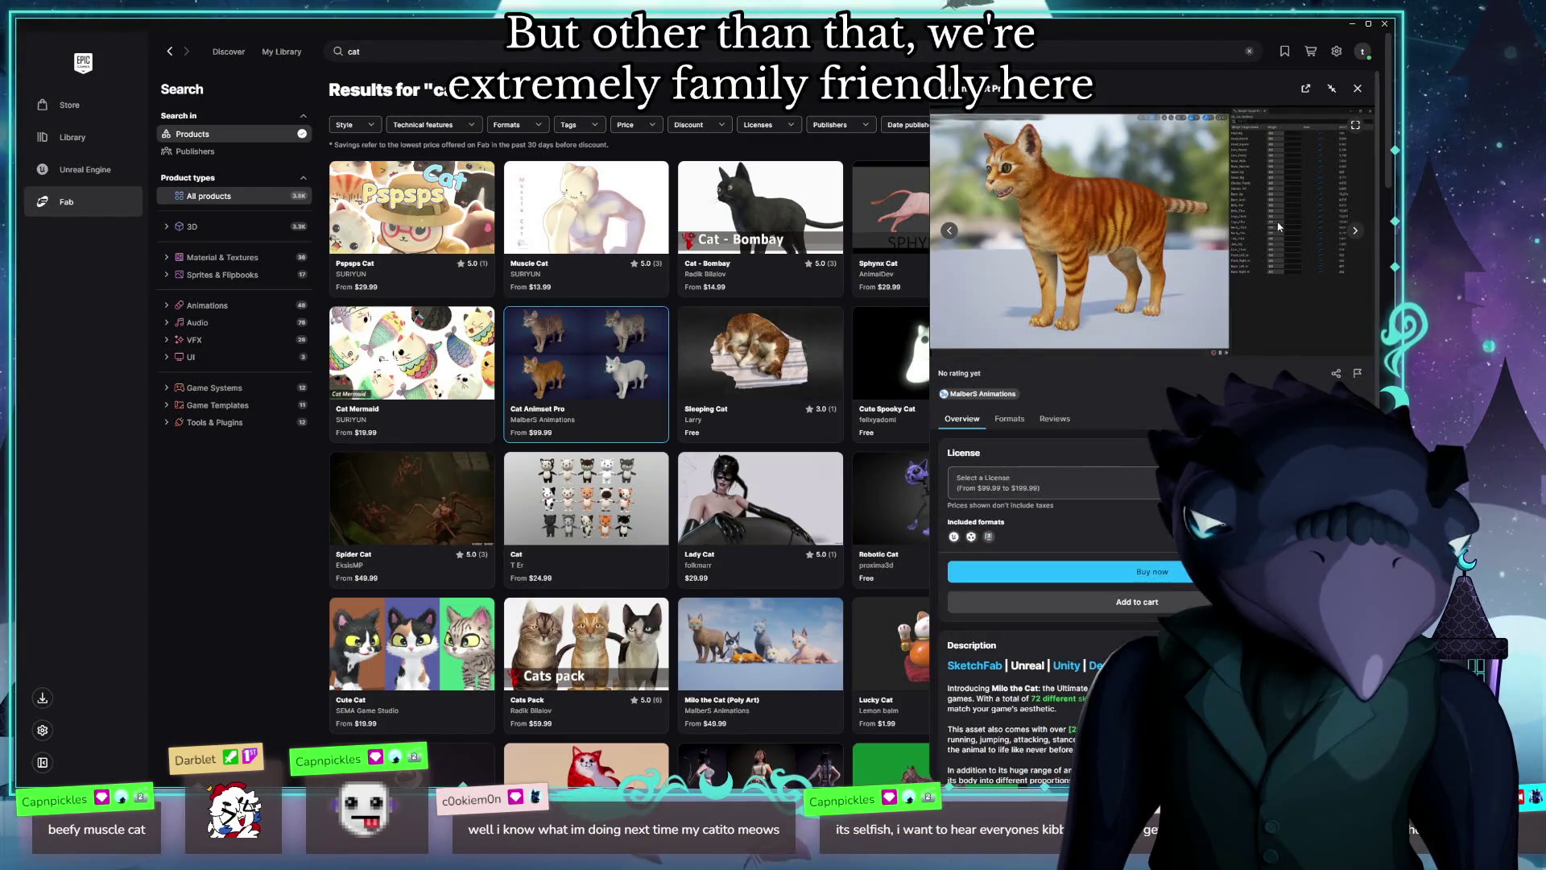
{"action": "left_click", "coordinate": [1353, 233]}
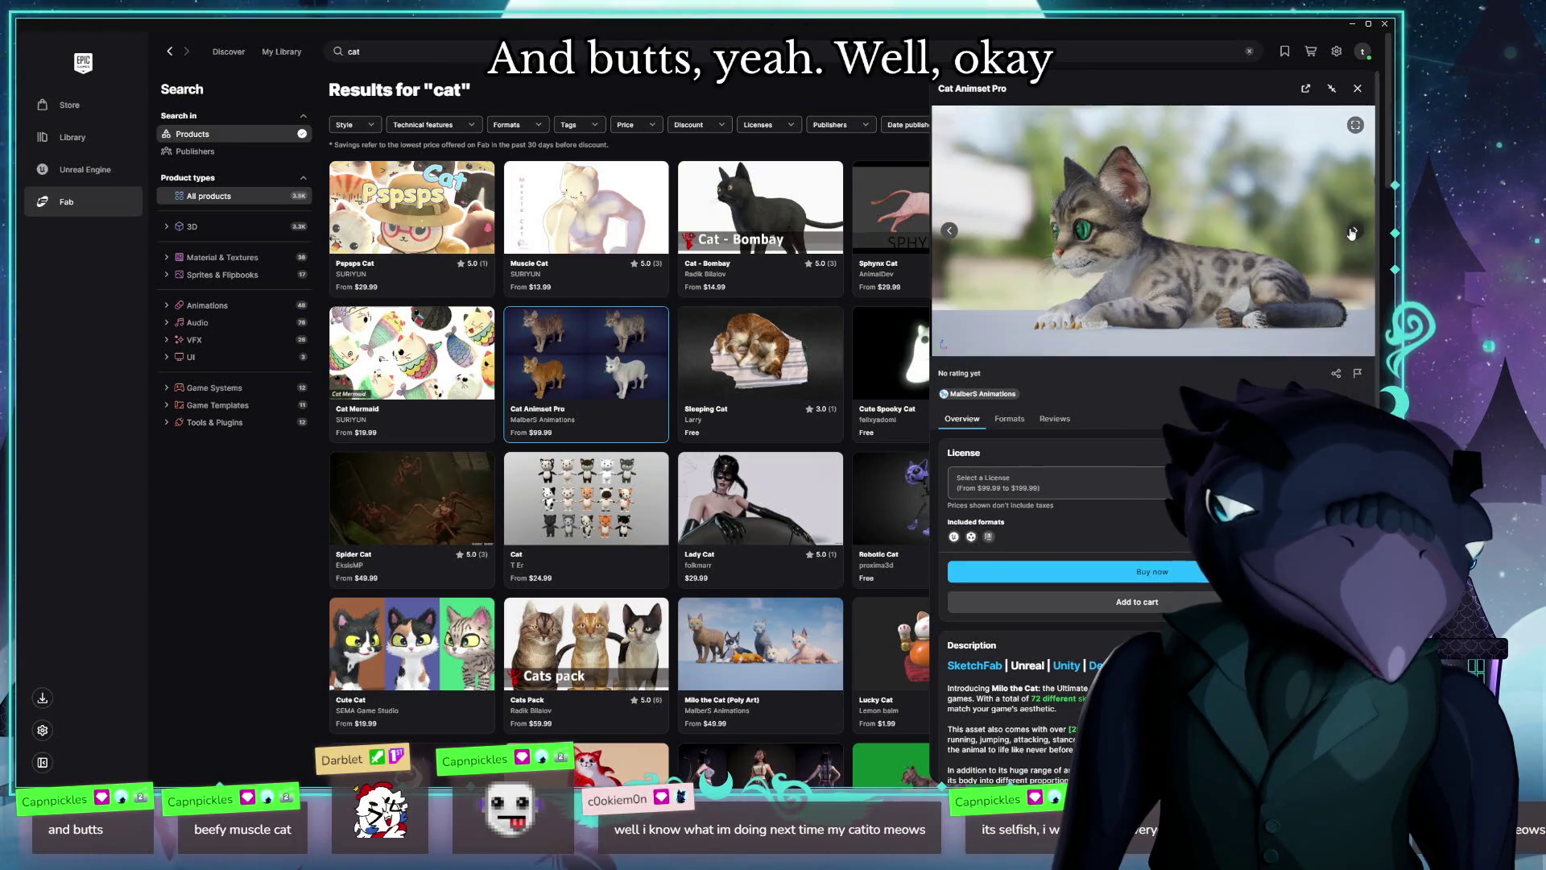
{"action": "left_click", "coordinate": [1353, 234]}
{"action": "left_click", "coordinate": [1353, 233]}
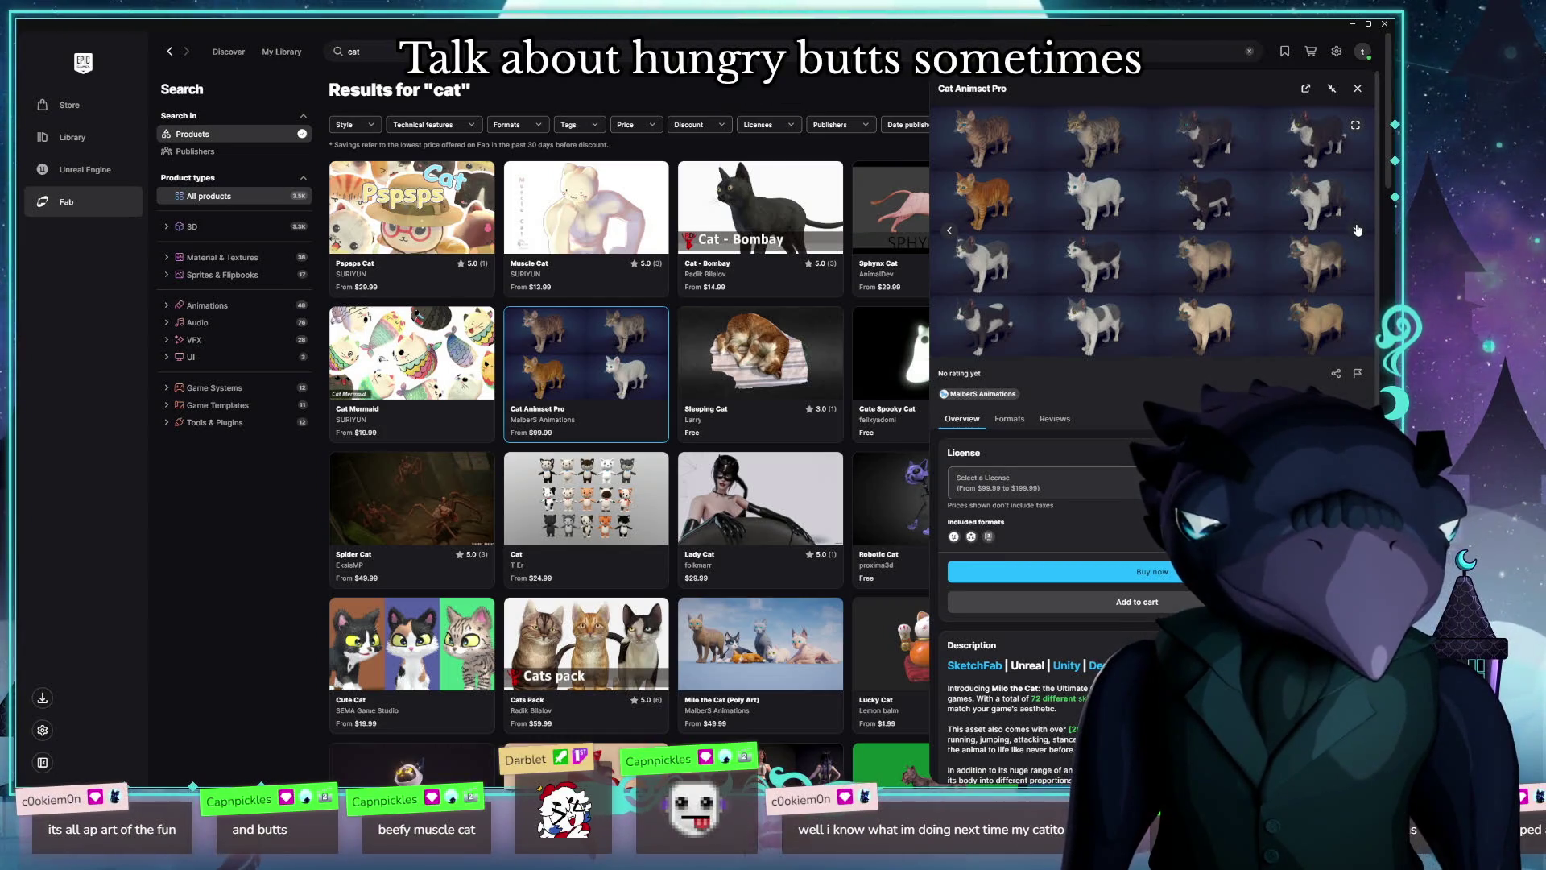
{"action": "left_click", "coordinate": [1357, 231]}
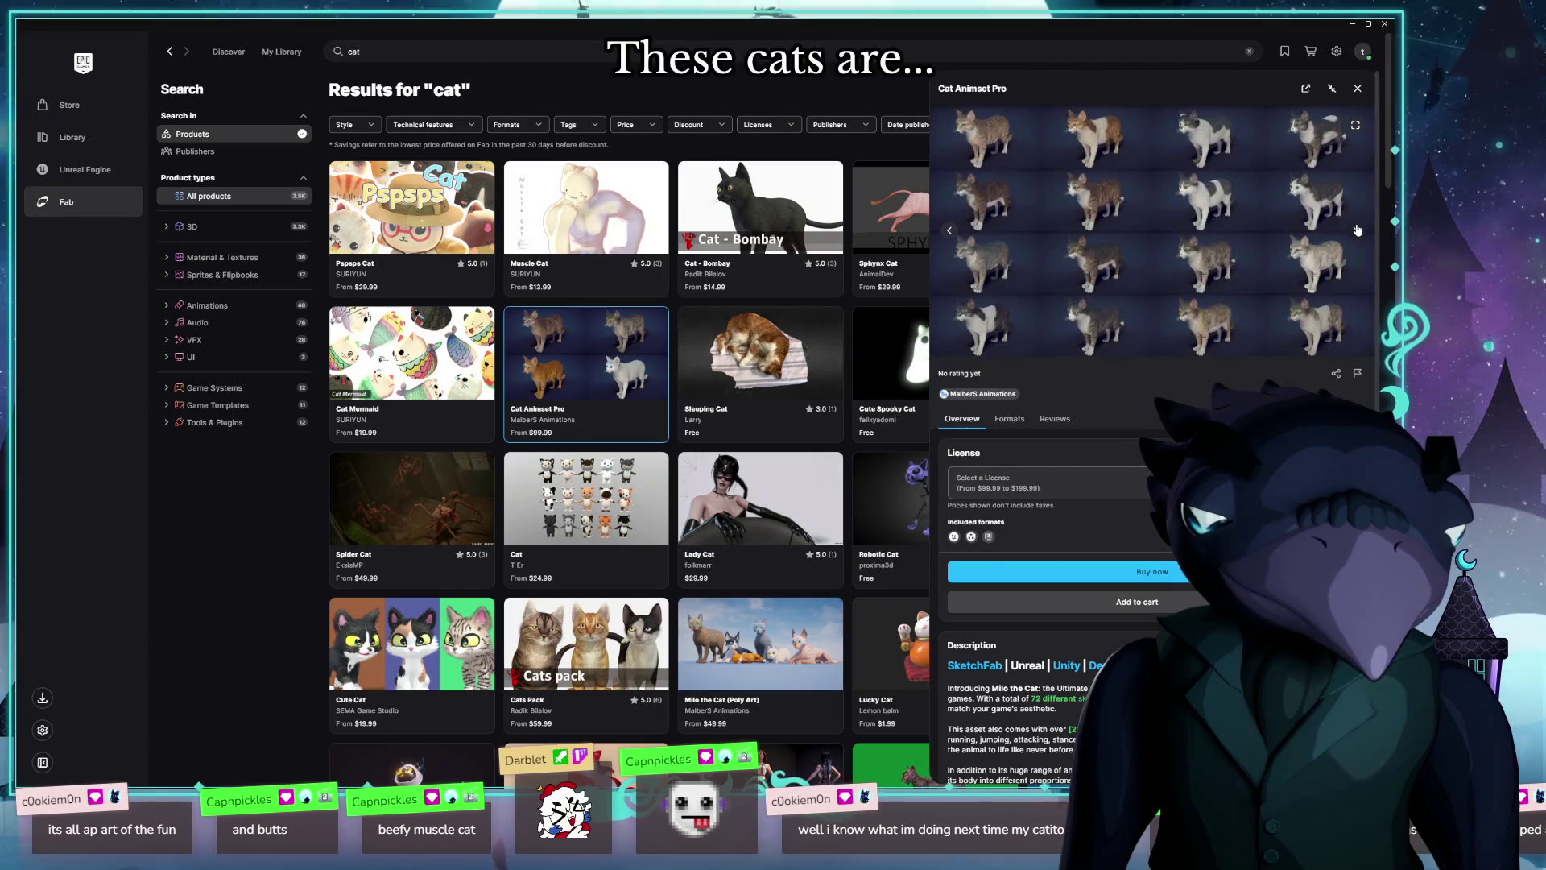
{"action": "left_click", "coordinate": [1357, 231]}
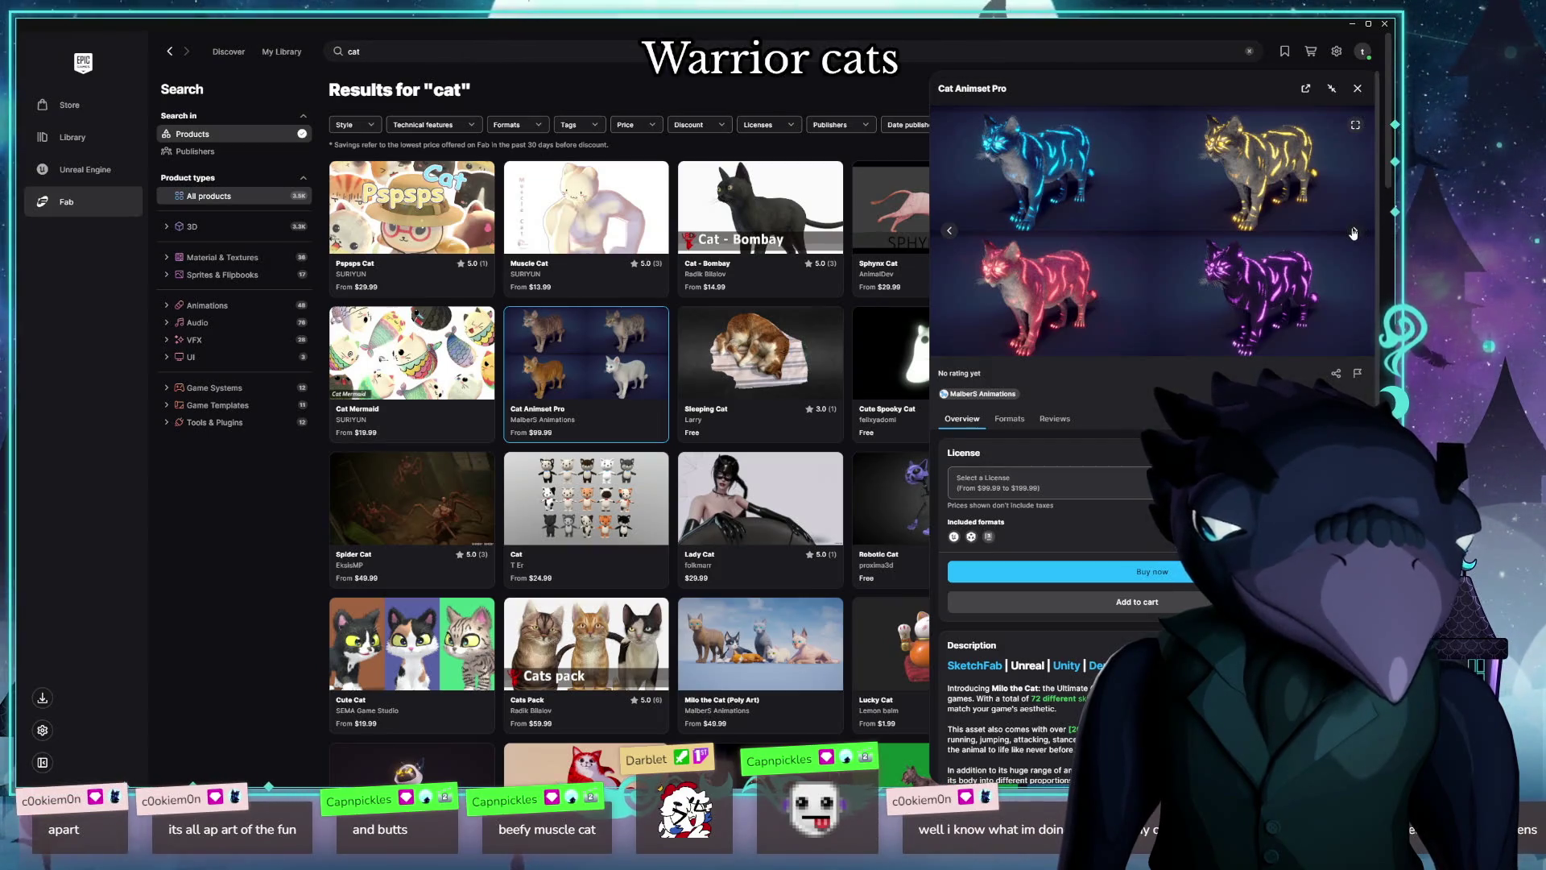
{"action": "left_click", "coordinate": [1354, 232]}
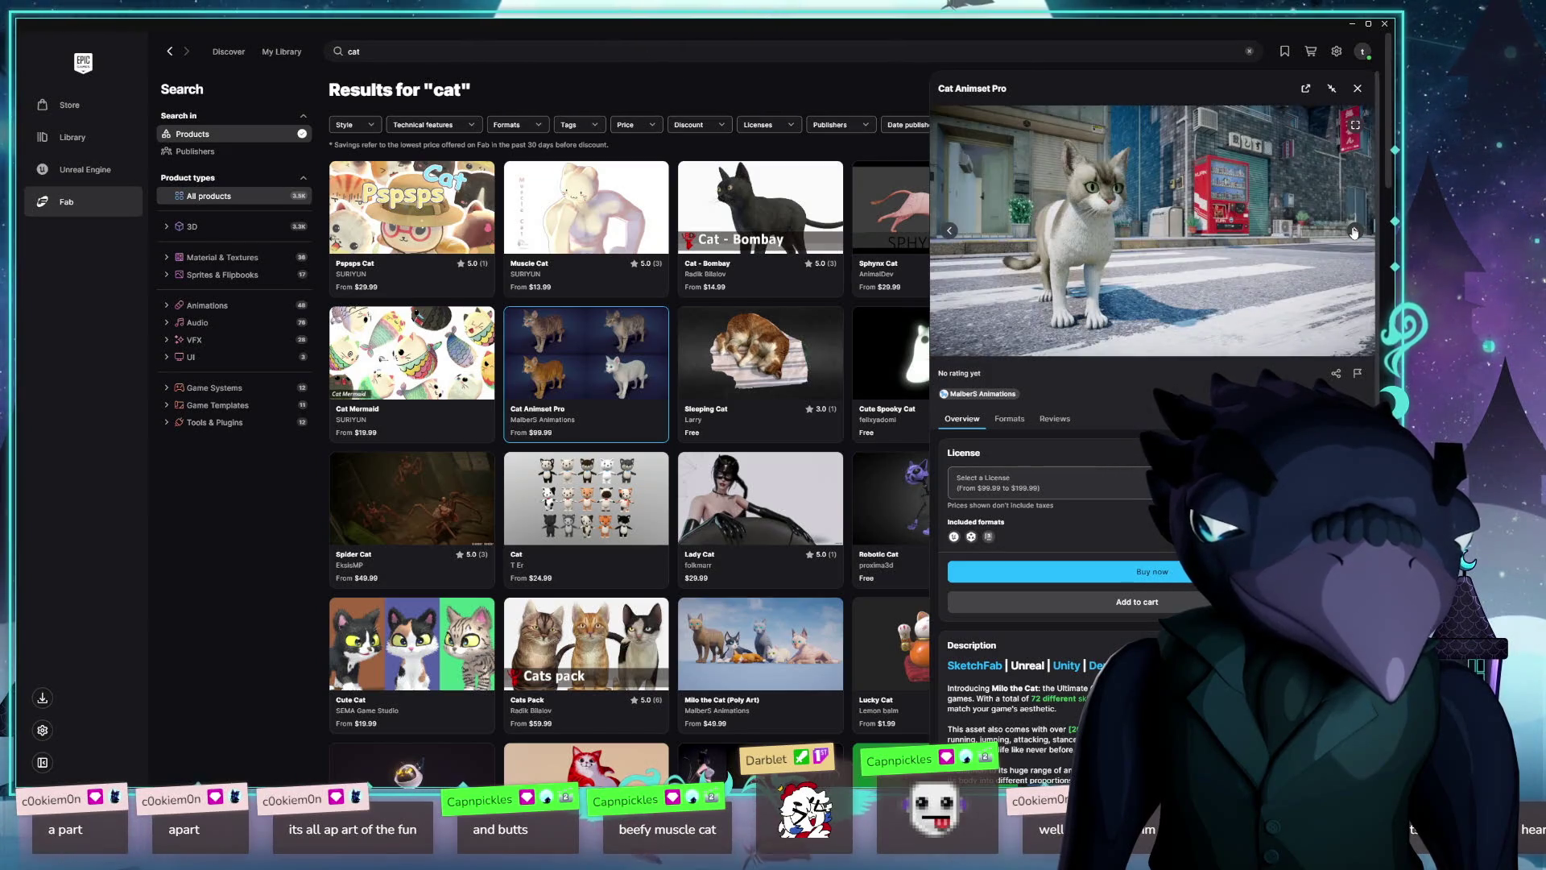
{"action": "left_click", "coordinate": [1354, 232]}
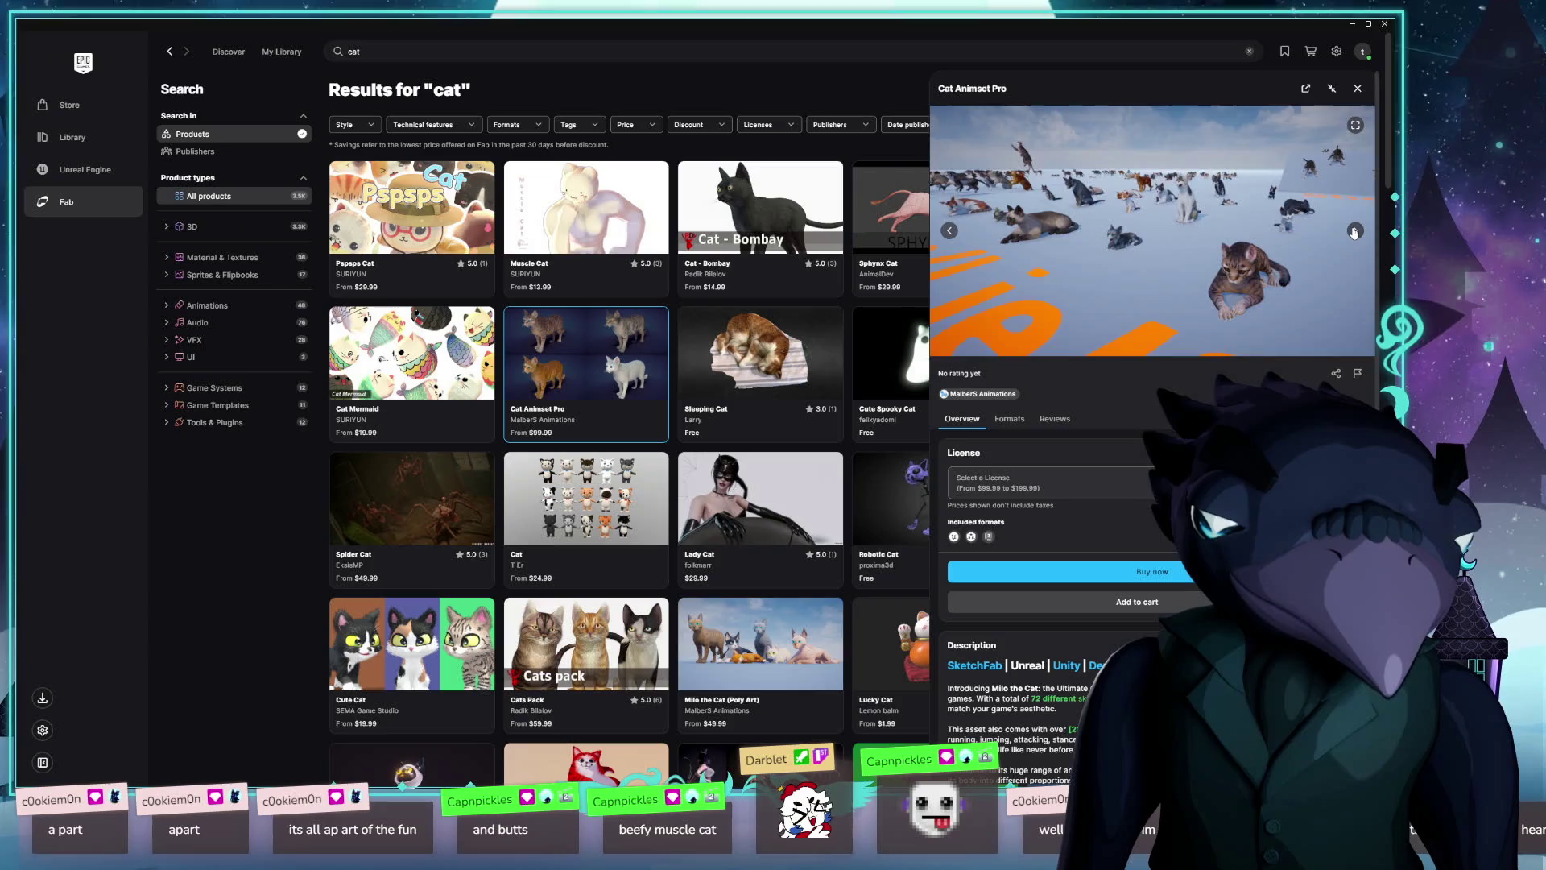
{"action": "left_click", "coordinate": [1354, 232]}
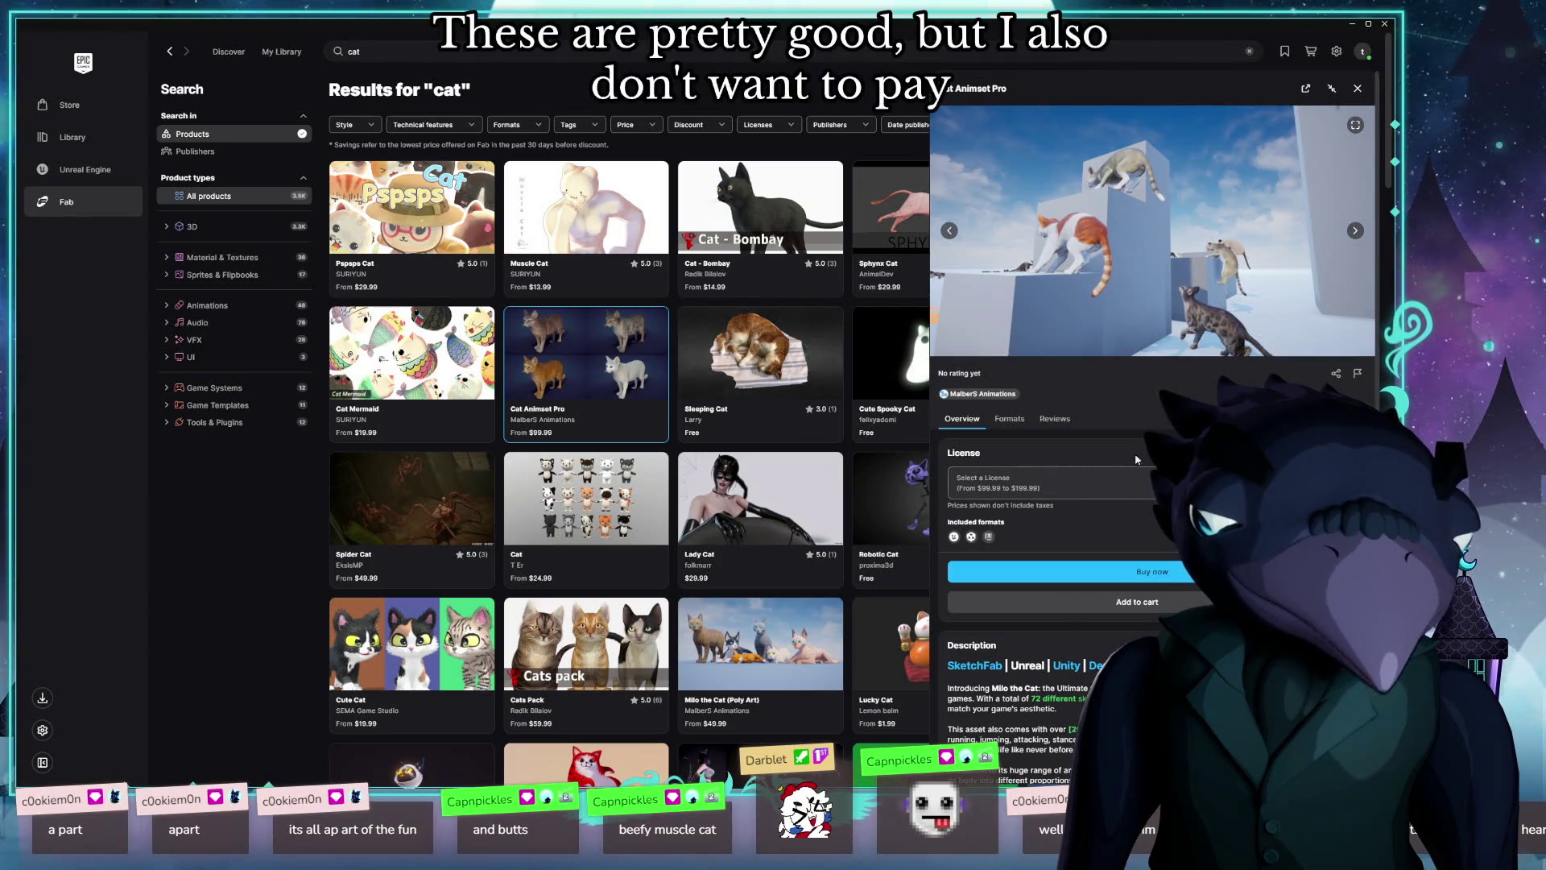
Step: Check Cat Animset Pro's license options and prices, then advance to the orange tabby preview
{"action": "left_click", "coordinate": [1106, 479]}
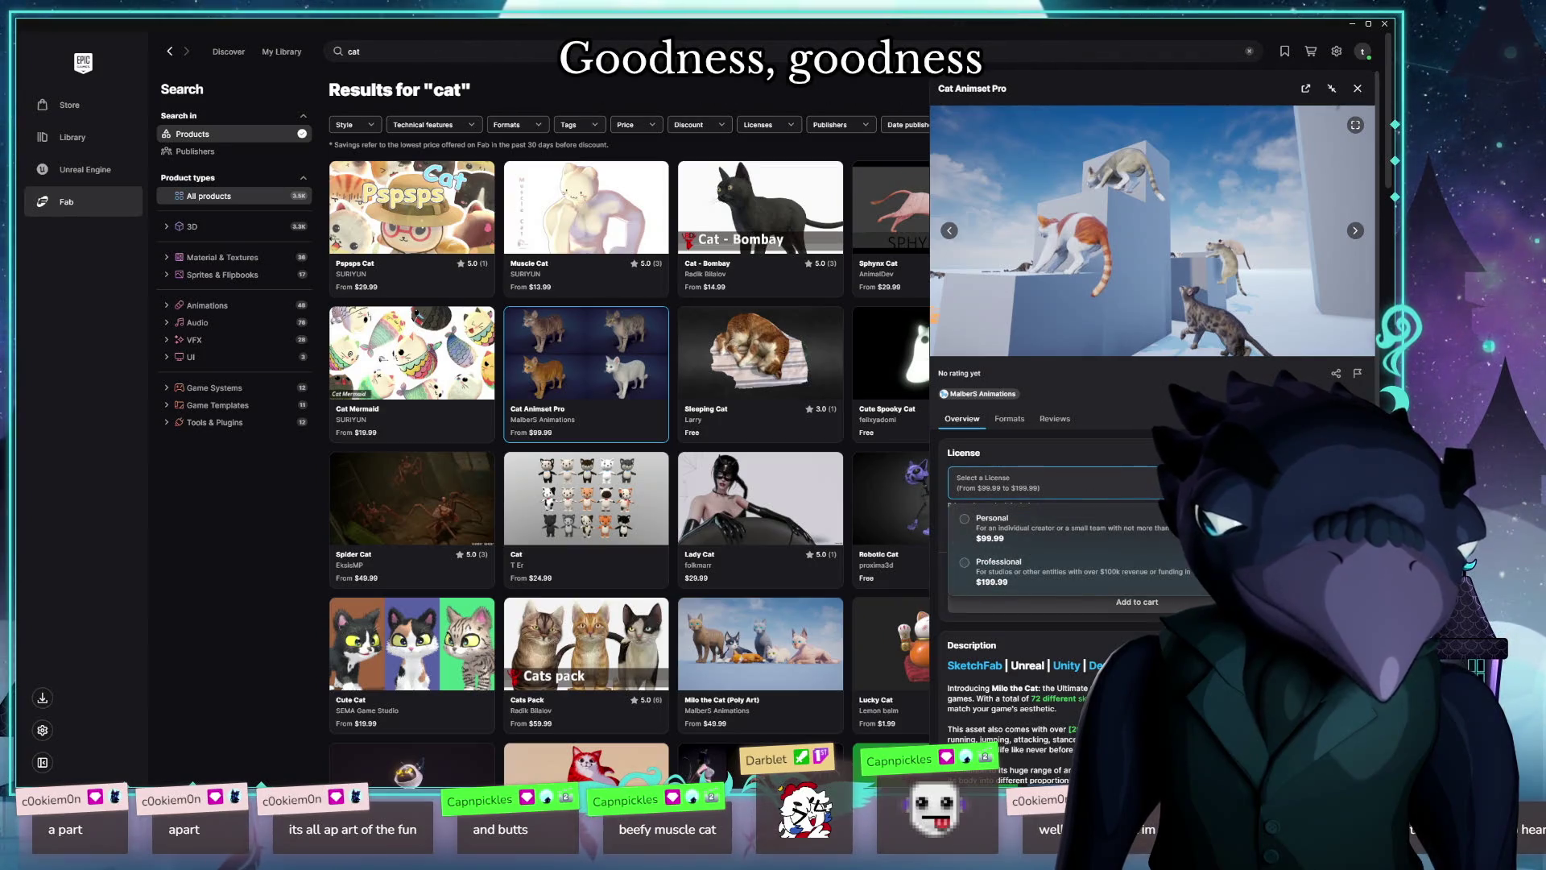
{"action": "left_click", "coordinate": [1354, 233]}
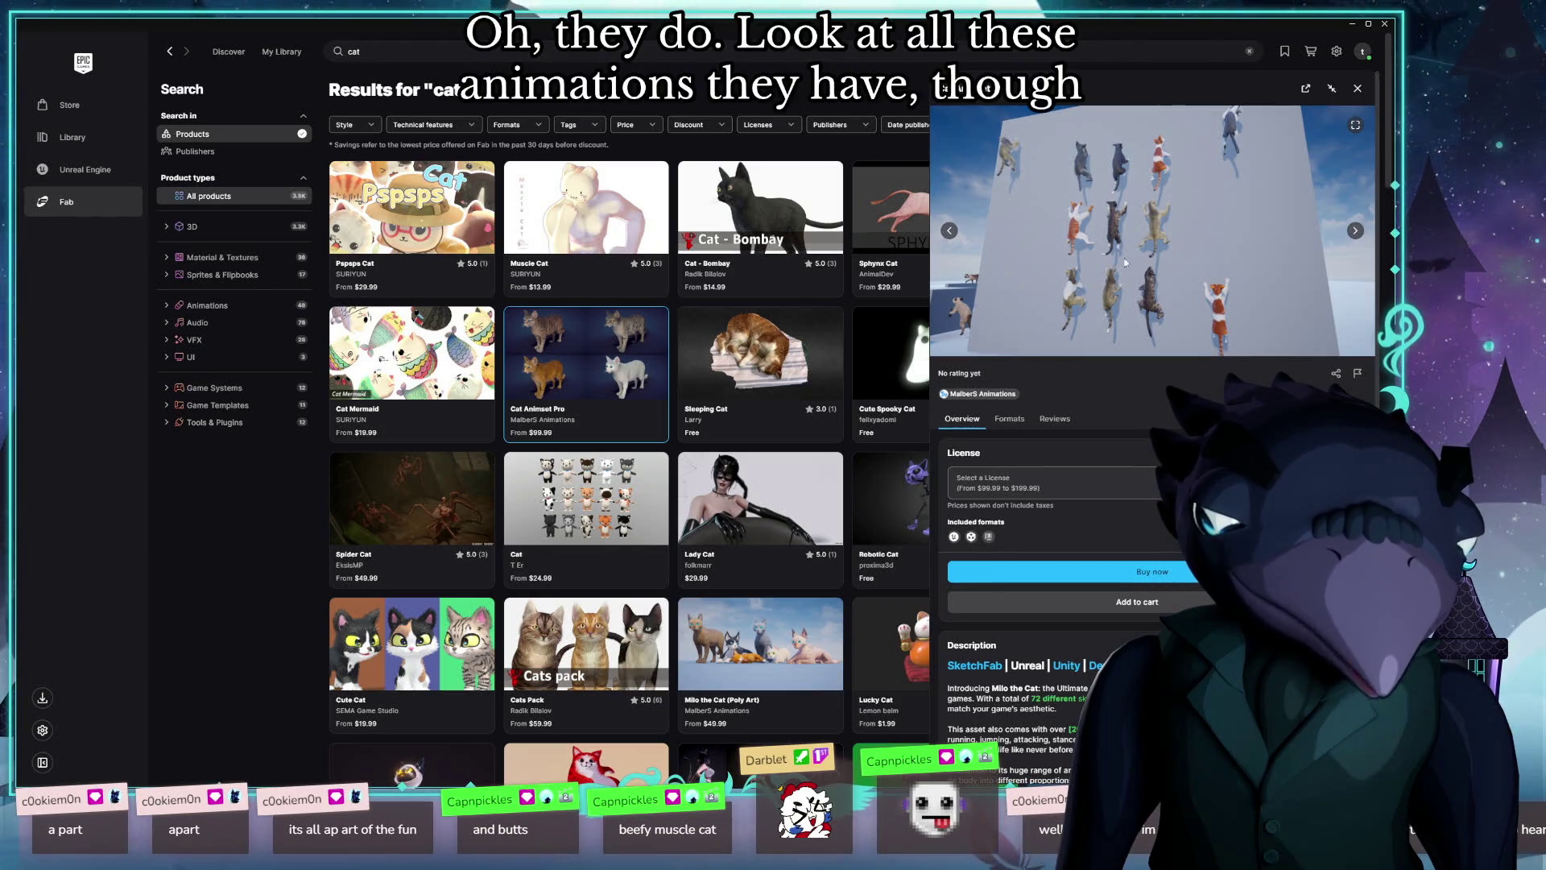
{"action": "left_click", "coordinate": [1357, 231]}
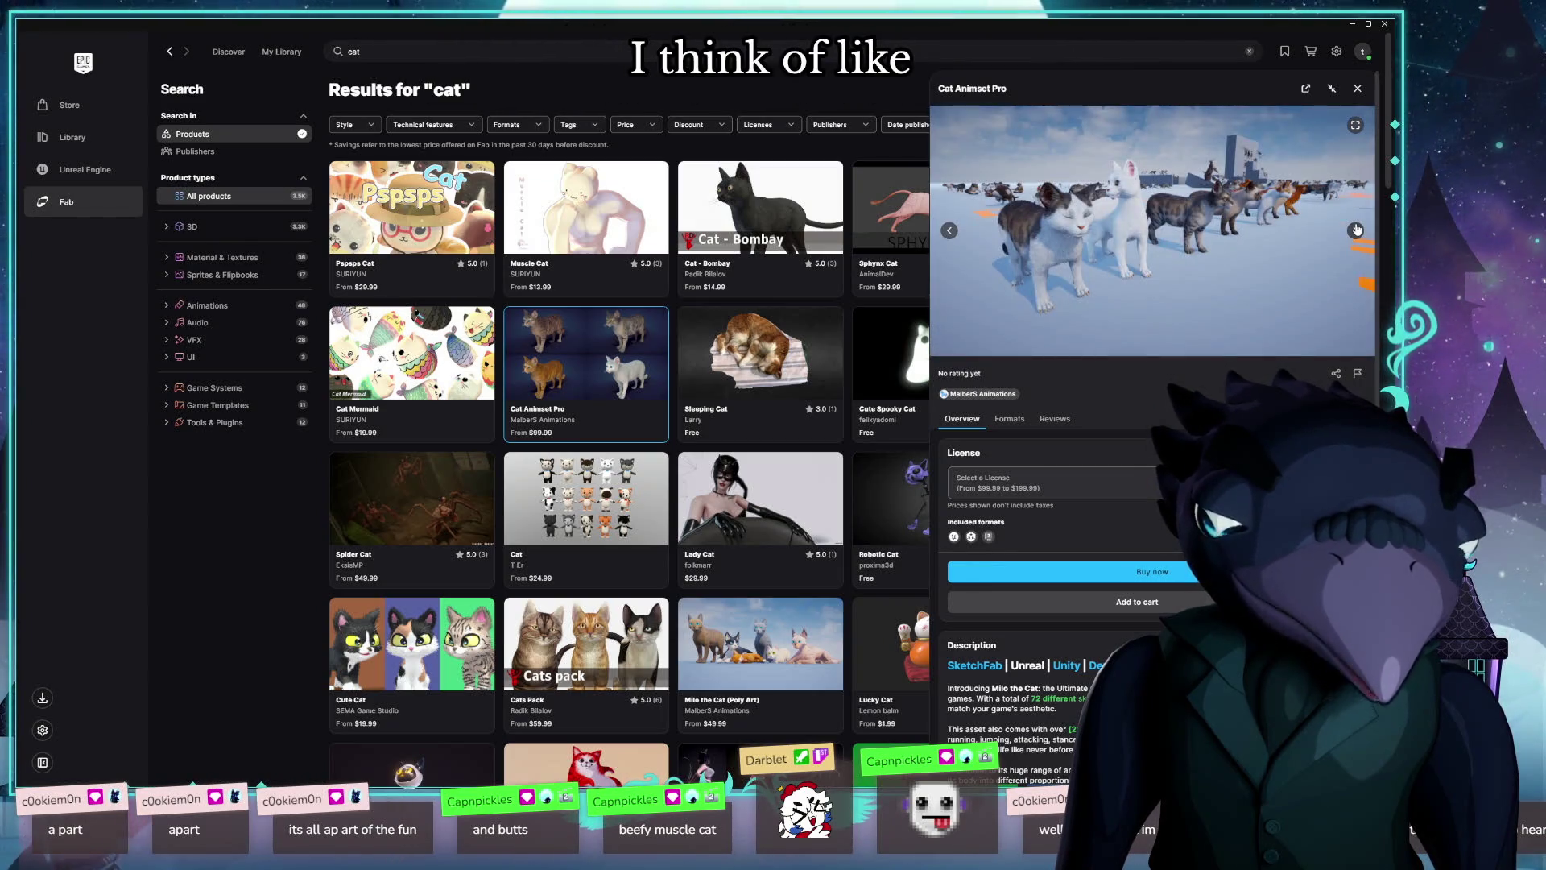
{"action": "left_click", "coordinate": [1356, 231]}
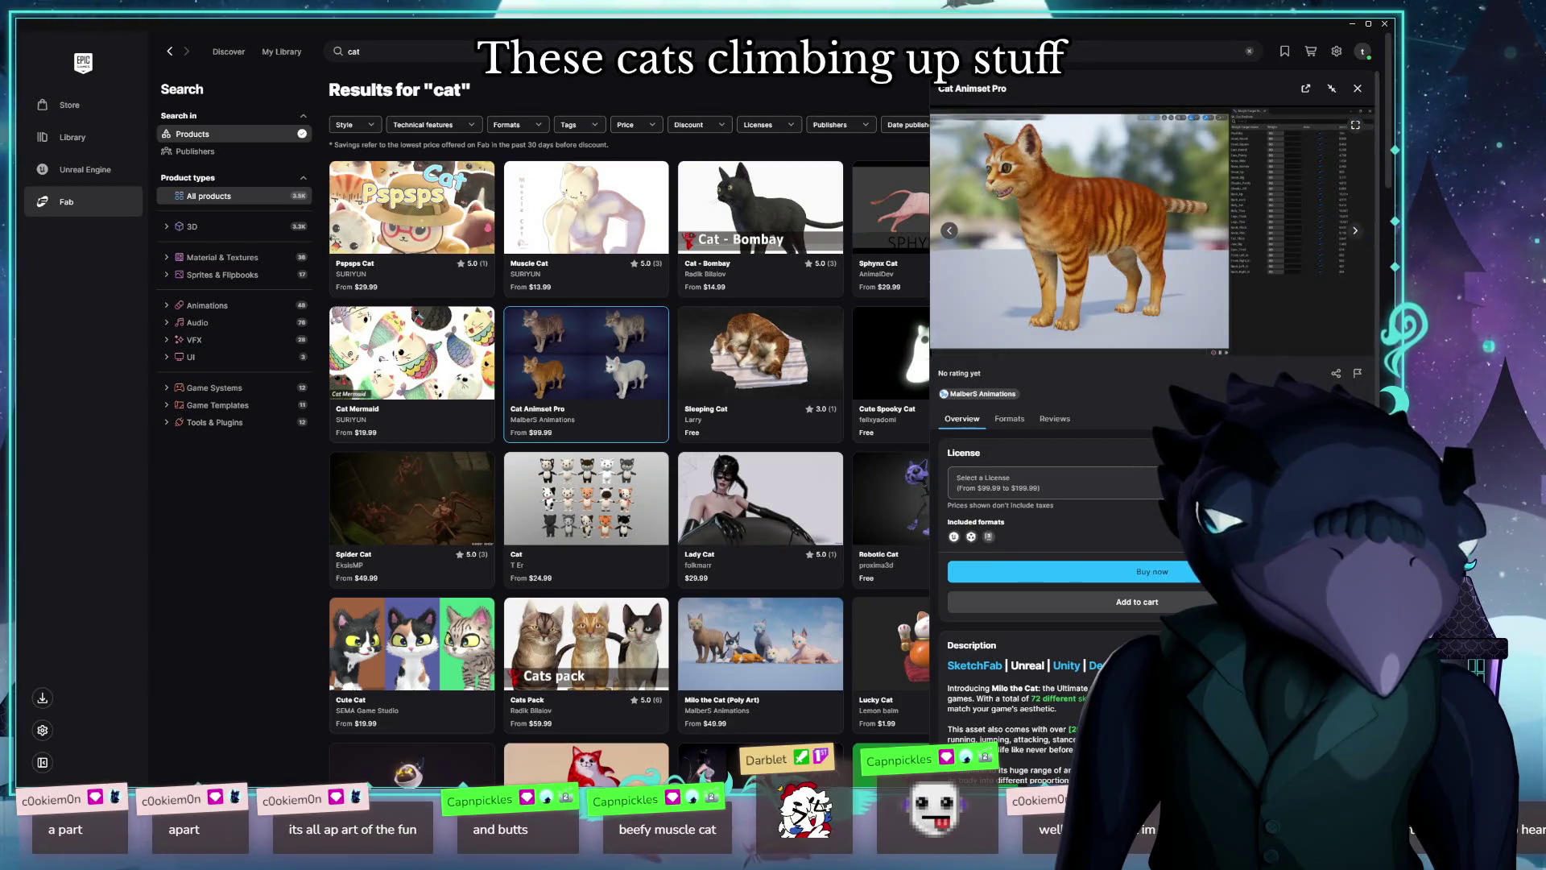
Step: Scroll through the Cat Animset Pro description, then close its details
{"action": "scroll", "coordinate": [1151, 282], "scroll_direction": "down", "scroll_amount": 3}
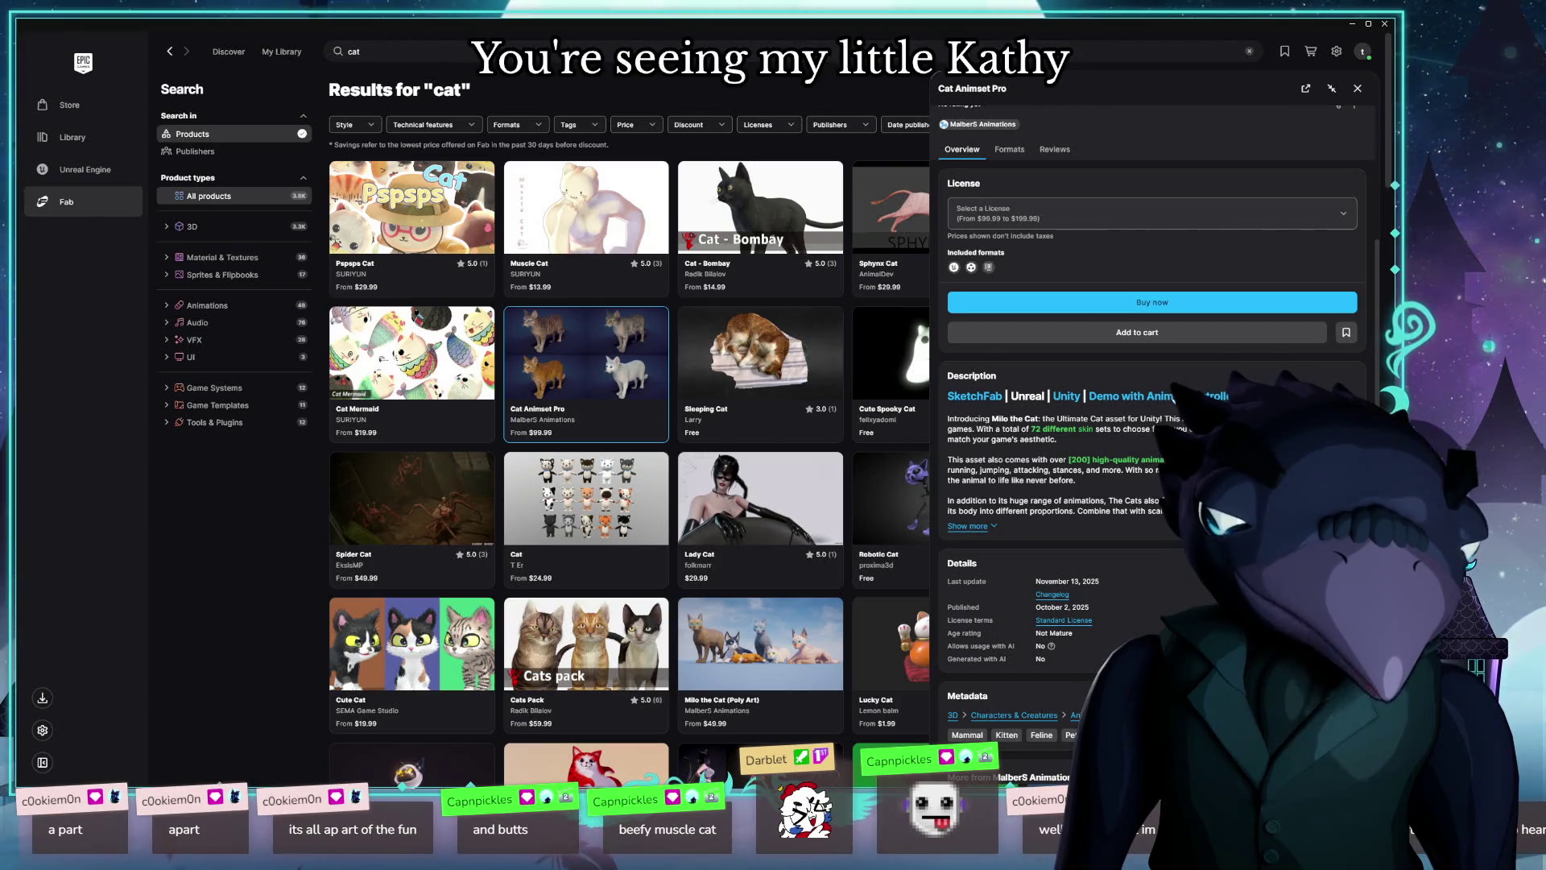
{"action": "scroll", "coordinate": [974, 318], "scroll_direction": "up", "scroll_amount": 3}
{"action": "scroll", "coordinate": [974, 318], "scroll_direction": "down", "scroll_amount": 4}
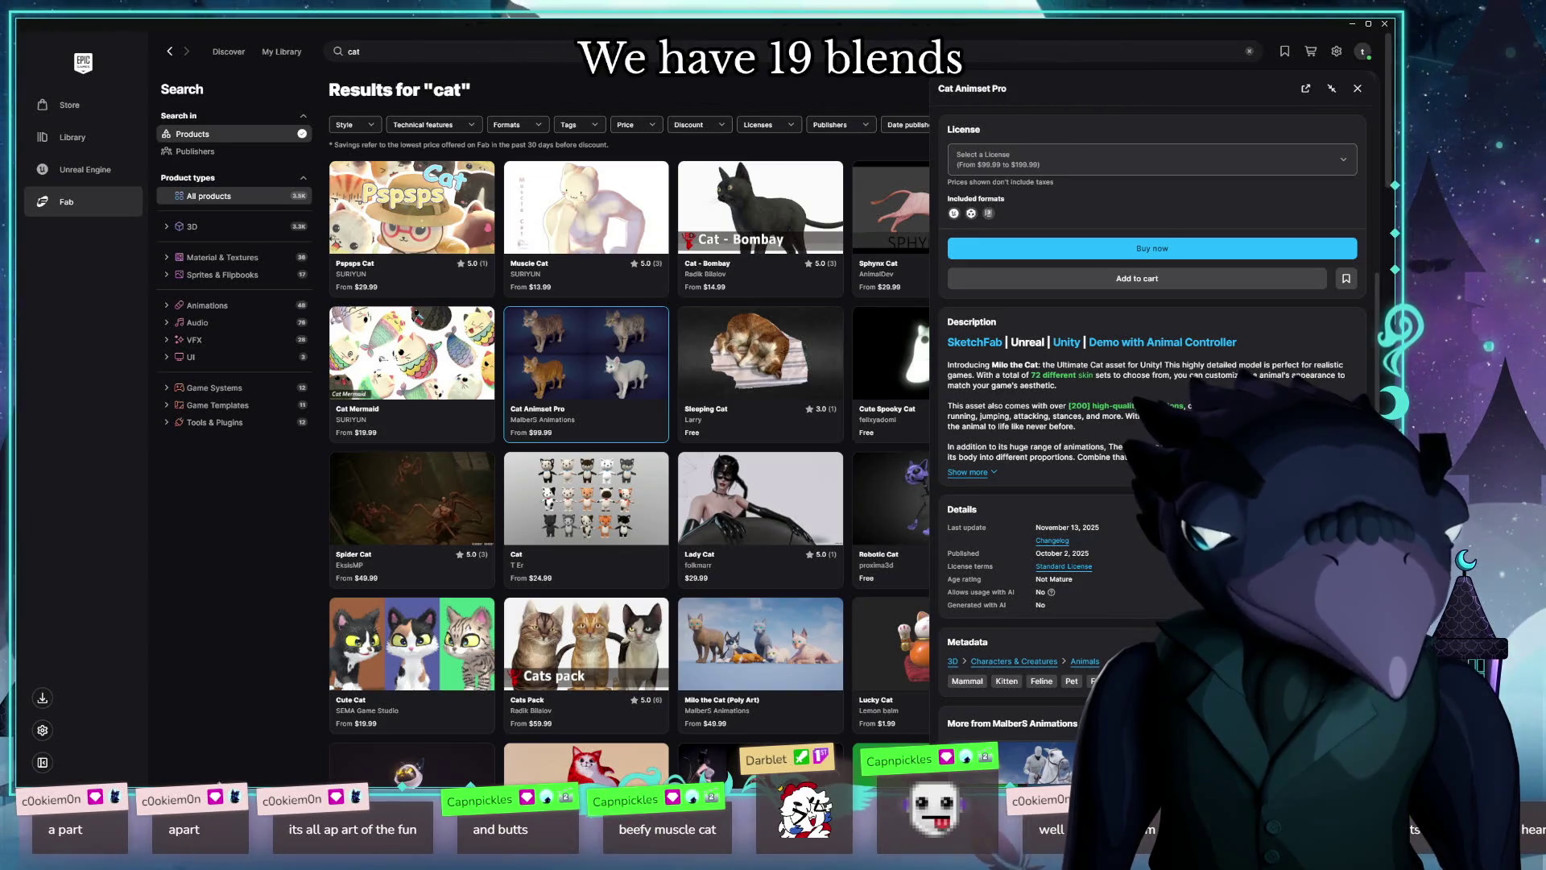
{"action": "scroll", "coordinate": [1151, 402], "scroll_direction": "down", "scroll_amount": 1}
{"action": "scroll", "coordinate": [1152, 322], "scroll_direction": "up", "scroll_amount": 3}
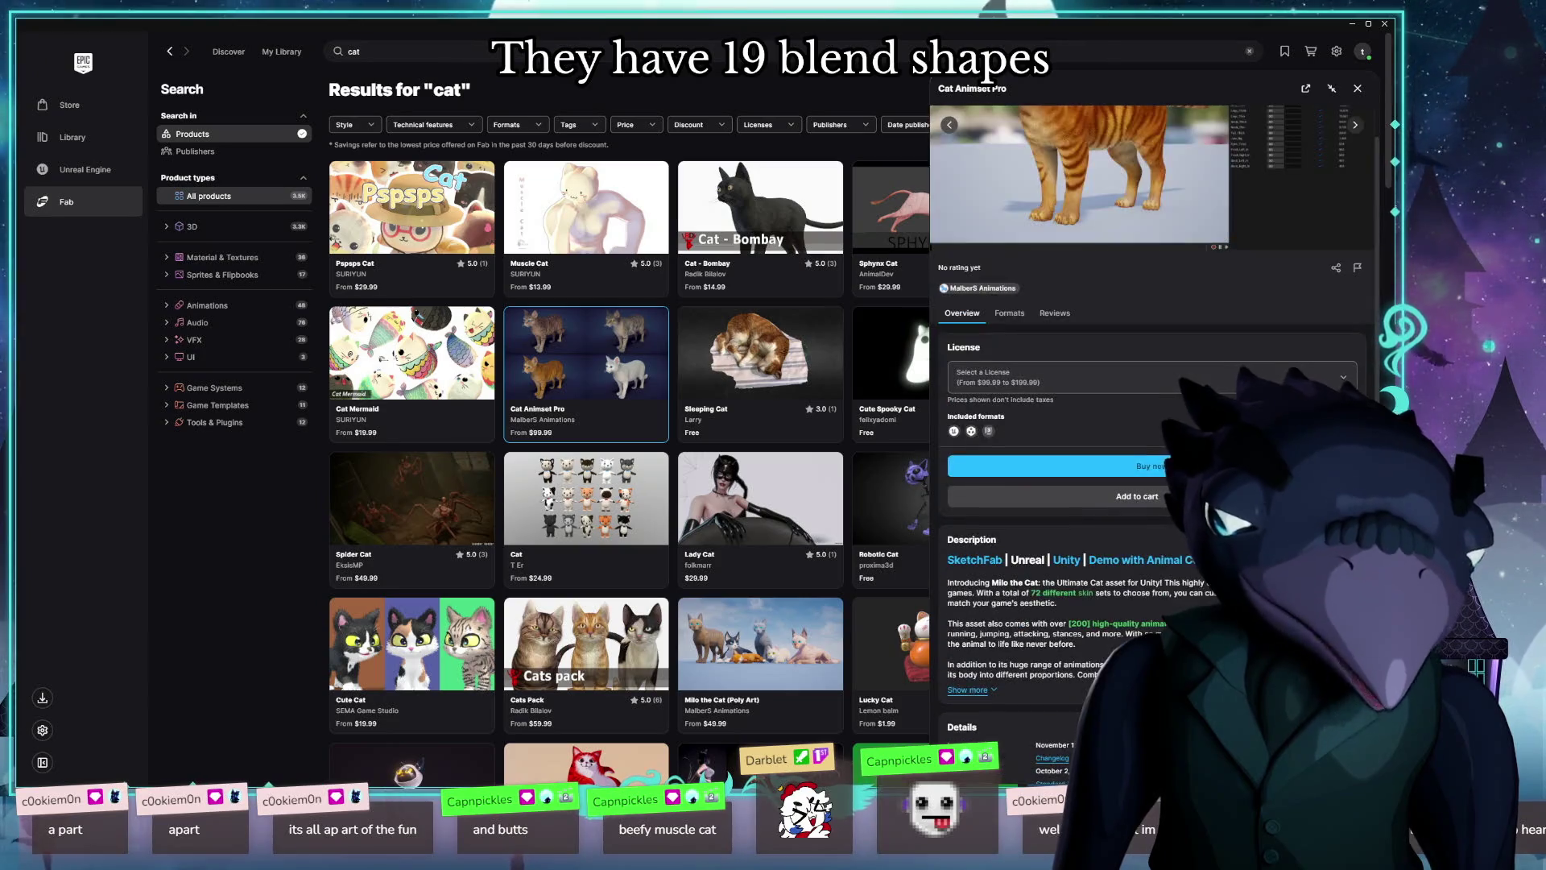
{"action": "scroll", "coordinate": [1152, 242], "scroll_direction": "up", "scroll_amount": 1}
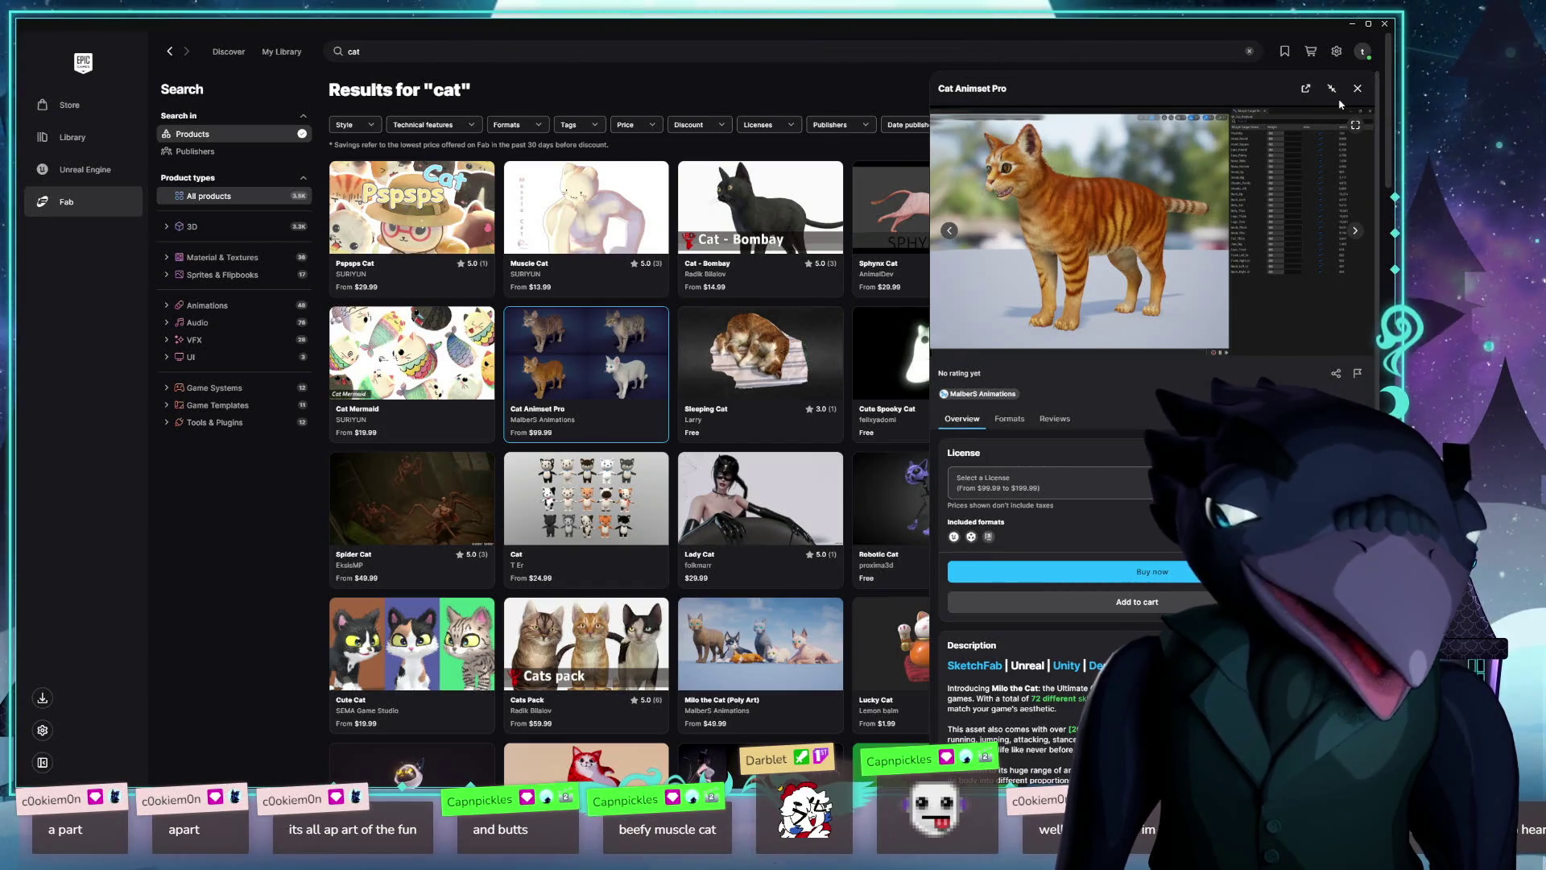
{"action": "left_click", "coordinate": [1354, 93]}
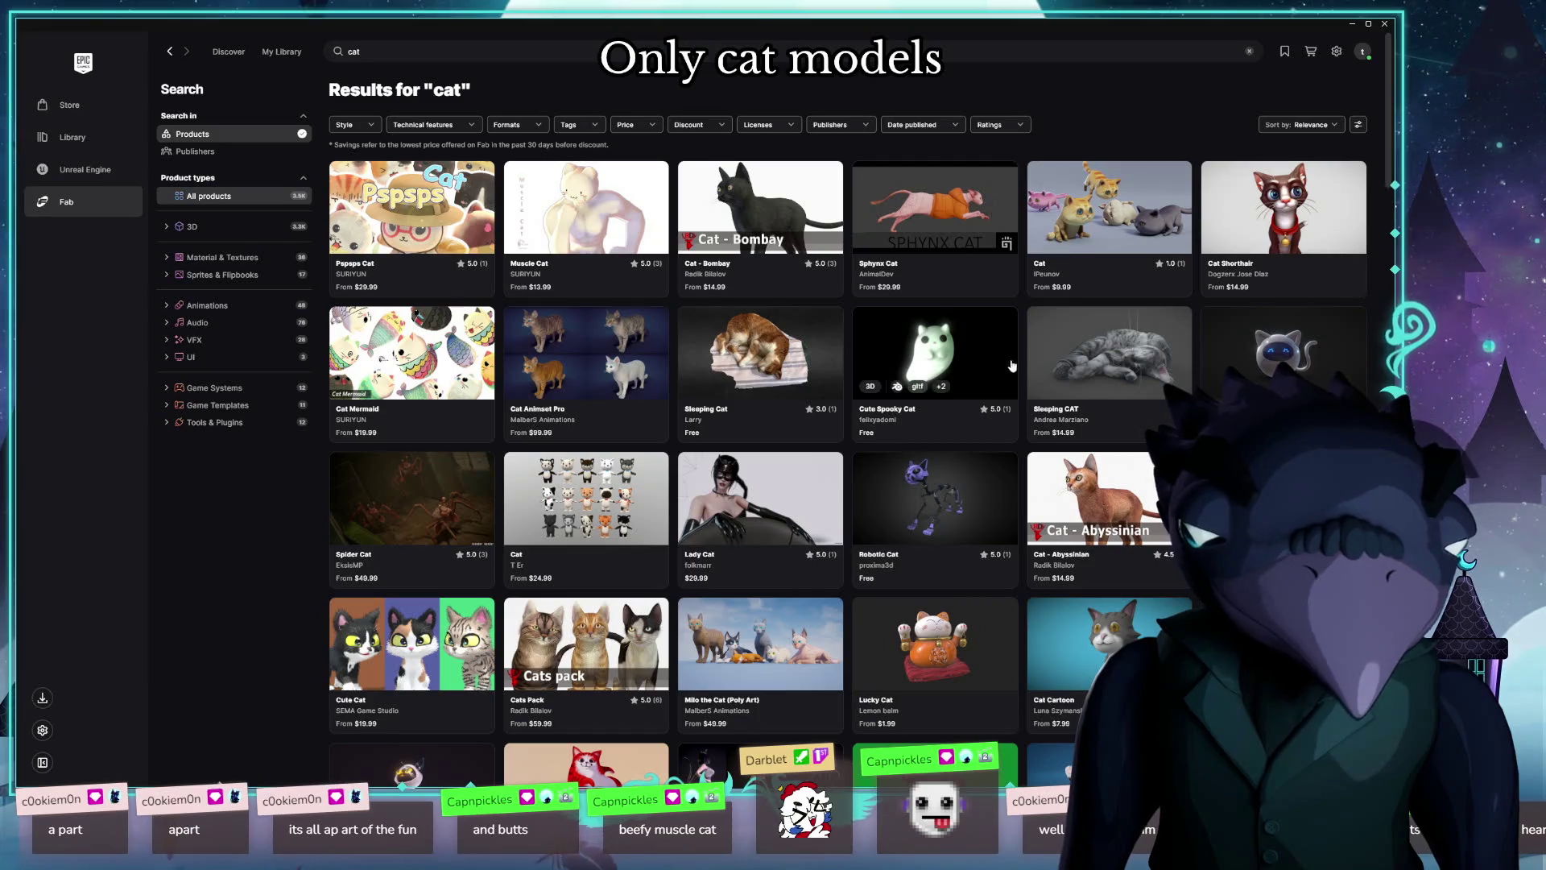
Step: Open Cats - Simple and browse its preview images past the six-cat image
{"action": "scroll", "coordinate": [1125, 334], "scroll_direction": "down", "scroll_amount": 4}
{"action": "scroll", "coordinate": [1125, 334], "scroll_direction": "down", "scroll_amount": 4}
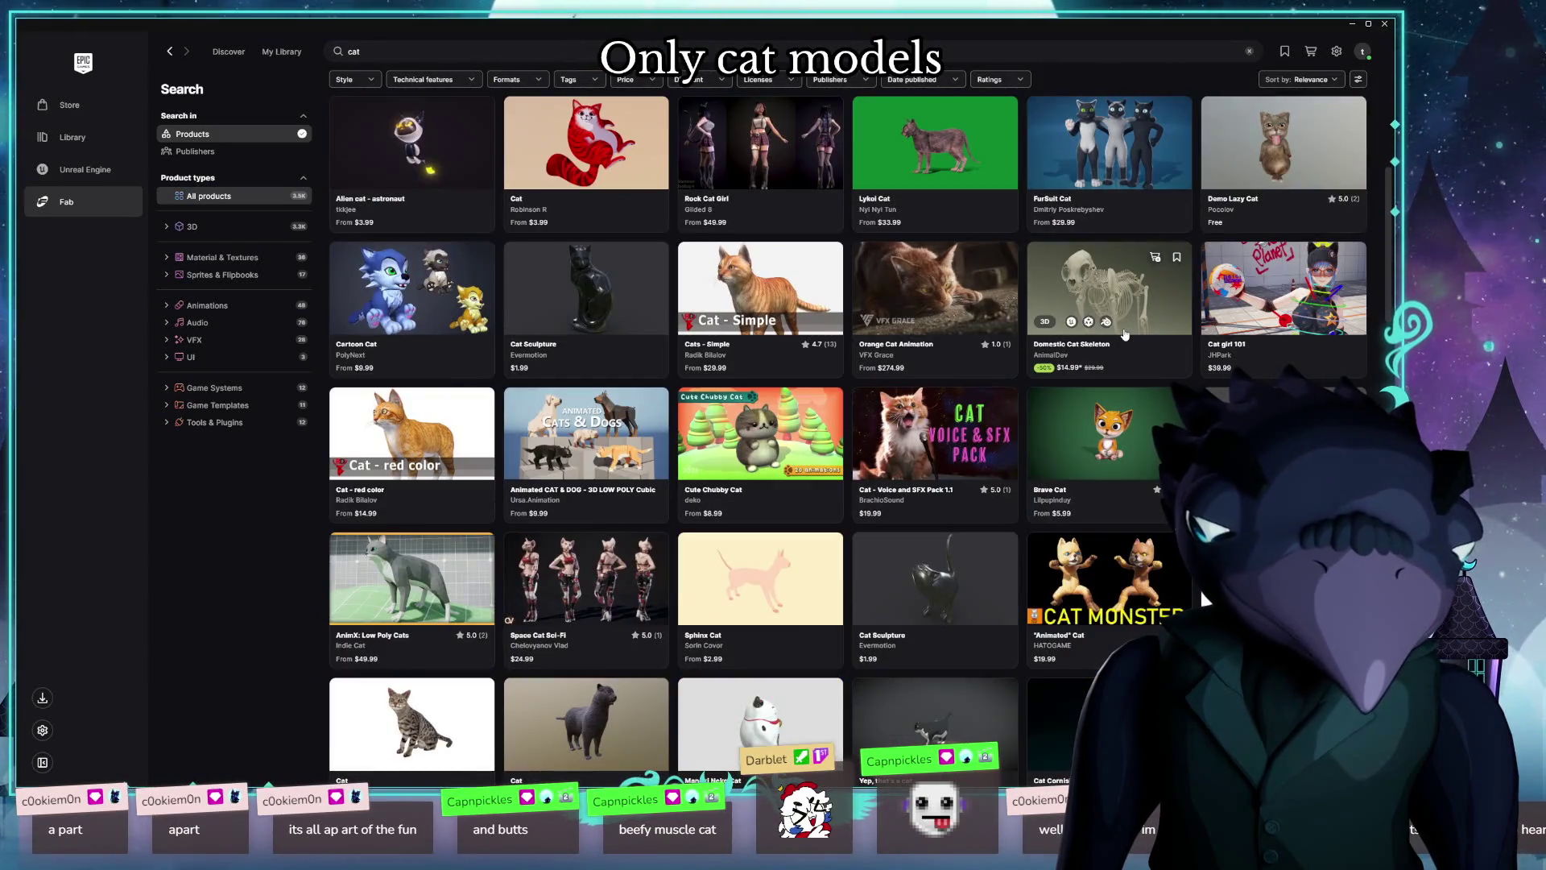
{"action": "left_click", "coordinate": [760, 290]}
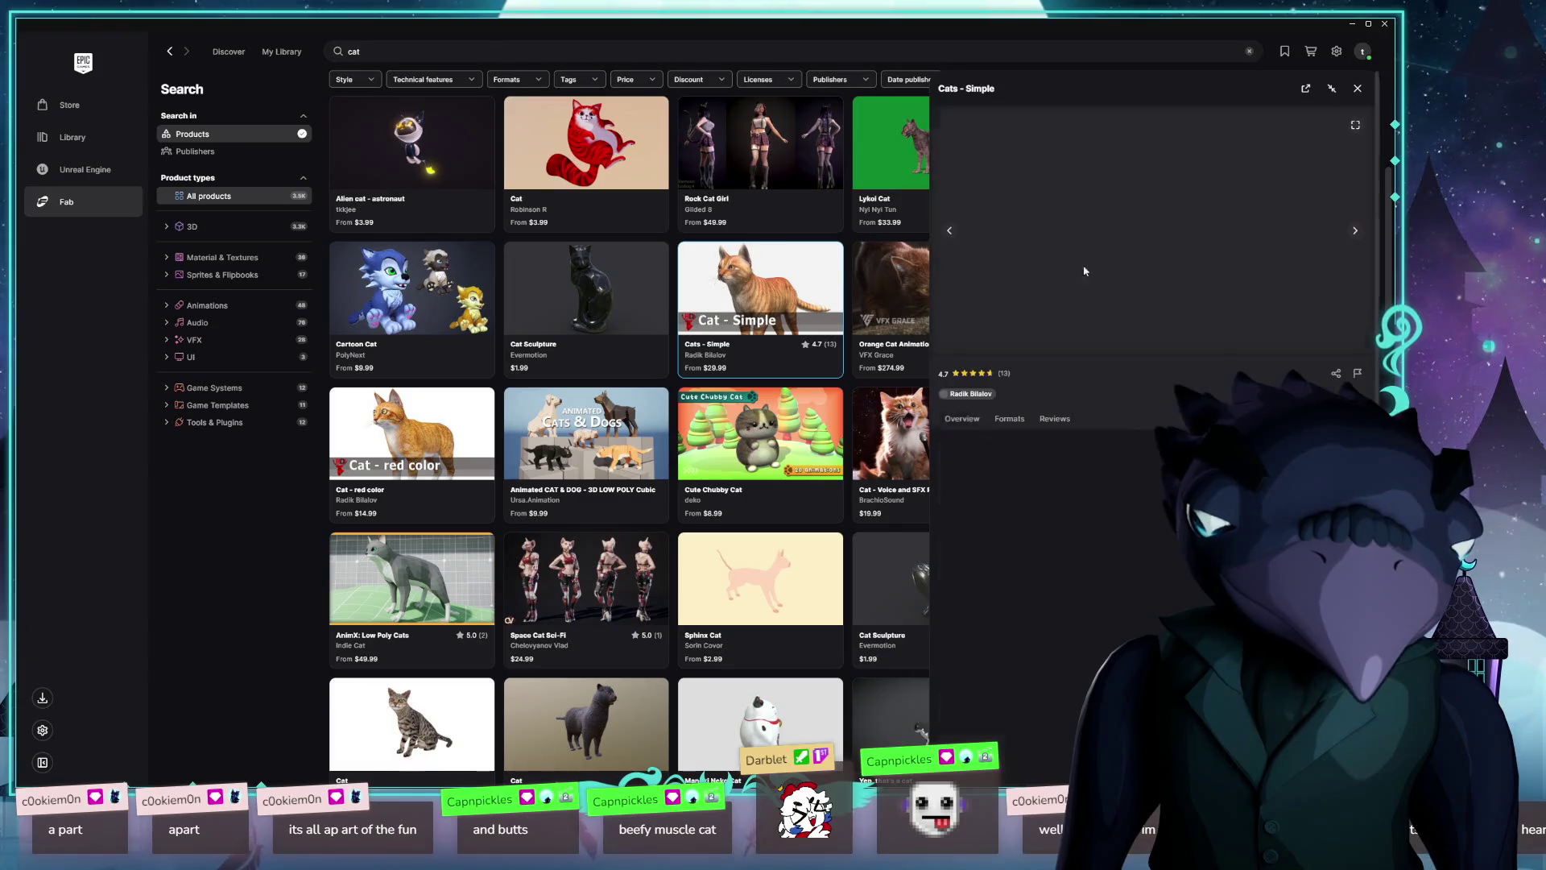
{"action": "left_click", "coordinate": [1356, 231]}
{"action": "left_click", "coordinate": [1357, 232]}
{"action": "left_click", "coordinate": [1357, 231]}
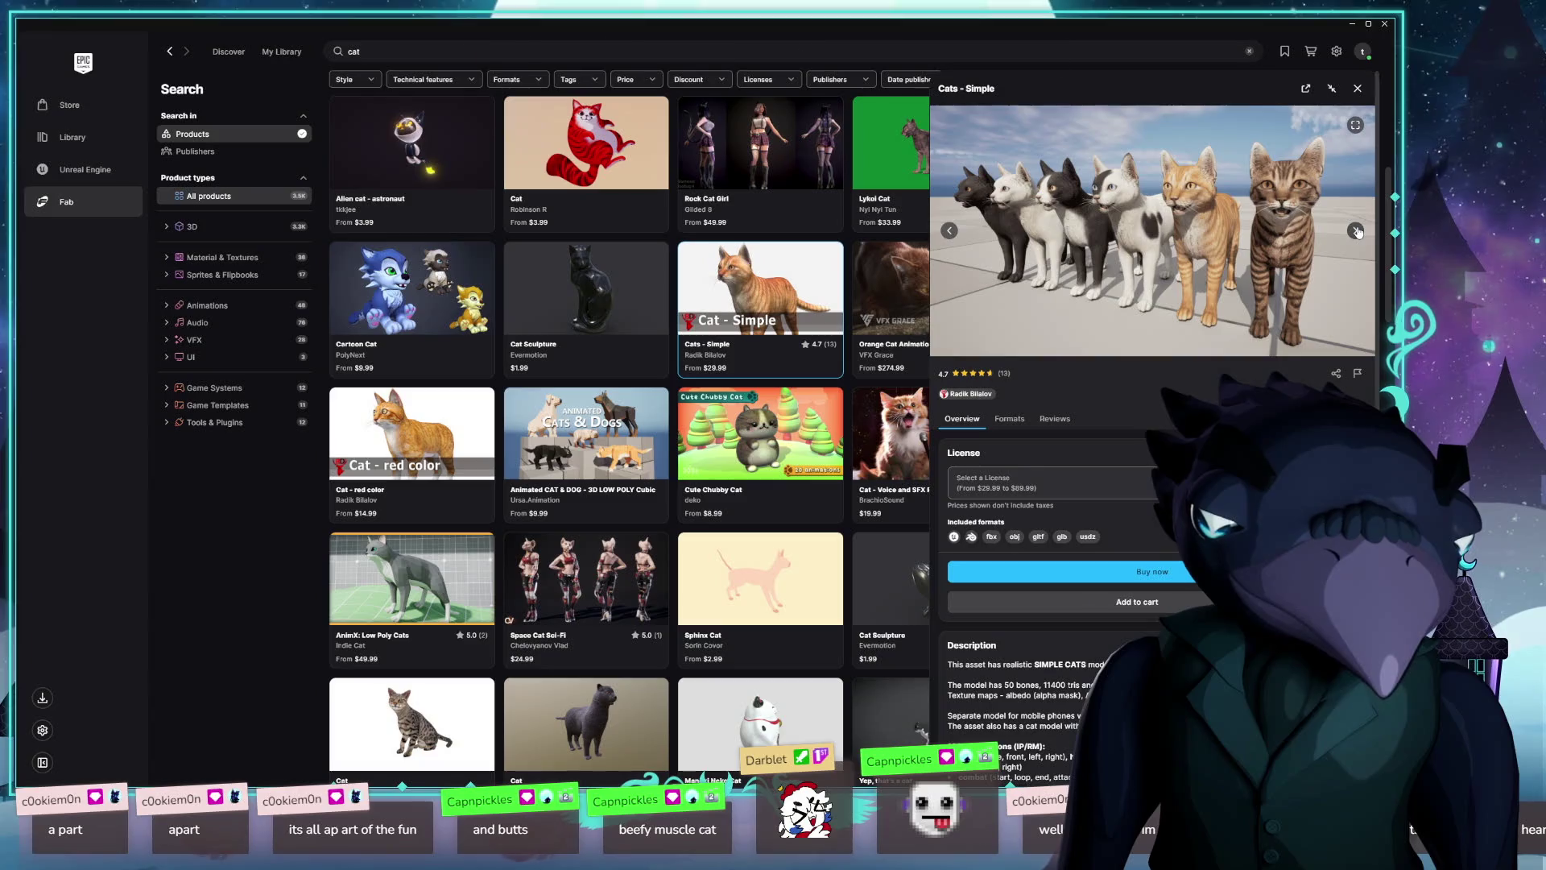
{"action": "left_click", "coordinate": [1357, 231]}
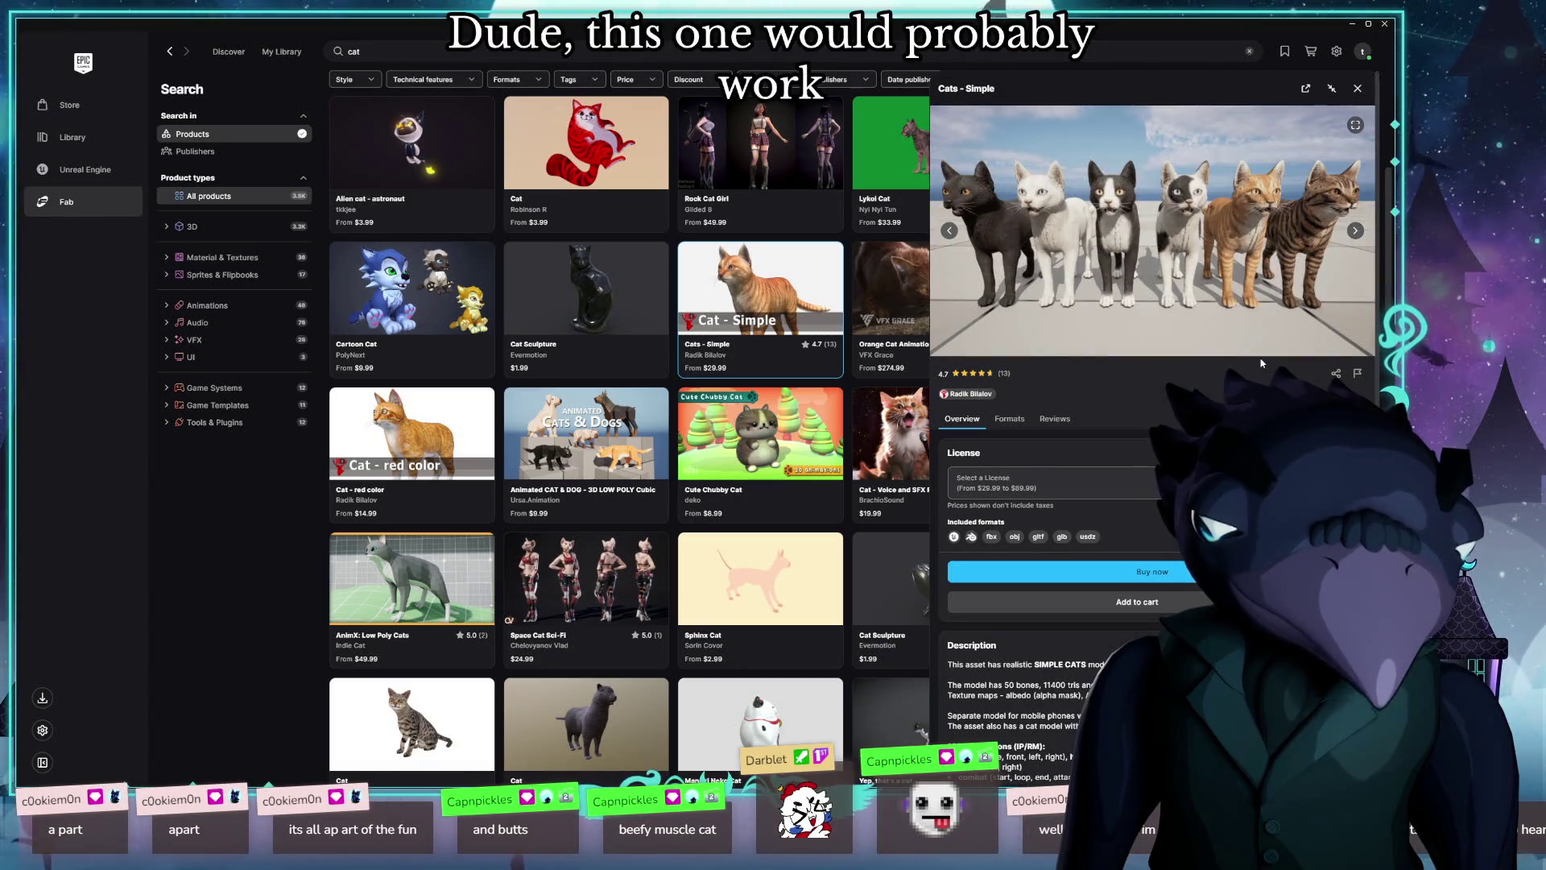
Step: Expand the Cats - Simple description to read its full animation list, then close it
{"action": "scroll", "coordinate": [1261, 363], "scroll_direction": "down", "scroll_amount": 2}
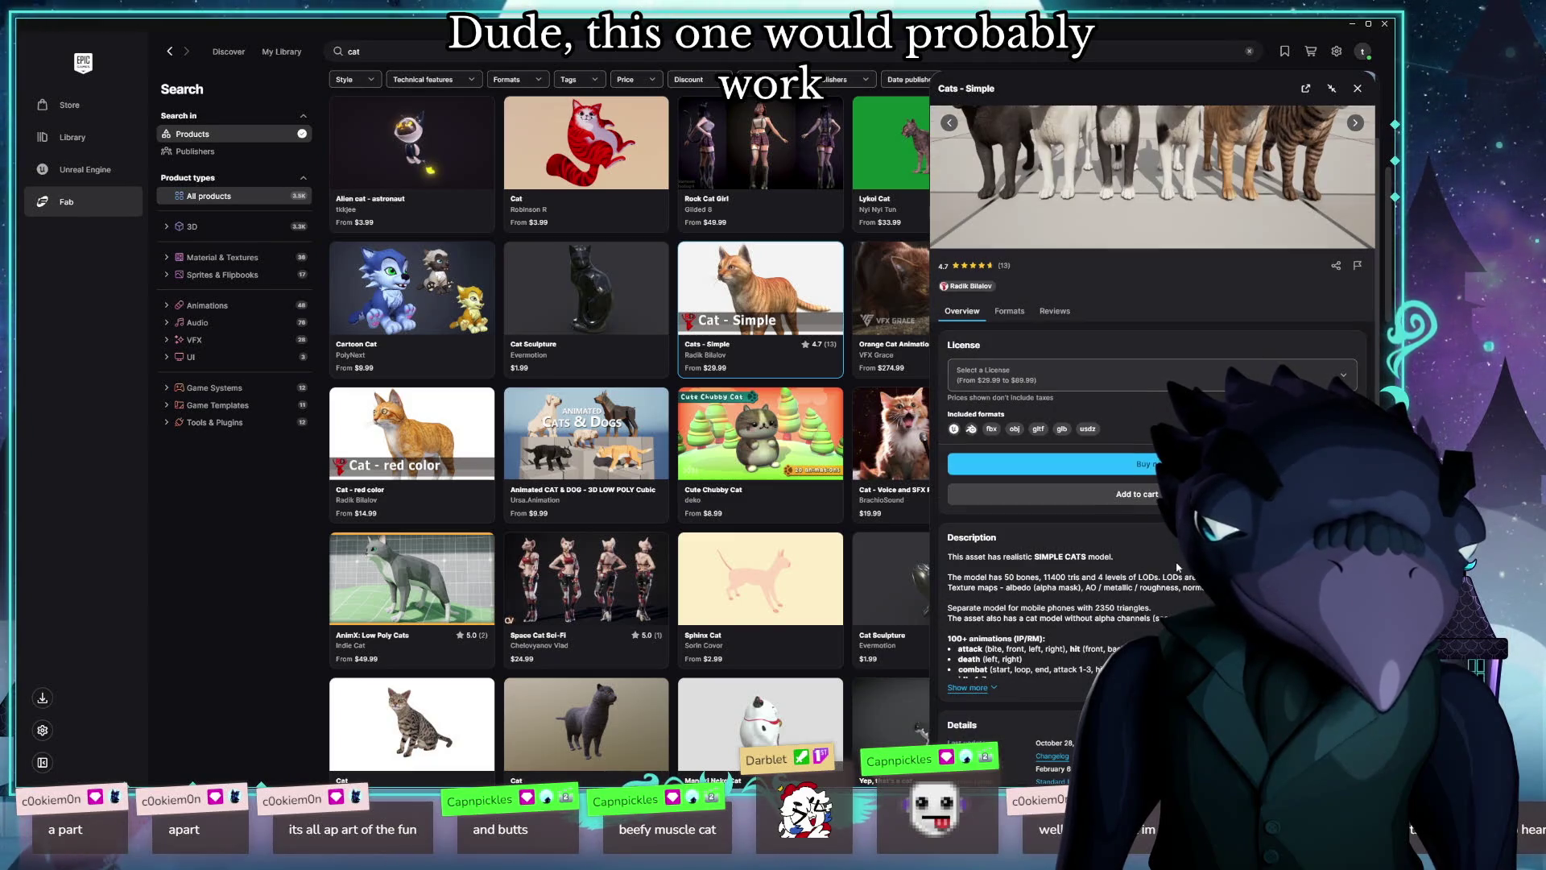
{"action": "left_click", "coordinate": [967, 688]}
{"action": "scroll", "coordinate": [1182, 598], "scroll_direction": "down", "scroll_amount": 2}
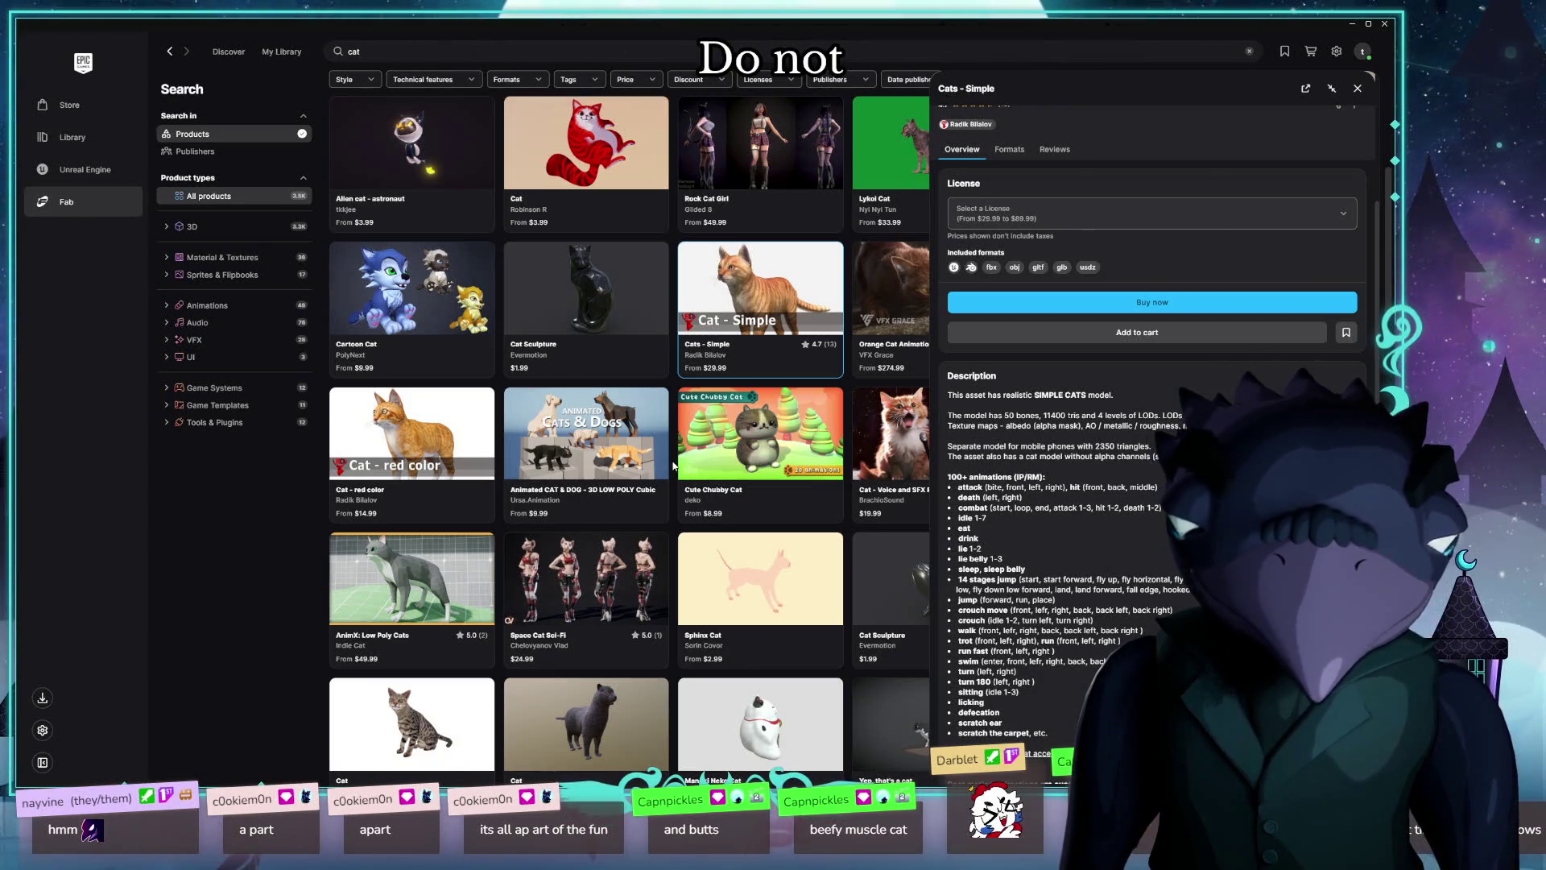
{"action": "scroll", "coordinate": [675, 466], "scroll_direction": "up", "scroll_amount": 10}
{"action": "key", "text": "Escape"}
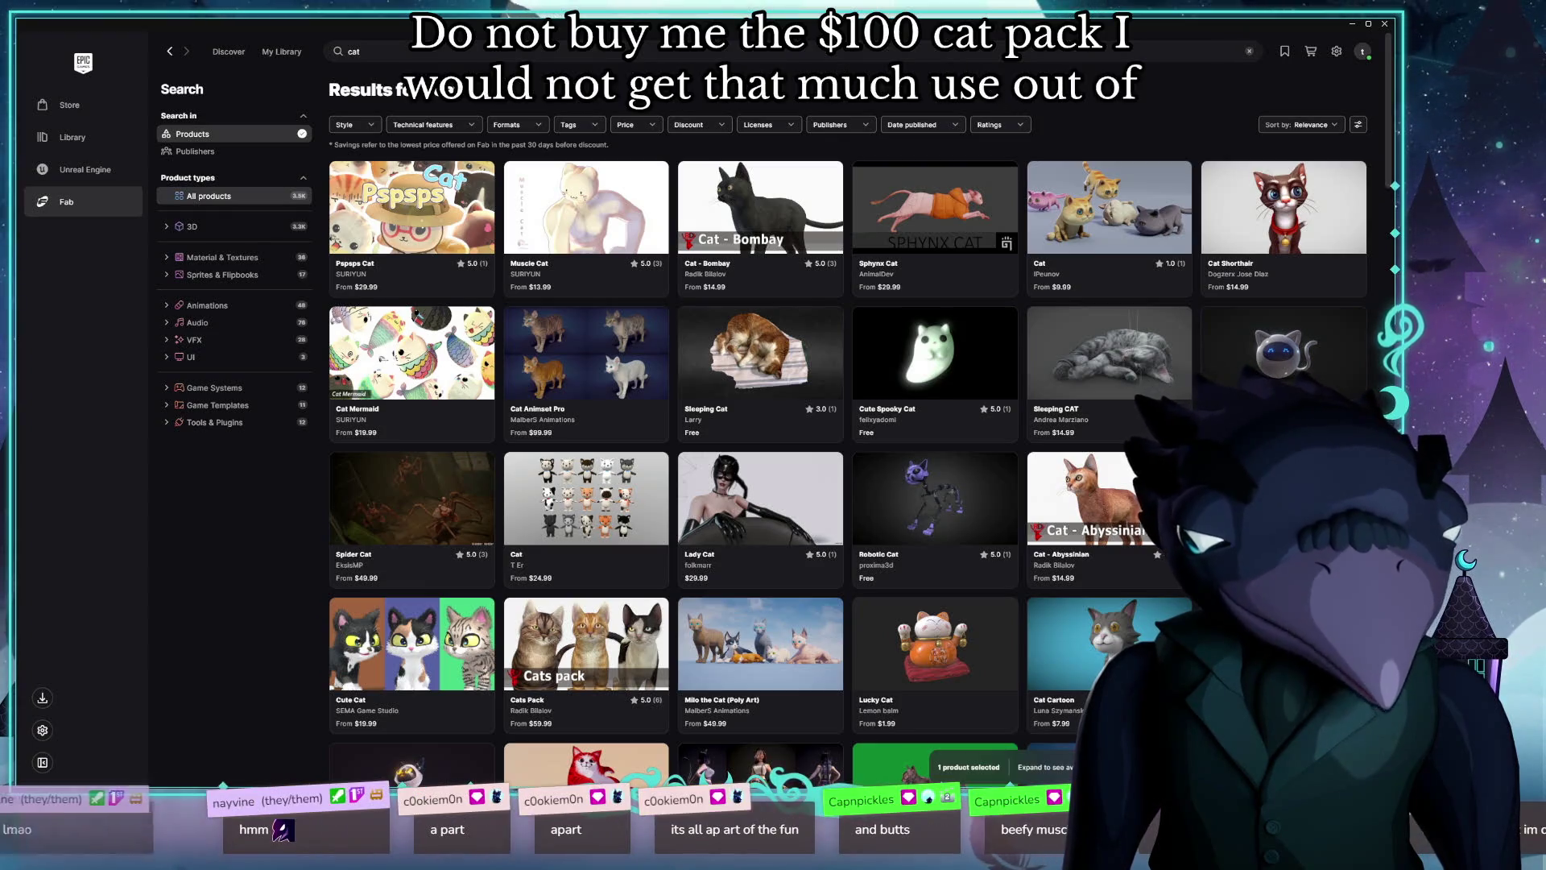
{"action": "scroll", "coordinate": [837, 492], "scroll_direction": "down", "scroll_amount": 3}
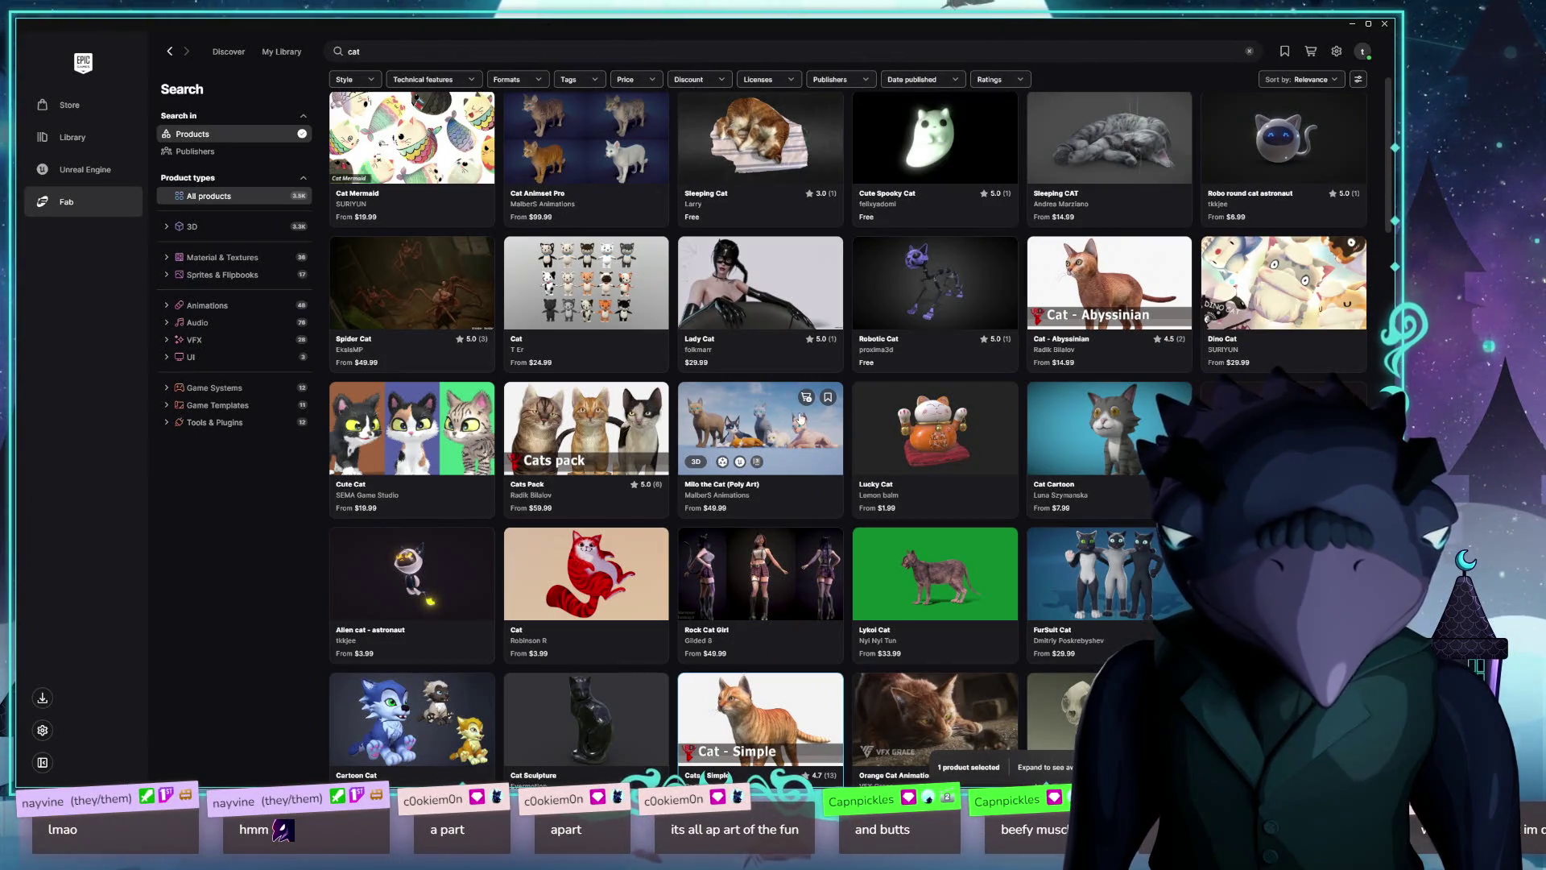
{"action": "scroll", "coordinate": [802, 419], "scroll_direction": "up", "scroll_amount": 2}
{"action": "left_click", "coordinate": [596, 314]}
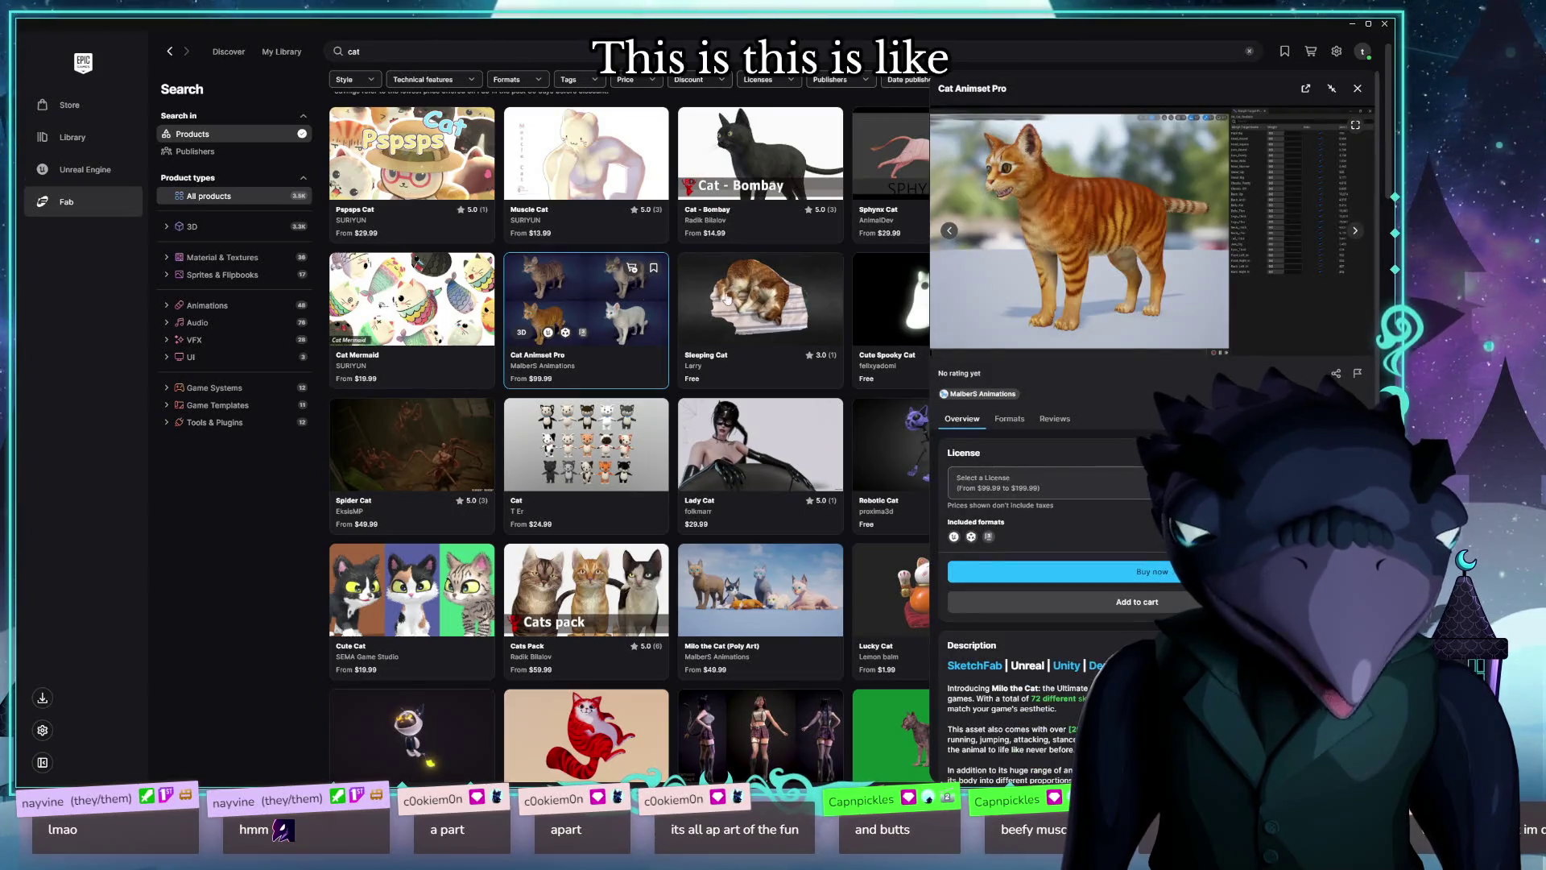
{"action": "left_click", "coordinate": [1356, 232]}
{"action": "left_click", "coordinate": [948, 231]}
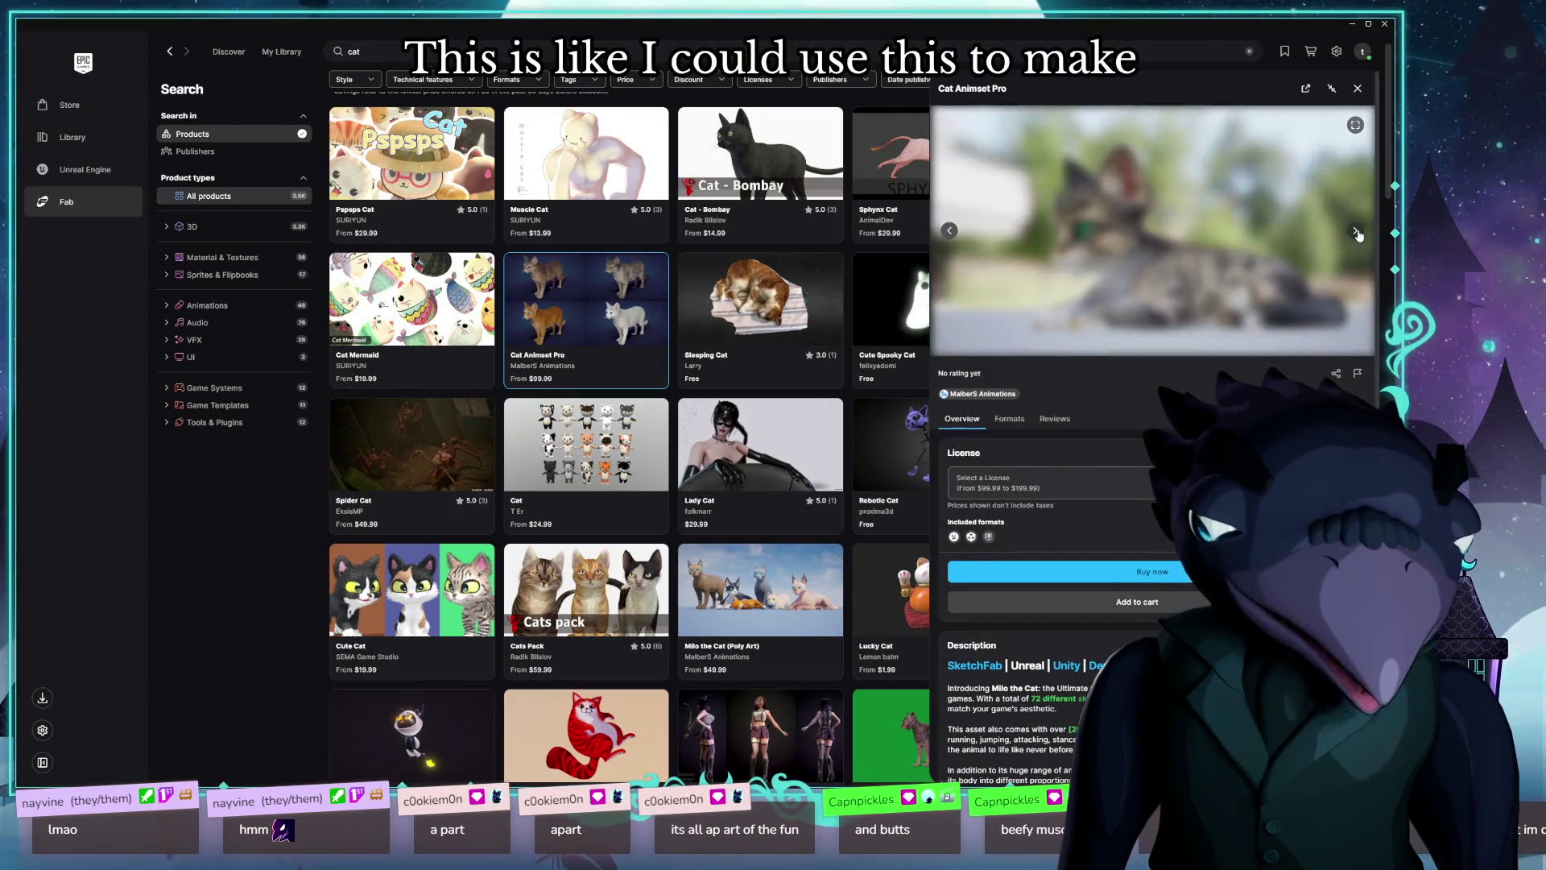
{"action": "left_click", "coordinate": [949, 231]}
{"action": "left_click", "coordinate": [949, 232]}
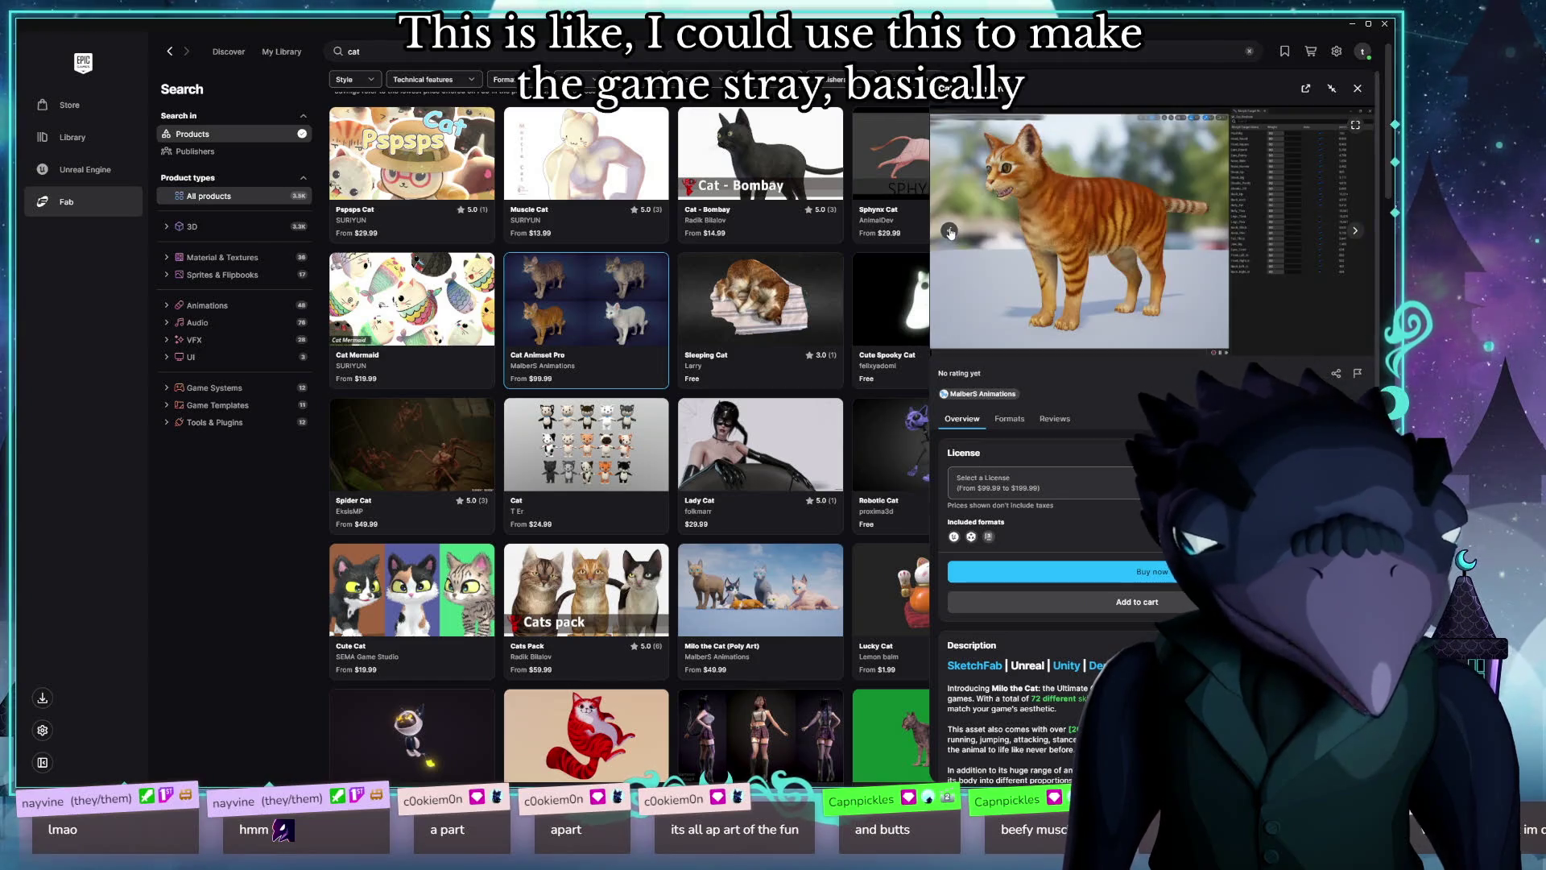
{"action": "left_click", "coordinate": [950, 232]}
{"action": "left_click", "coordinate": [950, 232]}
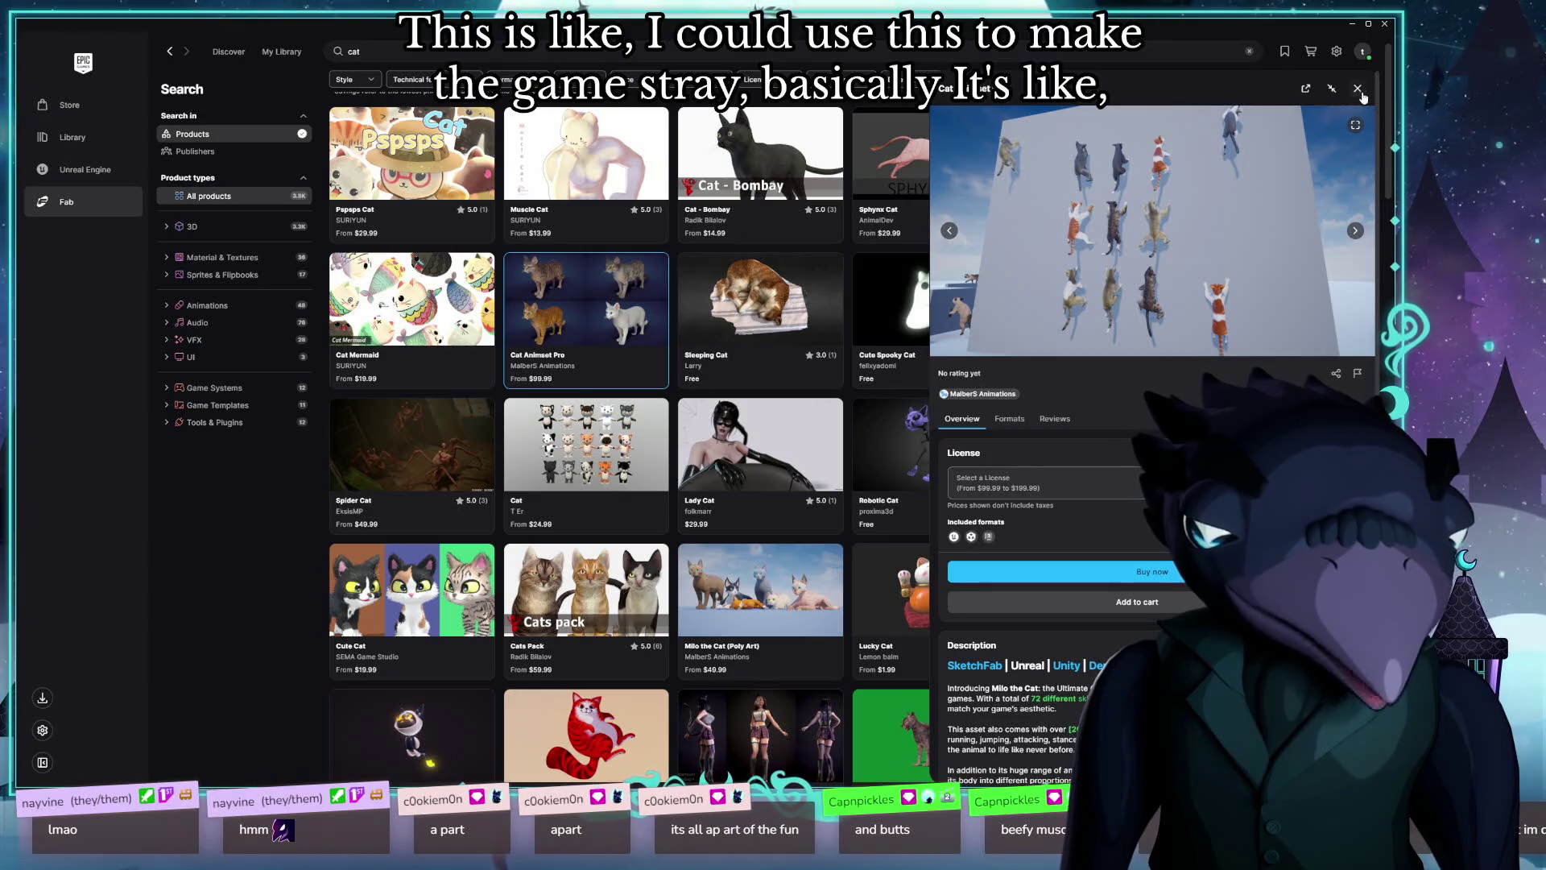
{"action": "key", "text": "Escape"}
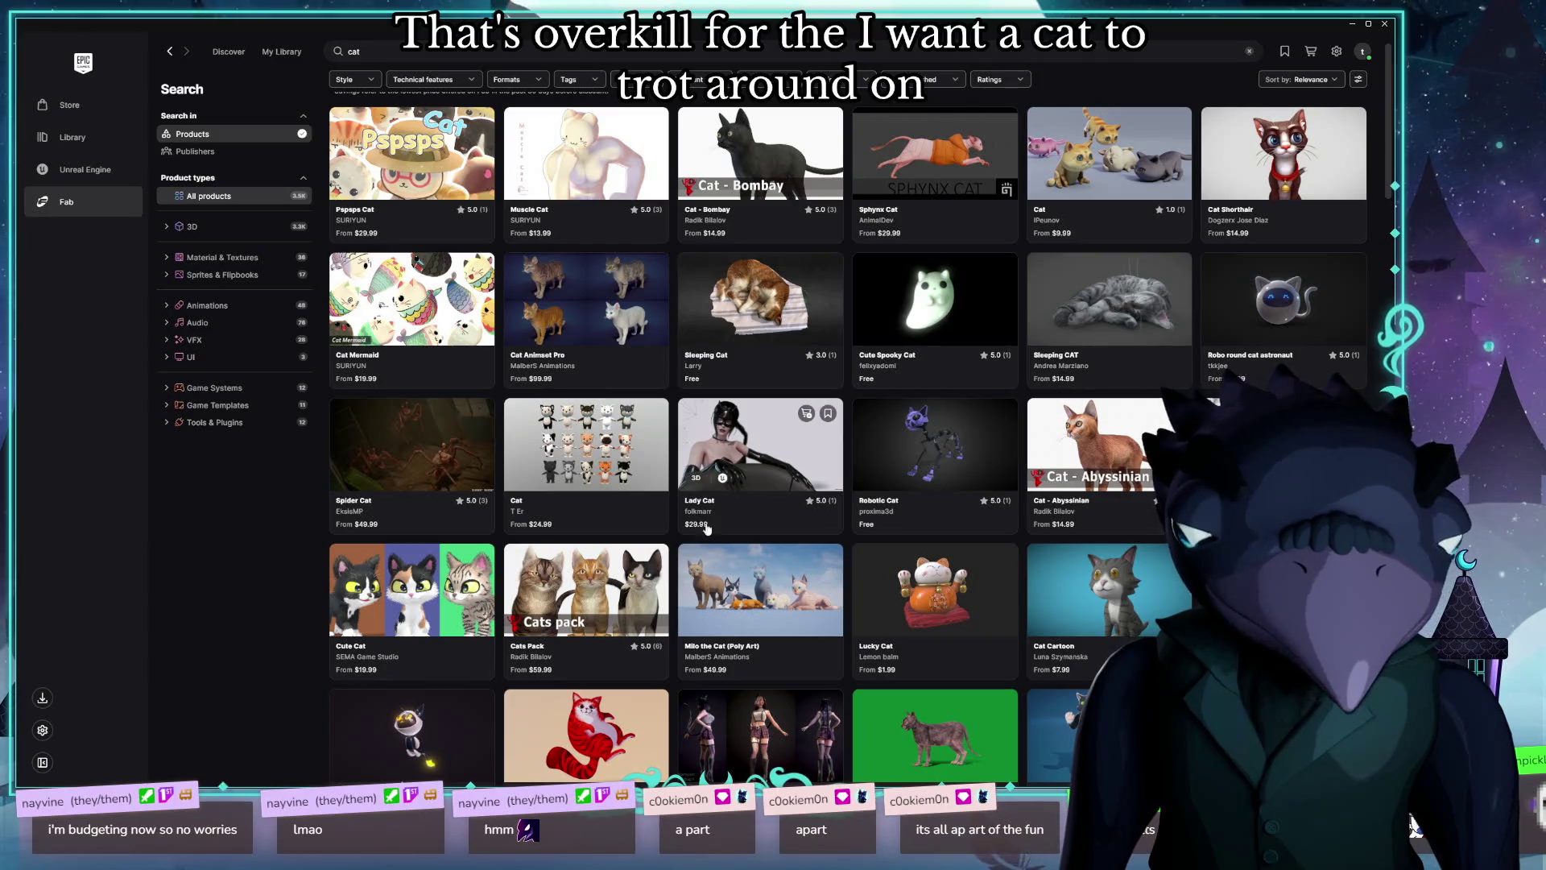
{"action": "scroll", "coordinate": [805, 515], "scroll_direction": "down", "scroll_amount": 3}
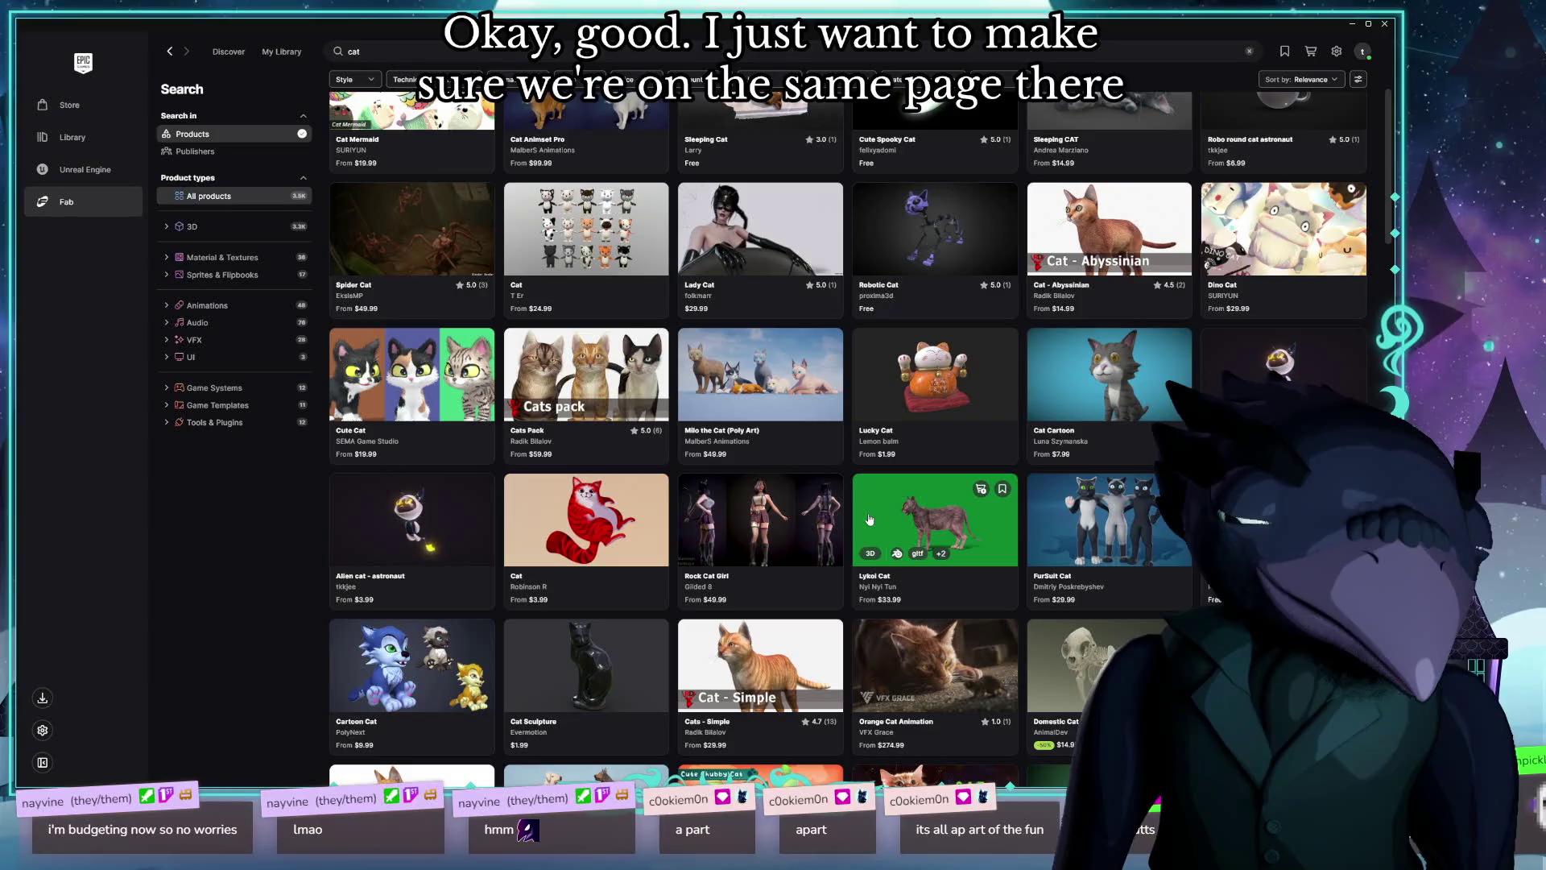
{"action": "scroll", "coordinate": [866, 522], "scroll_direction": "down", "scroll_amount": 2}
{"action": "scroll", "coordinate": [860, 524], "scroll_direction": "down", "scroll_amount": 3}
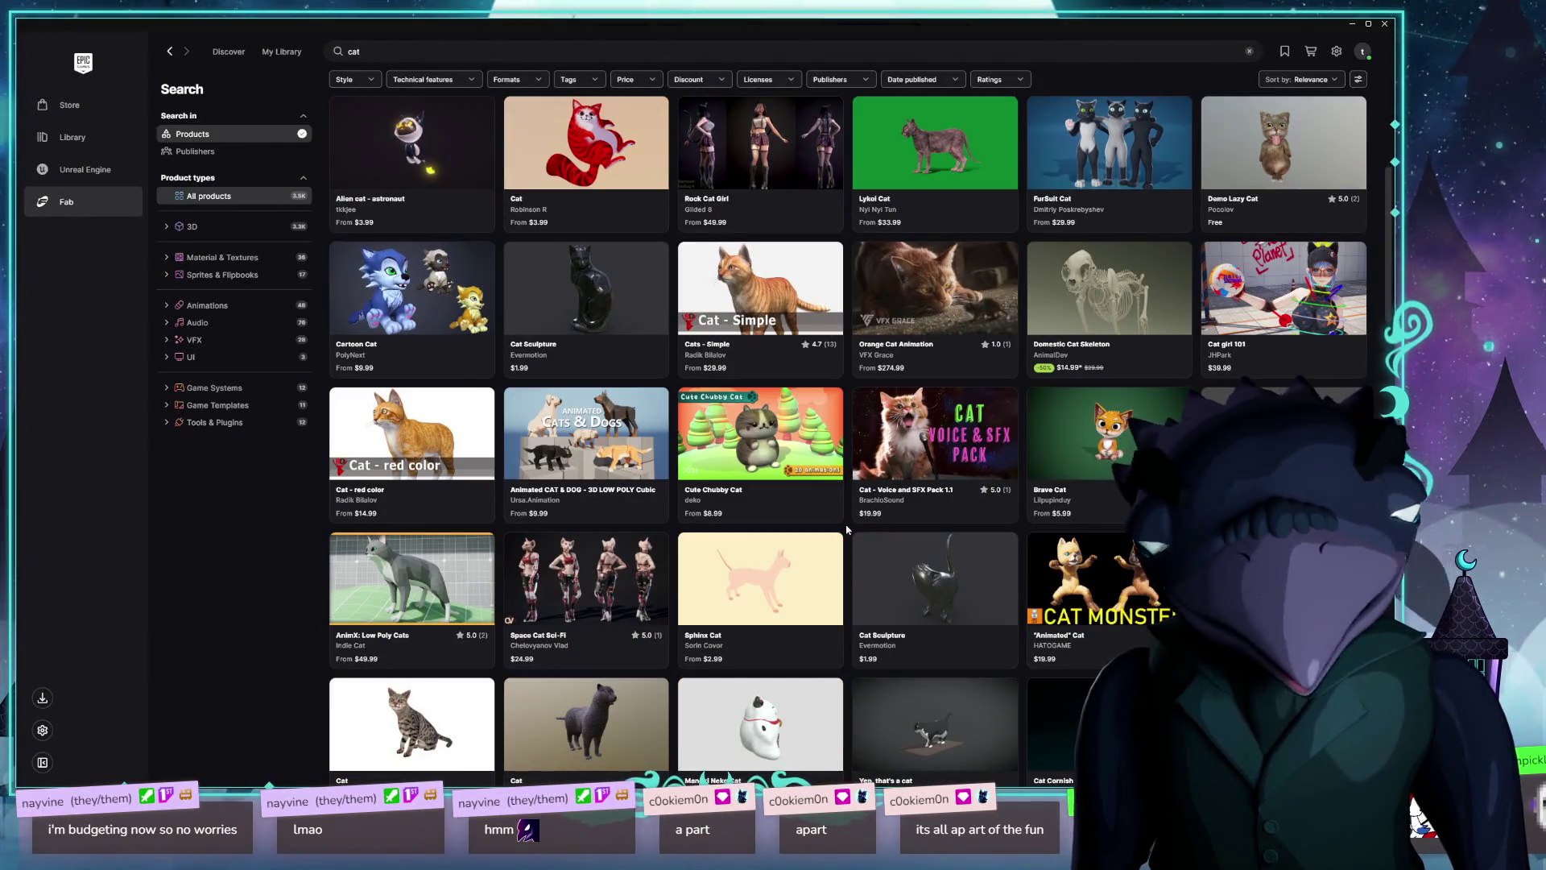
{"action": "left_click", "coordinate": [761, 268]}
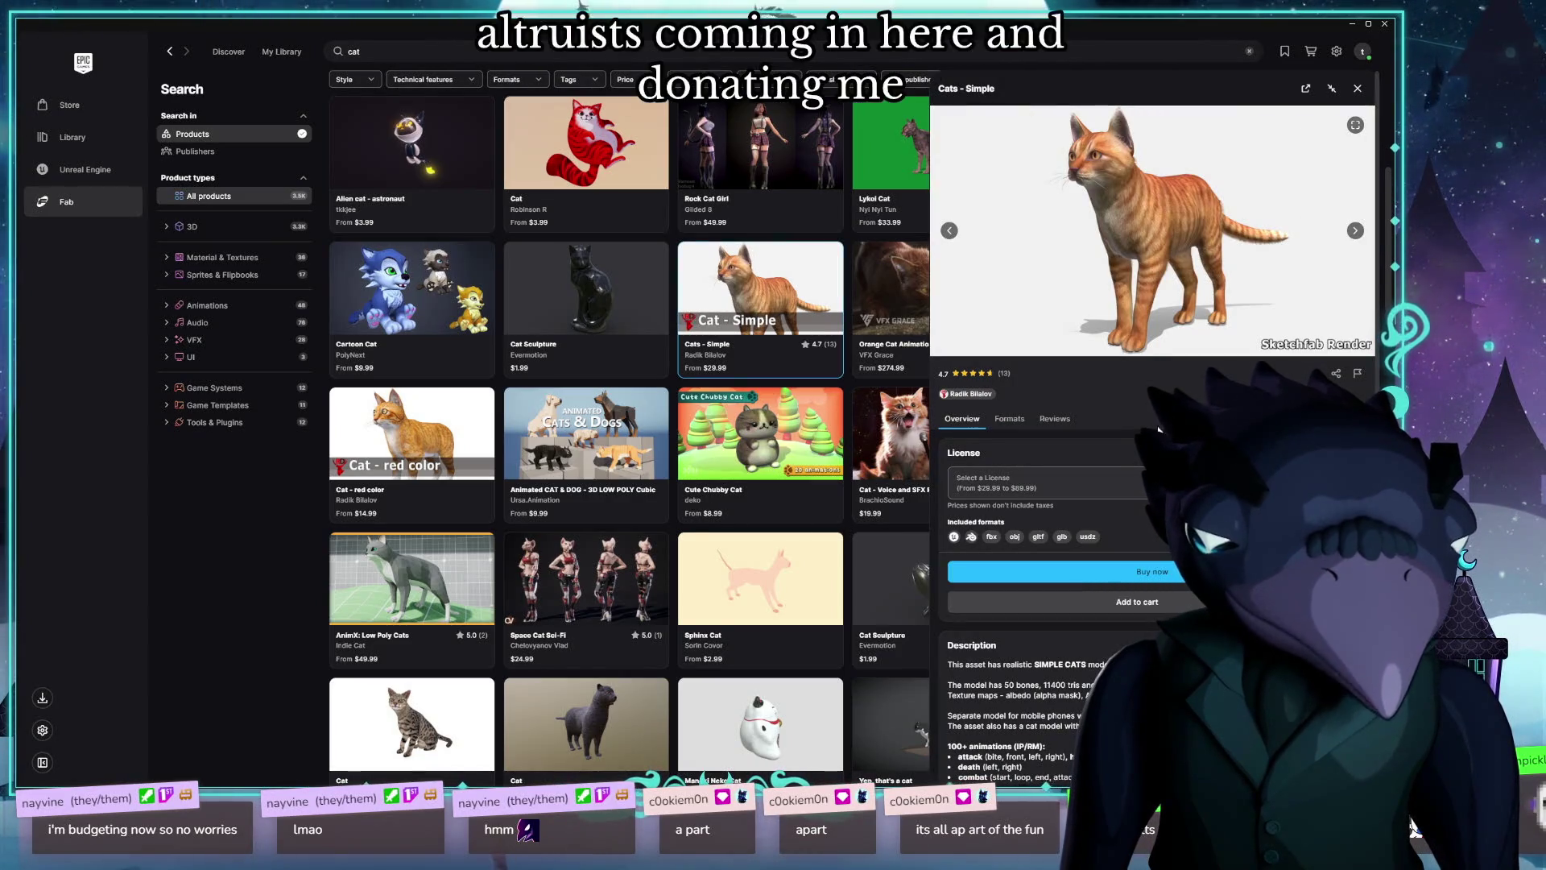
Step: Step back two Cats - Simple previews, then advance to the group-of-cats image
{"action": "left_click", "coordinate": [950, 232]}
{"action": "left_click", "coordinate": [950, 232]}
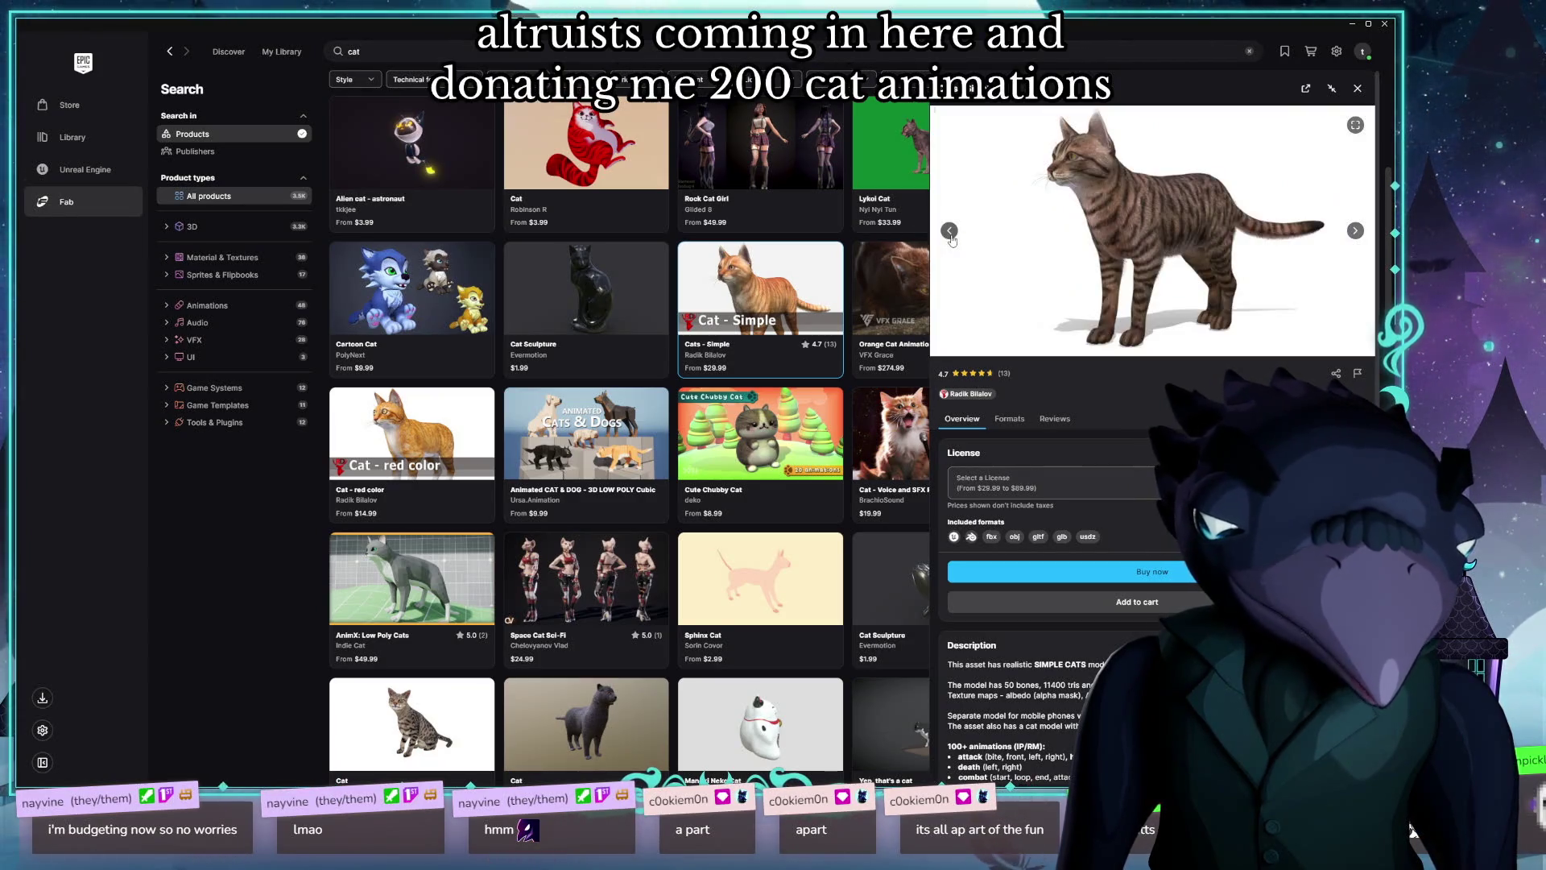
{"action": "scroll", "coordinate": [1105, 375], "scroll_direction": "down", "scroll_amount": 3}
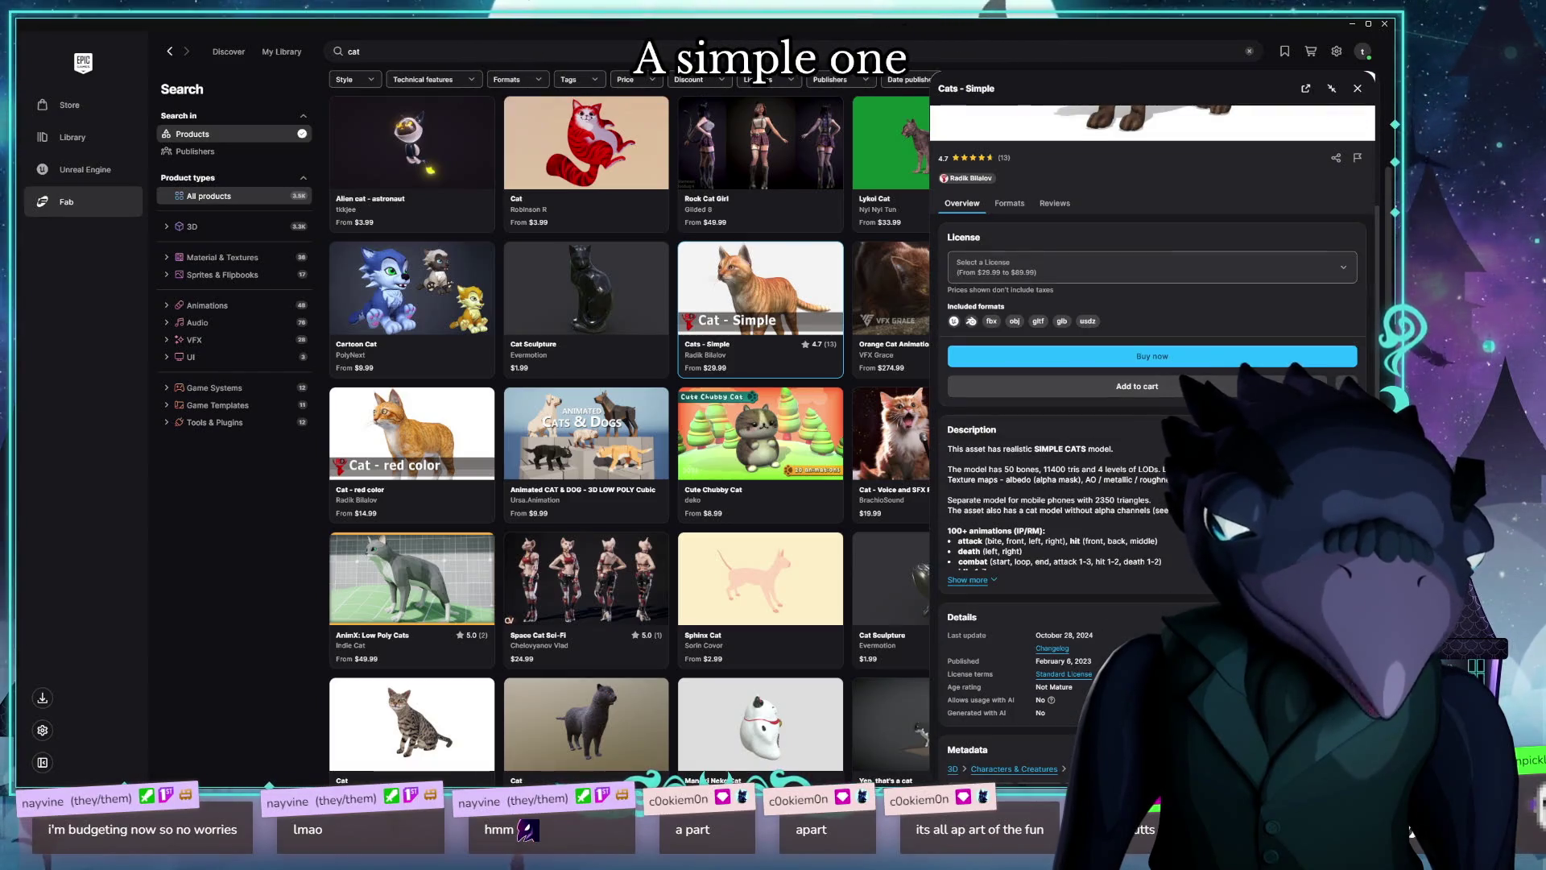
{"action": "scroll", "coordinate": [1106, 374], "scroll_direction": "down", "scroll_amount": 3}
{"action": "scroll", "coordinate": [1325, 266], "scroll_direction": "up", "scroll_amount": 6}
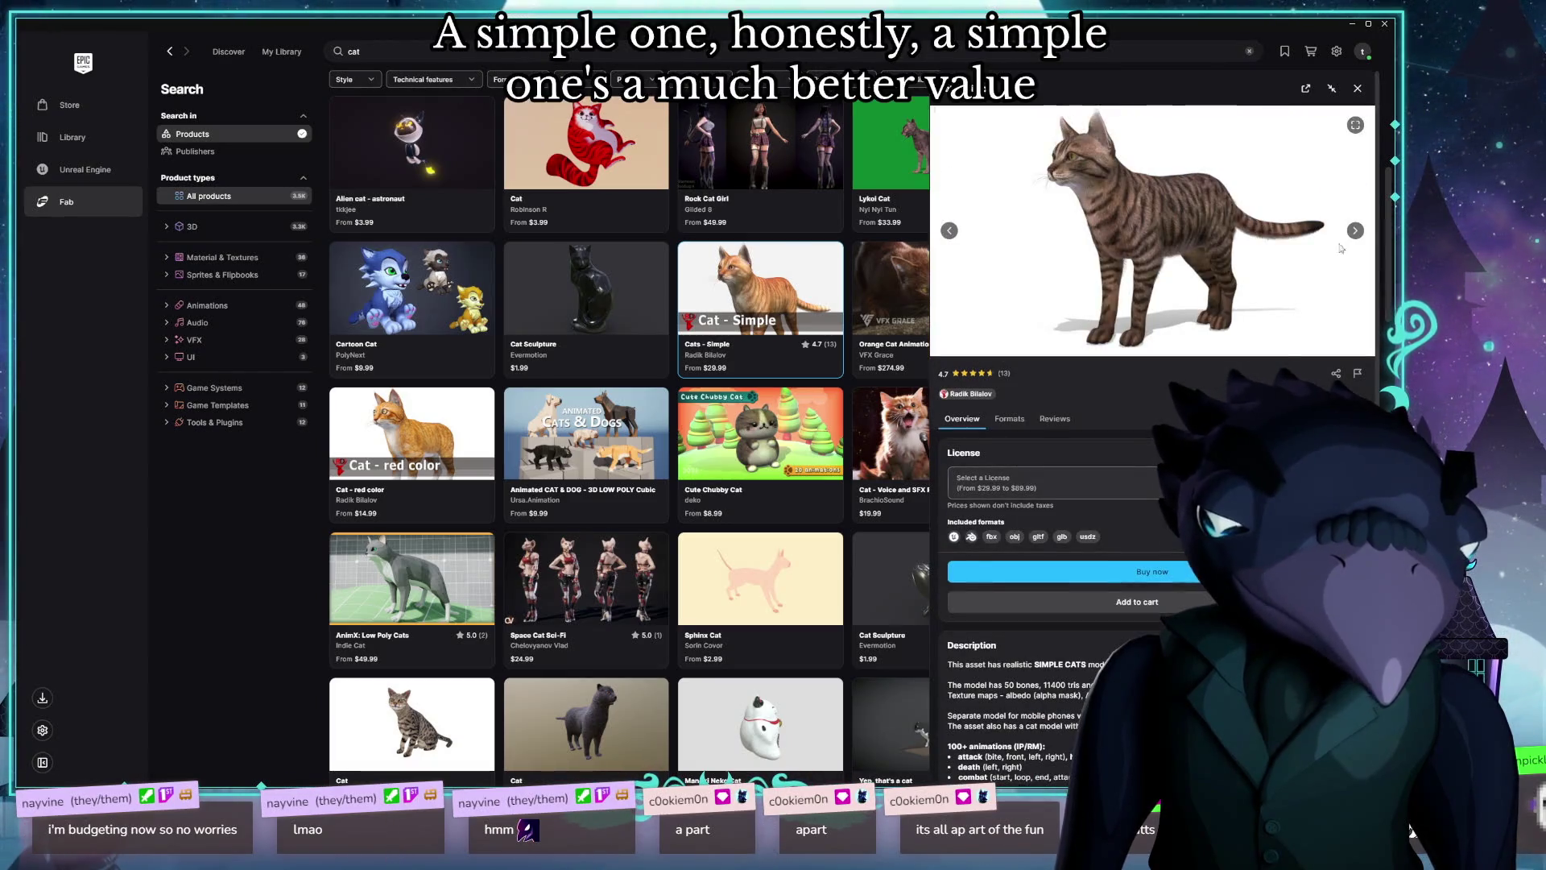
{"action": "left_click", "coordinate": [1355, 231]}
{"action": "left_click", "coordinate": [1356, 231]}
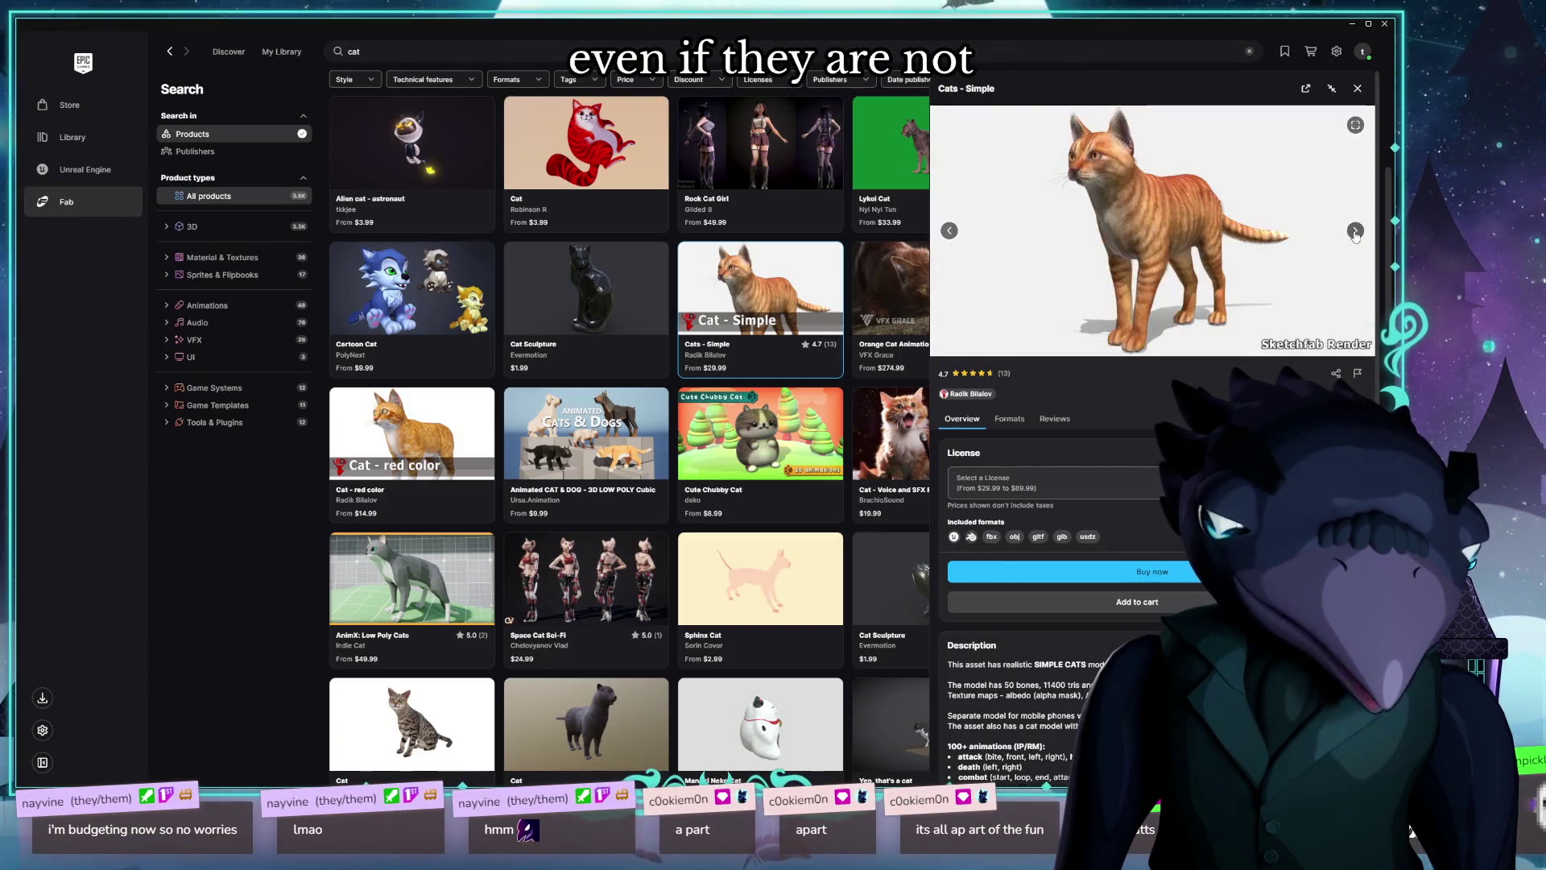
{"action": "left_click", "coordinate": [1355, 231]}
{"action": "left_click", "coordinate": [1356, 231]}
{"action": "left_click", "coordinate": [1356, 231]}
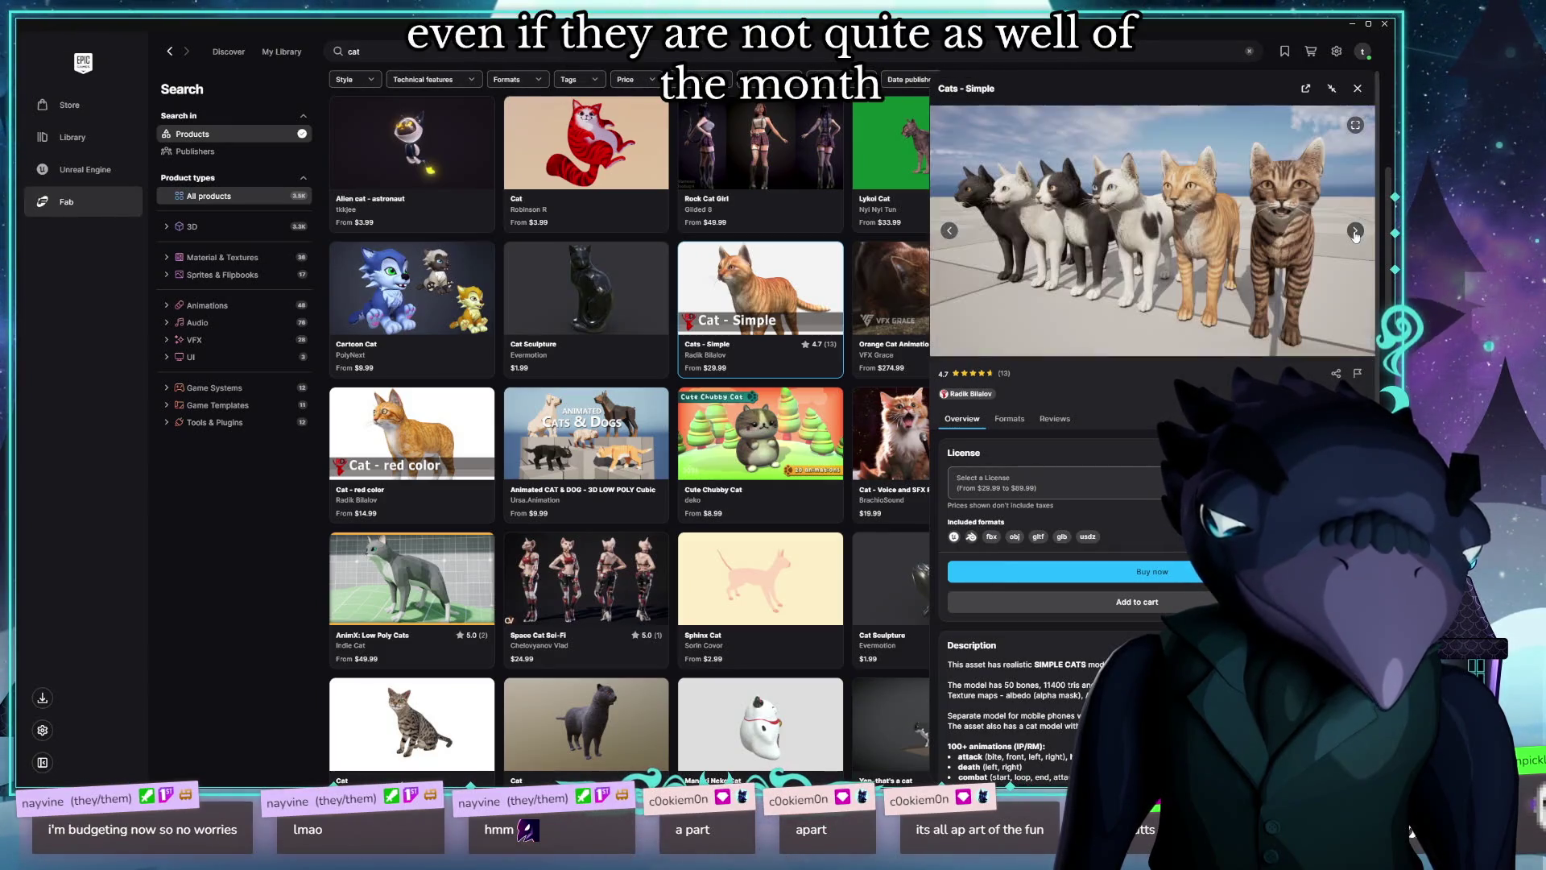
{"action": "scroll", "coordinate": [1151, 322], "scroll_direction": "down", "scroll_amount": 2}
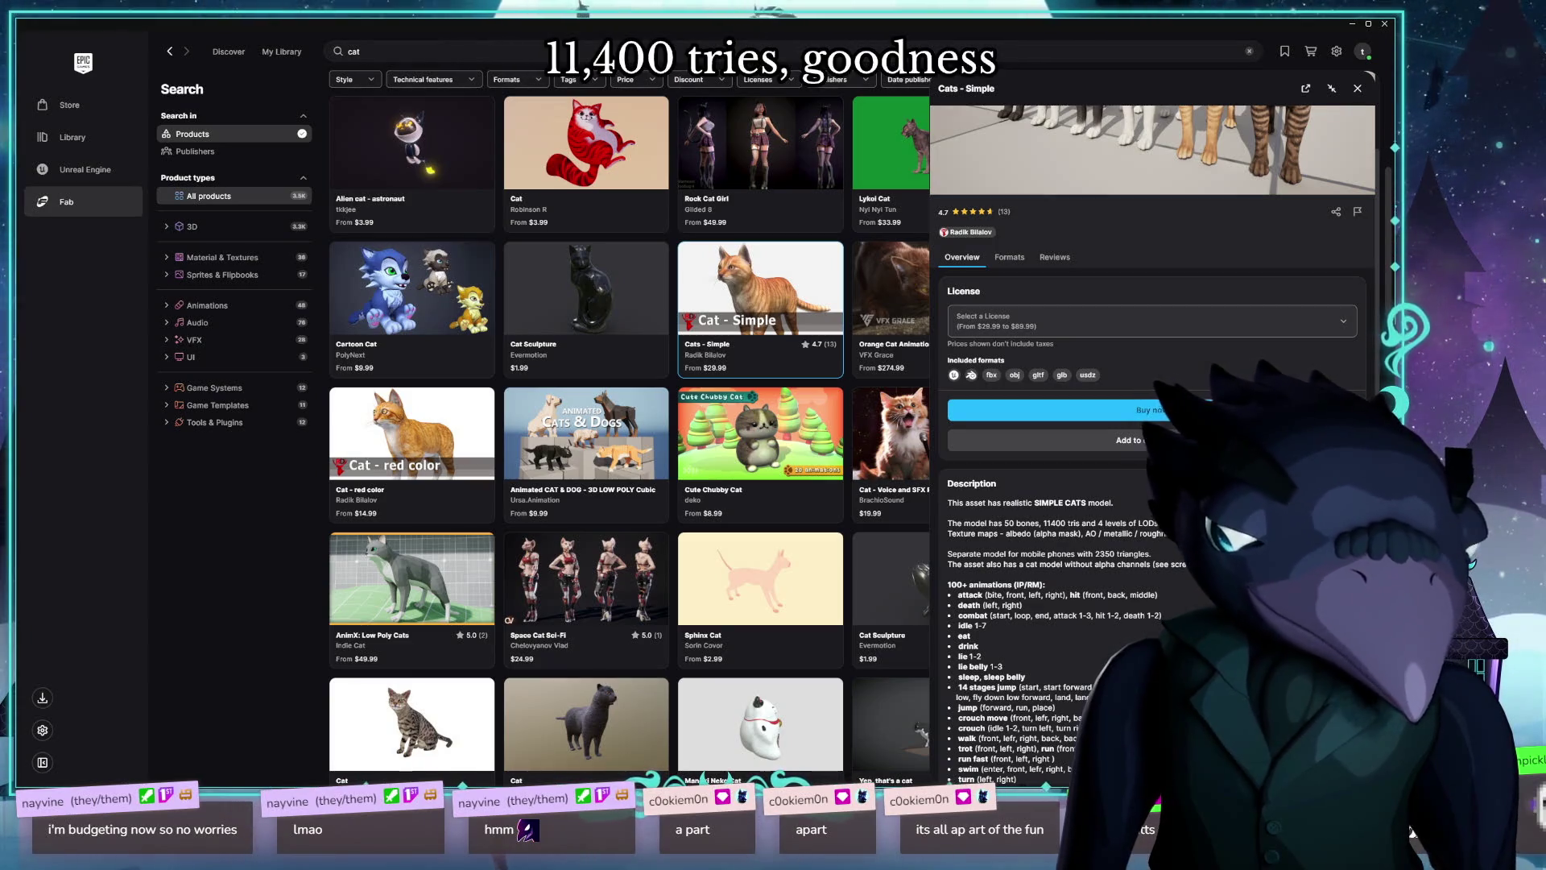
{"action": "scroll", "coordinate": [1151, 322], "scroll_direction": "up", "scroll_amount": 2}
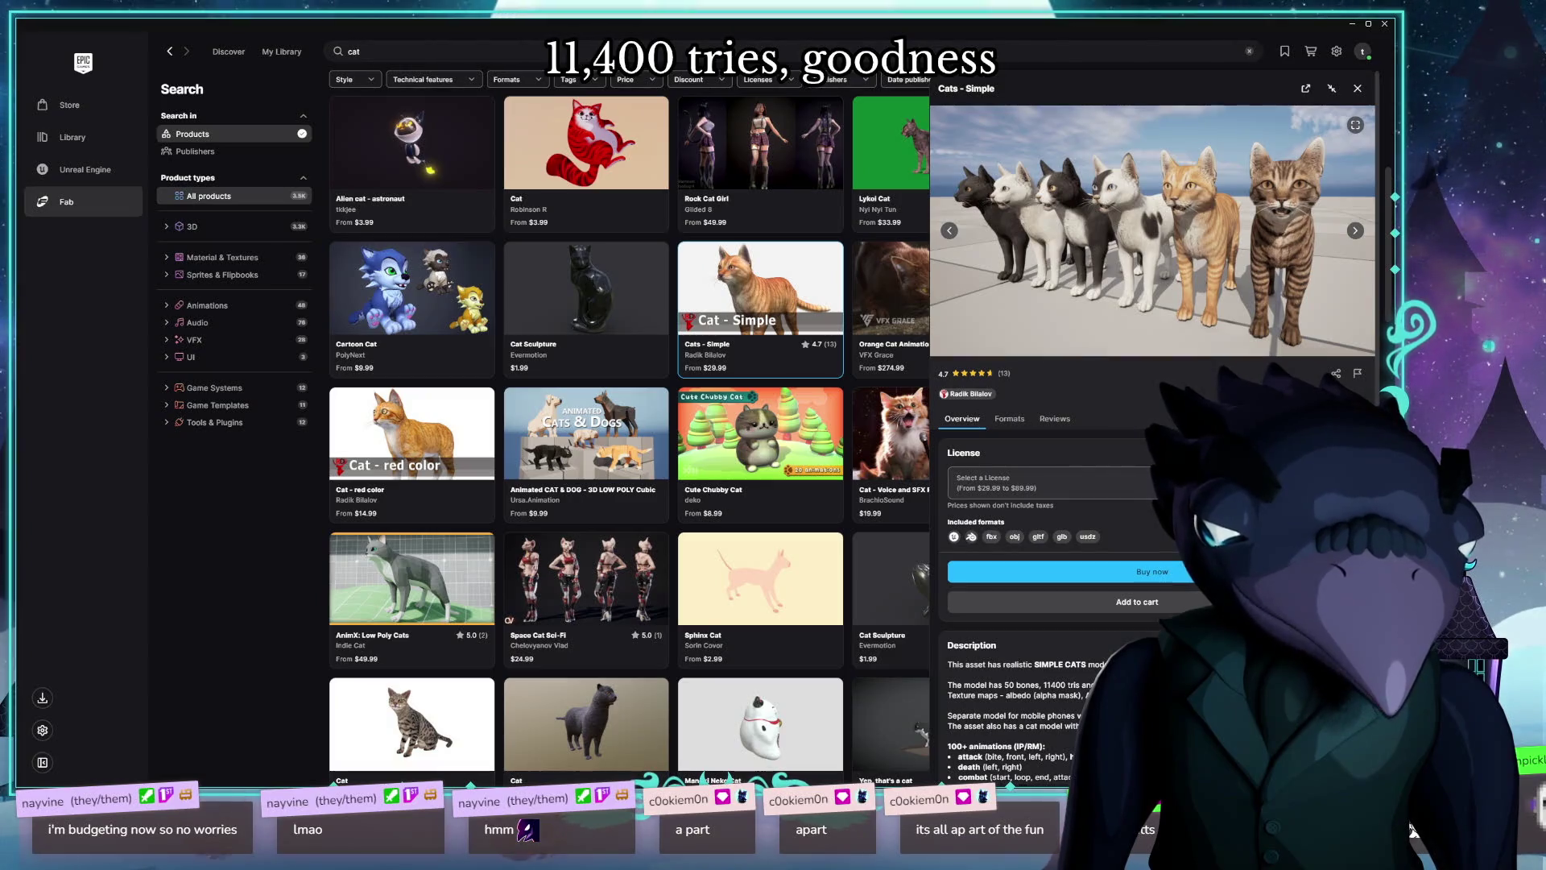
{"action": "scroll", "coordinate": [1152, 363], "scroll_direction": "down", "scroll_amount": 4}
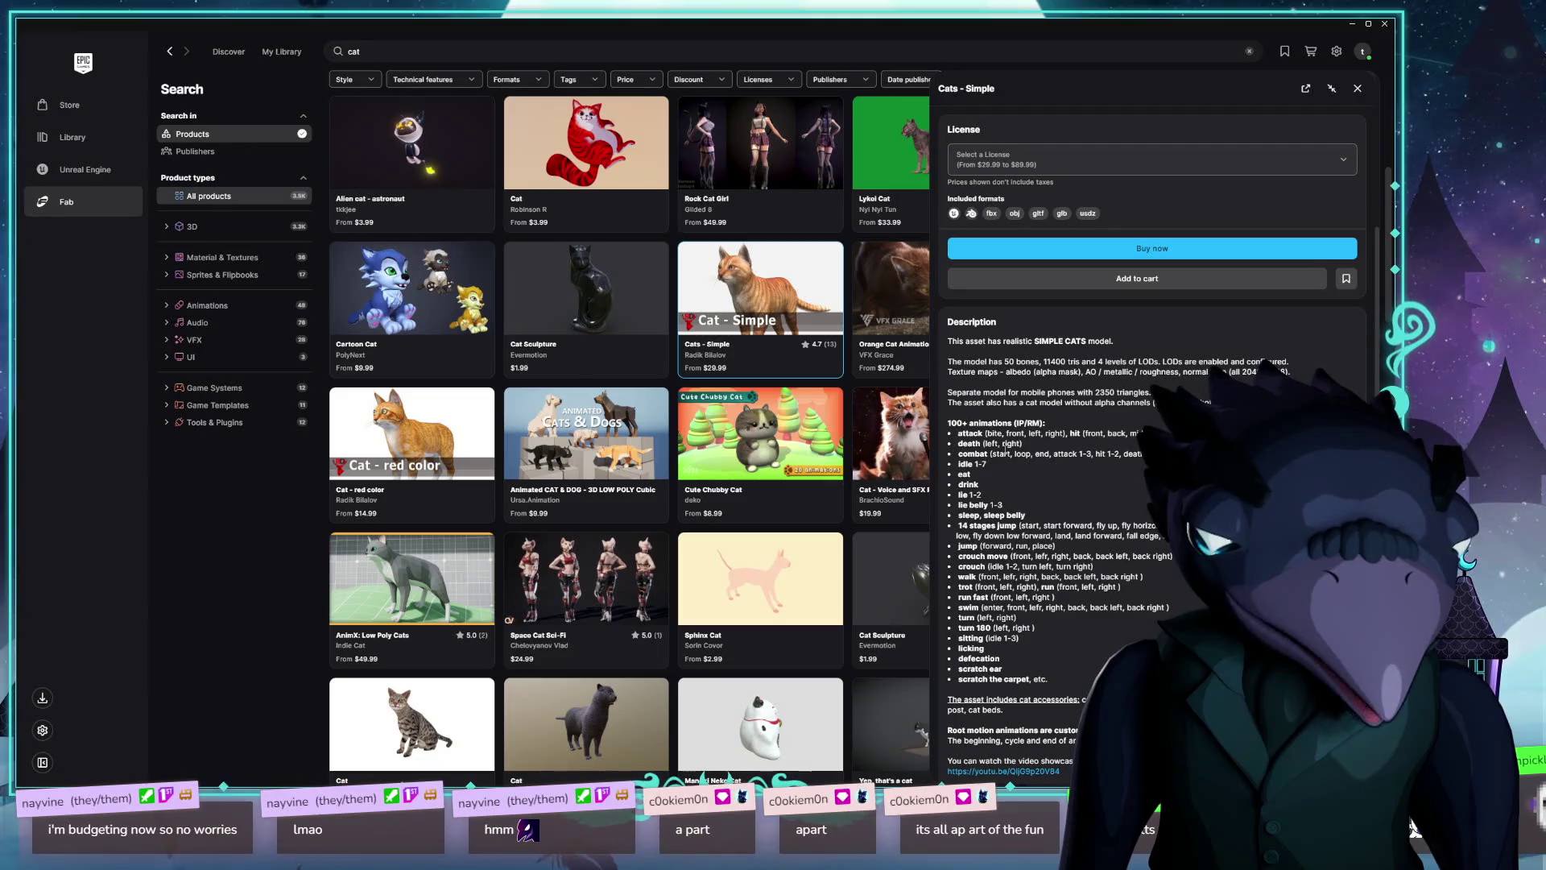
{"action": "scroll", "coordinate": [1010, 443], "scroll_direction": "up", "scroll_amount": 4}
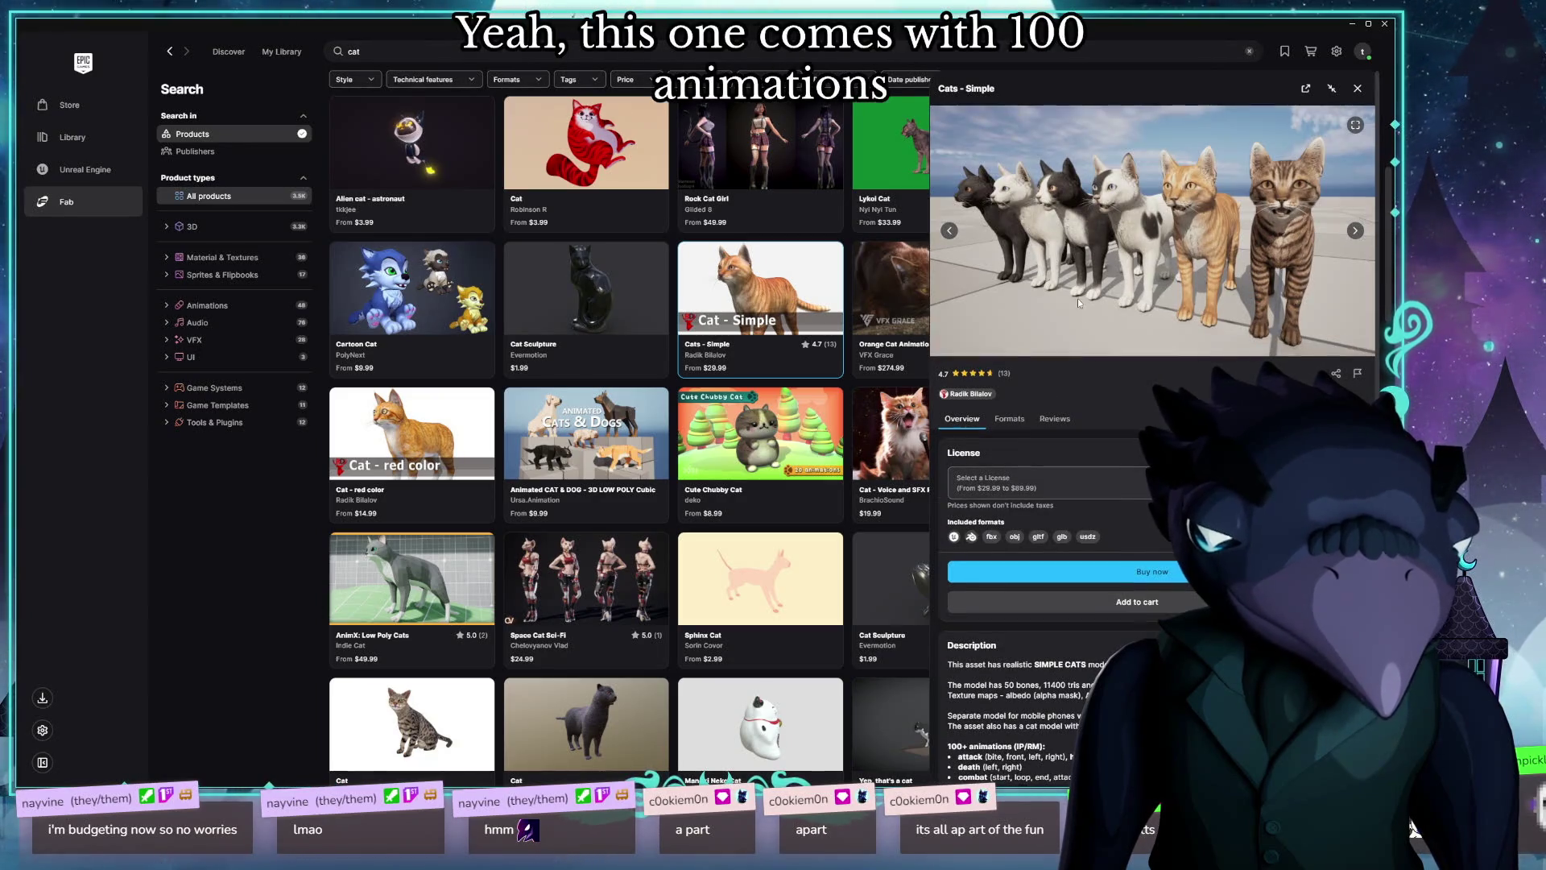
Step: Cycle forward and back through the remaining Cats - Simple previews, then close its details
{"action": "left_click", "coordinate": [1355, 232]}
{"action": "left_click", "coordinate": [1357, 233]}
{"action": "left_click", "coordinate": [1357, 233]}
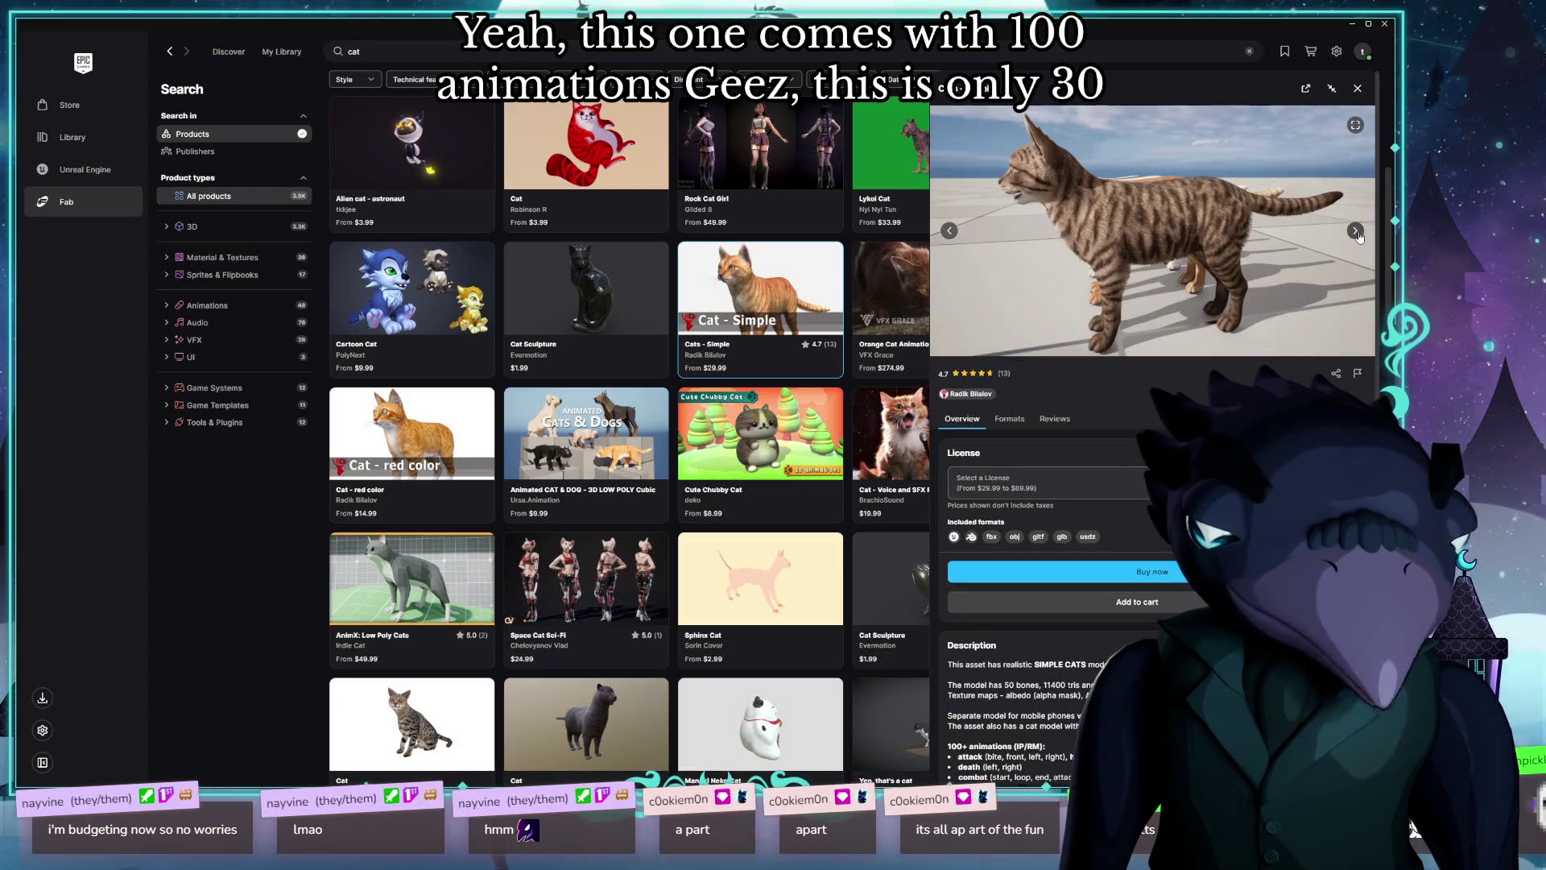
{"action": "left_click", "coordinate": [1357, 233]}
{"action": "left_click", "coordinate": [1357, 233]}
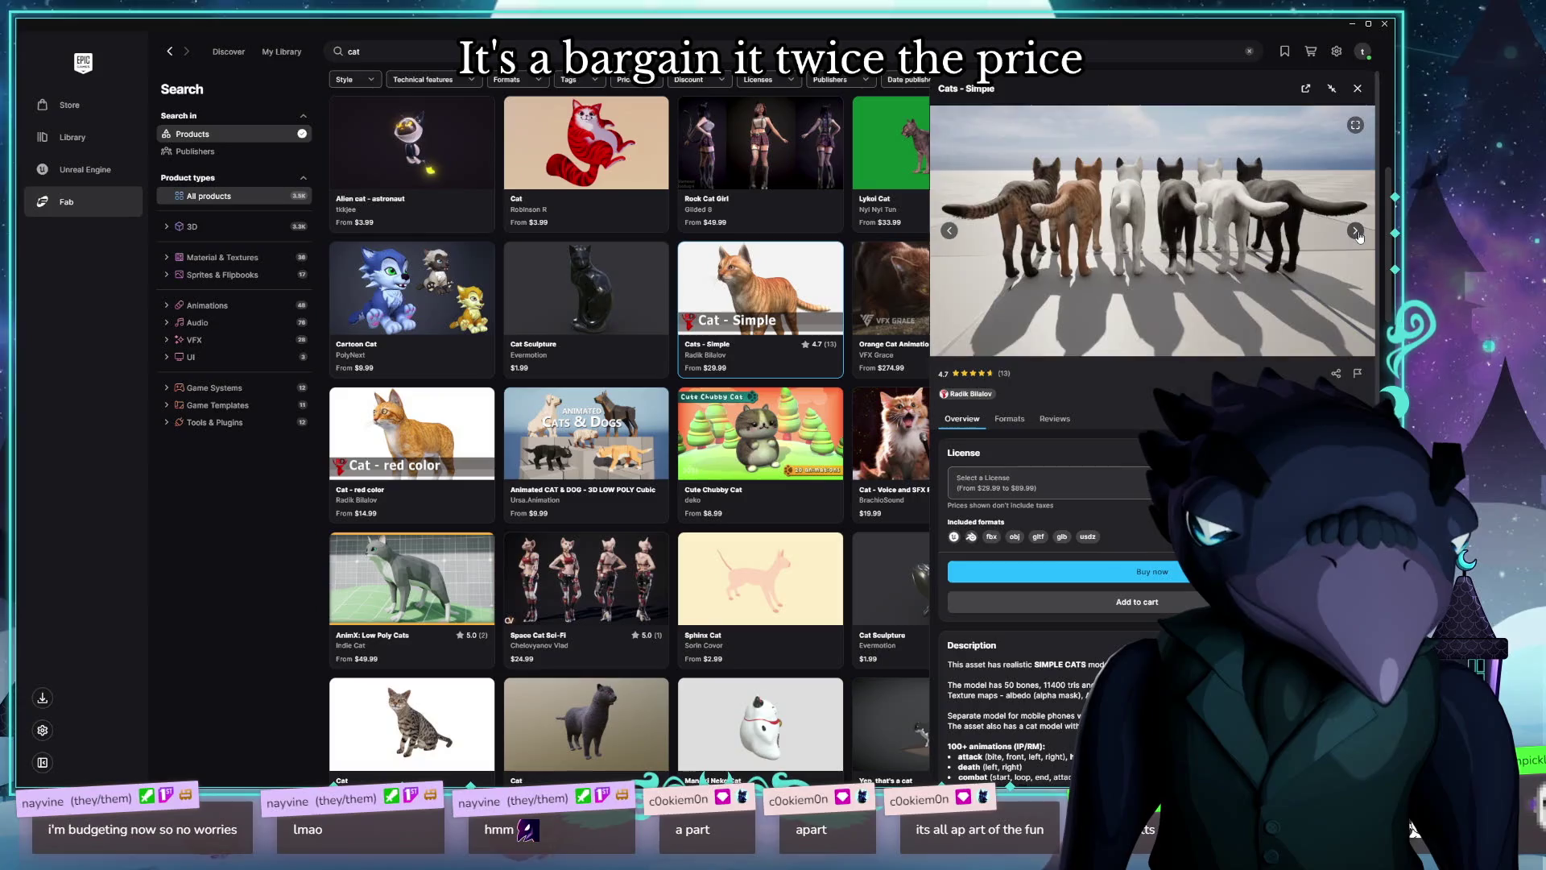
{"action": "left_click", "coordinate": [1357, 233]}
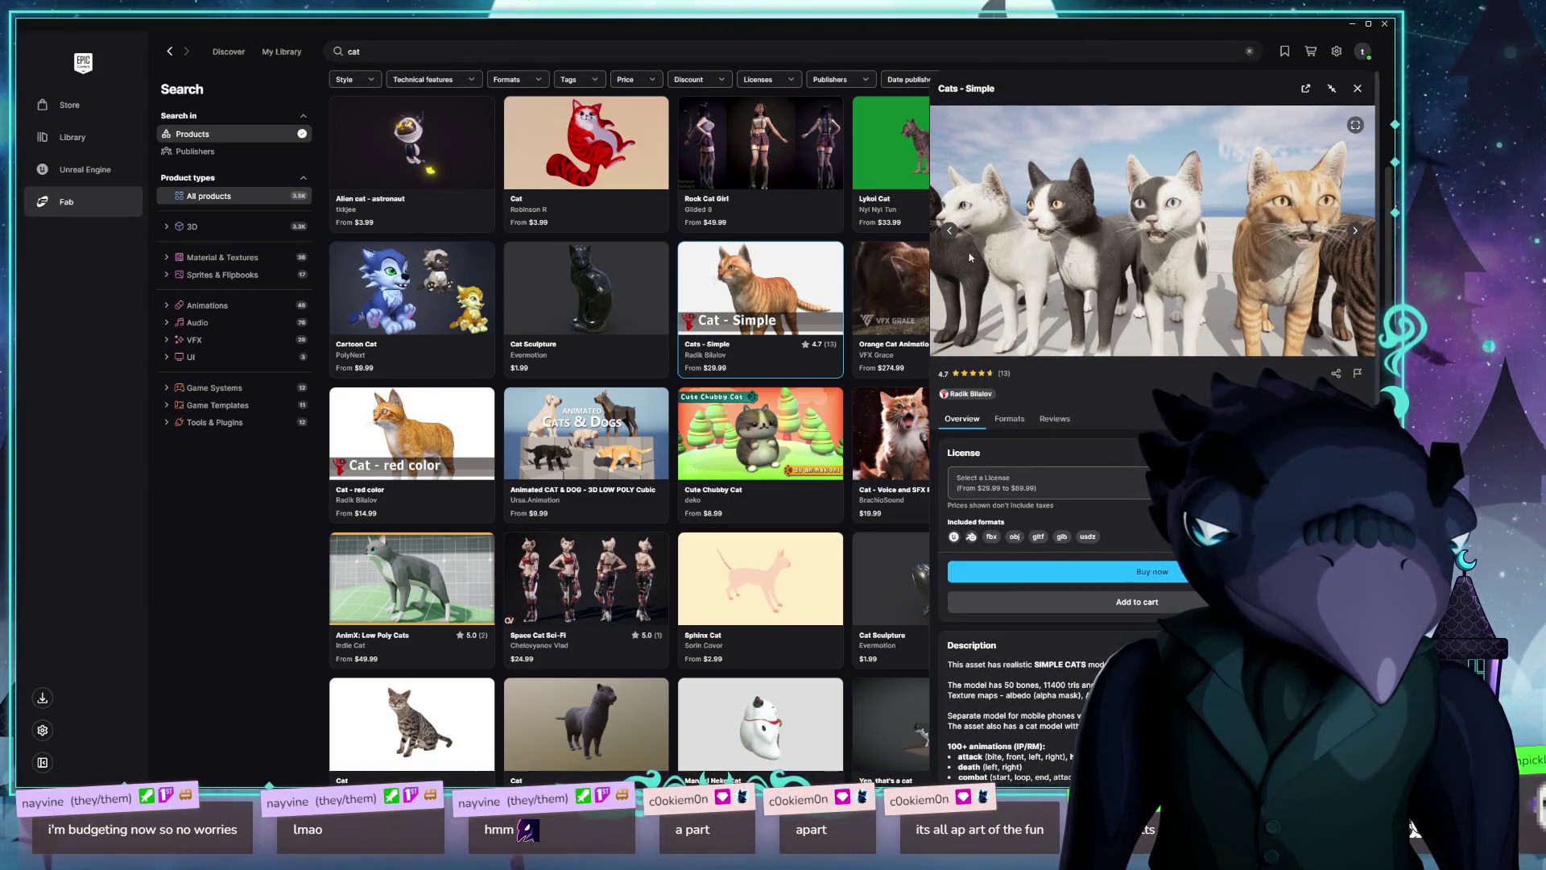
{"action": "left_click", "coordinate": [950, 233]}
{"action": "left_click", "coordinate": [951, 234]}
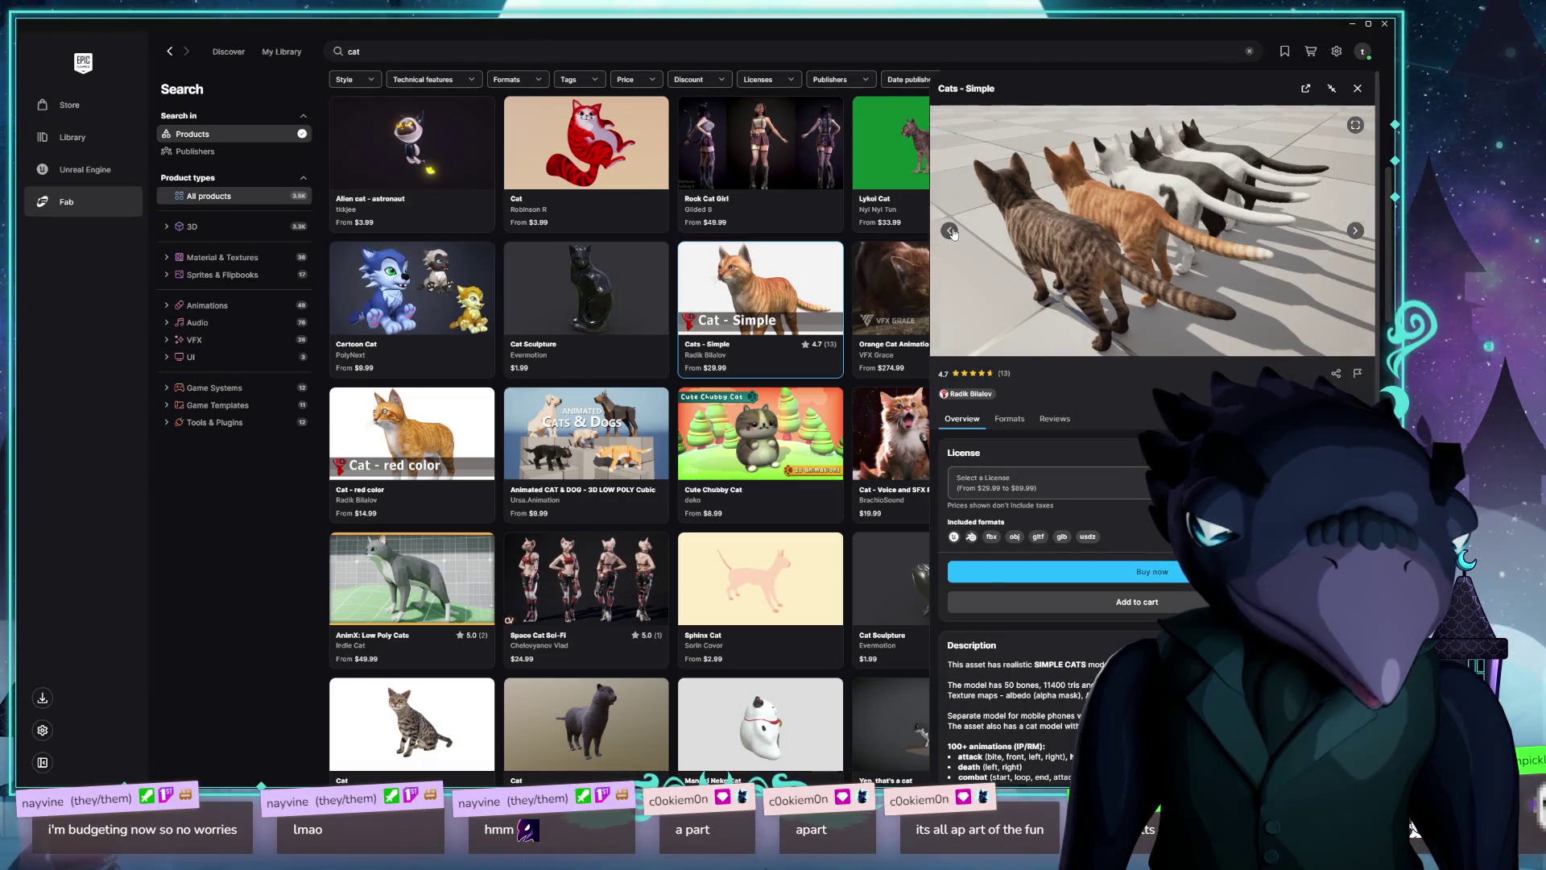
{"action": "left_click", "coordinate": [952, 232]}
{"action": "left_click", "coordinate": [951, 233]}
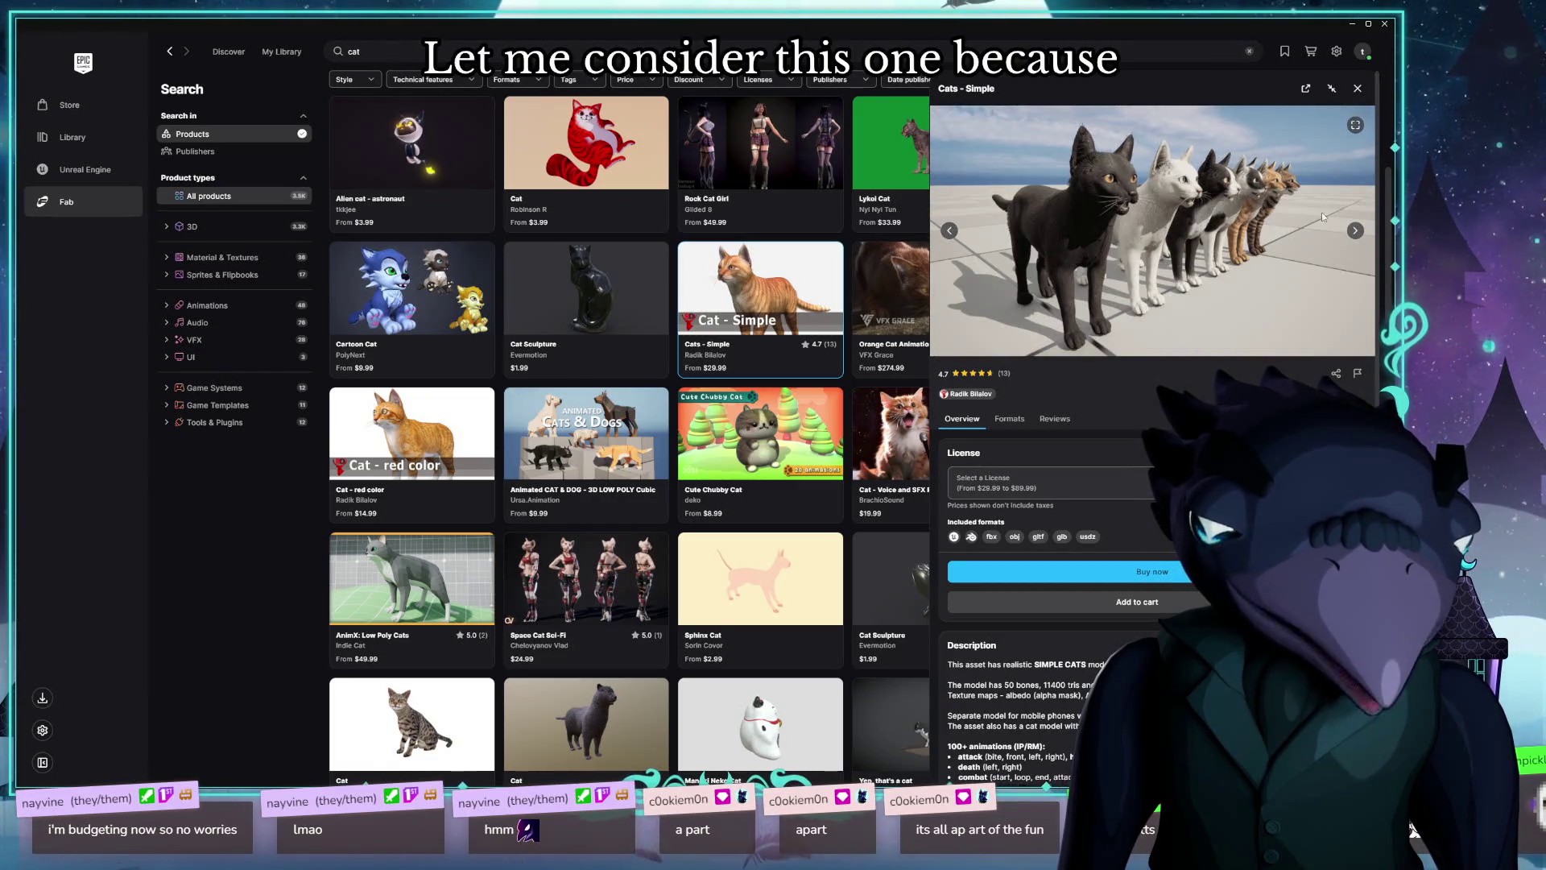
{"action": "left_click", "coordinate": [1356, 231]}
{"action": "left_click", "coordinate": [1356, 231]}
{"action": "left_click", "coordinate": [1356, 231]}
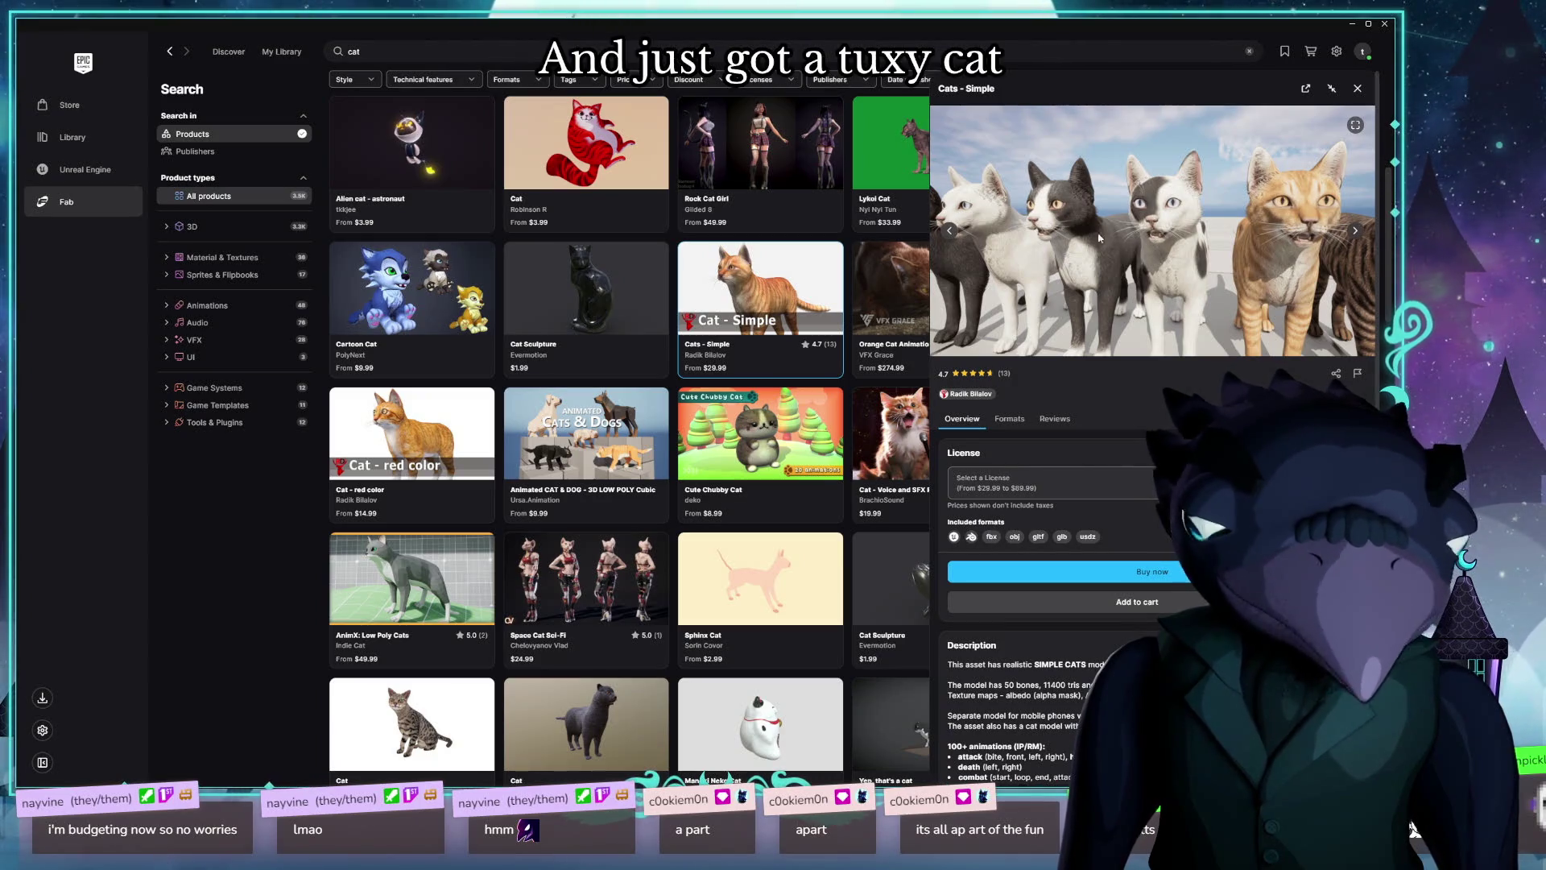
{"action": "mouse_move", "coordinate": [805, 268]}
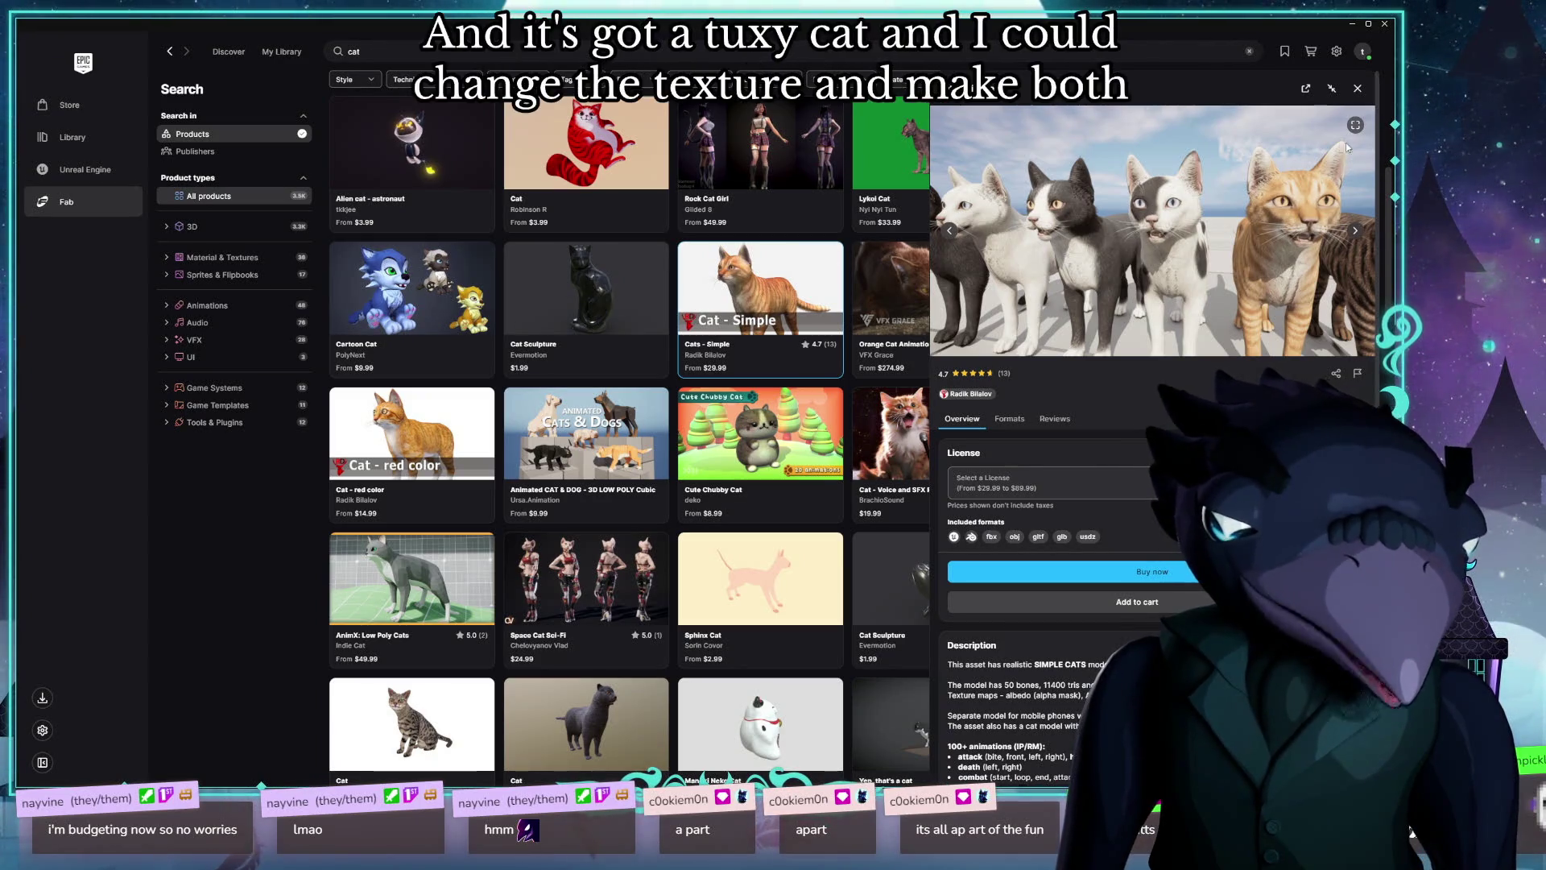
{"action": "left_click", "coordinate": [1358, 89]}
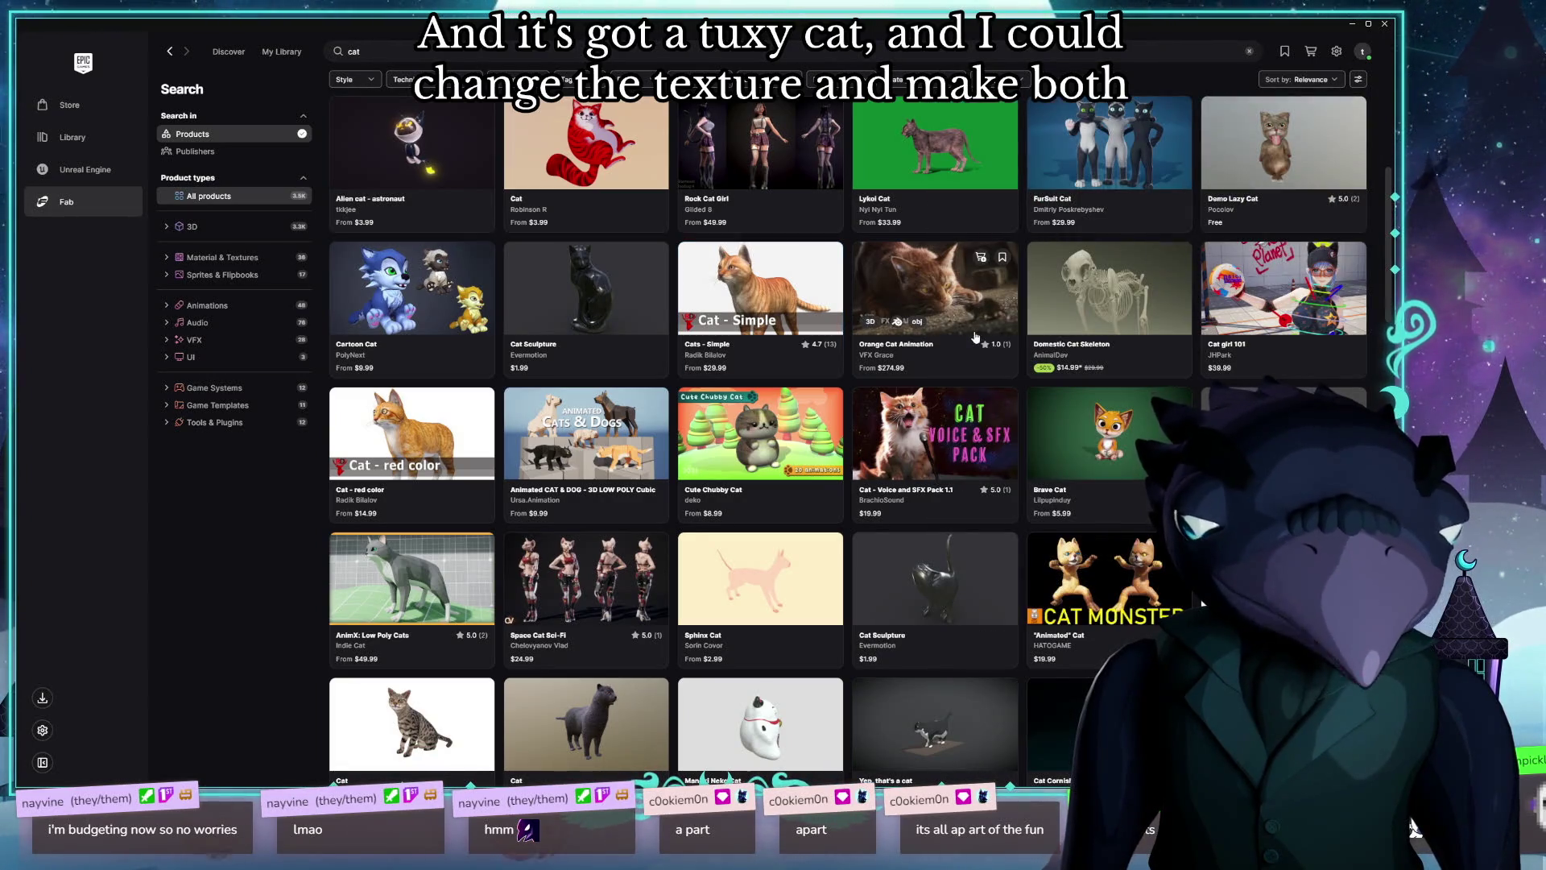
Step: Open the Pspsps Cat asset details from the cat results
{"action": "scroll", "coordinate": [960, 373], "scroll_direction": "up", "scroll_amount": 5}
{"action": "mouse_move", "coordinate": [960, 372]}
{"action": "scroll", "coordinate": [960, 372], "scroll_direction": "up", "scroll_amount": 4}
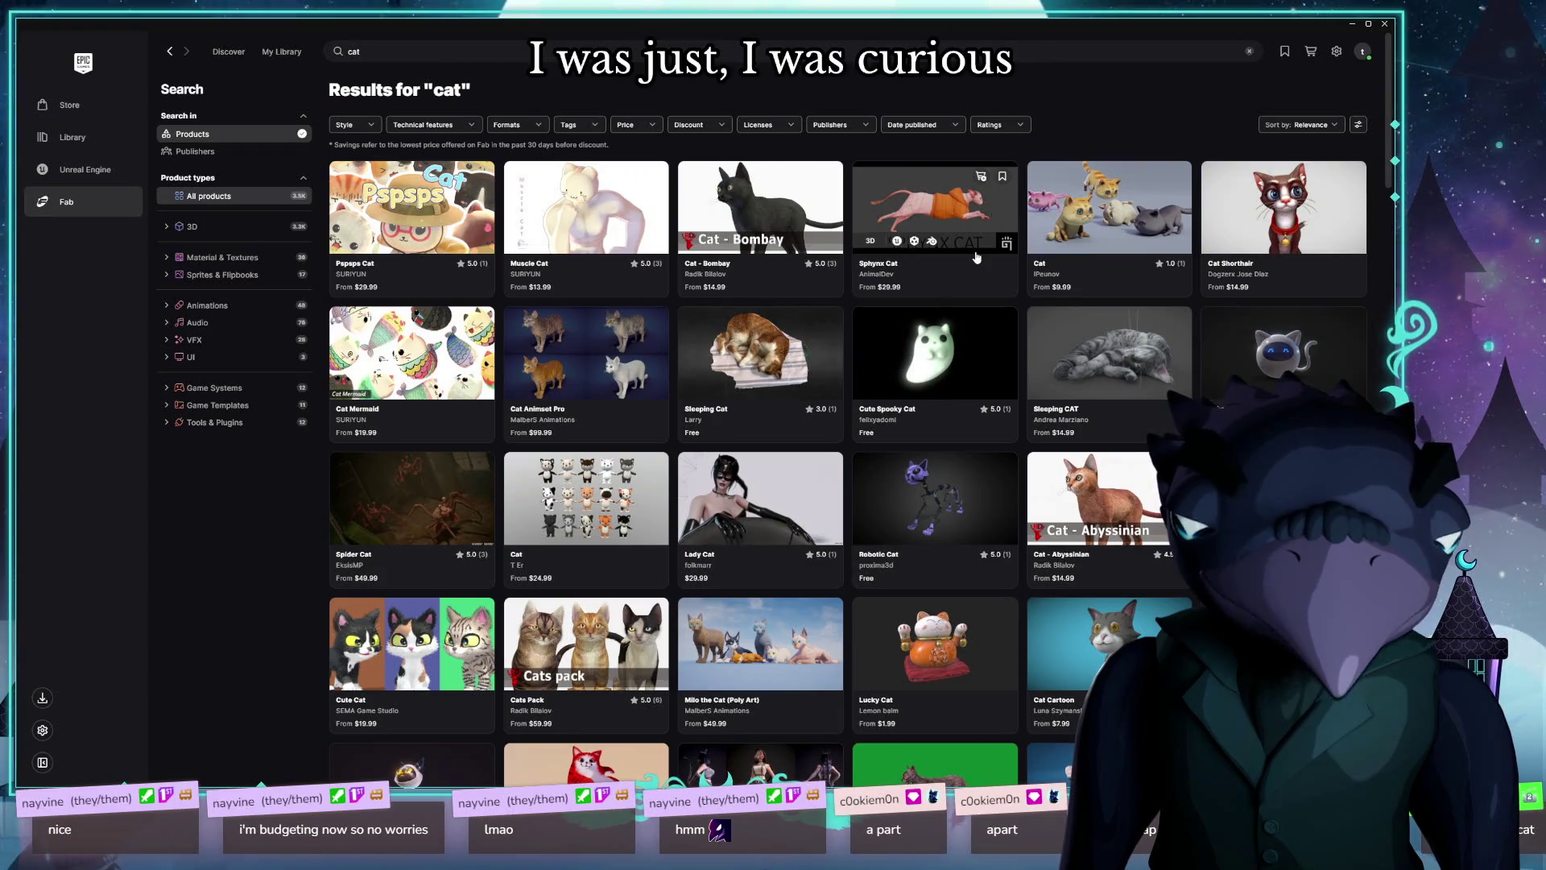
{"action": "mouse_move", "coordinate": [659, 217]}
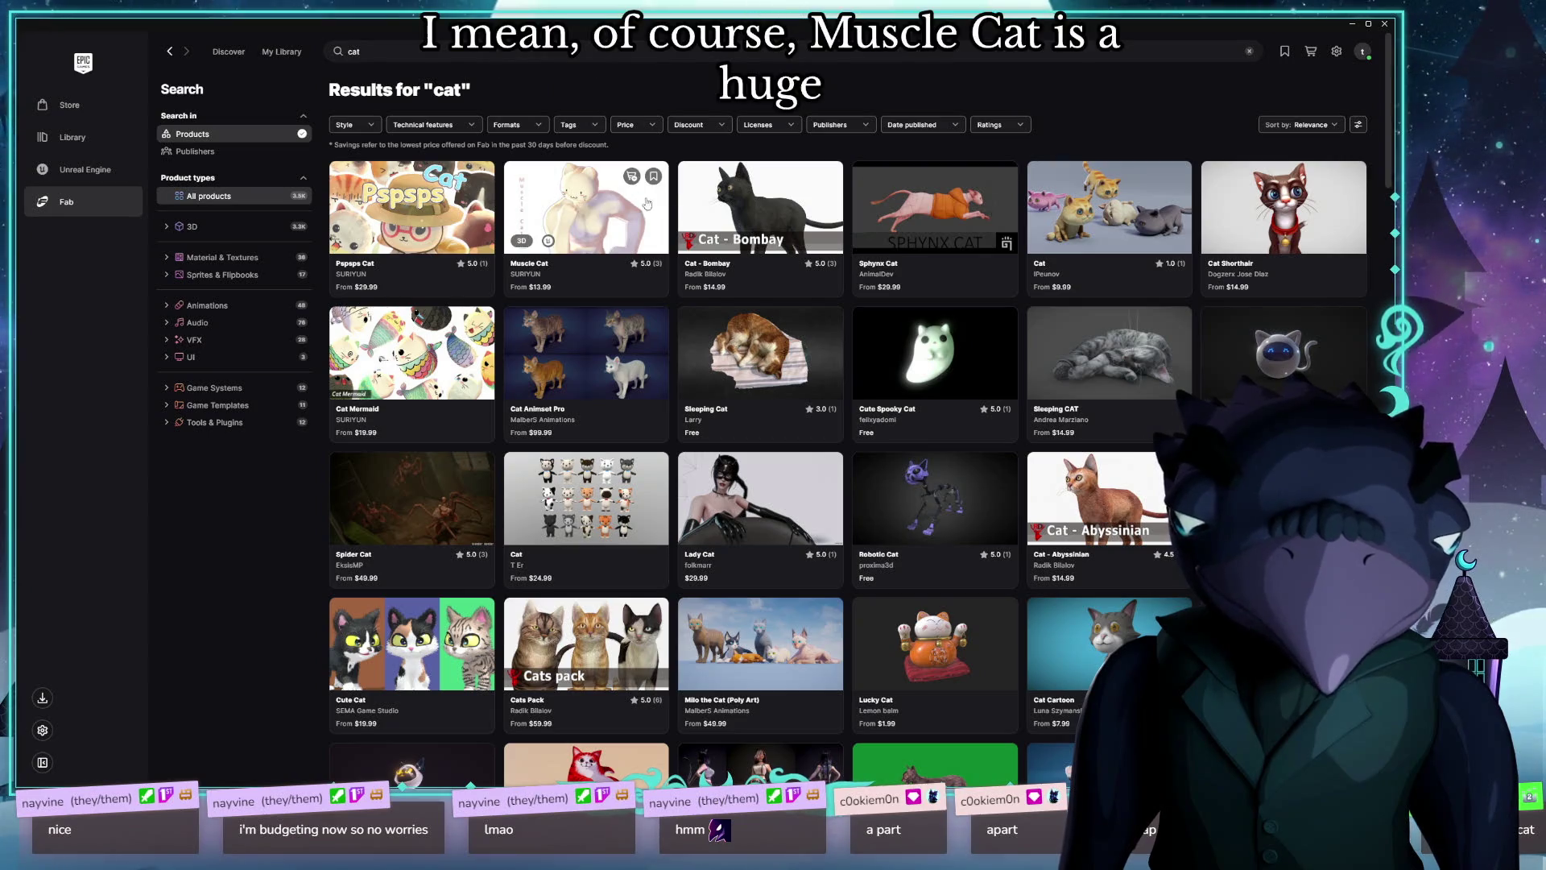
{"action": "left_click", "coordinate": [415, 208]}
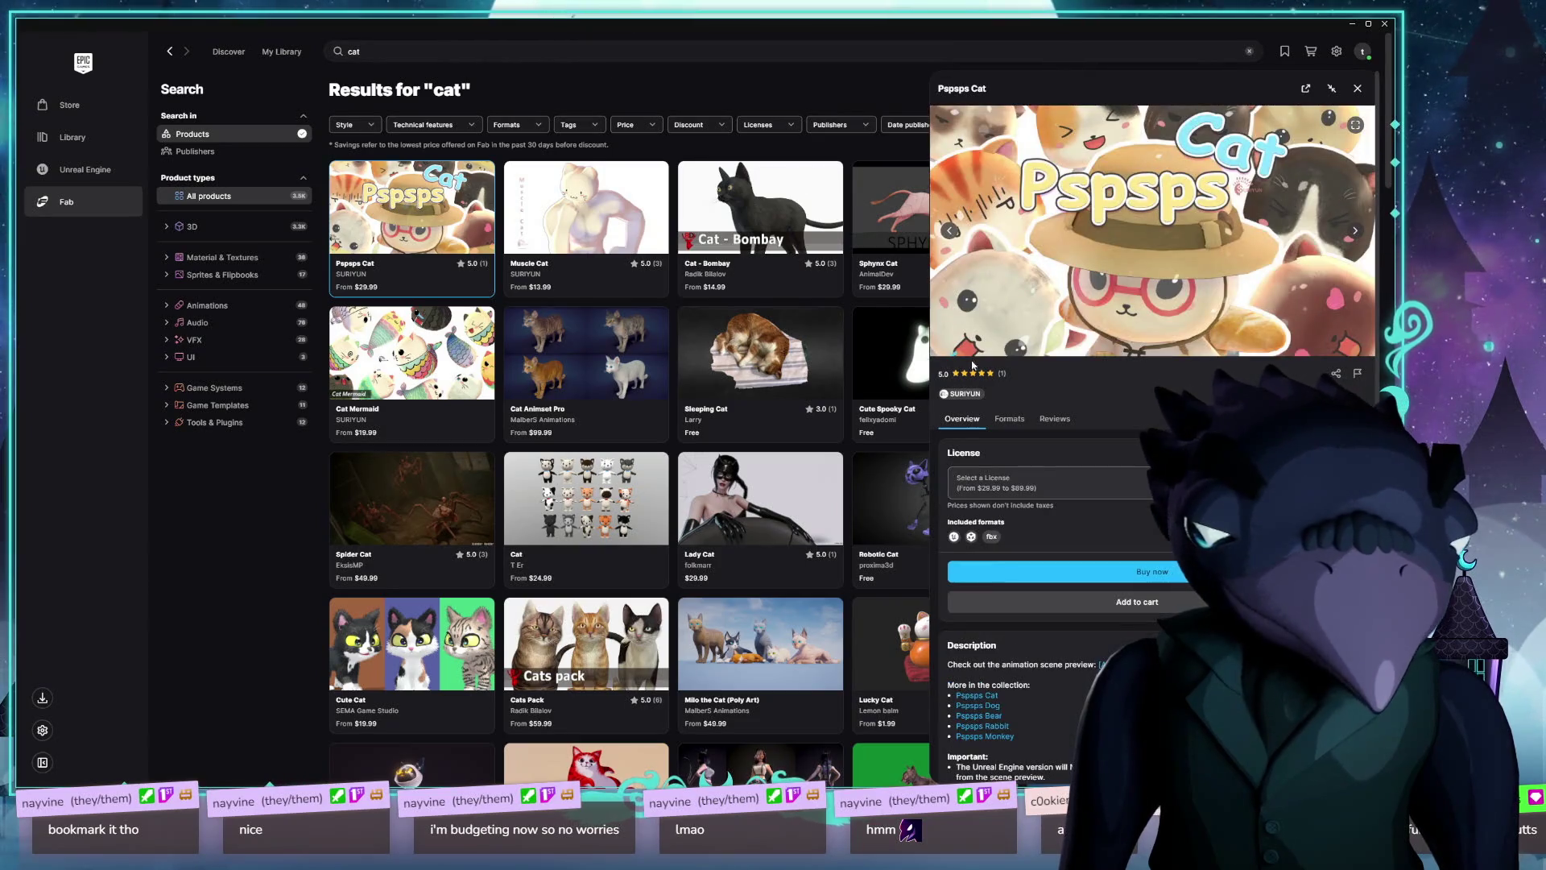
Step: Page through all of the Pspsps Cat preview images
{"action": "left_click", "coordinate": [1354, 233]}
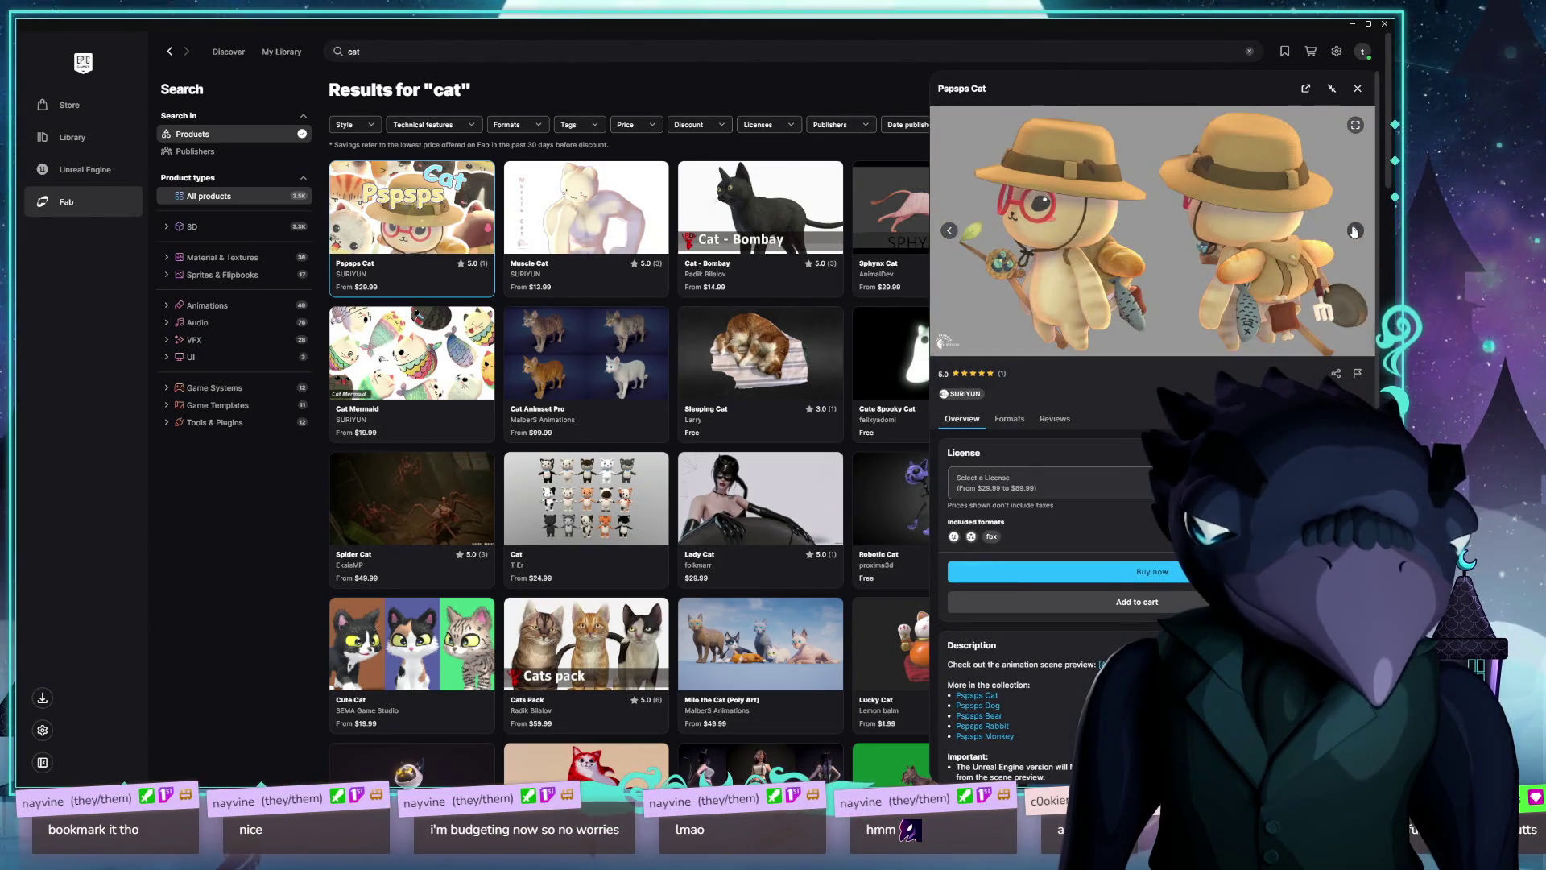
{"action": "left_click", "coordinate": [1355, 232]}
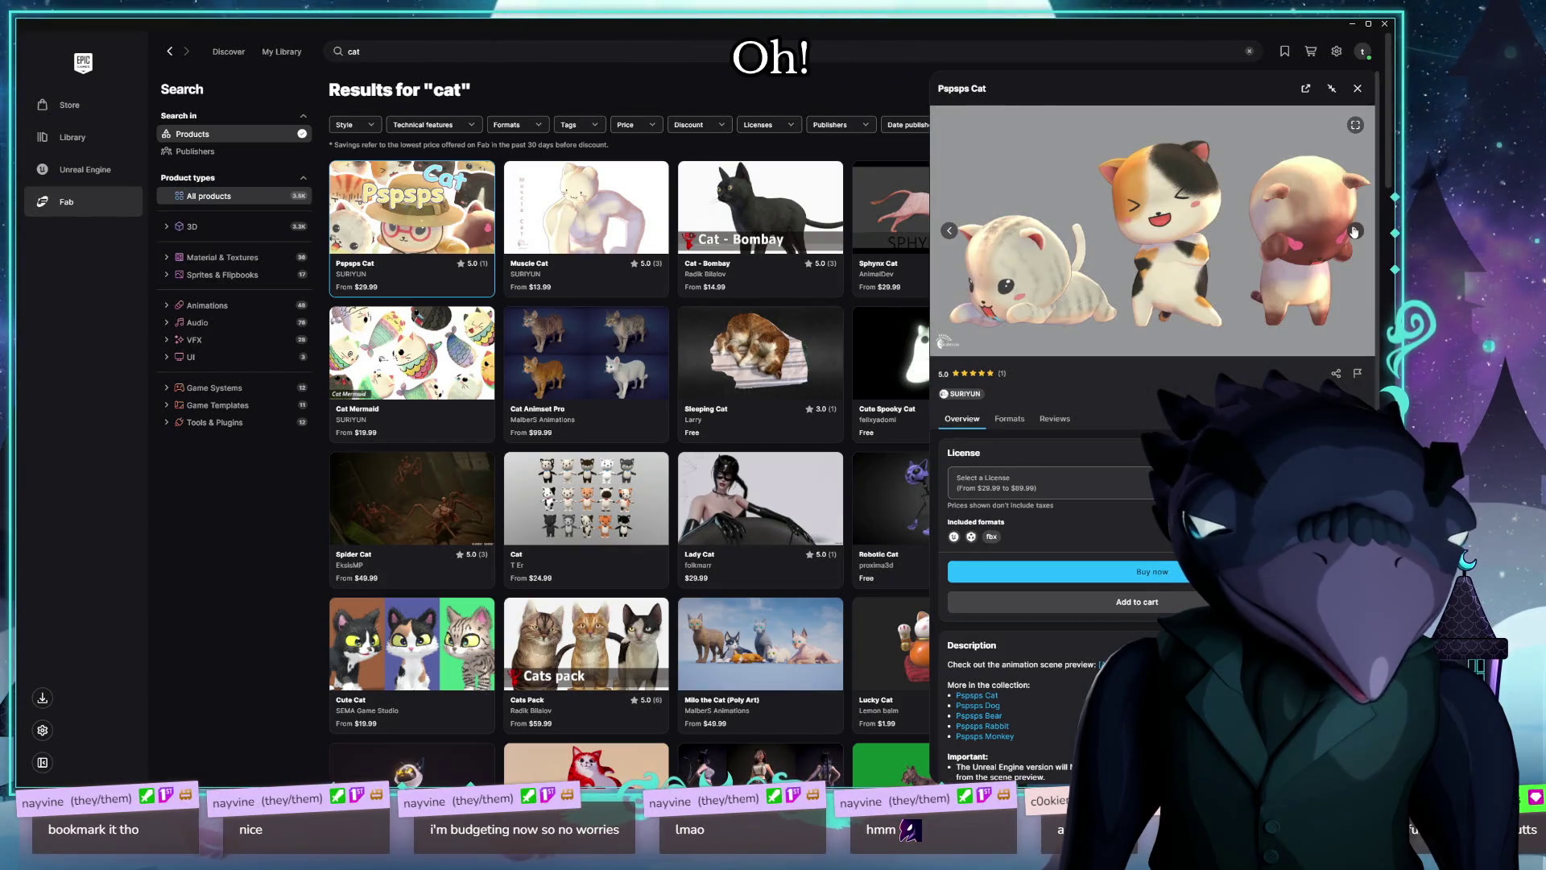
{"action": "left_click", "coordinate": [1355, 232]}
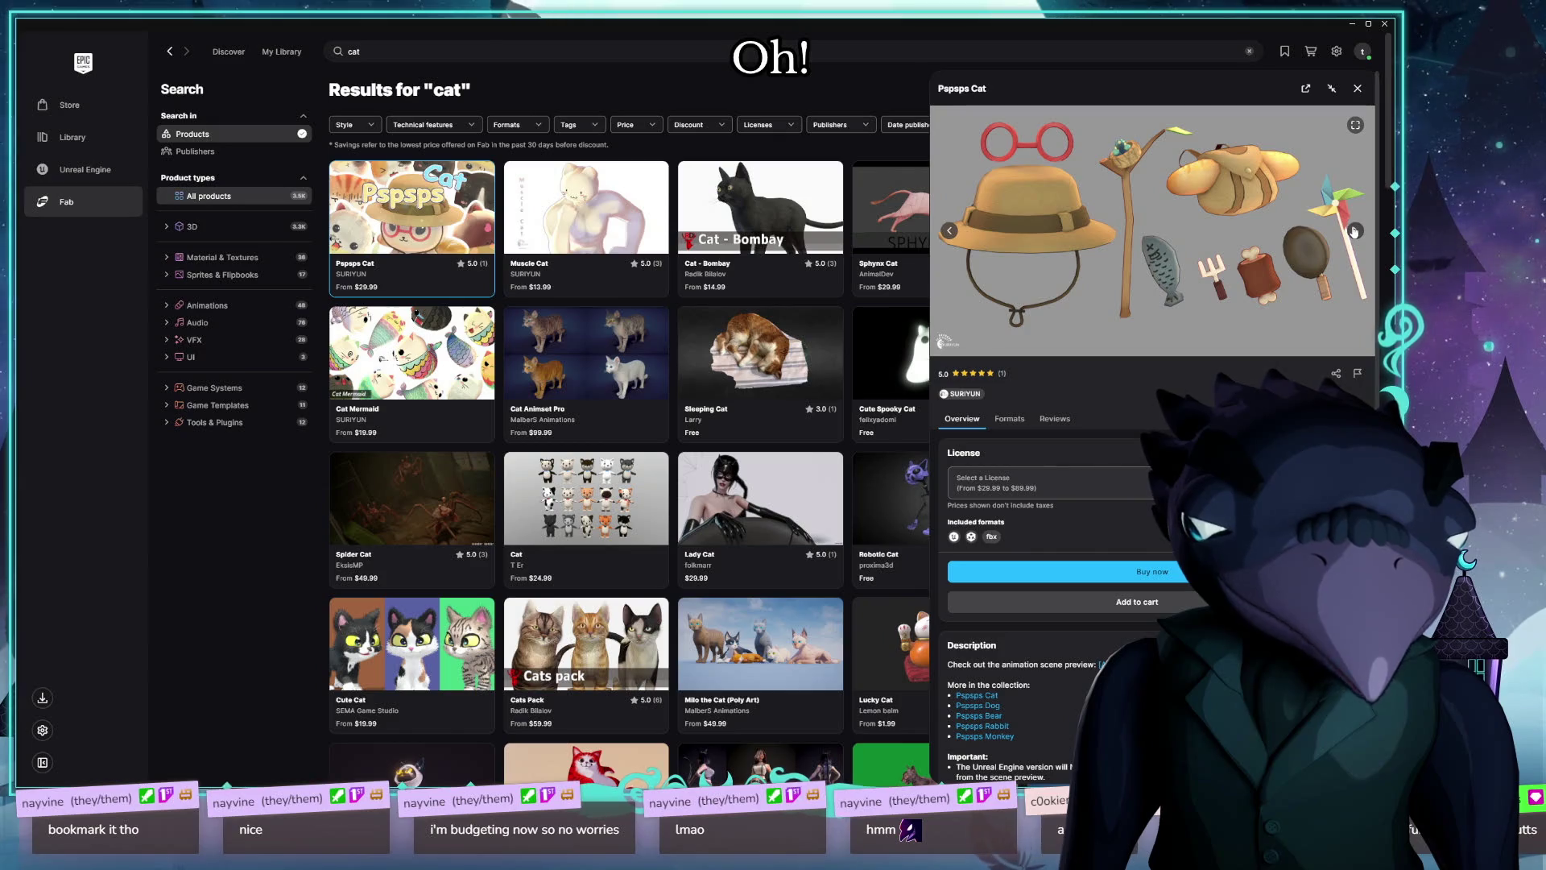
{"action": "left_click", "coordinate": [1355, 232]}
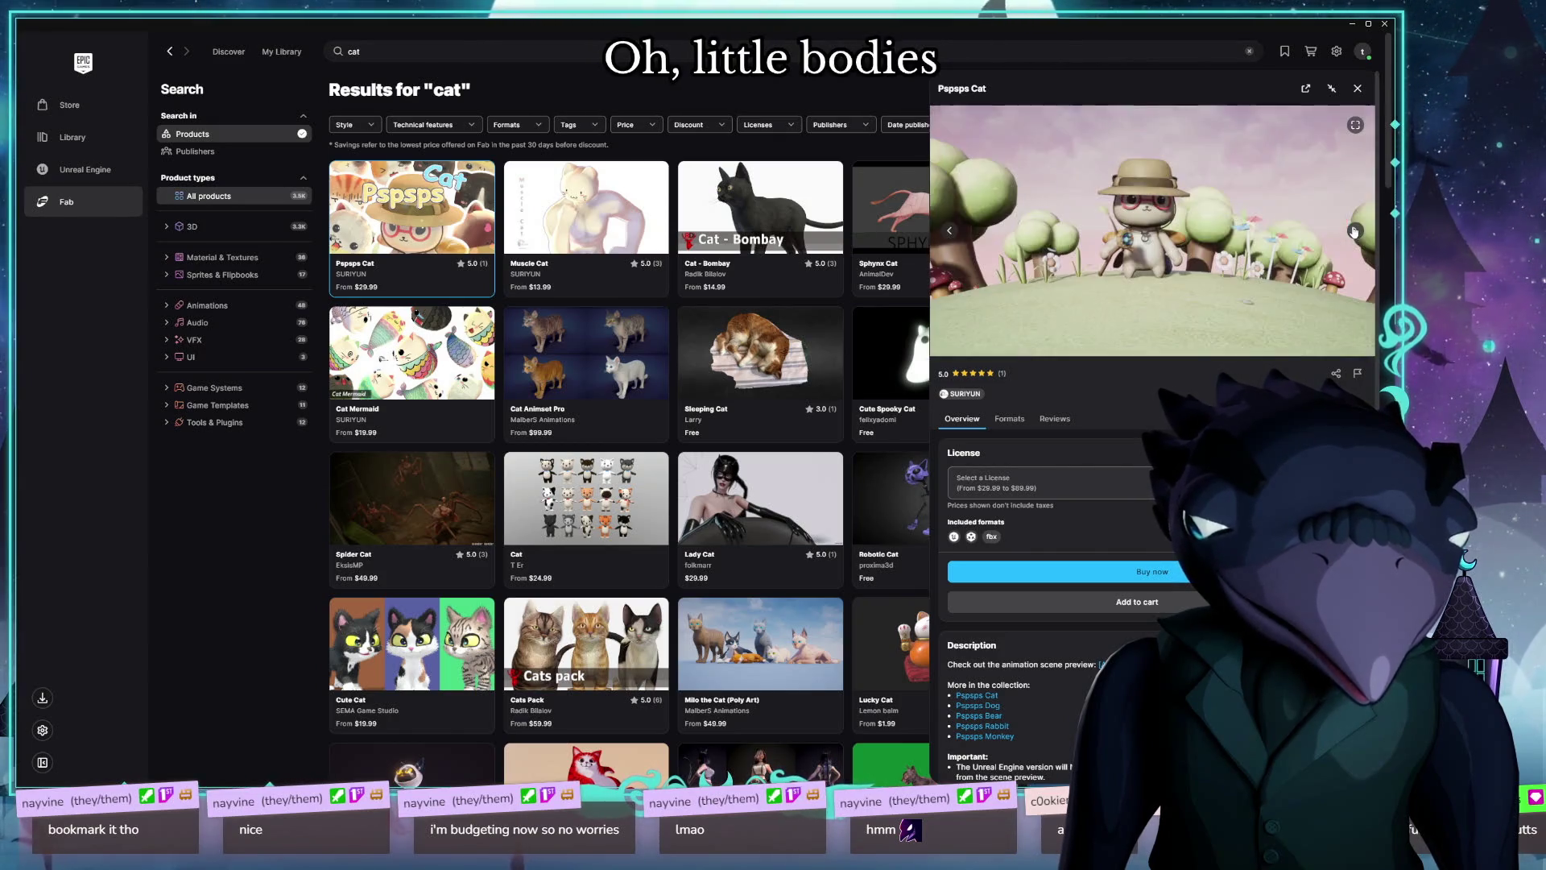
{"action": "left_click", "coordinate": [1355, 232]}
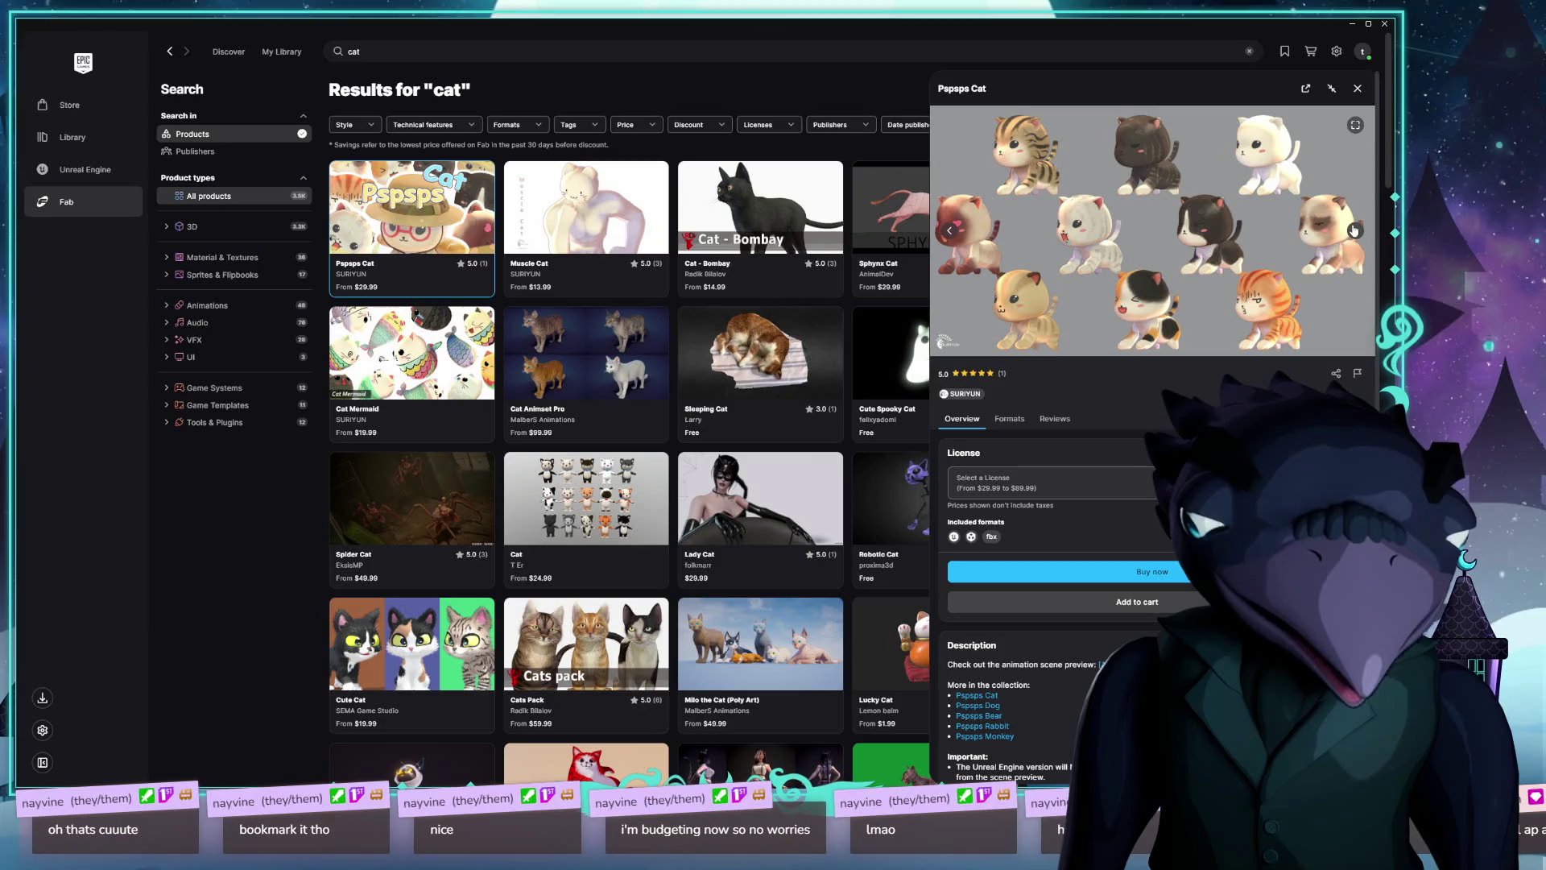
{"action": "left_click", "coordinate": [1354, 232]}
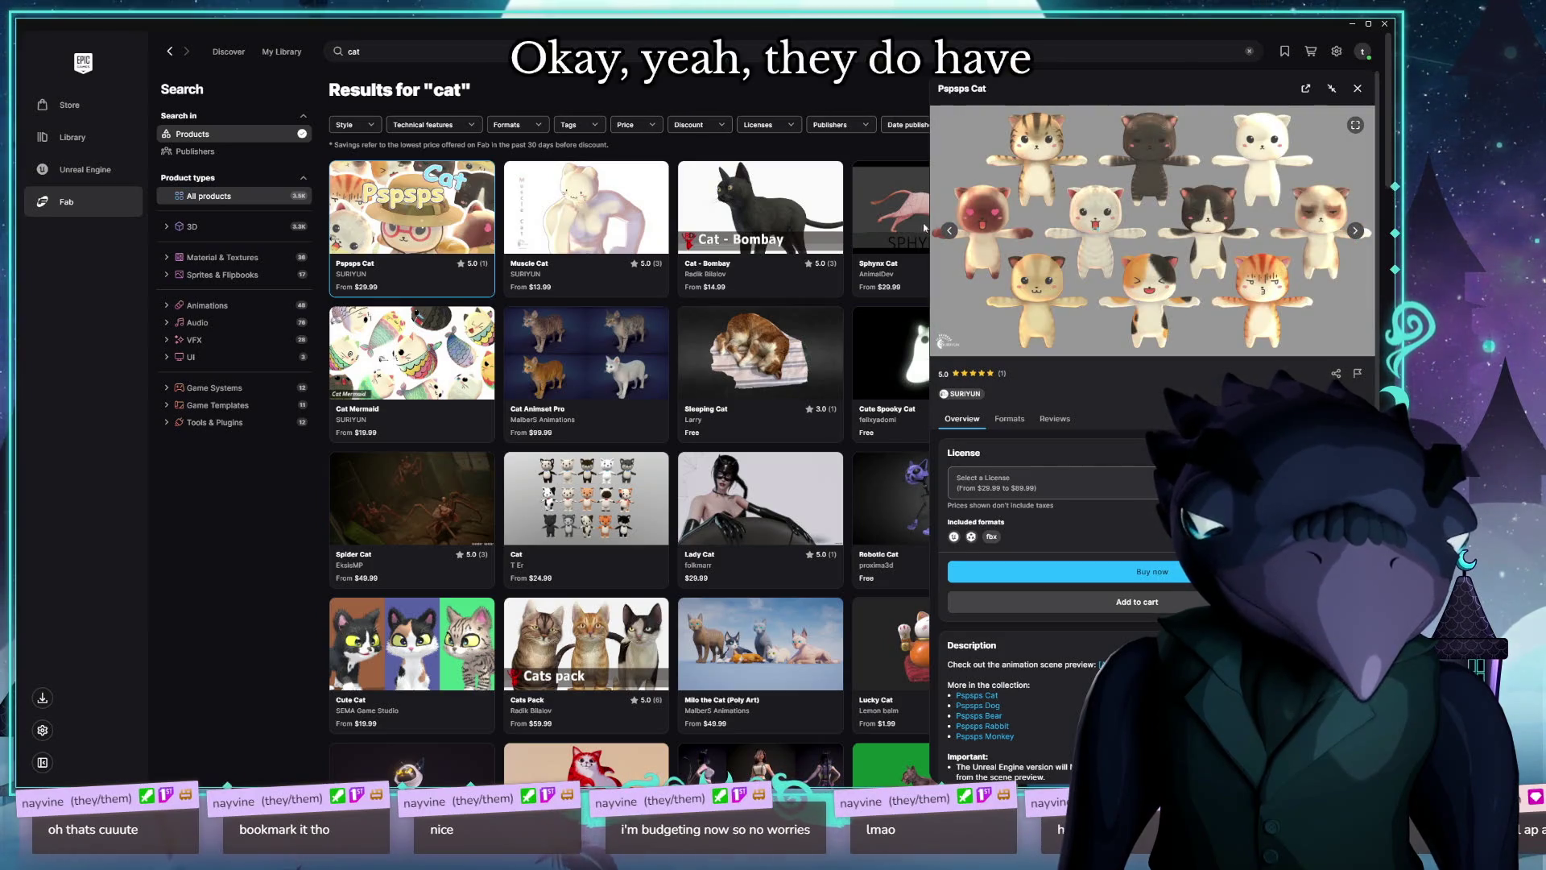
{"action": "left_click", "coordinate": [1354, 232]}
{"action": "left_click", "coordinate": [1355, 232]}
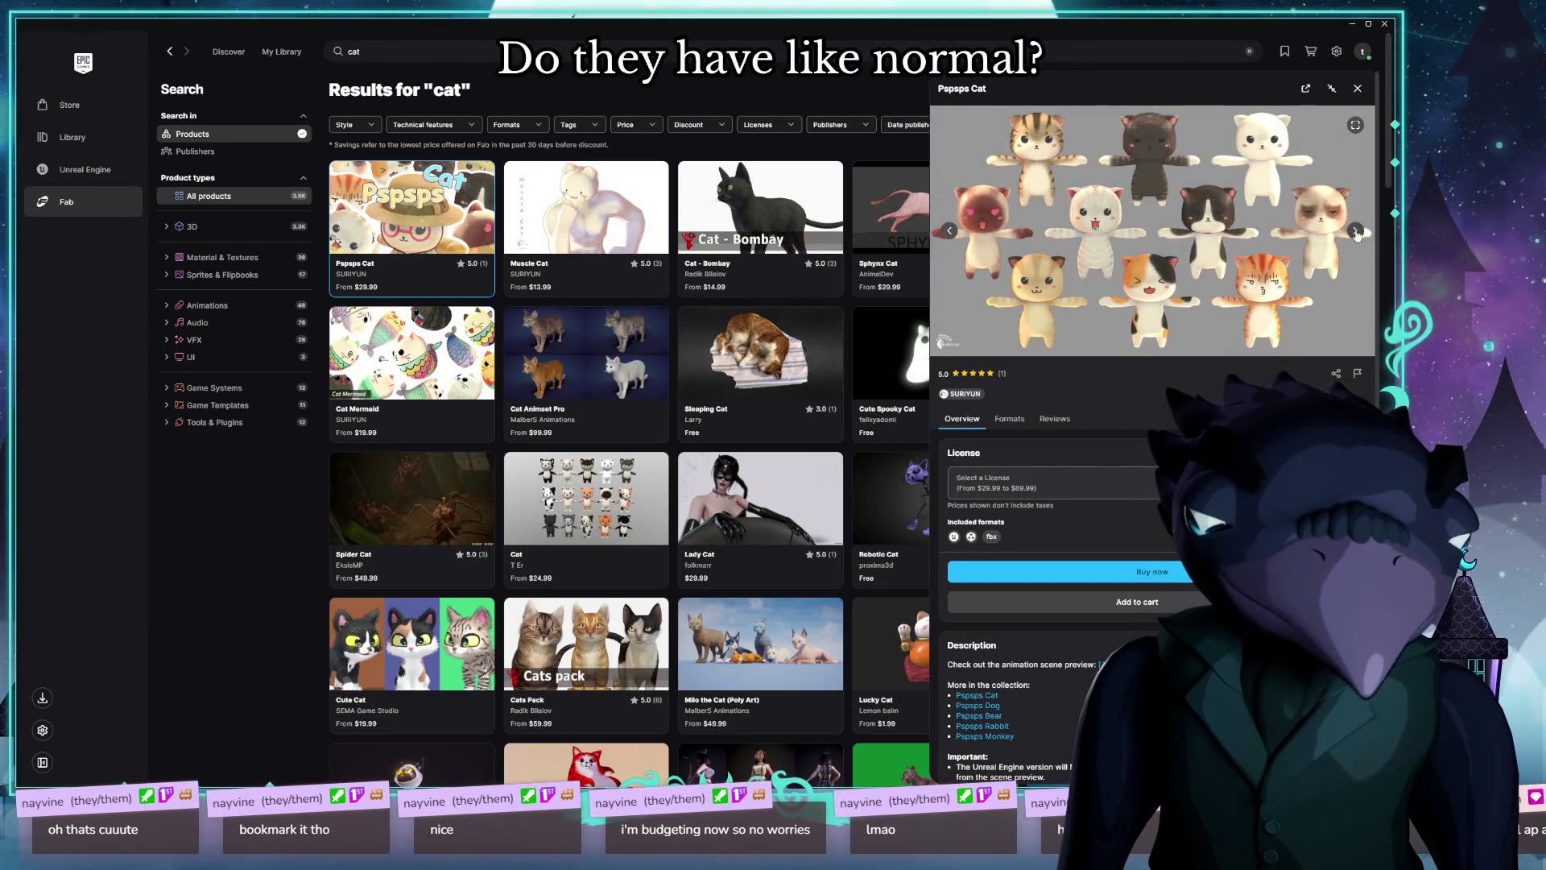
{"action": "left_click", "coordinate": [1355, 232]}
{"action": "left_click", "coordinate": [1356, 232]}
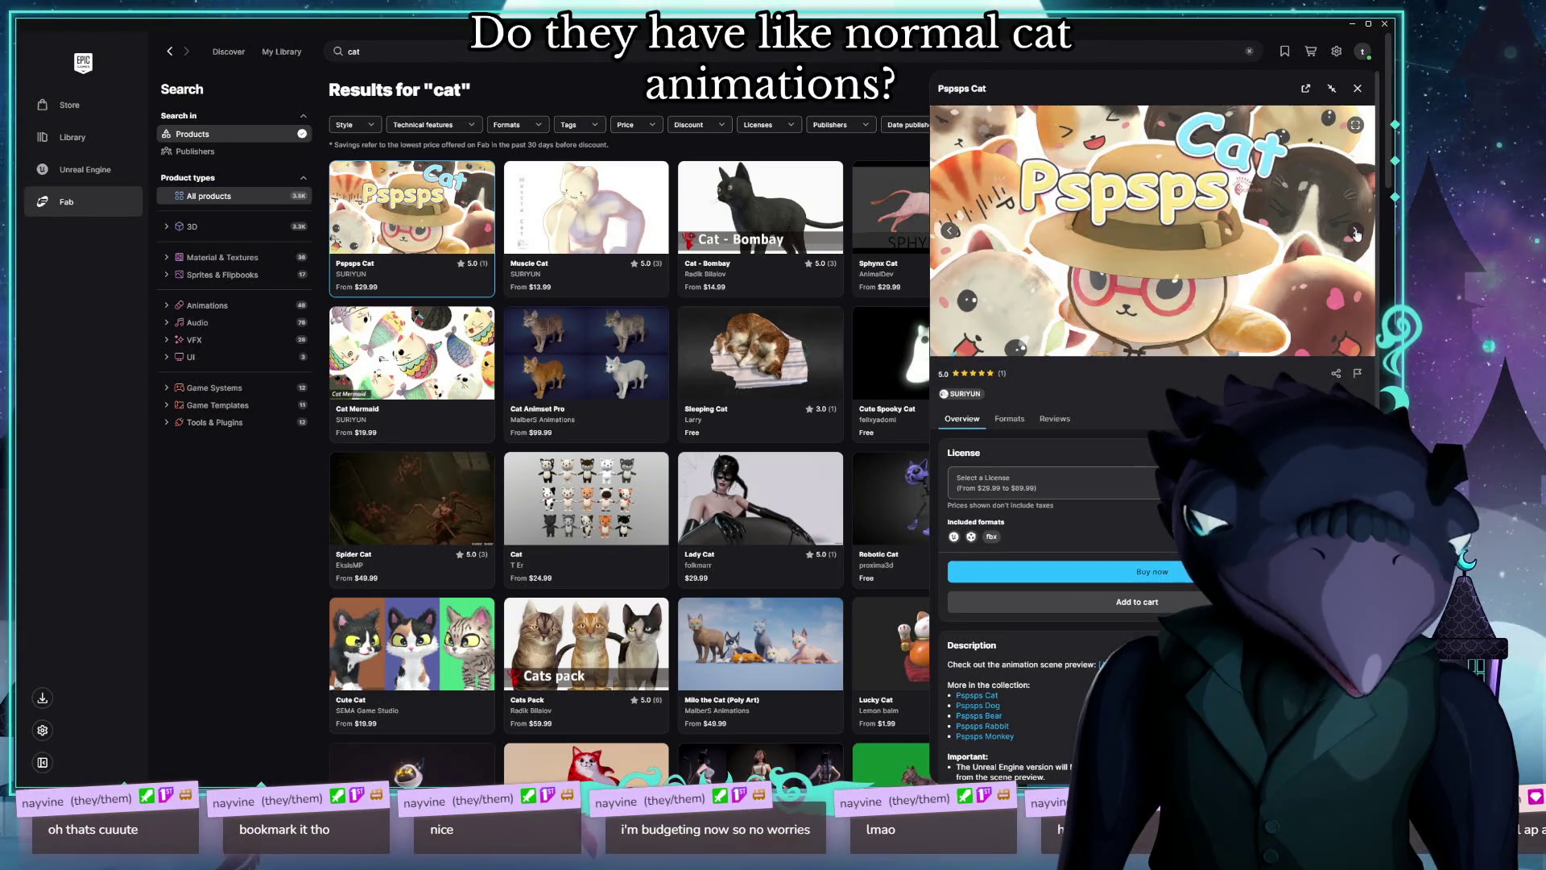
{"action": "left_click", "coordinate": [1356, 232]}
{"action": "scroll", "coordinate": [1316, 268], "scroll_direction": "down", "scroll_amount": 3}
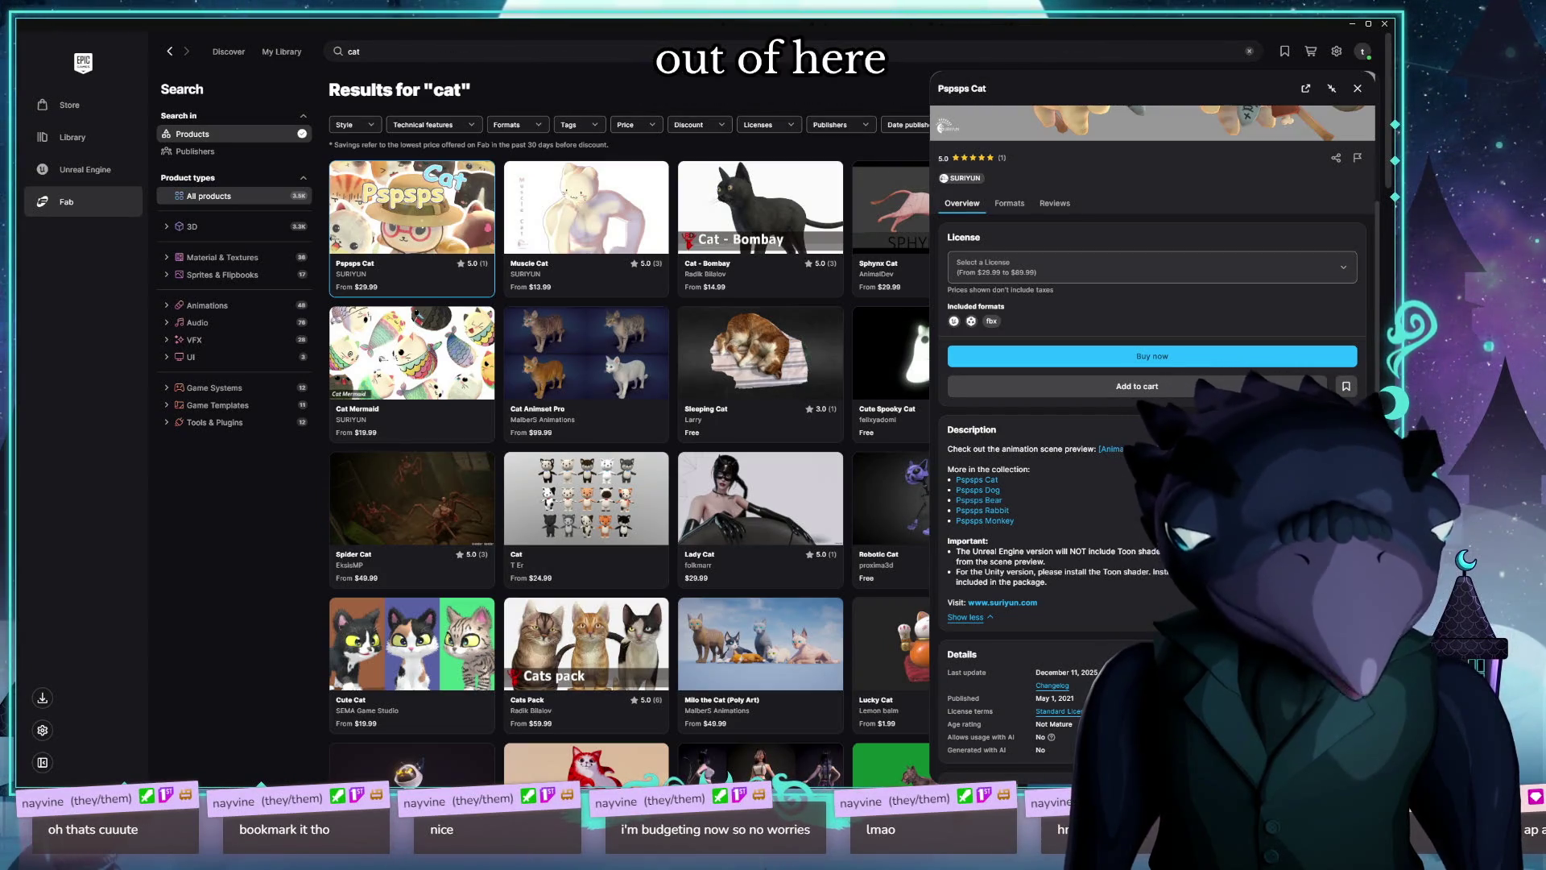
{"action": "scroll", "coordinate": [1179, 548], "scroll_direction": "up", "scroll_amount": 3}
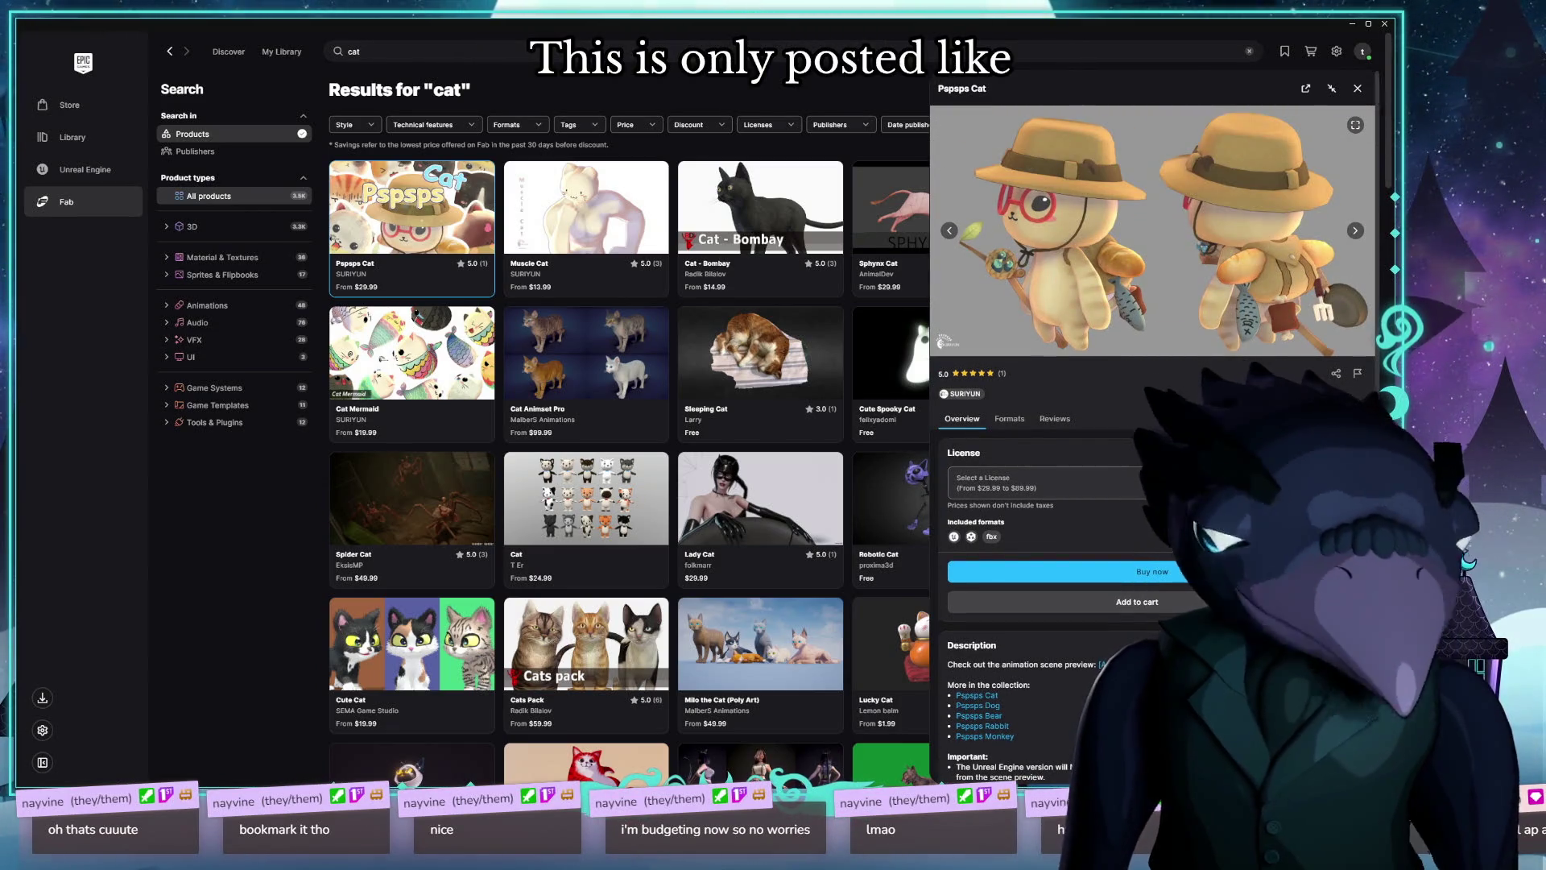
Step: Check Pspsps Cat's technical details, noting its 52 animations, then close it
{"action": "left_click", "coordinate": [1009, 419]}
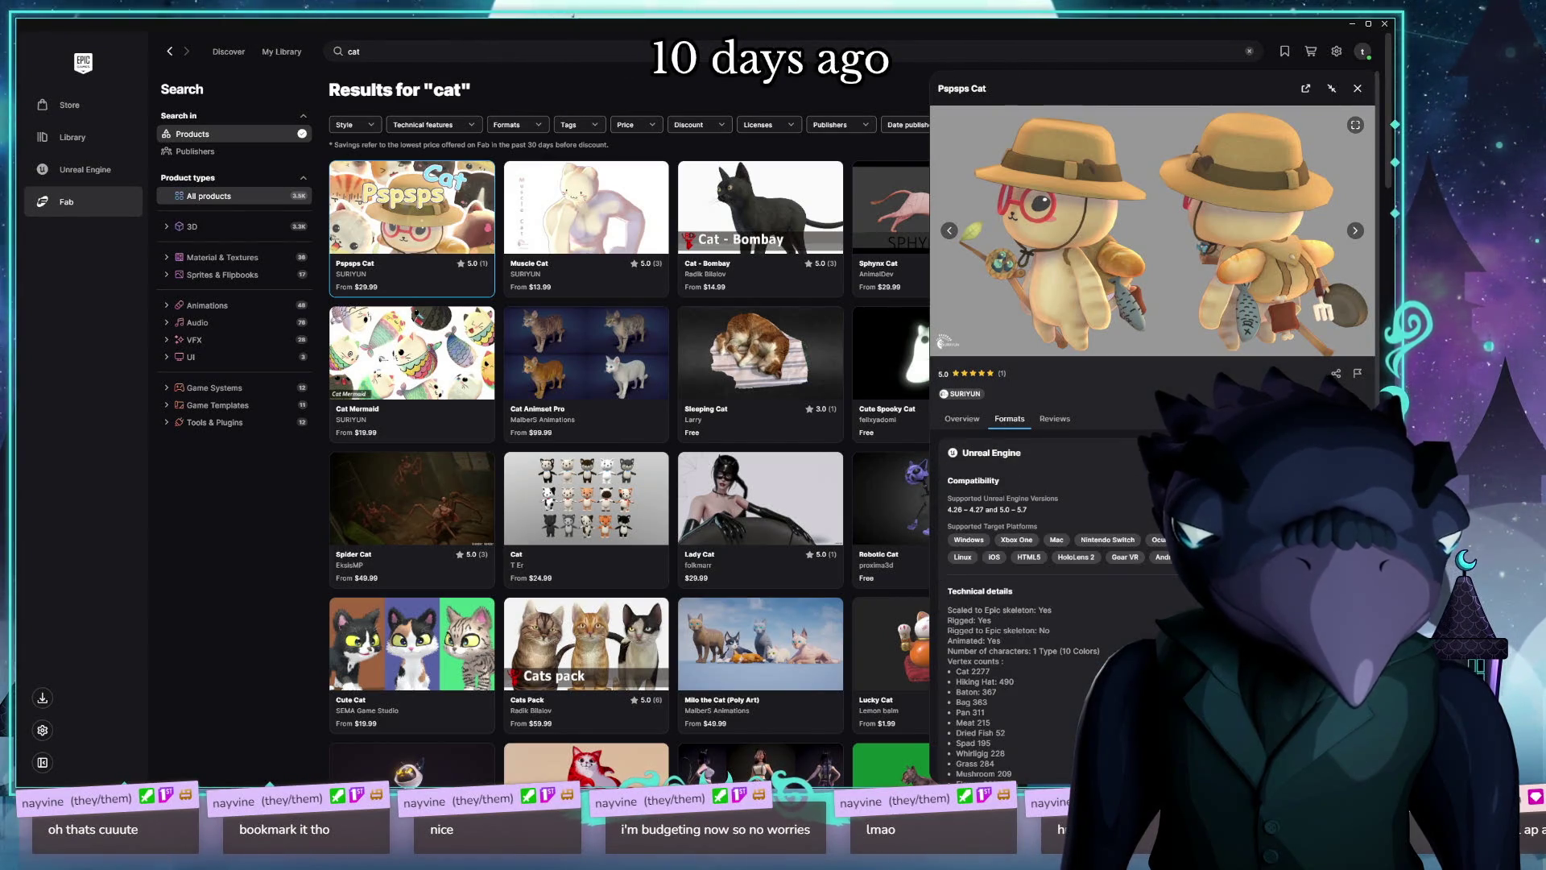
{"action": "scroll", "coordinate": [1152, 403], "scroll_direction": "down", "scroll_amount": 3}
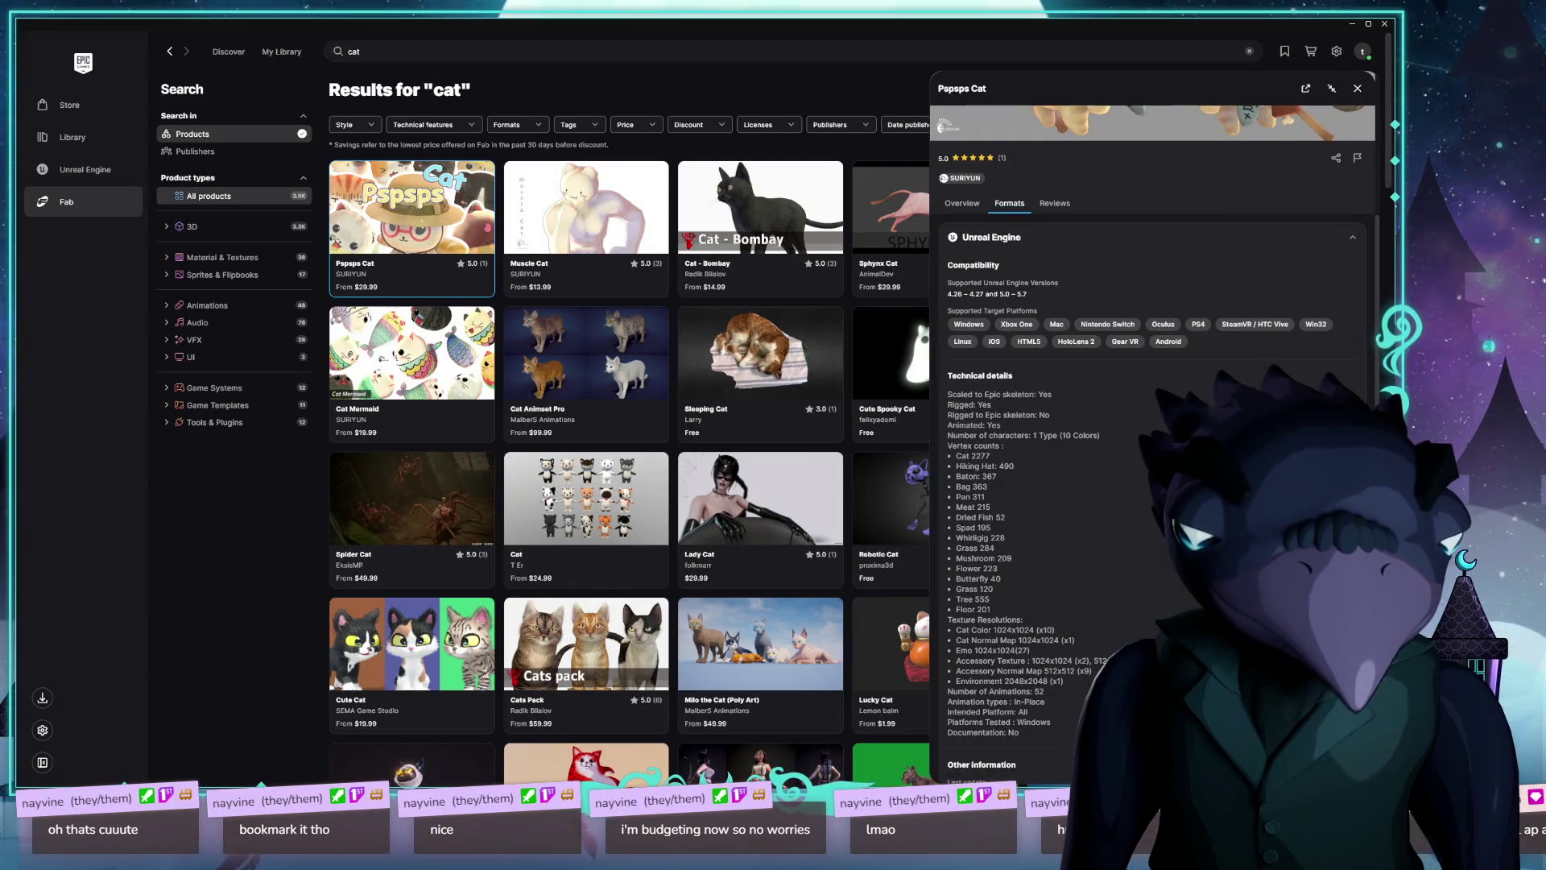
{"action": "double_click", "coordinate": [1039, 691]}
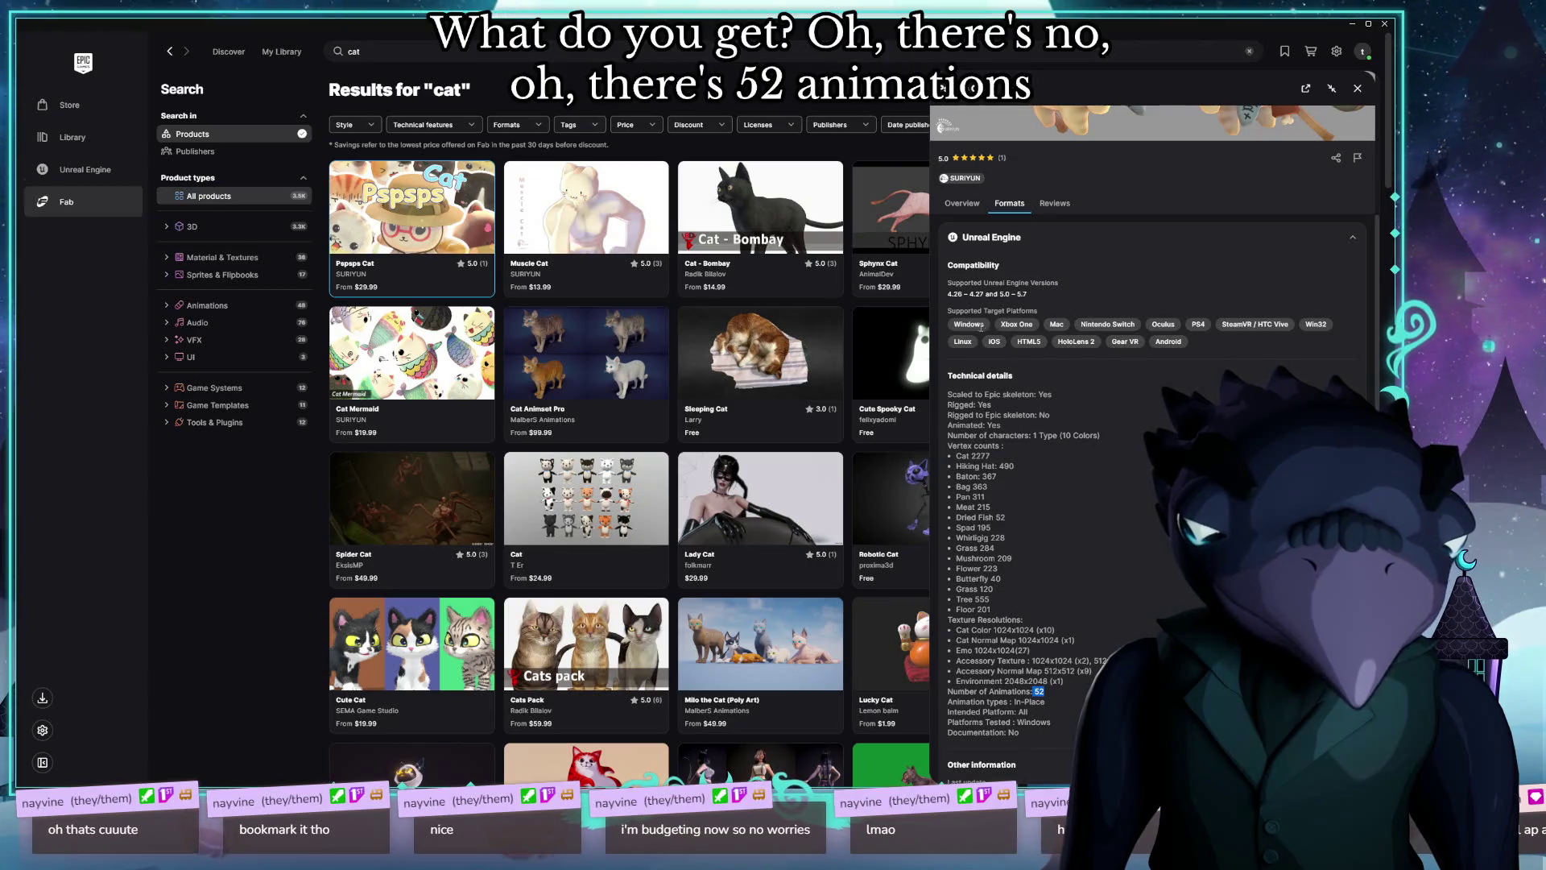
{"action": "left_click", "coordinate": [962, 203]}
{"action": "scroll", "coordinate": [957, 266], "scroll_direction": "up", "scroll_amount": 3}
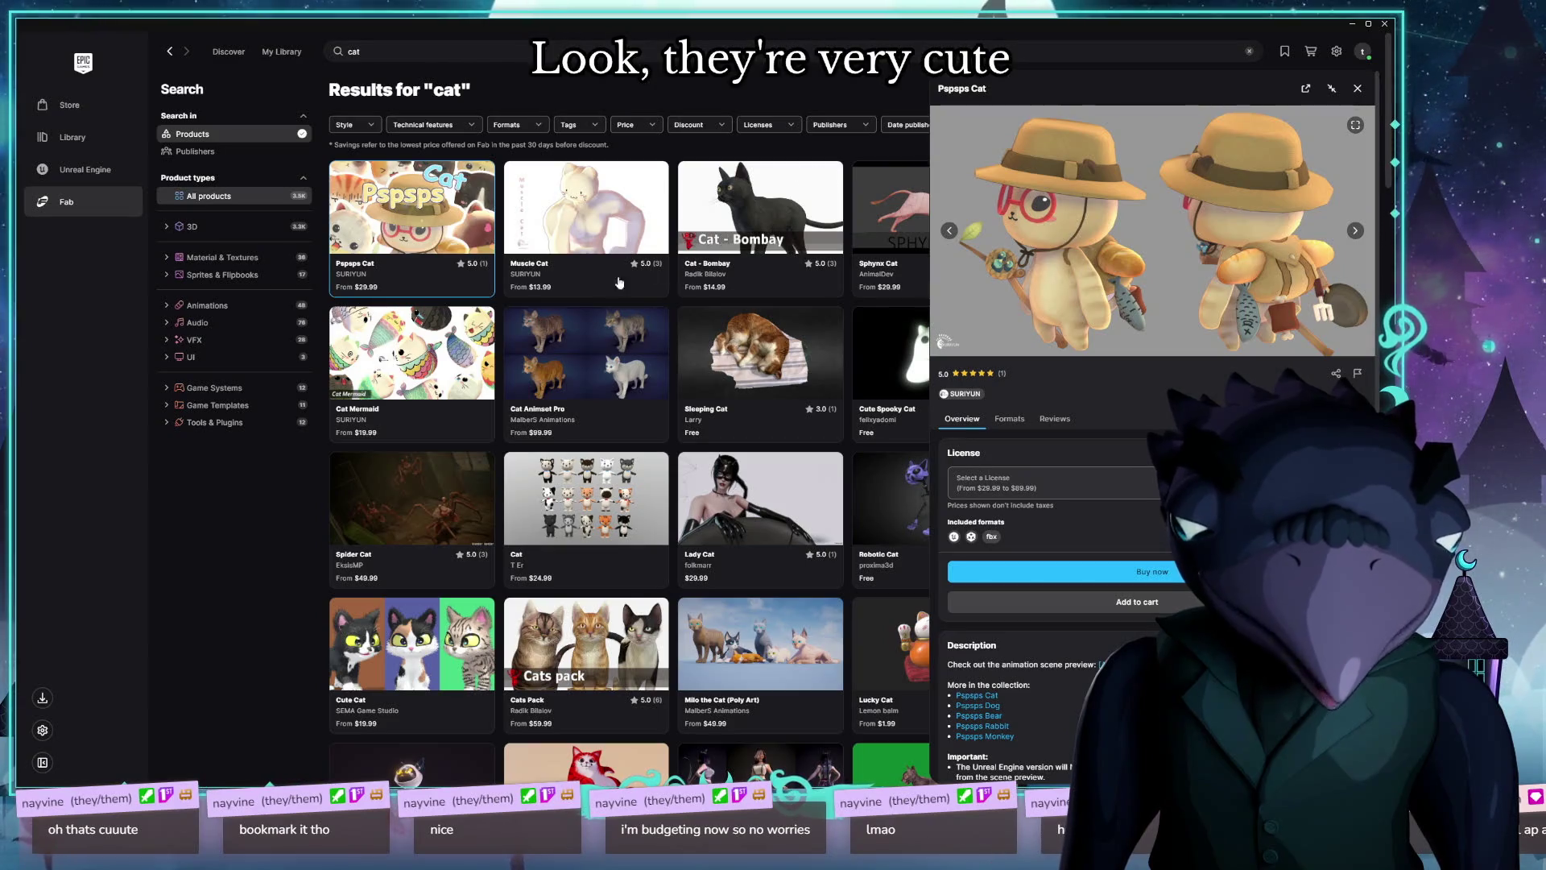
{"action": "key", "text": "Escape"}
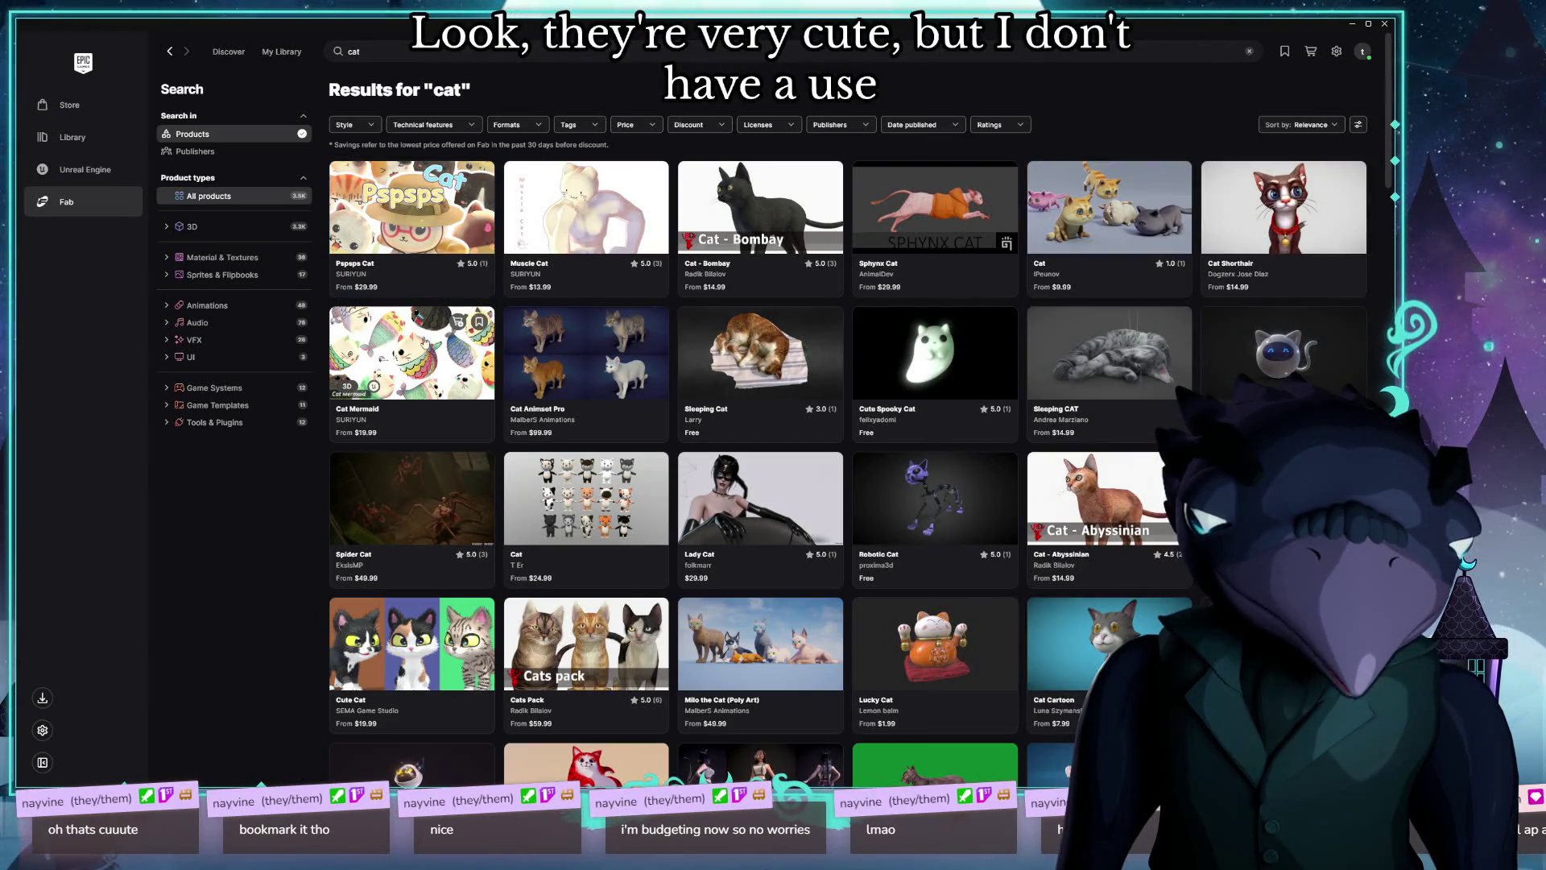
{"action": "left_click", "coordinate": [412, 352]}
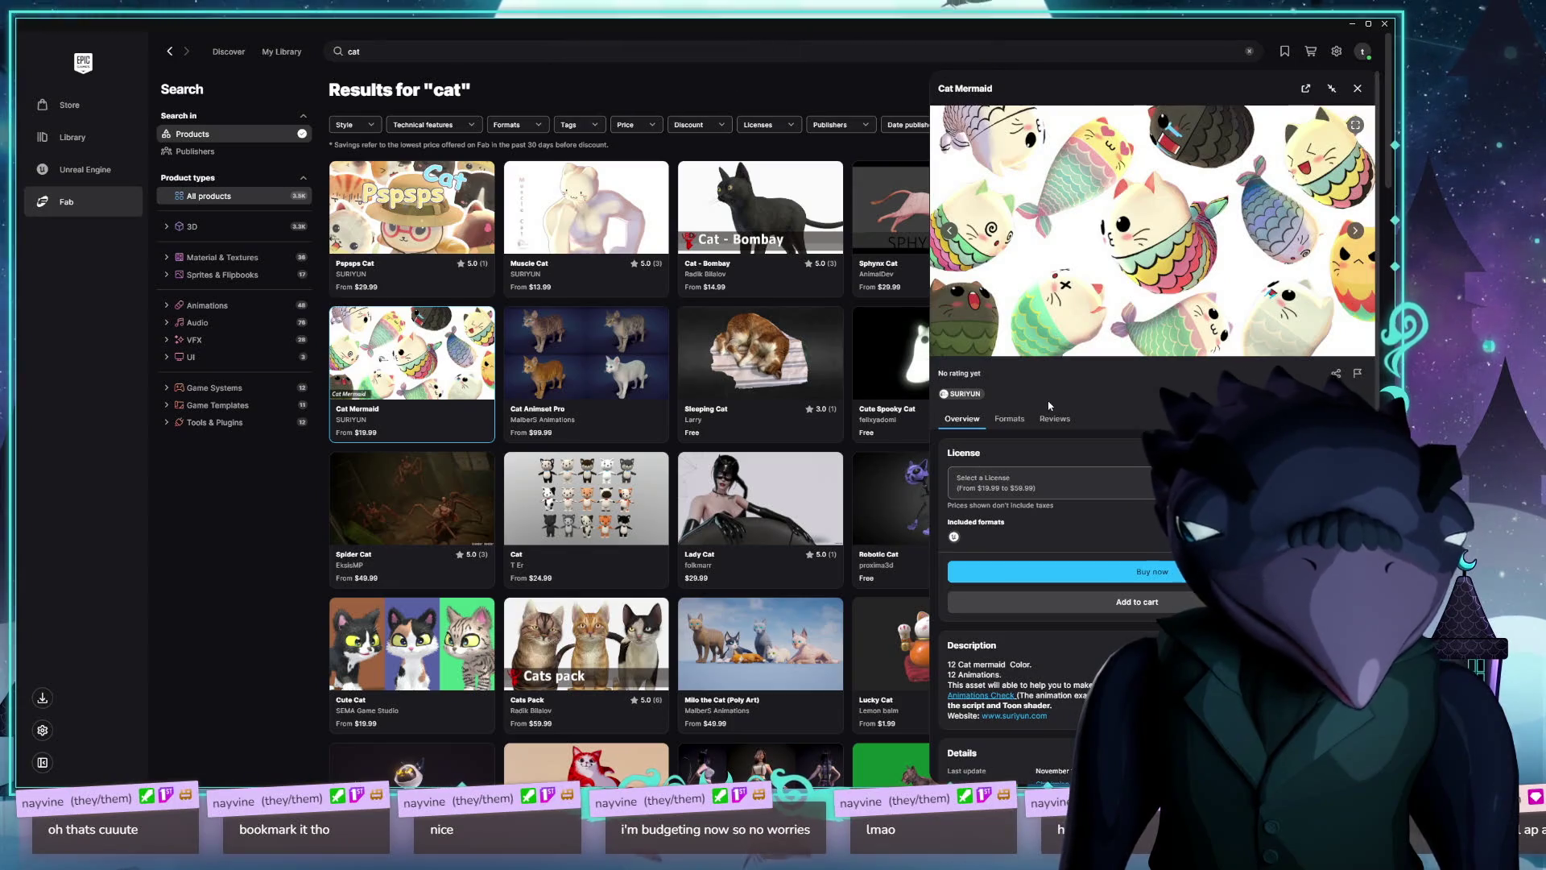
Step: Glance at Cat Mermaid's technical details, page through six previews, then close it
{"action": "left_click", "coordinate": [1009, 419]}
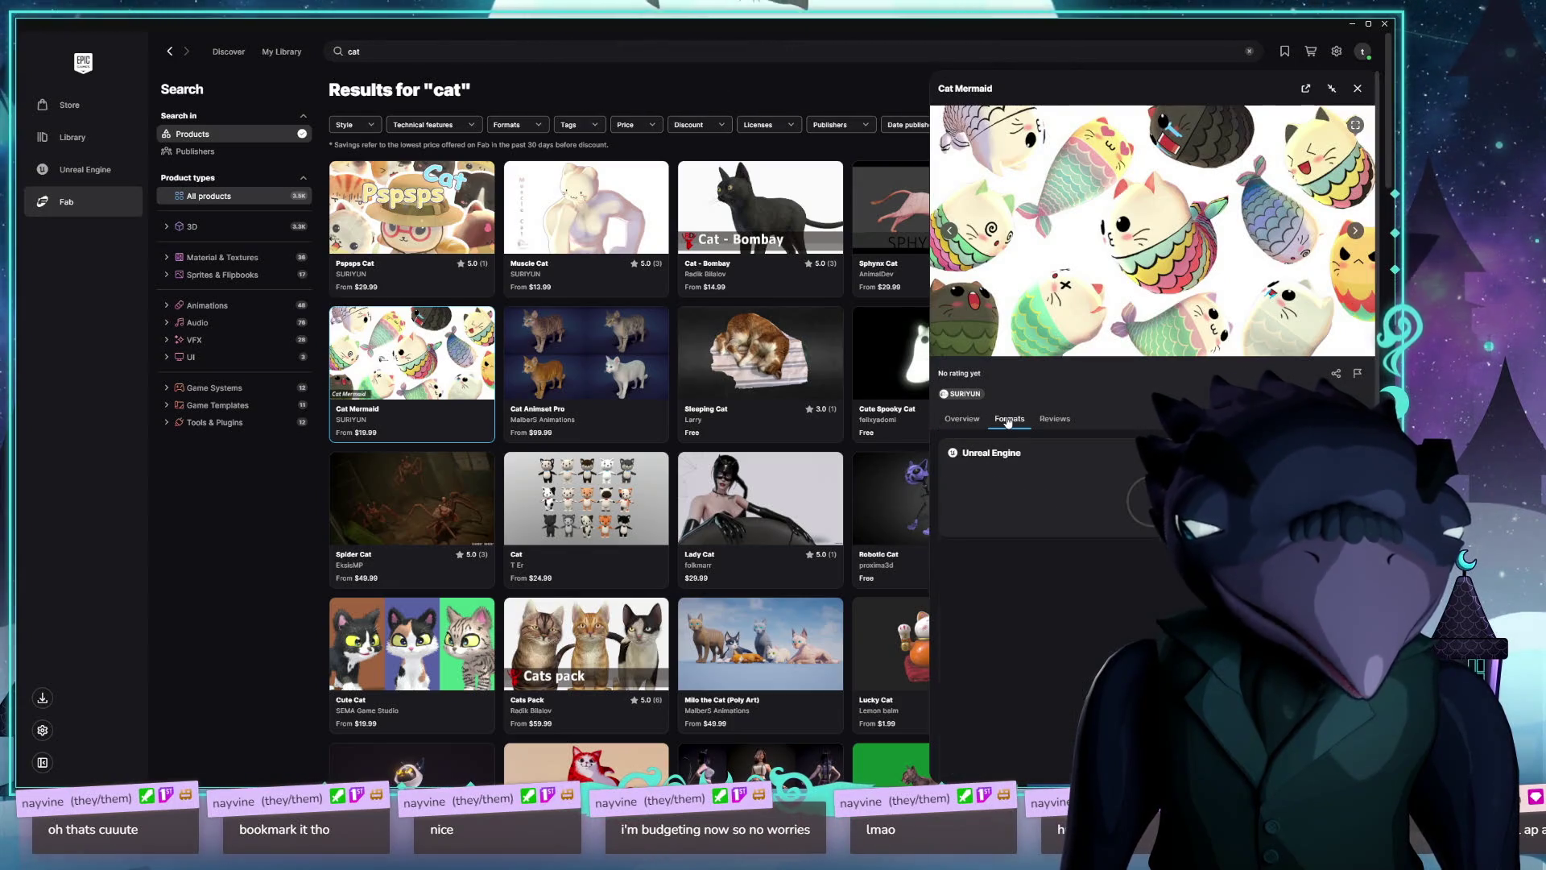
{"action": "left_click", "coordinate": [951, 420]}
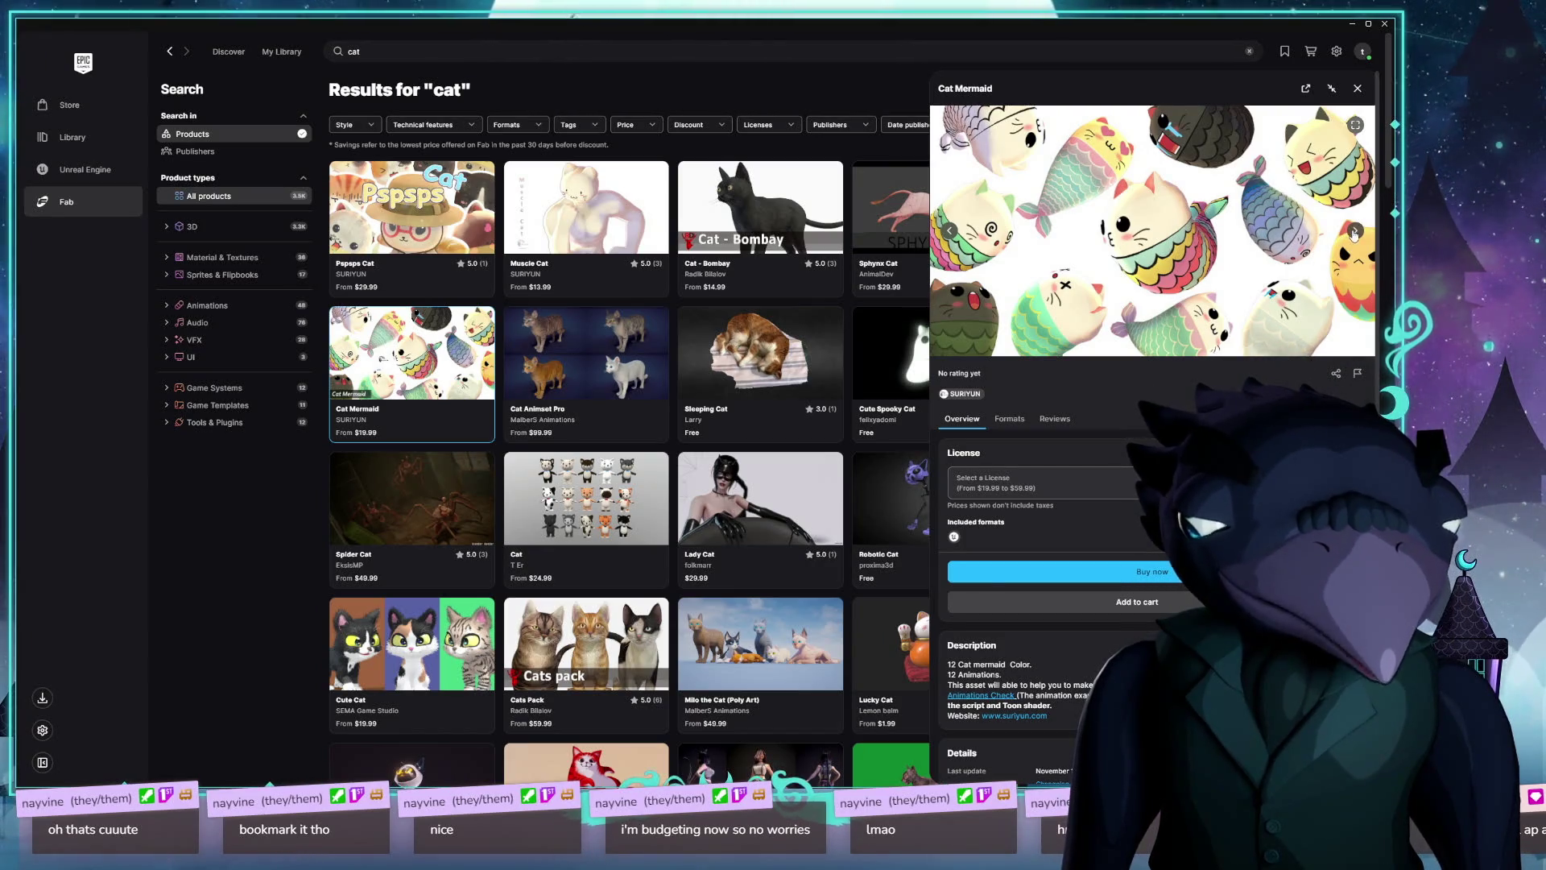
{"action": "left_click", "coordinate": [1355, 233]}
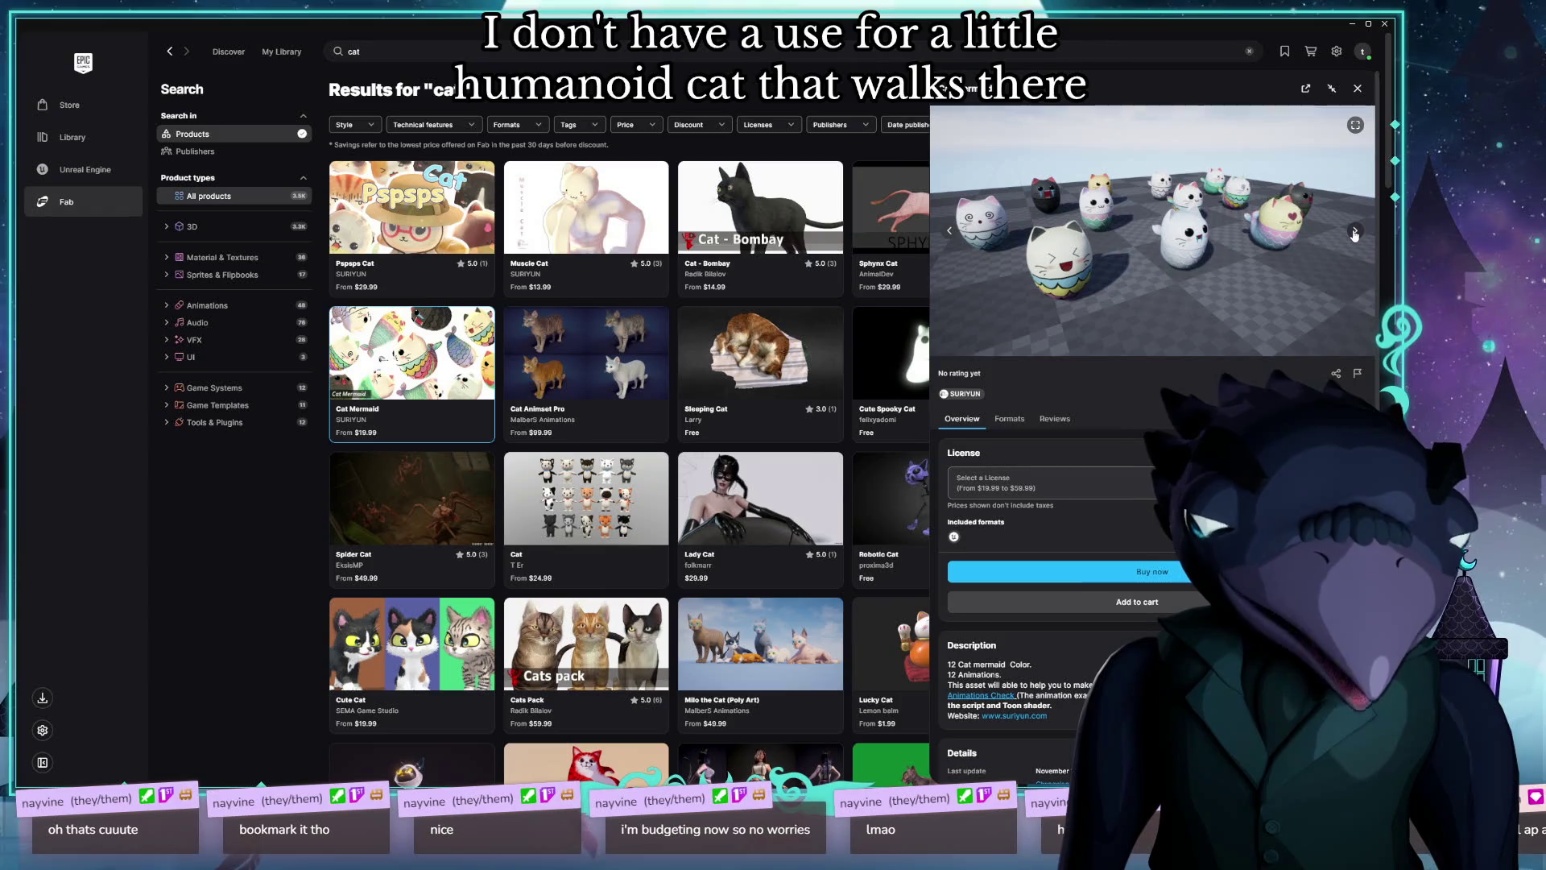
{"action": "left_click", "coordinate": [1355, 233]}
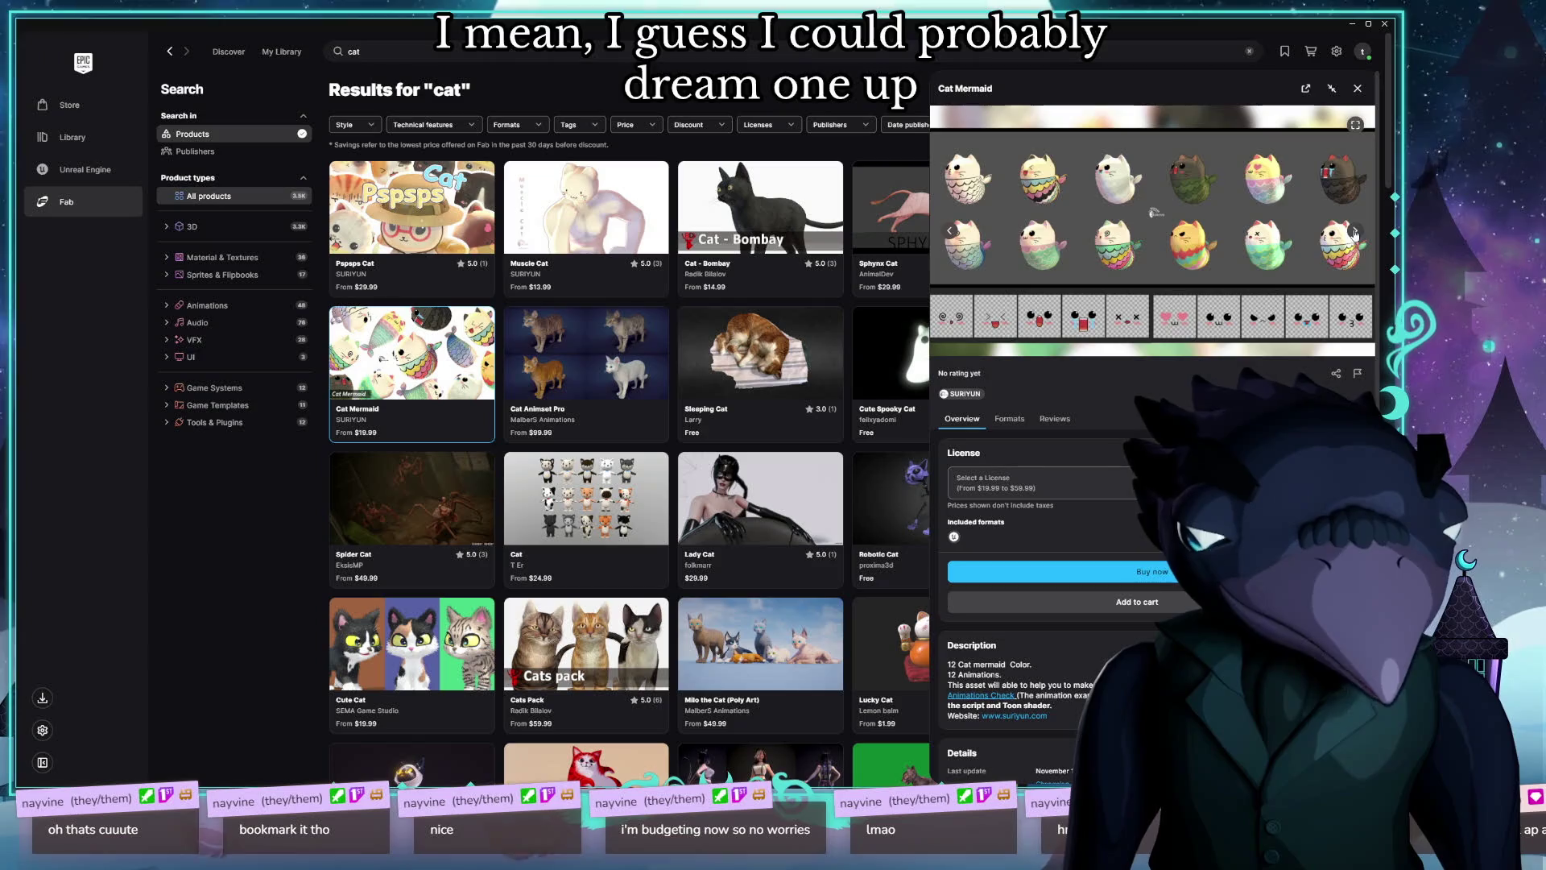
{"action": "left_click", "coordinate": [1355, 233]}
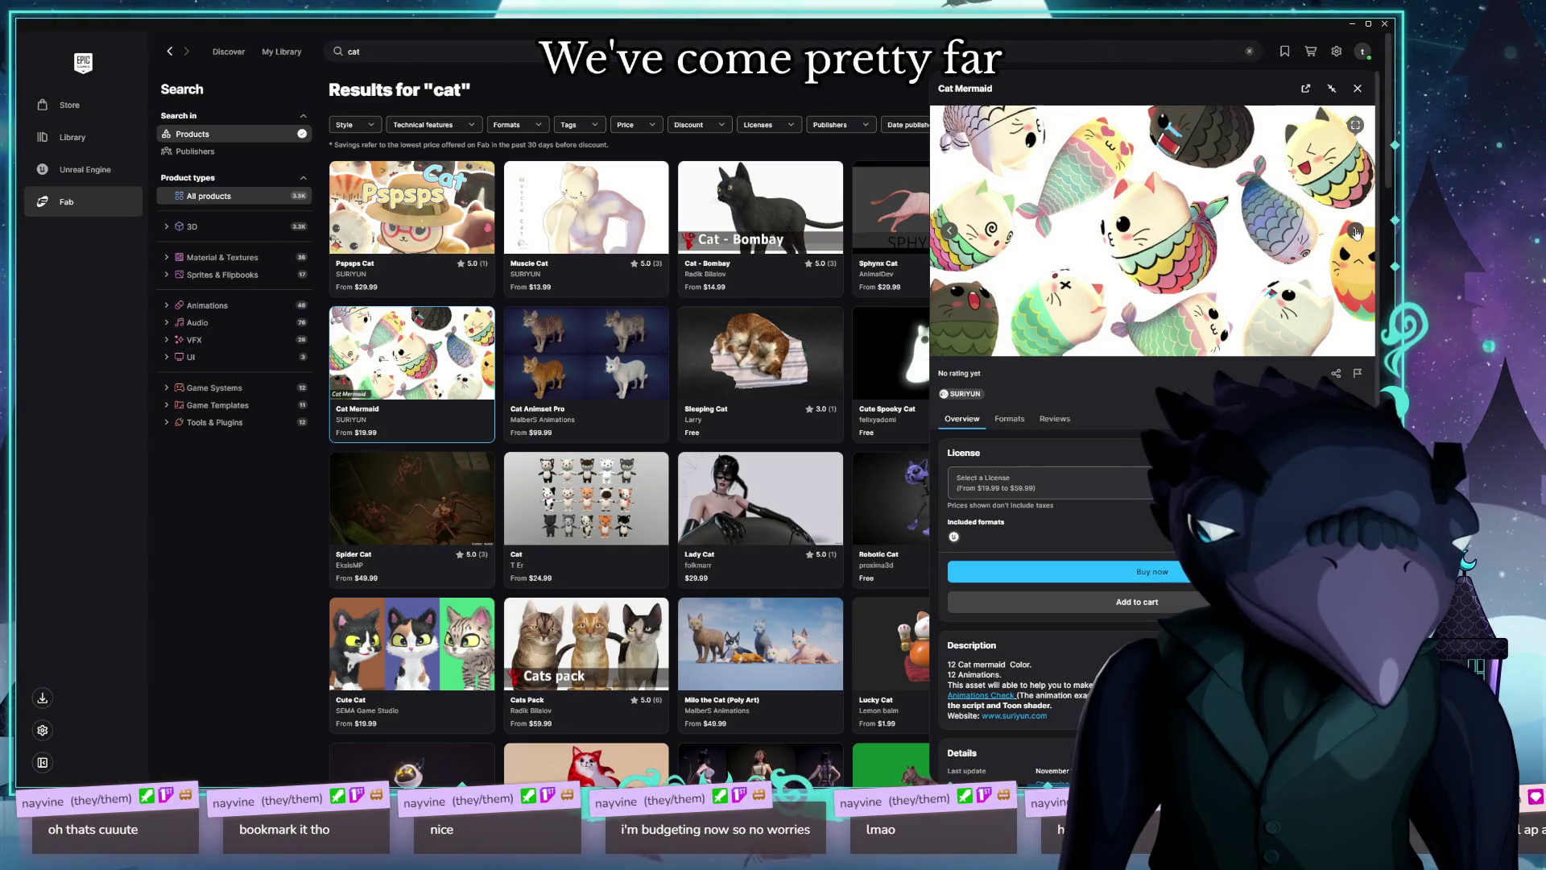
{"action": "left_click", "coordinate": [1356, 233]}
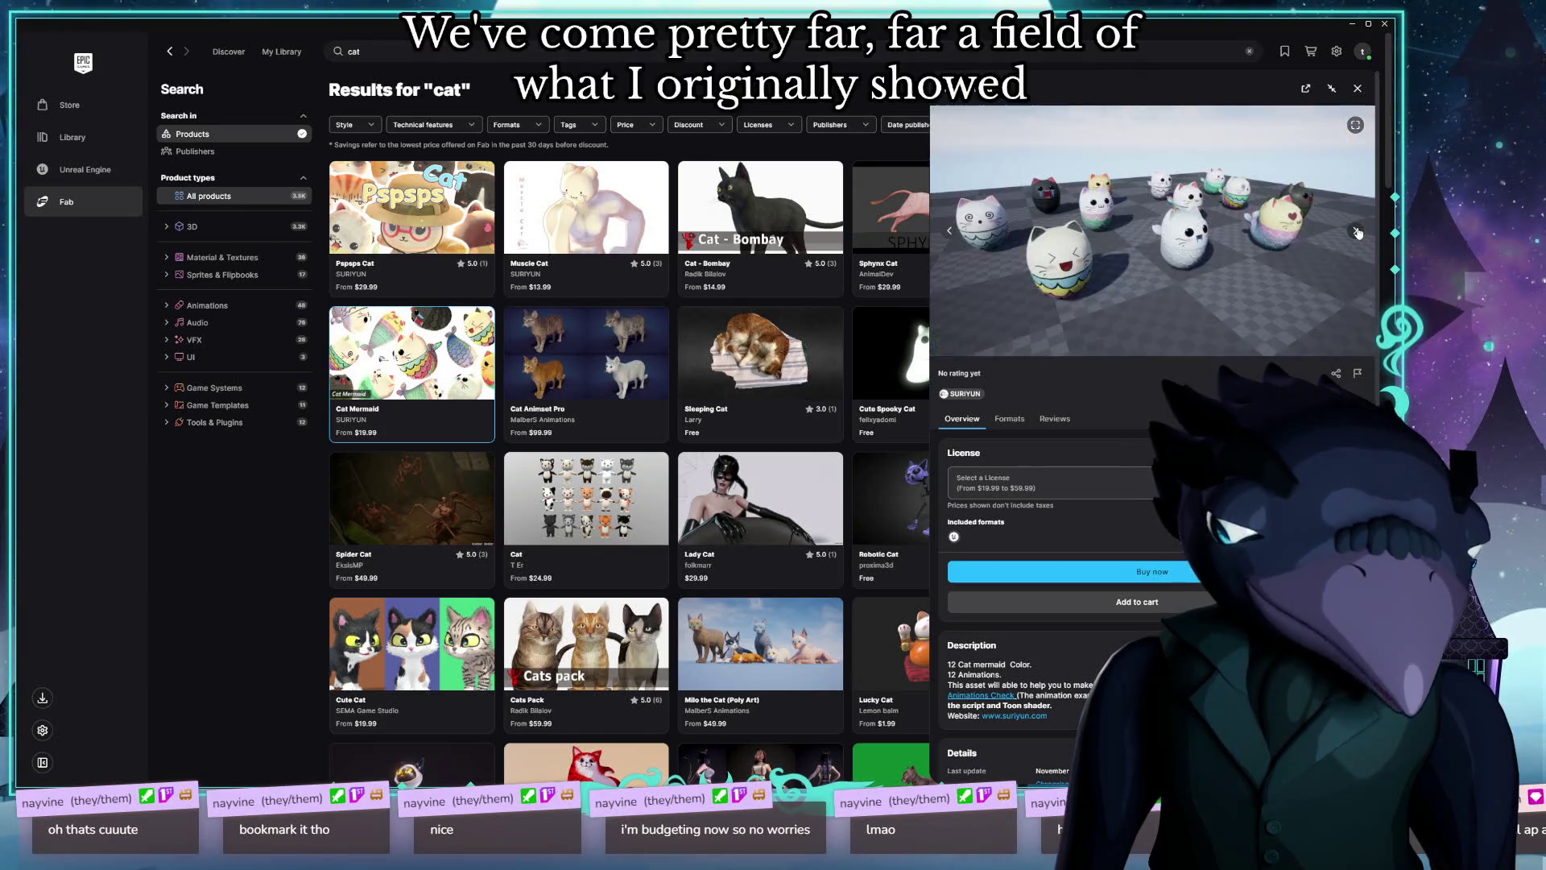
{"action": "left_click", "coordinate": [1358, 234]}
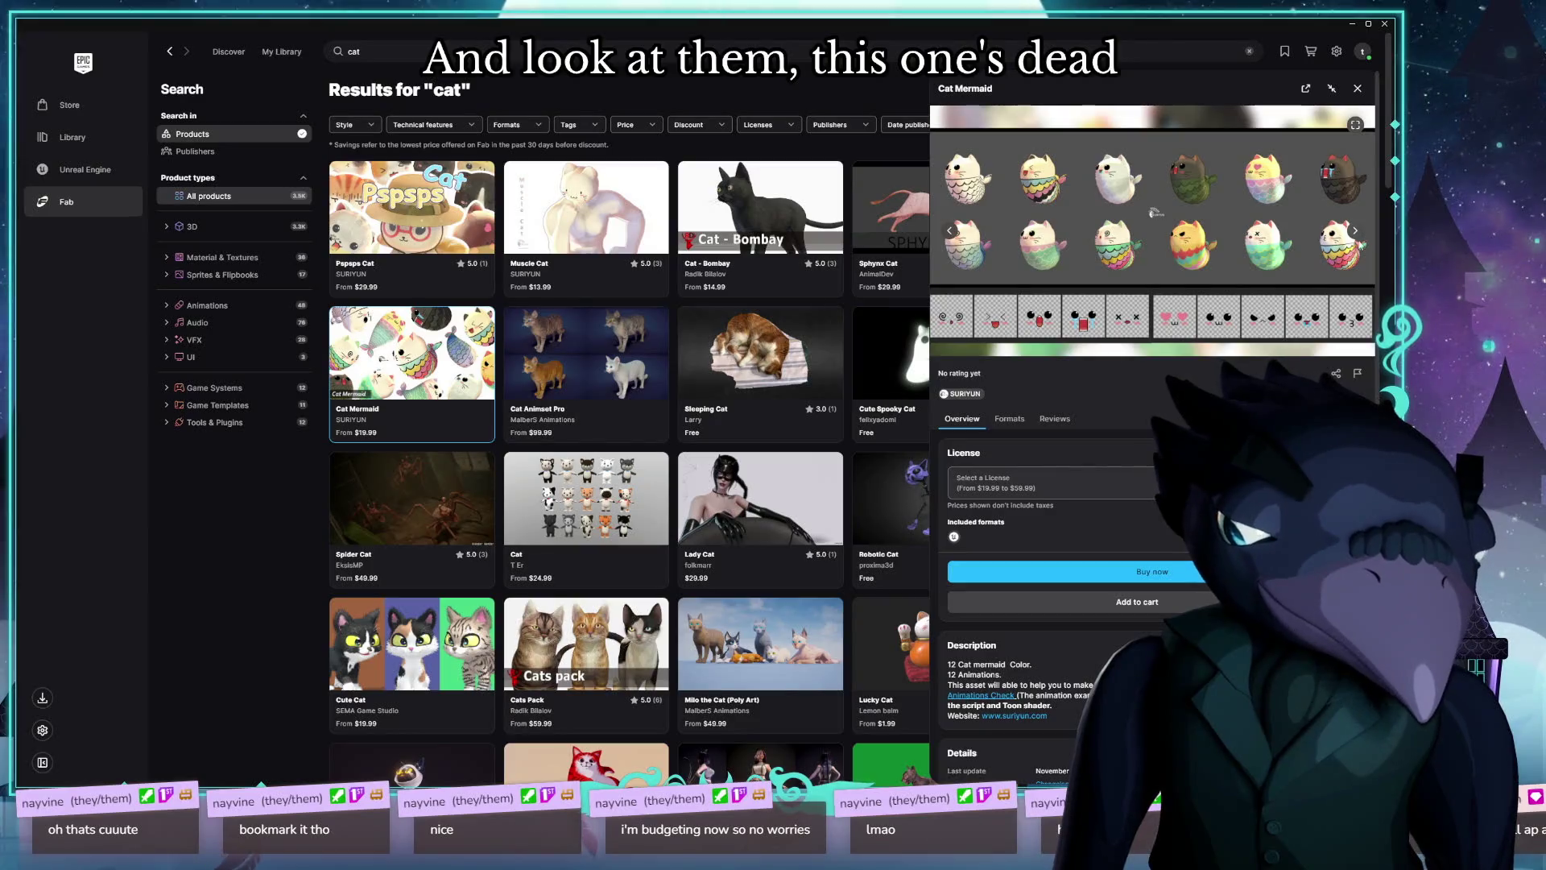
{"action": "left_click", "coordinate": [1358, 233]}
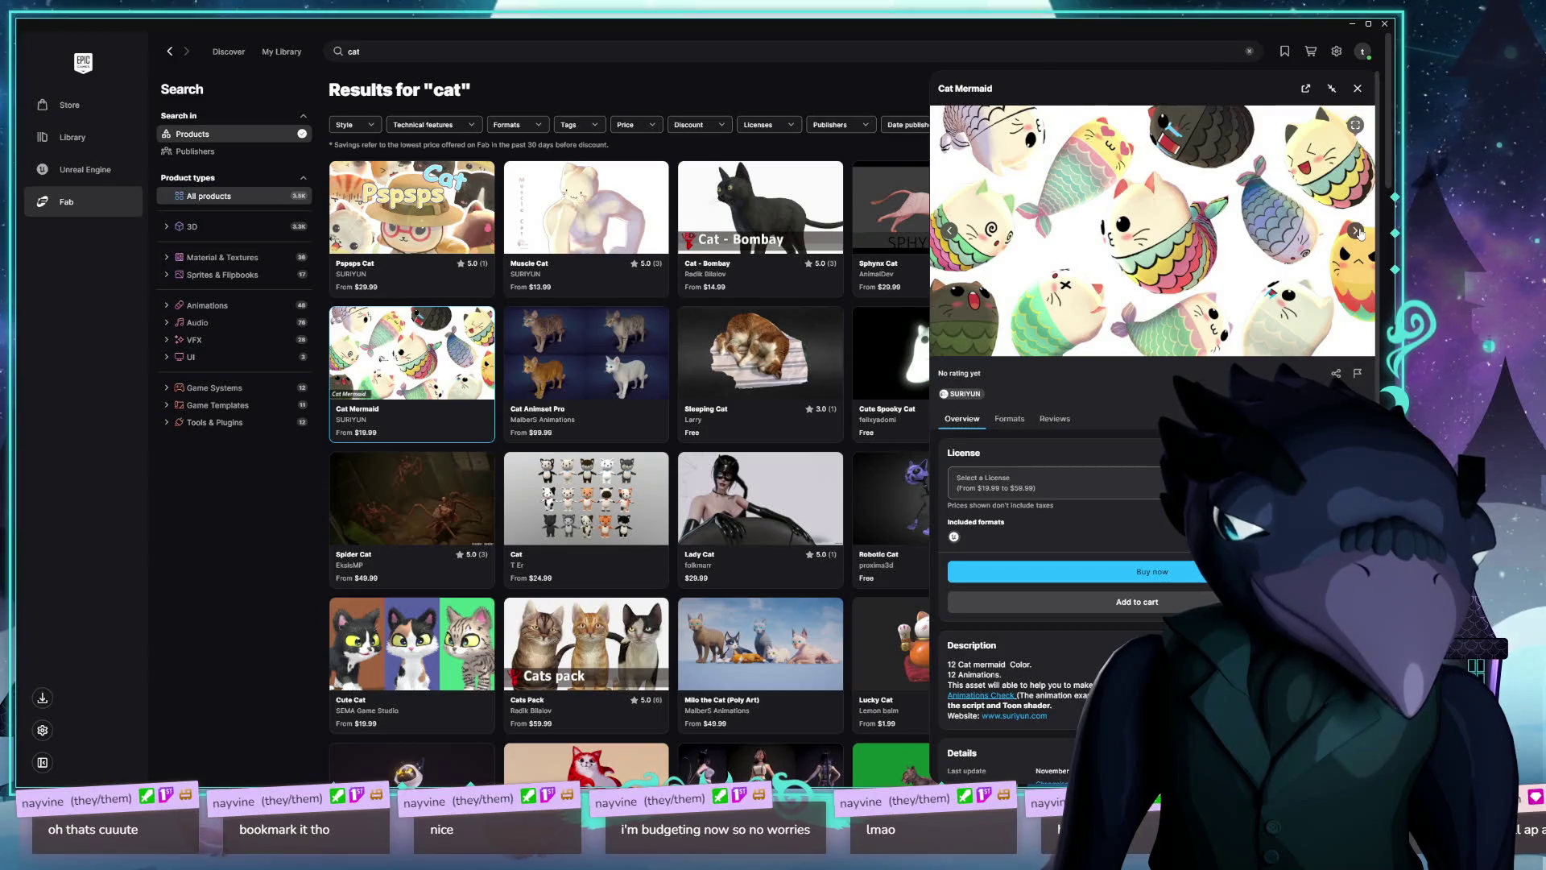
{"action": "left_click", "coordinate": [1358, 88]}
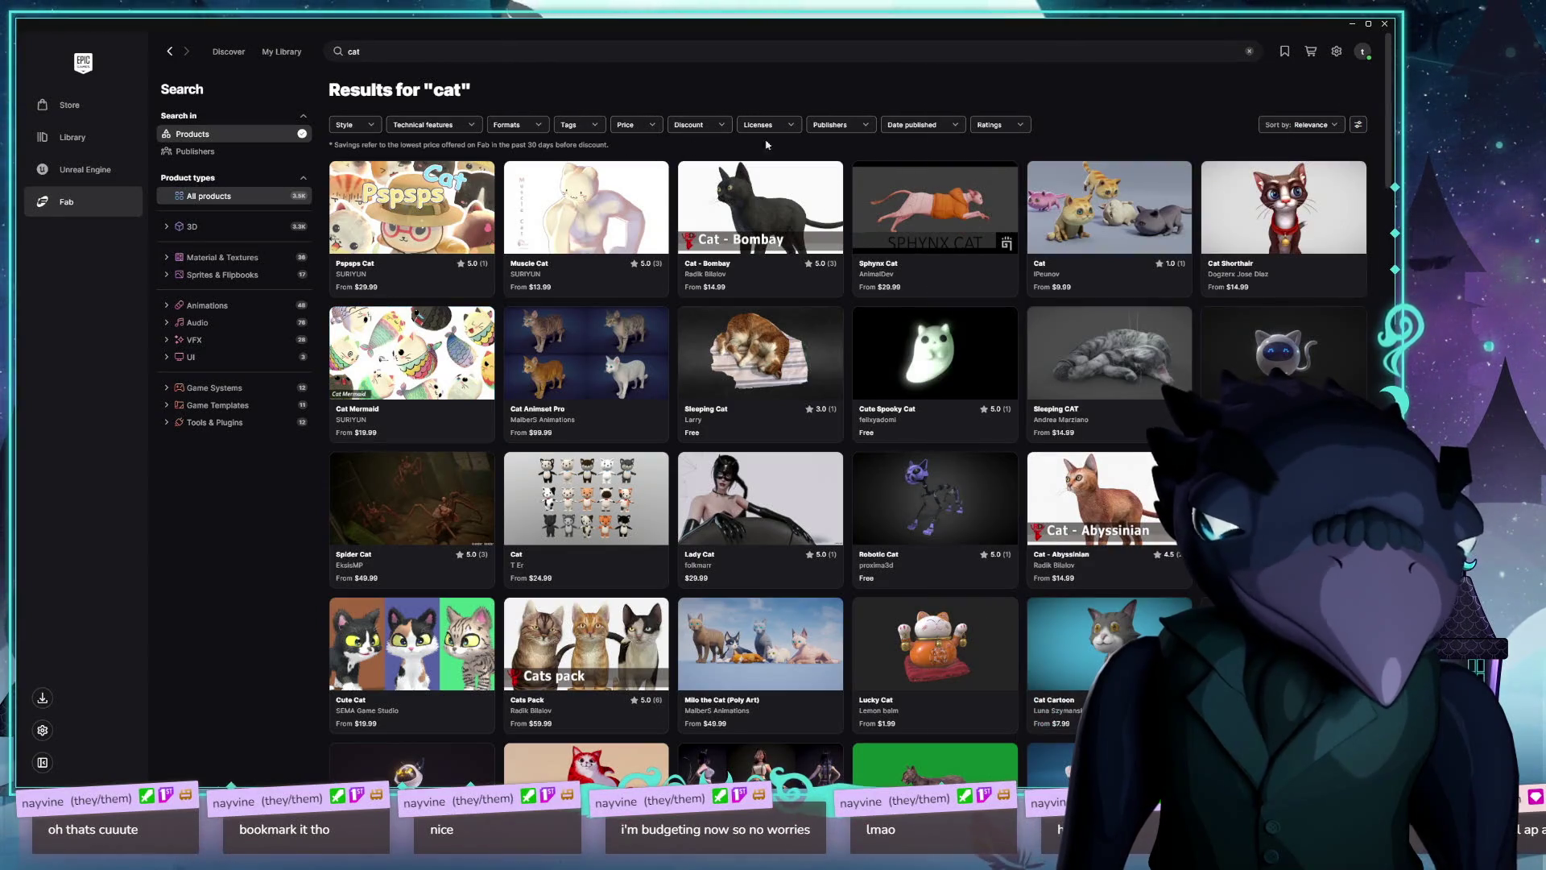
Step: Reorder the cat results by Rating, bringing WildLife Starter VFX Pack to the top
{"action": "left_click", "coordinate": [1332, 125]}
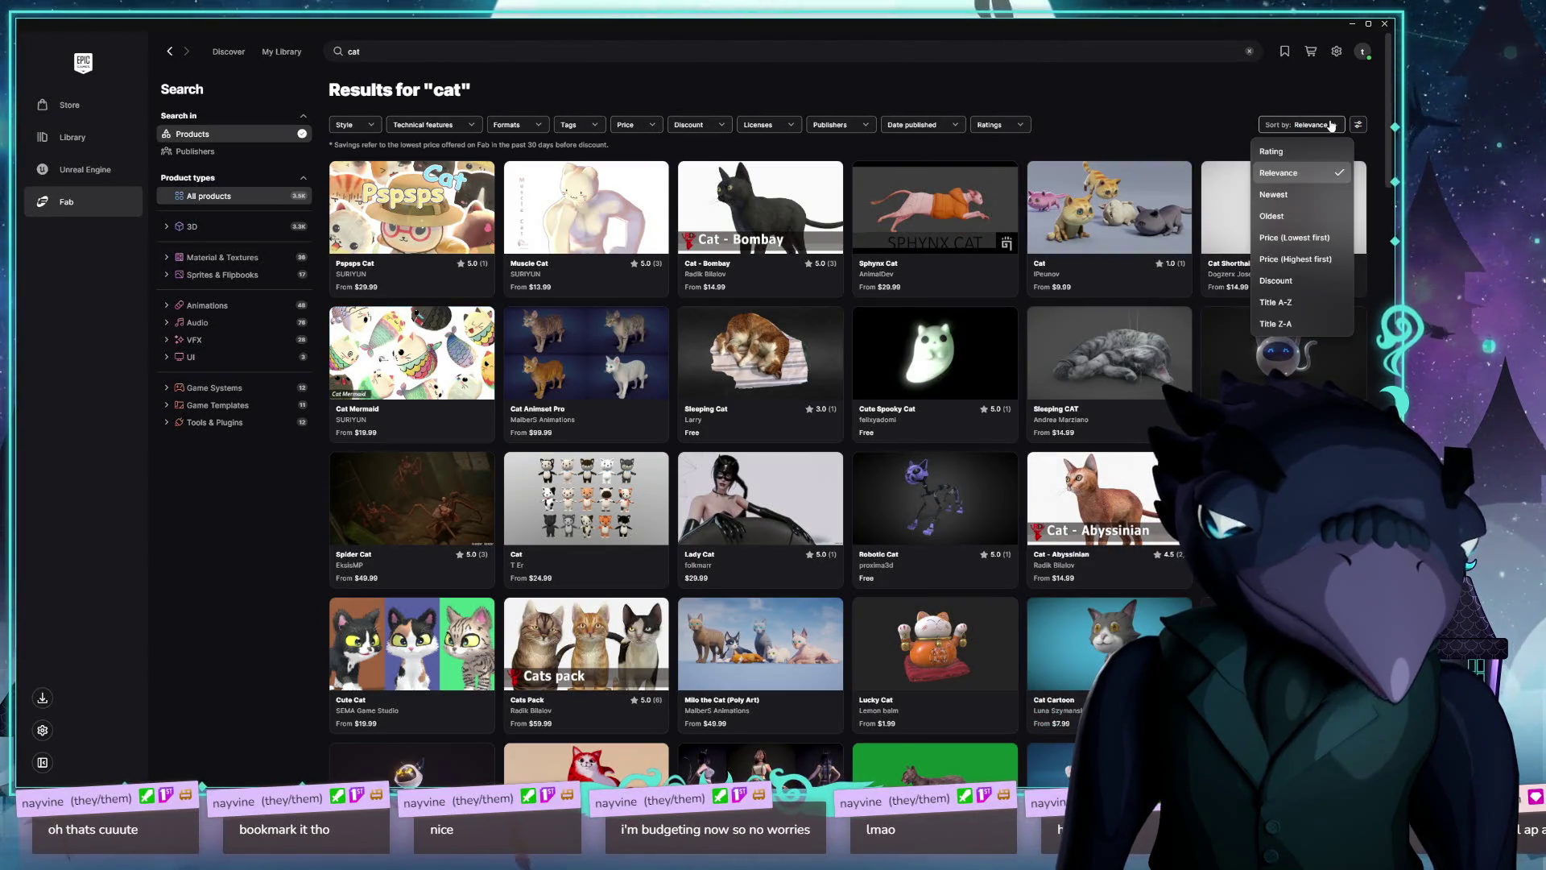
{"action": "left_click", "coordinate": [1286, 153]}
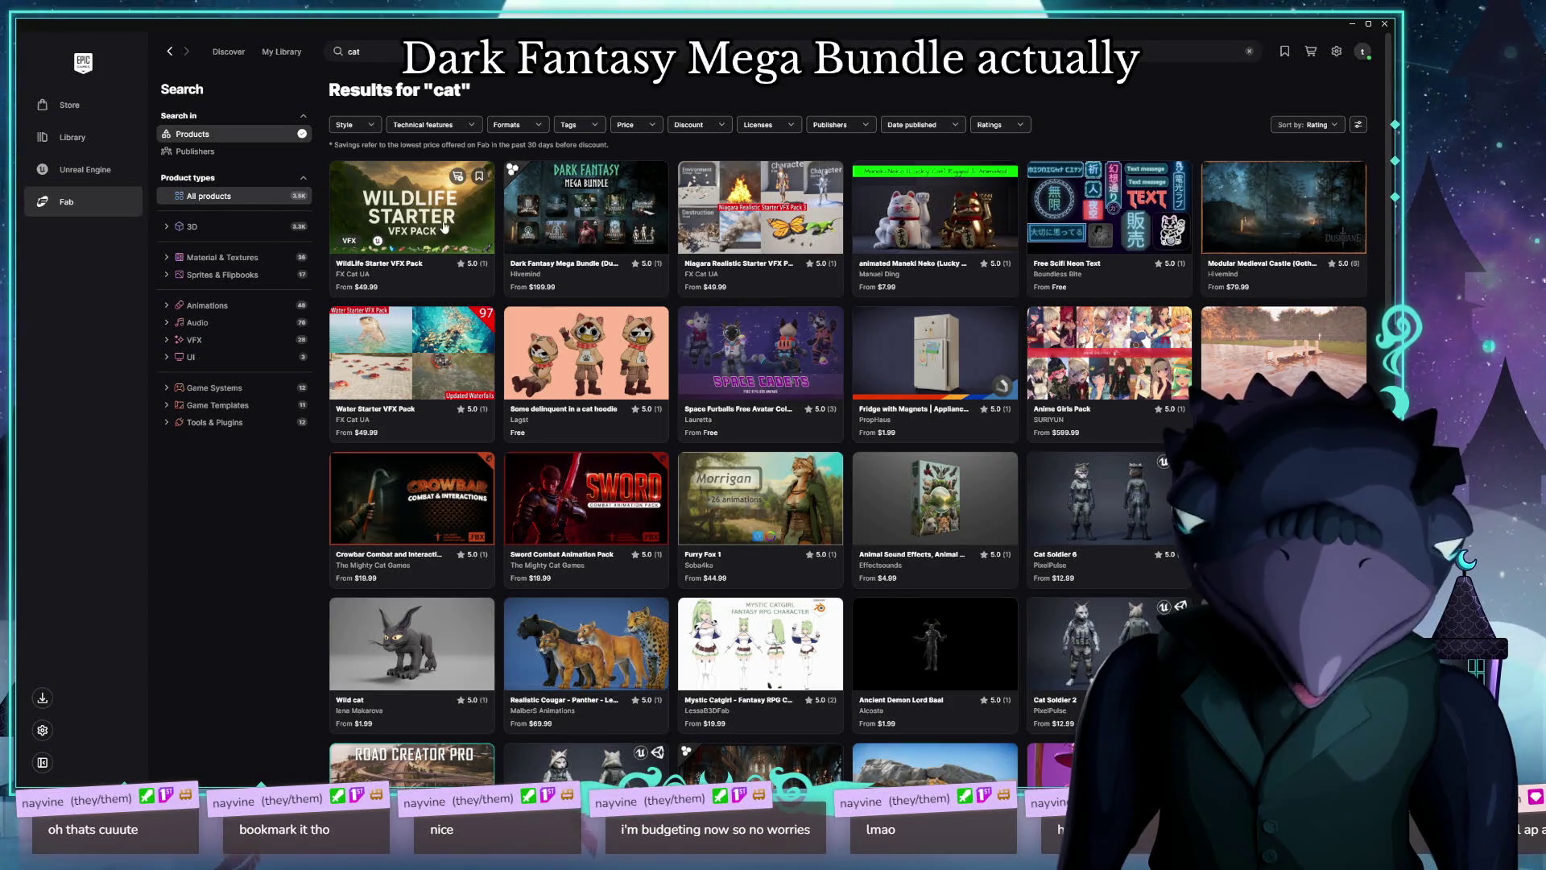
{"action": "left_click", "coordinate": [411, 218]}
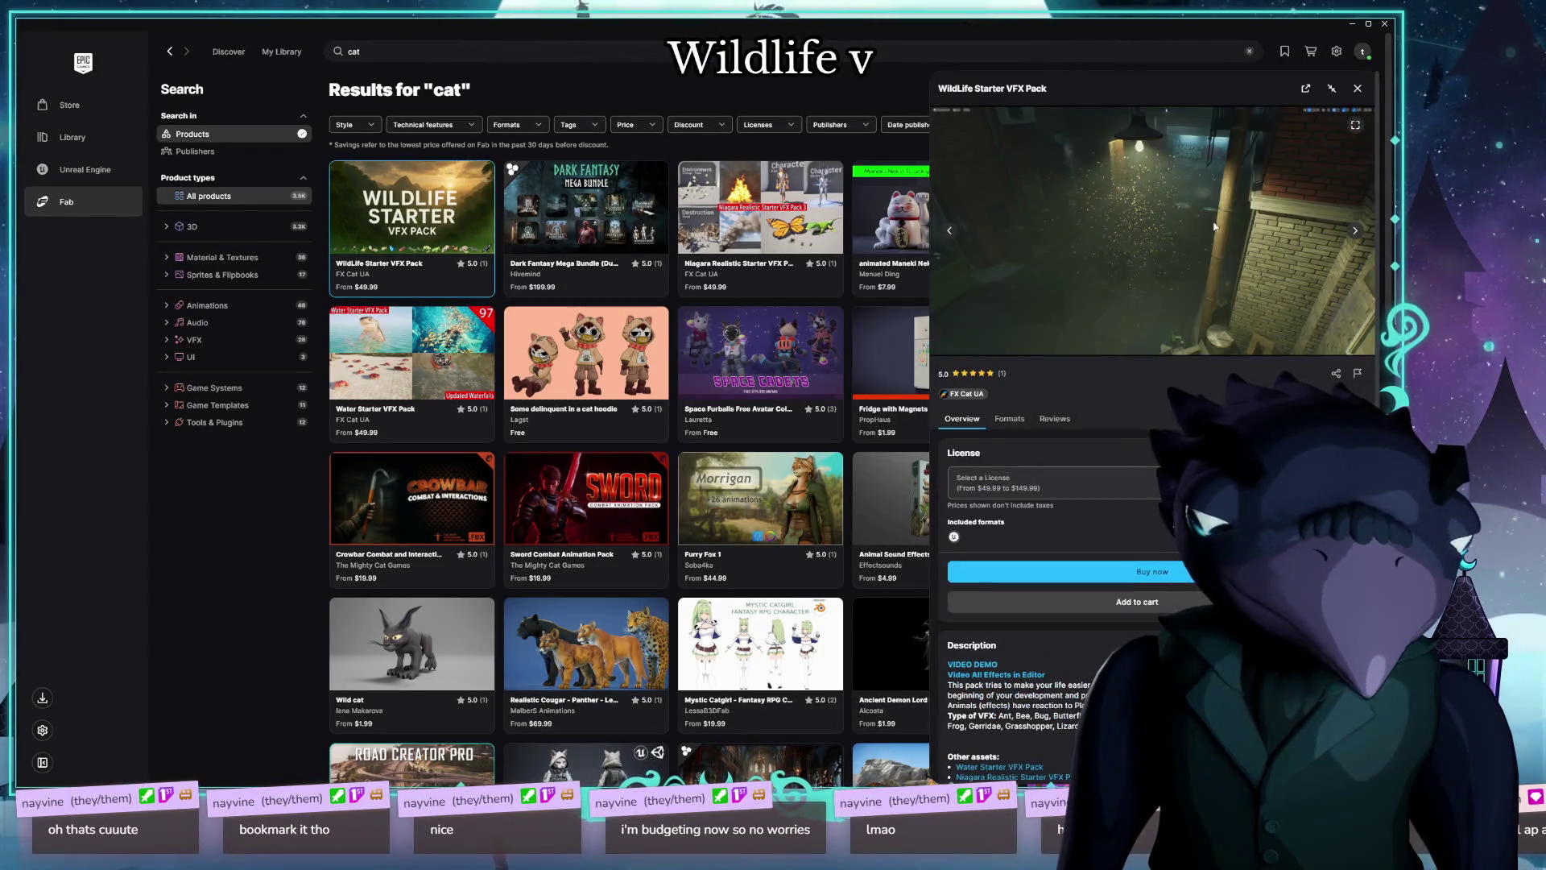
{"action": "left_click", "coordinate": [1353, 232]}
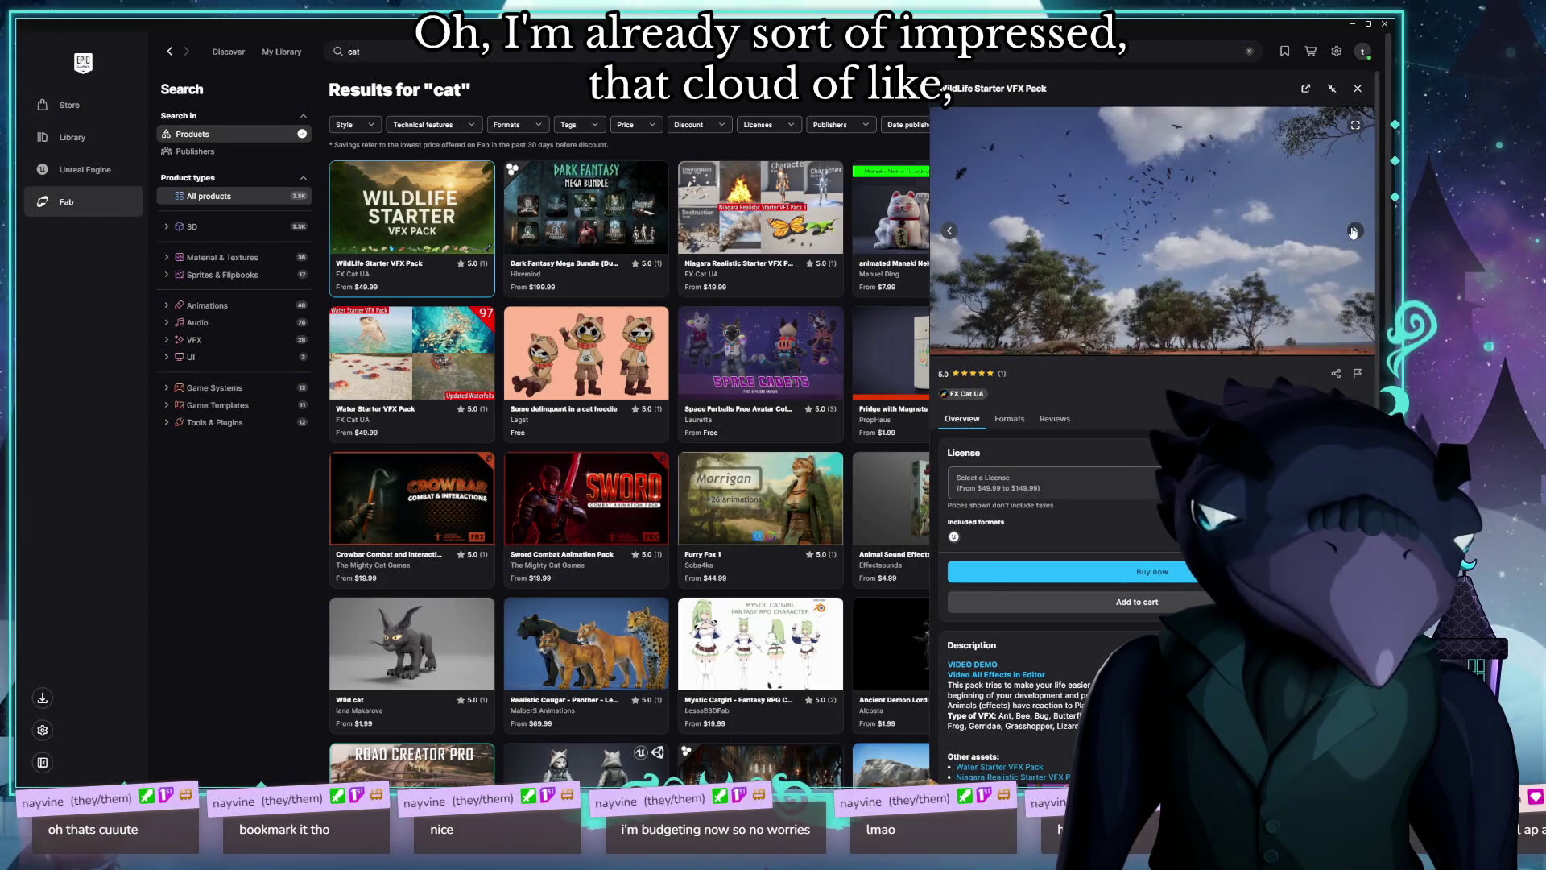
{"action": "left_click", "coordinate": [1353, 233]}
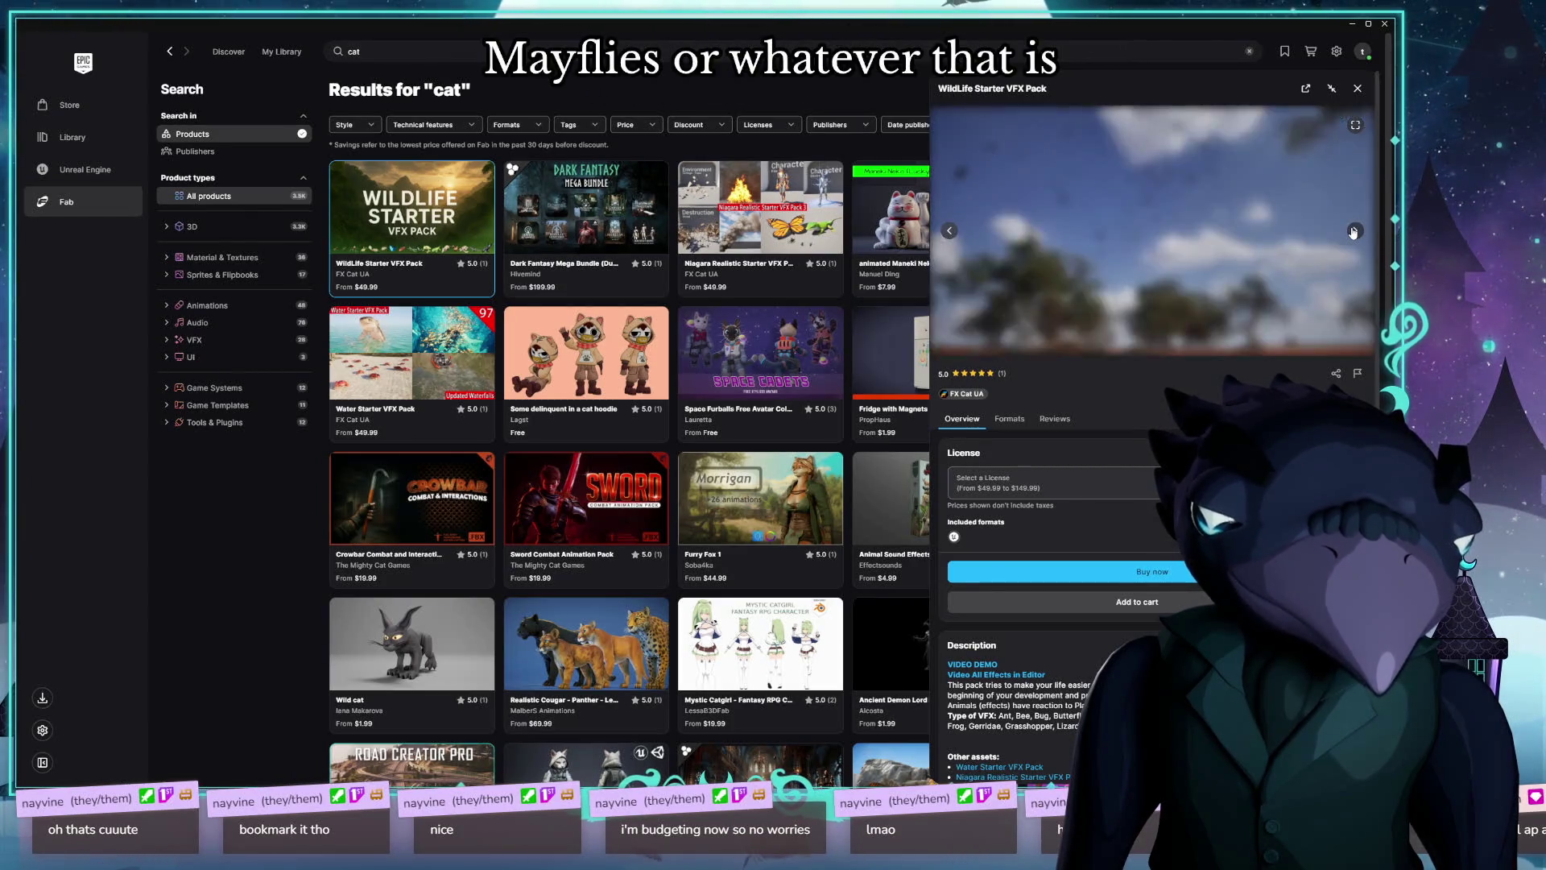
{"action": "left_click", "coordinate": [1353, 233]}
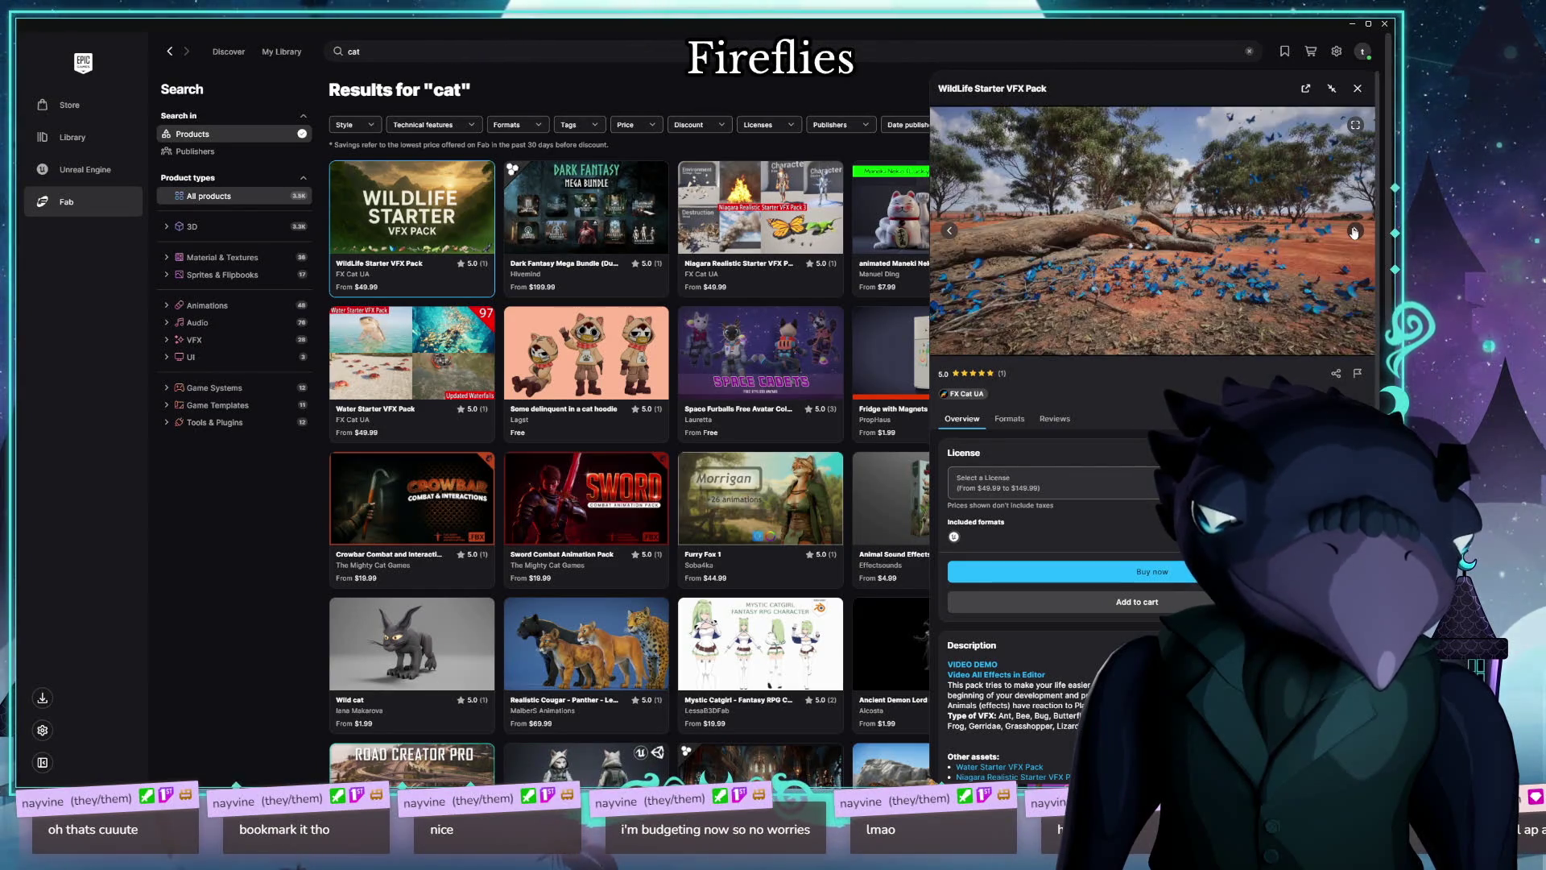
{"action": "left_click", "coordinate": [1354, 232]}
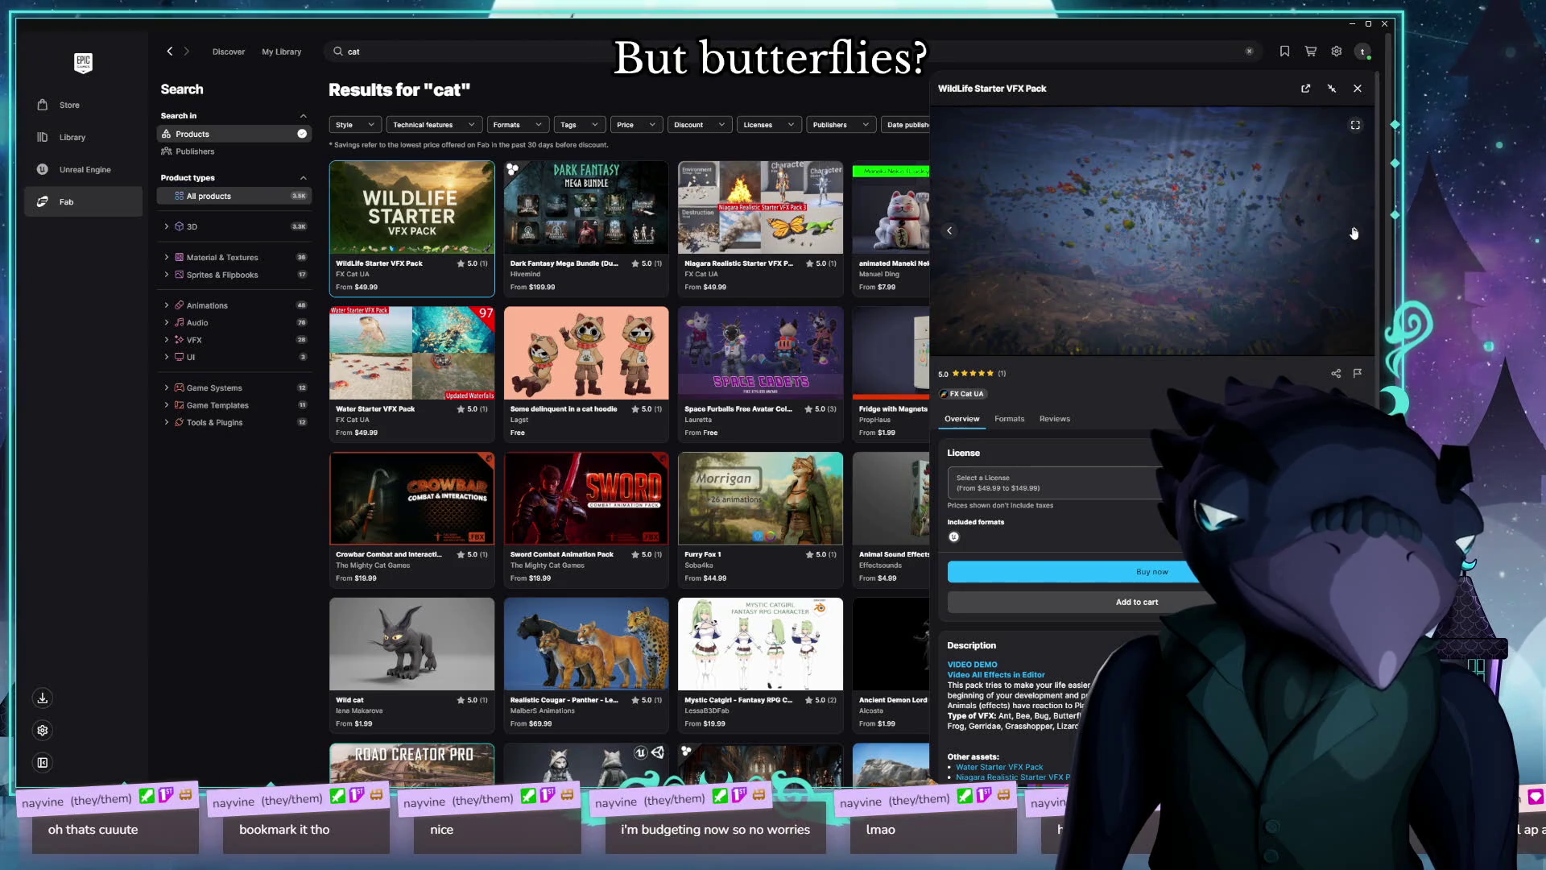
{"action": "left_click", "coordinate": [1355, 232]}
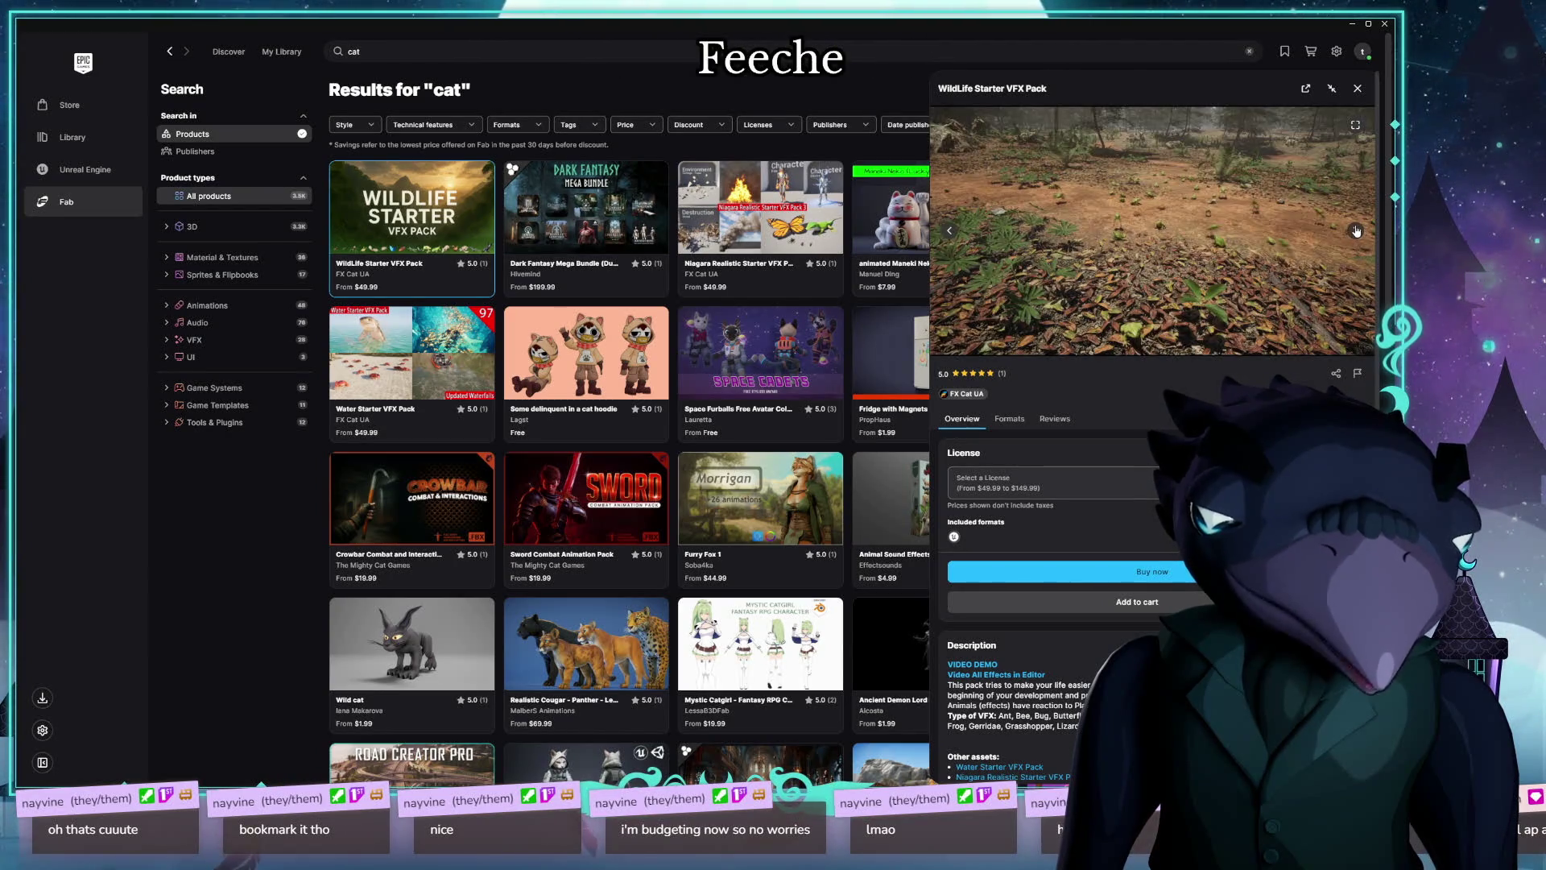
{"action": "left_click", "coordinate": [1356, 231]}
{"action": "left_click", "coordinate": [1356, 232]}
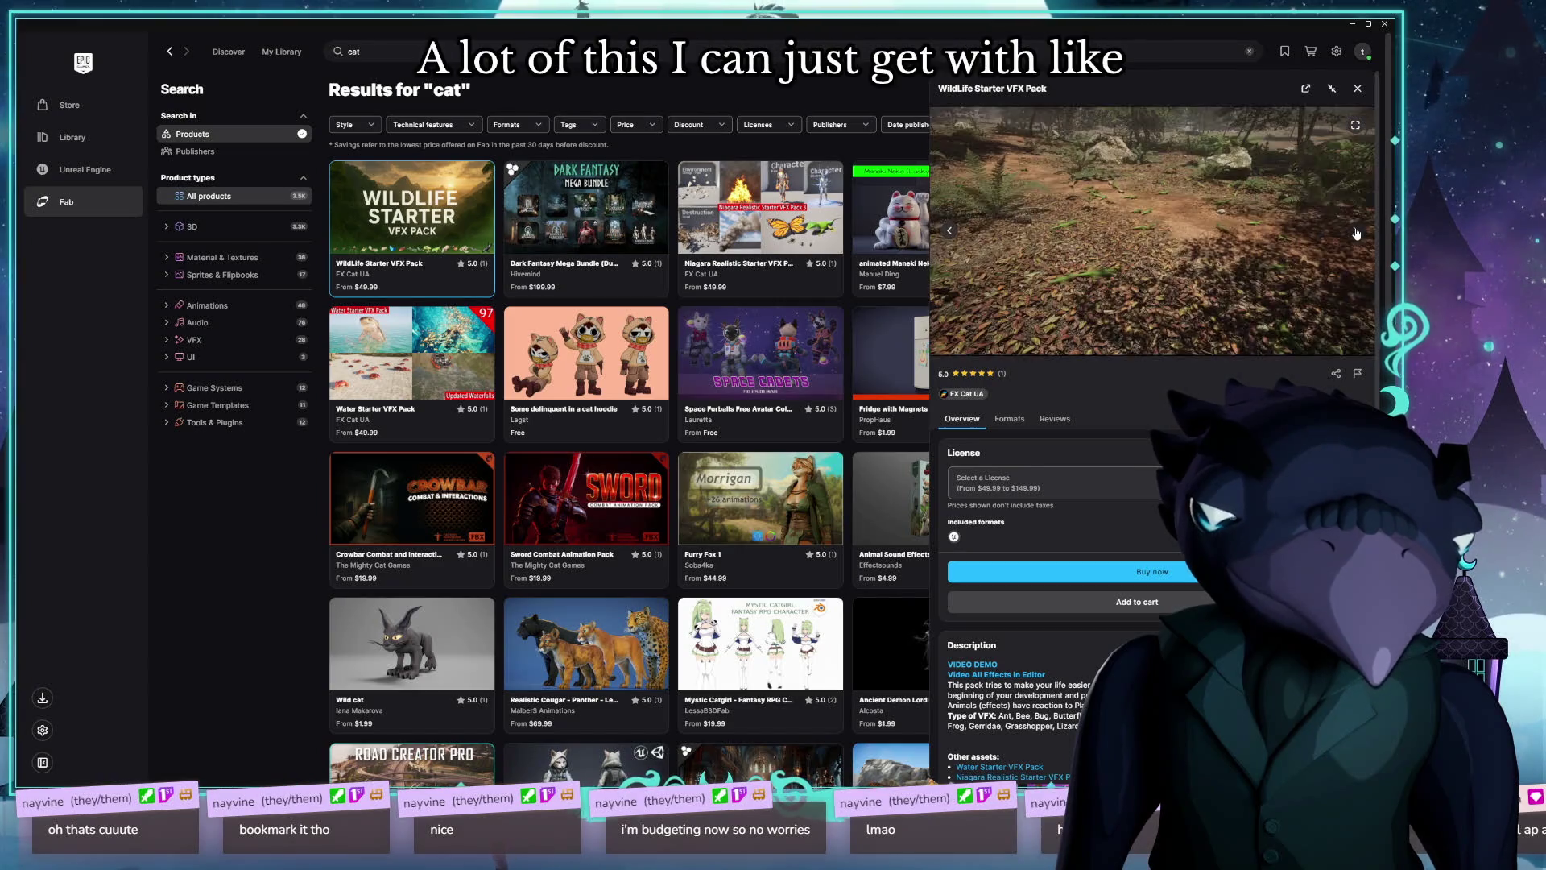
{"action": "left_click", "coordinate": [1356, 232]}
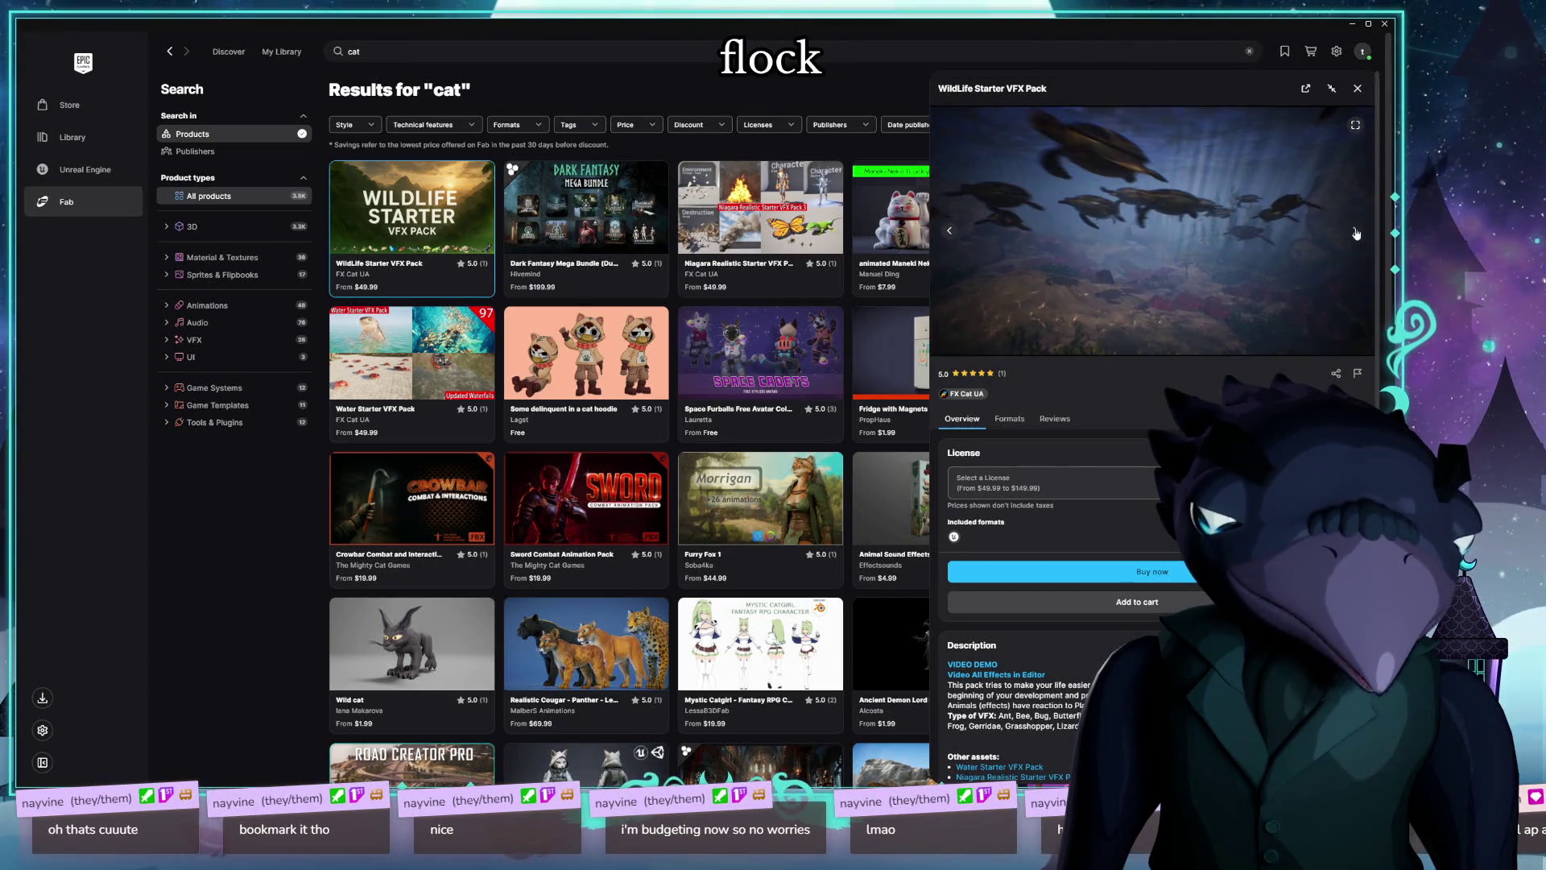
{"action": "left_click", "coordinate": [1357, 232]}
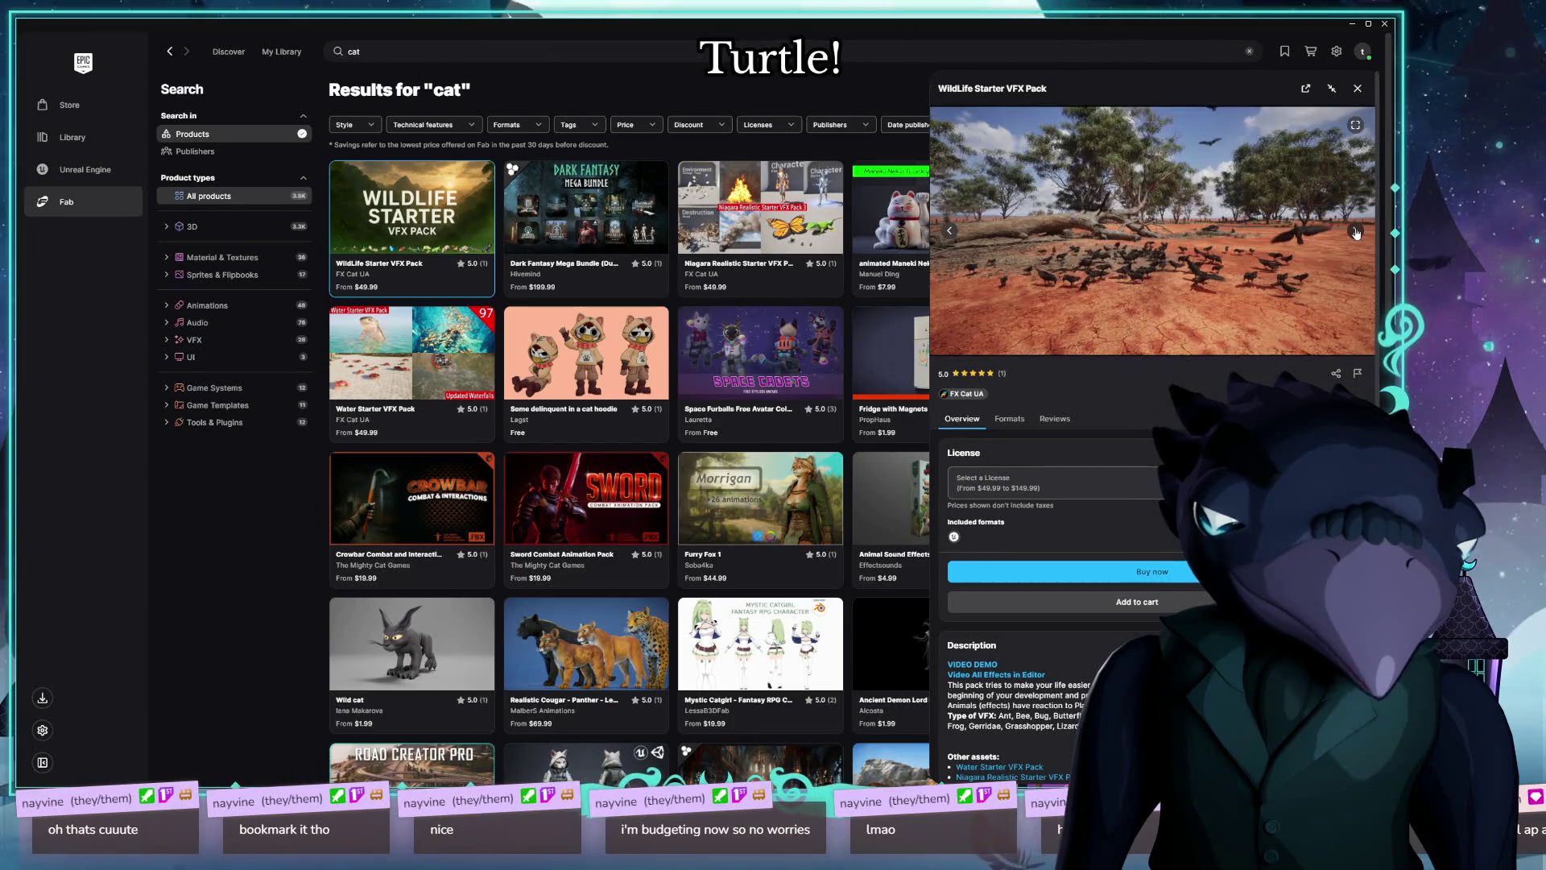
{"action": "scroll", "coordinate": [958, 480], "scroll_direction": "down", "scroll_amount": 4}
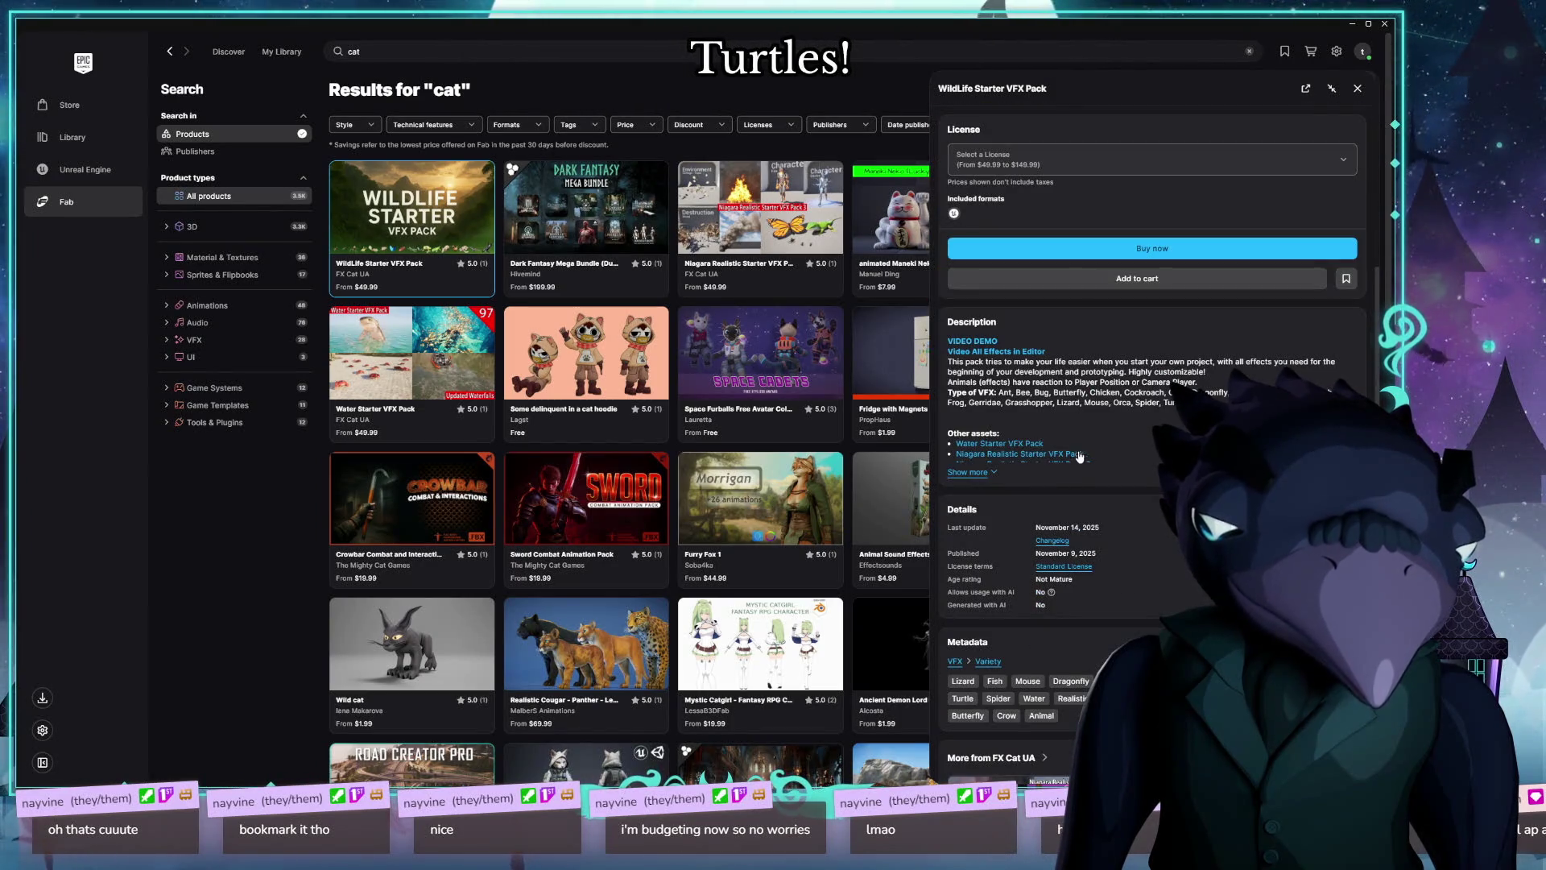
{"action": "left_click", "coordinate": [967, 473]}
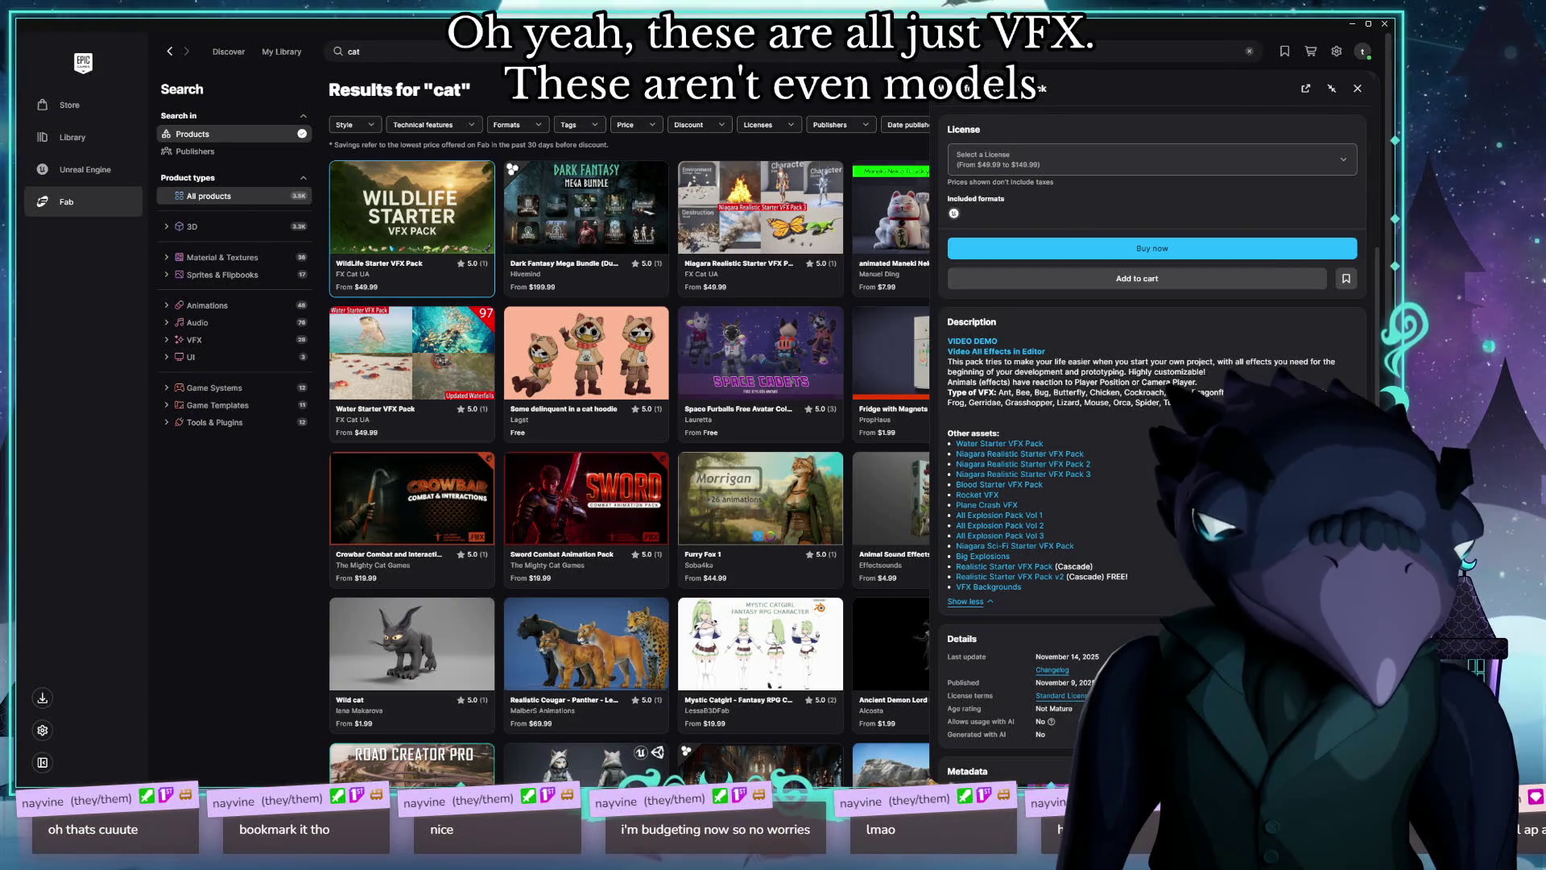
{"action": "scroll", "coordinate": [1140, 427], "scroll_direction": "up", "scroll_amount": 3}
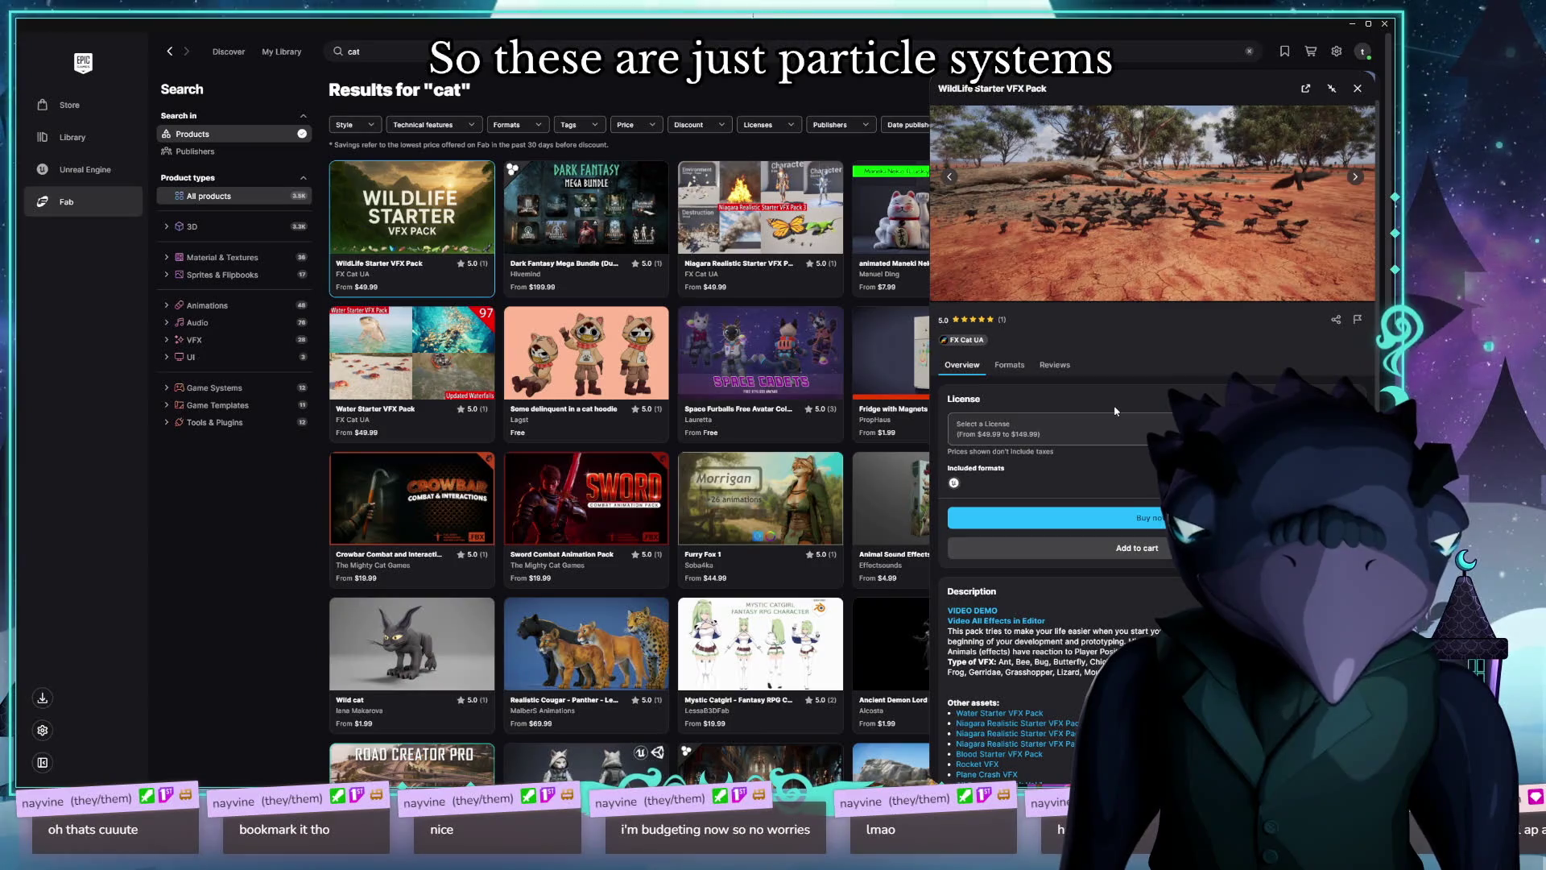
{"action": "left_click", "coordinate": [1358, 88]}
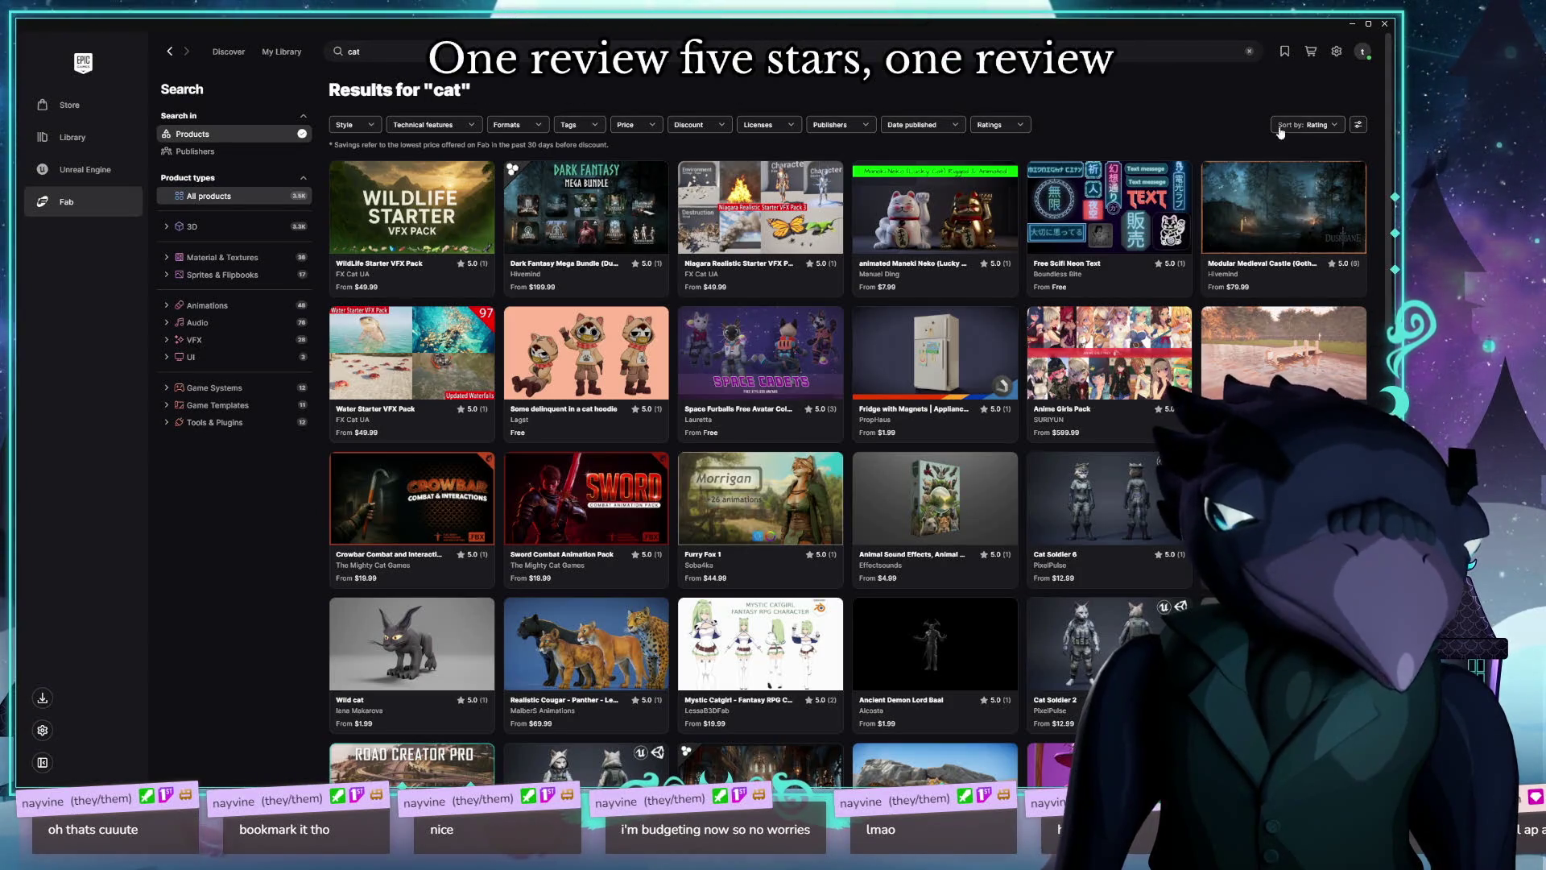
Step: Save Fab content preferences with mature content hidden and AI-created products off
{"action": "left_click", "coordinate": [1309, 125]}
{"action": "left_click", "coordinate": [1214, 133]}
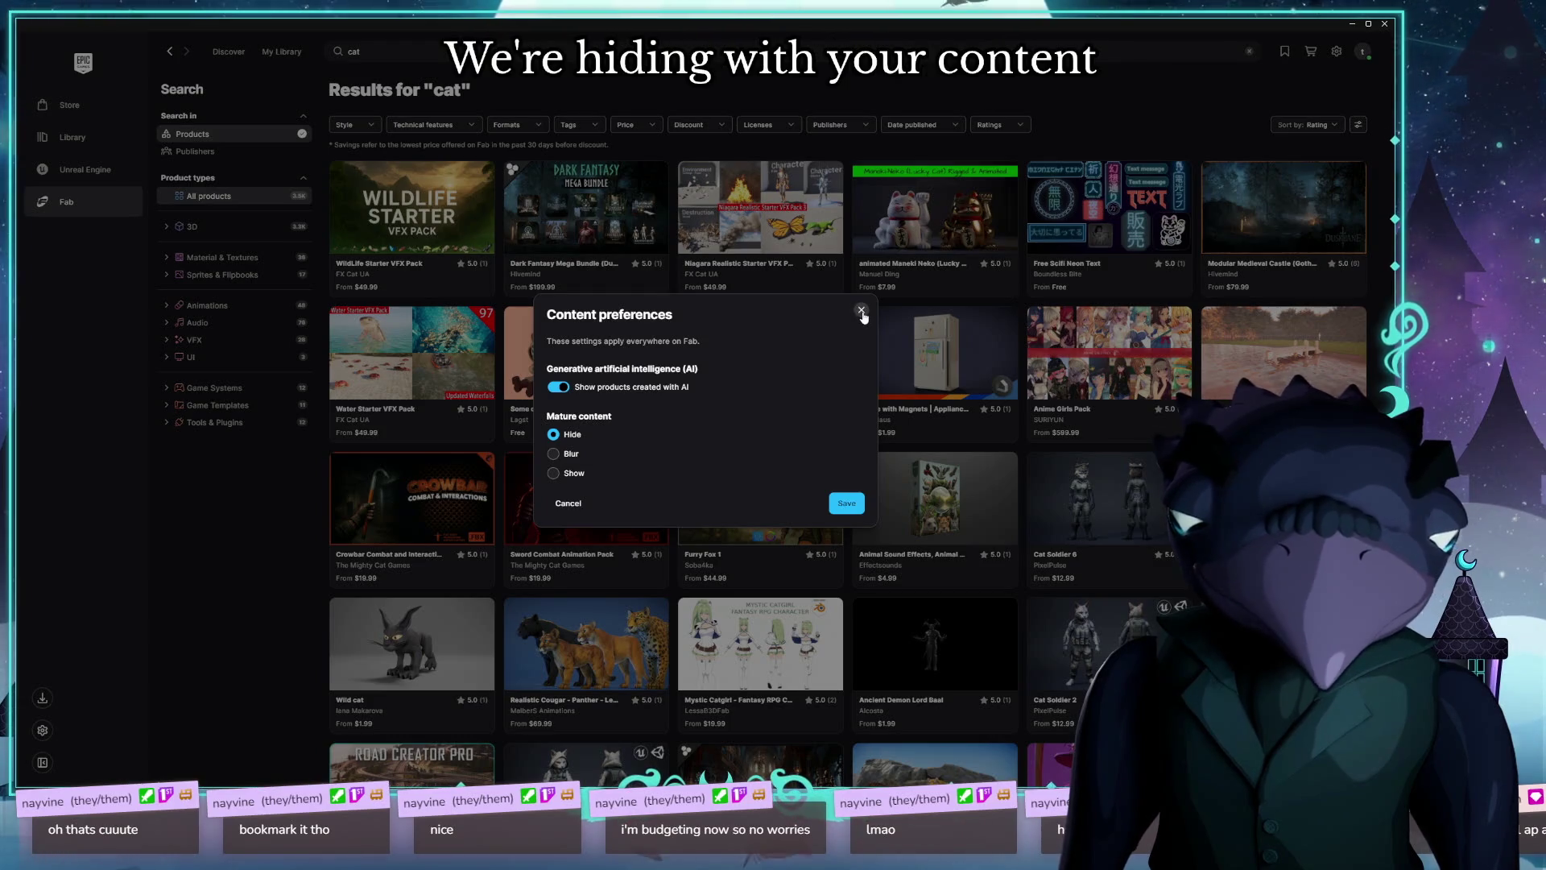
{"action": "left_click", "coordinate": [846, 504]}
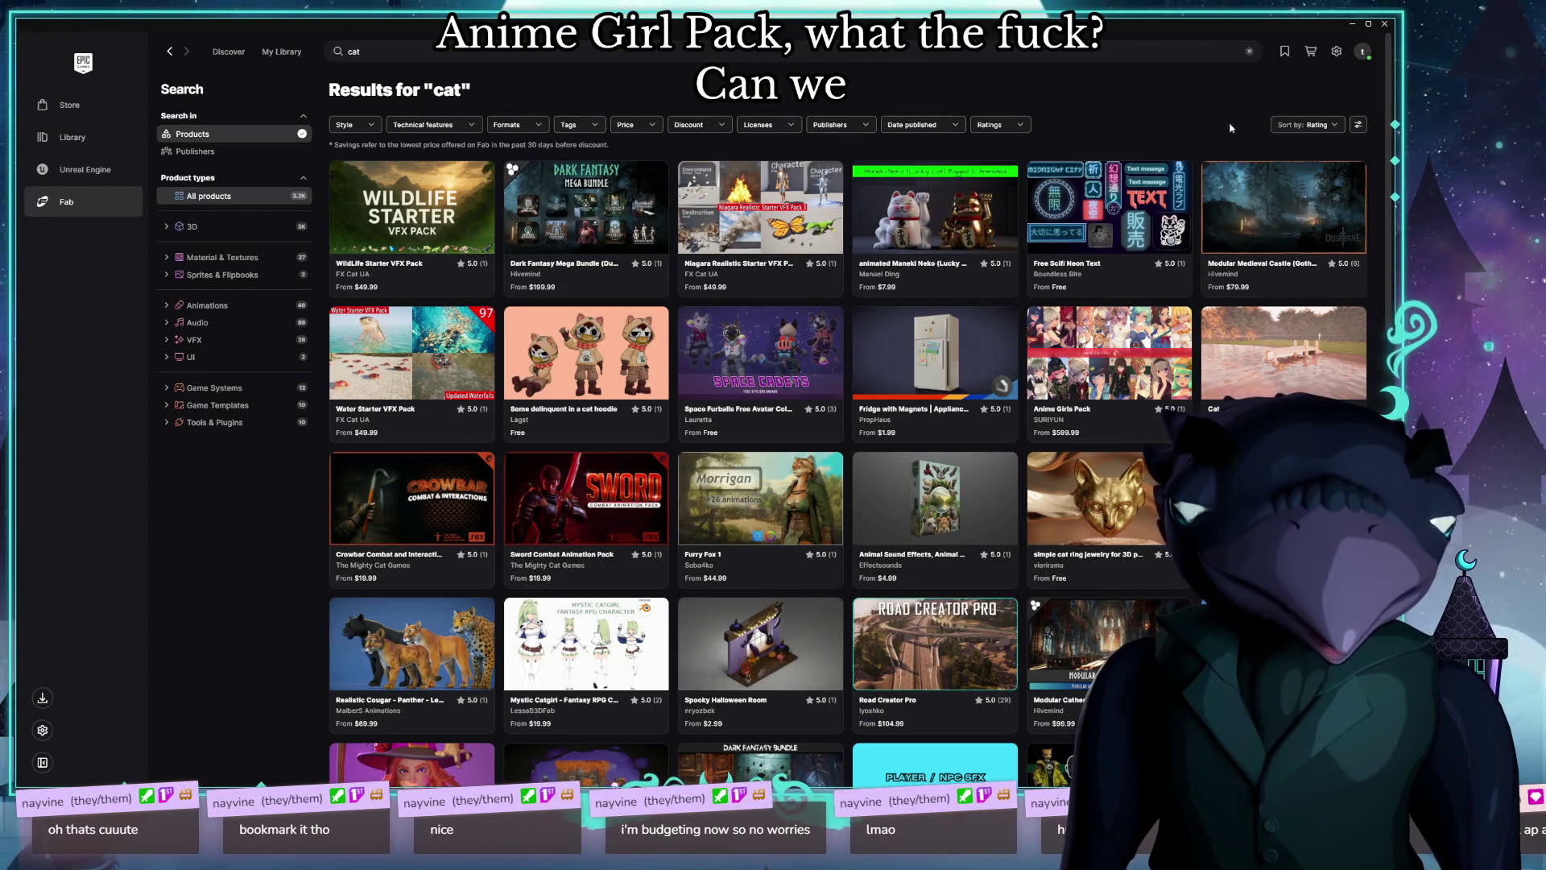
Step: Re-sort the cat results by Relevance, putting Pspsps Cat and Muscle Cat first
{"action": "left_click", "coordinate": [1335, 125]}
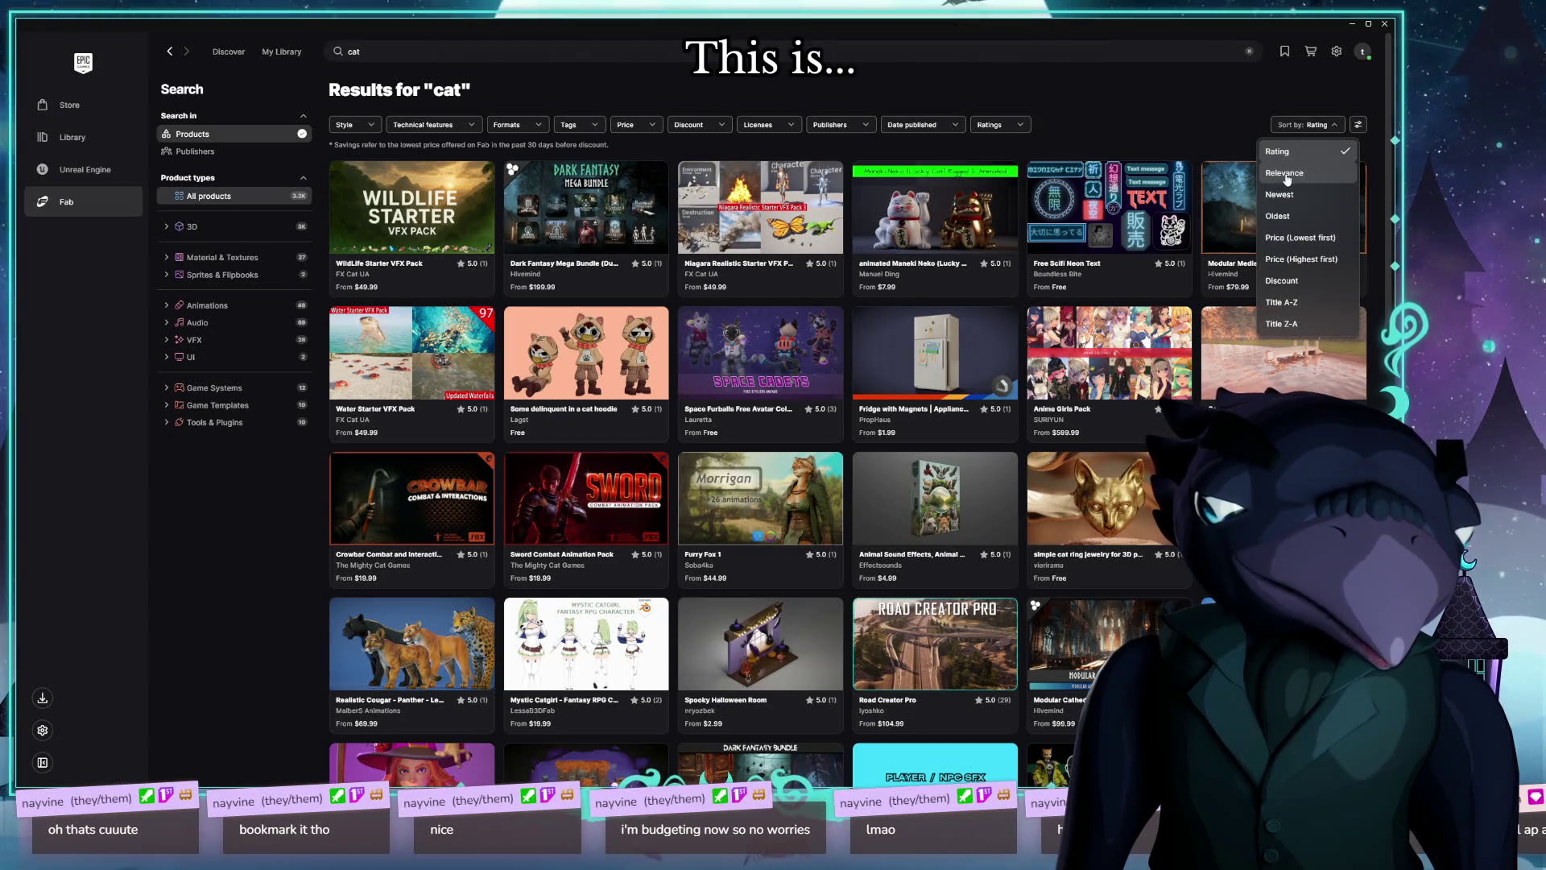
{"action": "scroll", "coordinate": [1314, 230], "scroll_direction": "down", "scroll_amount": 1}
{"action": "scroll", "coordinate": [1314, 230], "scroll_direction": "up", "scroll_amount": 1}
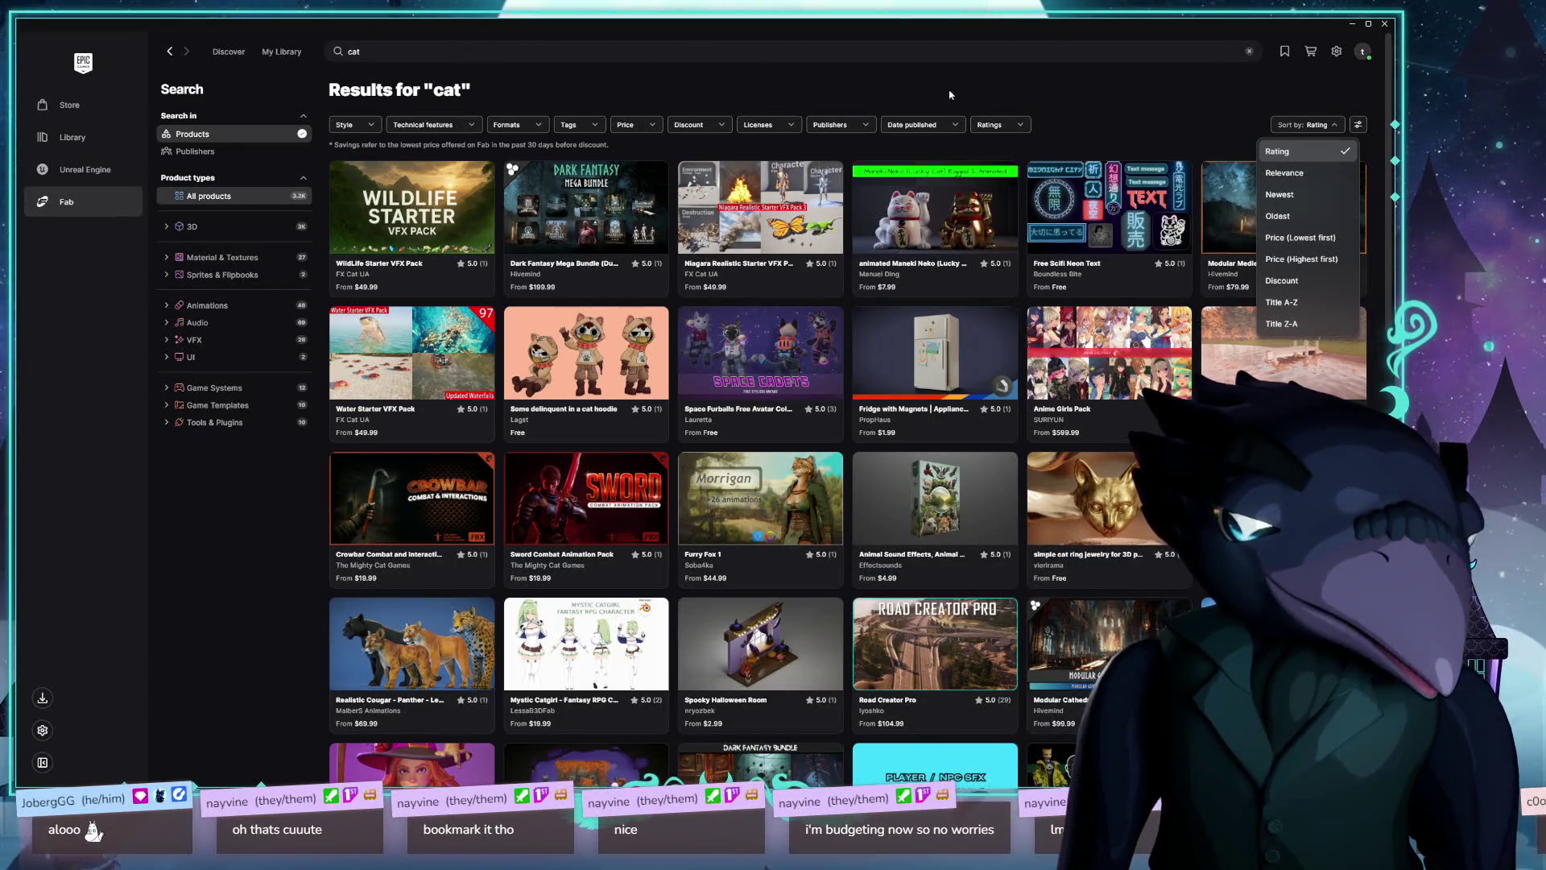
{"action": "left_click", "coordinate": [1158, 117]}
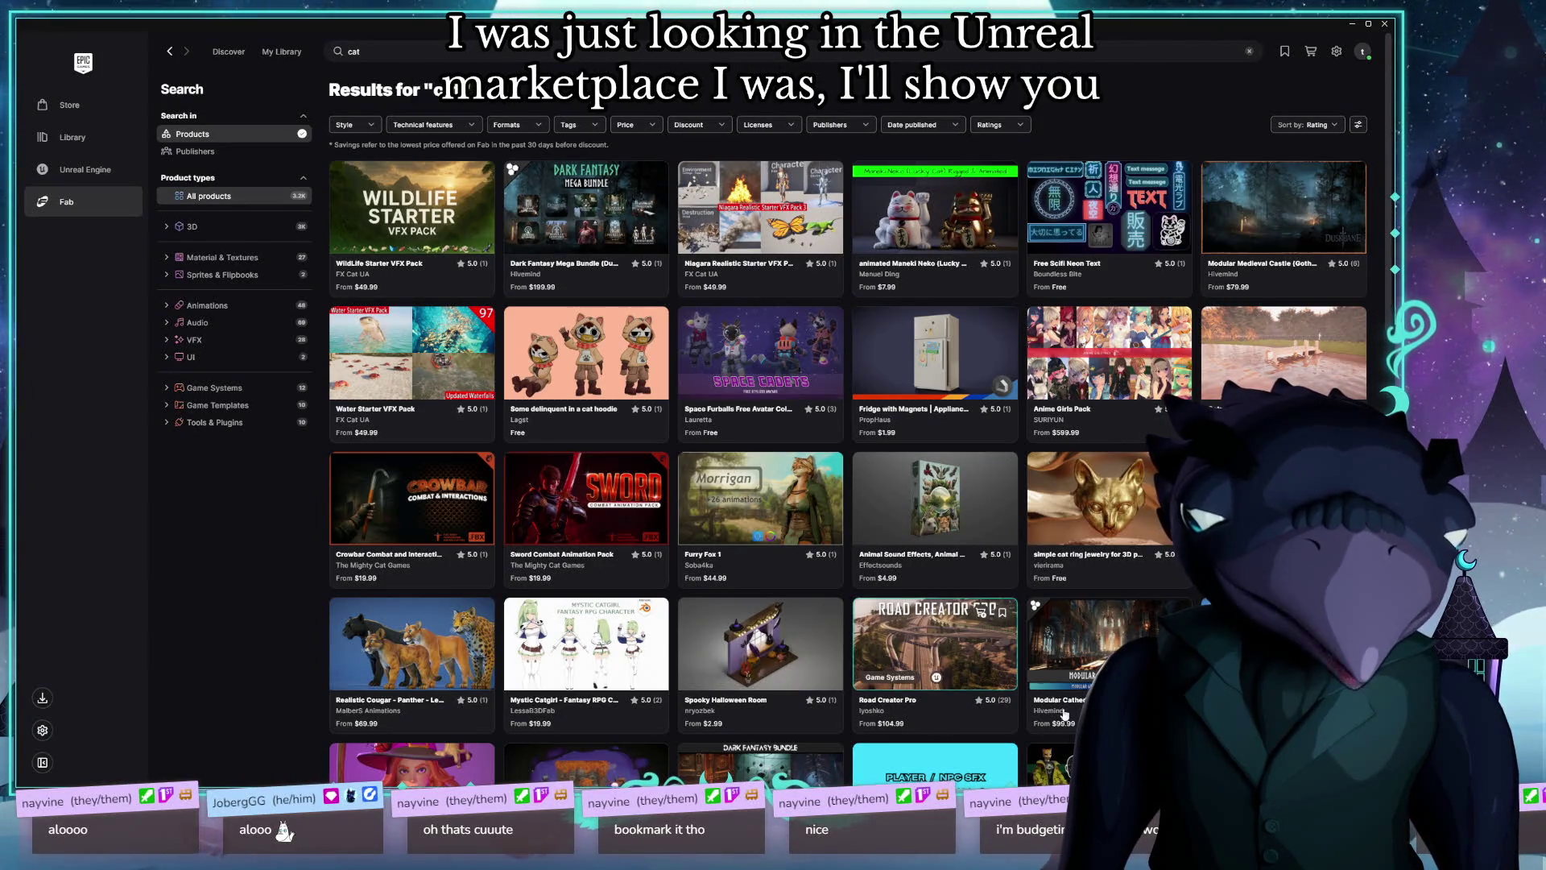
{"action": "left_click", "coordinate": [1309, 125]}
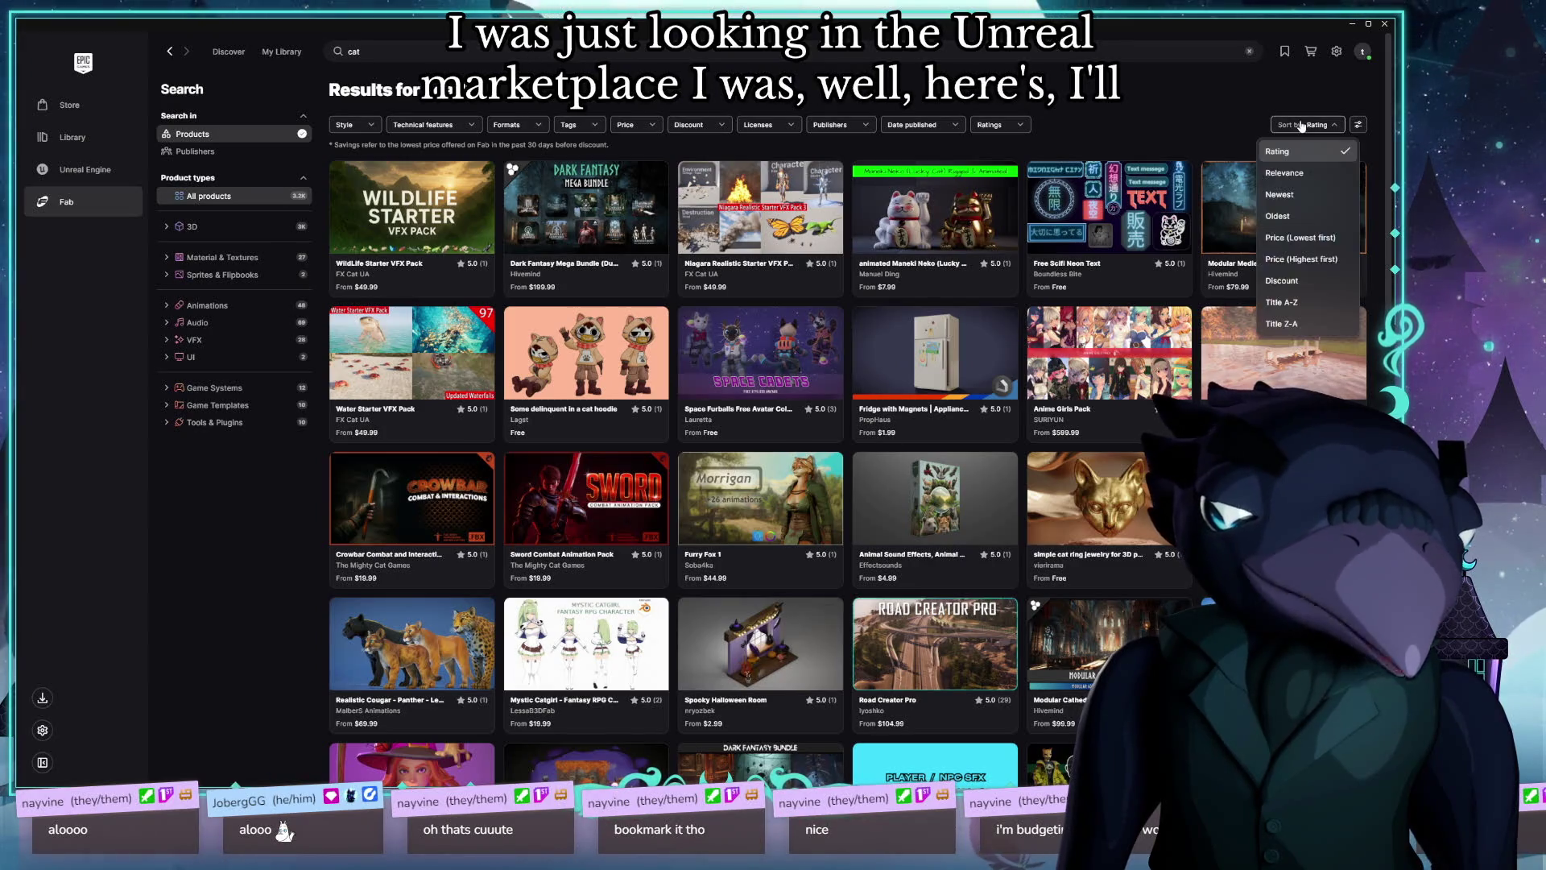
{"action": "left_click", "coordinate": [1289, 172]}
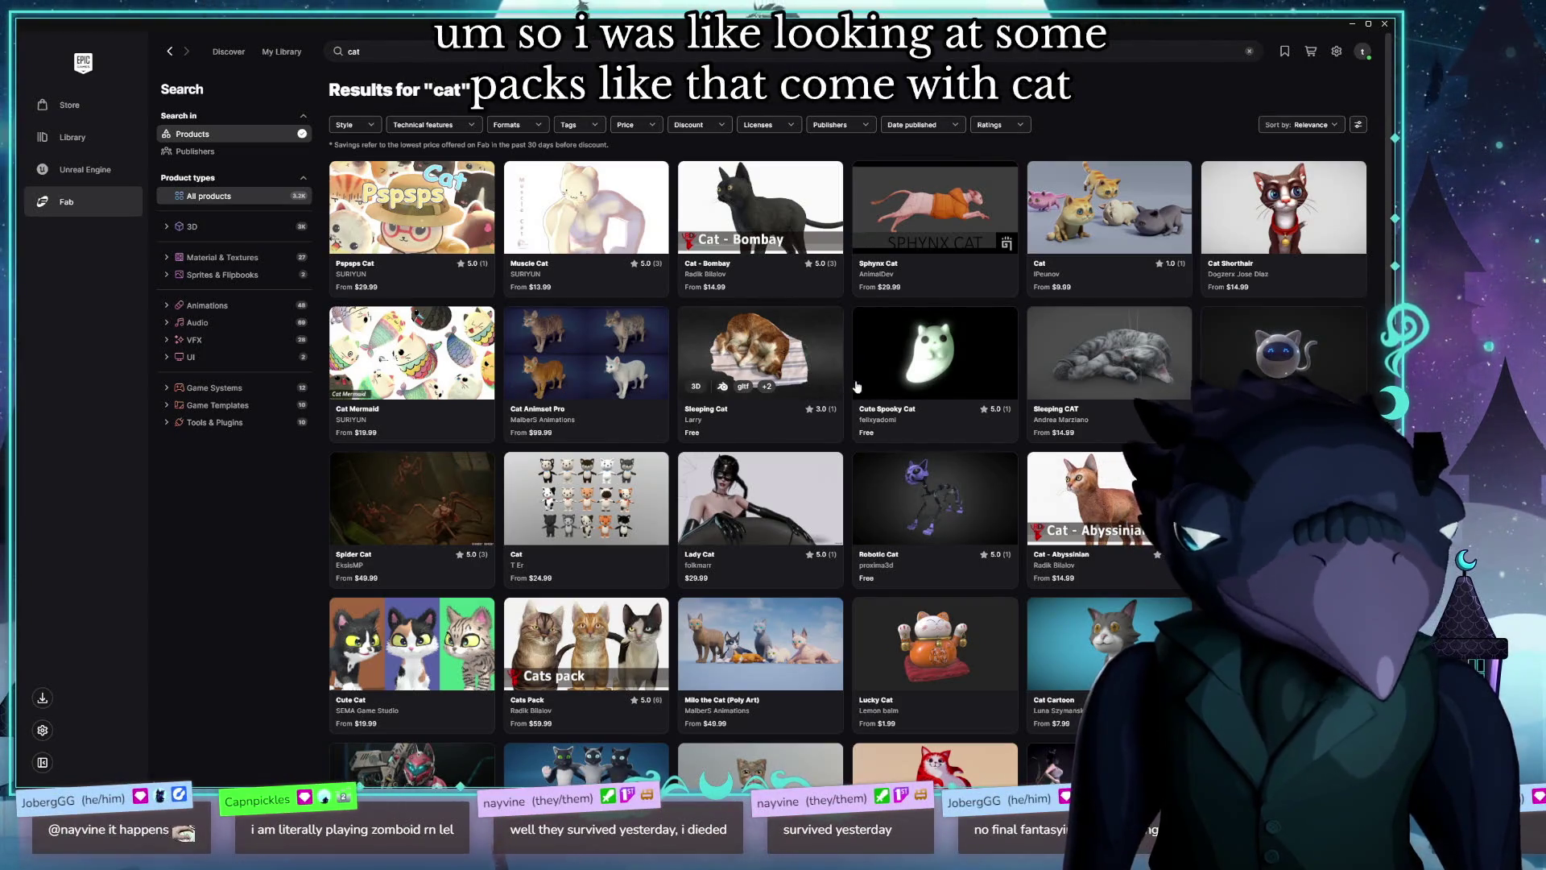
Step: Reopen Cat Animset Pro, step back two preview images, and close it
{"action": "left_click", "coordinate": [600, 338]}
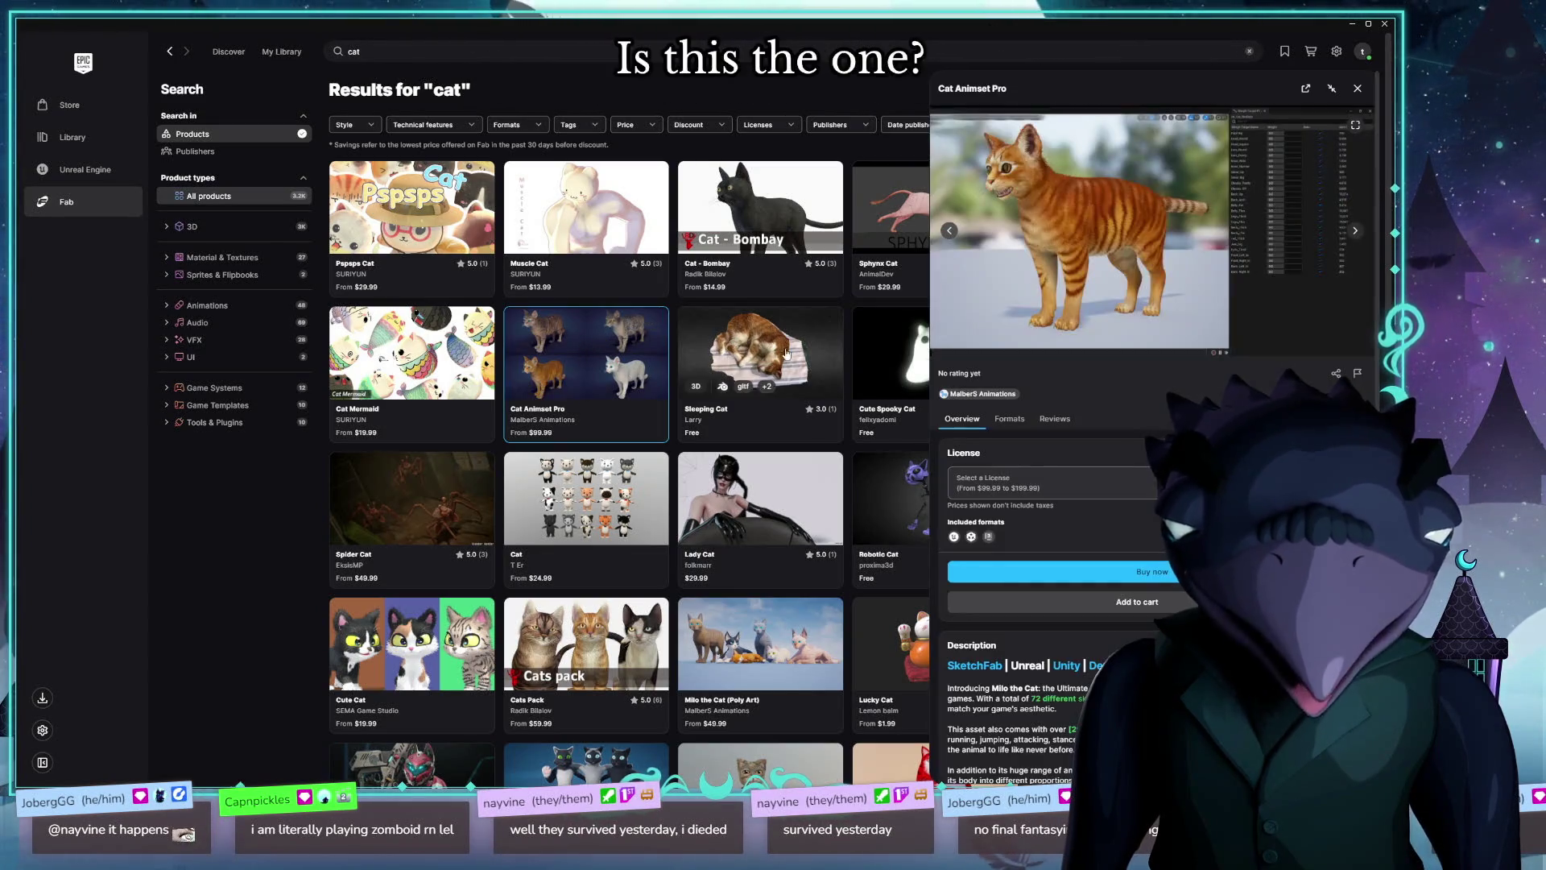
{"action": "left_click", "coordinate": [950, 231]}
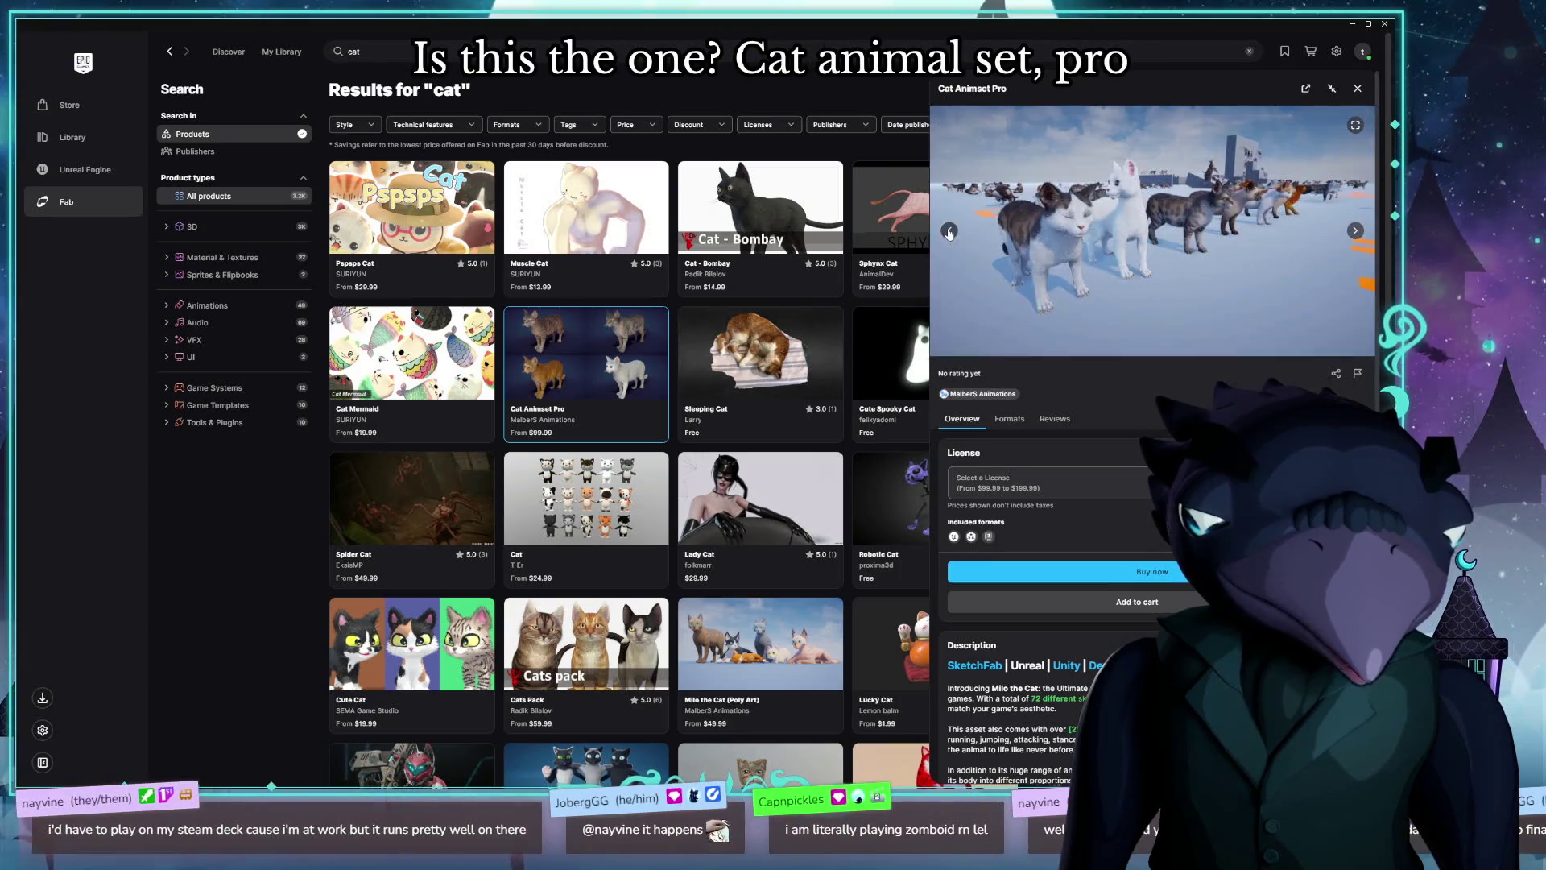
{"action": "left_click", "coordinate": [950, 230]}
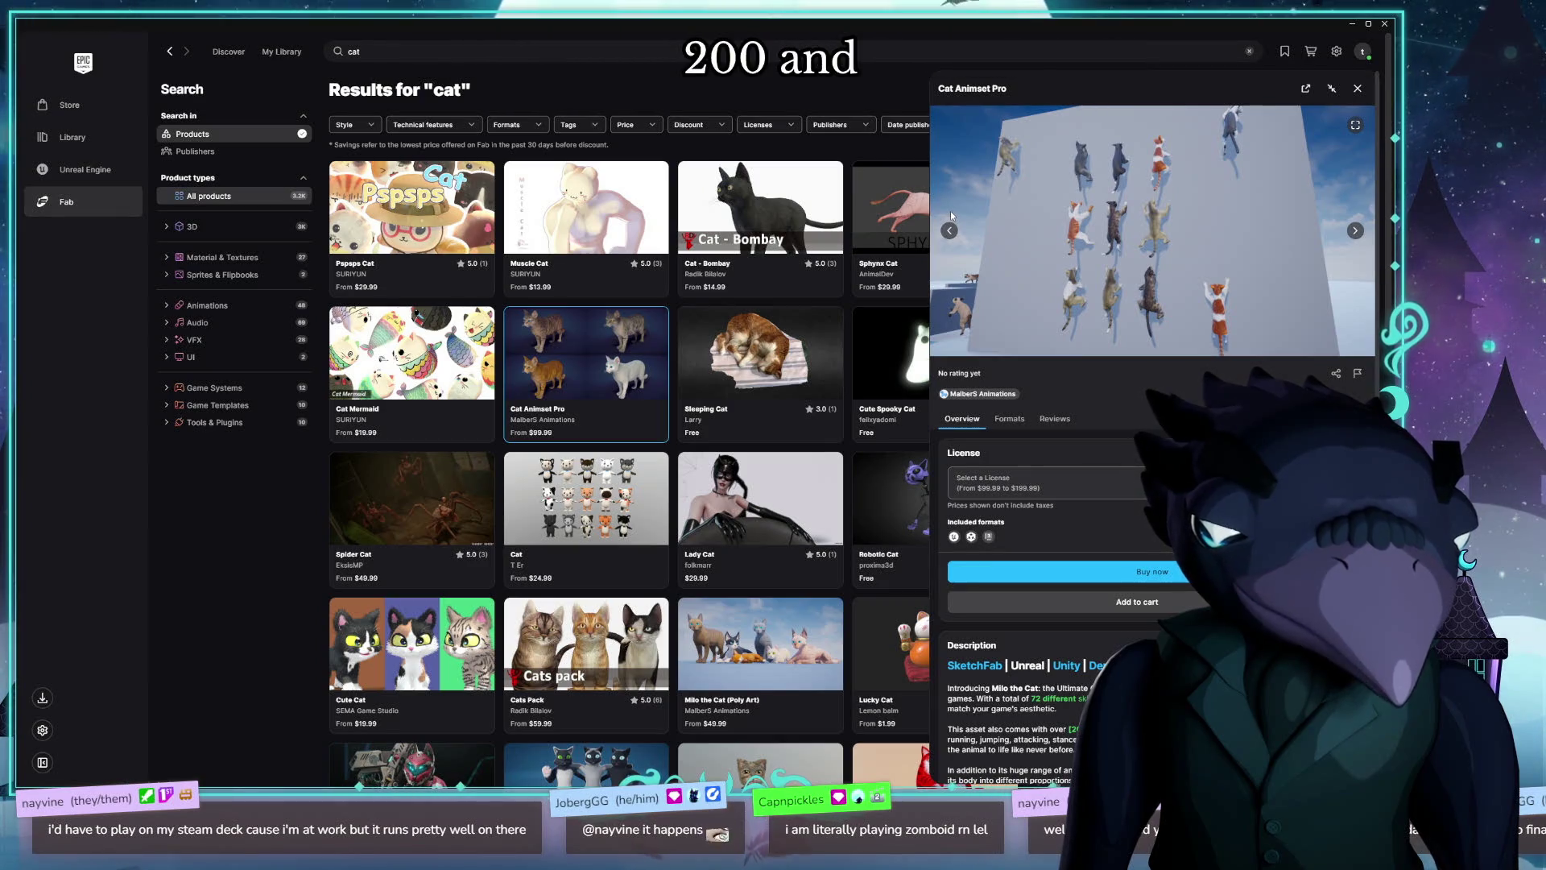
{"action": "left_click", "coordinate": [1358, 88]}
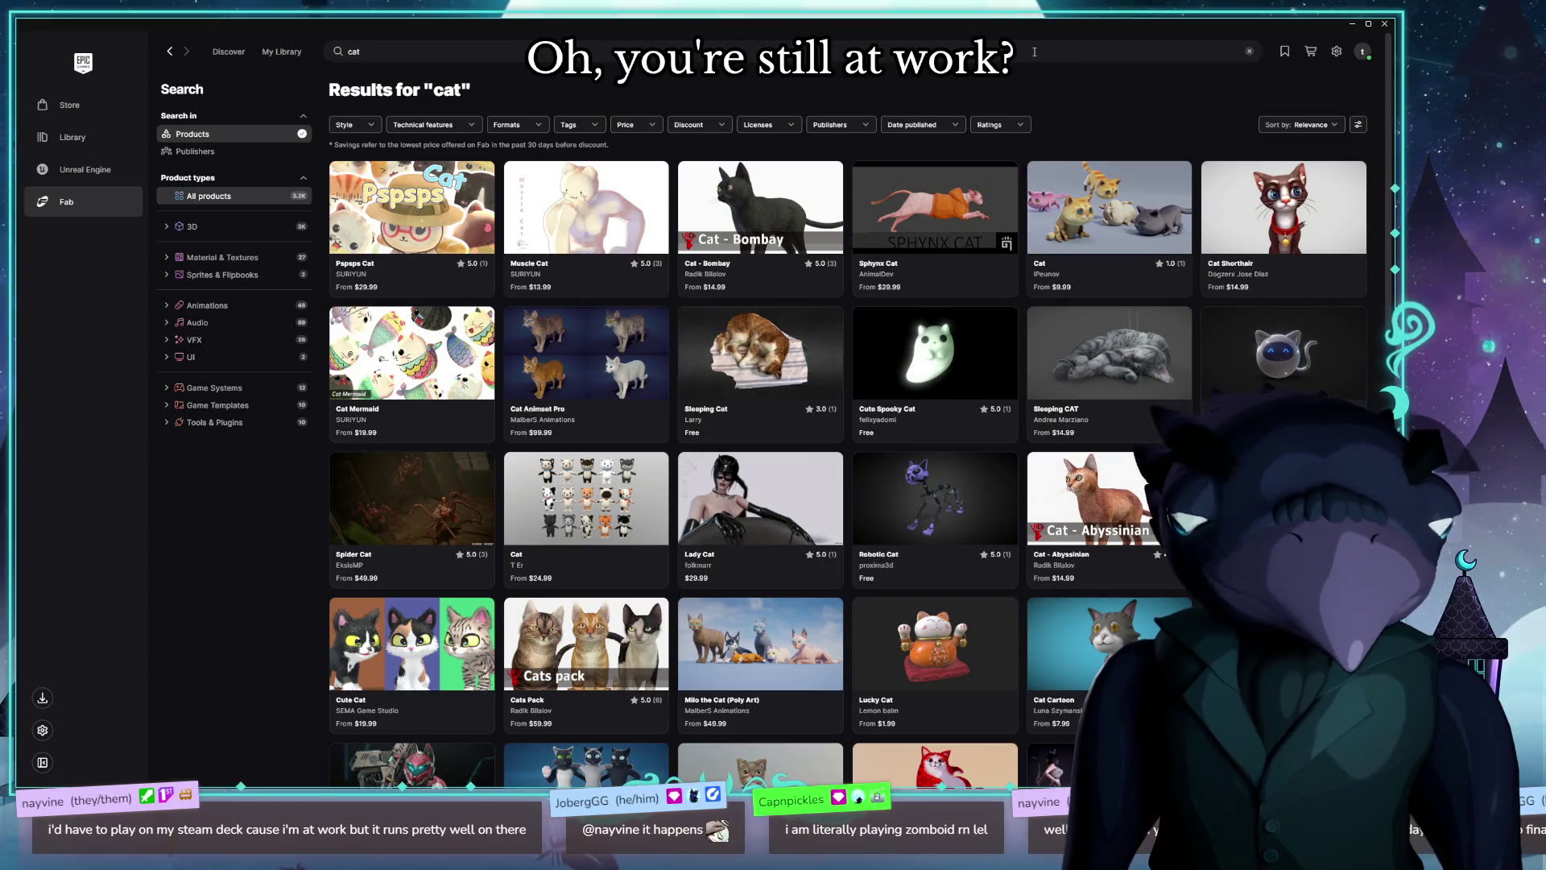
Step: Open Muscle Cat, step through four of its preview images, then close it
{"action": "left_click", "coordinate": [625, 186]}
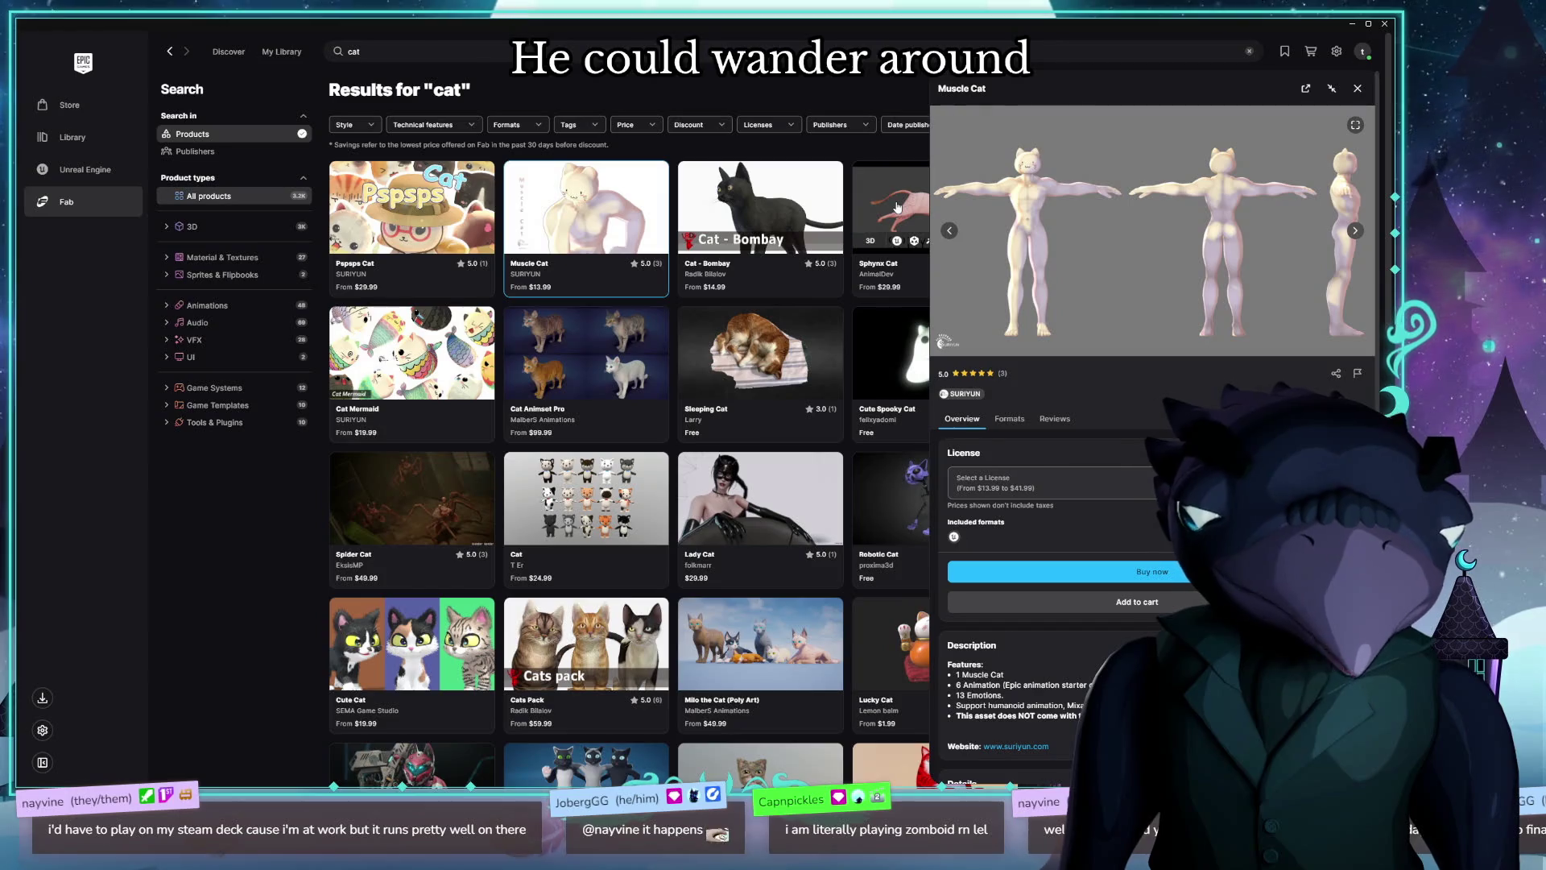
{"action": "left_click", "coordinate": [1356, 232]}
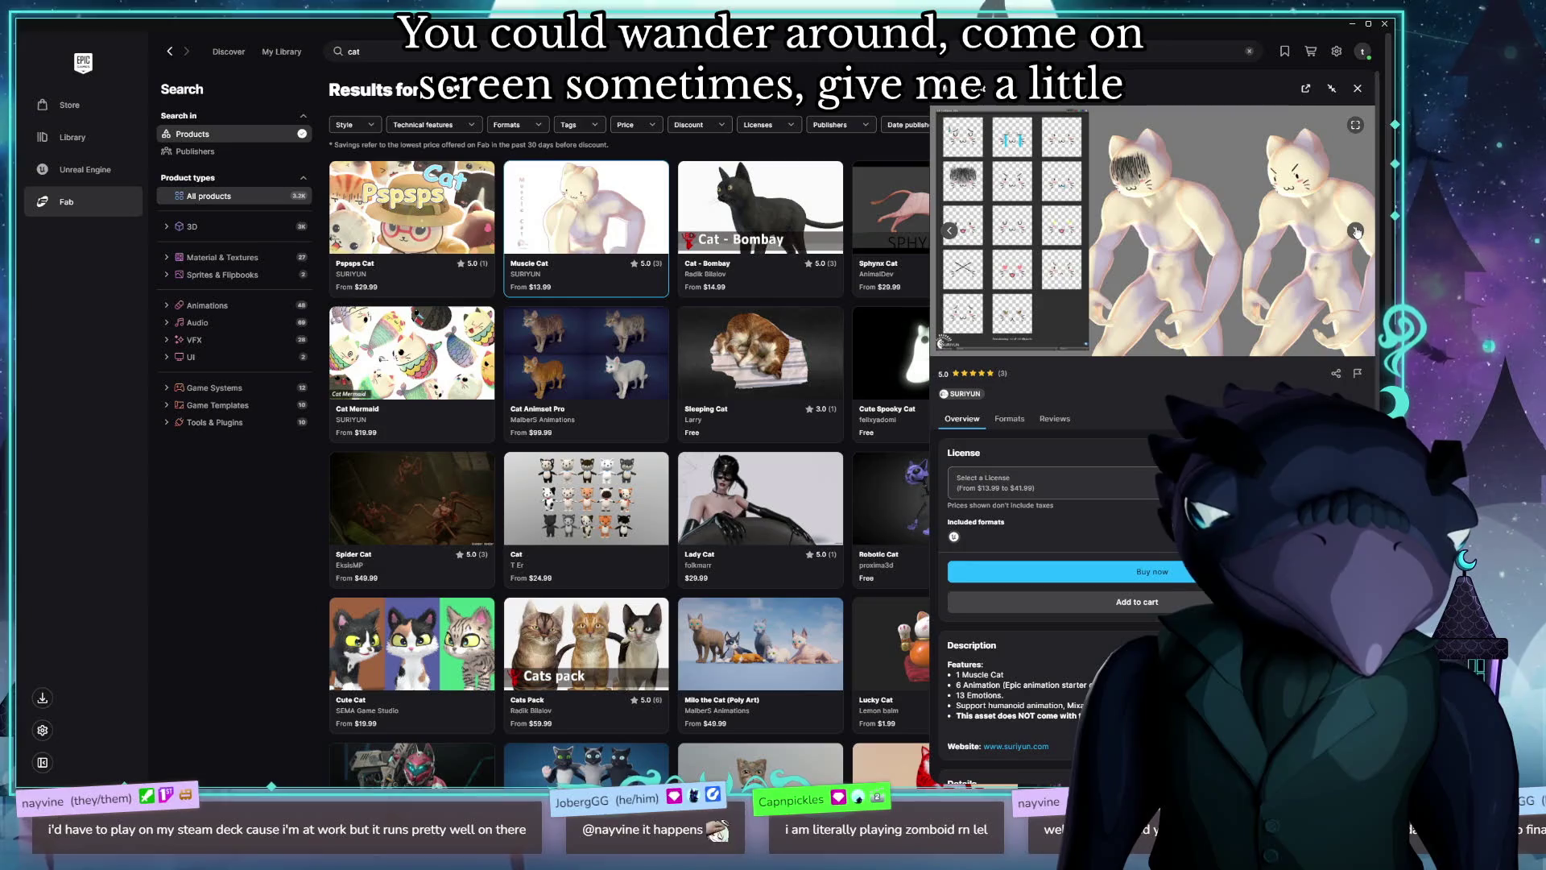
{"action": "left_click", "coordinate": [1357, 232]}
{"action": "left_click", "coordinate": [1357, 232]}
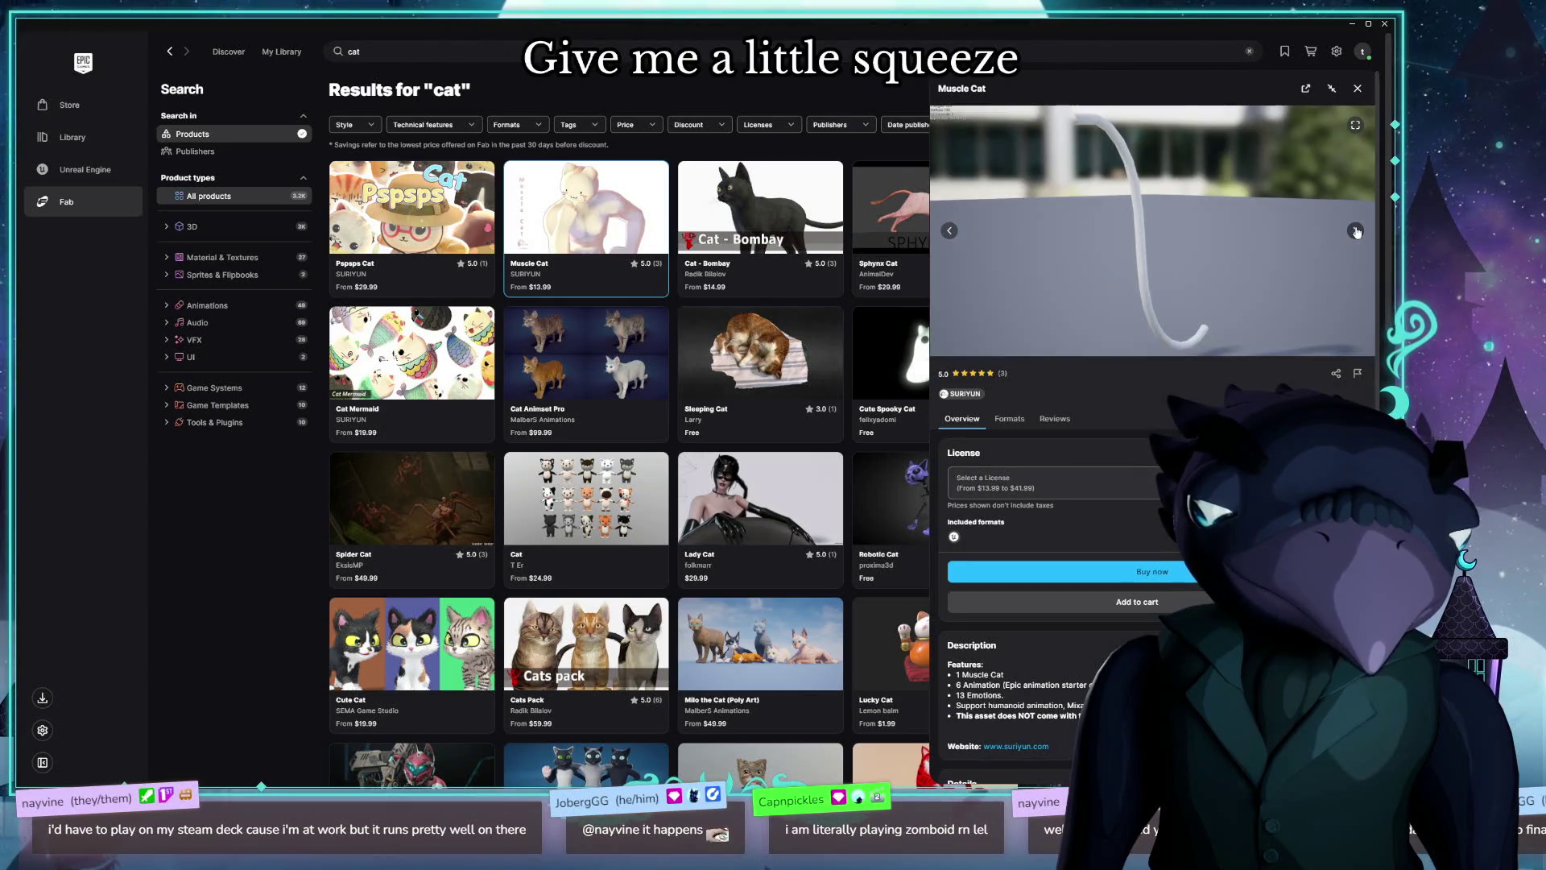
{"action": "left_click", "coordinate": [1356, 232]}
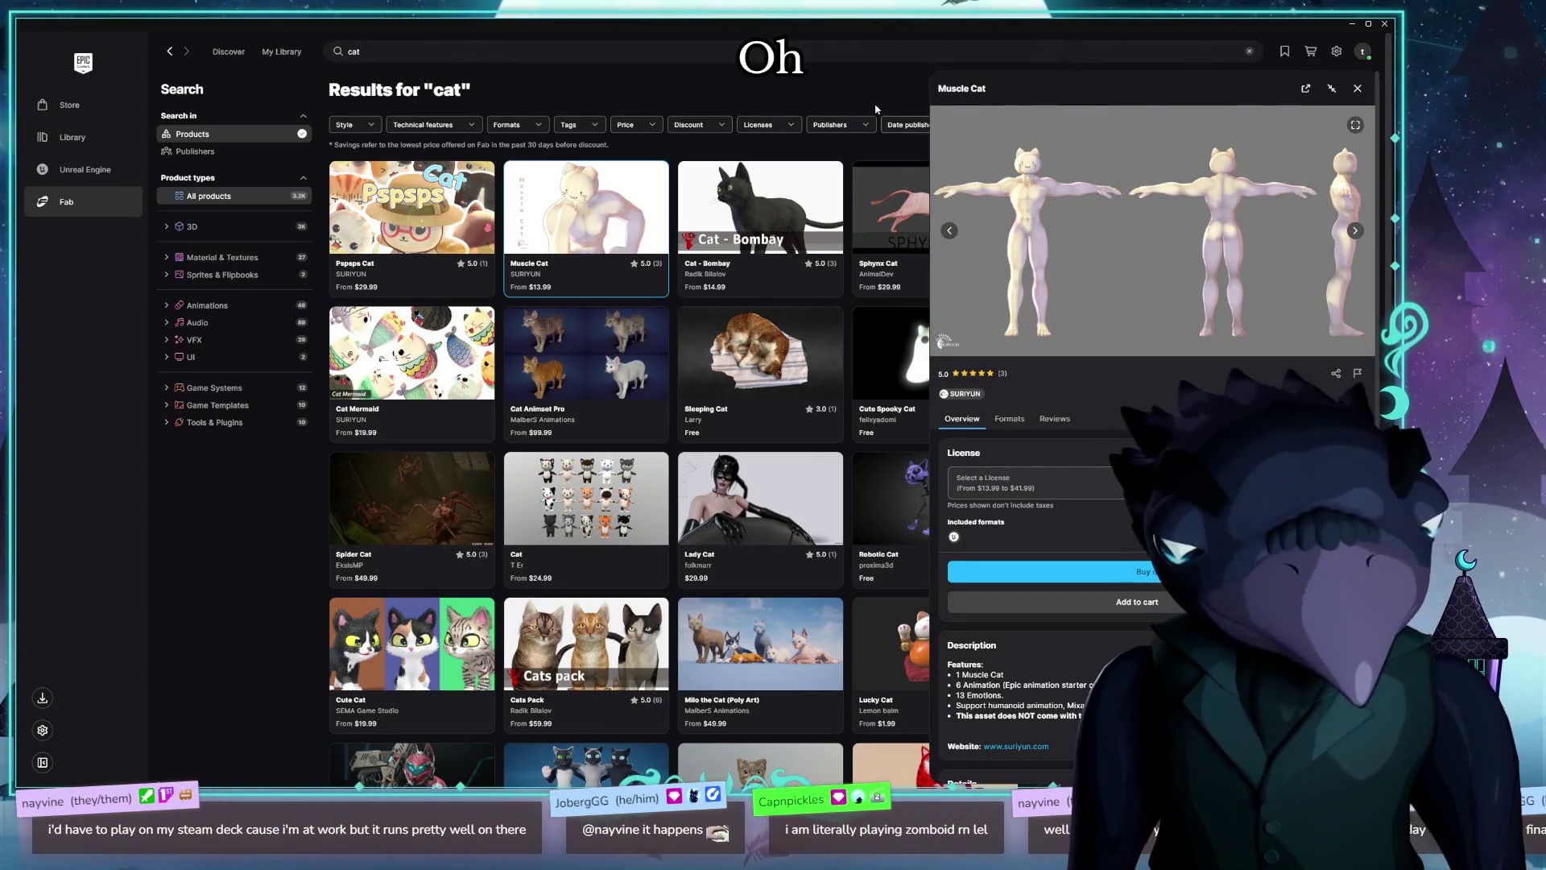
{"action": "left_click", "coordinate": [1358, 89]}
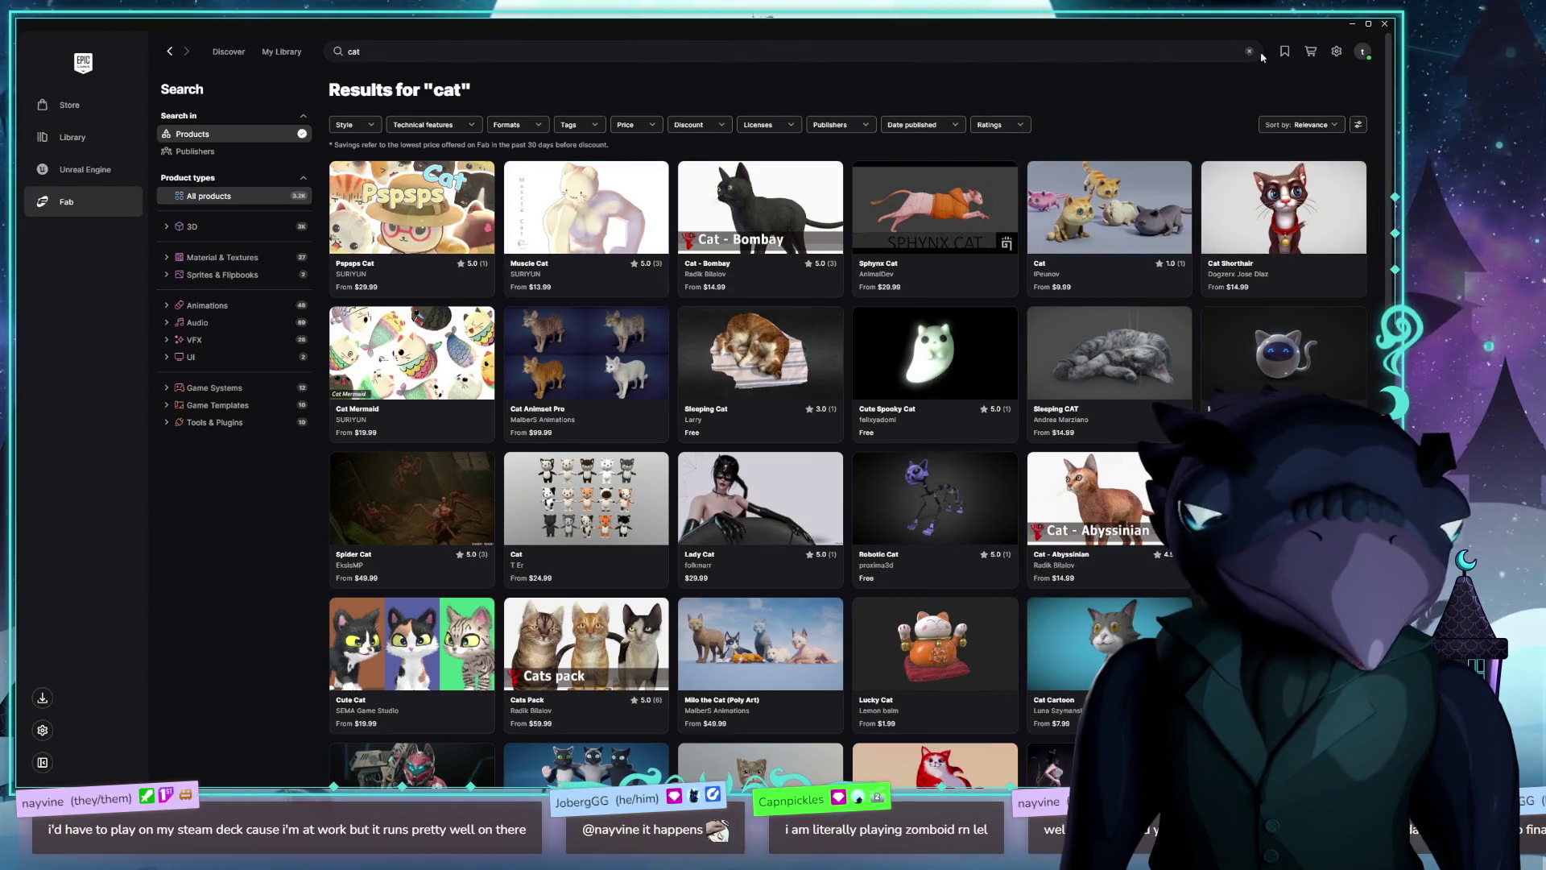
{"action": "left_click", "coordinate": [1304, 127]}
Step: Sort the 'cat' results by Rating and open the Anime Girls Pack details
{"action": "left_click", "coordinate": [1292, 165]}
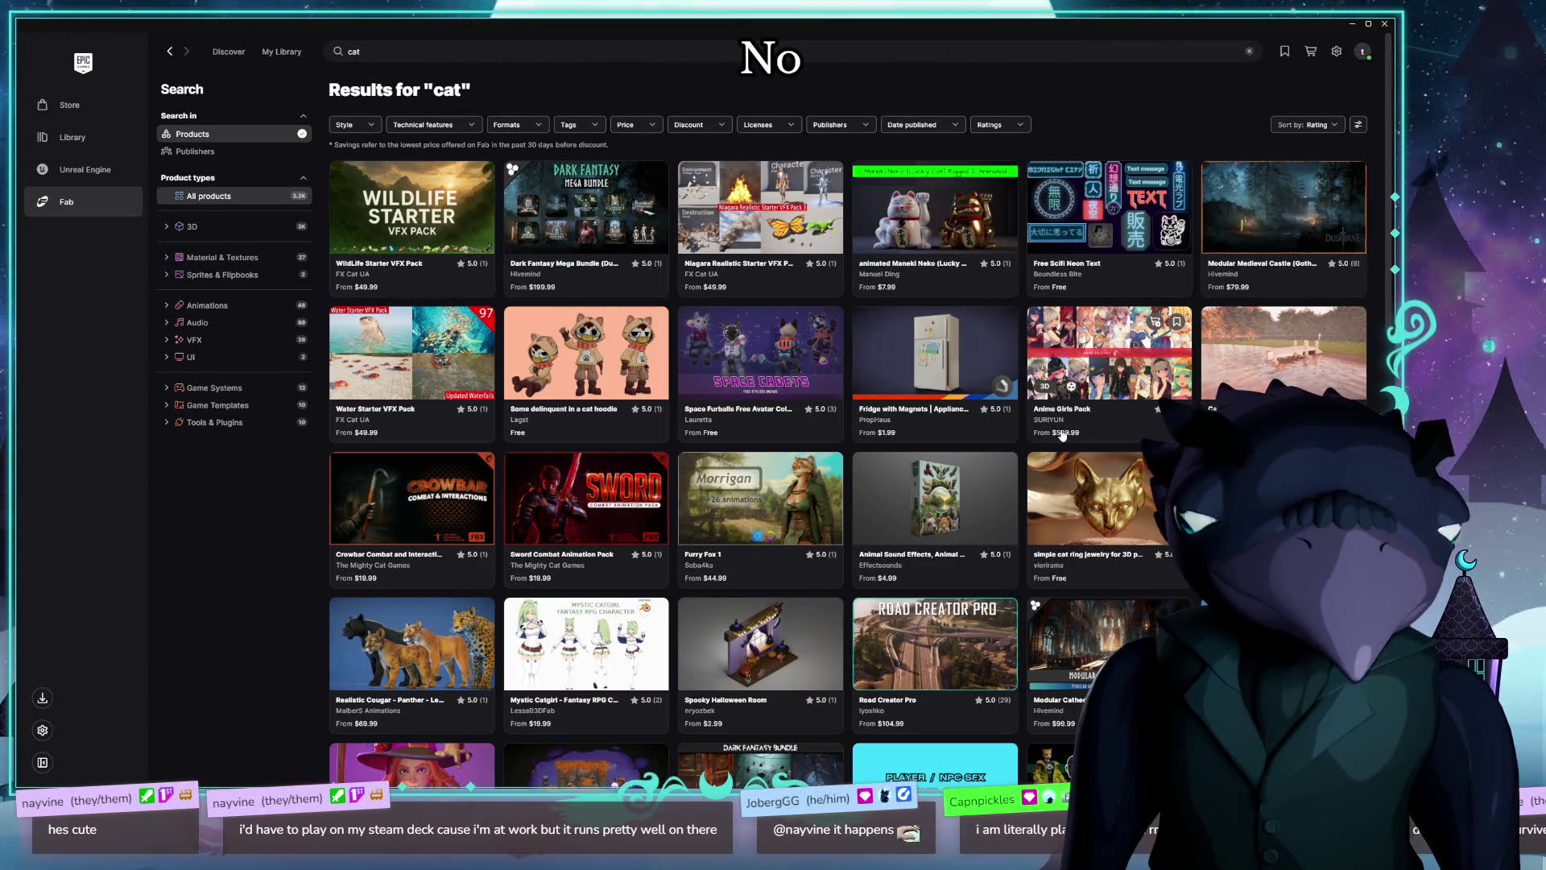
{"action": "left_click", "coordinate": [1097, 326]}
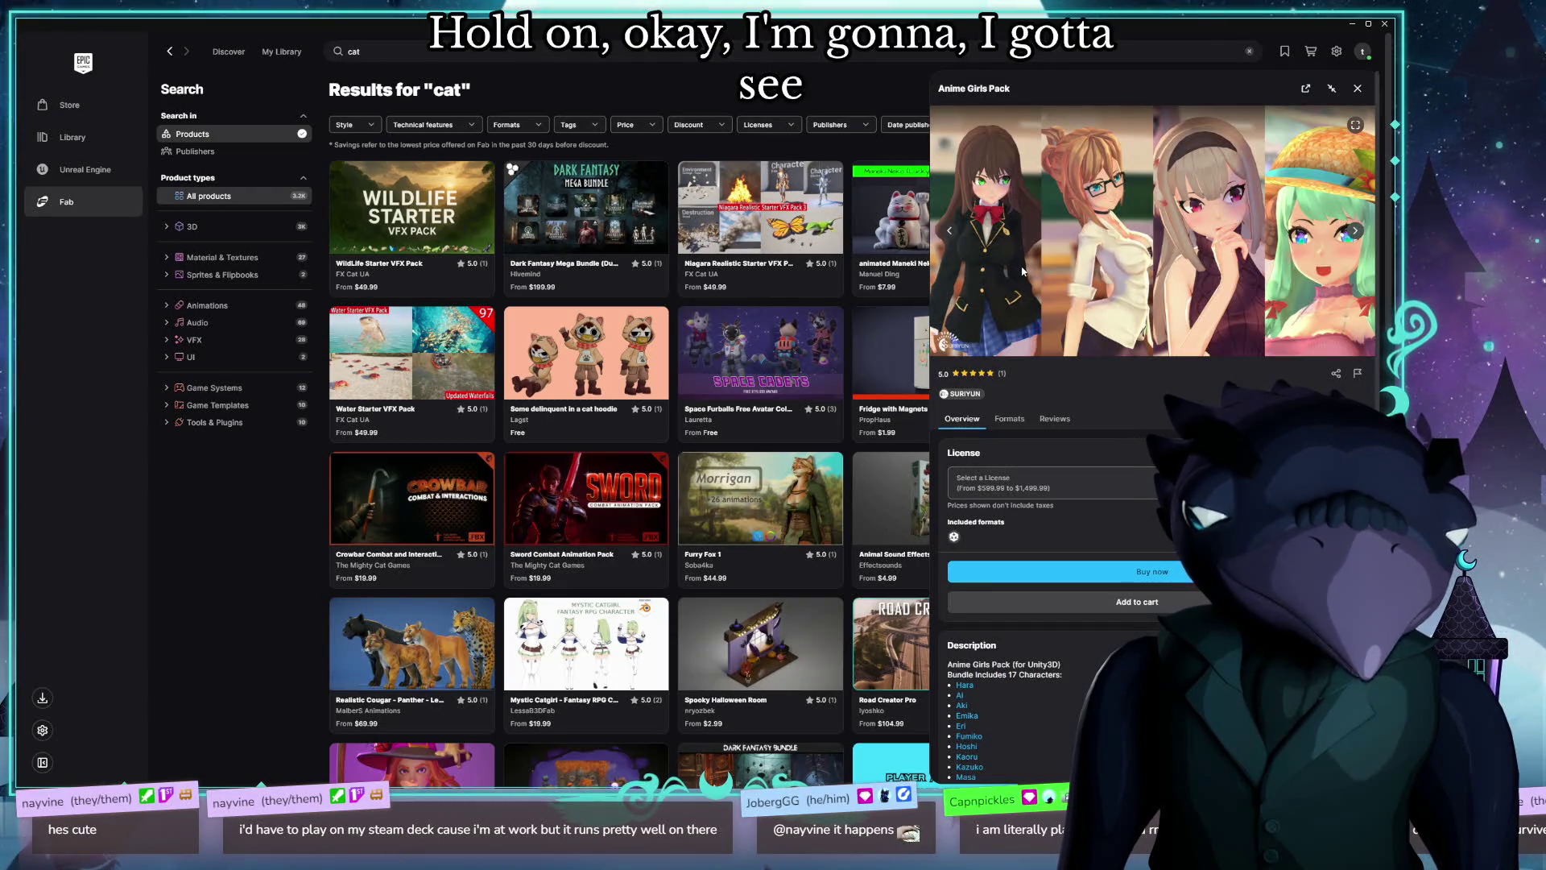
{"action": "scroll", "coordinate": [1168, 308], "scroll_direction": "down", "scroll_amount": 1}
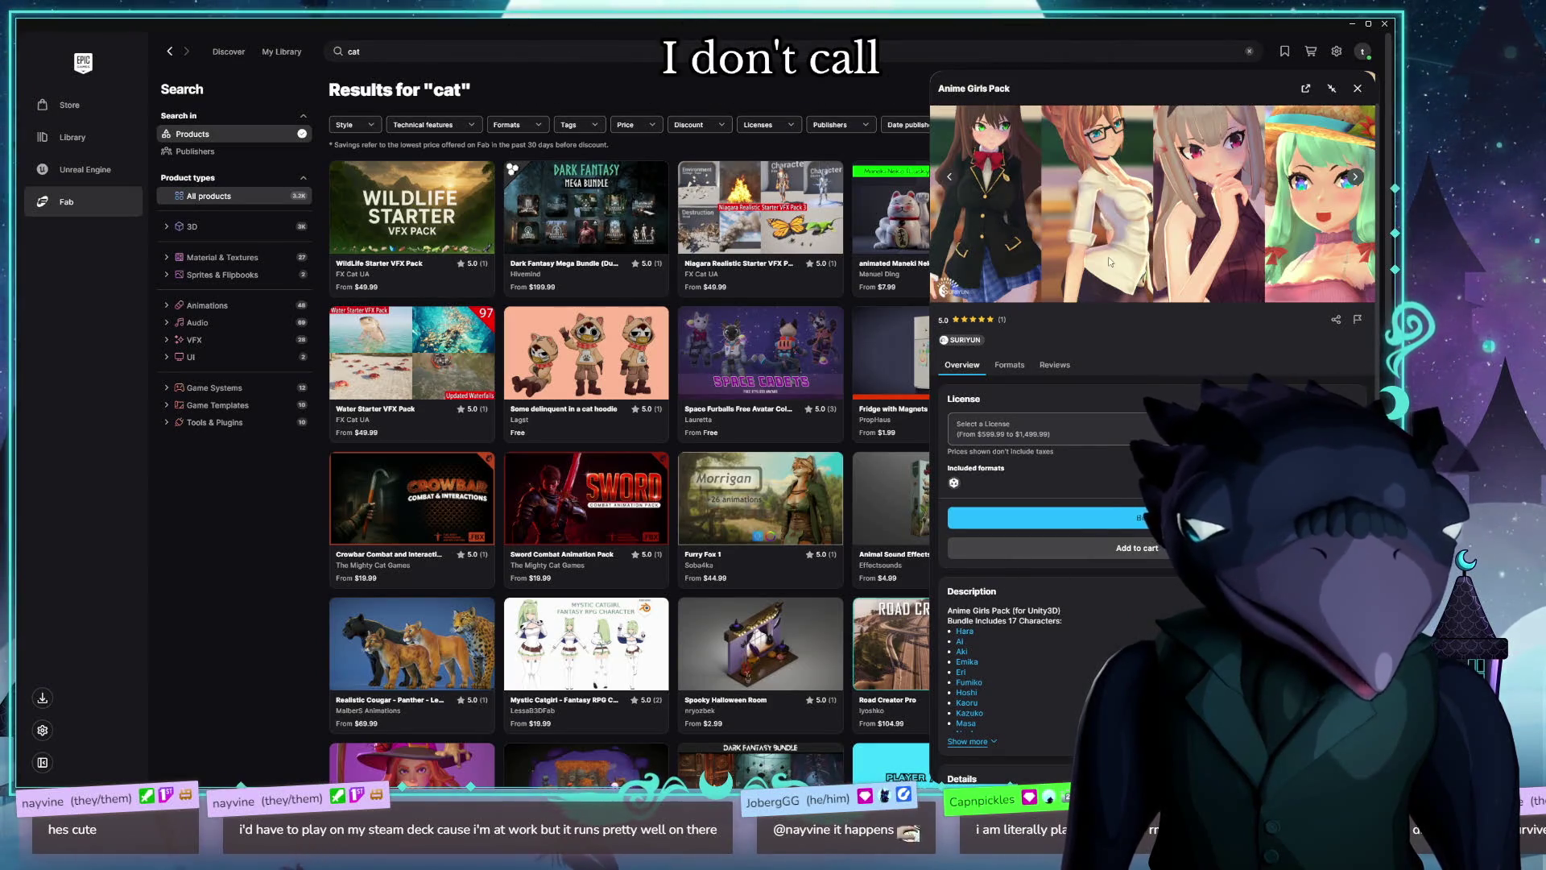
{"action": "scroll", "coordinate": [1109, 262], "scroll_direction": "up", "scroll_amount": 1}
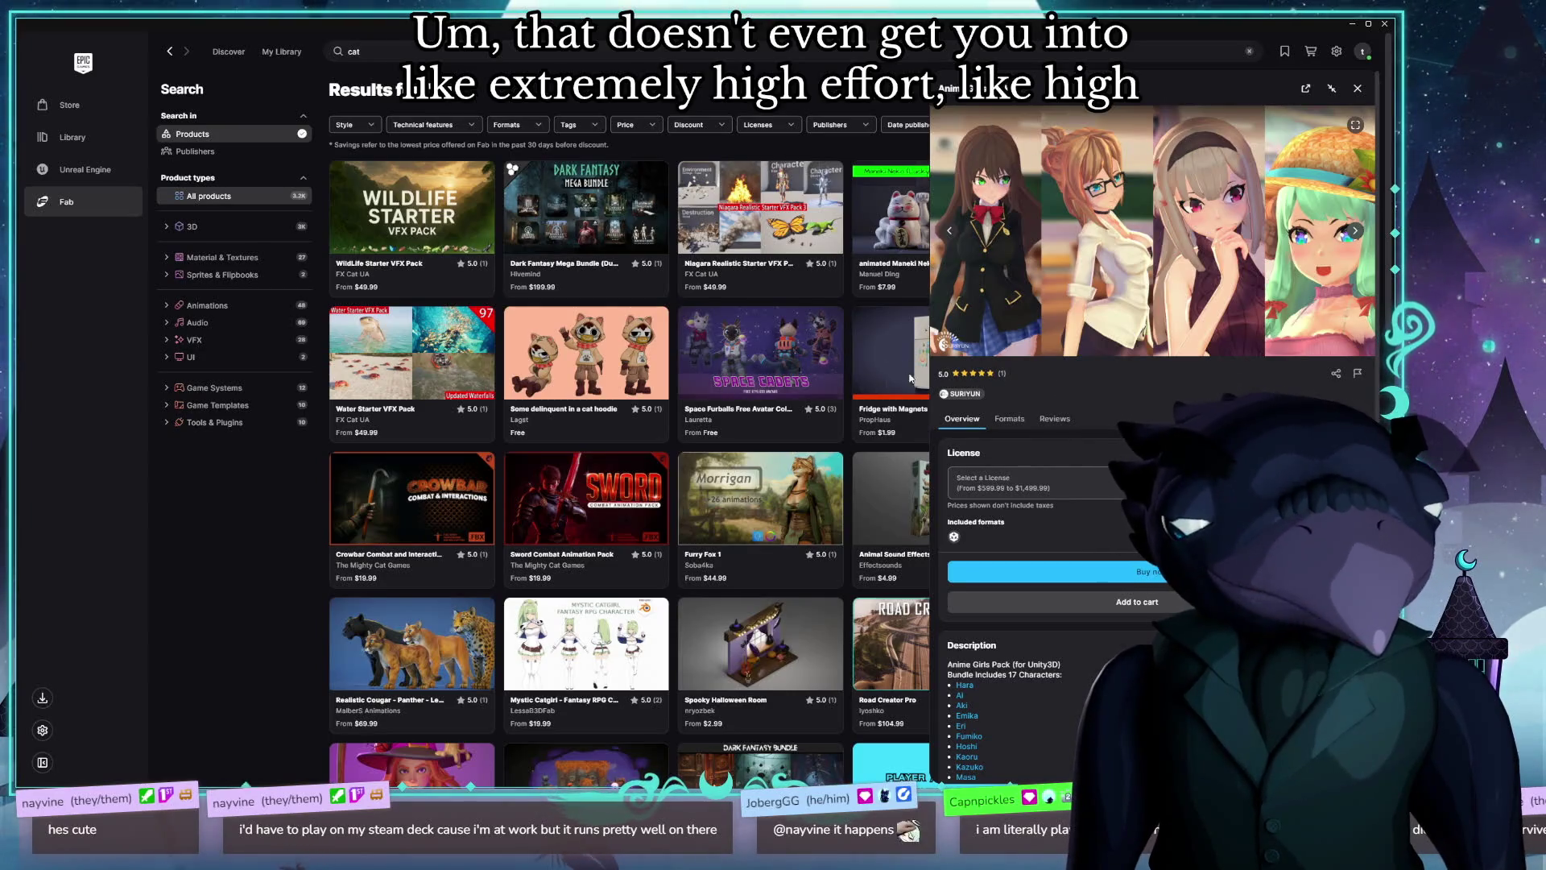
Step: Expand the pack's full description, then advance the product image gallery
{"action": "scroll", "coordinate": [1053, 619], "scroll_direction": "down", "scroll_amount": 2}
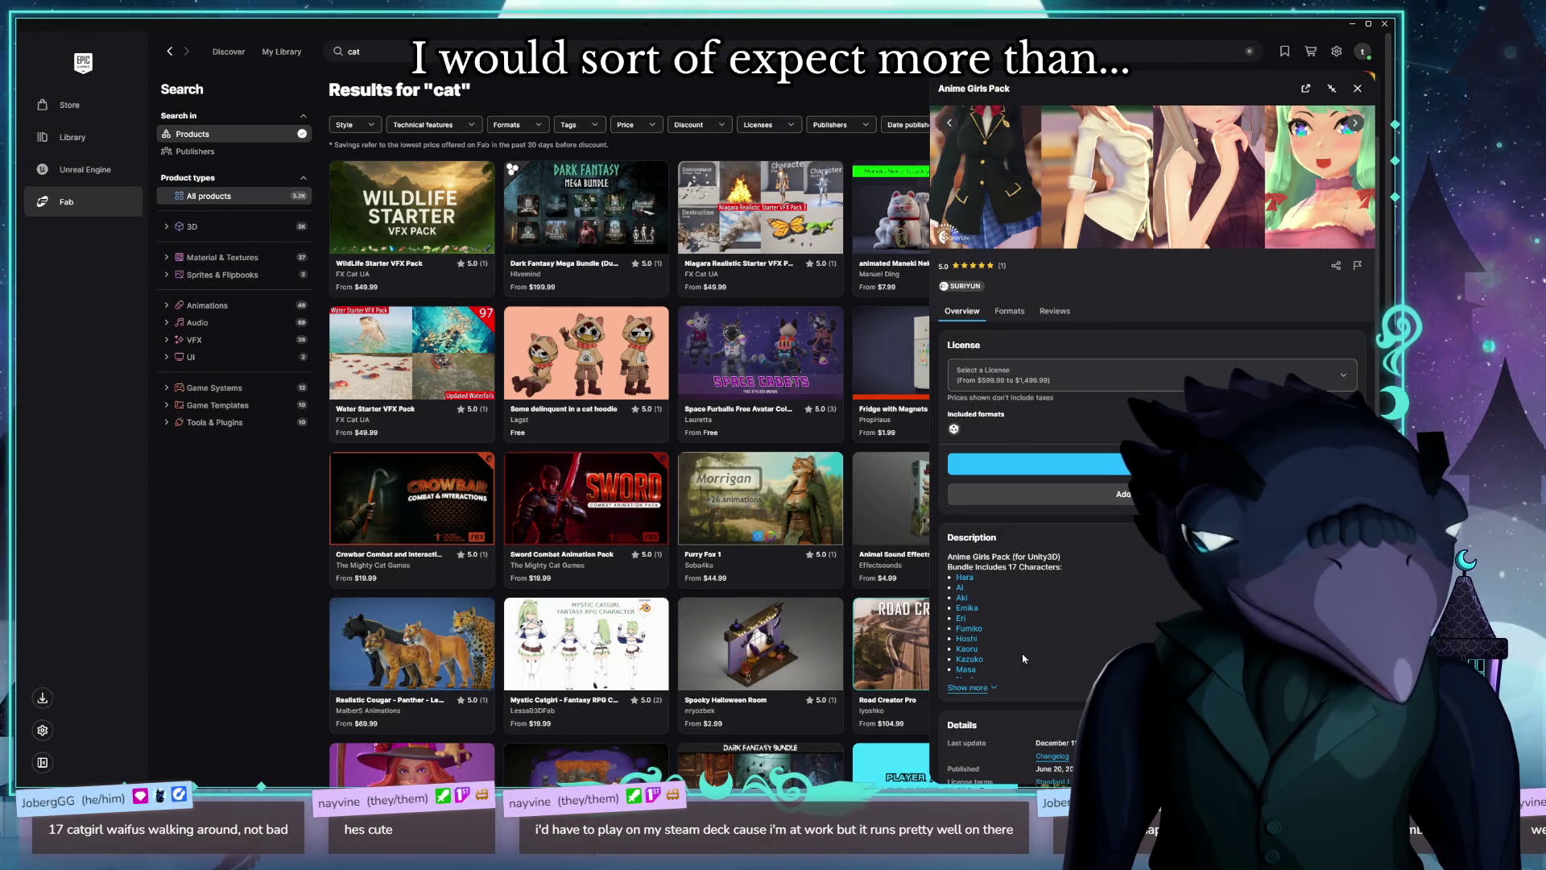
{"action": "scroll", "coordinate": [1047, 579], "scroll_direction": "down", "scroll_amount": 3}
{"action": "left_click", "coordinate": [991, 420]}
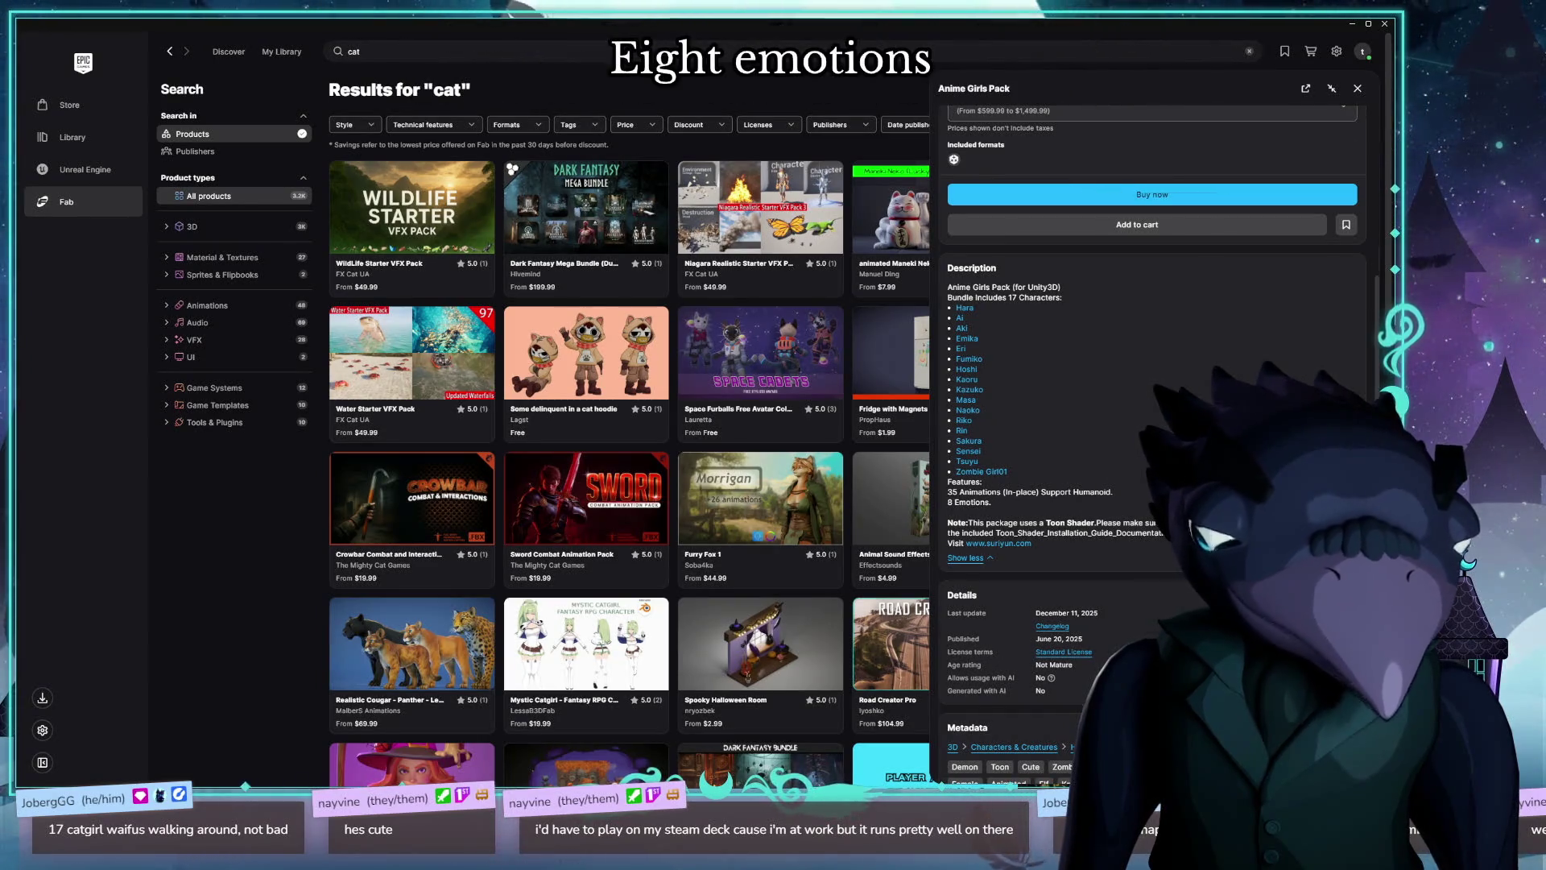
{"action": "scroll", "coordinate": [1151, 435], "scroll_direction": "up", "scroll_amount": 5}
{"action": "left_click", "coordinate": [1356, 232]}
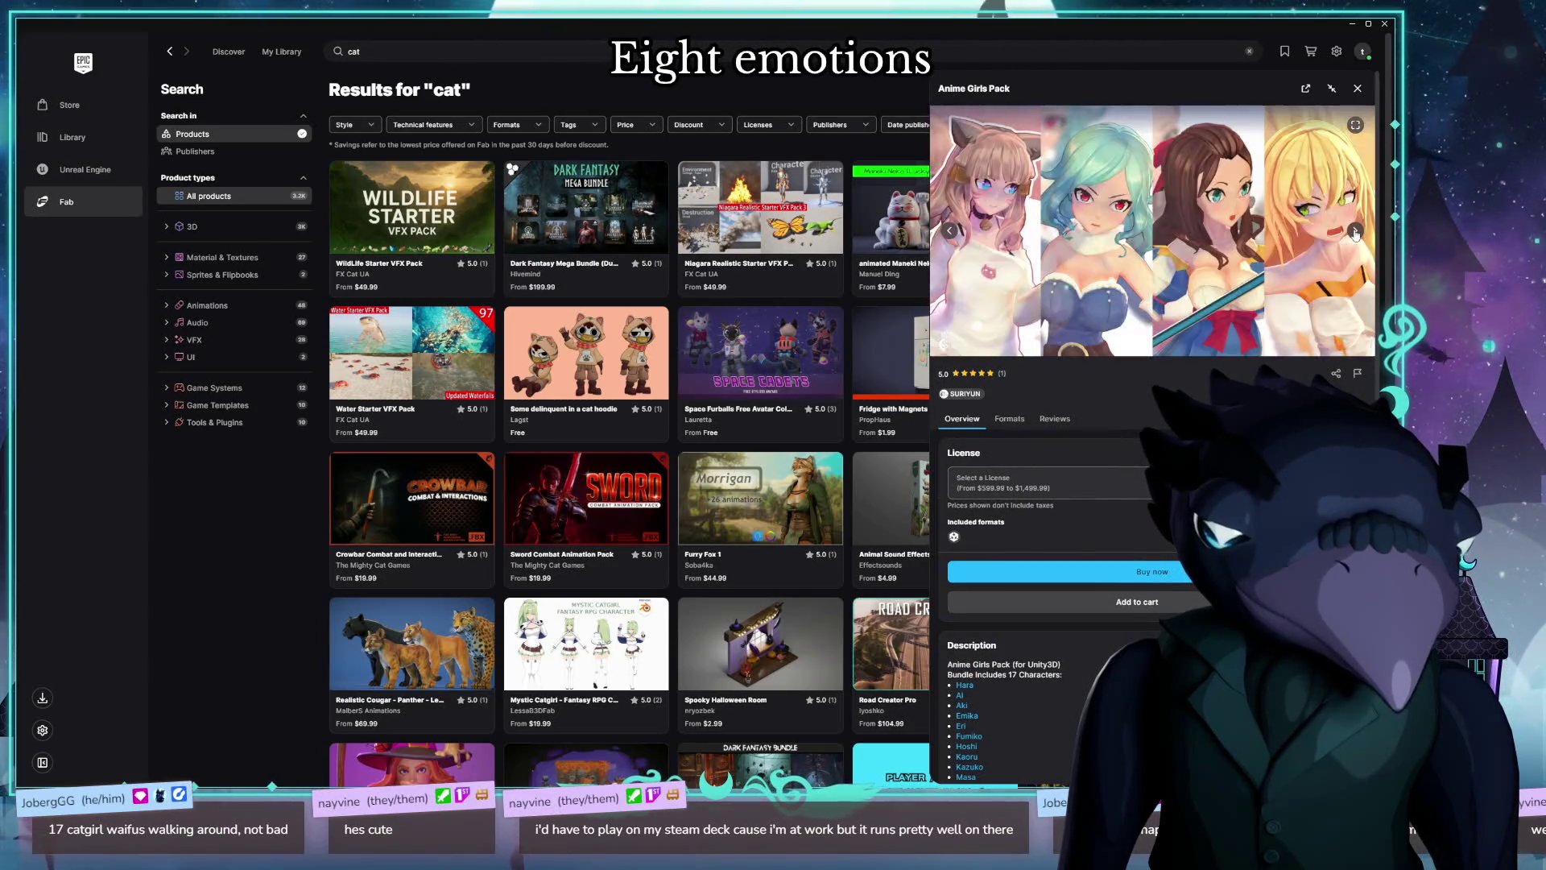
Step: Page through the Anime Girls Pack character images in the gallery
{"action": "left_click", "coordinate": [1356, 232]}
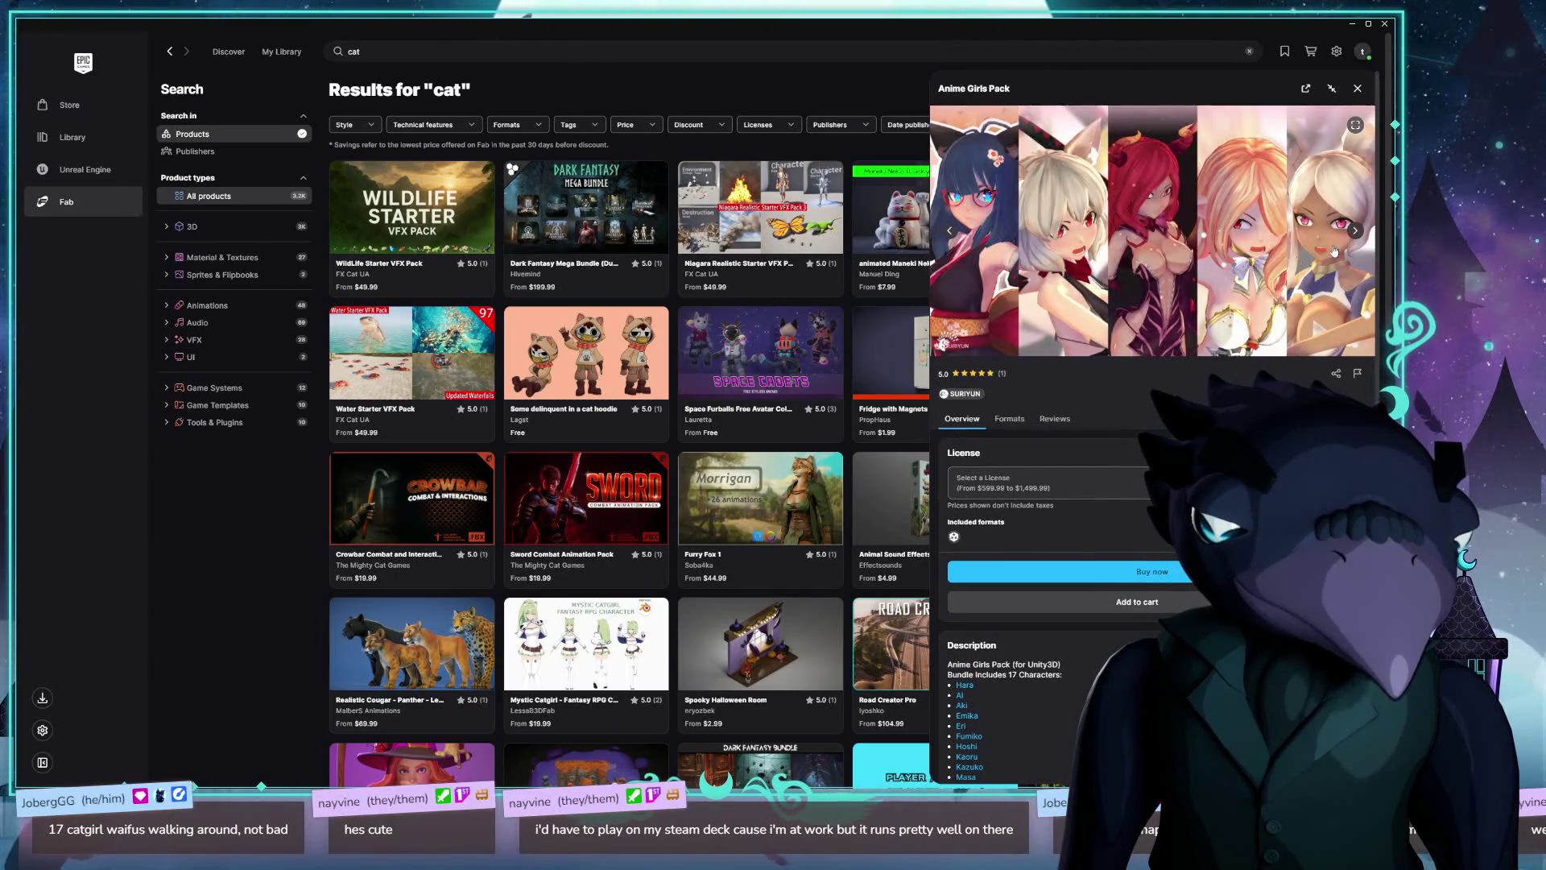
{"action": "left_click", "coordinate": [950, 232]}
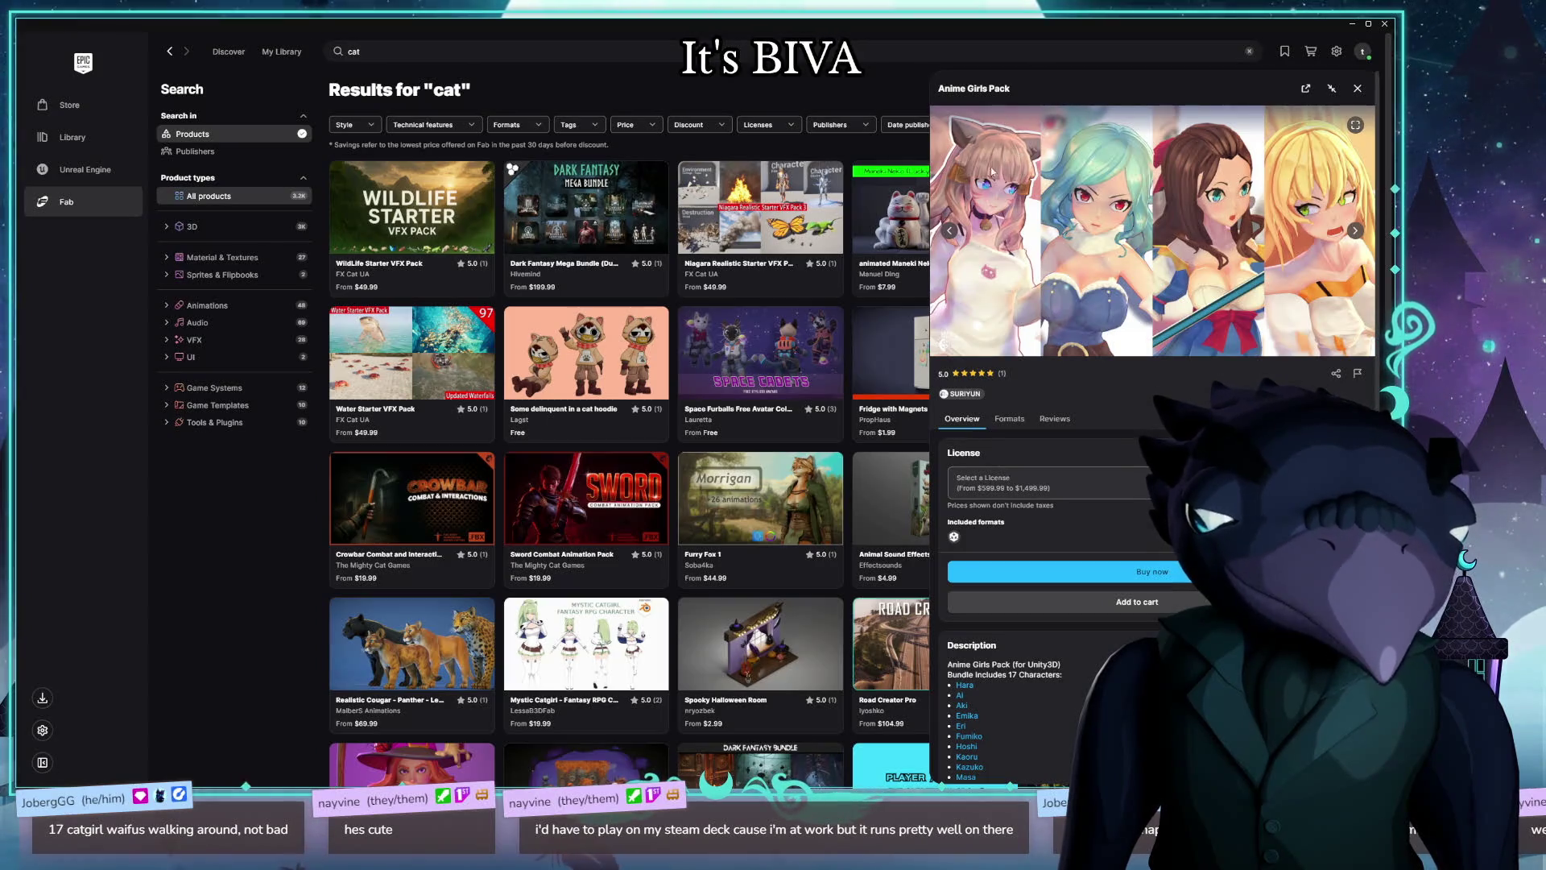
{"action": "left_click", "coordinate": [1357, 233]}
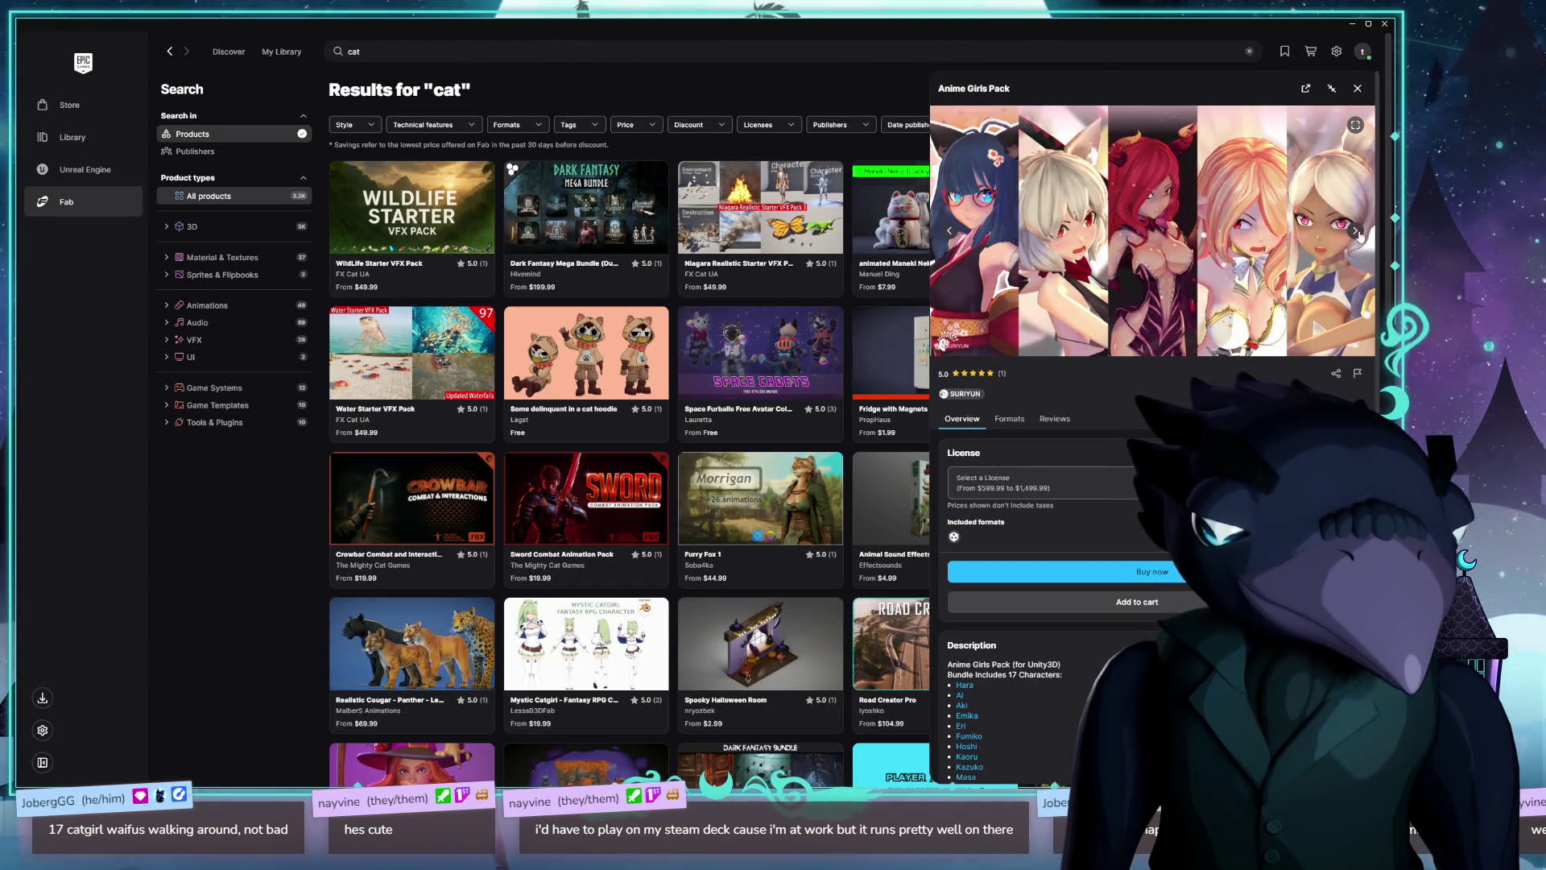
{"action": "left_click", "coordinate": [1358, 235]}
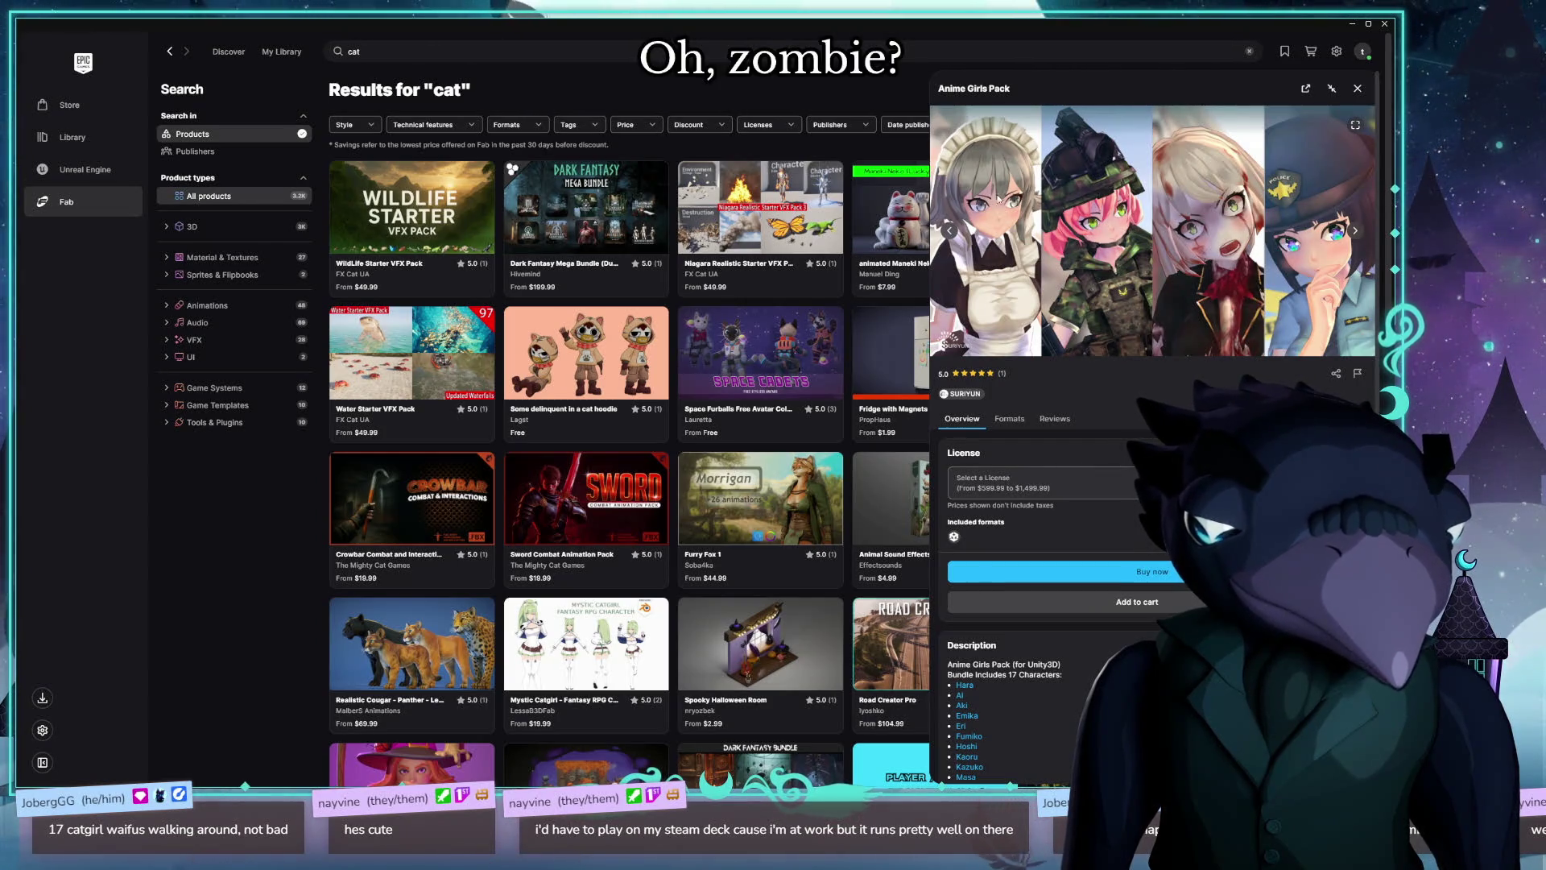
{"action": "left_click", "coordinate": [1358, 232]}
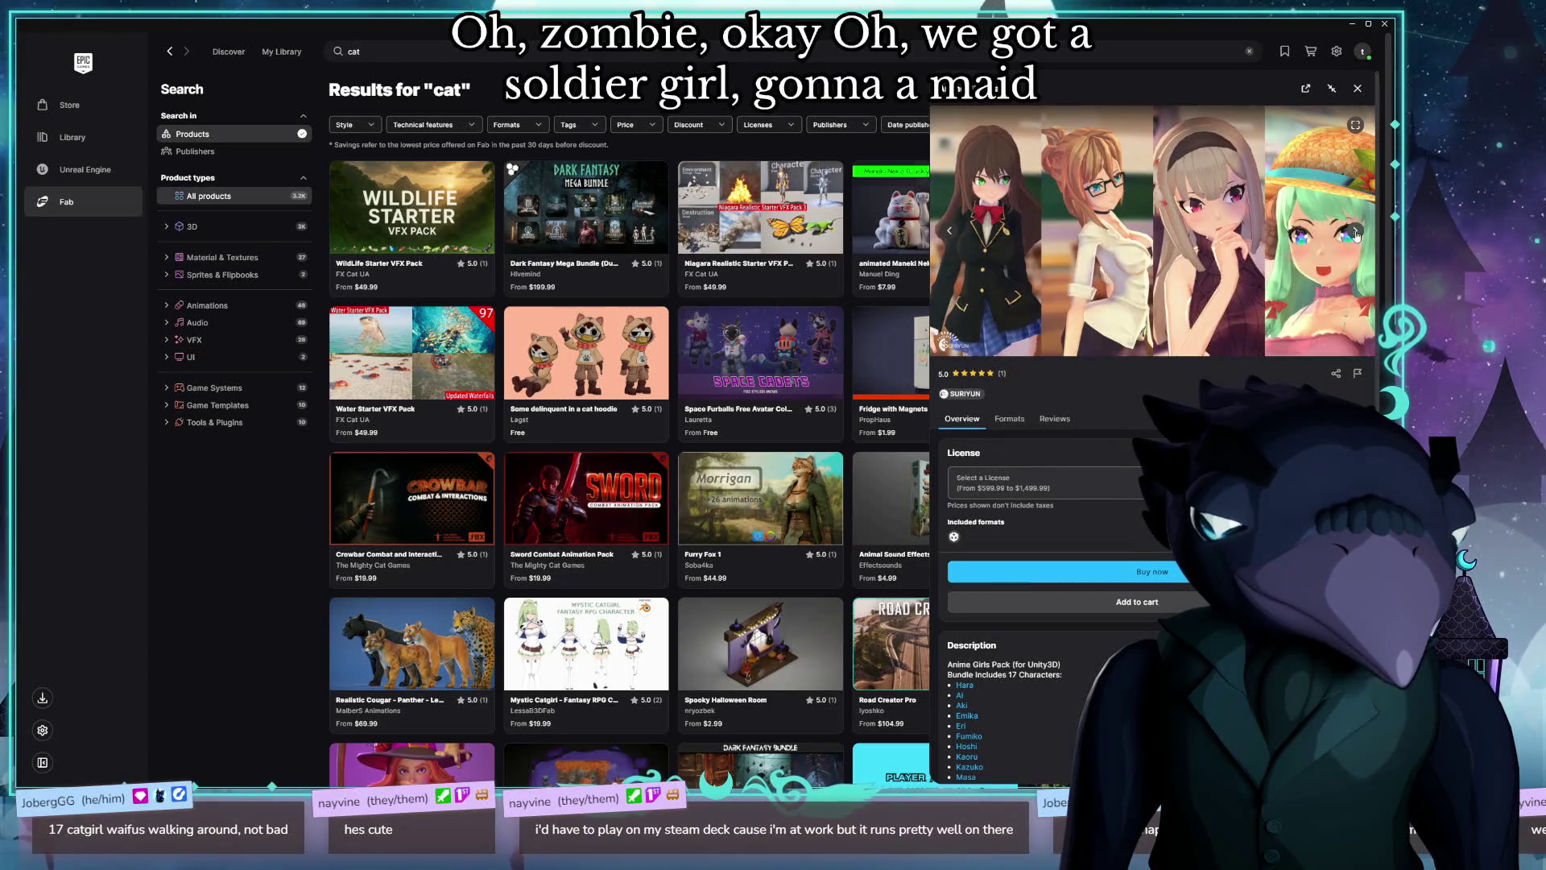
{"action": "left_click", "coordinate": [1357, 233]}
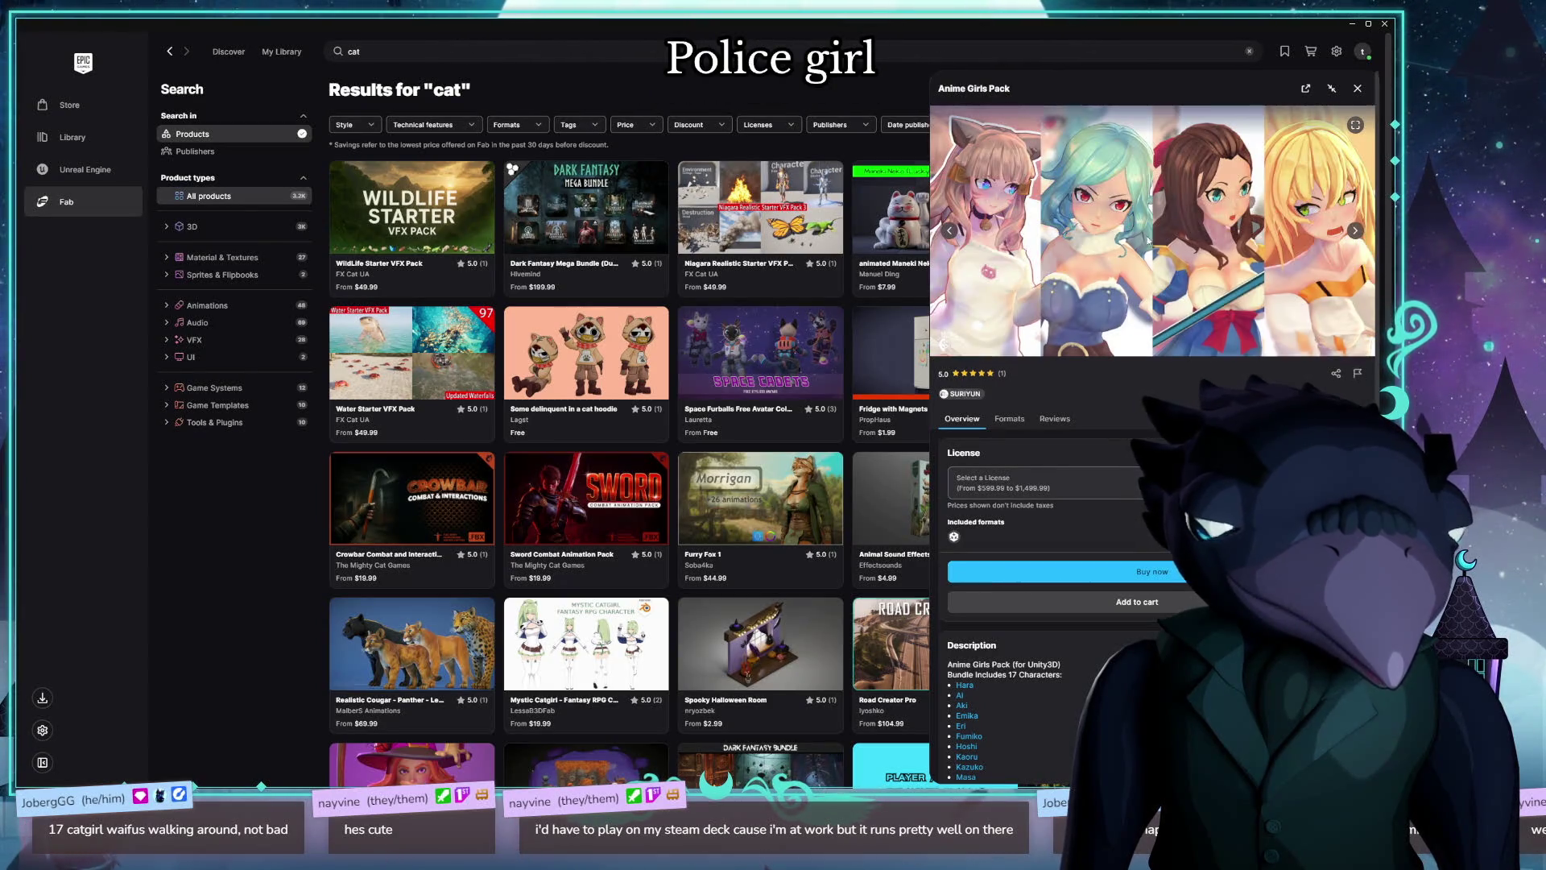
{"action": "scroll", "coordinate": [1149, 239], "scroll_direction": "down", "scroll_amount": 4}
{"action": "scroll", "coordinate": [1221, 387], "scroll_direction": "up", "scroll_amount": 4}
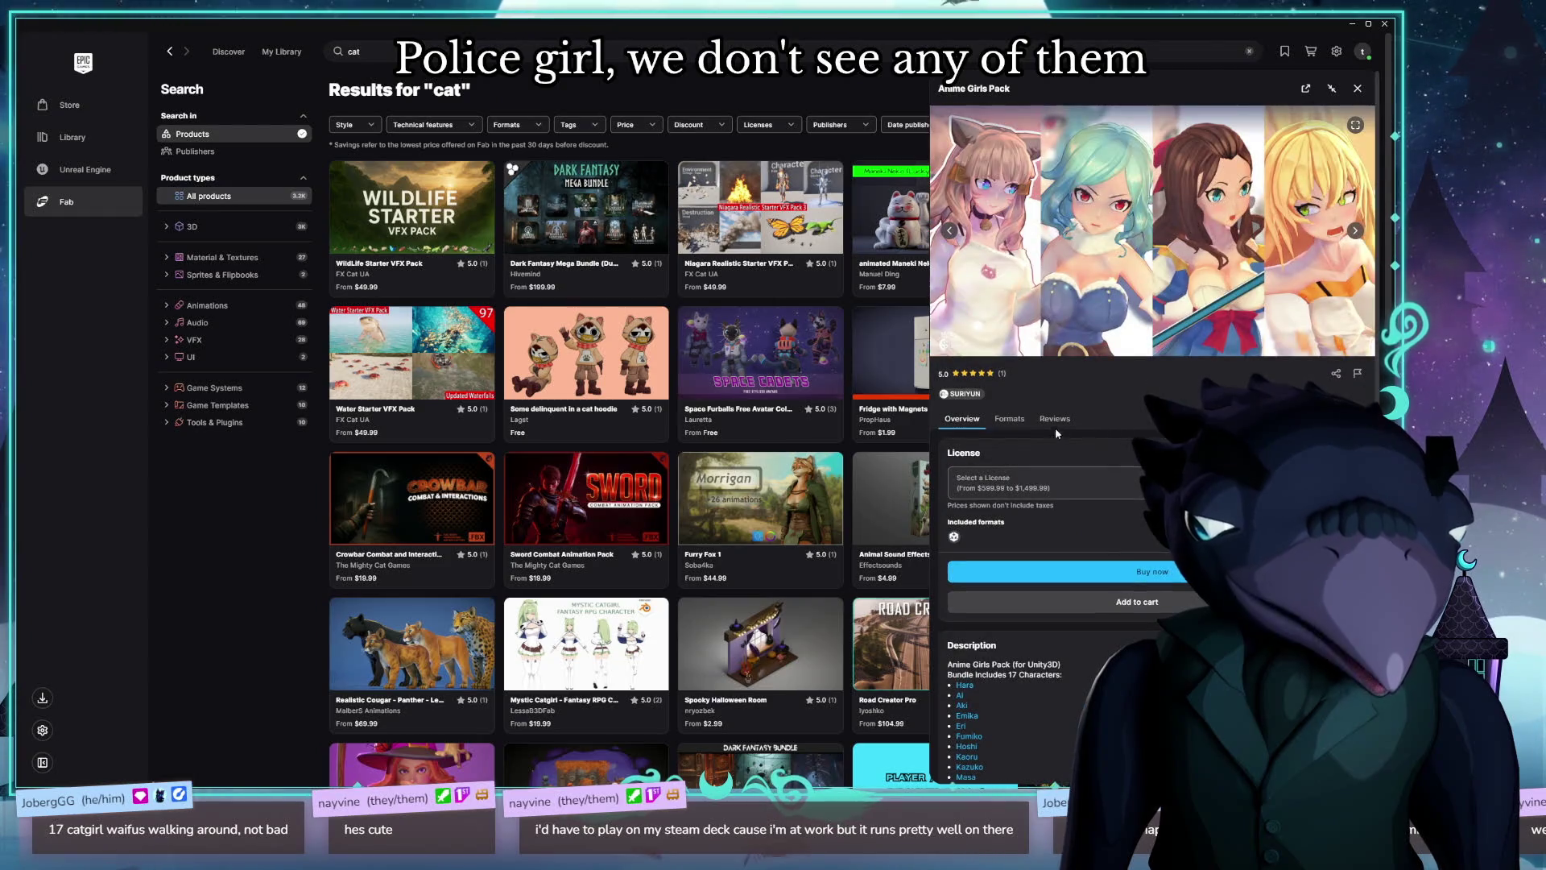
Step: Check the Formats tab, browse more Overview images, then close the pack details
{"action": "left_click", "coordinate": [1009, 419]}
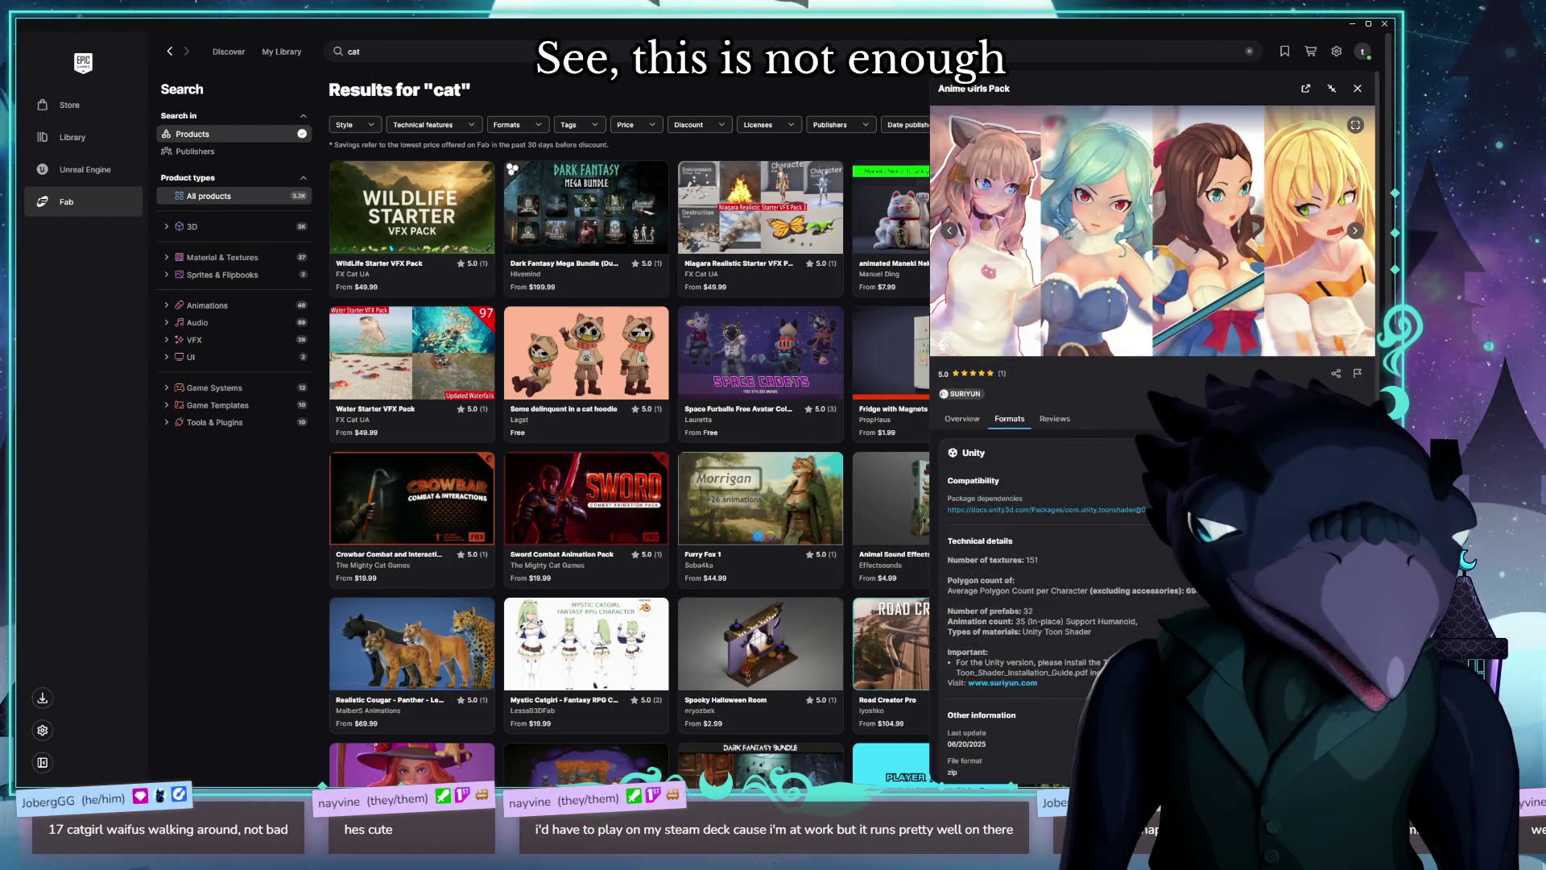
{"action": "left_click", "coordinate": [966, 424]}
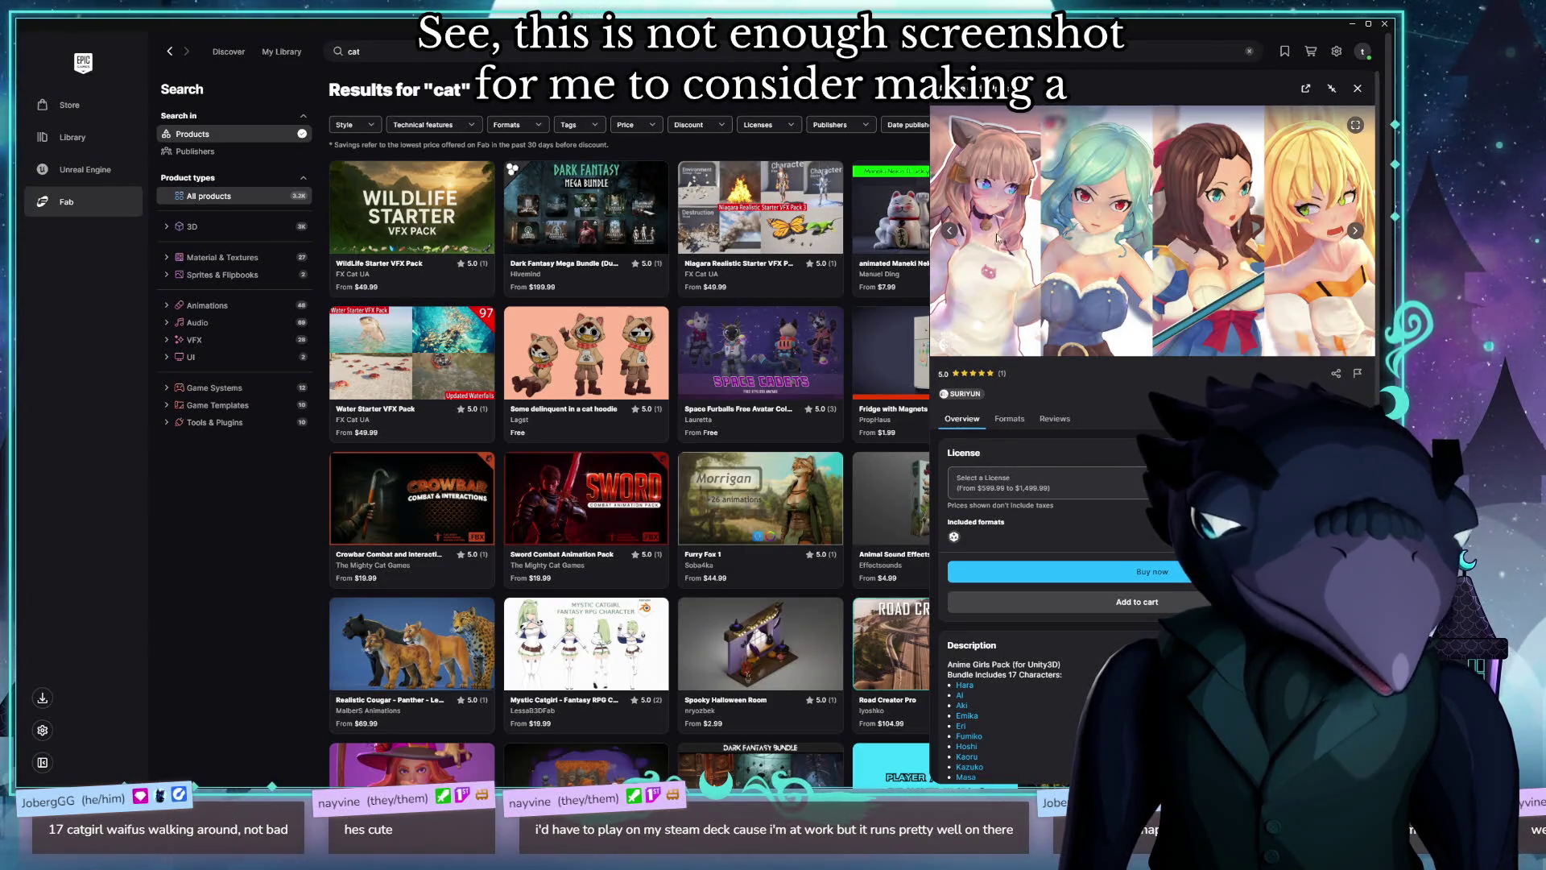
{"action": "left_click", "coordinate": [1357, 232]}
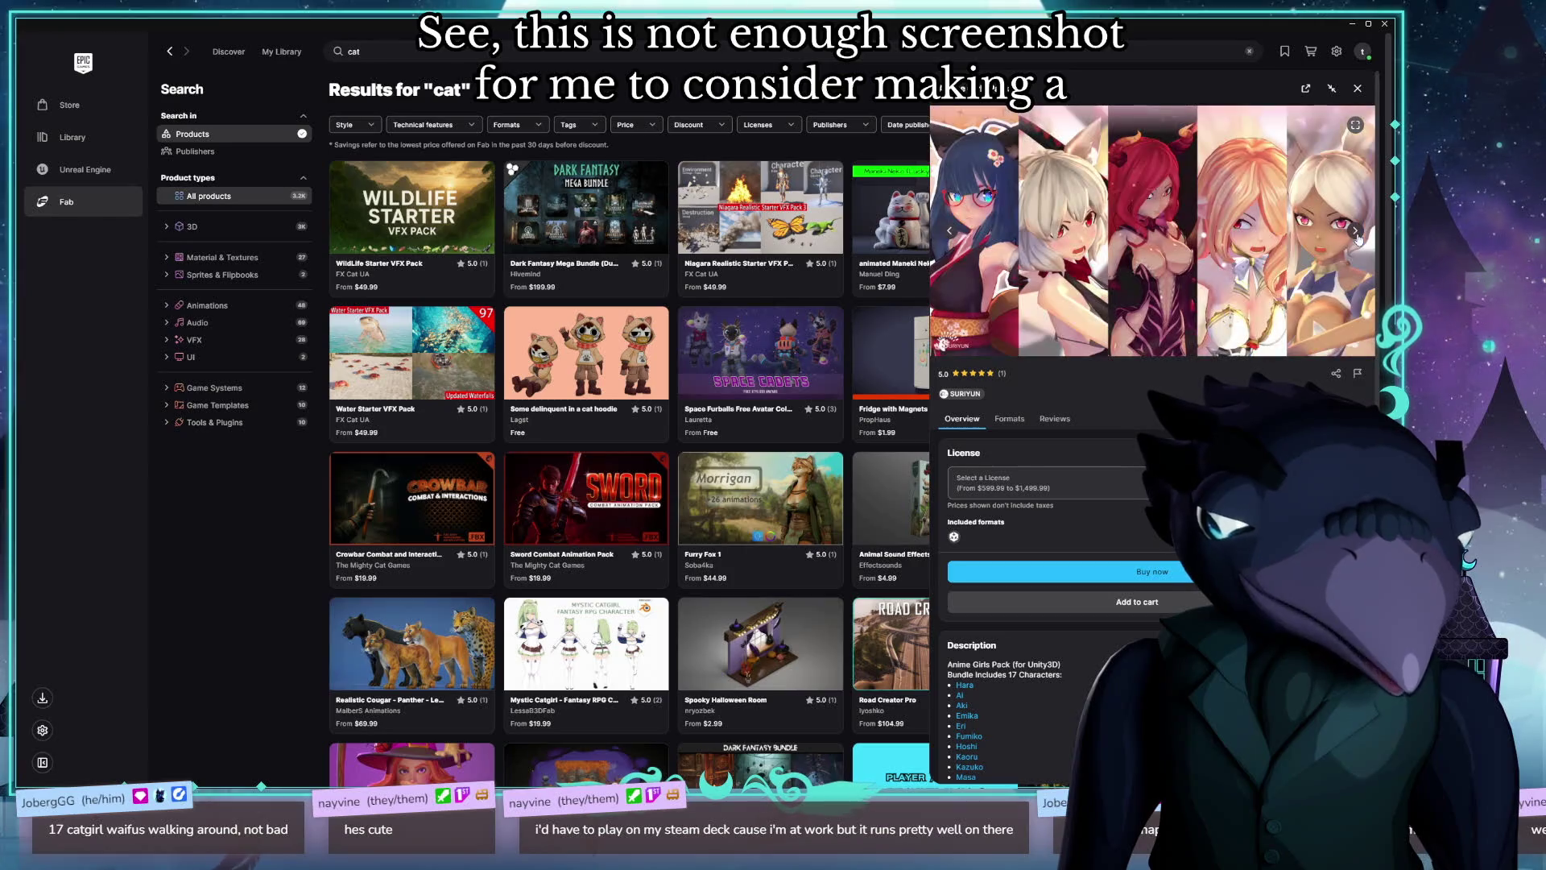
{"action": "left_click", "coordinate": [1358, 234]}
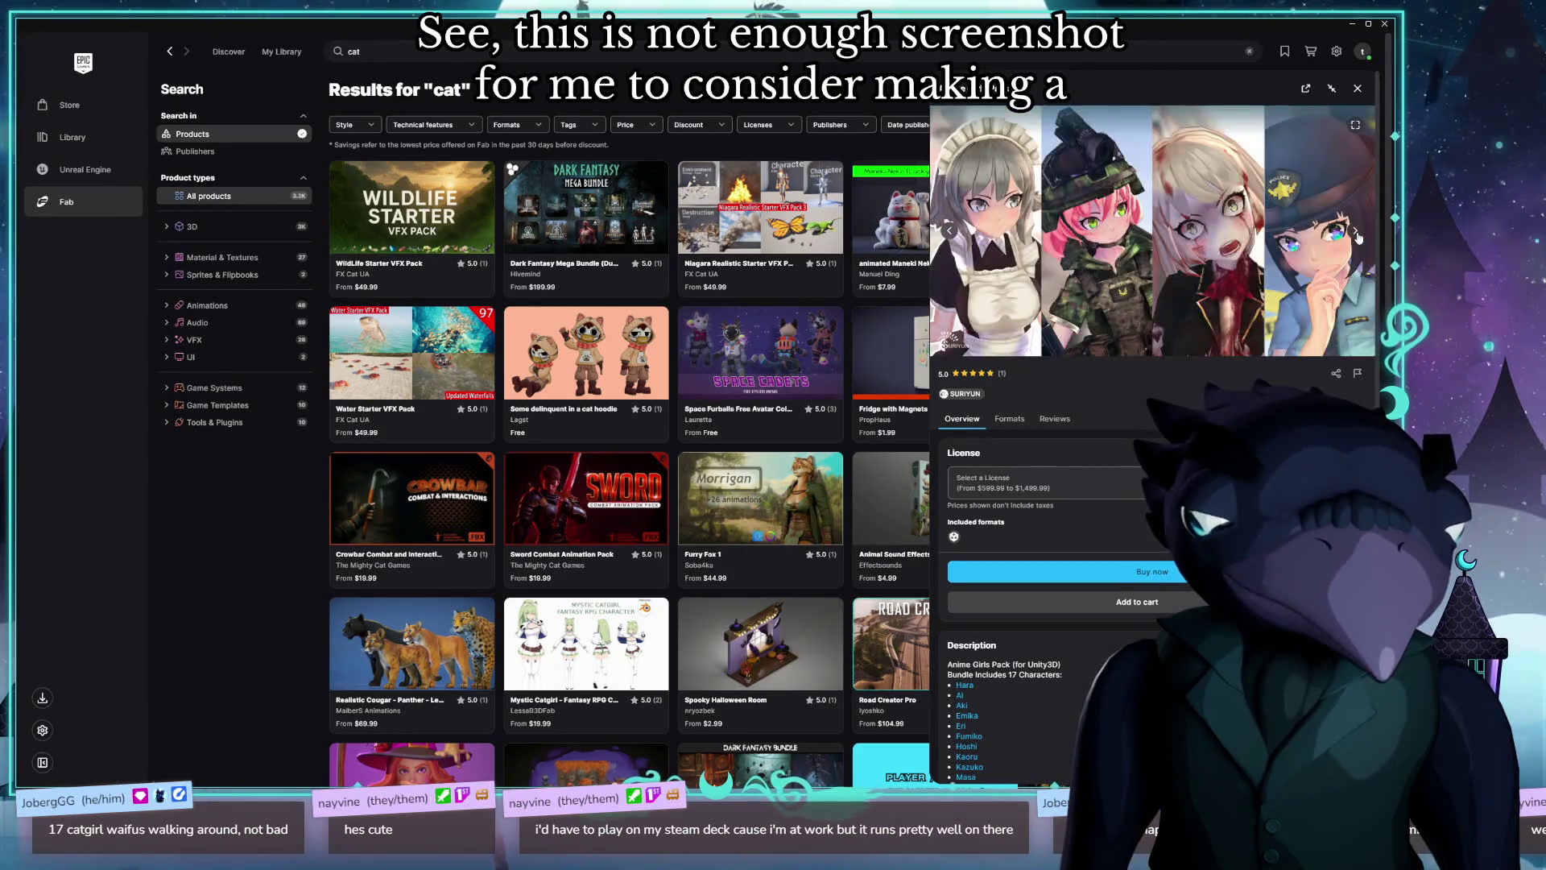
{"action": "left_click", "coordinate": [1358, 235]}
{"action": "left_click", "coordinate": [1358, 235]}
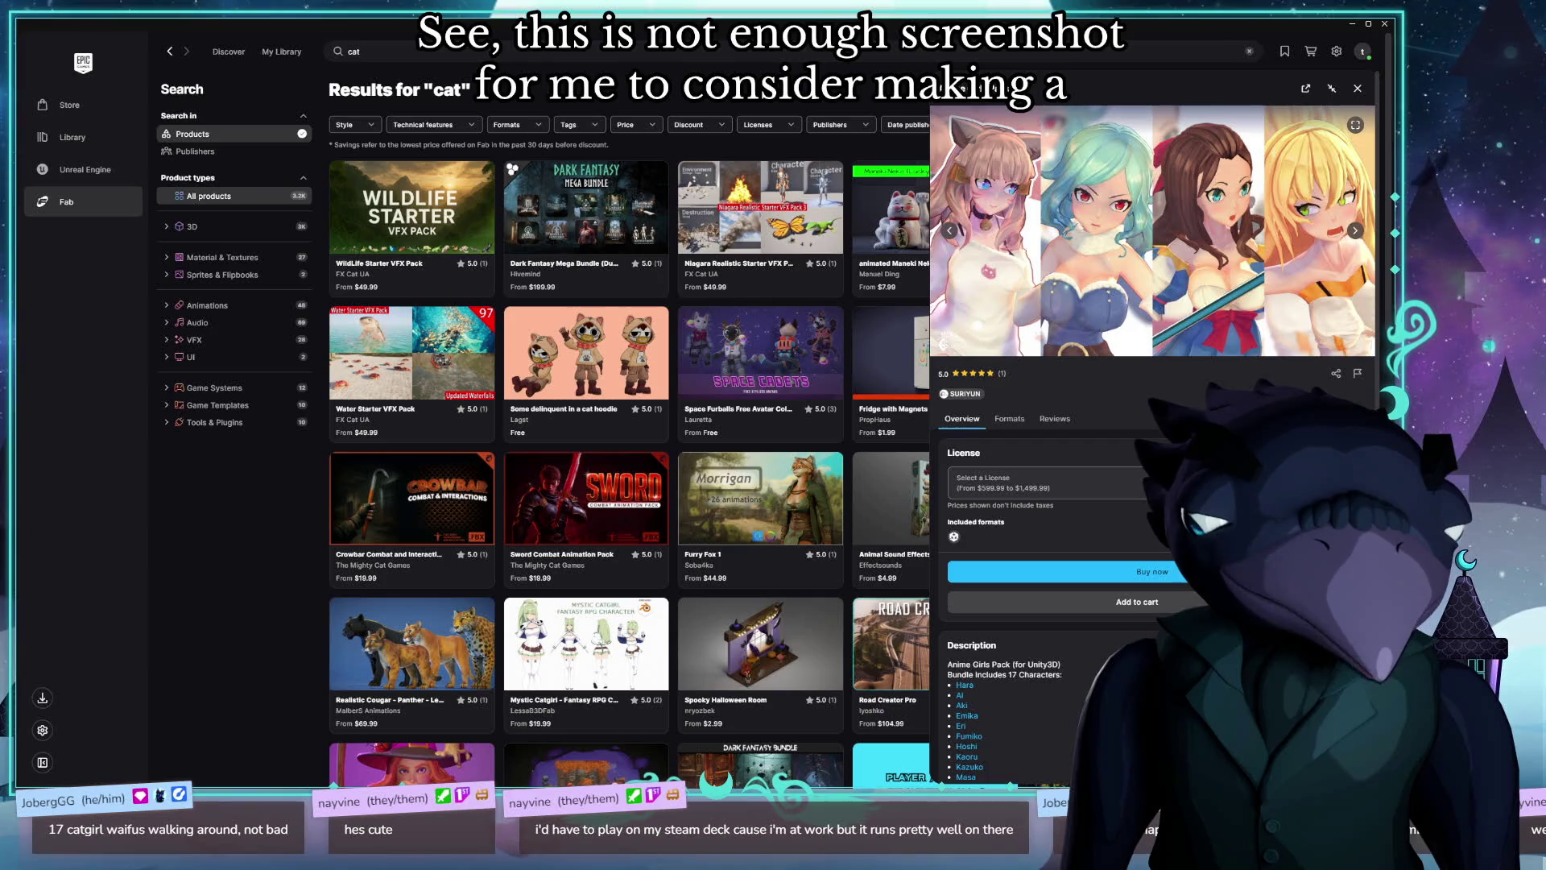
{"action": "scroll", "coordinate": [1247, 390], "scroll_direction": "down", "scroll_amount": 5}
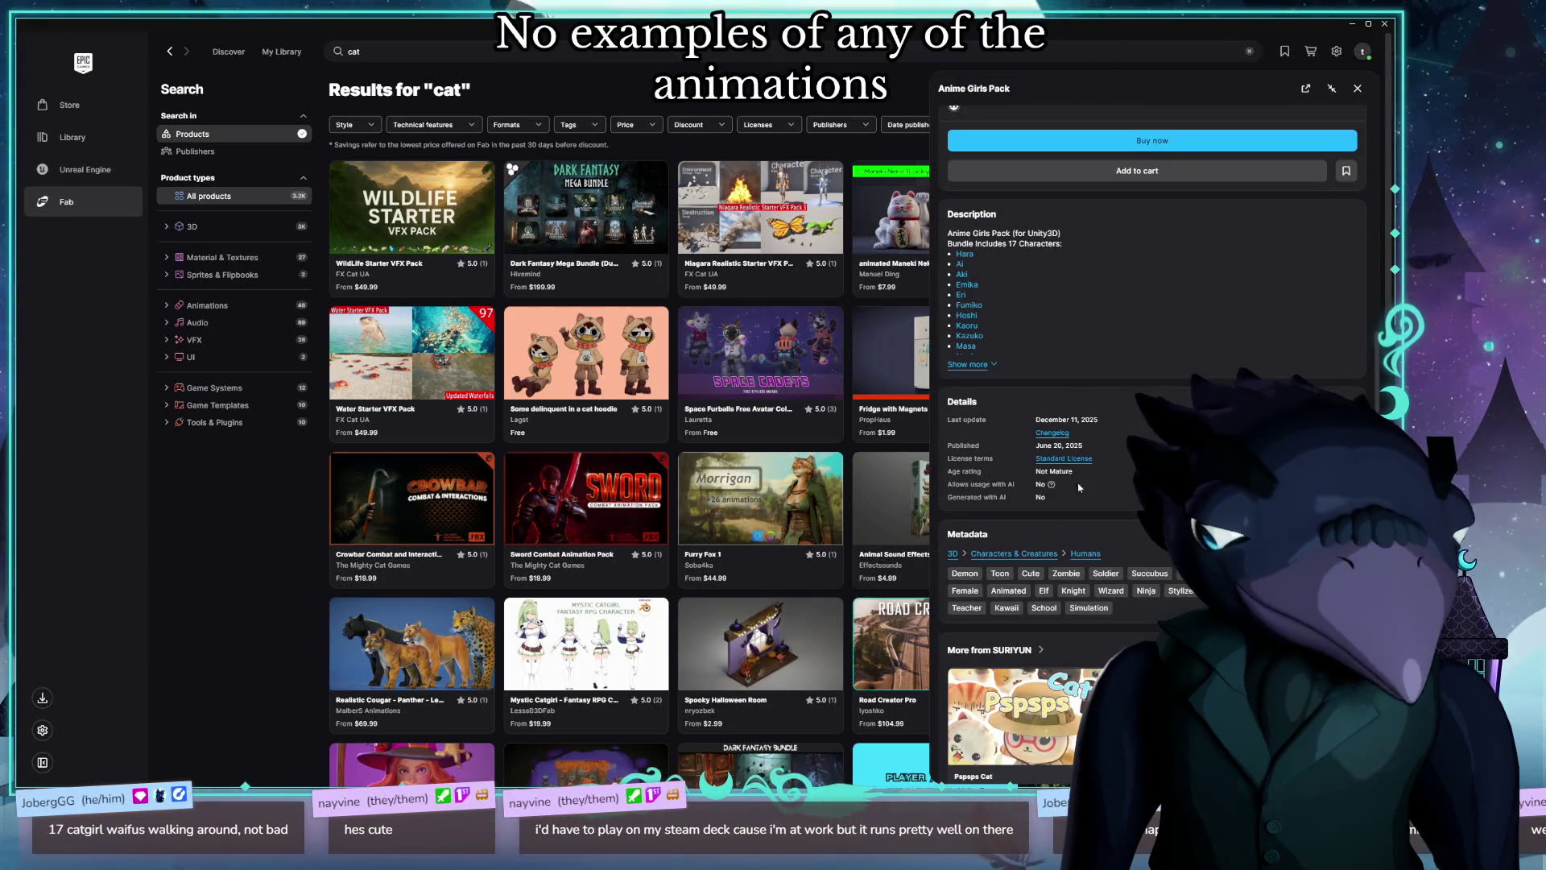
{"action": "scroll", "coordinate": [1213, 339], "scroll_direction": "up", "scroll_amount": 5}
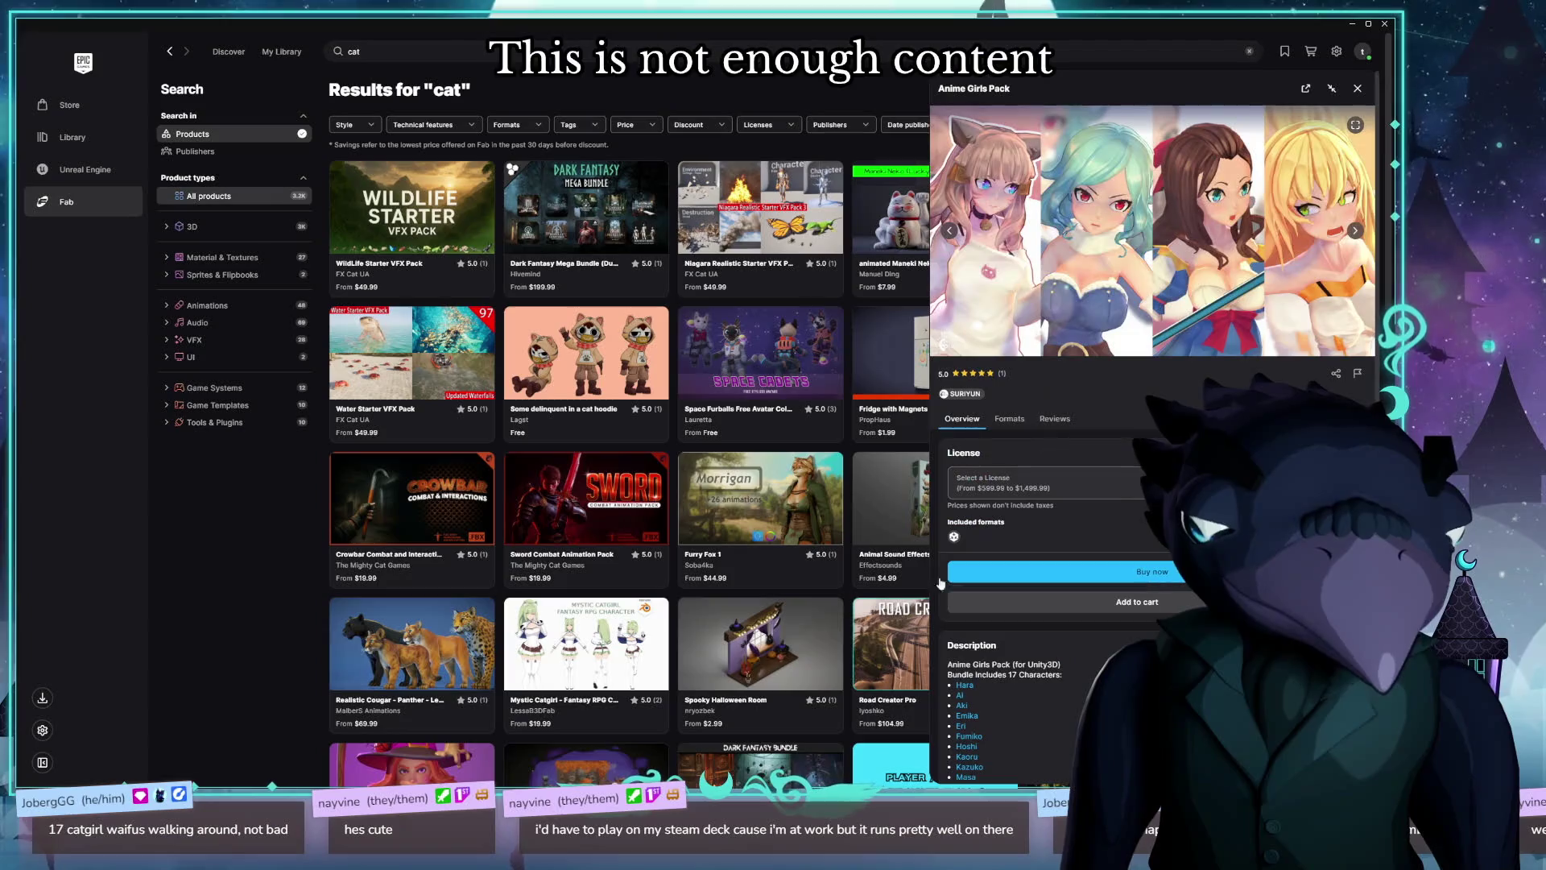
{"action": "scroll", "coordinate": [1047, 354], "scroll_direction": "down", "scroll_amount": 4}
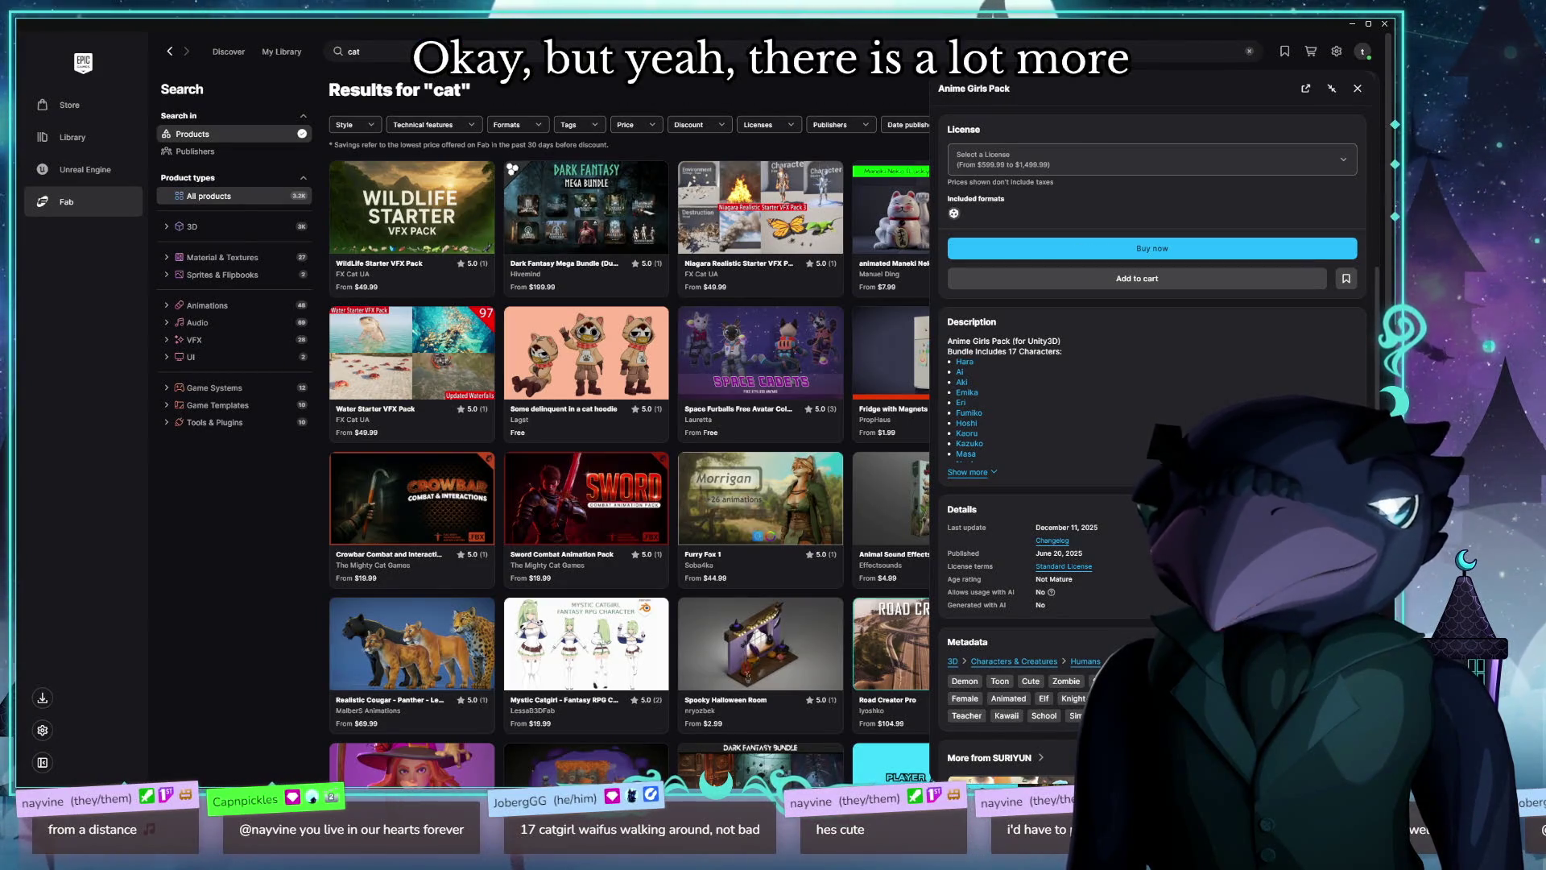
{"action": "key", "text": "Escape"}
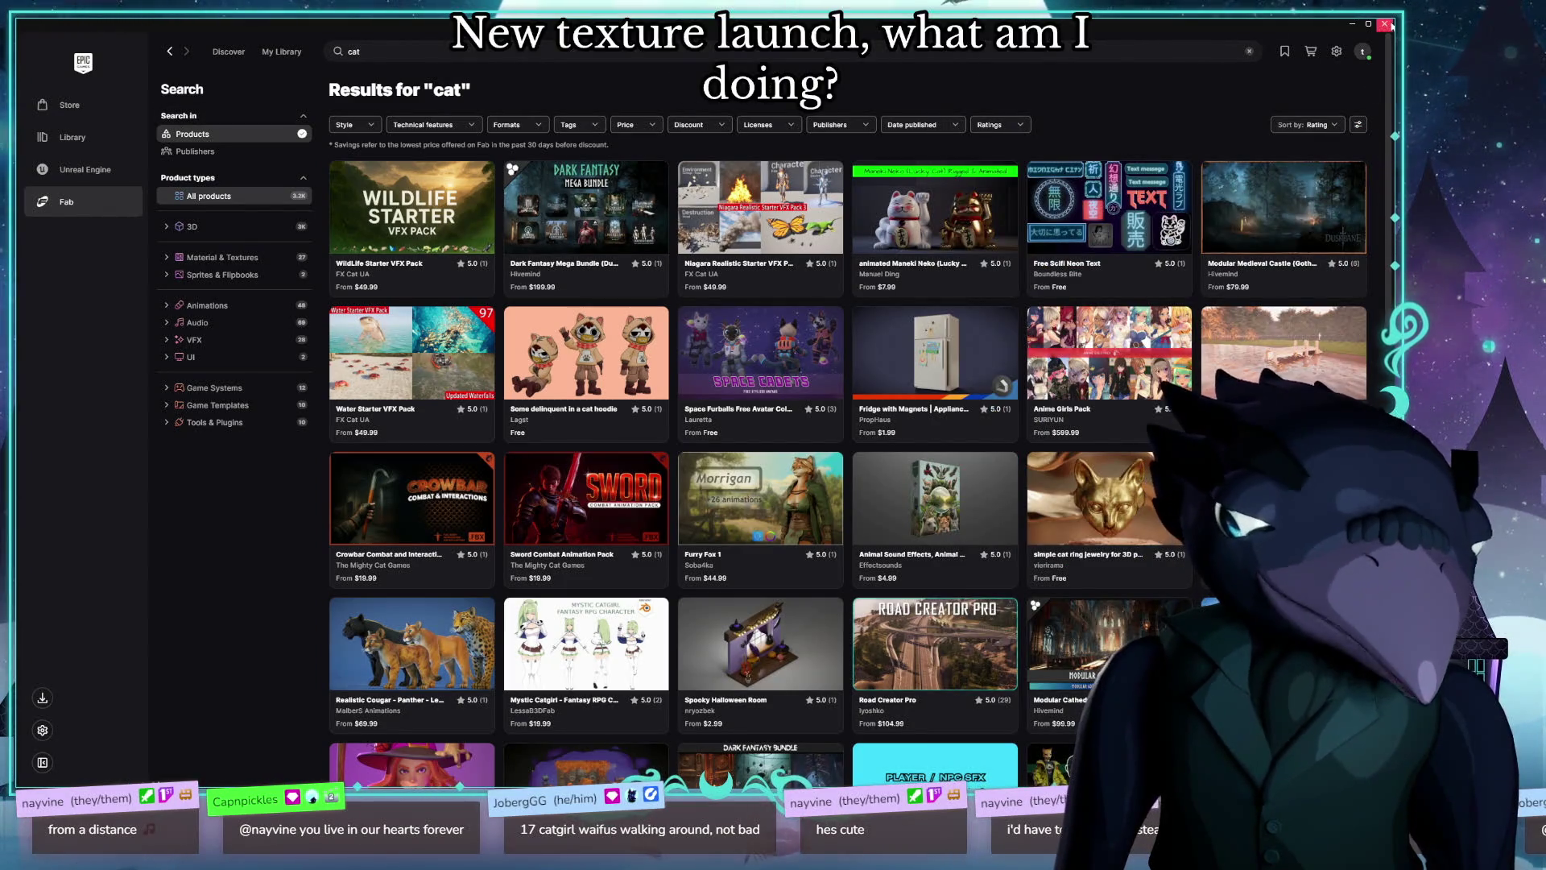
Step: Switch from the Epic Games Launcher back to the Unreal Editor window
{"action": "key", "text": "alt+Tab"}
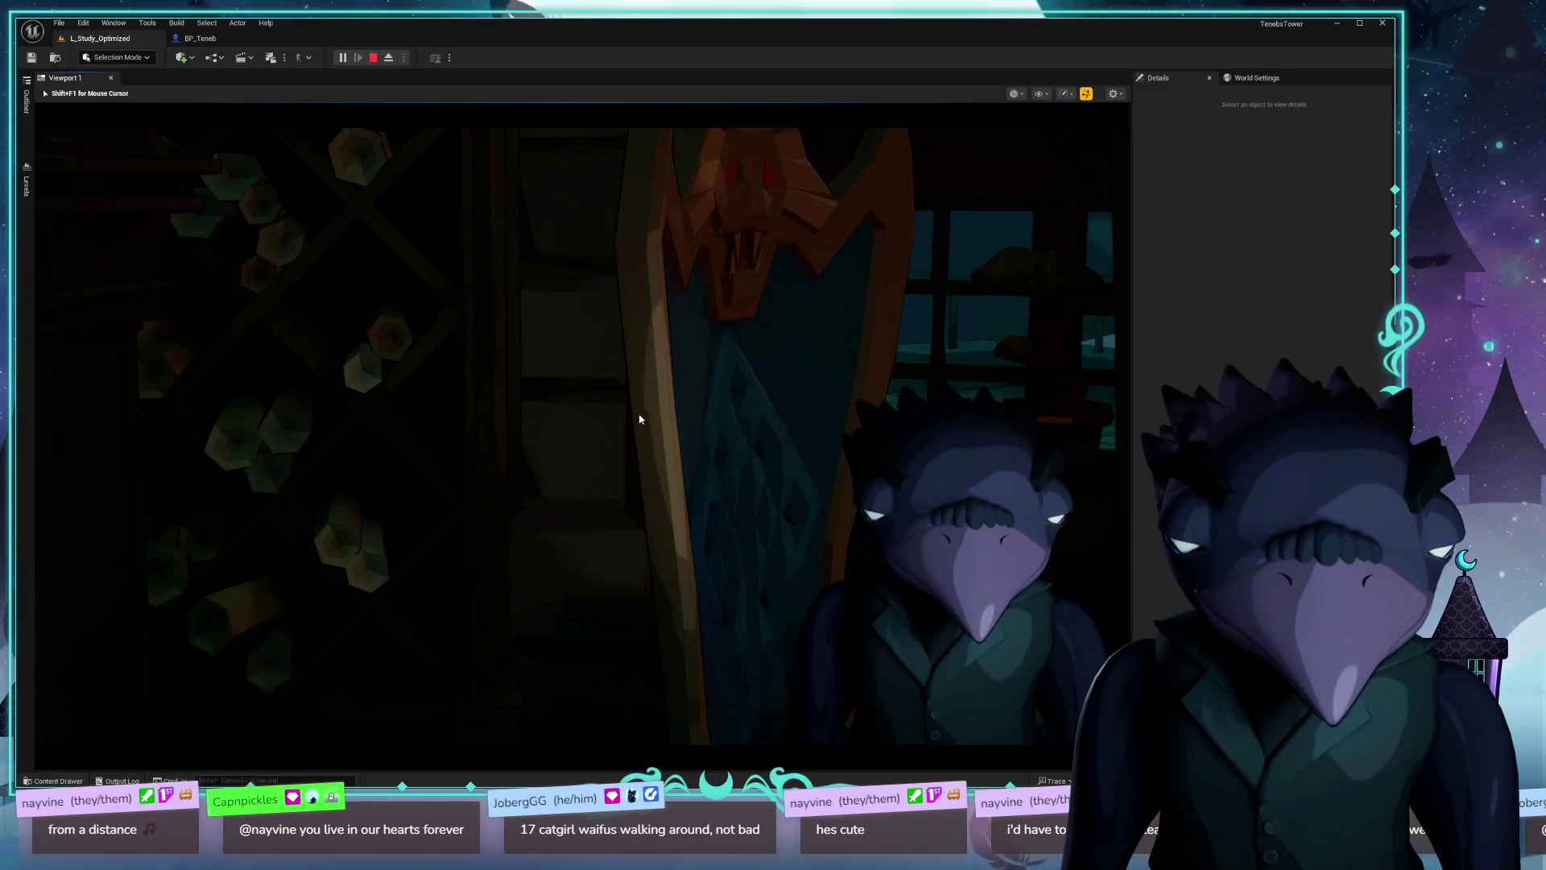
Step: Stop the running game, search the Synty folder for 'cat', and drag the Lucky Cat onto the table
{"action": "key", "text": "F8"}
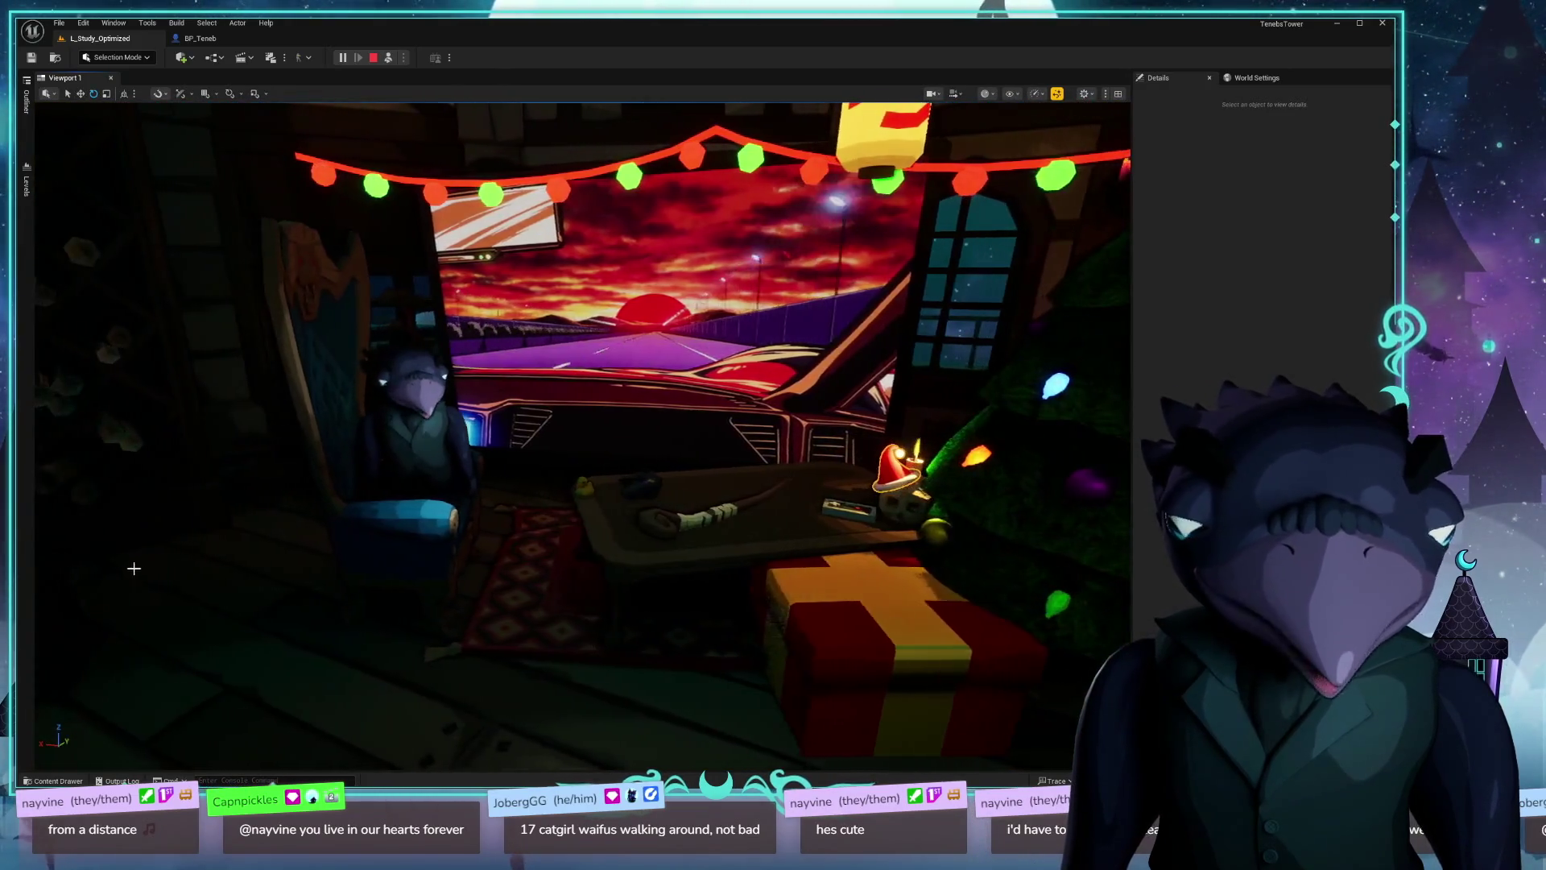
{"action": "key", "text": "ctrl+space"}
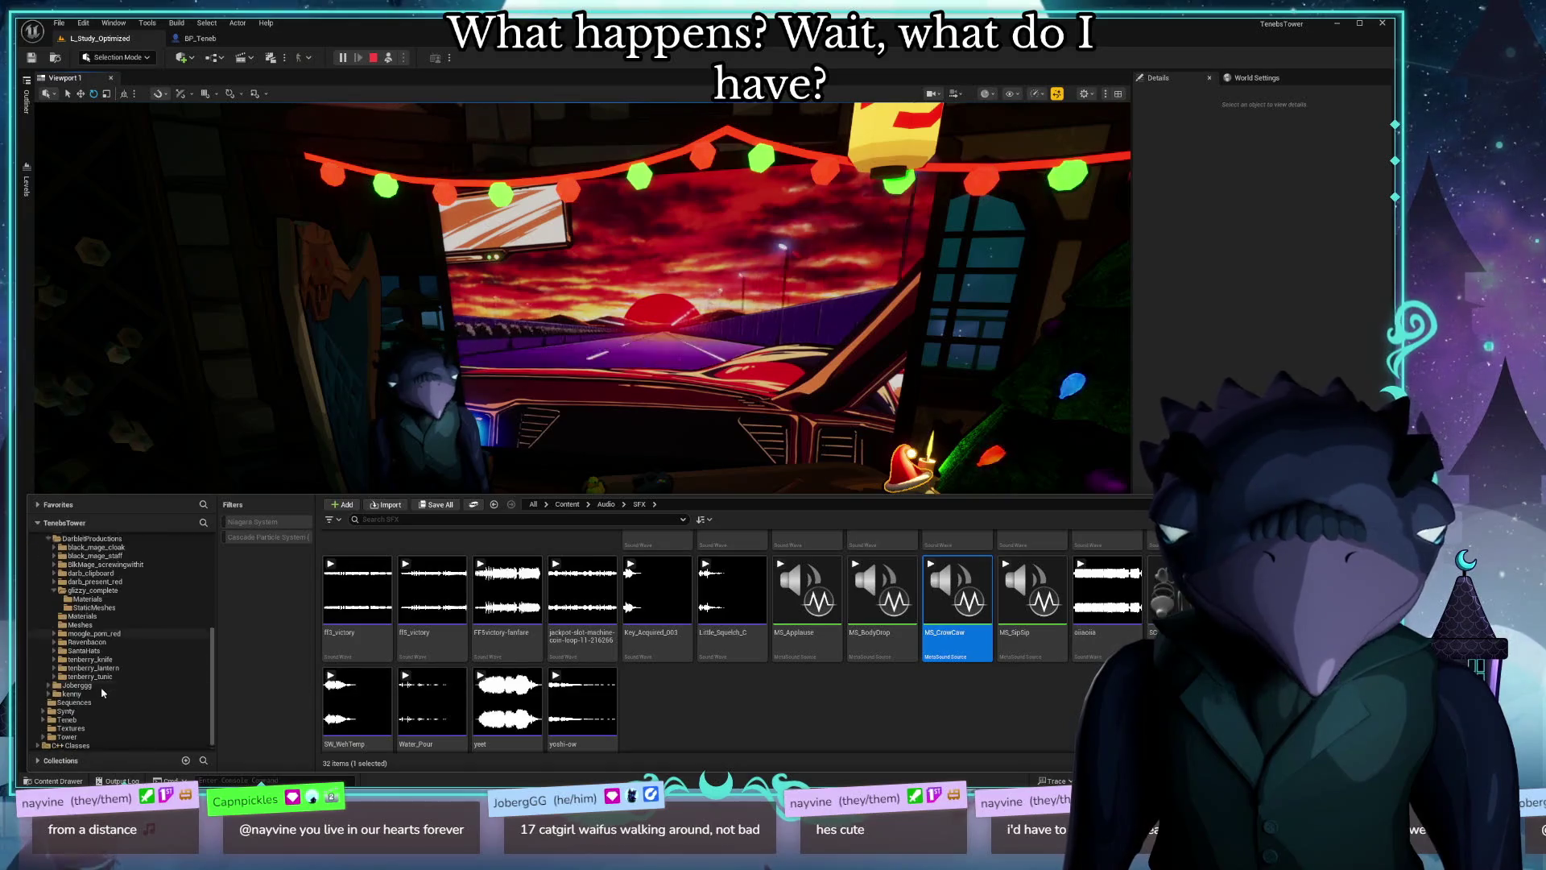
{"action": "scroll", "coordinate": [102, 693], "scroll_direction": "down", "scroll_amount": 1}
{"action": "left_click", "coordinate": [66, 703]}
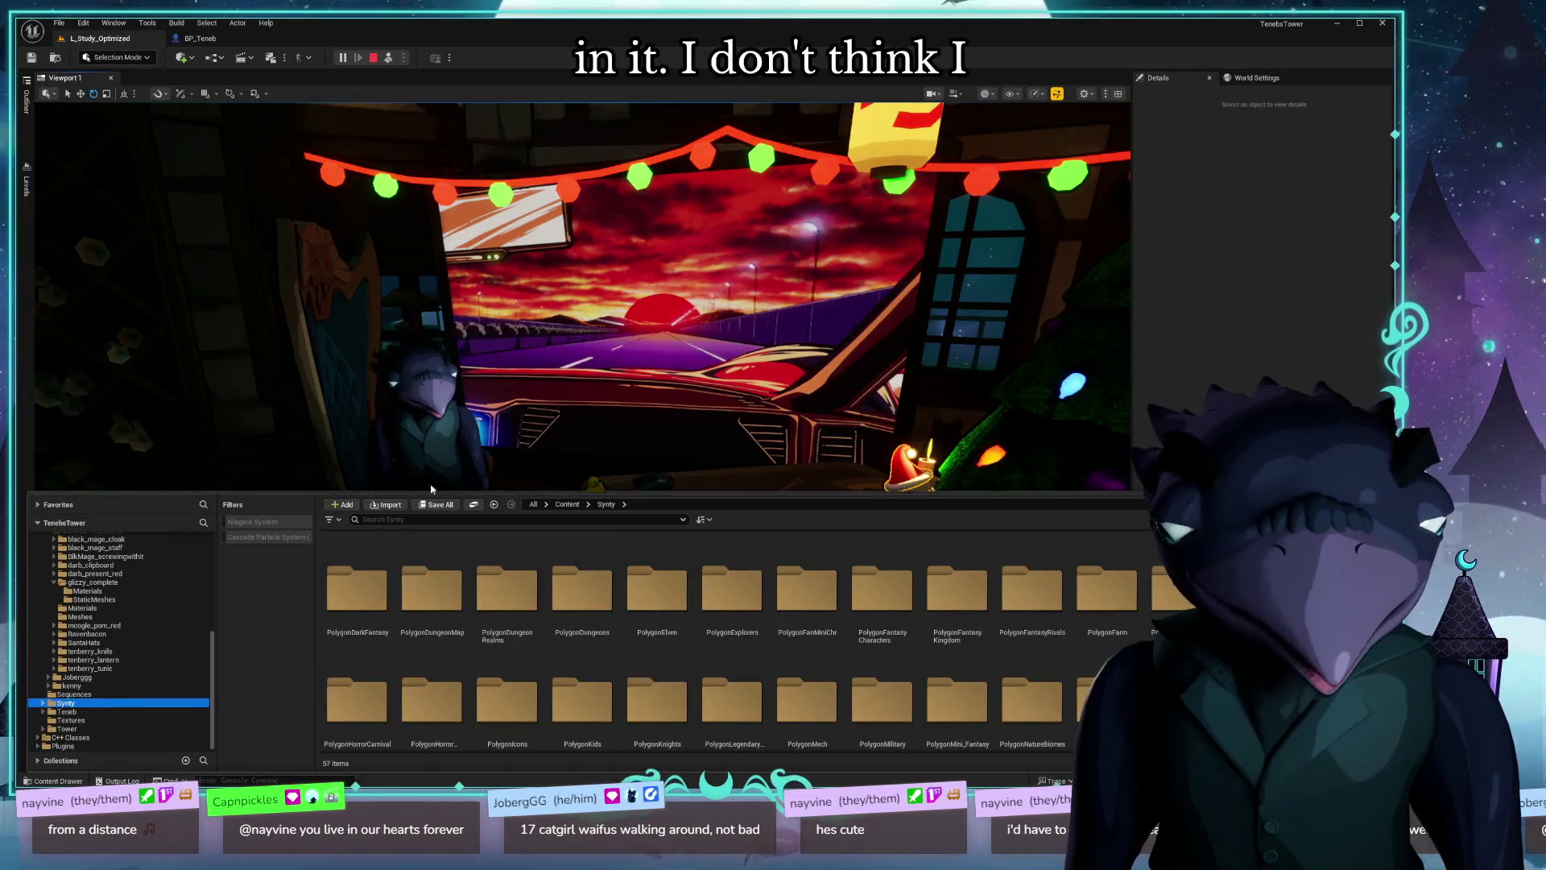
{"action": "left_click", "coordinate": [399, 522]}
{"action": "type", "text": "c"}
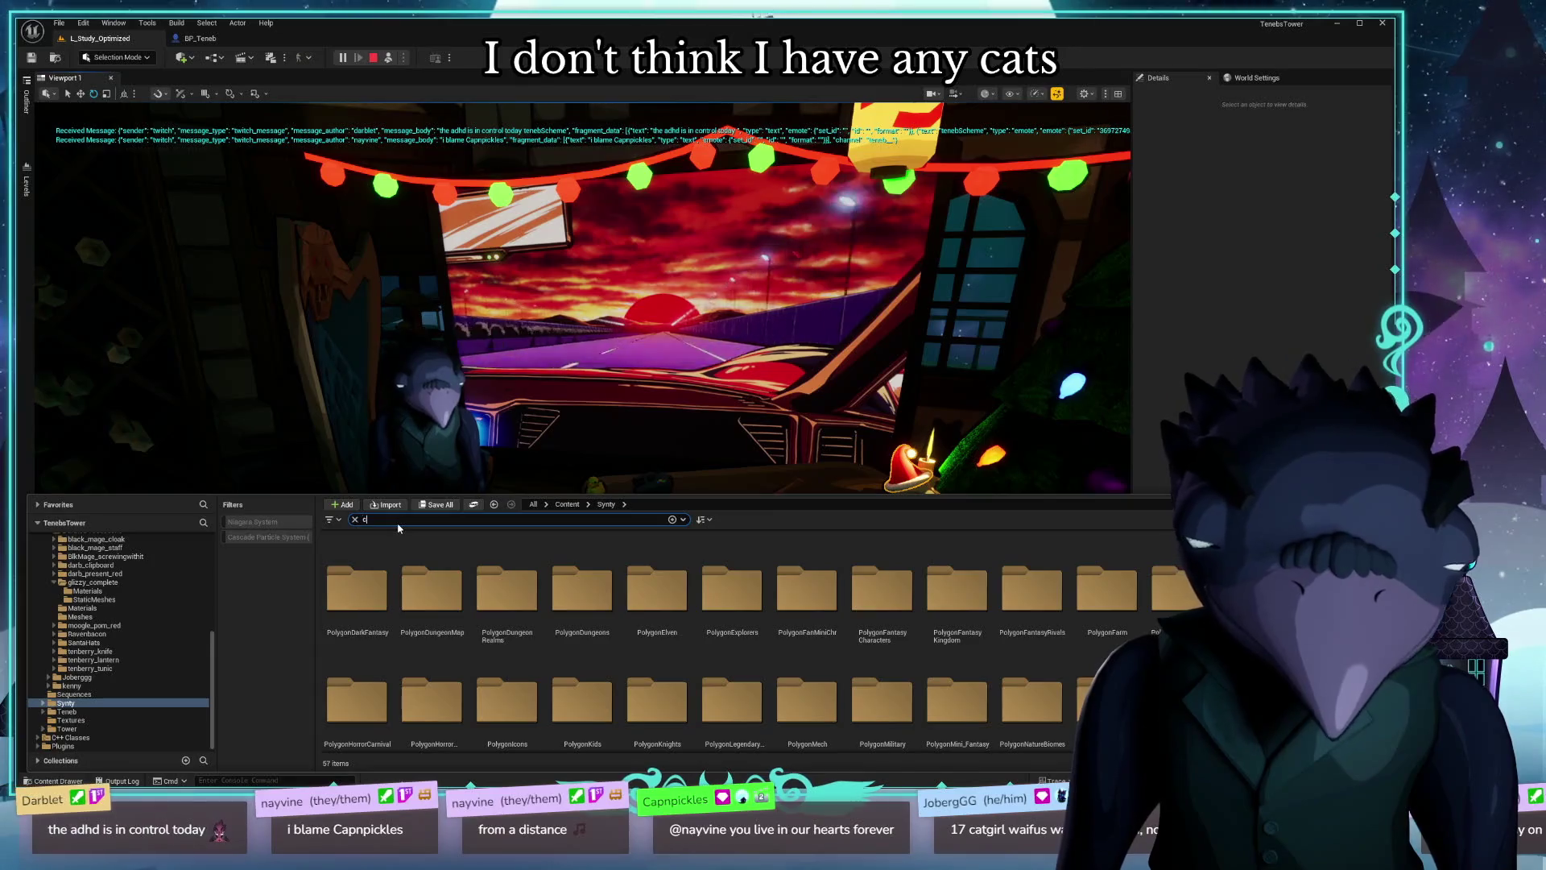
{"action": "type", "text": "at"}
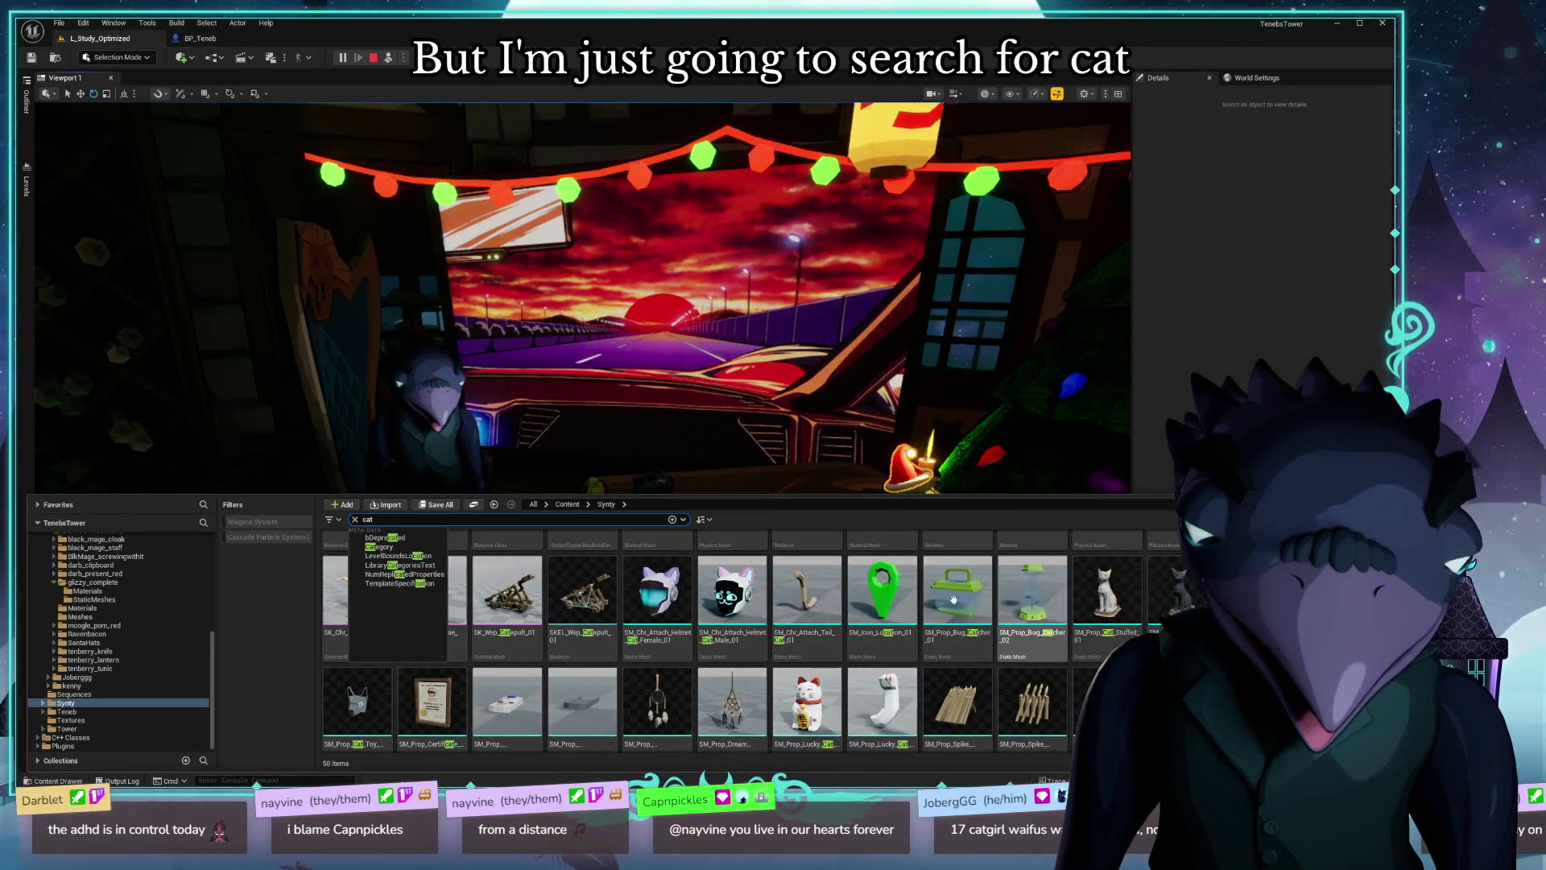
{"action": "mouse_move", "coordinate": [880, 716]}
{"action": "left_mouse_down"}
{"action": "mouse_move", "coordinate": [854, 644]}
{"action": "mouse_move", "coordinate": [678, 449]}
{"action": "left_mouse_up"}
Step: Select the Lucky Cat statue and rotate it about Z to face the camera
{"action": "left_click", "coordinate": [678, 449]}
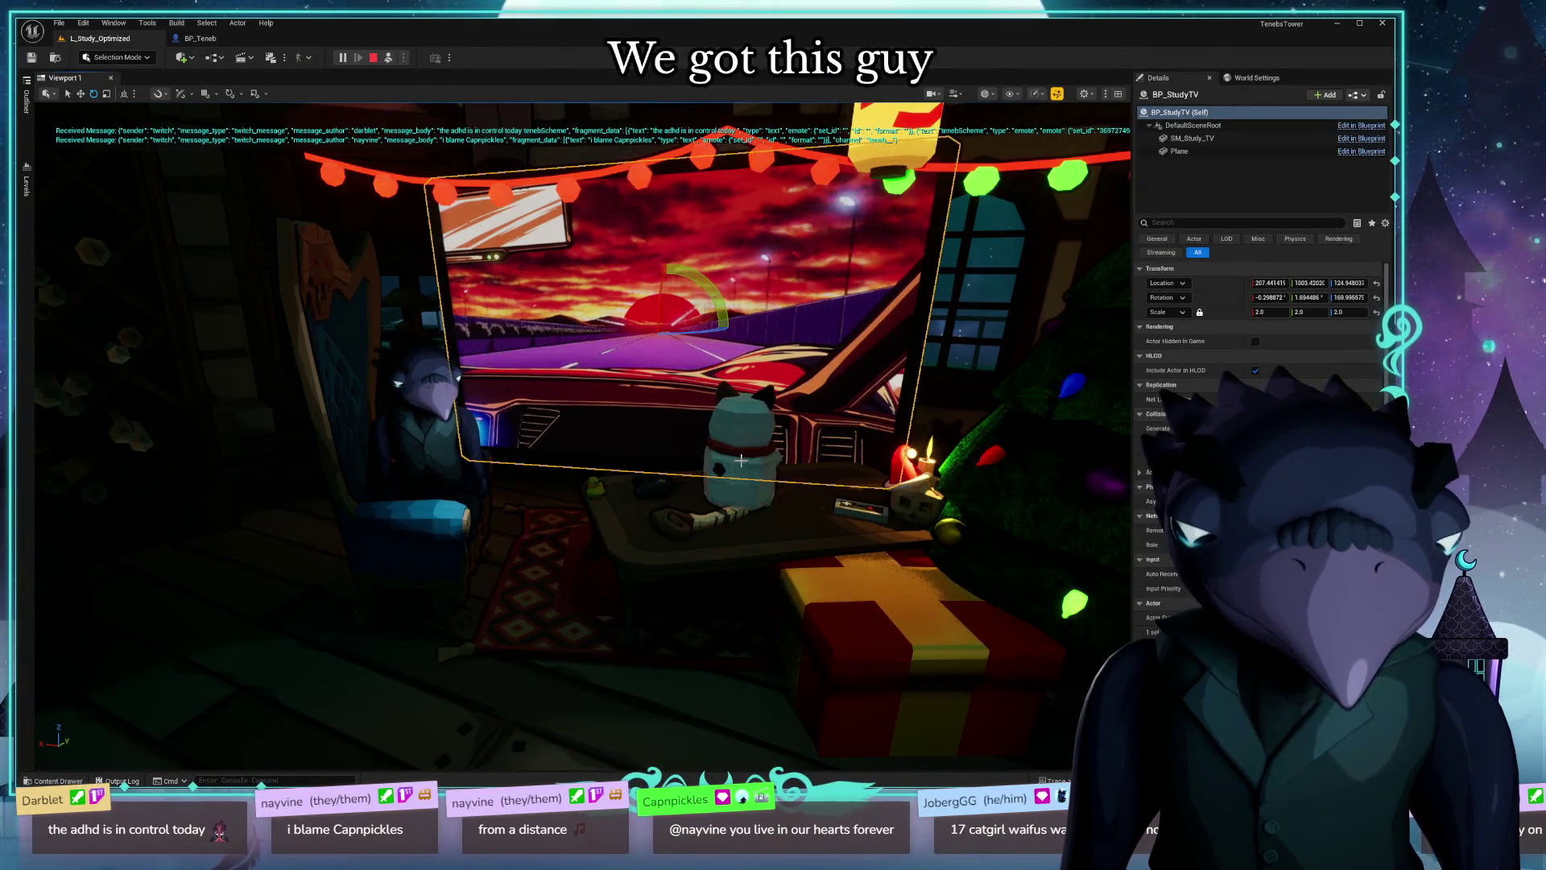
{"action": "left_click", "coordinate": [757, 499]}
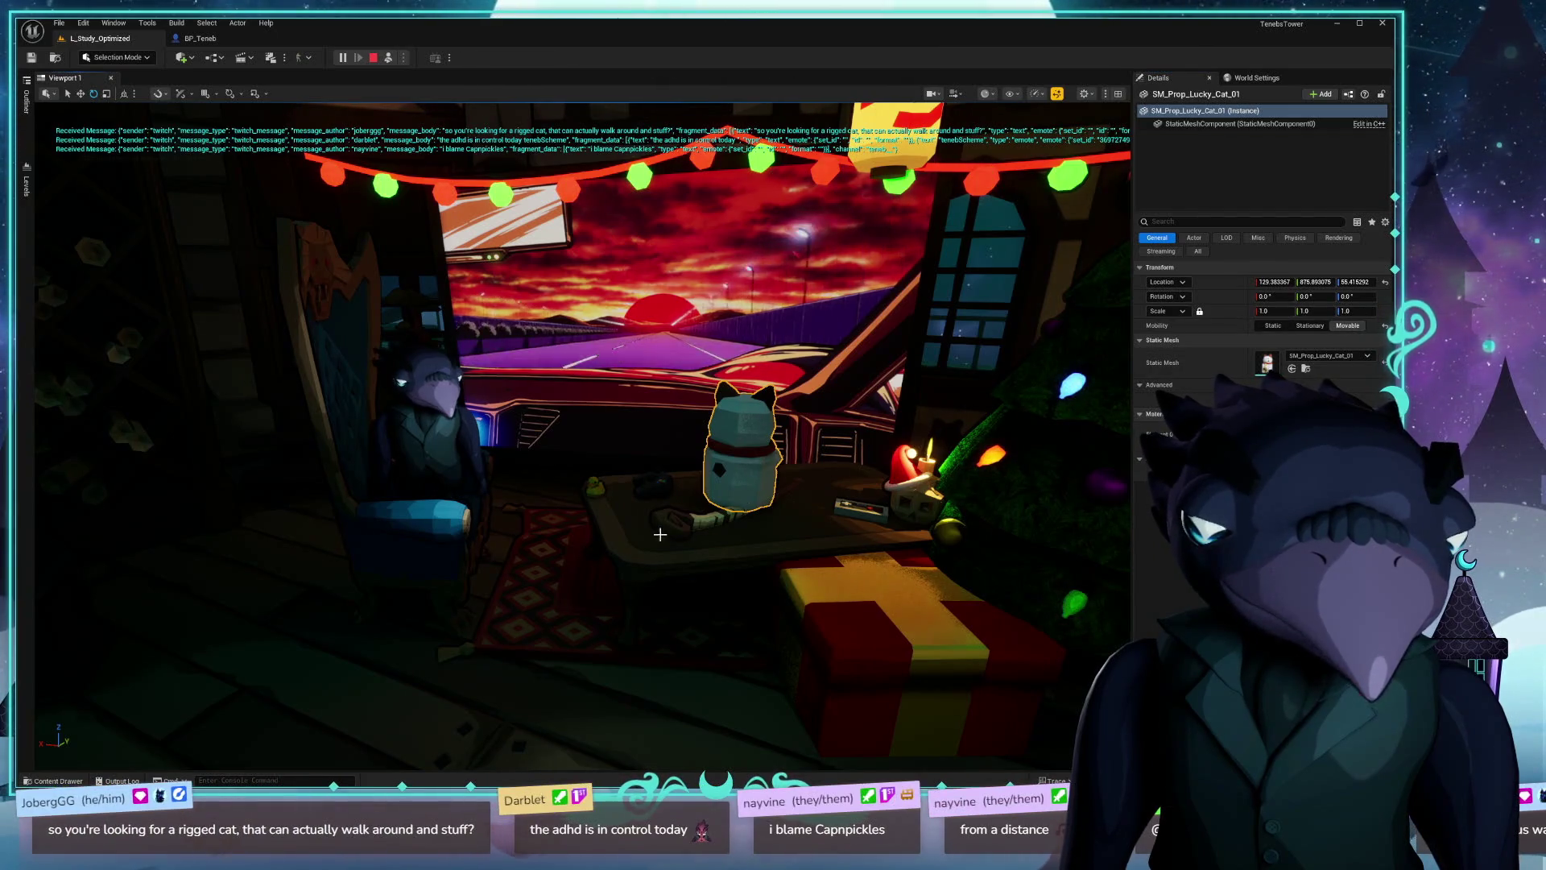
{"action": "left_click", "coordinate": [719, 498]}
{"action": "left_click_drag", "start_coordinate": [774, 532], "coordinate": [628, 531]}
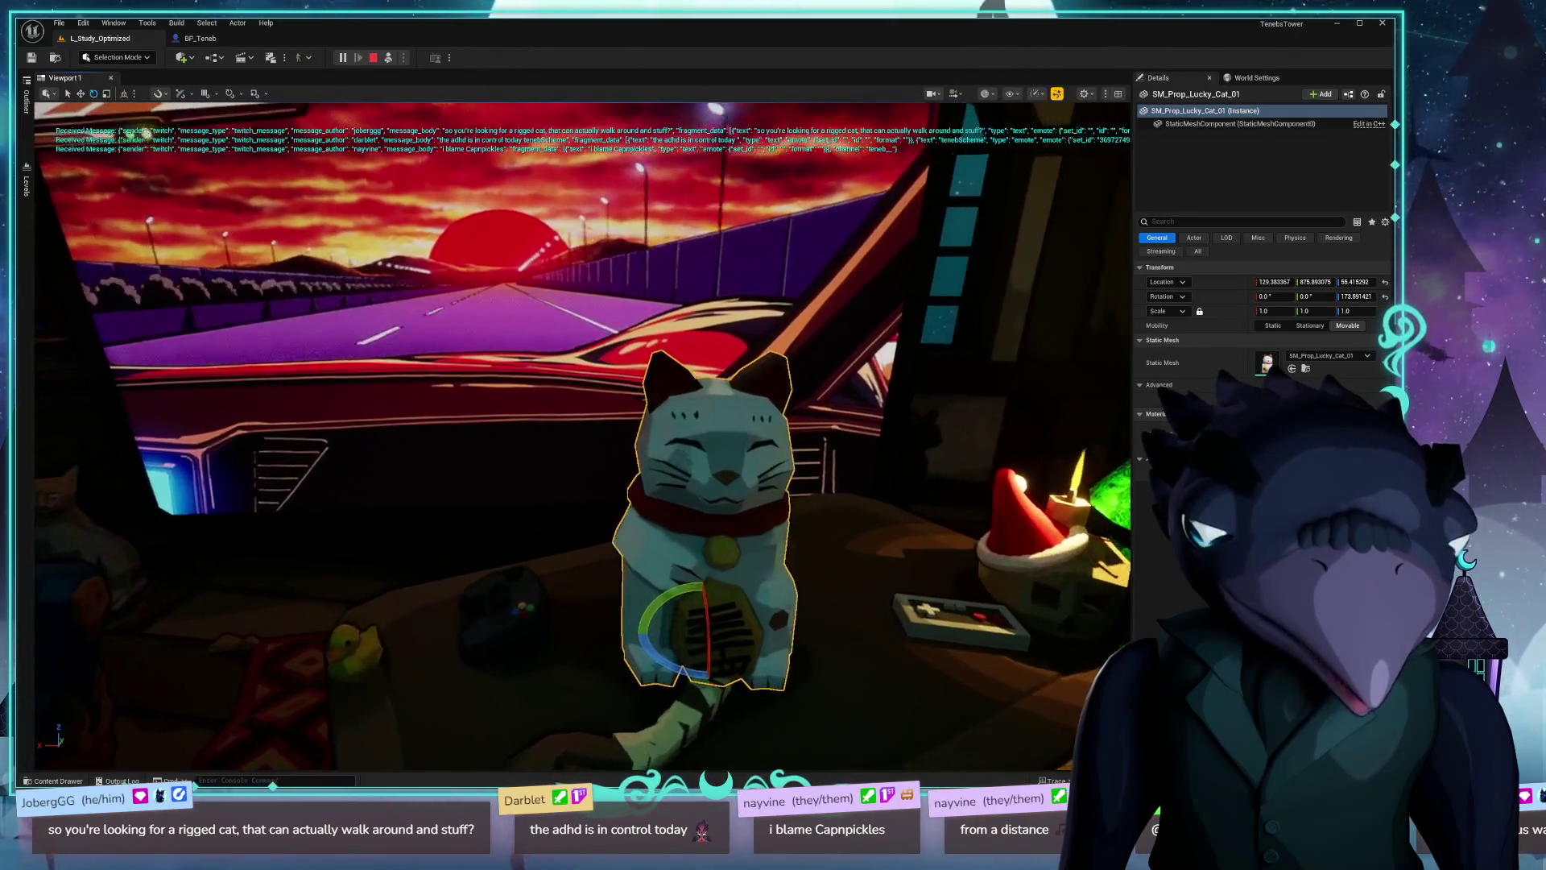
Step: Frame the view on the Lucky Cat, return to editing, and reselect the statue
{"action": "key", "text": "ctrl+b"}
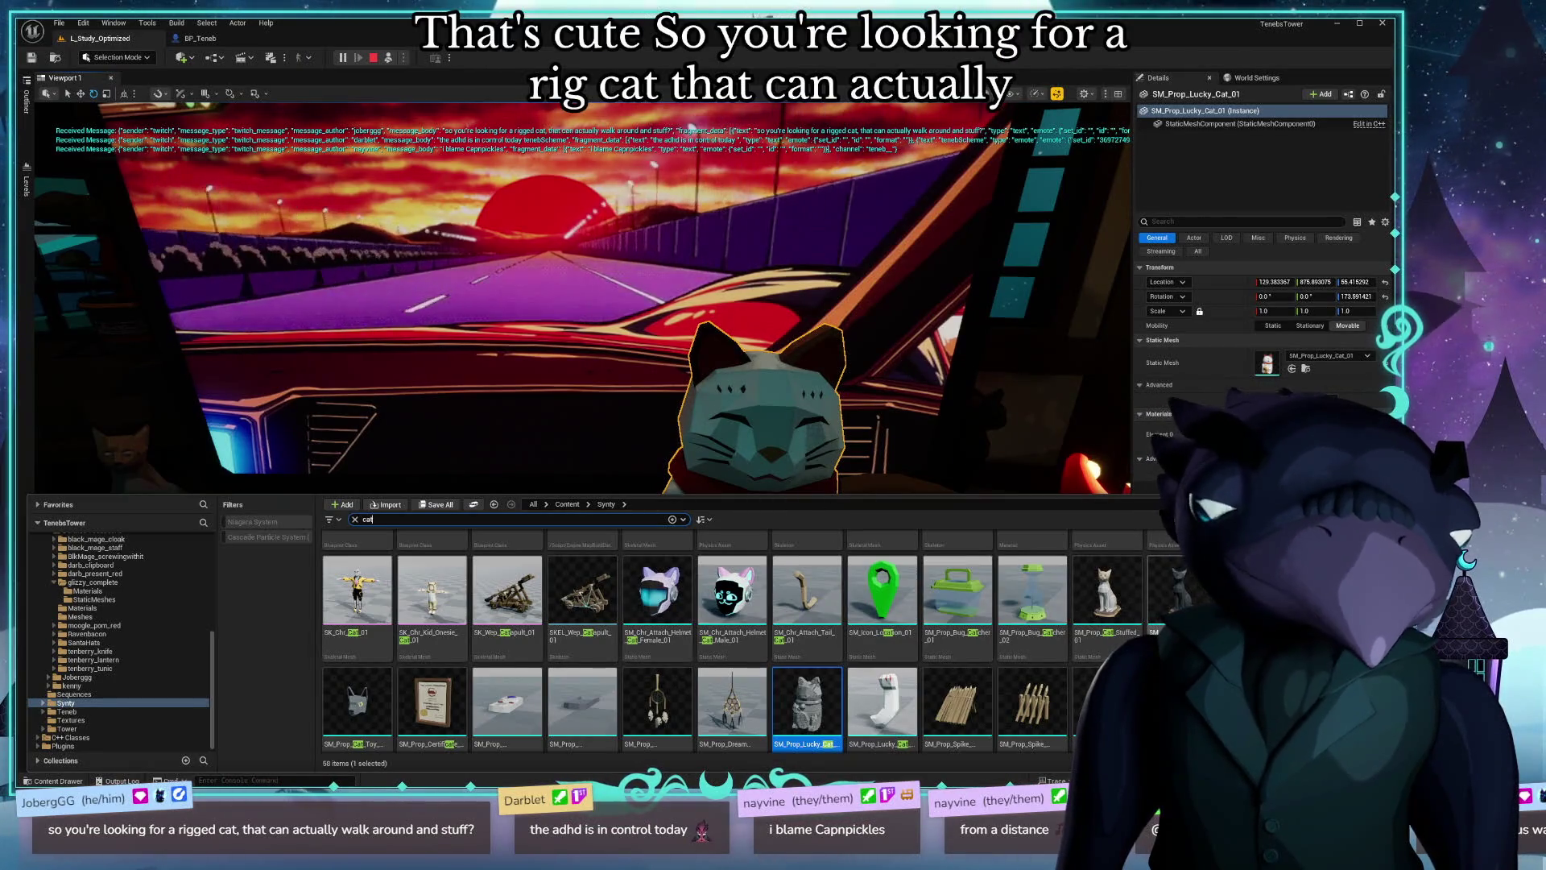
{"action": "scroll", "coordinate": [717, 578], "scroll_direction": "up", "scroll_amount": 2}
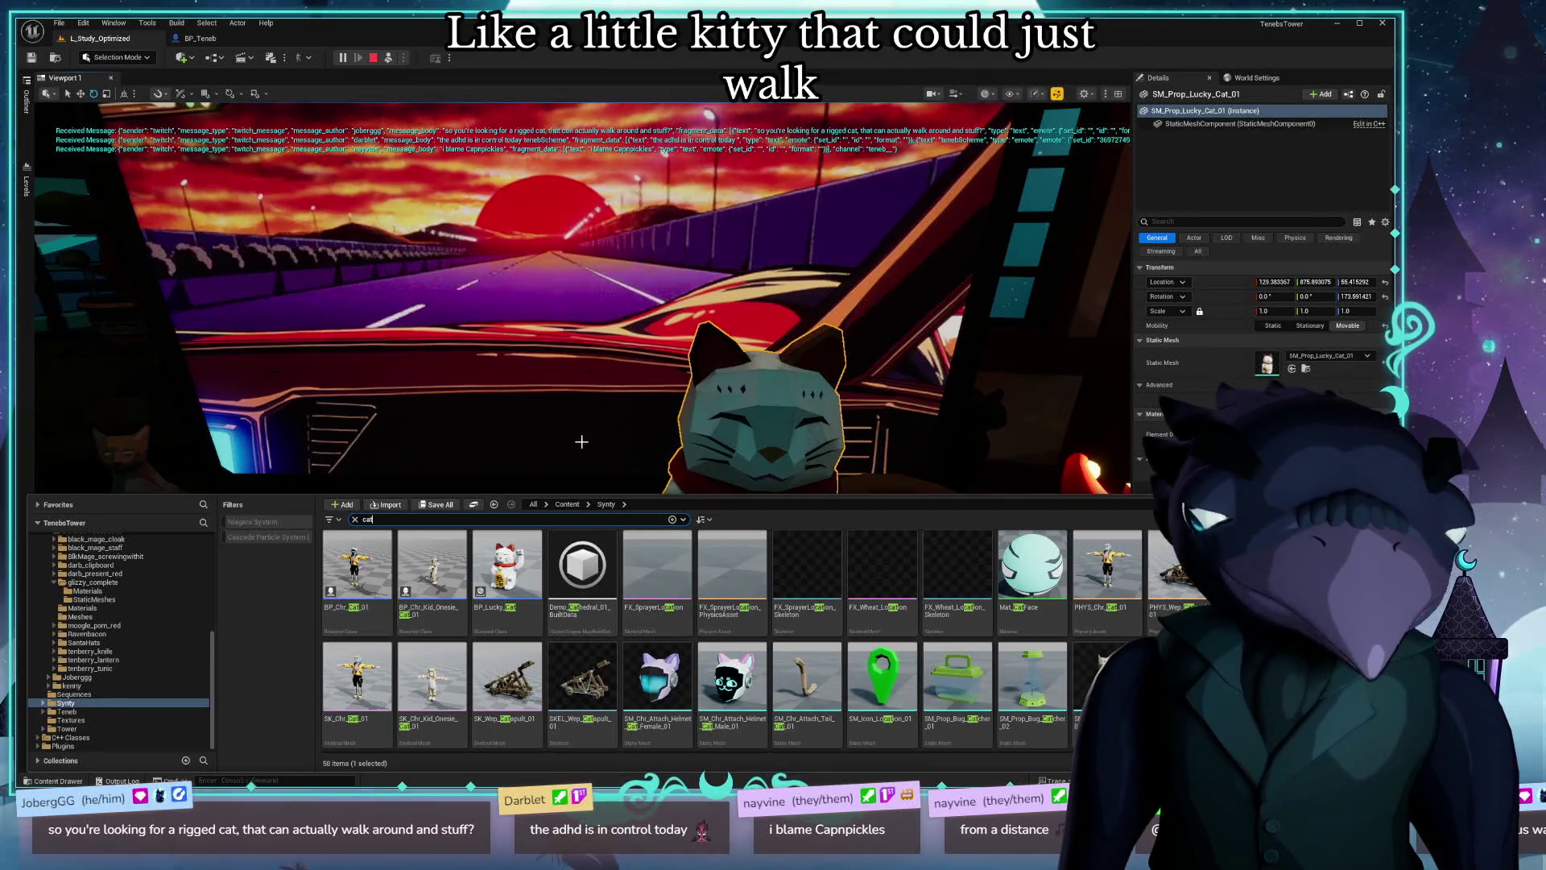
{"action": "key", "text": "f"}
{"action": "mouse_move", "coordinate": [580, 435]}
{"action": "left_mouse_down"}
{"action": "mouse_move", "coordinate": [483, 435]}
{"action": "mouse_move", "coordinate": [435, 403]}
{"action": "mouse_move", "coordinate": [585, 443]}
{"action": "left_mouse_up"}
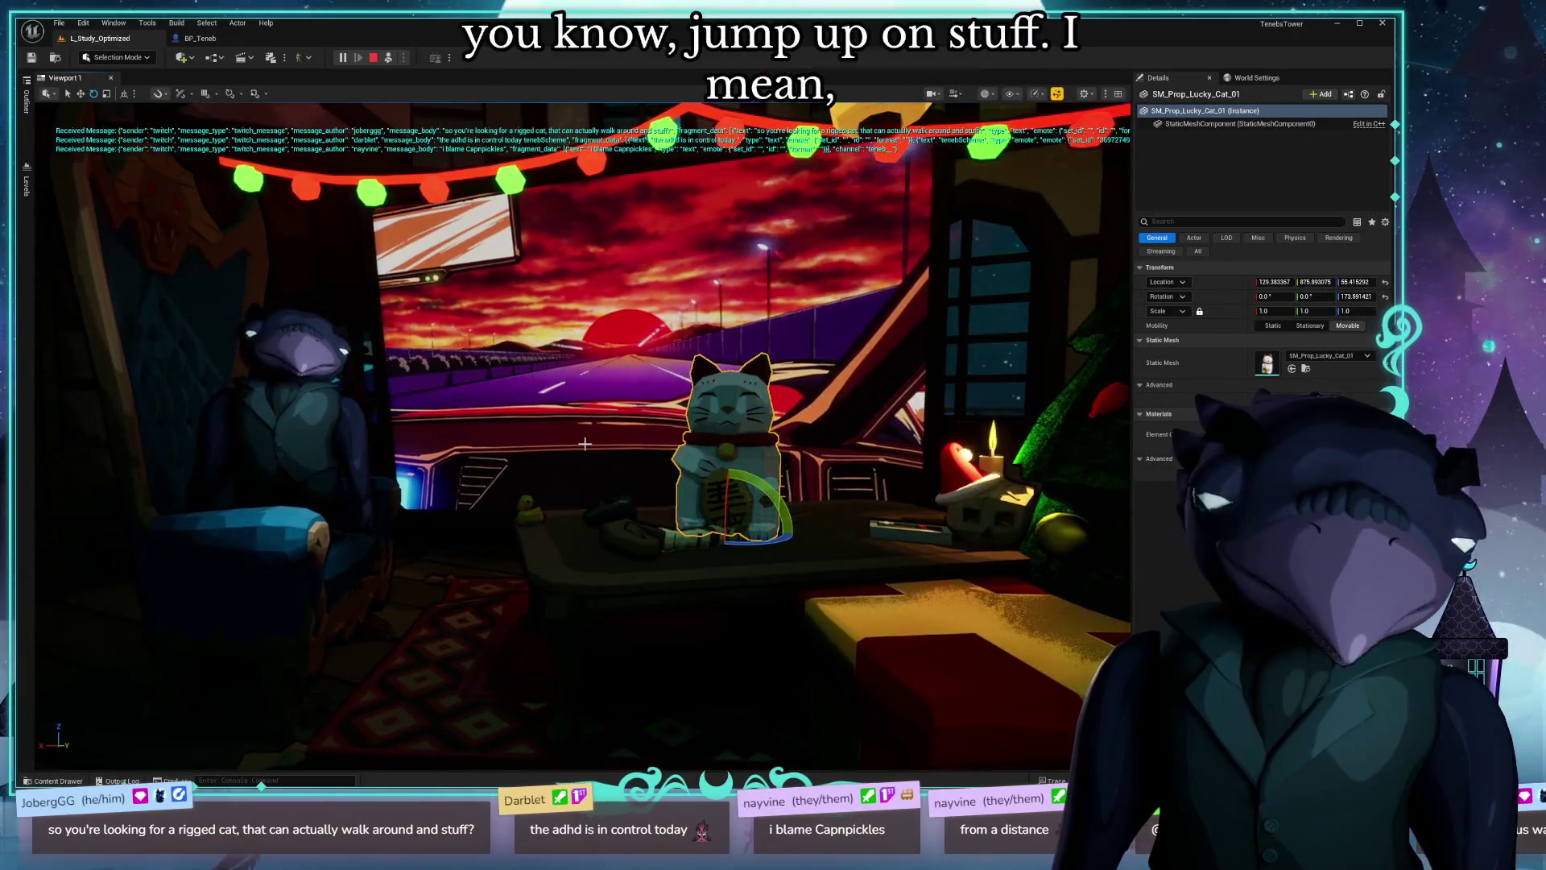
{"action": "mouse_move", "coordinate": [599, 522]}
{"action": "left_mouse_down"}
{"action": "mouse_move", "coordinate": [593, 500]}
{"action": "mouse_move", "coordinate": [593, 527]}
{"action": "left_mouse_up"}
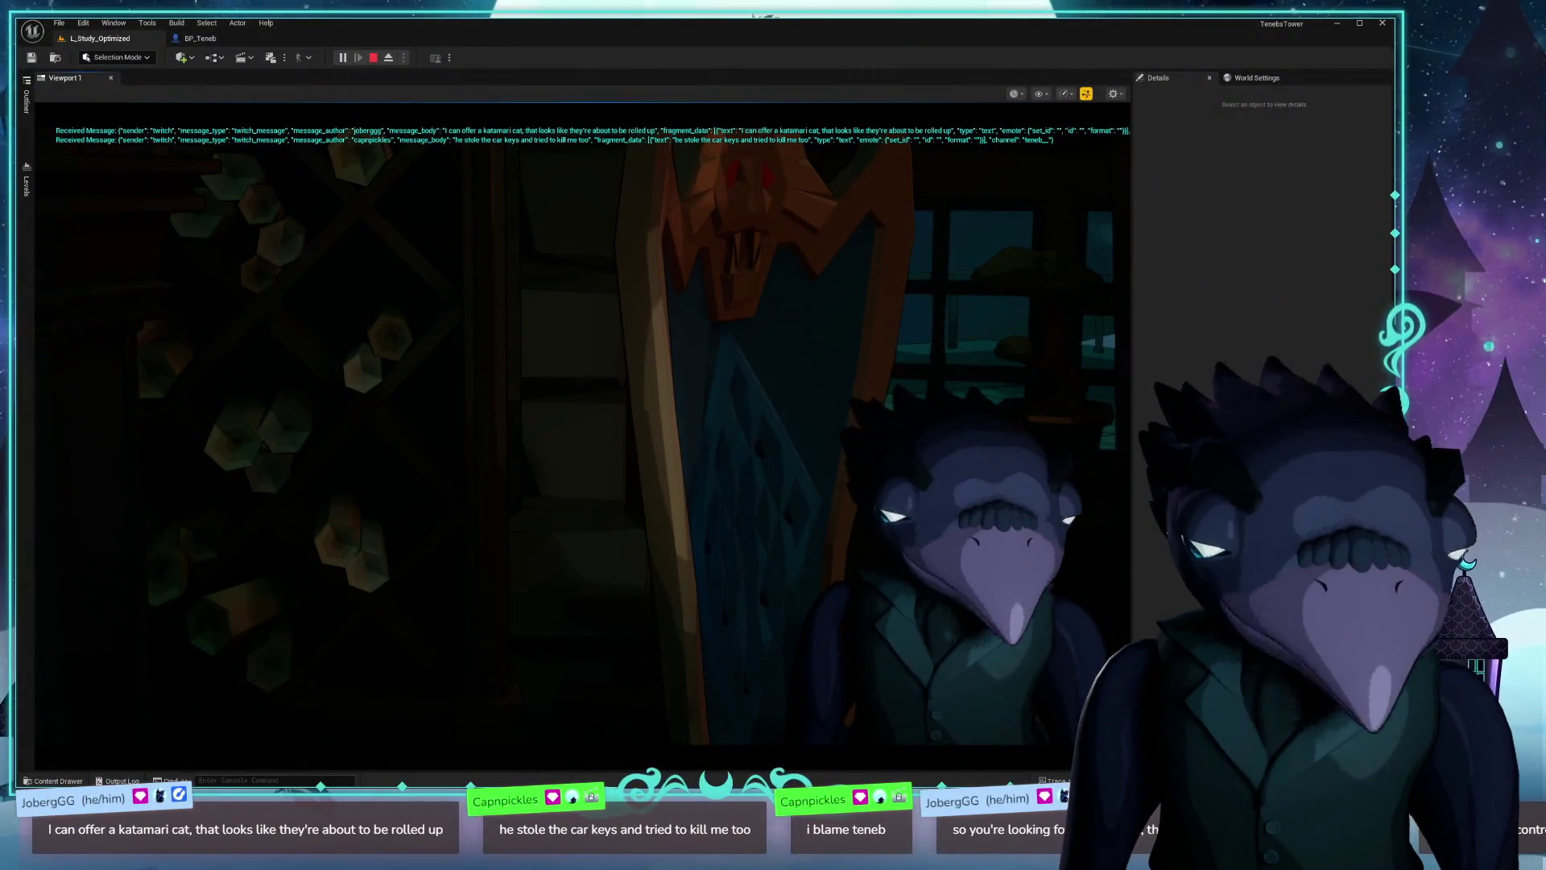
{"action": "key", "text": "F8"}
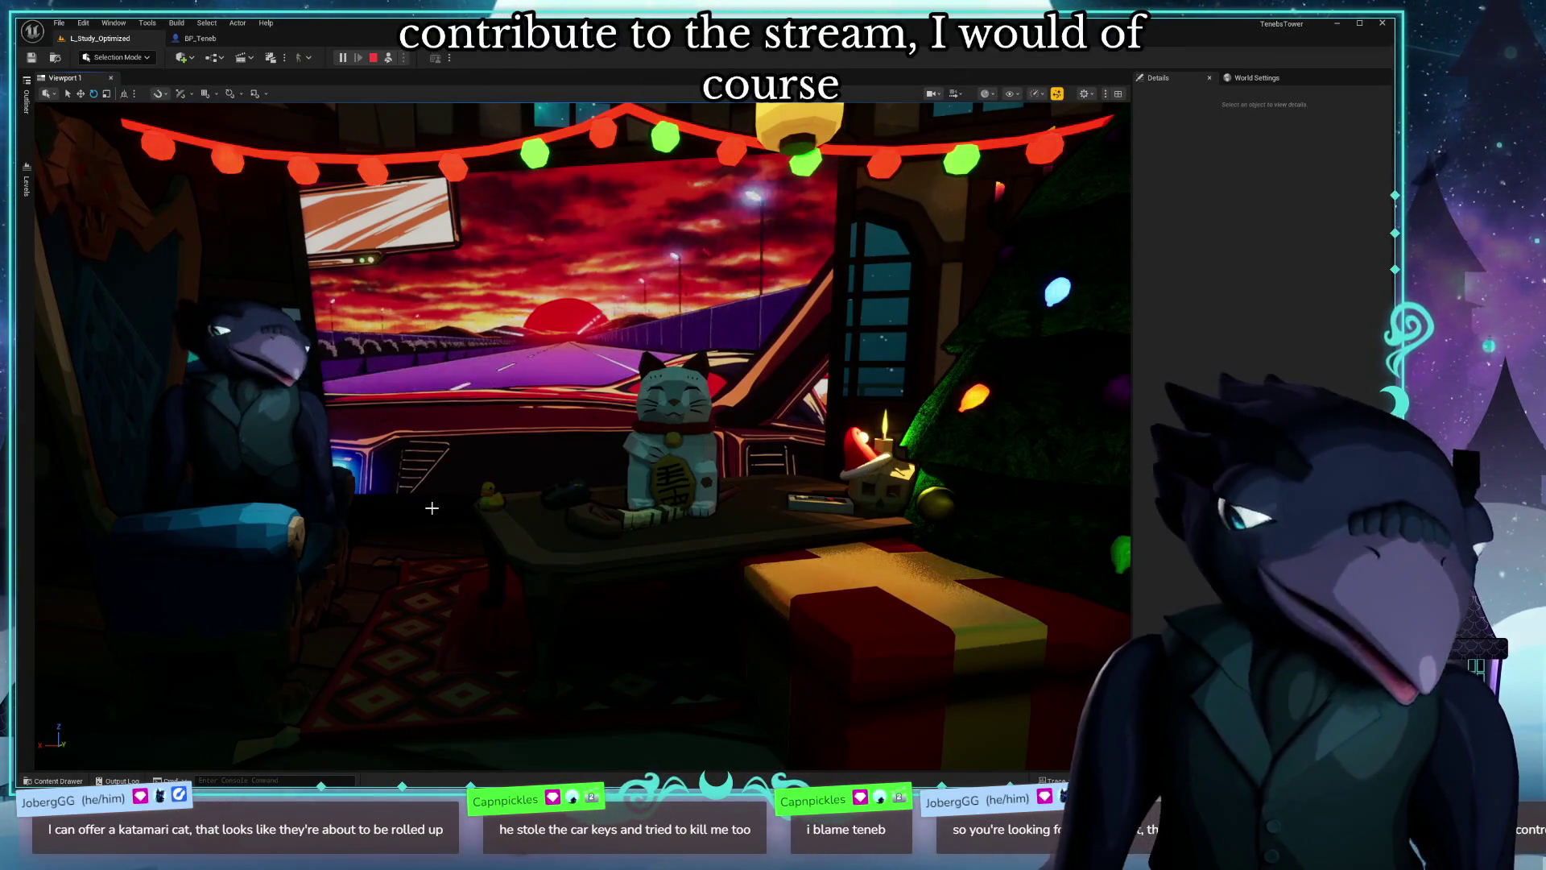
{"action": "left_click", "coordinate": [689, 409]}
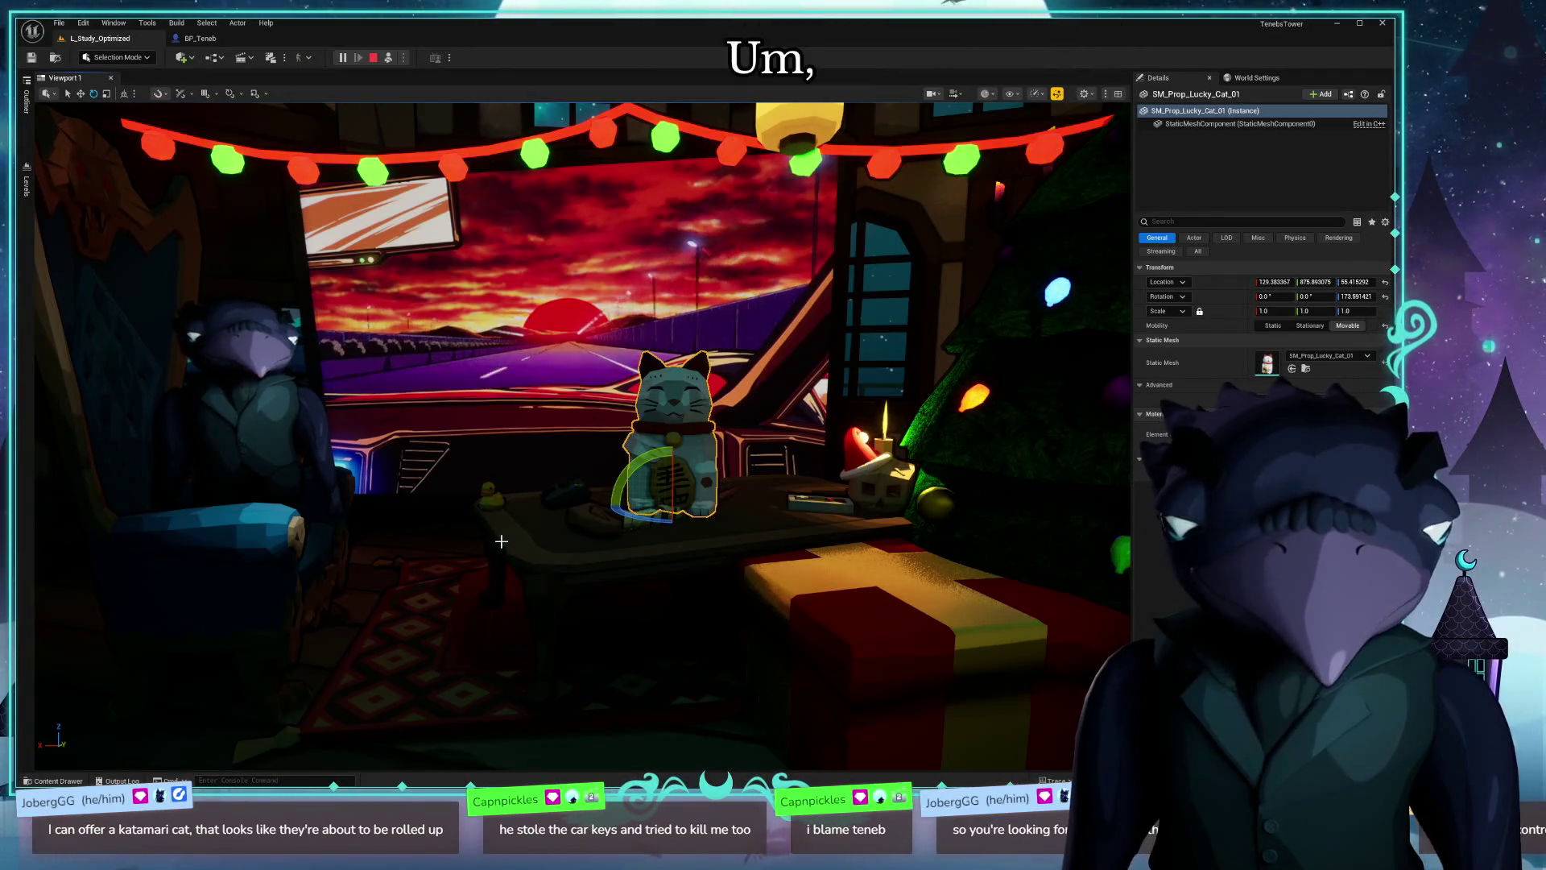
{"action": "scroll", "coordinate": [500, 541], "scroll_direction": "up", "scroll_amount": 5}
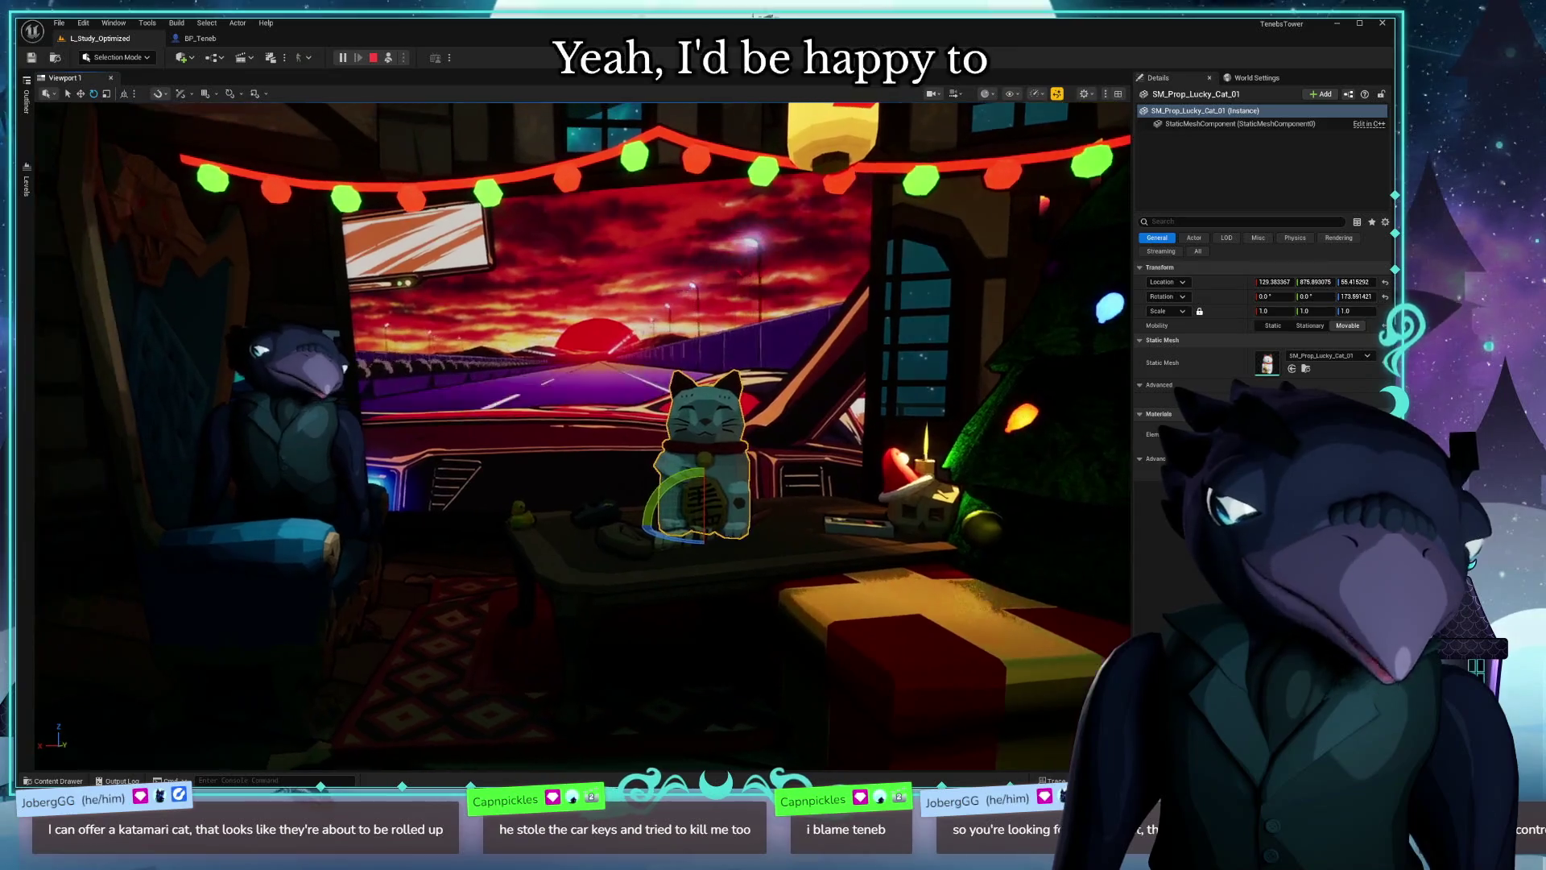
{"action": "scroll", "coordinate": [582, 435], "scroll_direction": "down", "scroll_amount": 5}
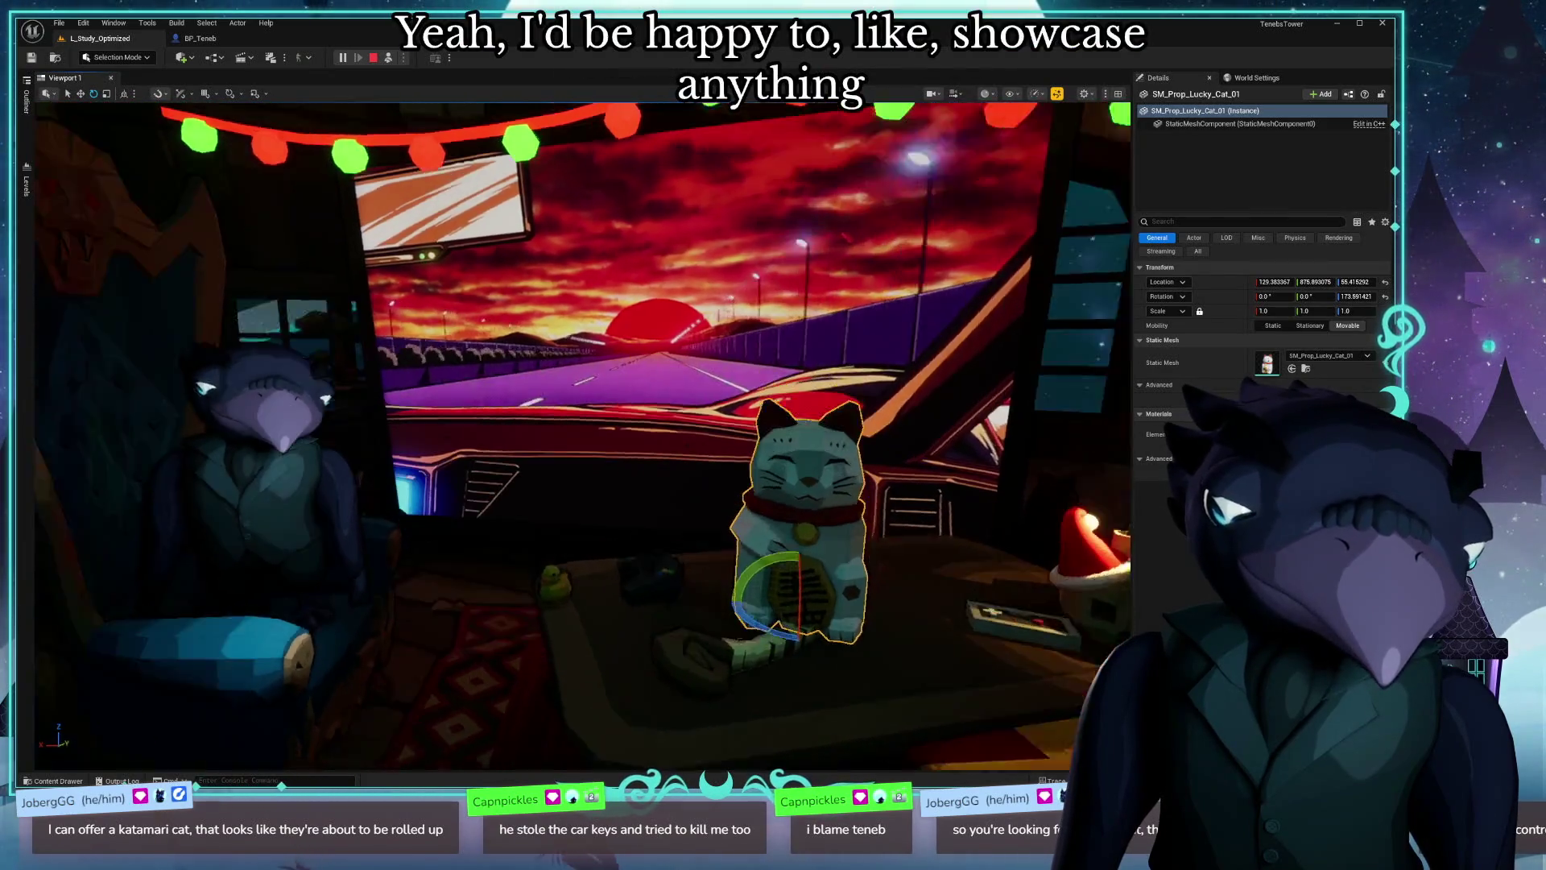
{"action": "scroll", "coordinate": [581, 435], "scroll_direction": "down", "scroll_amount": 2}
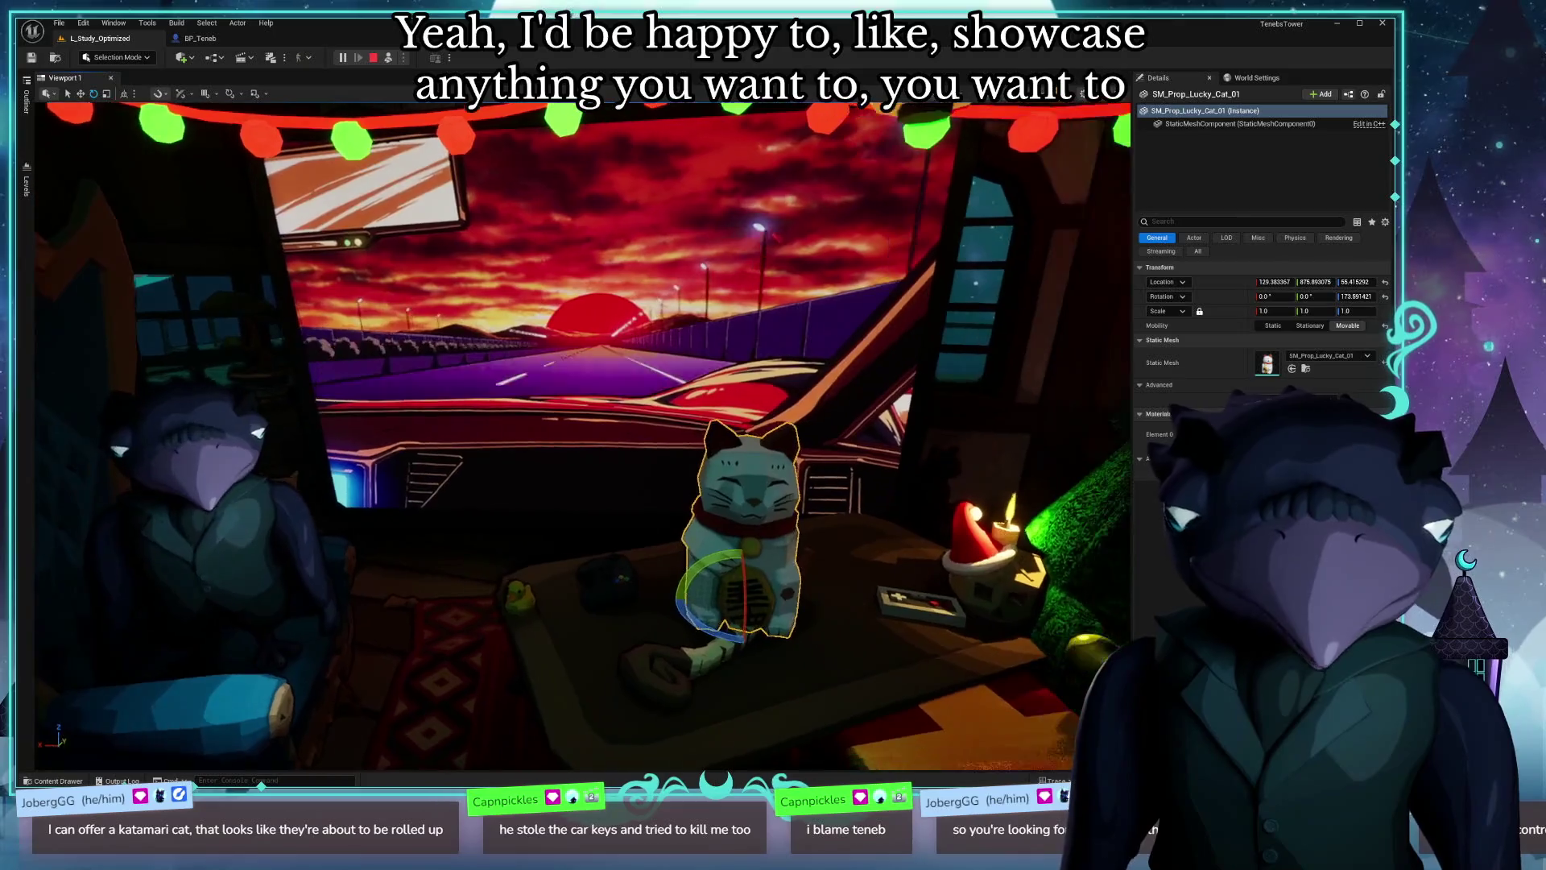
{"action": "scroll", "coordinate": [582, 435], "scroll_direction": "down", "scroll_amount": 3}
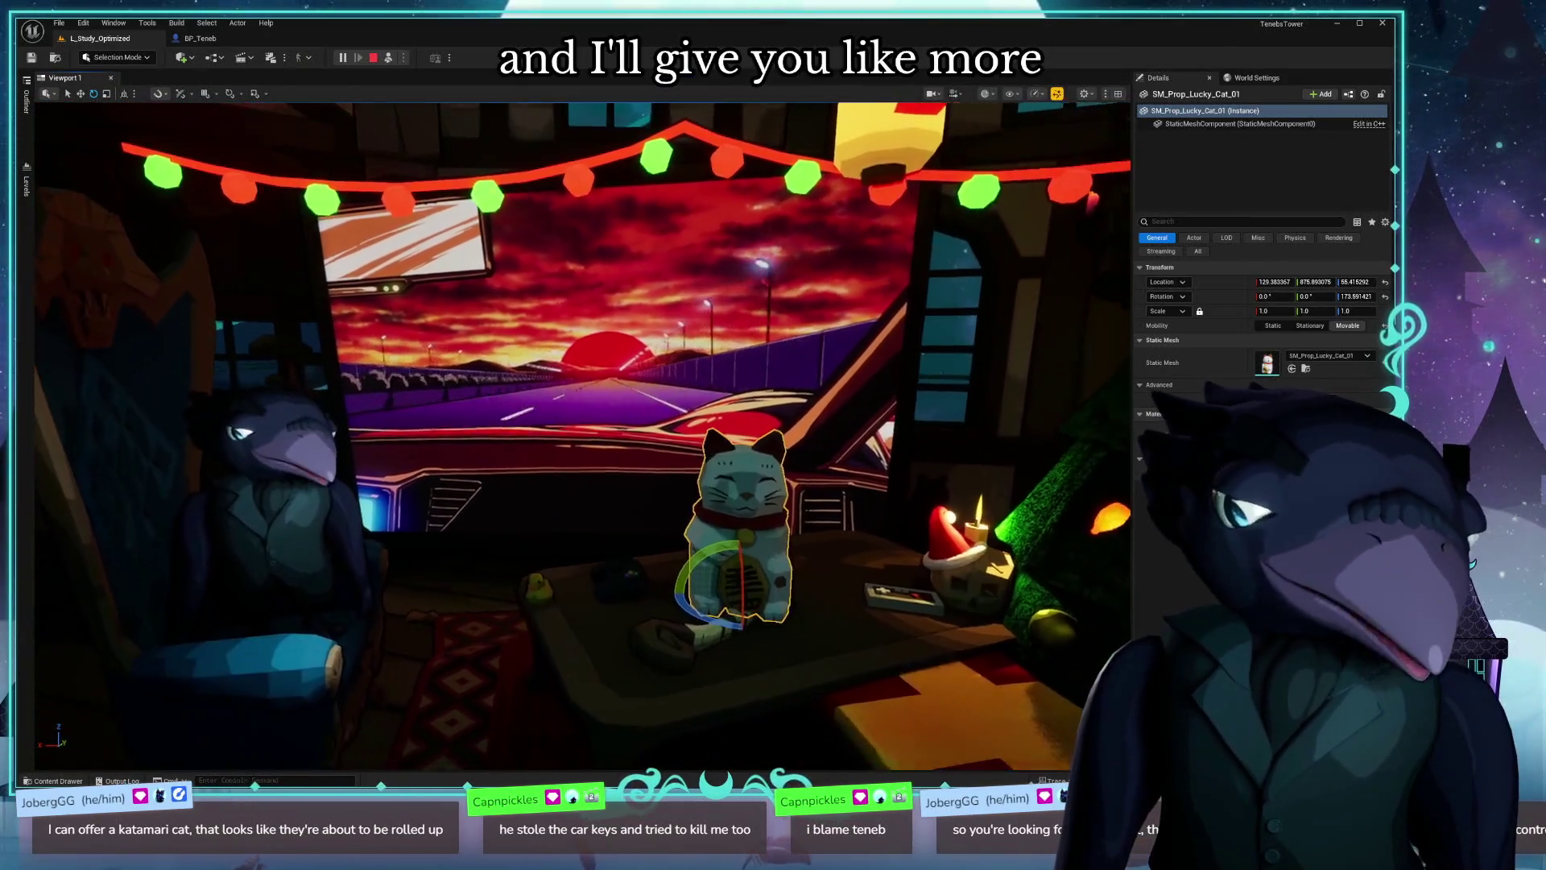
{"action": "left_click_drag", "start_coordinate": [531, 503], "coordinate": [491, 536]}
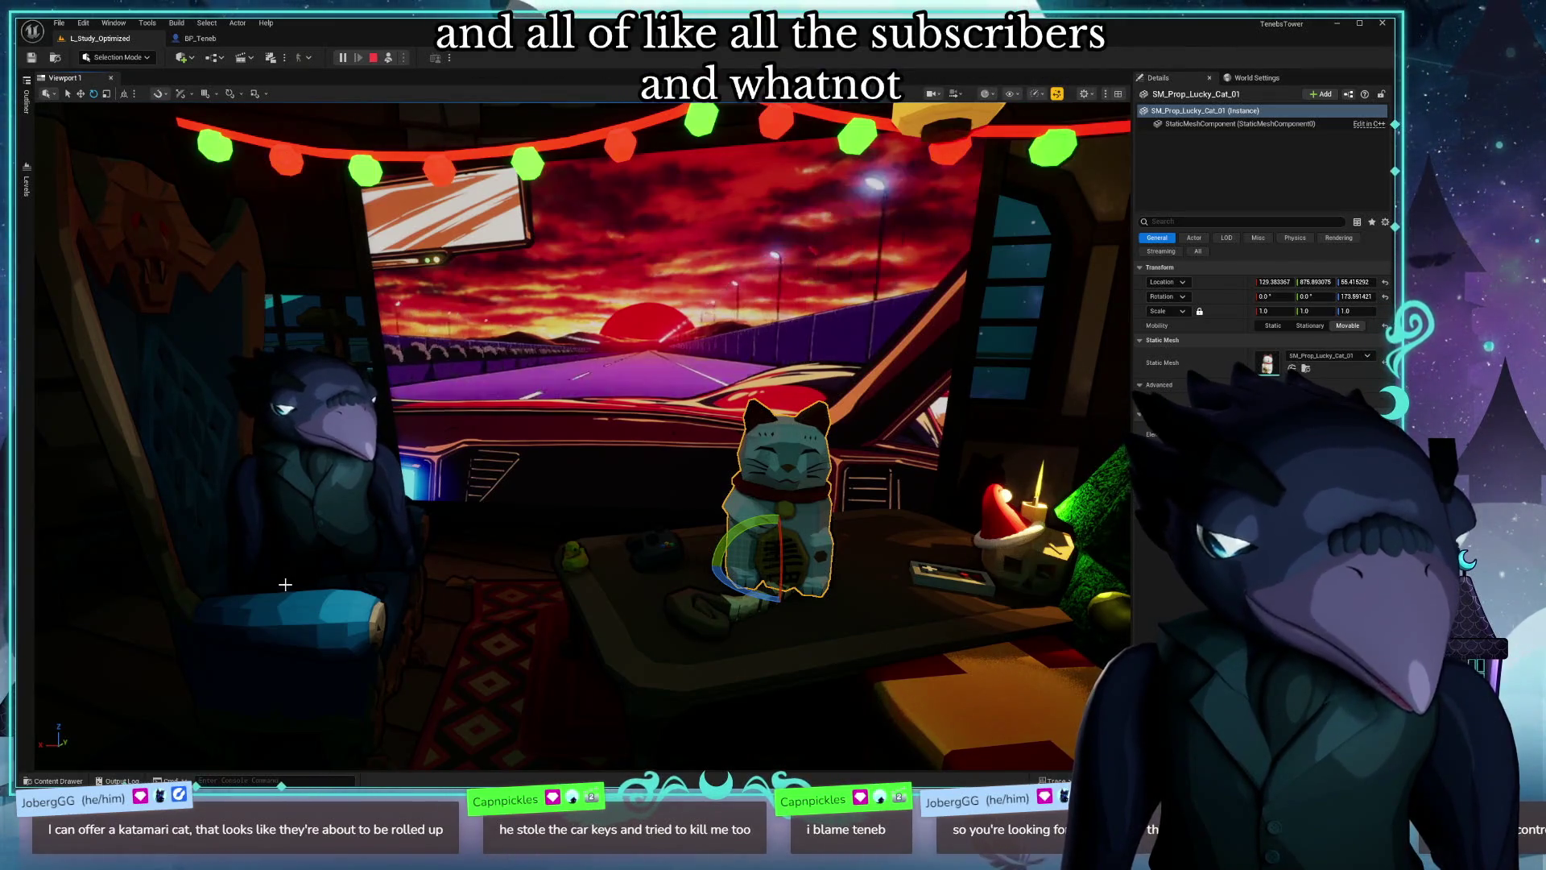
{"action": "left_click_drag", "start_coordinate": [491, 537], "coordinate": [357, 566]}
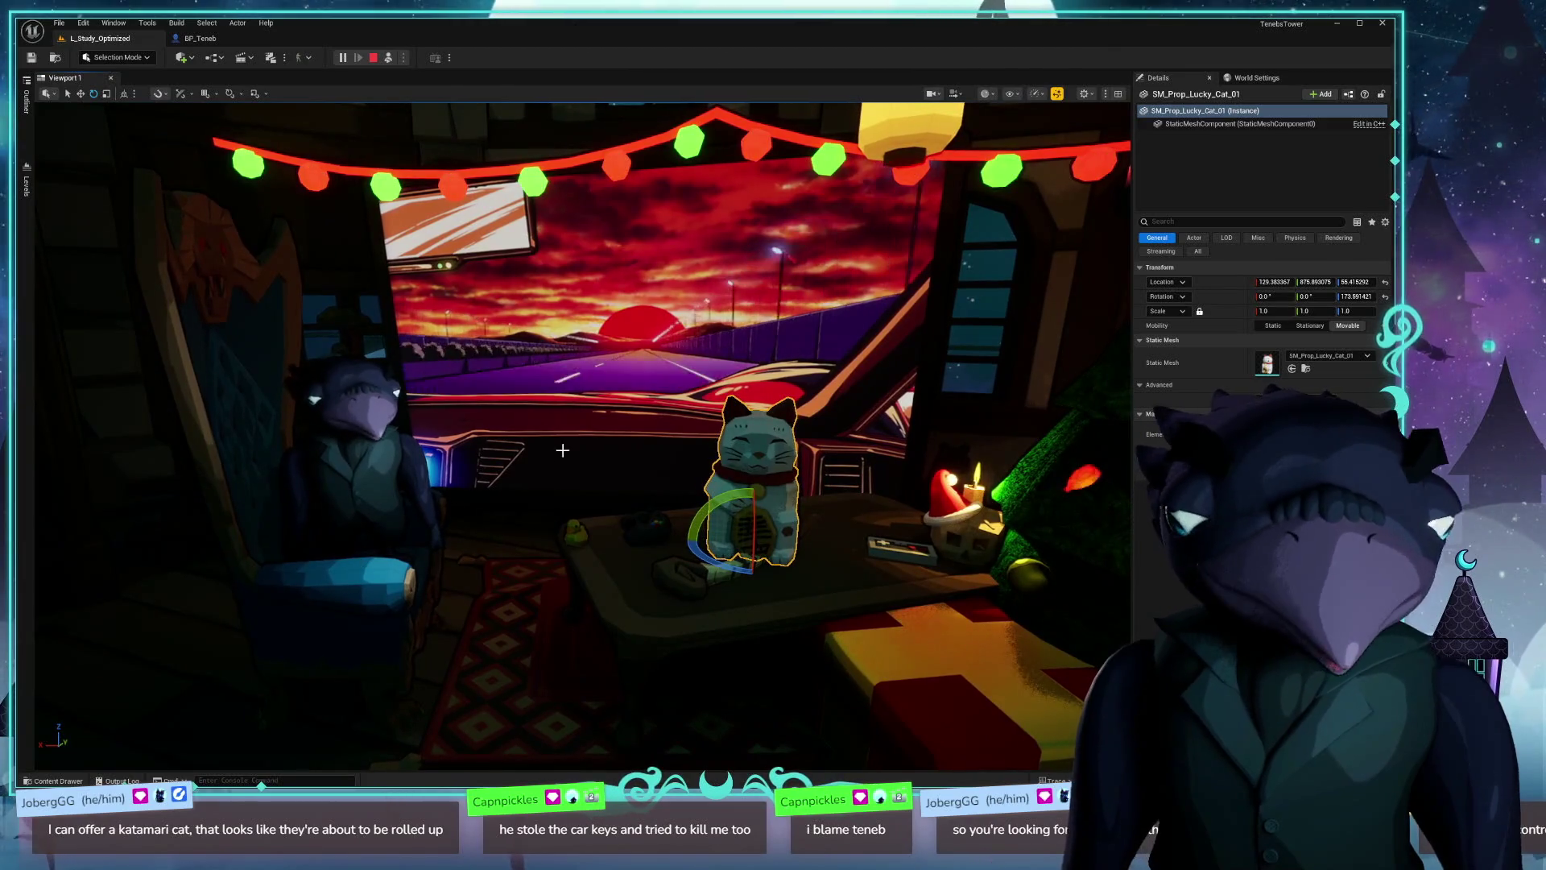
{"action": "left_click_drag", "start_coordinate": [552, 449], "coordinate": [460, 480]}
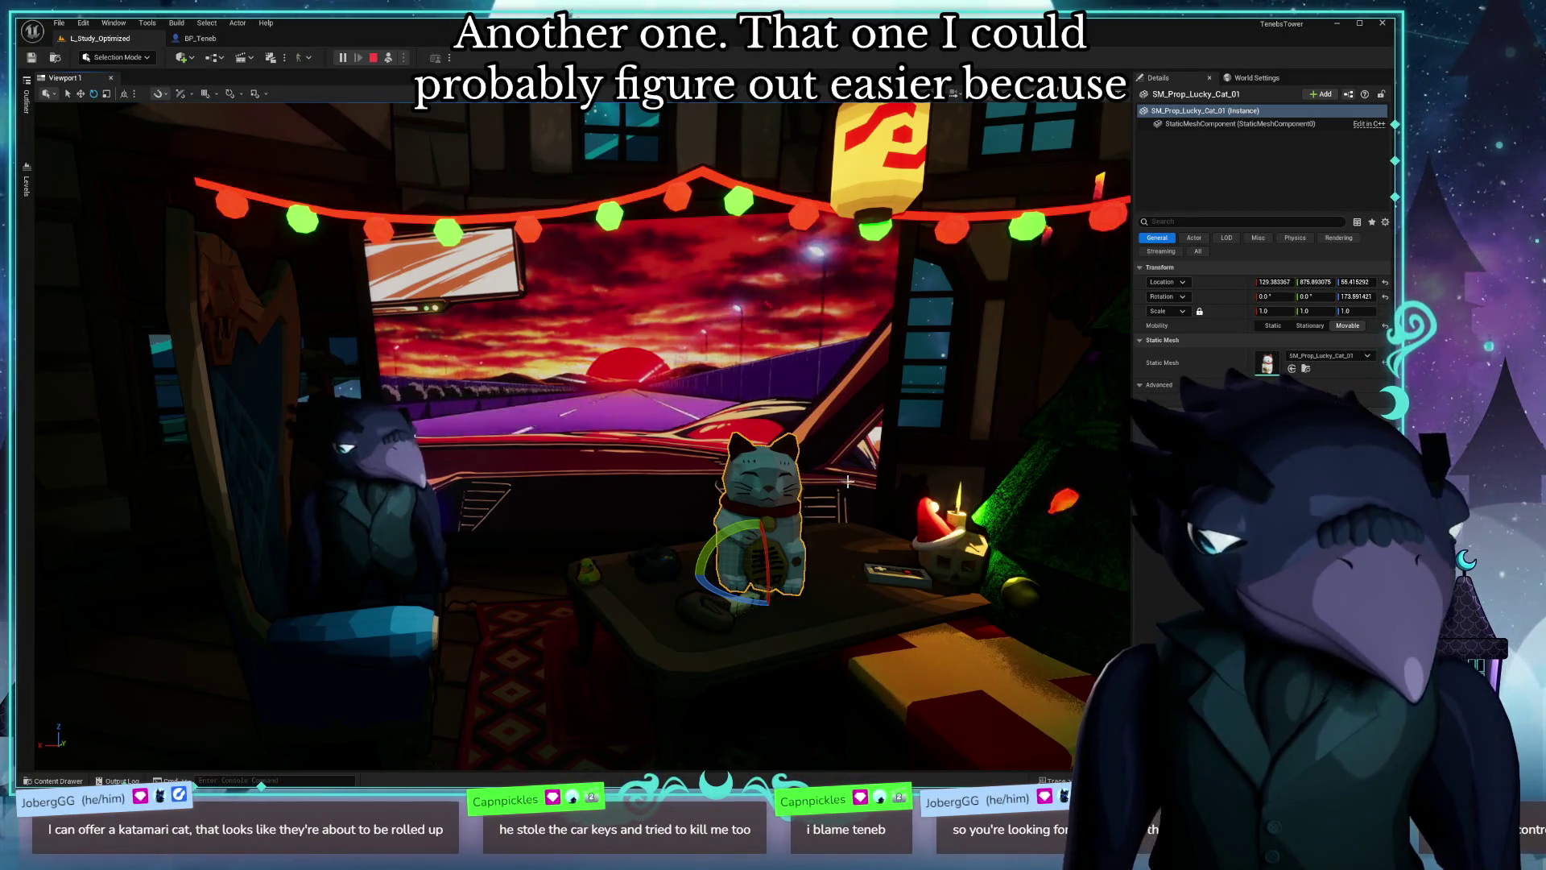
{"action": "scroll", "coordinate": [1088, 271], "scroll_direction": "up", "scroll_amount": 3}
Step: Restore the Unreal Editor window from full screen and shift it slightly
{"action": "scroll", "coordinate": [579, 435], "scroll_direction": "up", "scroll_amount": 3}
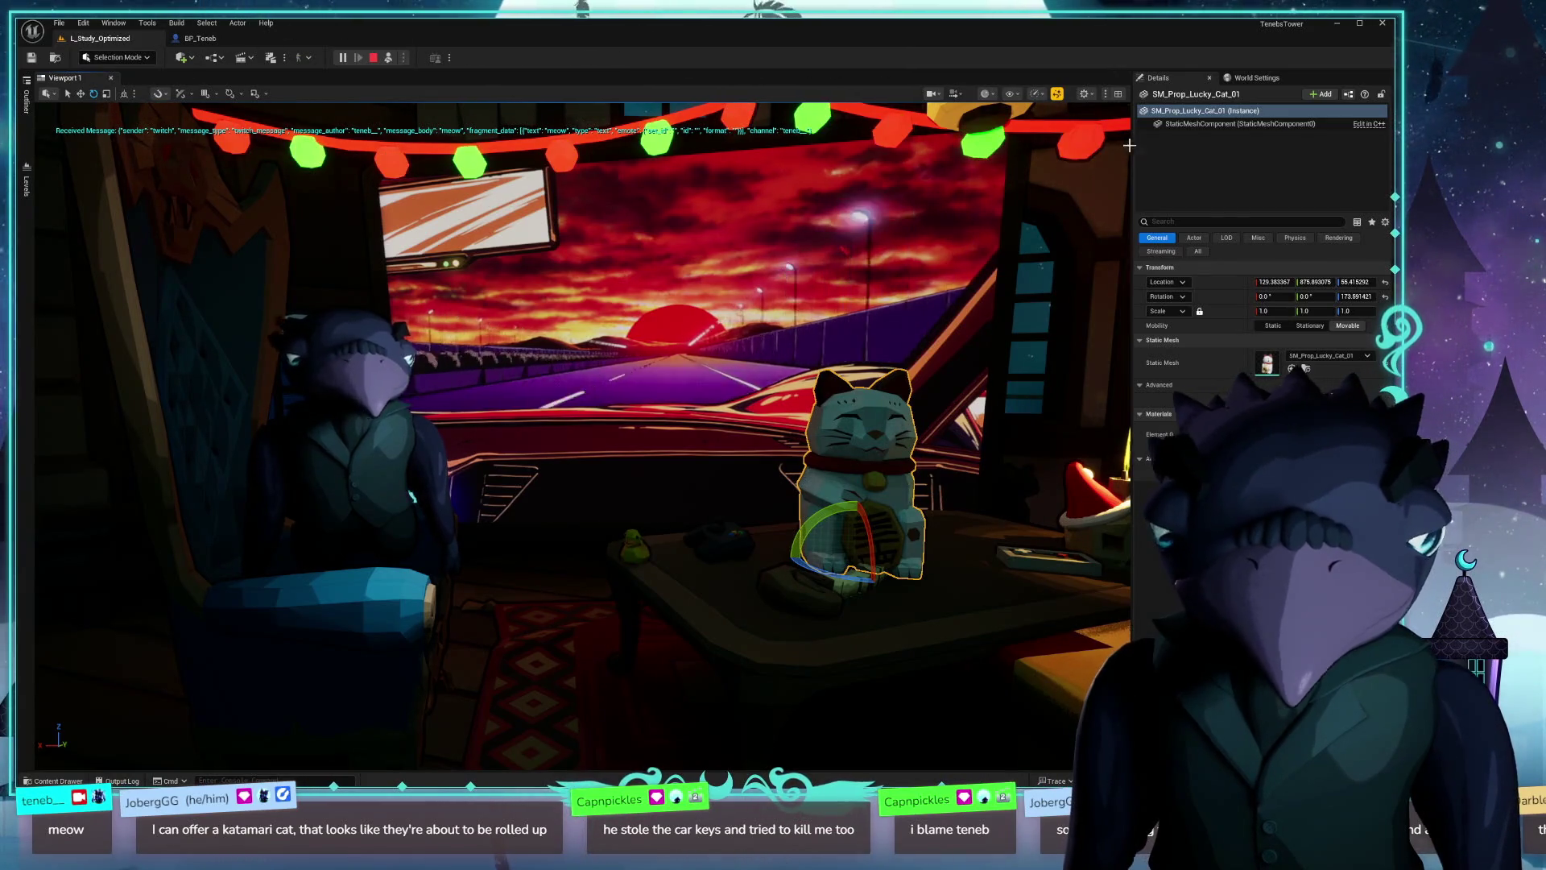
{"action": "mouse_move", "coordinate": [497, 29]}
{"action": "left_mouse_down"}
{"action": "mouse_move", "coordinate": [673, 161]}
{"action": "mouse_move", "coordinate": [612, 93]}
{"action": "mouse_move", "coordinate": [511, 36]}
{"action": "left_mouse_up"}
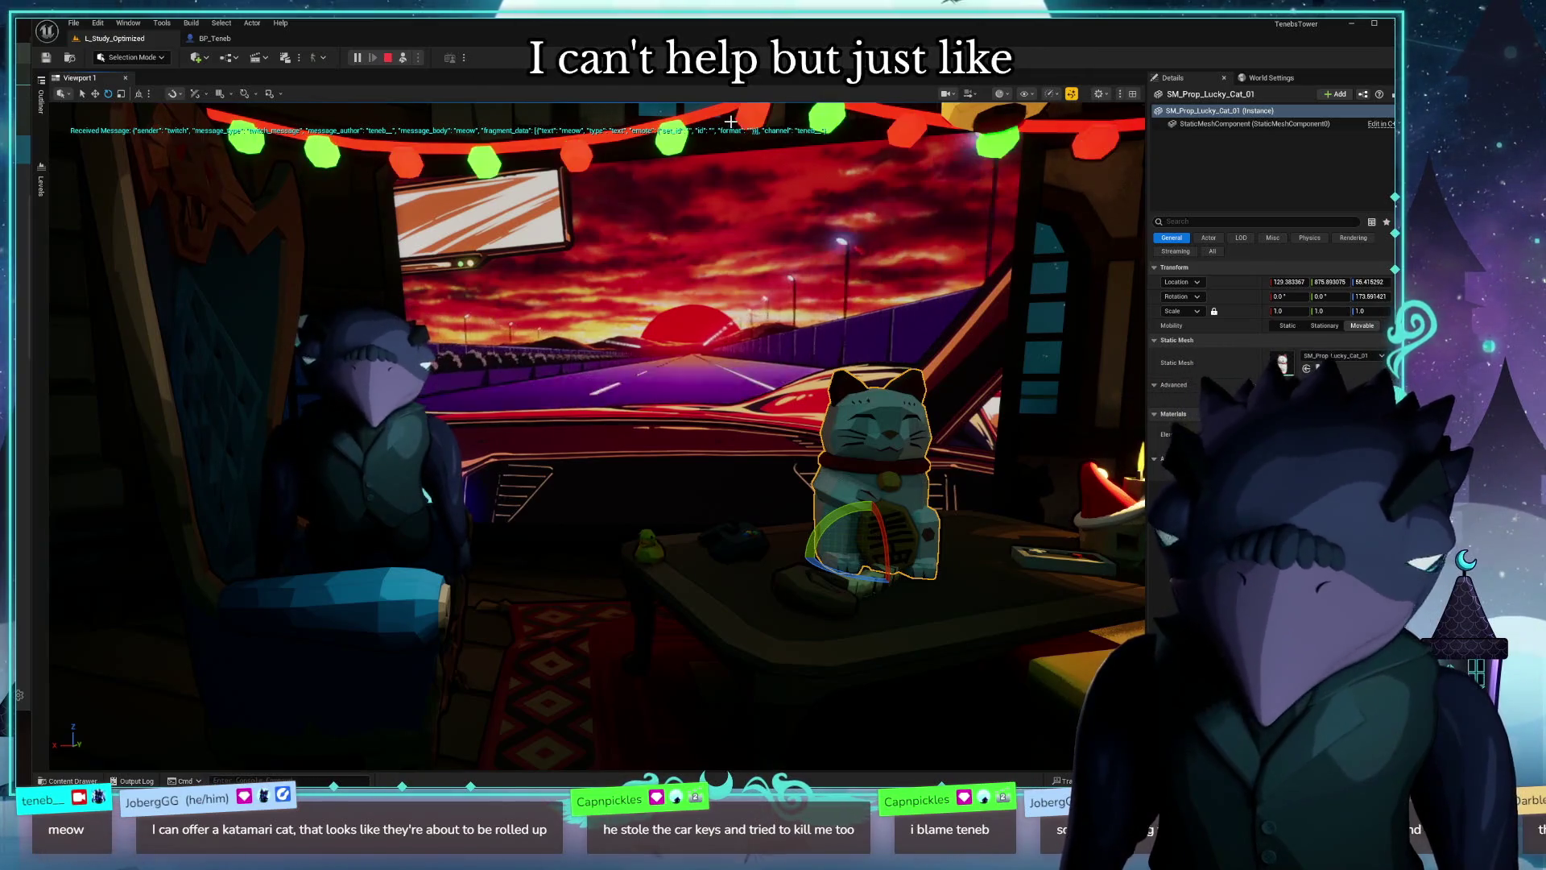
Step: Open BP_TwitchHandler from the Outliner in the Blueprint editor
{"action": "left_click", "coordinate": [40, 102]}
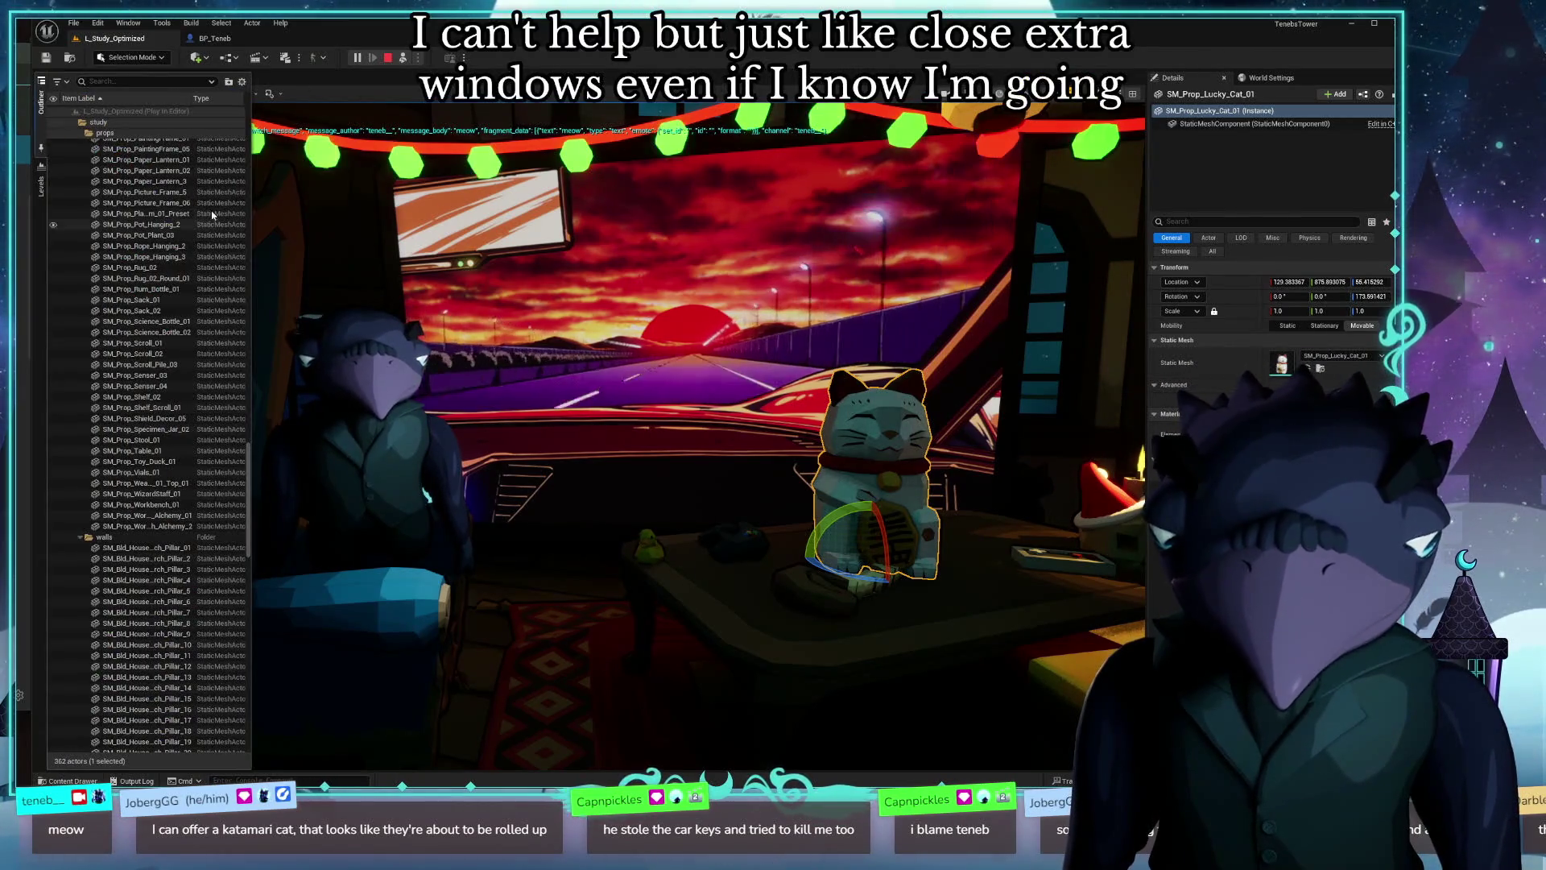
{"action": "scroll", "coordinate": [245, 483], "scroll_direction": "down", "scroll_amount": 10}
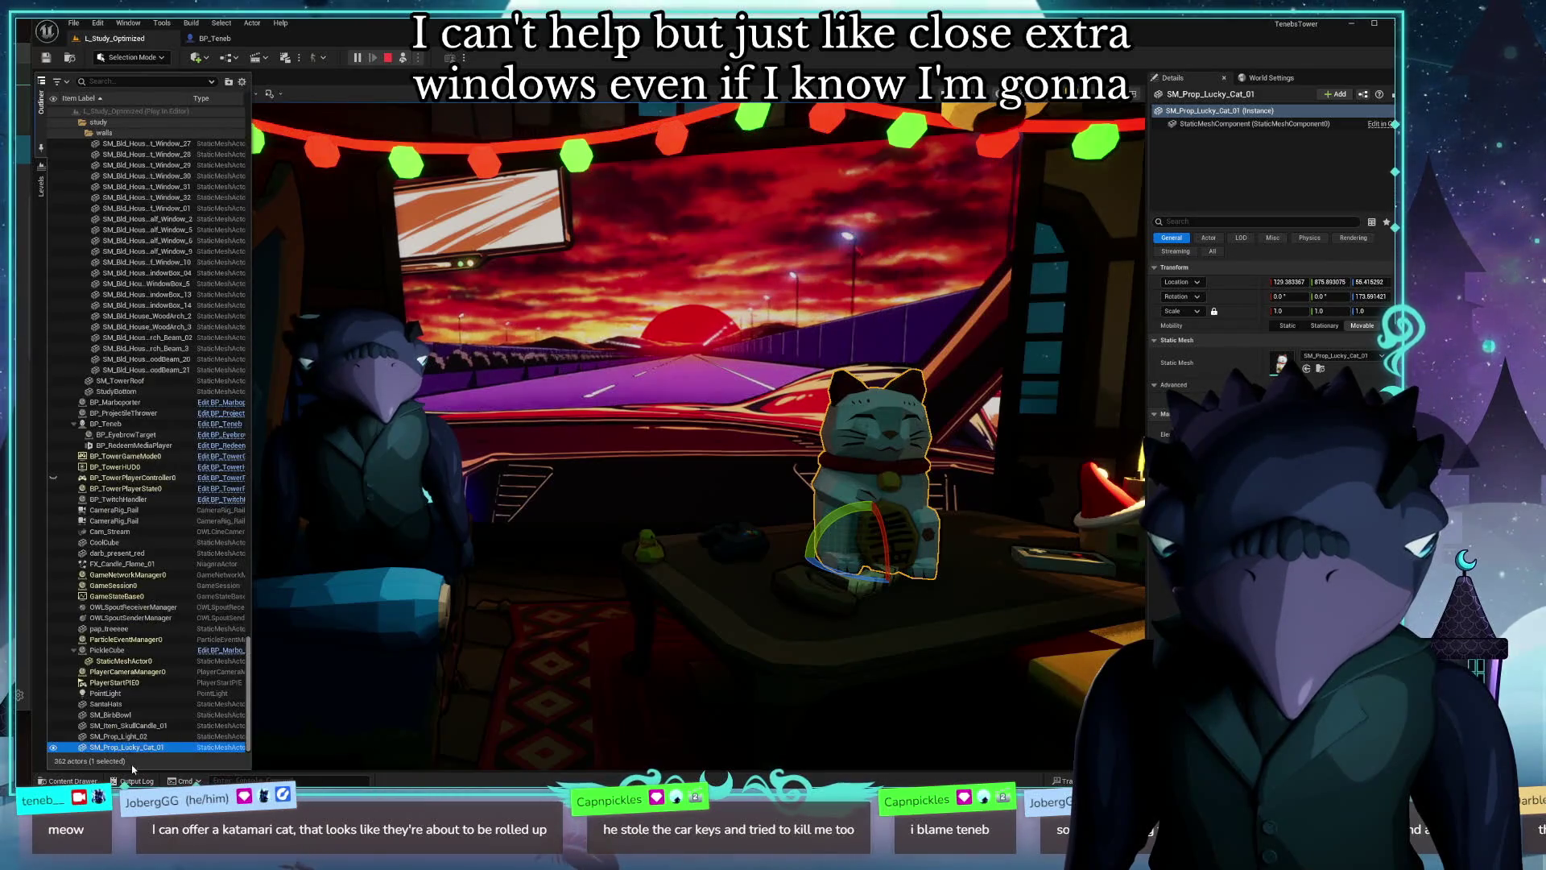
{"action": "left_click", "coordinate": [221, 499]}
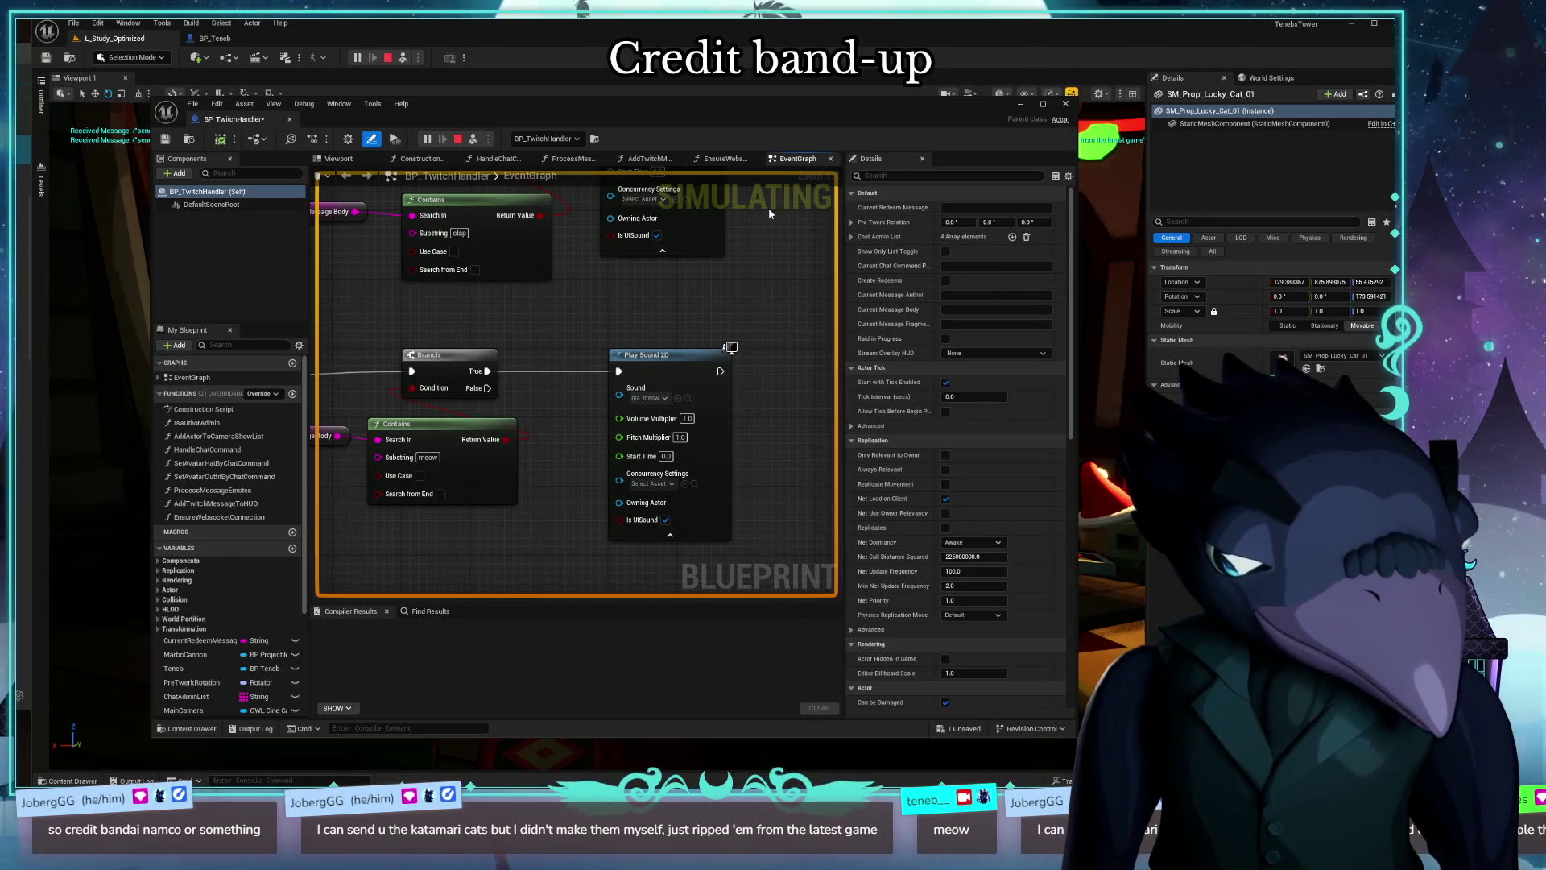
Step: Move the BP_TwitchHandler window up-left, enlarge it, and pan to the Branch and Play Sound nodes
{"action": "left_click_drag", "start_coordinate": [771, 119], "coordinate": [687, 57]}
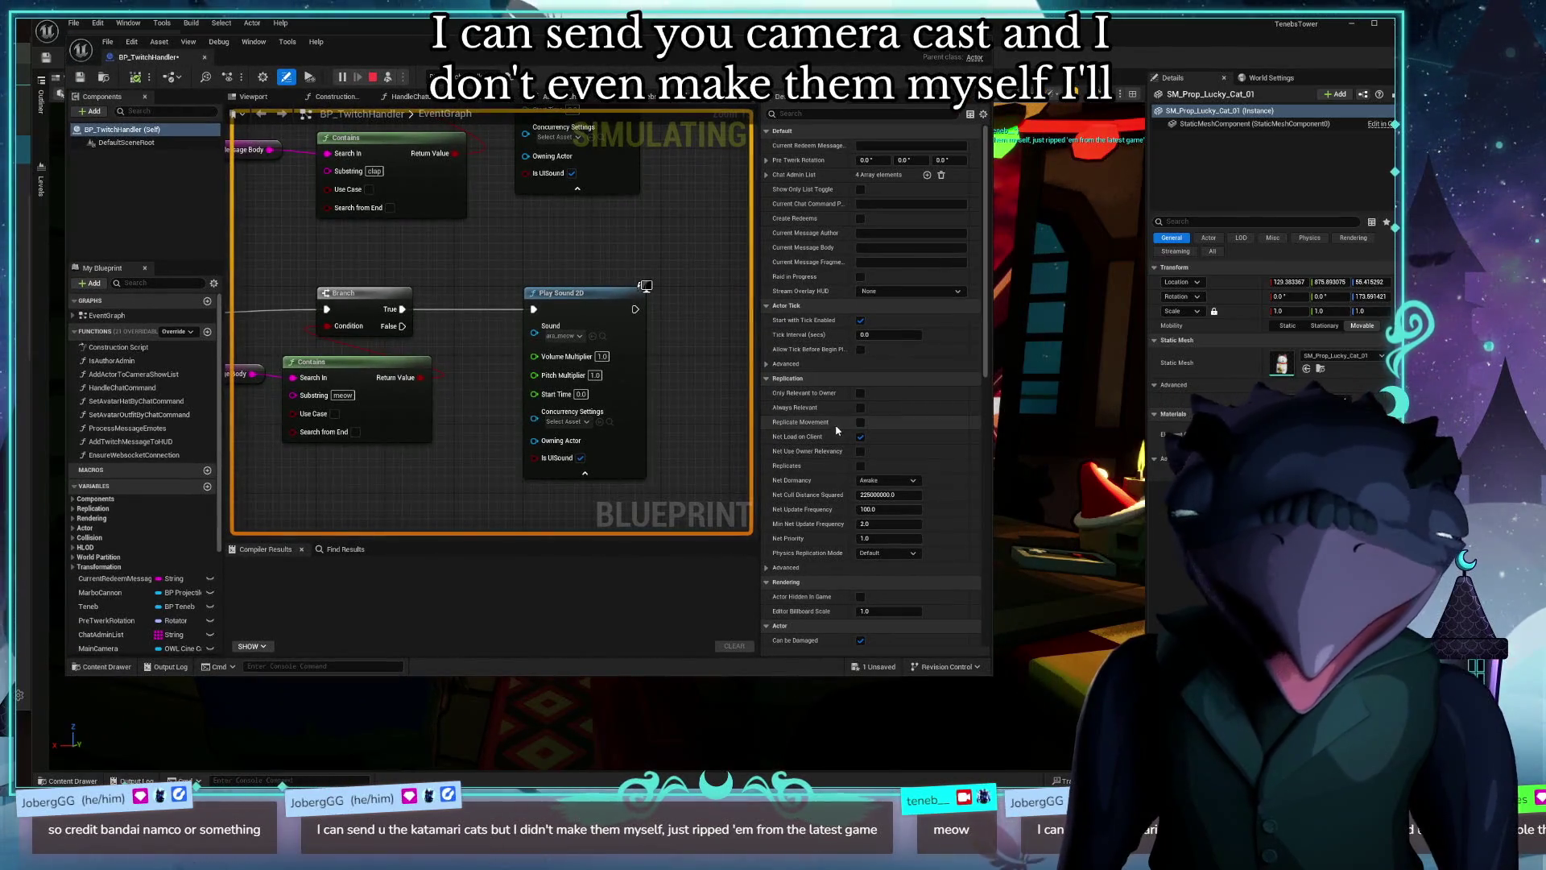
{"action": "mouse_move", "coordinate": [989, 675]}
{"action": "left_mouse_down"}
{"action": "mouse_move", "coordinate": [1241, 712]}
{"action": "mouse_move", "coordinate": [1292, 745]}
{"action": "left_mouse_up"}
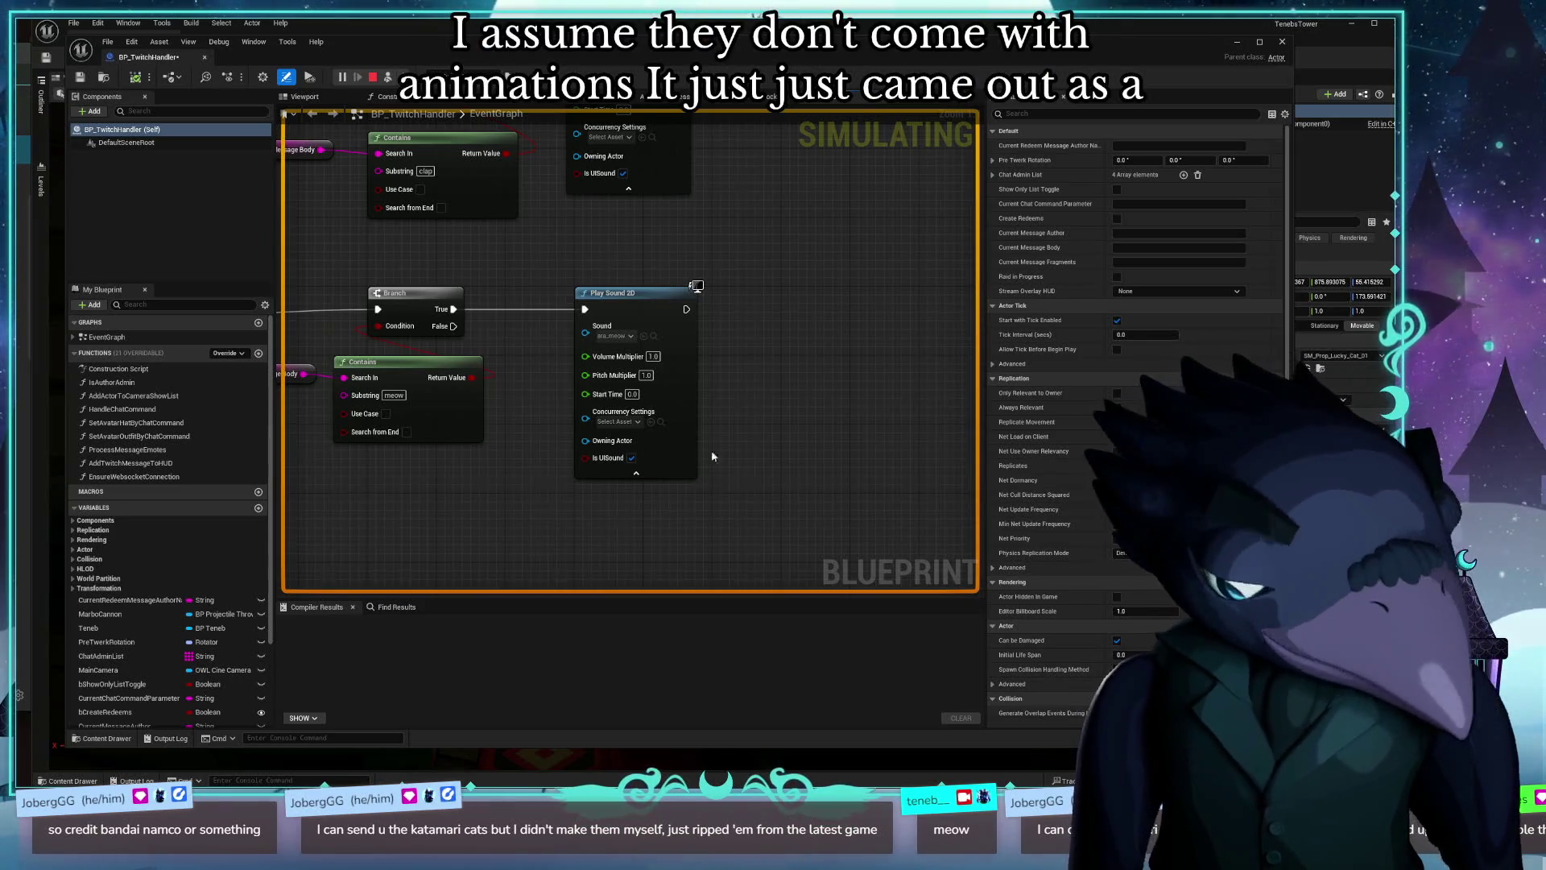
{"action": "left_click_drag", "start_coordinate": [480, 251], "coordinate": [511, 251]}
{"action": "scroll", "coordinate": [694, 344], "scroll_direction": "down", "scroll_amount": 5}
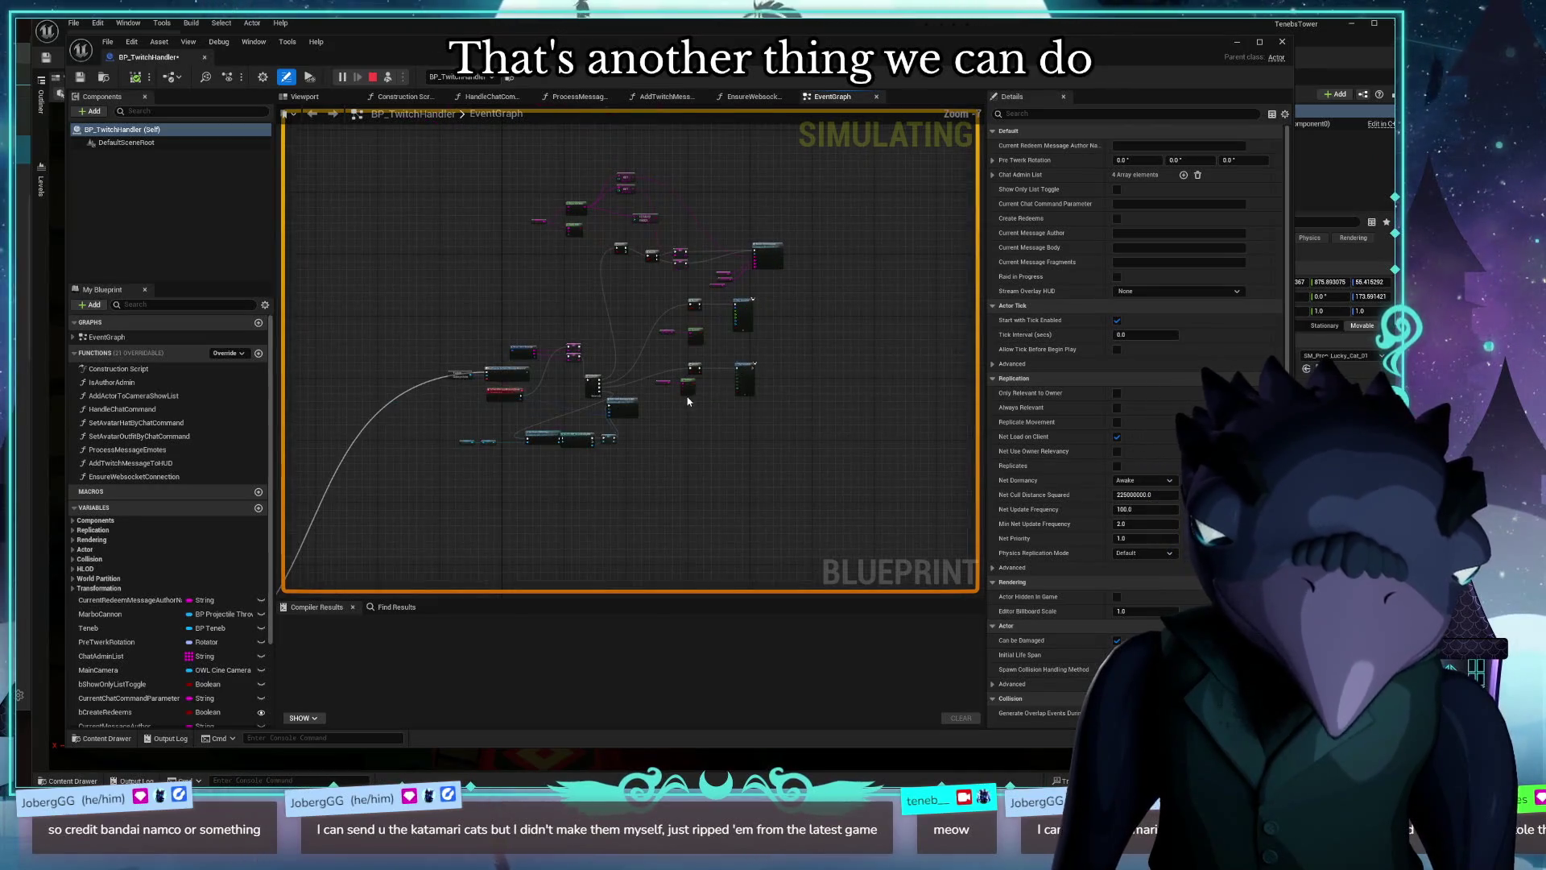
{"action": "scroll", "coordinate": [661, 289], "scroll_direction": "up", "scroll_amount": 4}
{"action": "left_click_drag", "start_coordinate": [661, 289], "coordinate": [536, 344]}
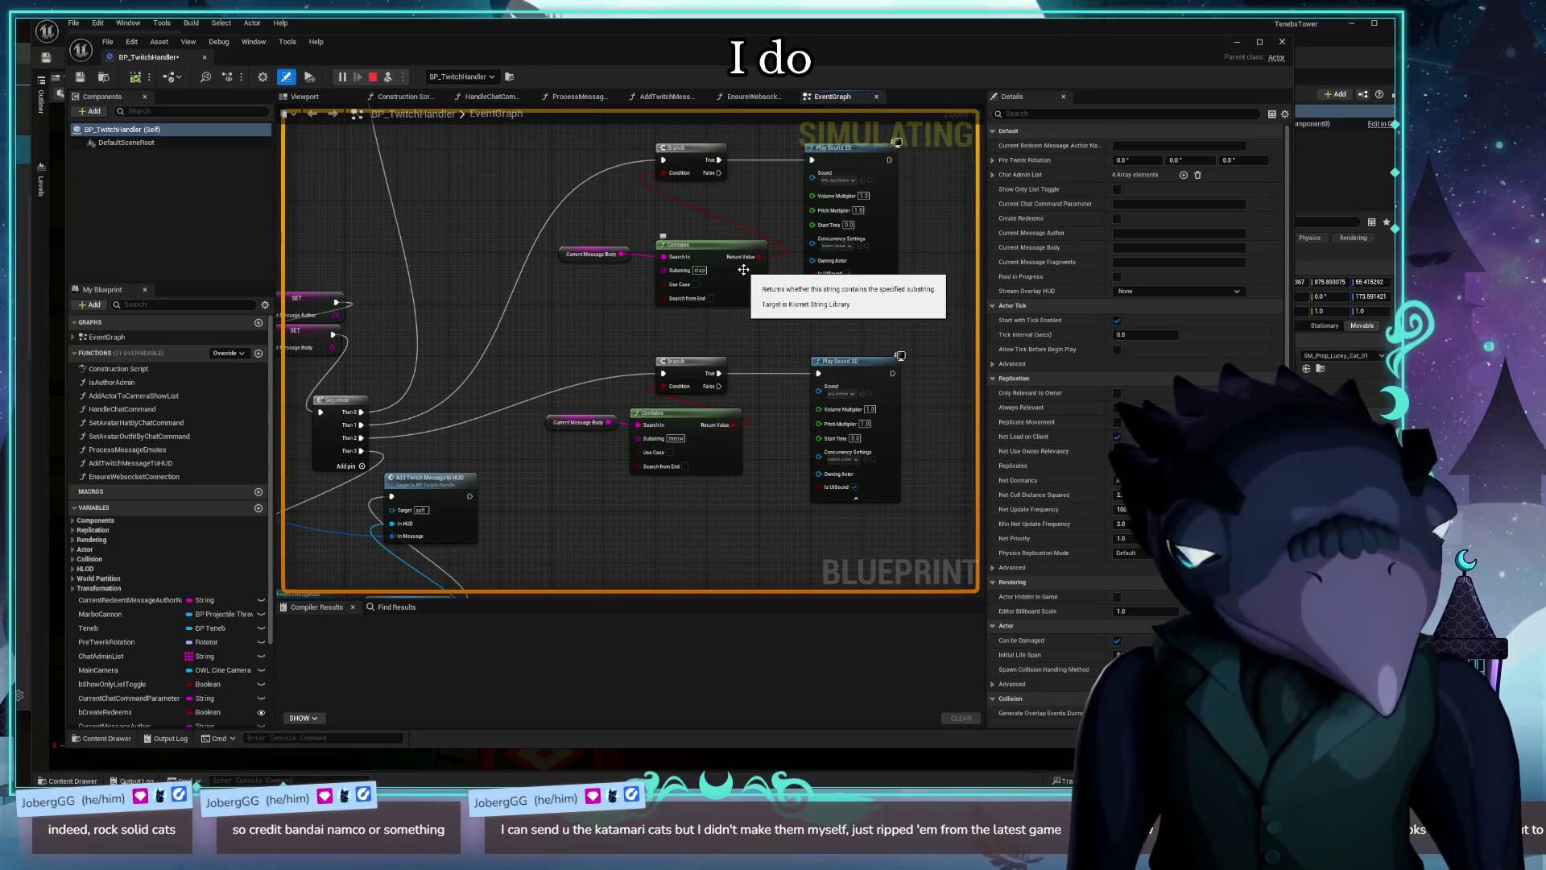
Step: Shift the upper Branch, Contains and Play Sound nodes right and move Current Message Body lower left
{"action": "left_click_drag", "start_coordinate": [518, 272], "coordinate": [454, 314]}
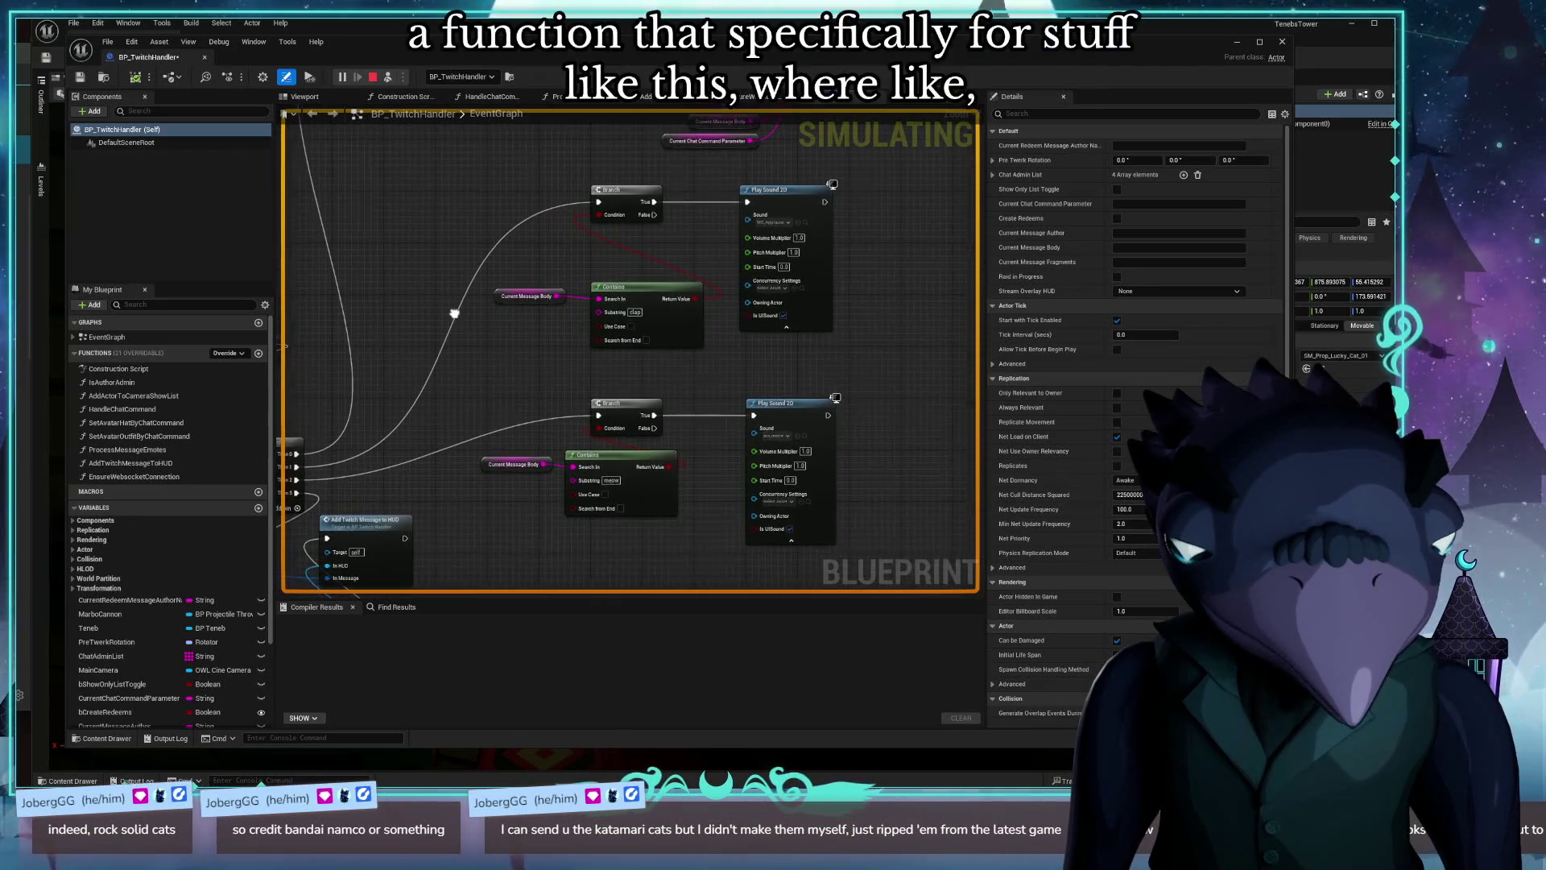
{"action": "mouse_move", "coordinate": [475, 191]}
{"action": "left_mouse_down"}
{"action": "mouse_move", "coordinate": [648, 282]}
{"action": "mouse_move", "coordinate": [854, 510]}
{"action": "mouse_move", "coordinate": [858, 548]}
{"action": "left_mouse_up"}
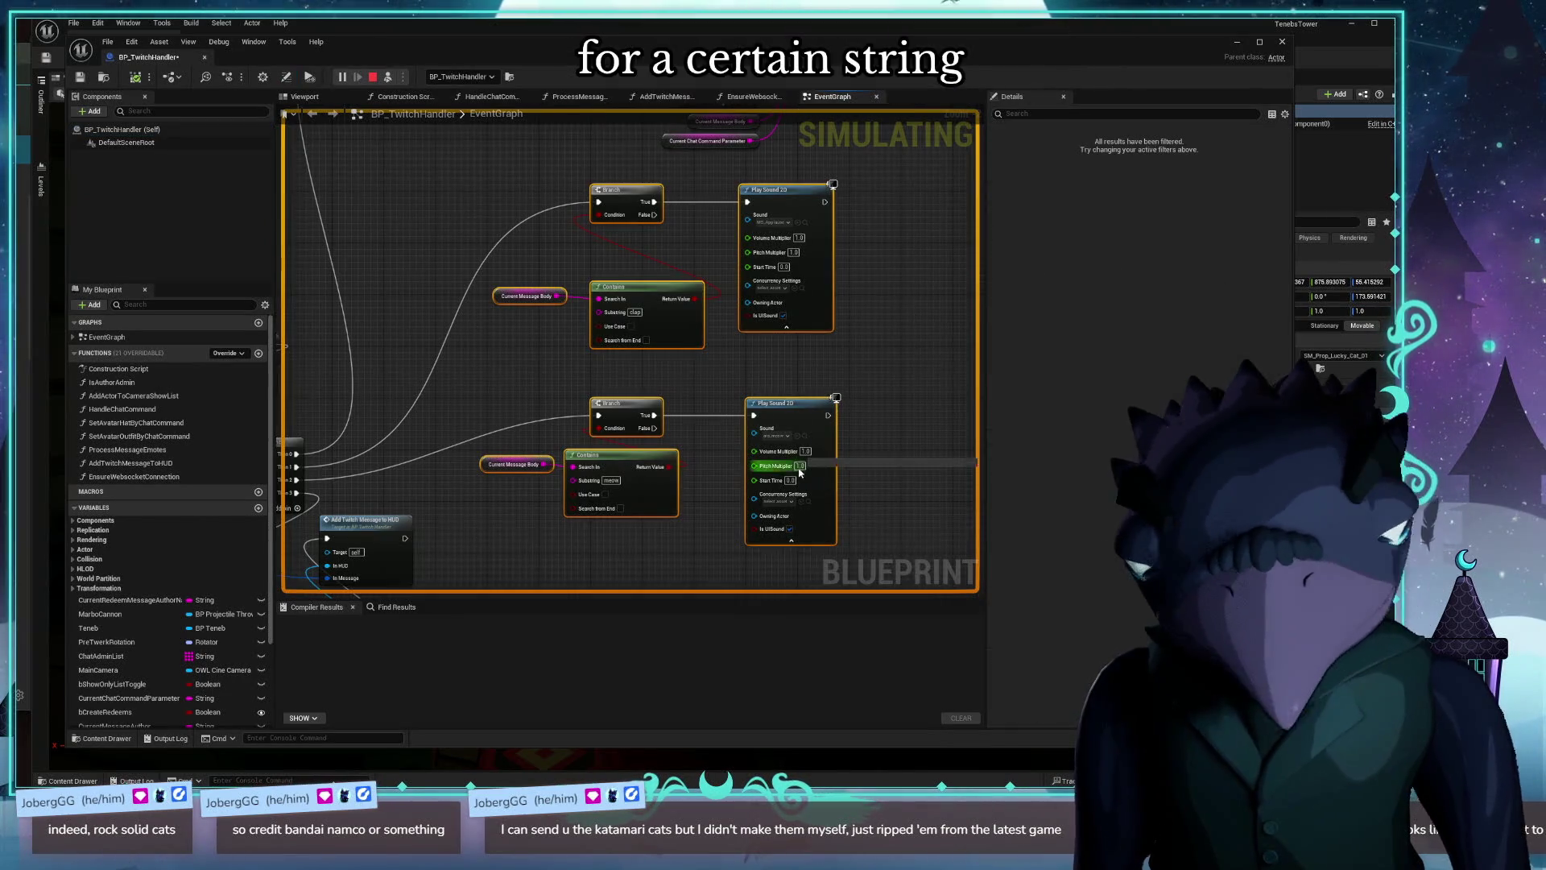
{"action": "mouse_move", "coordinate": [413, 377]}
{"action": "left_mouse_down"}
{"action": "mouse_move", "coordinate": [577, 321]}
{"action": "mouse_move", "coordinate": [435, 349]}
{"action": "mouse_move", "coordinate": [349, 331]}
{"action": "mouse_move", "coordinate": [489, 305]}
{"action": "mouse_move", "coordinate": [459, 335]}
{"action": "mouse_move", "coordinate": [479, 334]}
{"action": "left_mouse_up"}
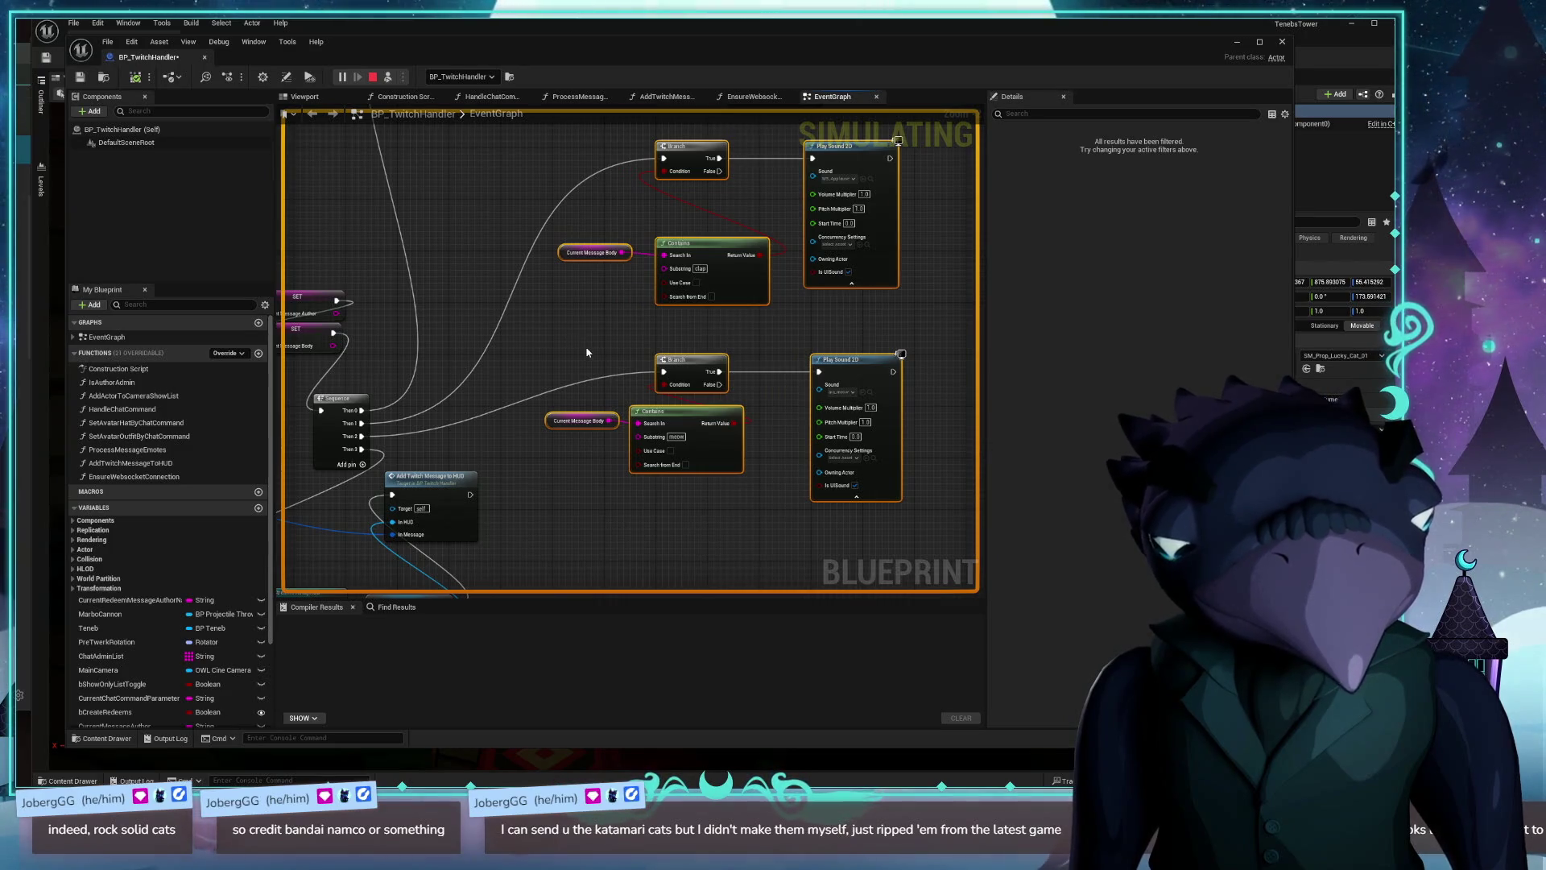
{"action": "left_click_drag", "start_coordinate": [587, 352], "coordinate": [516, 370]}
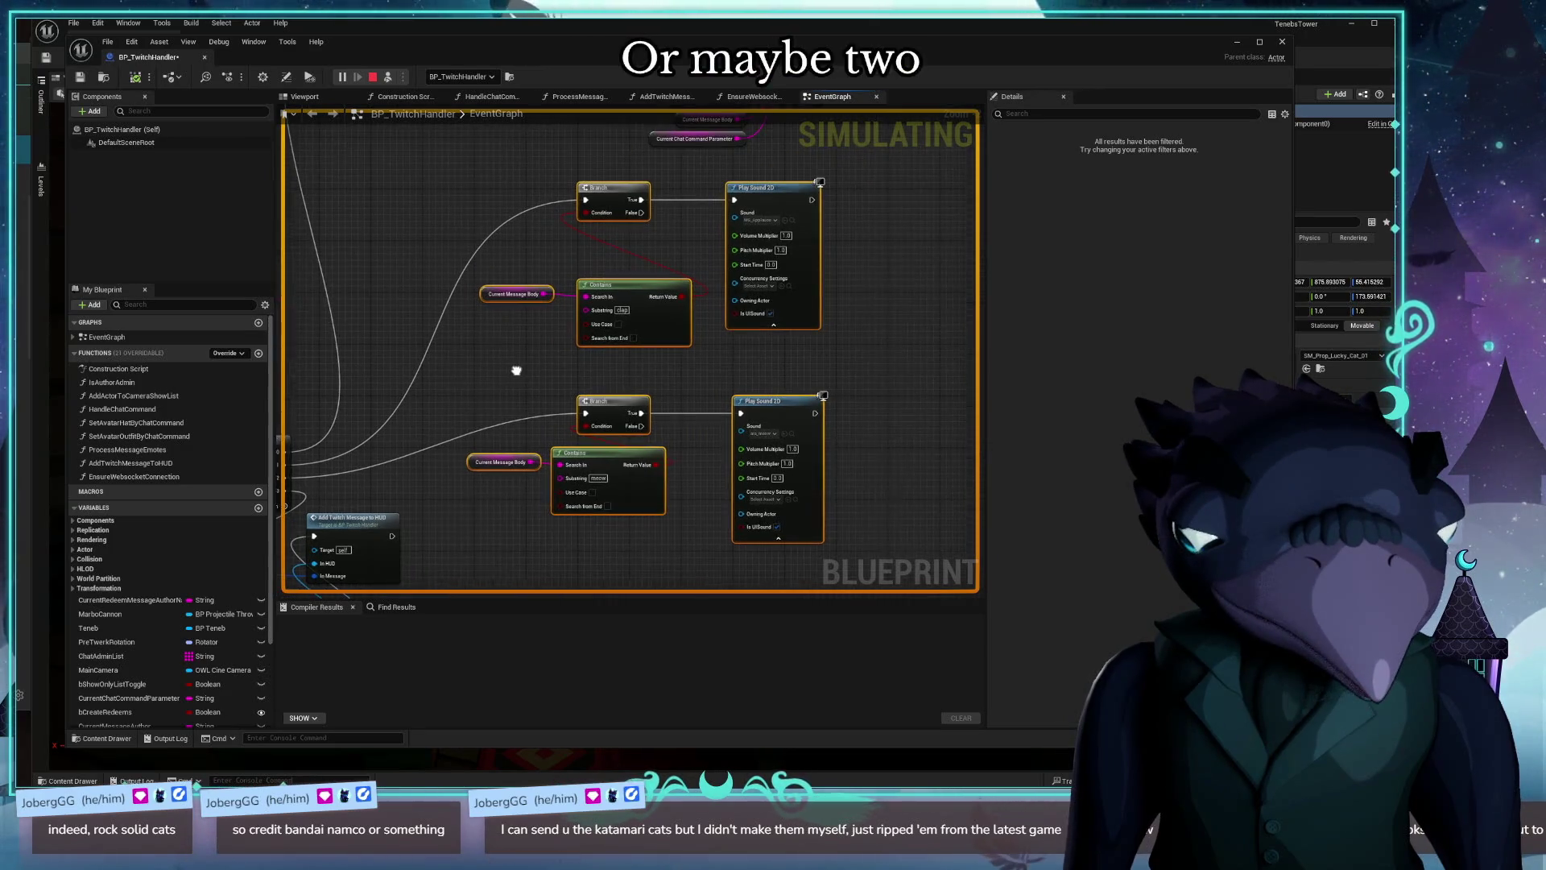
{"action": "mouse_move", "coordinate": [758, 190]}
{"action": "left_mouse_down"}
{"action": "mouse_move", "coordinate": [839, 196]}
{"action": "mouse_move", "coordinate": [798, 196]}
{"action": "left_mouse_up"}
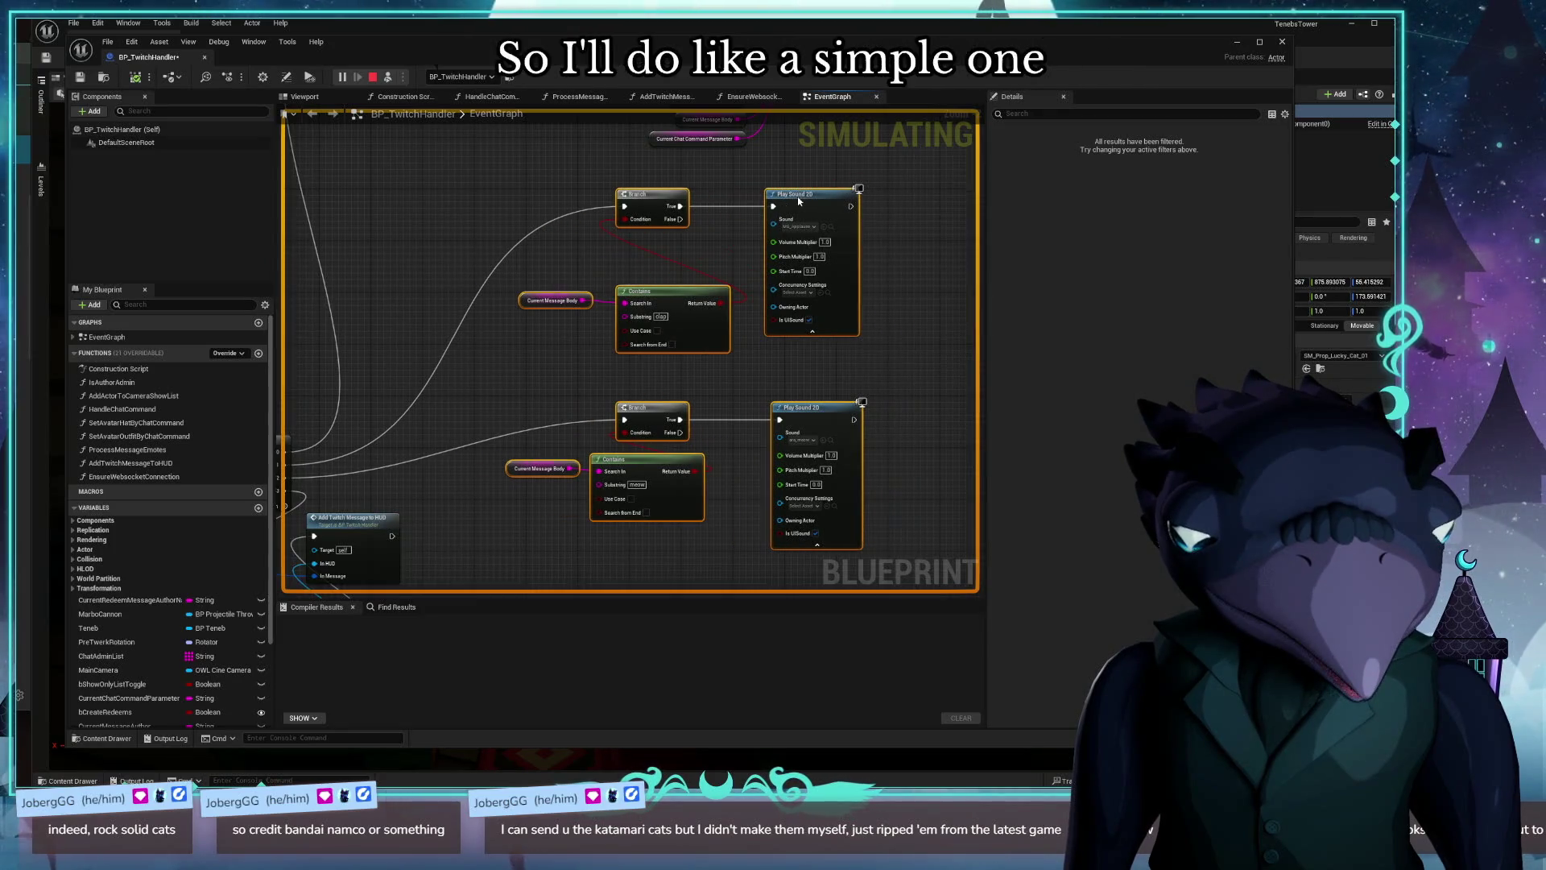
{"action": "left_click", "coordinate": [473, 383]}
{"action": "left_click_drag", "start_coordinate": [528, 305], "coordinate": [475, 342]}
{"action": "left_click", "coordinate": [397, 239]}
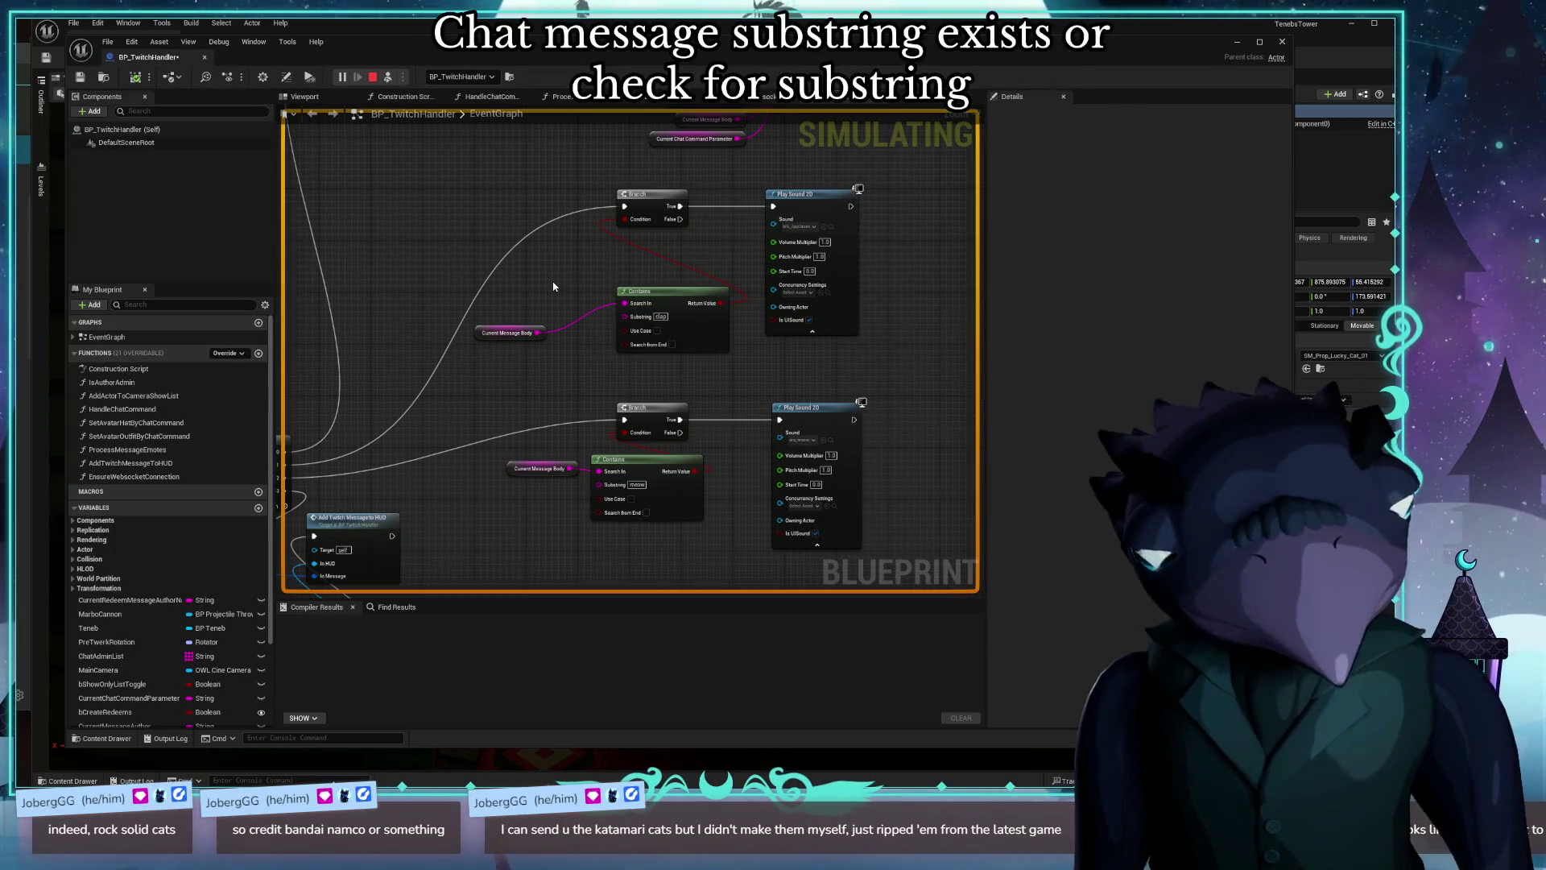
Step: Create the CheckMessageSubstringExists function with a ChatMessage String input
{"action": "left_click", "coordinate": [257, 353]}
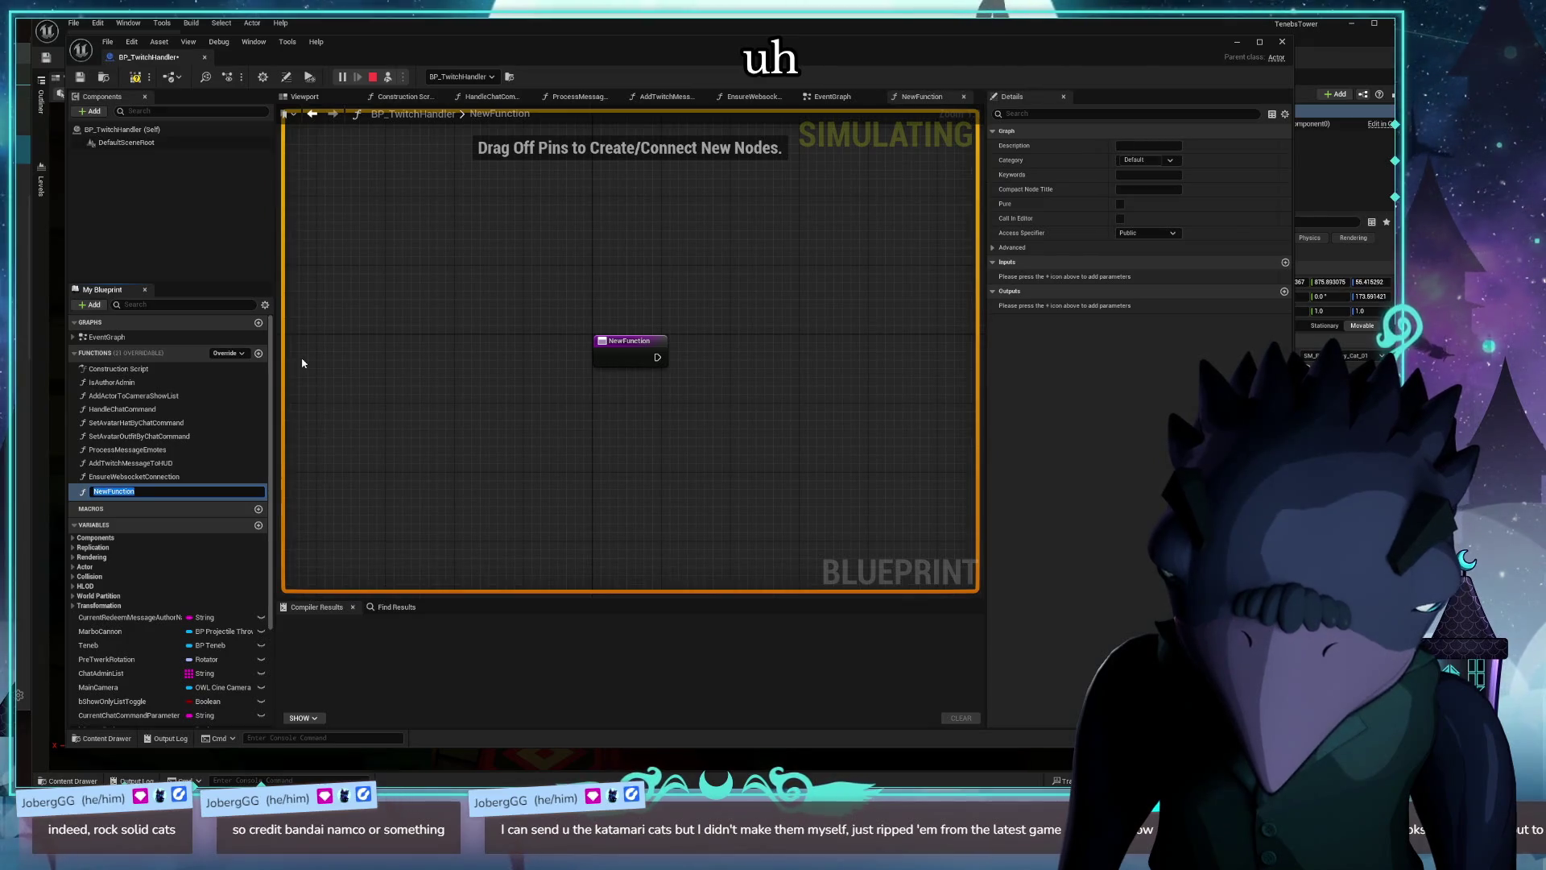
{"action": "type", "text": "Check"}
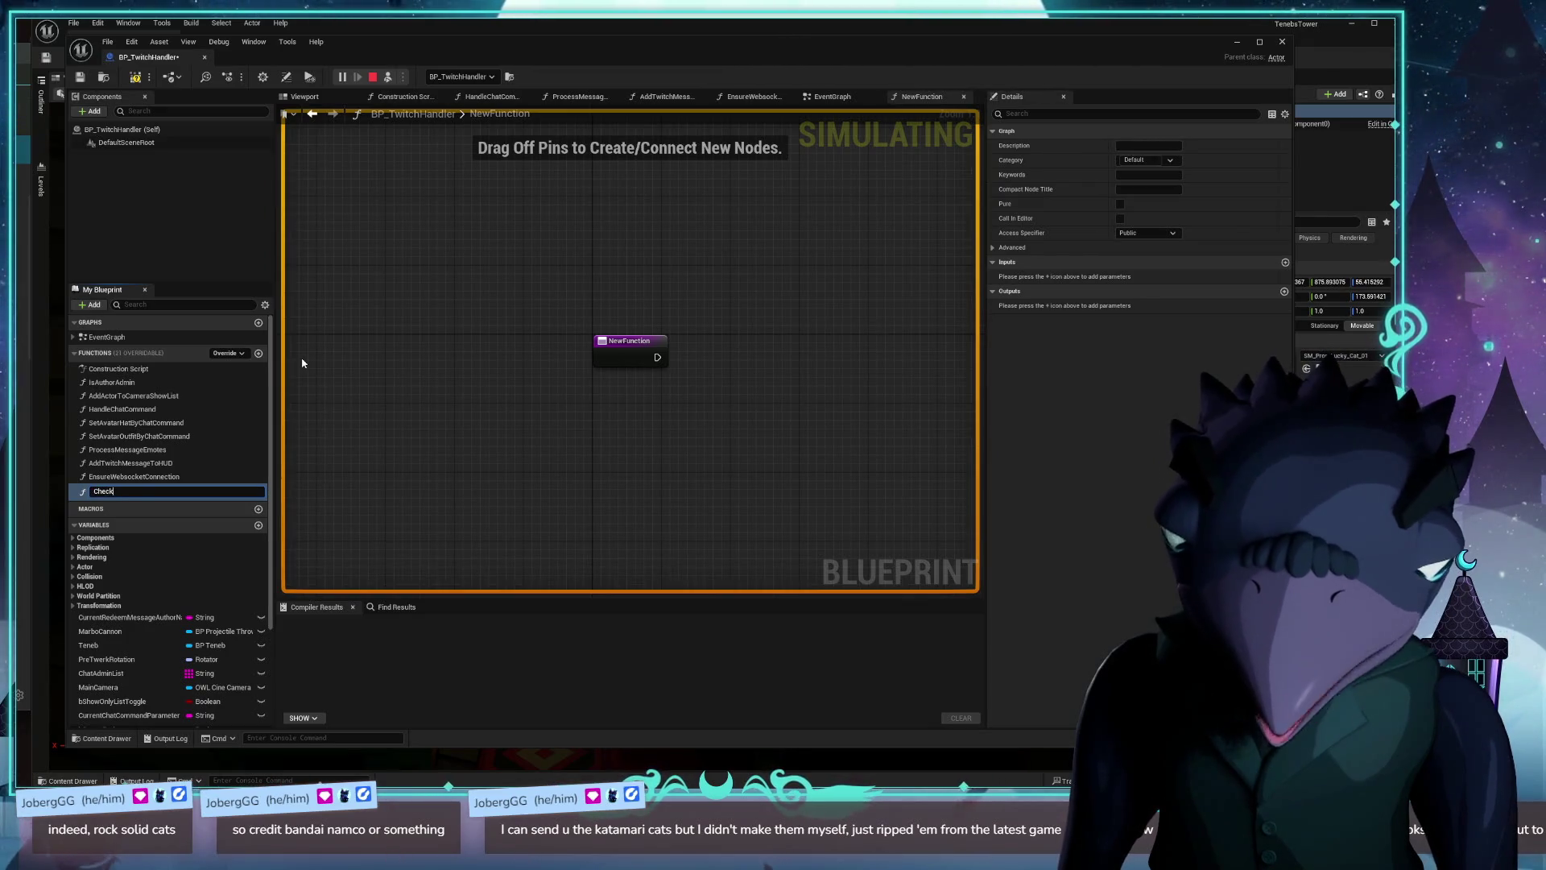
{"action": "type", "text": "MessageSubstr"}
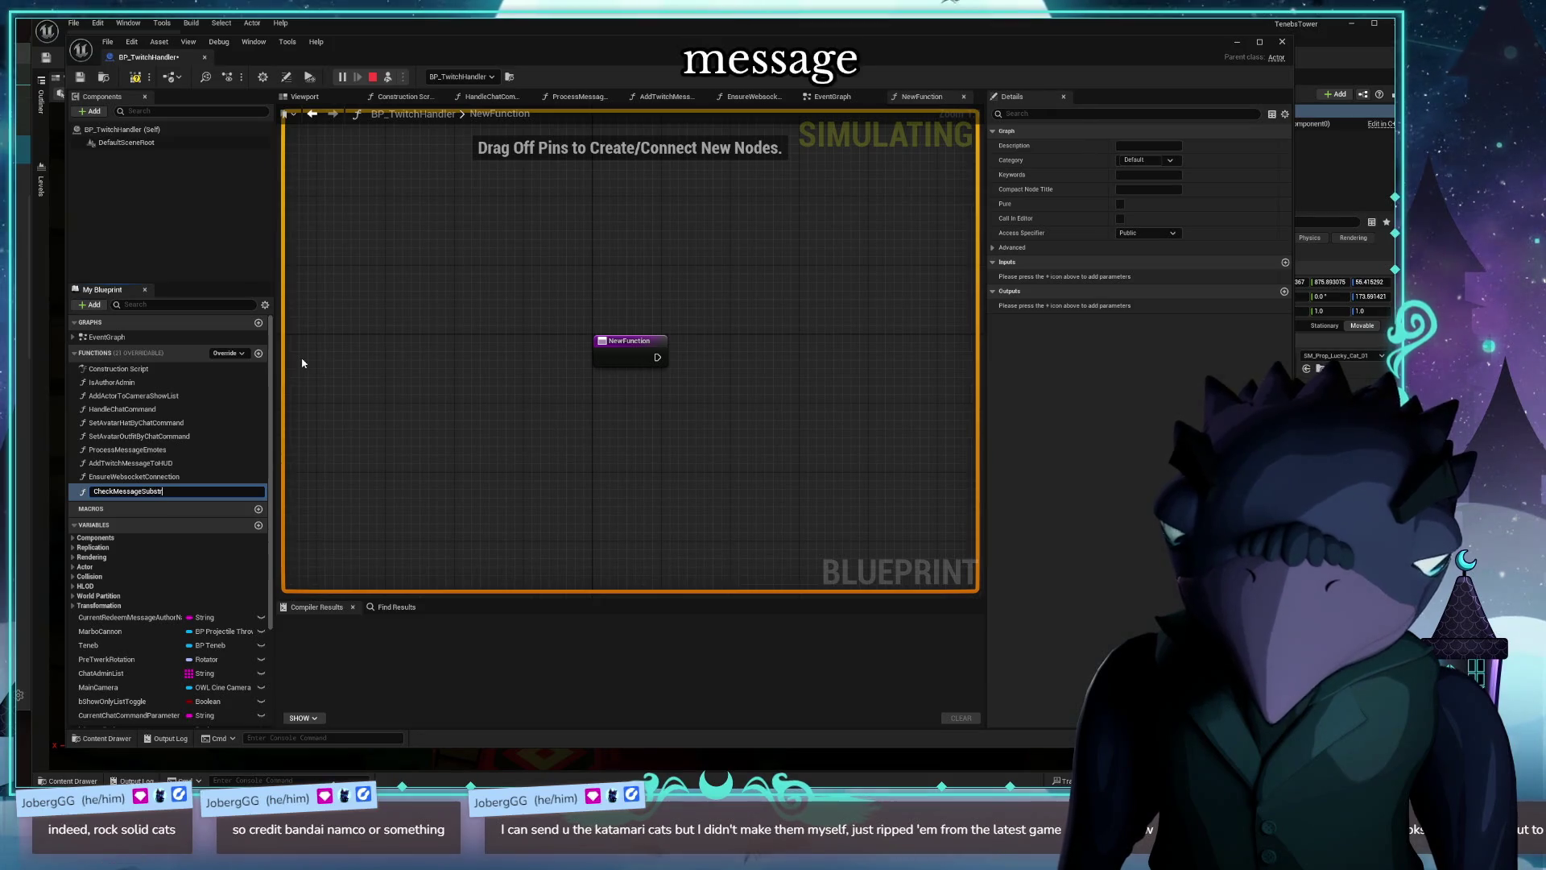
{"action": "type", "text": "ingExists"}
{"action": "key", "text": "Return"}
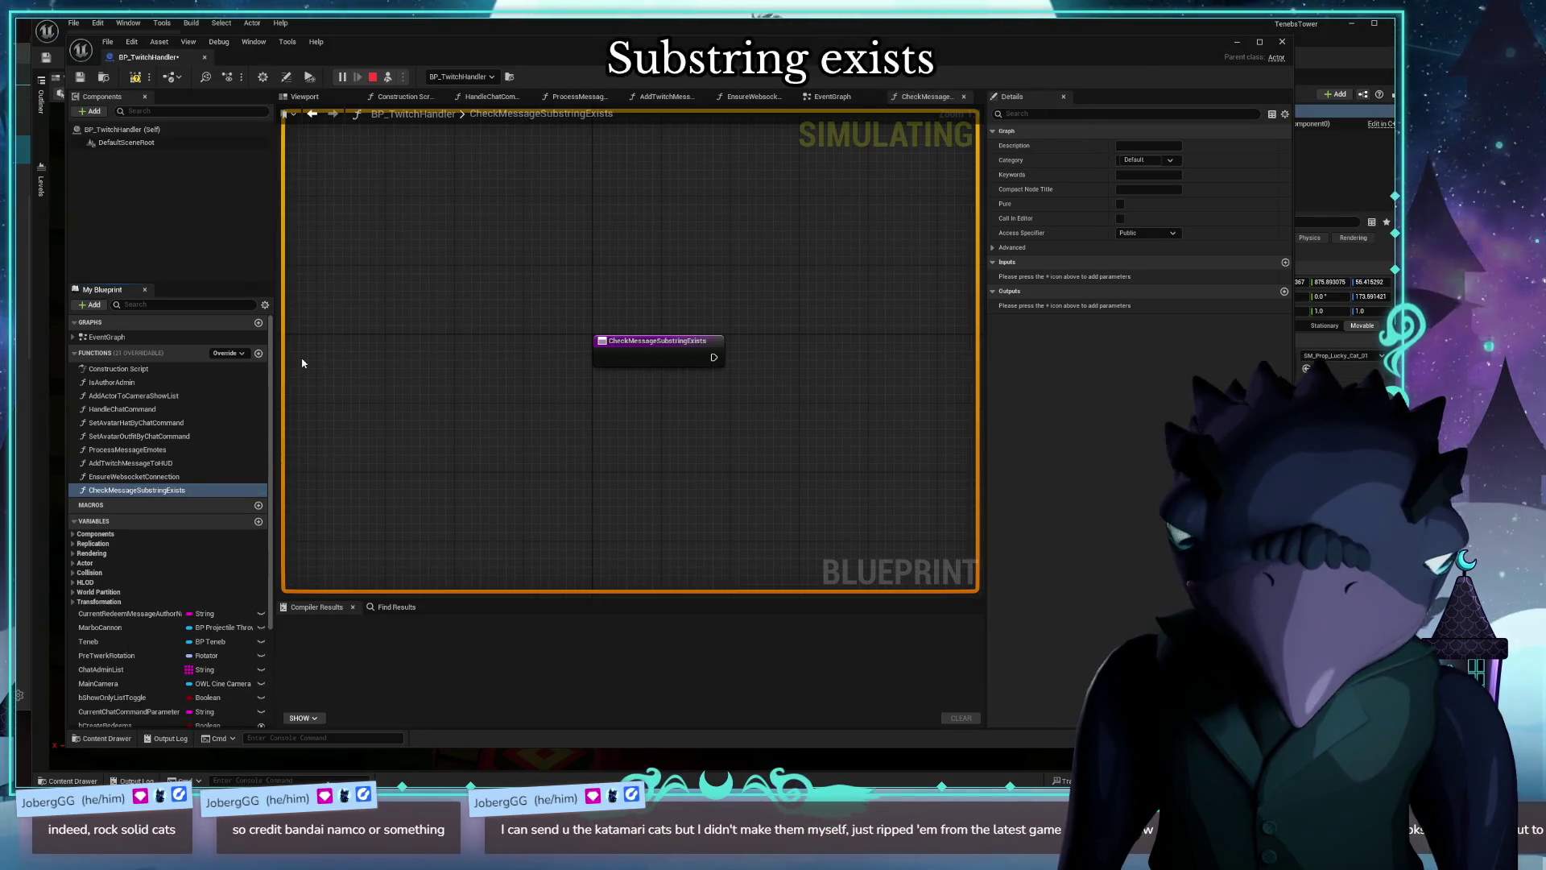
{"action": "left_click", "coordinate": [1286, 264]}
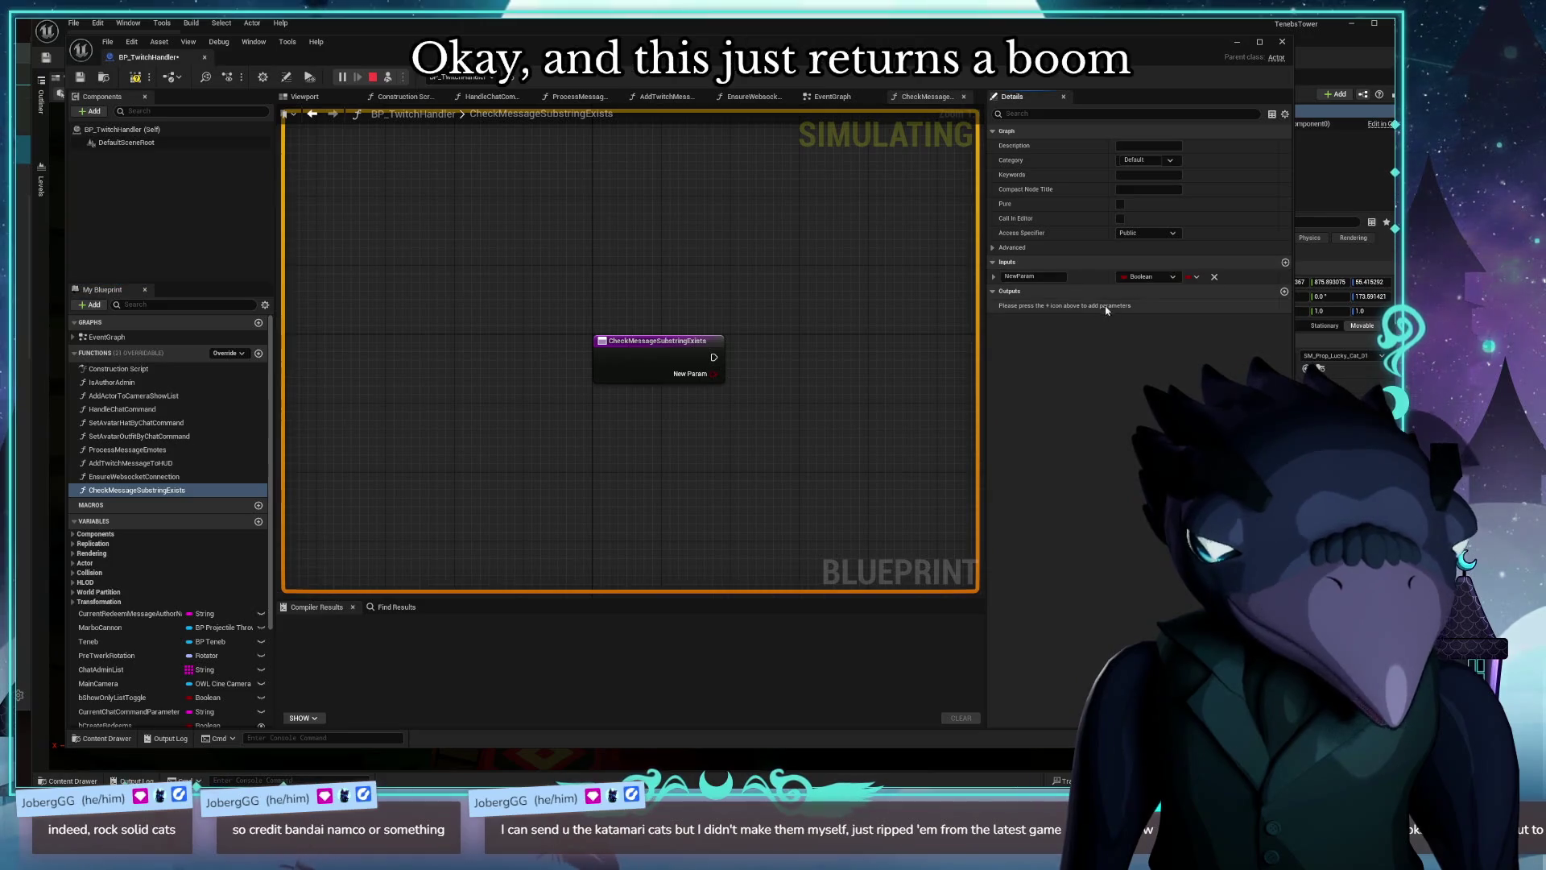
{"action": "type", "text": "ChatMessage"}
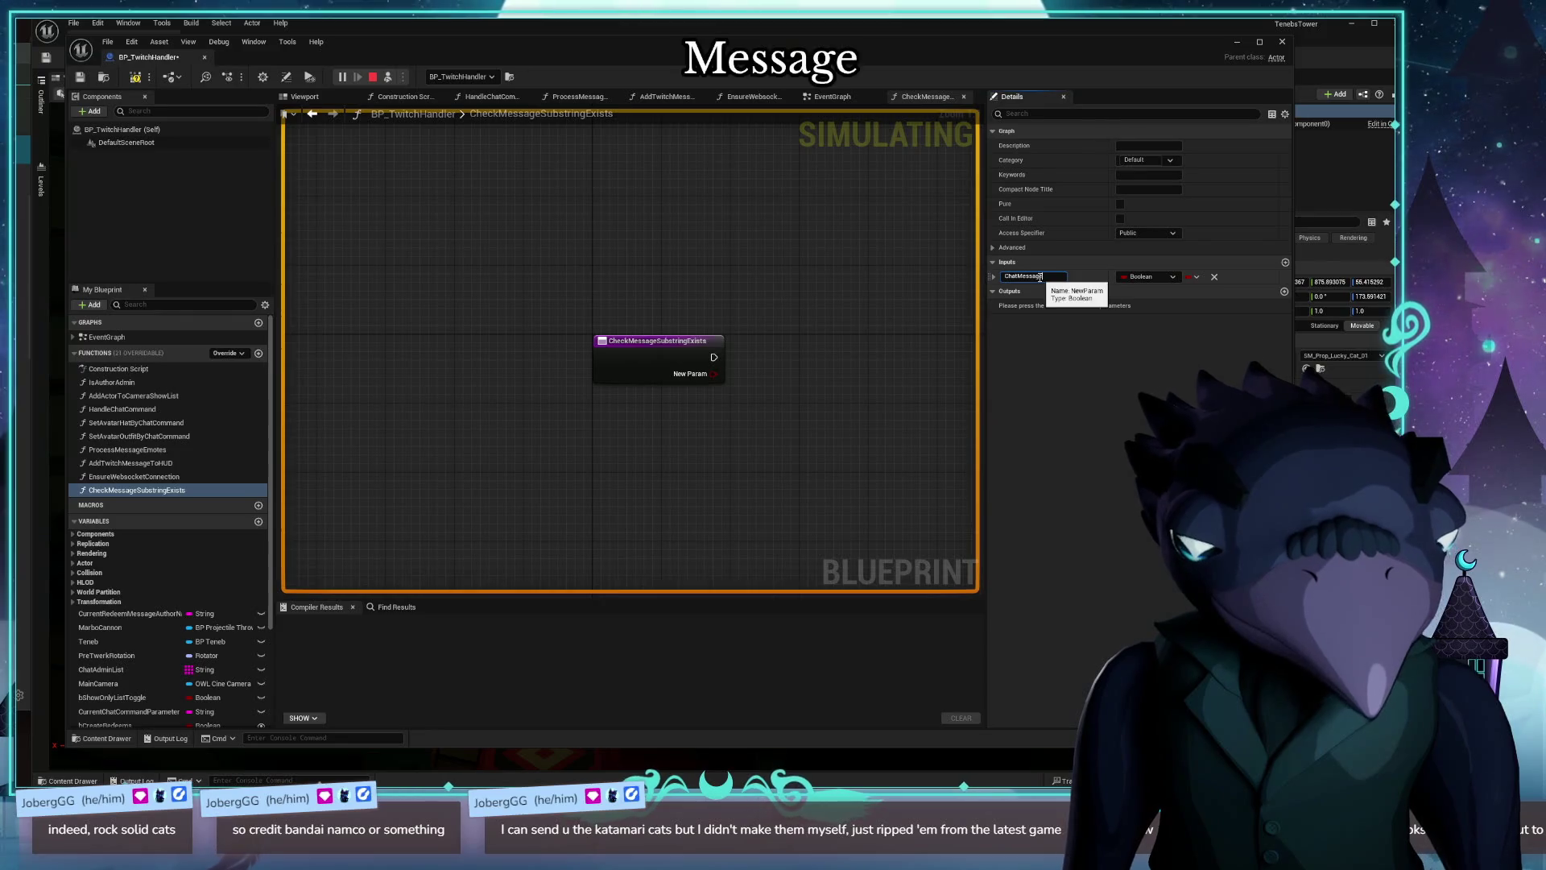
{"action": "left_click", "coordinate": [1142, 280]}
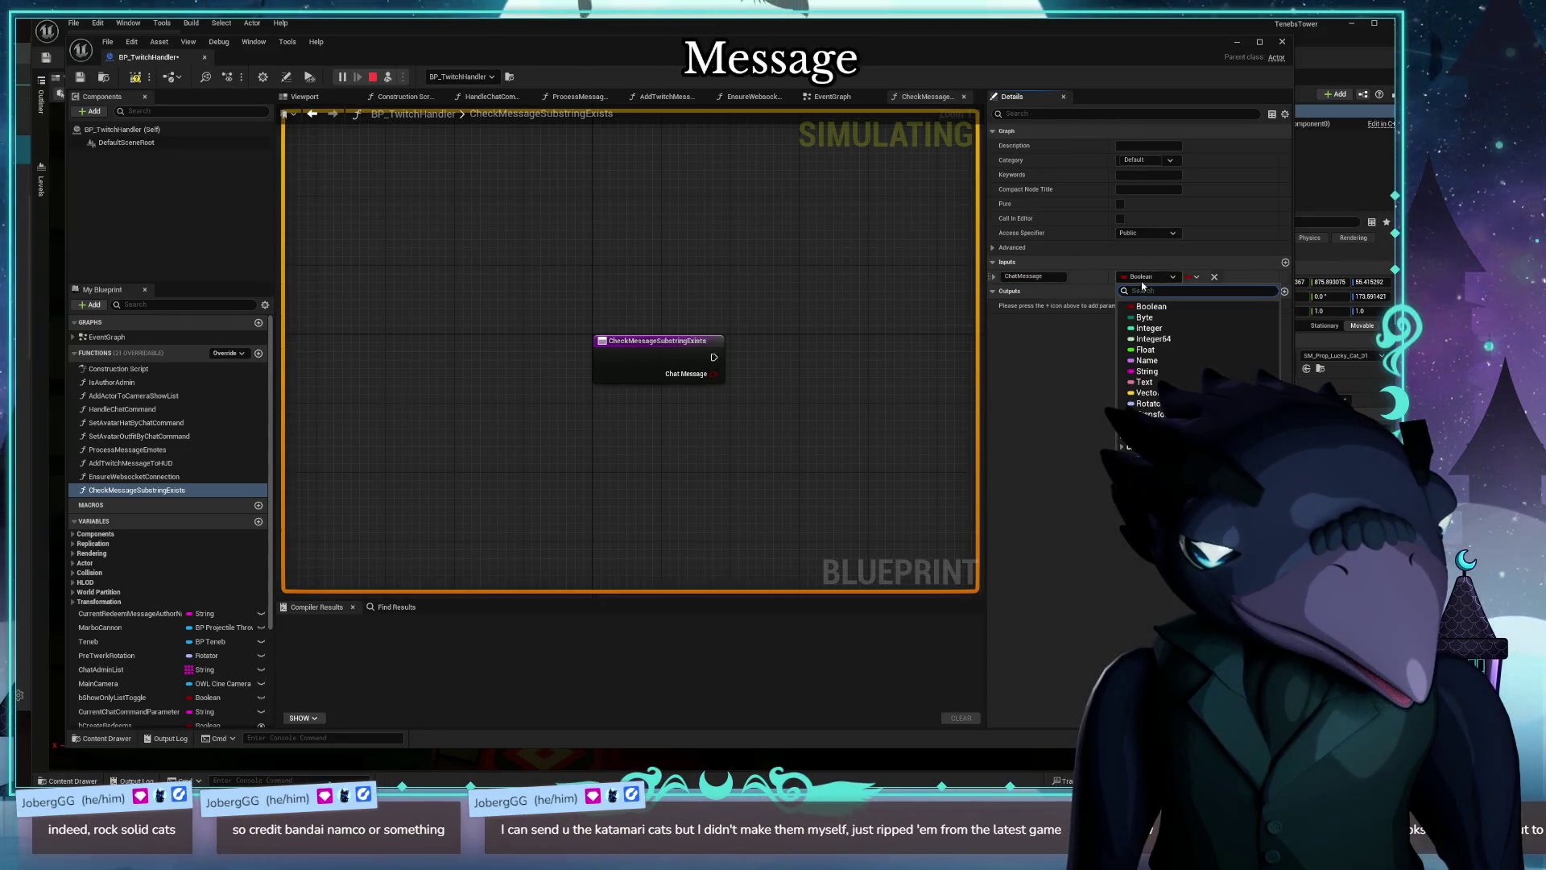
{"action": "left_click", "coordinate": [1149, 371]}
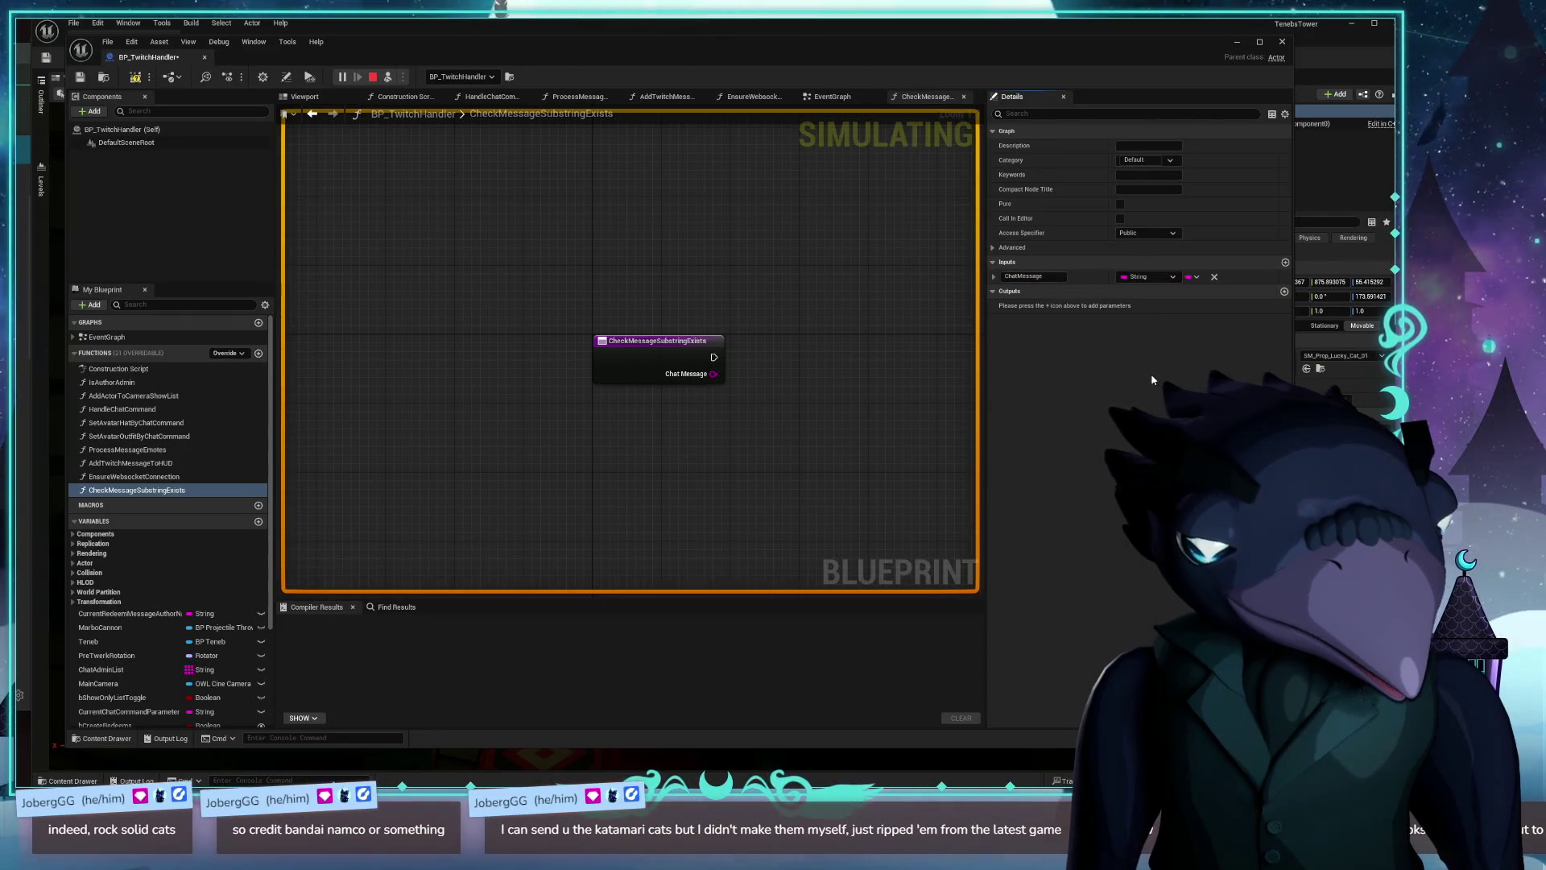
Step: Add a Boolean output named bSubstringExists to the function
{"action": "left_click", "coordinate": [1284, 291]}
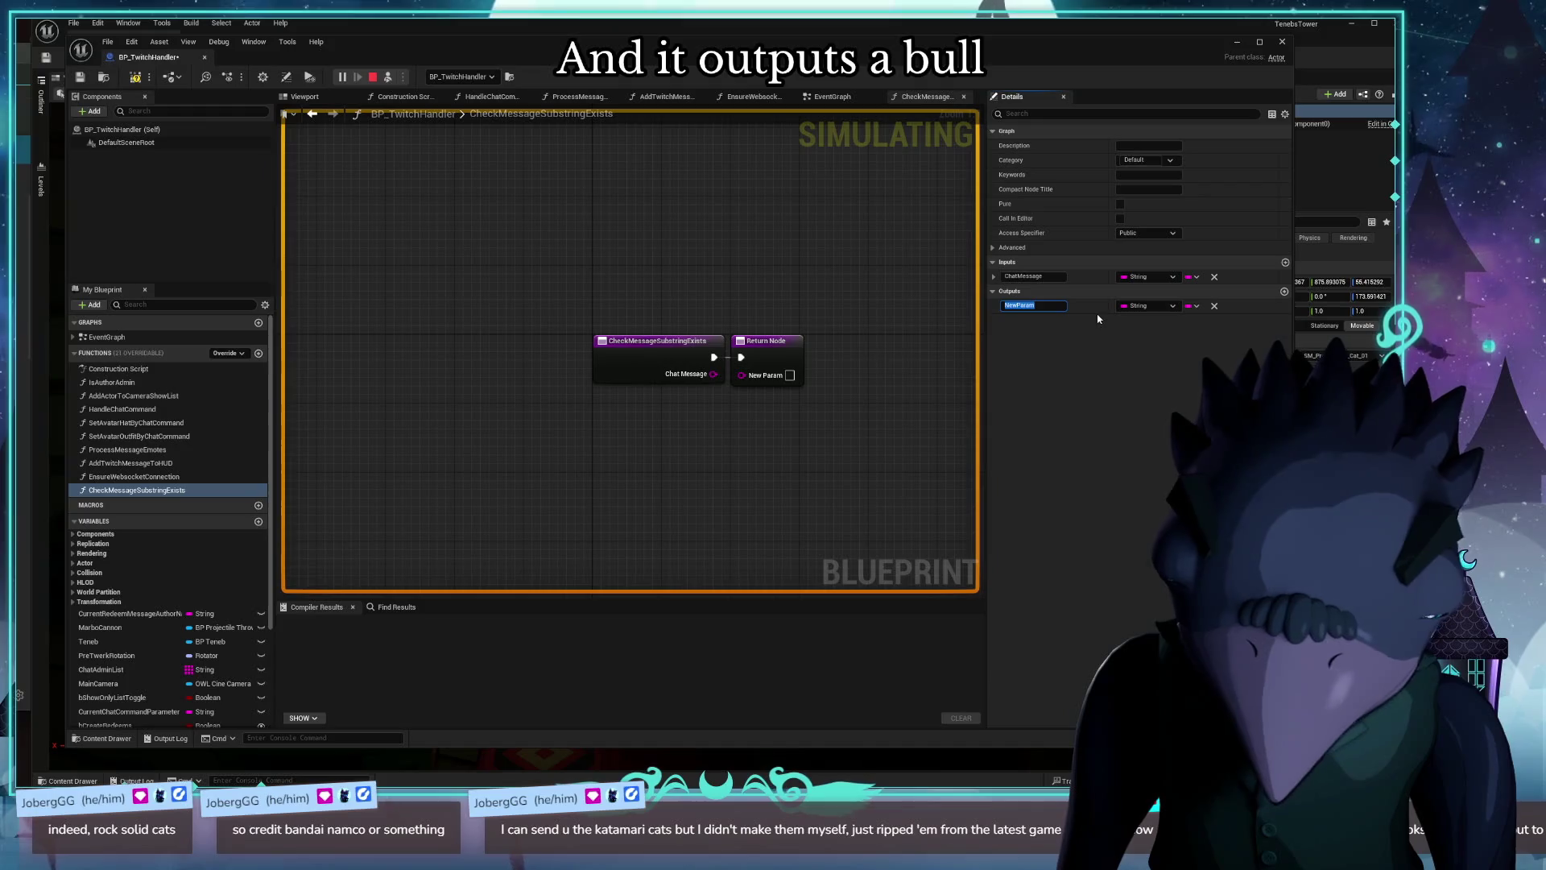
{"action": "type", "text": "Exist"}
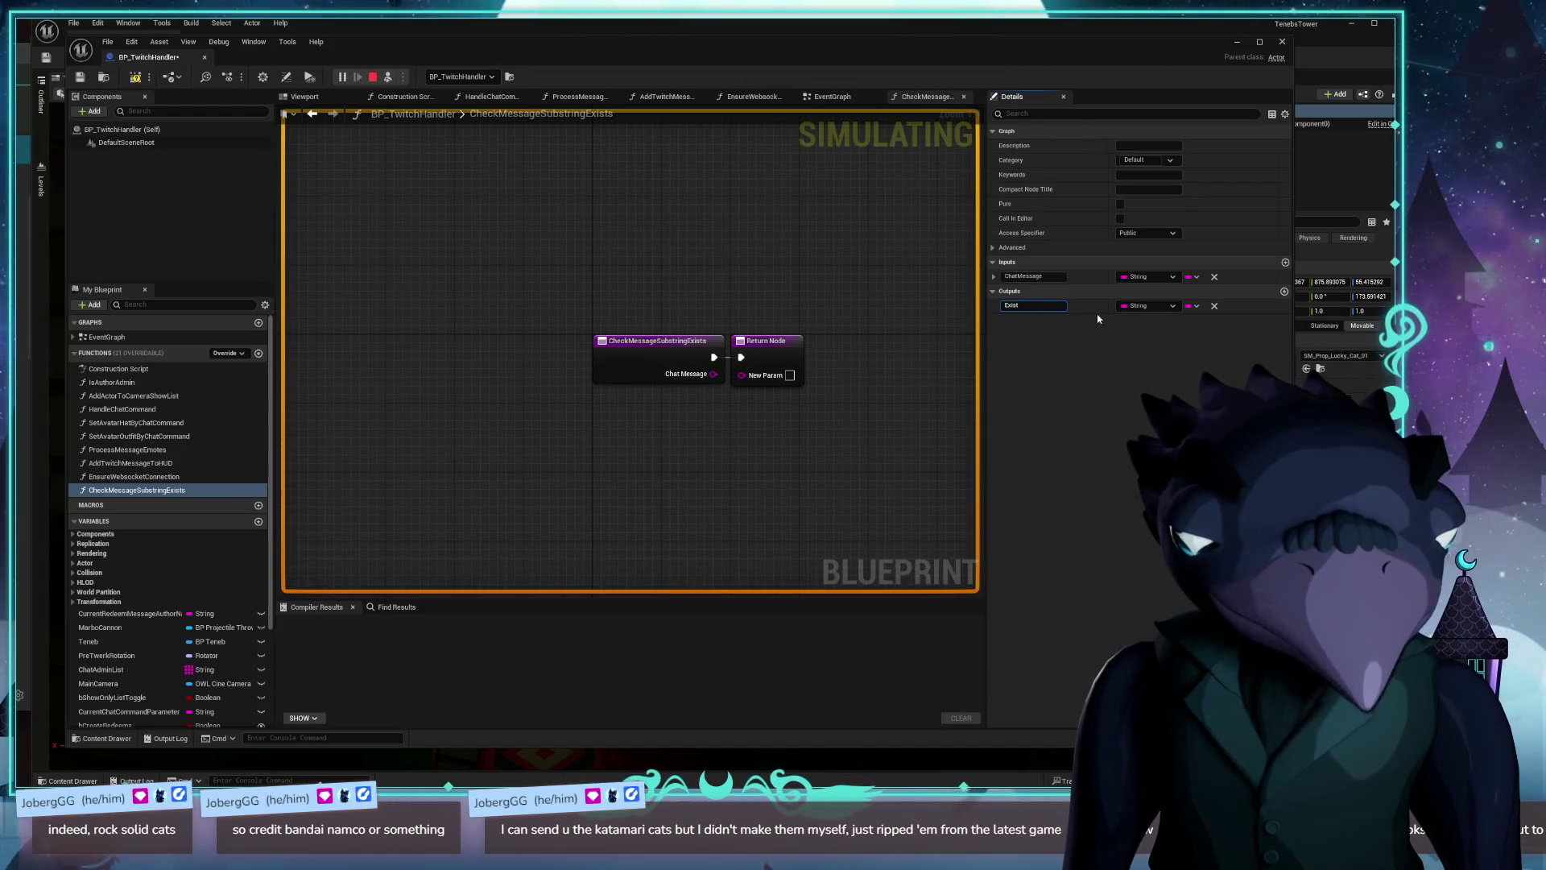
{"action": "key", "text": "ctrl+a"}
{"action": "type", "text": "Substring"}
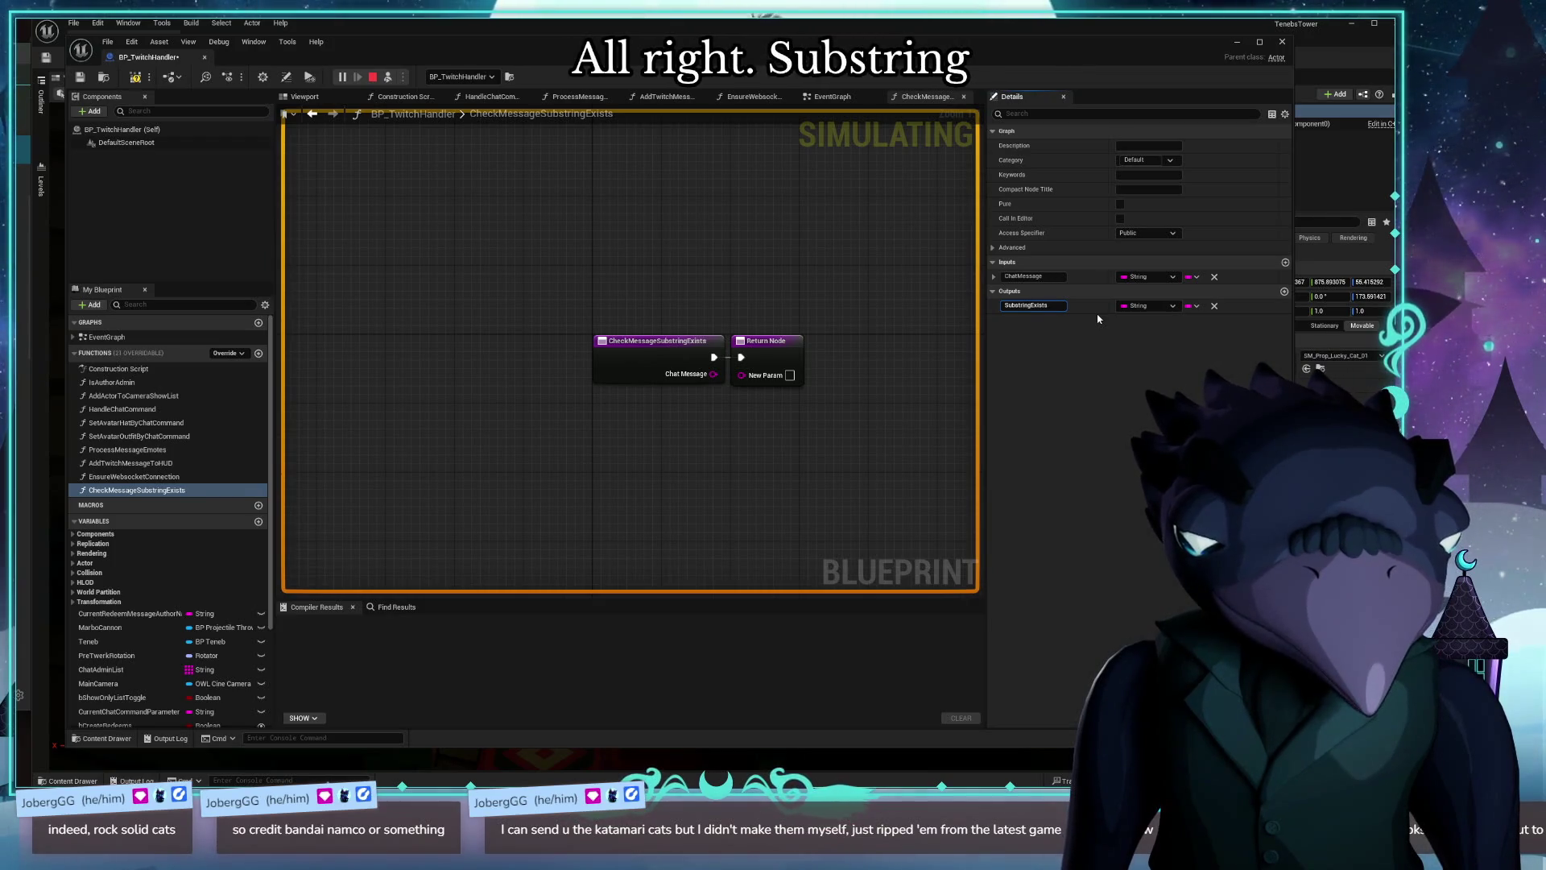
{"action": "key", "text": "Return"}
{"action": "left_click", "coordinate": [1058, 313]}
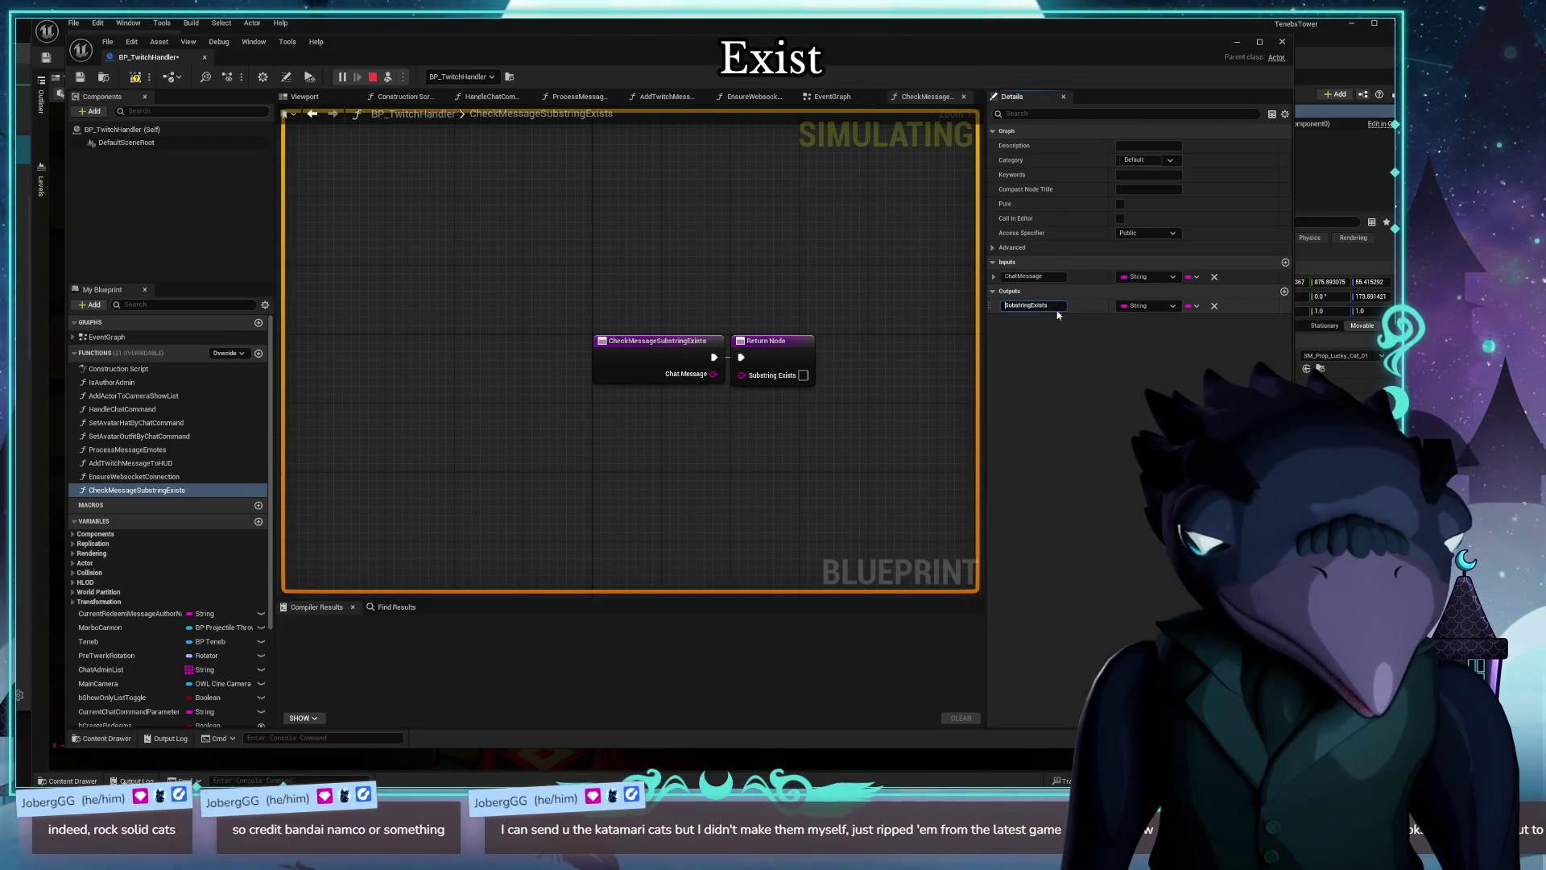
{"action": "type", "text": "b"}
{"action": "key", "text": "Return"}
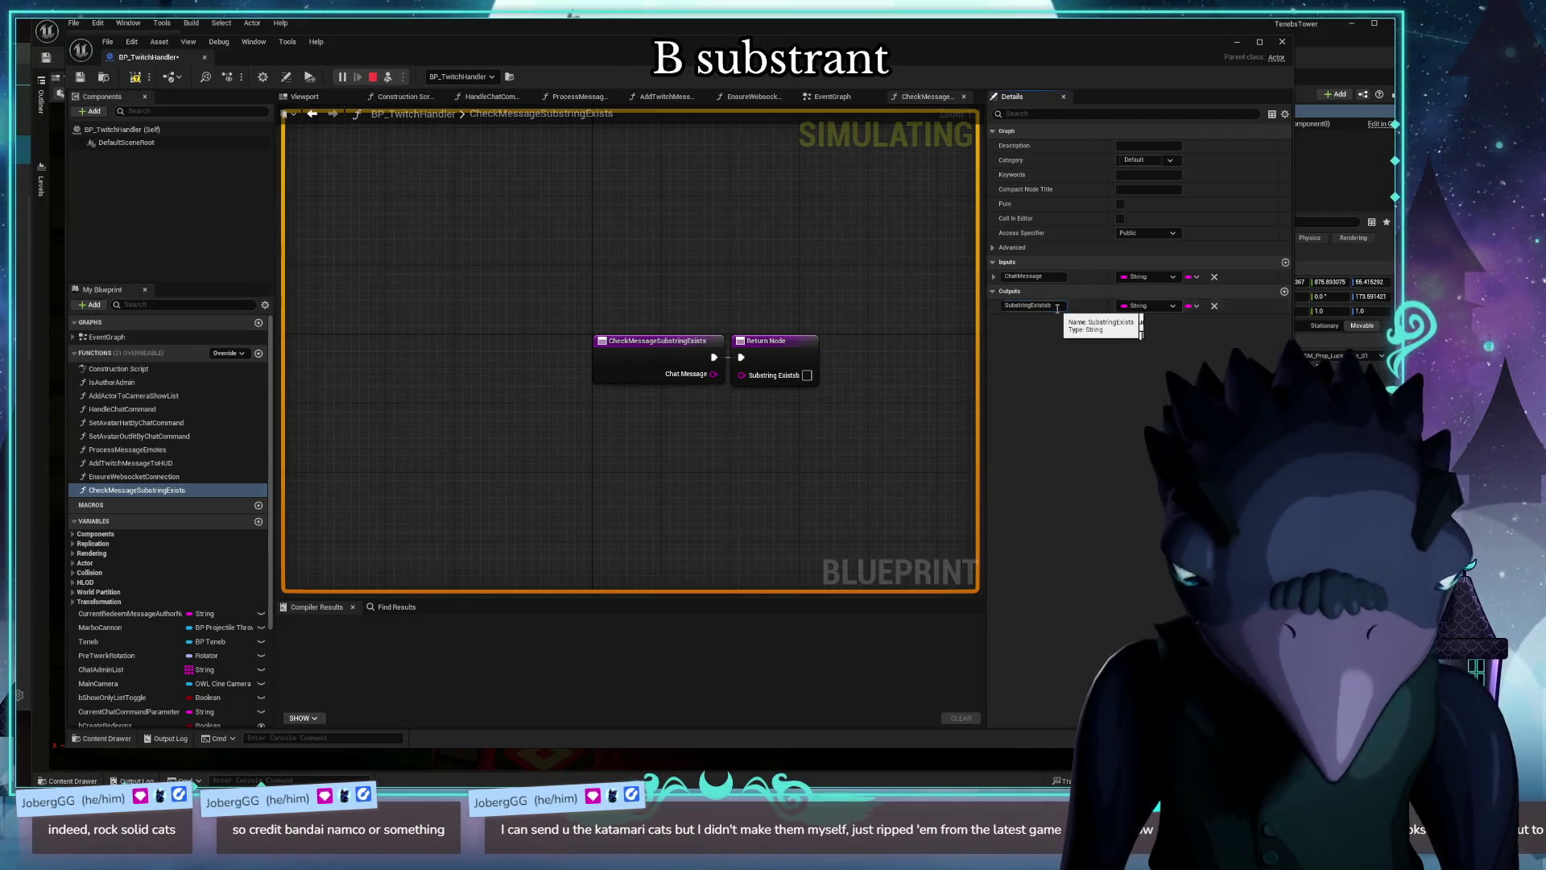
{"action": "left_click", "coordinate": [1057, 309]}
{"action": "key", "text": "BackSpace"}
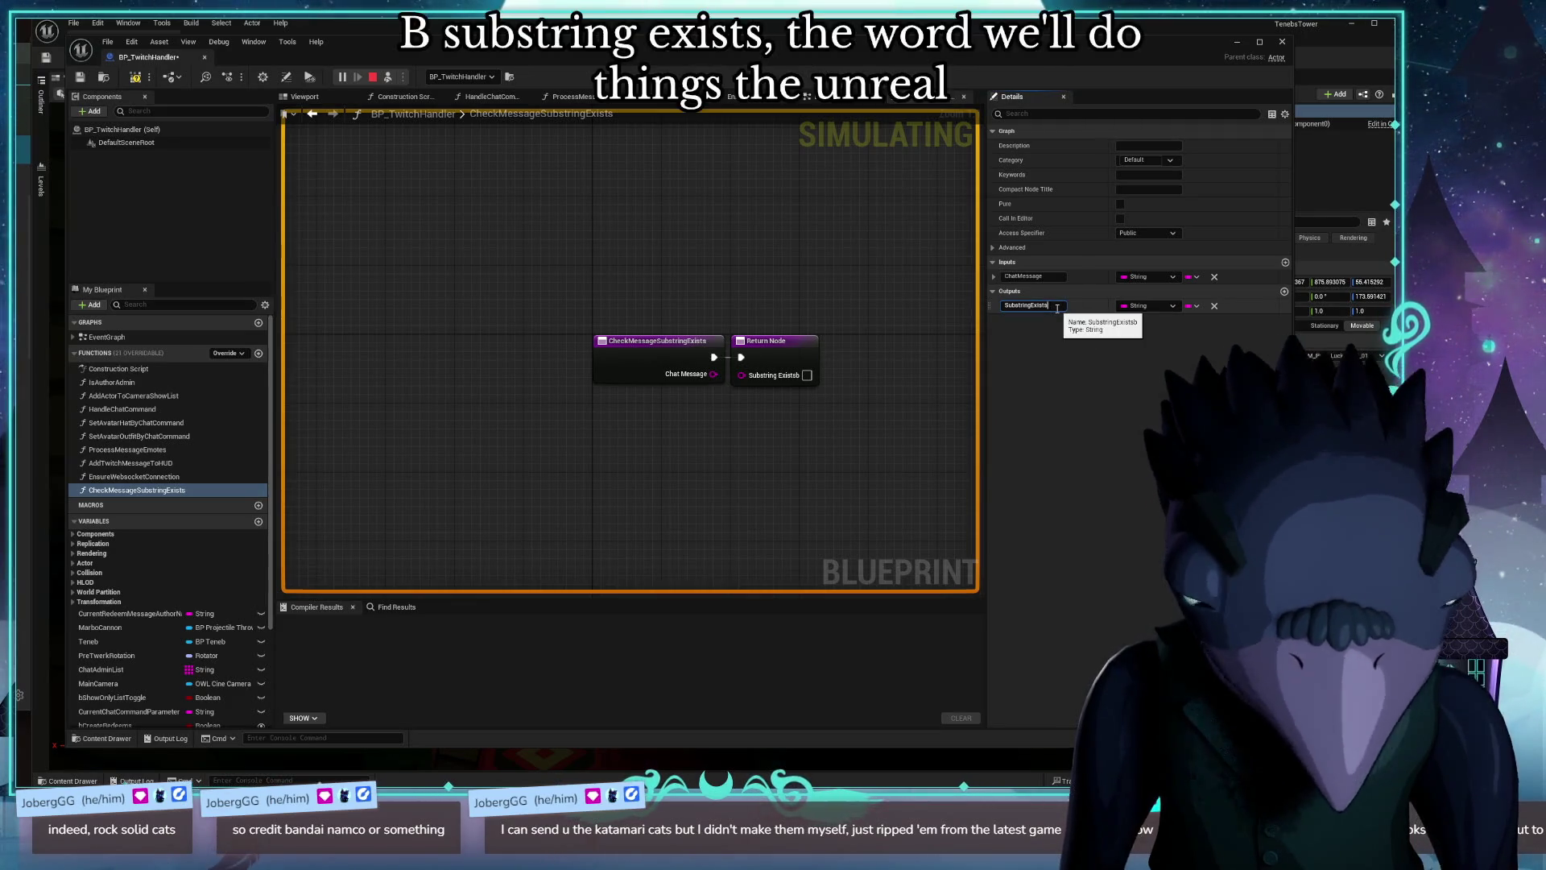
{"action": "key", "text": "Home"}
{"action": "type", "text": "b"}
{"action": "key", "text": "Return"}
{"action": "left_click", "coordinate": [1143, 305]}
{"action": "left_click", "coordinate": [1136, 336]}
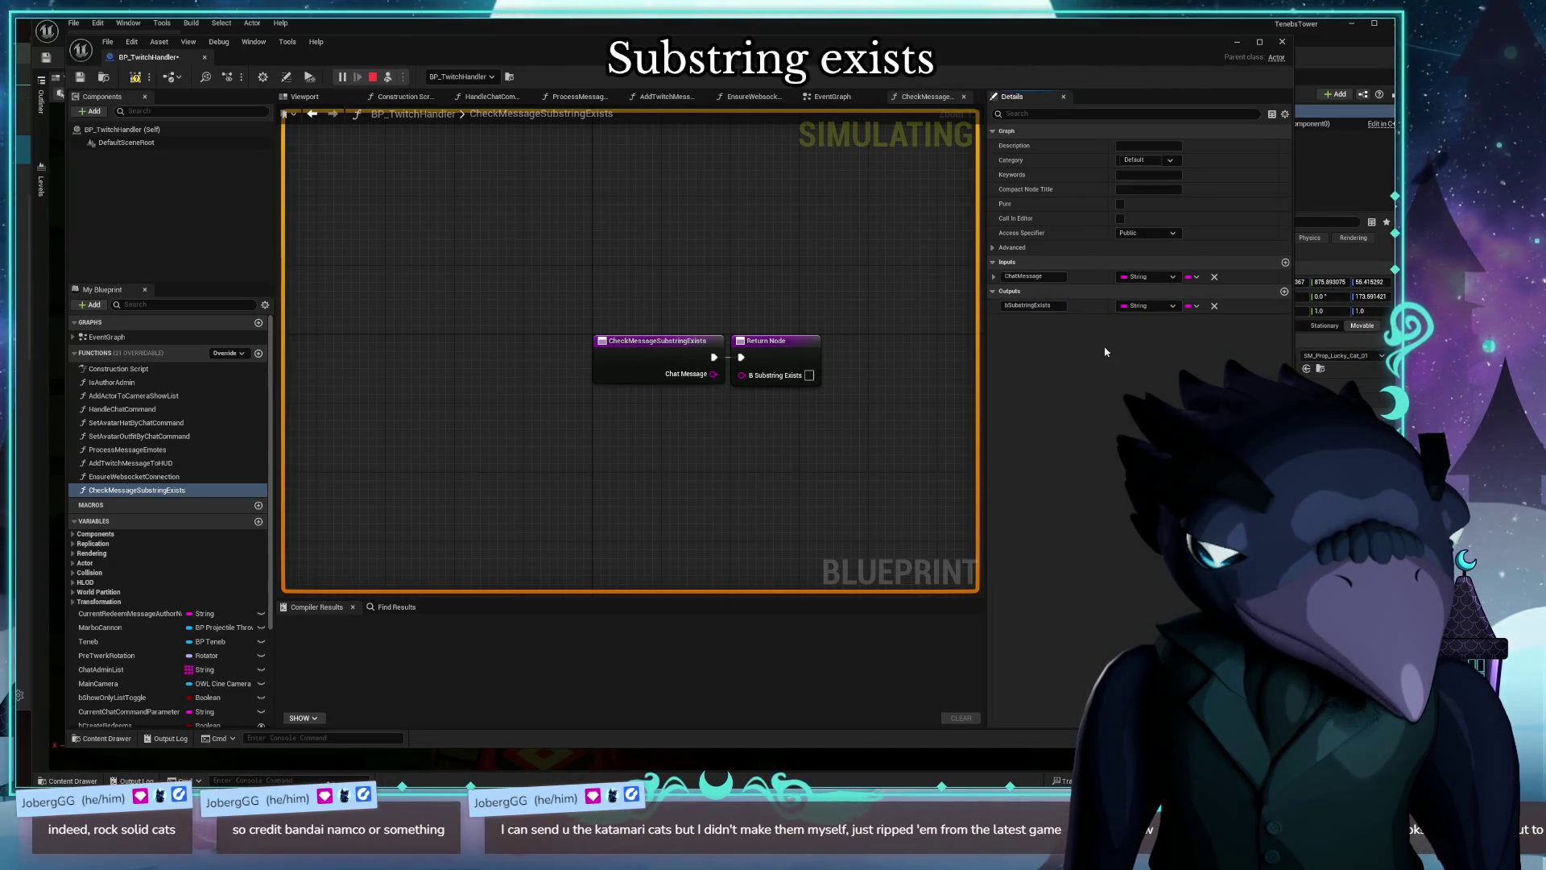
Step: Move the Return Node right and review the EventGraph's upper Branch and Contains nodes
{"action": "left_click_drag", "start_coordinate": [777, 347], "coordinate": [1007, 347]}
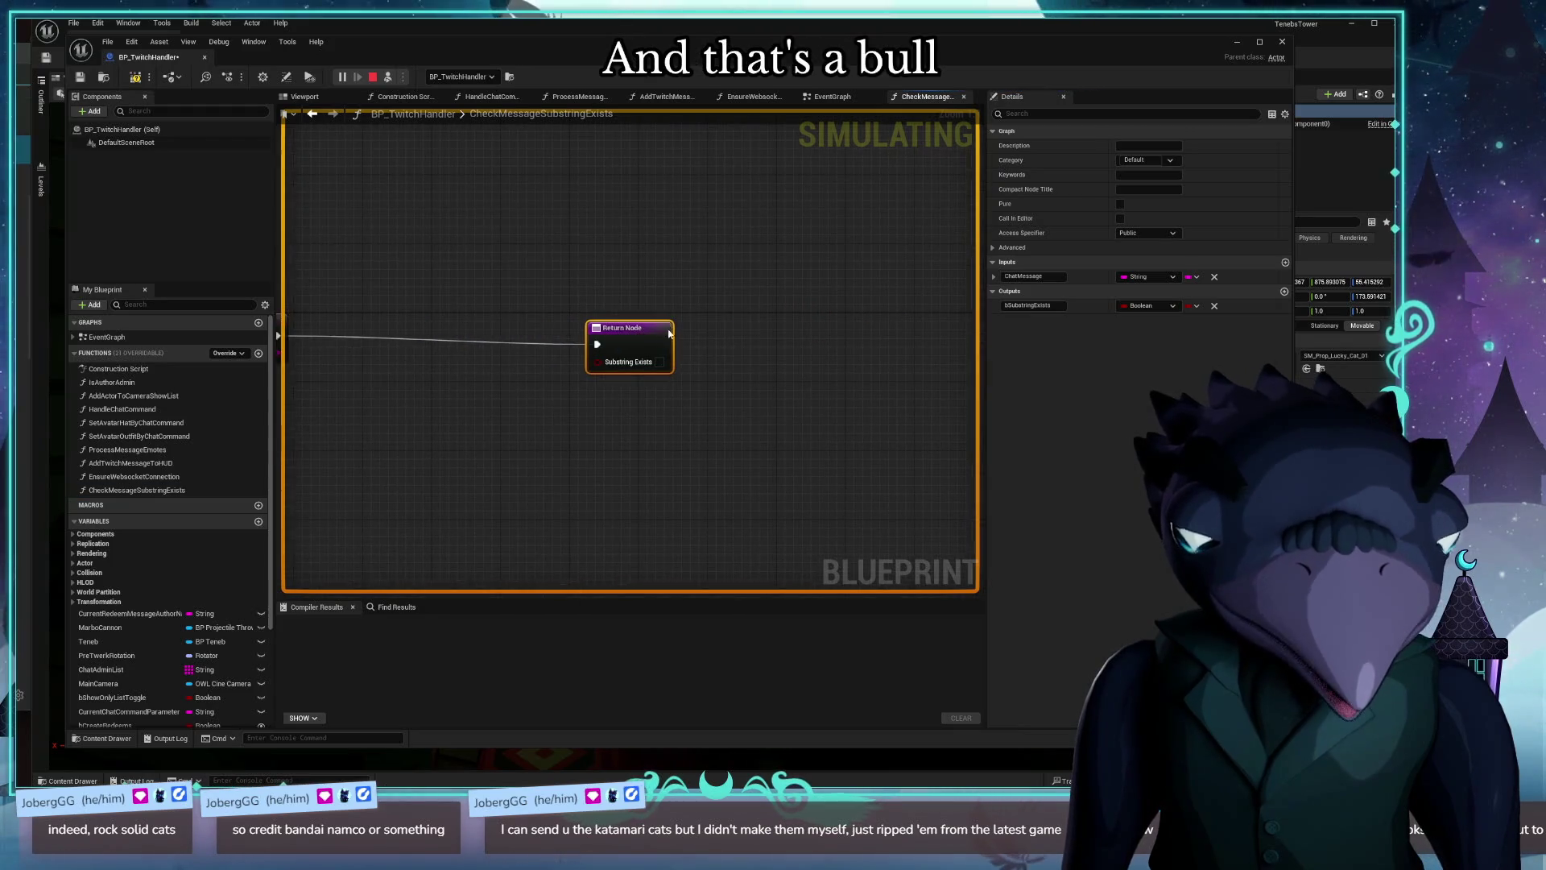
{"action": "left_click_drag", "start_coordinate": [460, 407], "coordinate": [746, 349]}
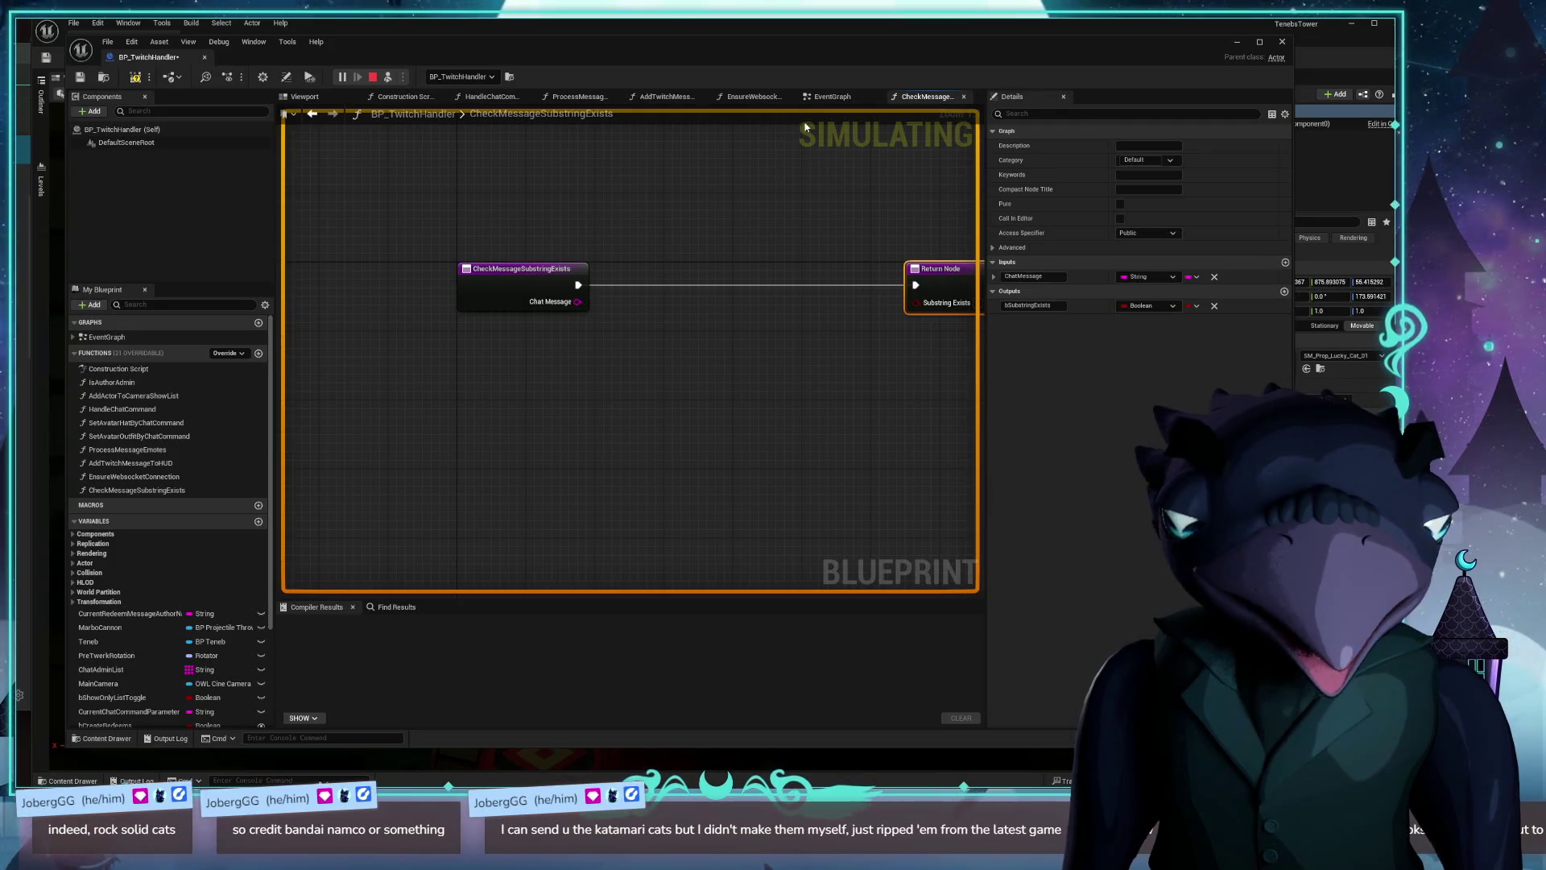
{"action": "left_click_drag", "start_coordinate": [832, 96], "coordinate": [920, 96]}
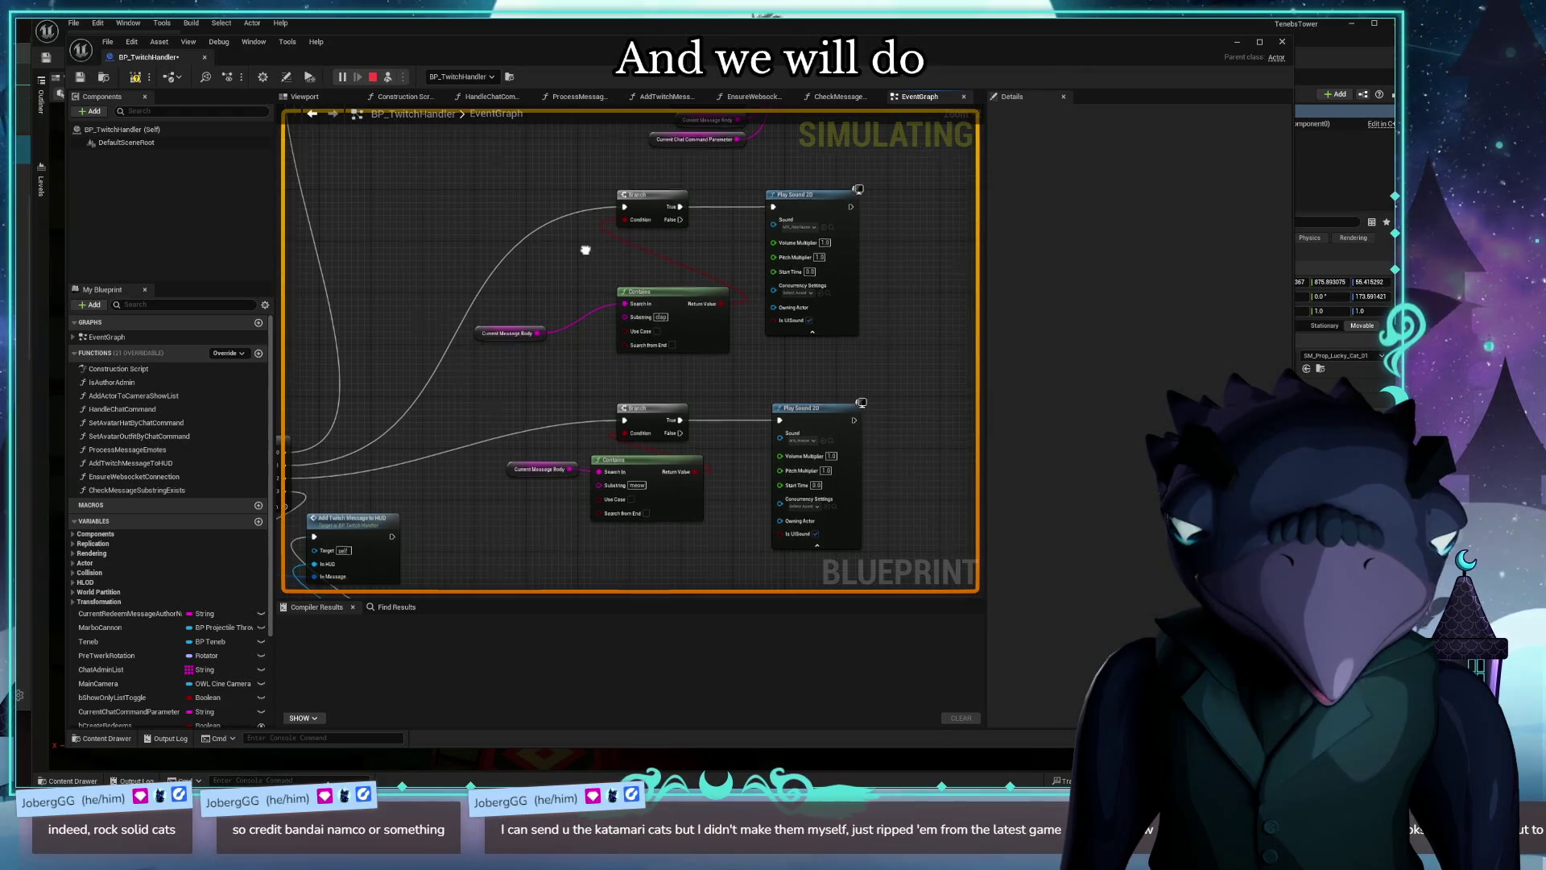
{"action": "left_click_drag", "start_coordinate": [591, 259], "coordinate": [630, 292]}
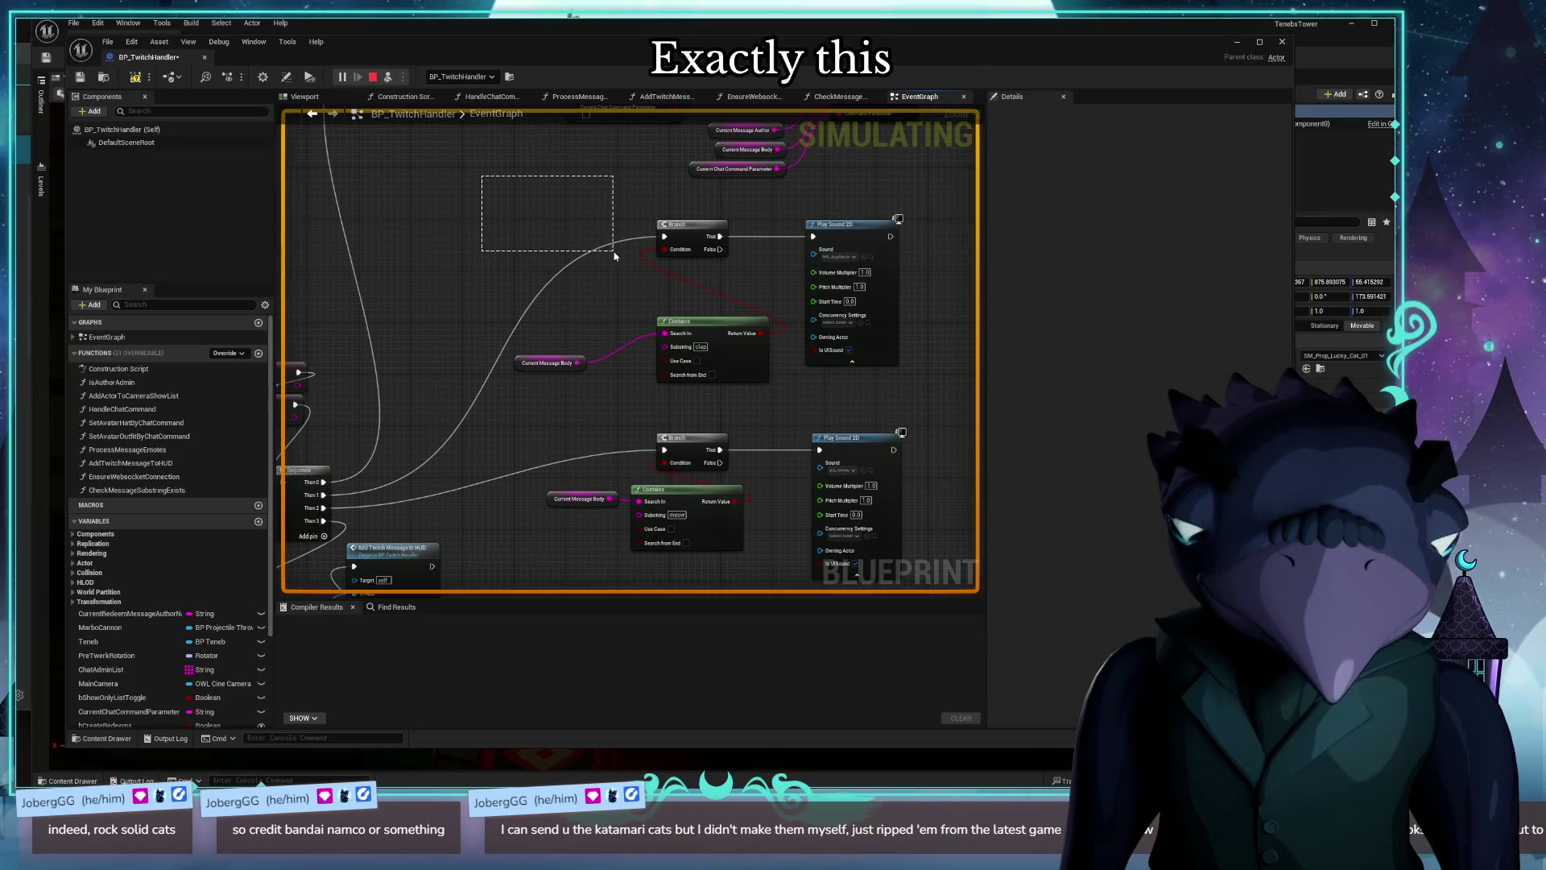
{"action": "left_click", "coordinate": [662, 228]}
{"action": "left_click", "coordinate": [717, 354], "text": "ctrl"}
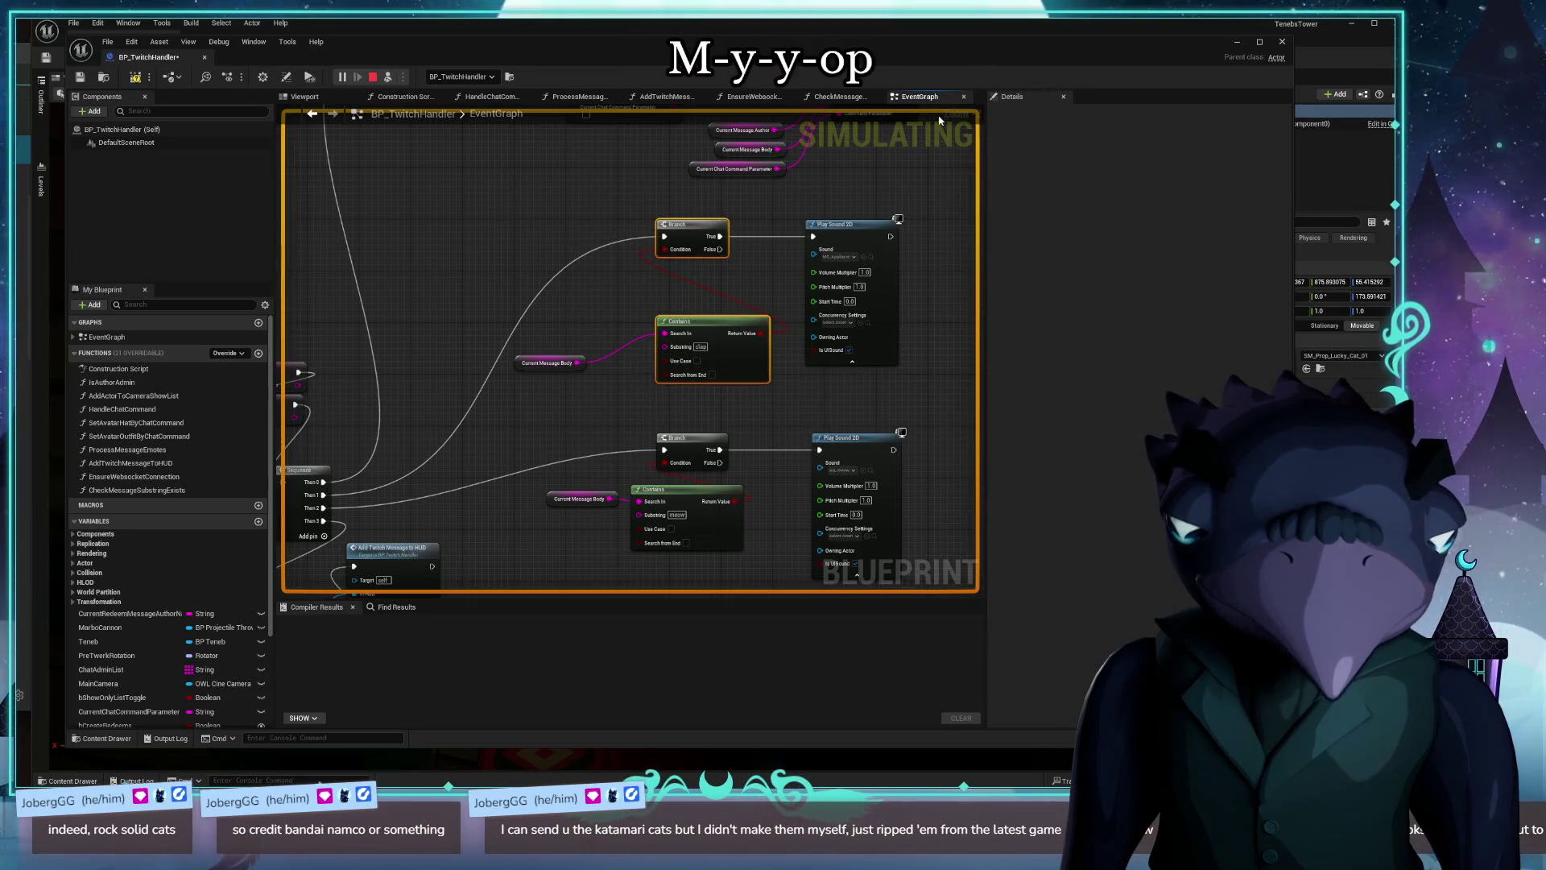
{"action": "left_click", "coordinate": [864, 99]}
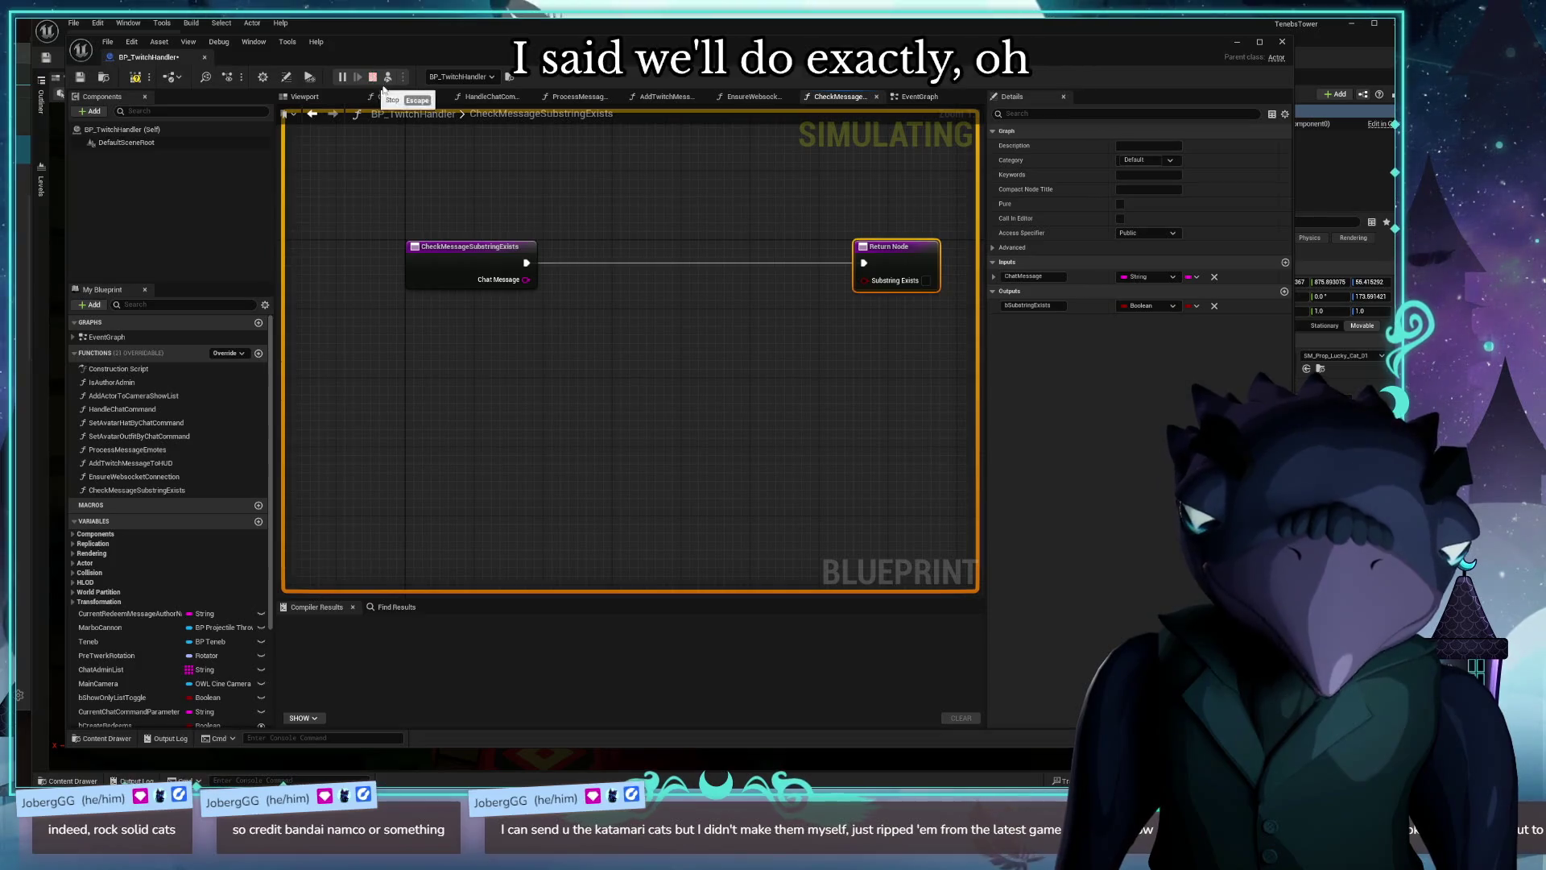
Step: Try a 'substring' action search from the function entry, then inspect the Contains nodes in the EventGraph
{"action": "left_click_drag", "start_coordinate": [526, 263], "coordinate": [677, 272]}
{"action": "type", "text": "substring"}
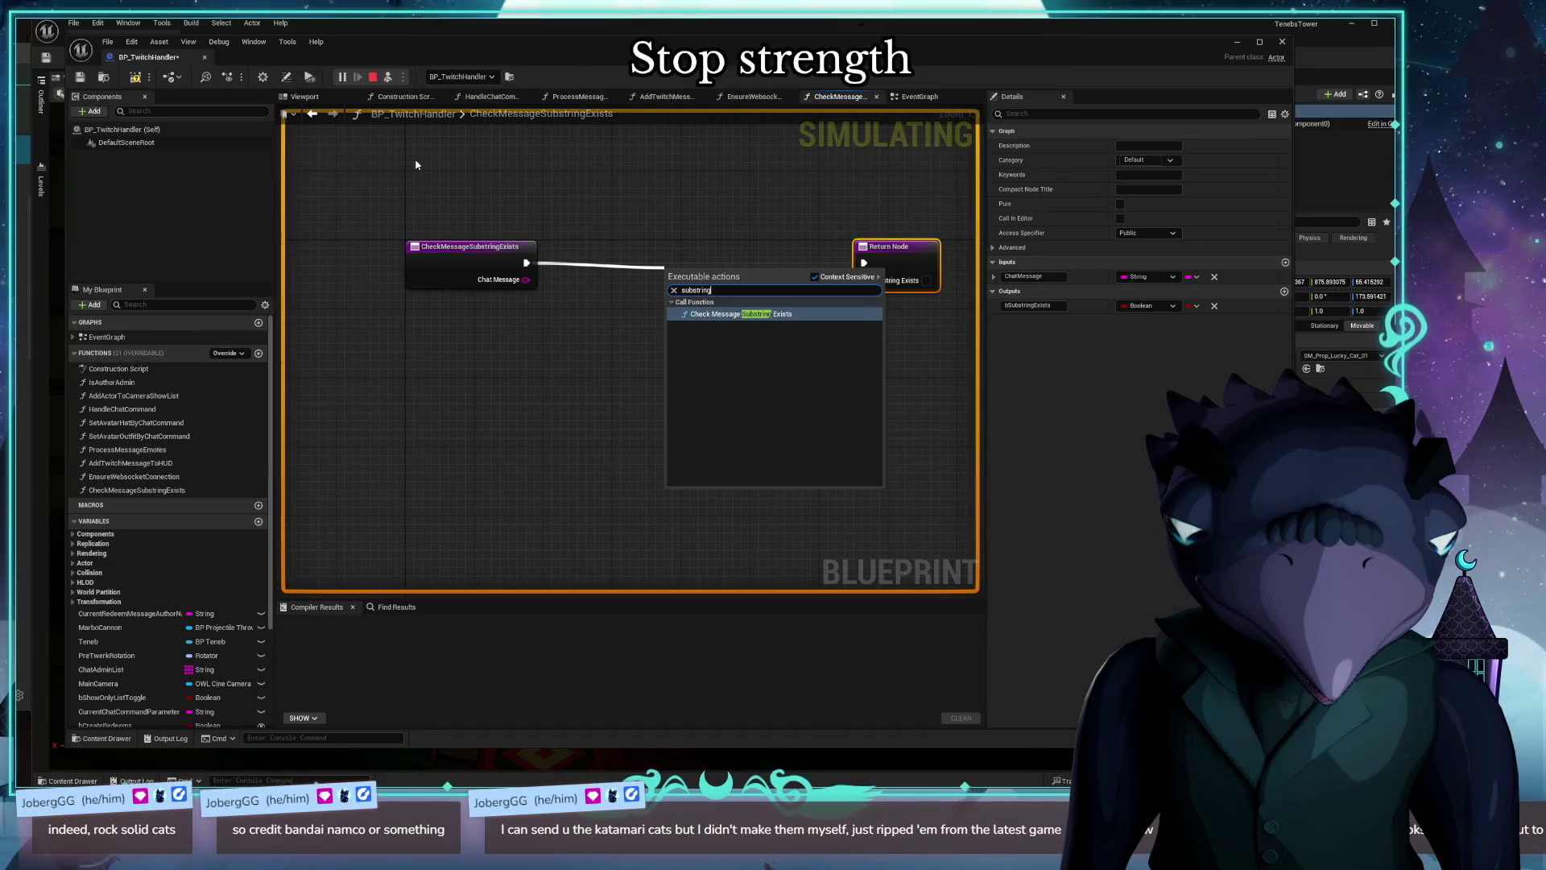
{"action": "left_click", "coordinate": [415, 165]}
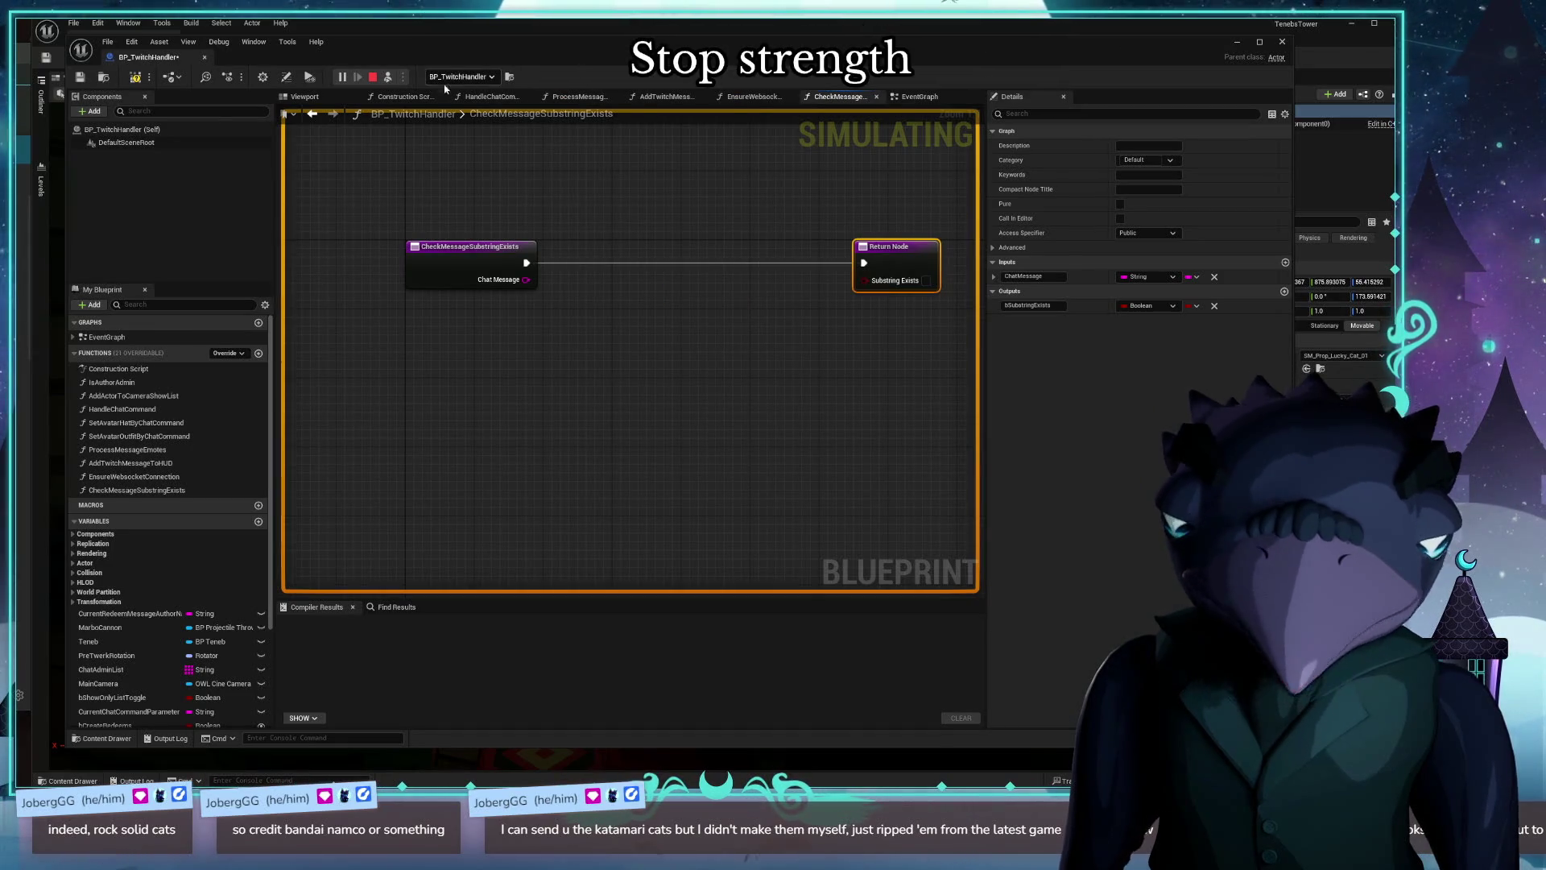
{"action": "left_click", "coordinate": [910, 97]}
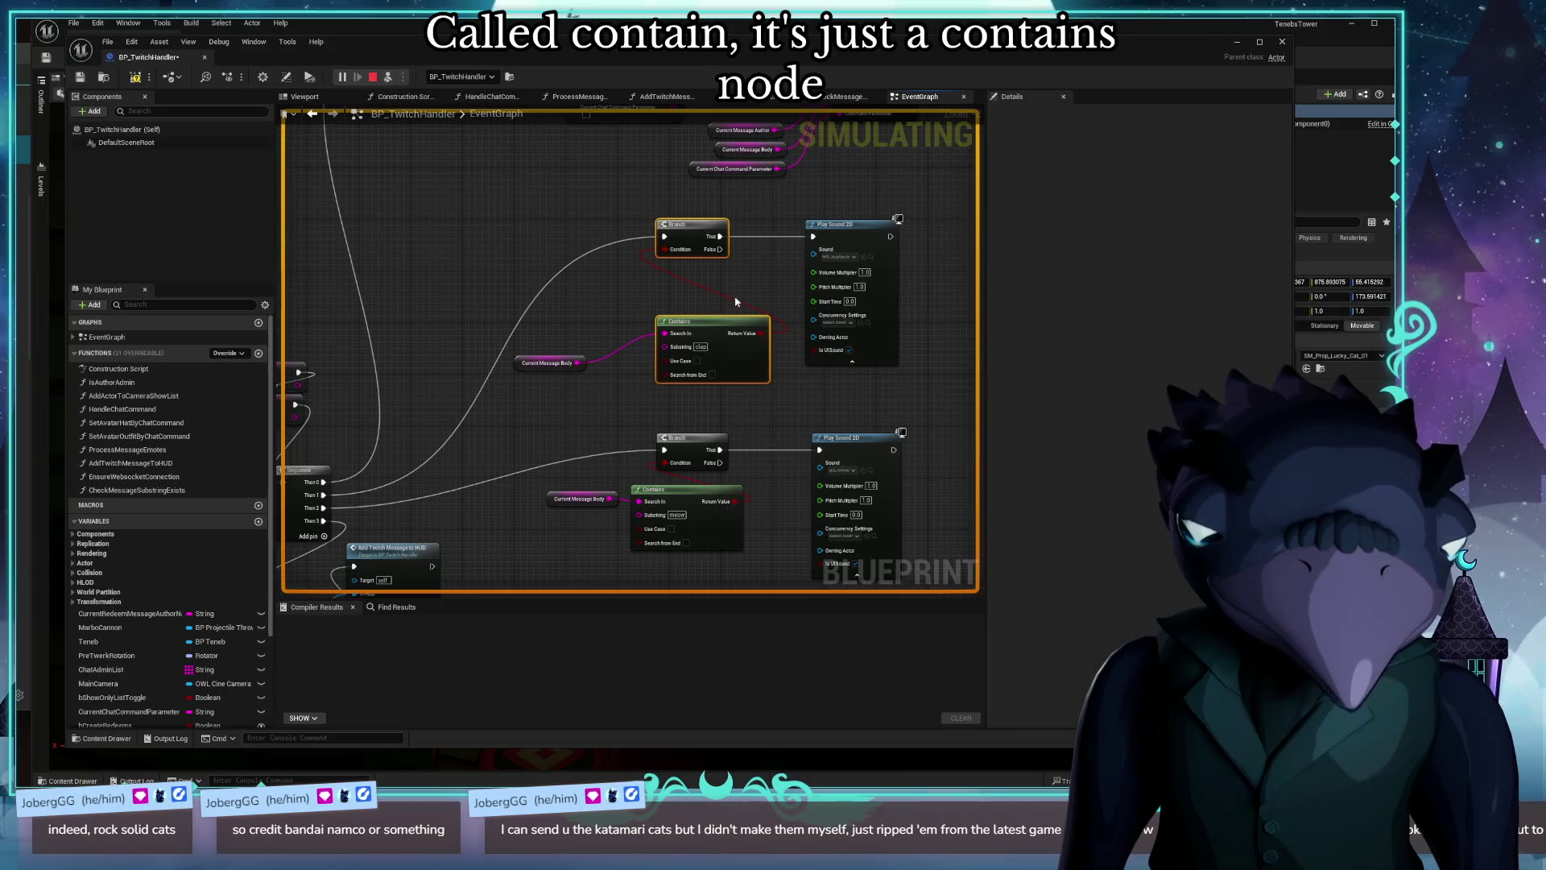
{"action": "left_click_drag", "start_coordinate": [784, 273], "coordinate": [698, 282]}
{"action": "left_click_drag", "start_coordinate": [776, 236], "coordinate": [808, 236]}
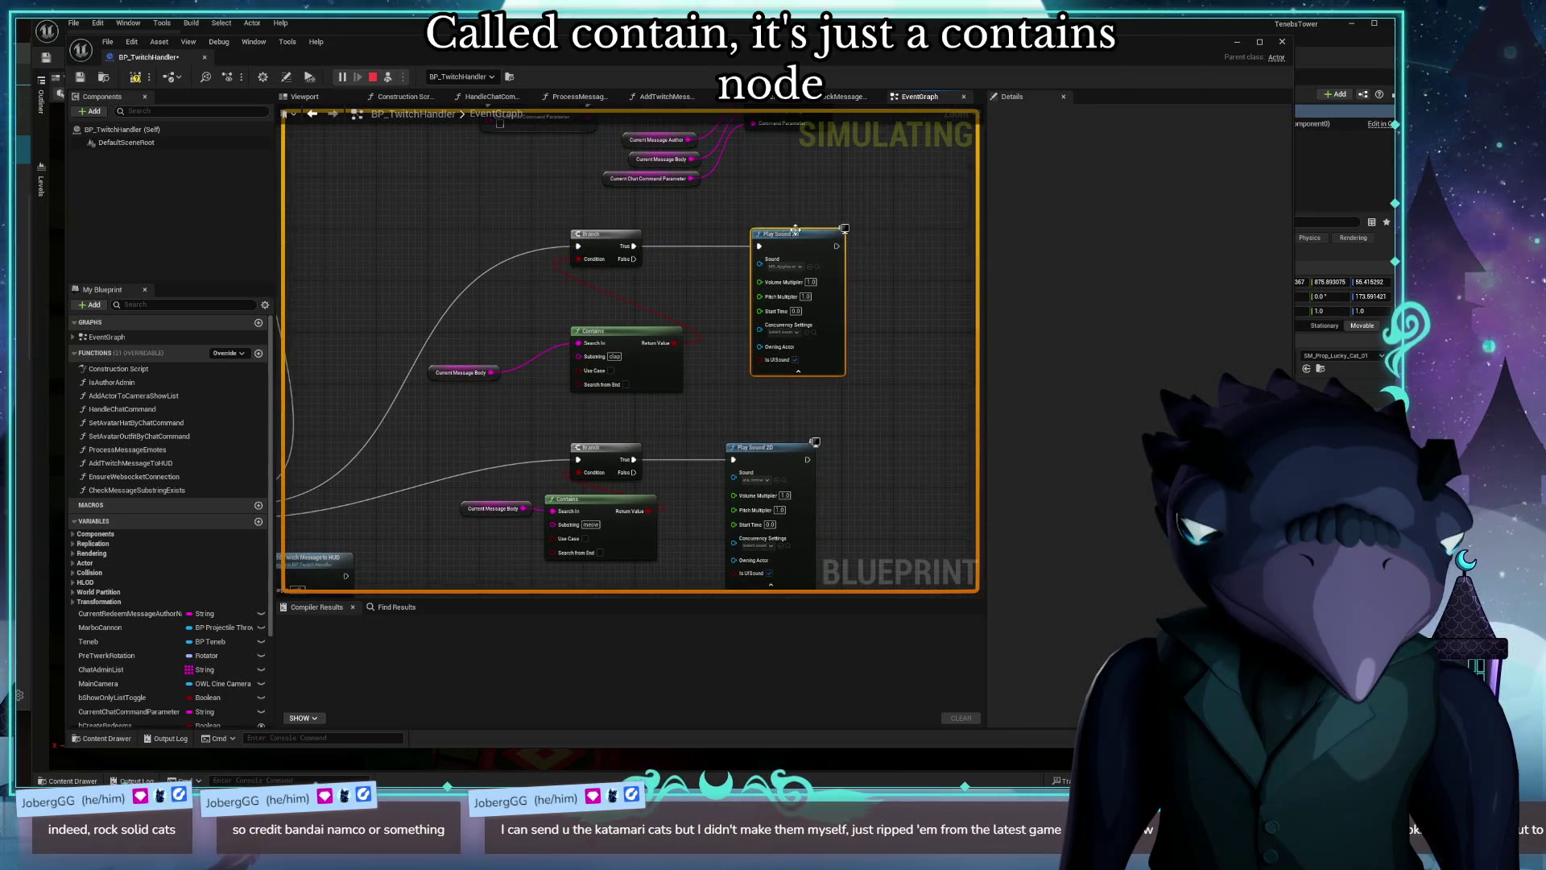
{"action": "left_click_drag", "start_coordinate": [647, 289], "coordinate": [732, 272]}
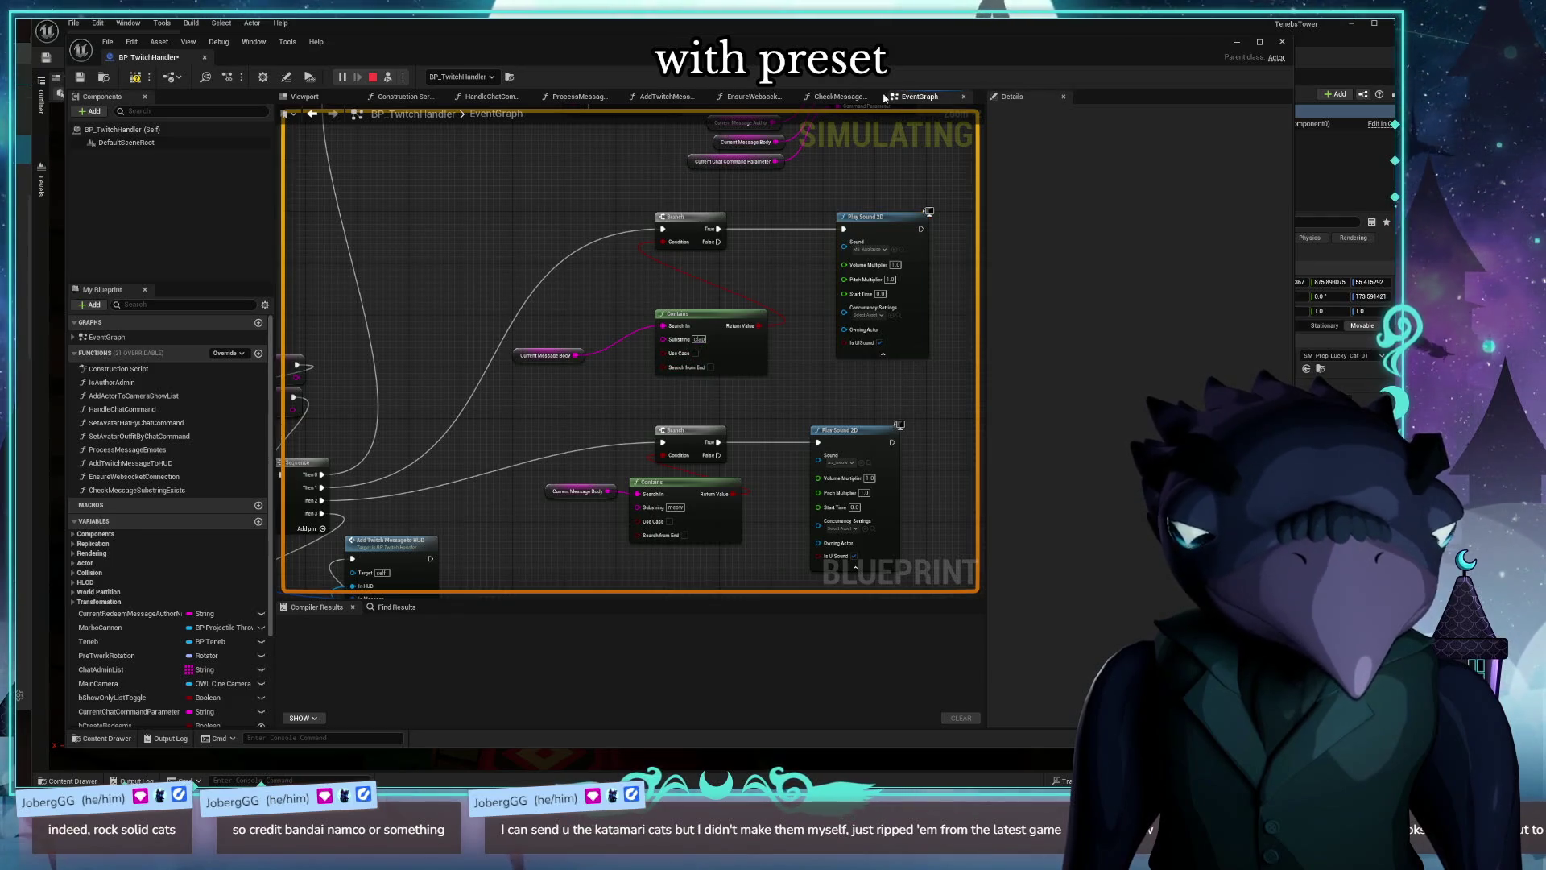
Step: In CheckMessageSubstringExists, add a String Contains node on Chat Message and wire its Return Value to Substring Exists
{"action": "left_click", "coordinate": [842, 96]}
{"action": "left_click_drag", "start_coordinate": [527, 262], "coordinate": [618, 258]}
{"action": "type", "text": "contains"}
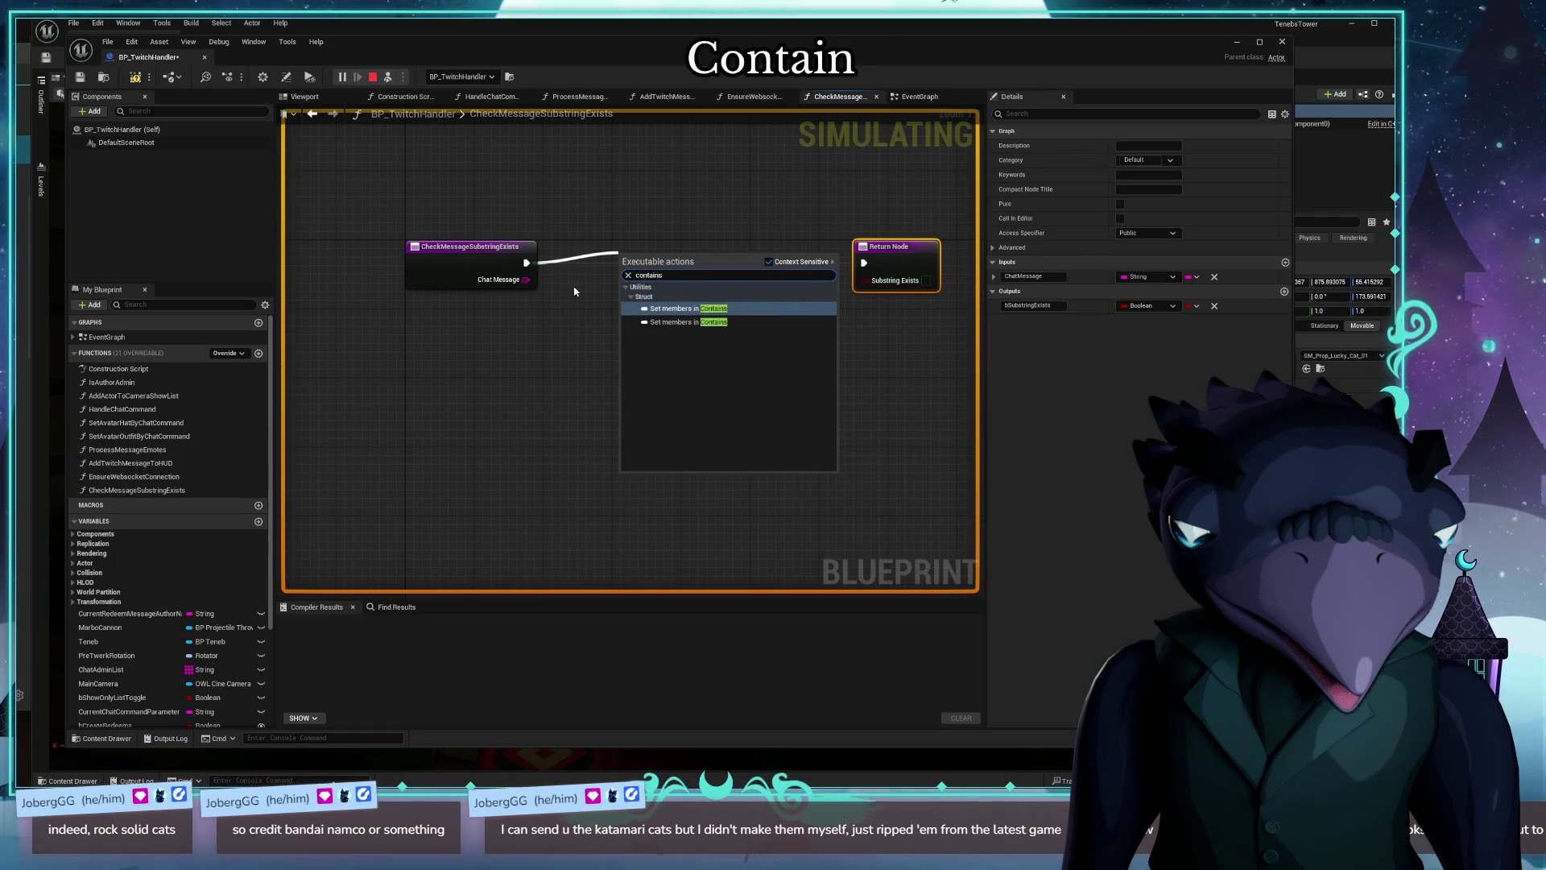
{"action": "left_click", "coordinate": [551, 372]}
{"action": "left_click_drag", "start_coordinate": [526, 280], "coordinate": [593, 282]}
{"action": "type", "text": "contain"}
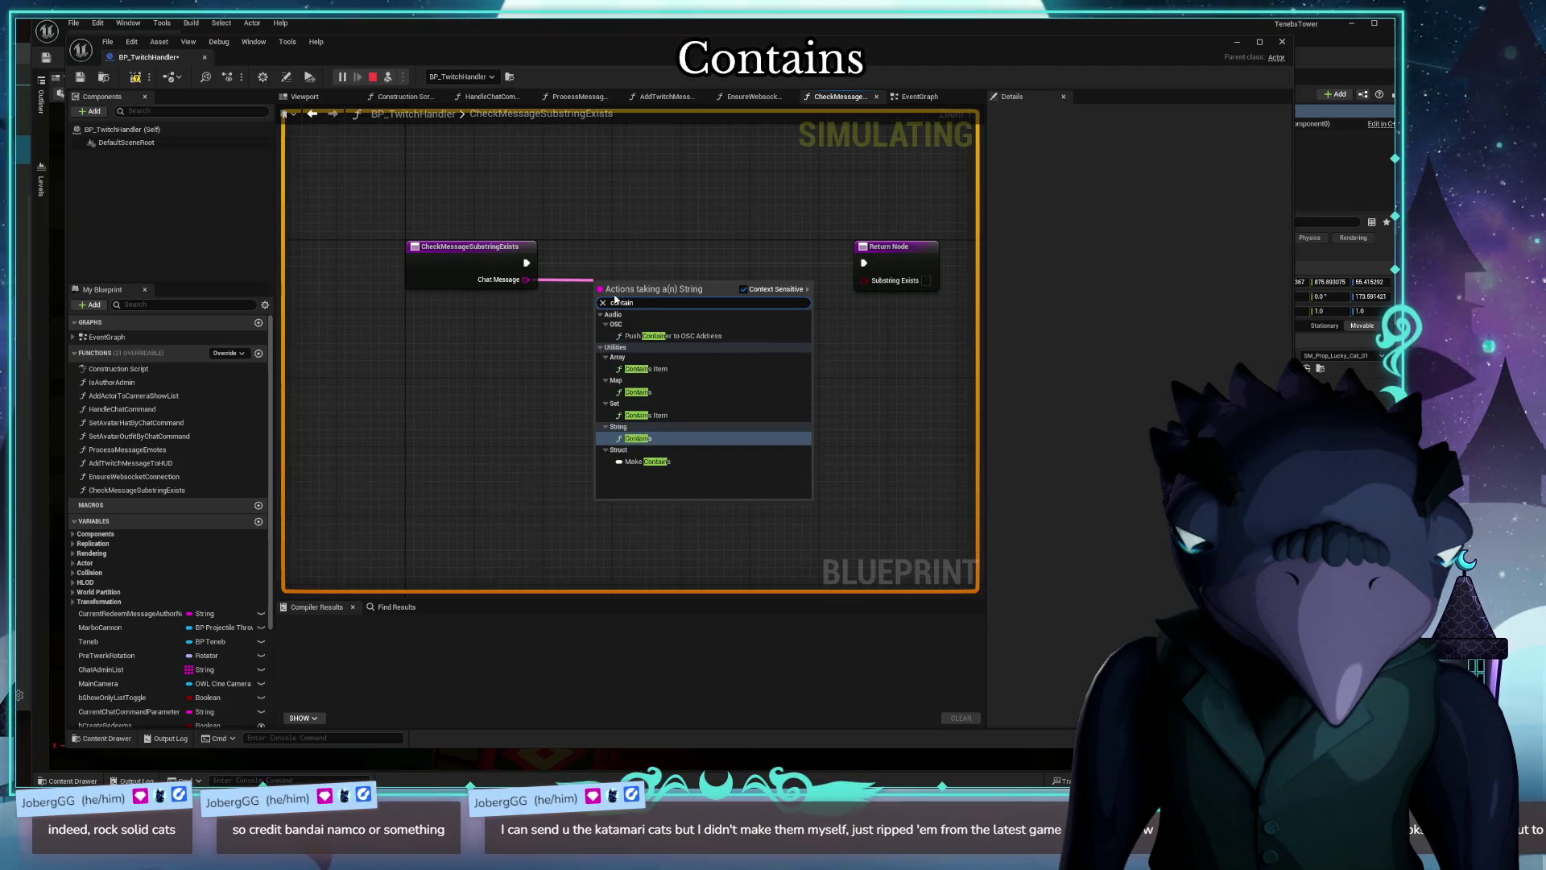
{"action": "key", "text": "Return"}
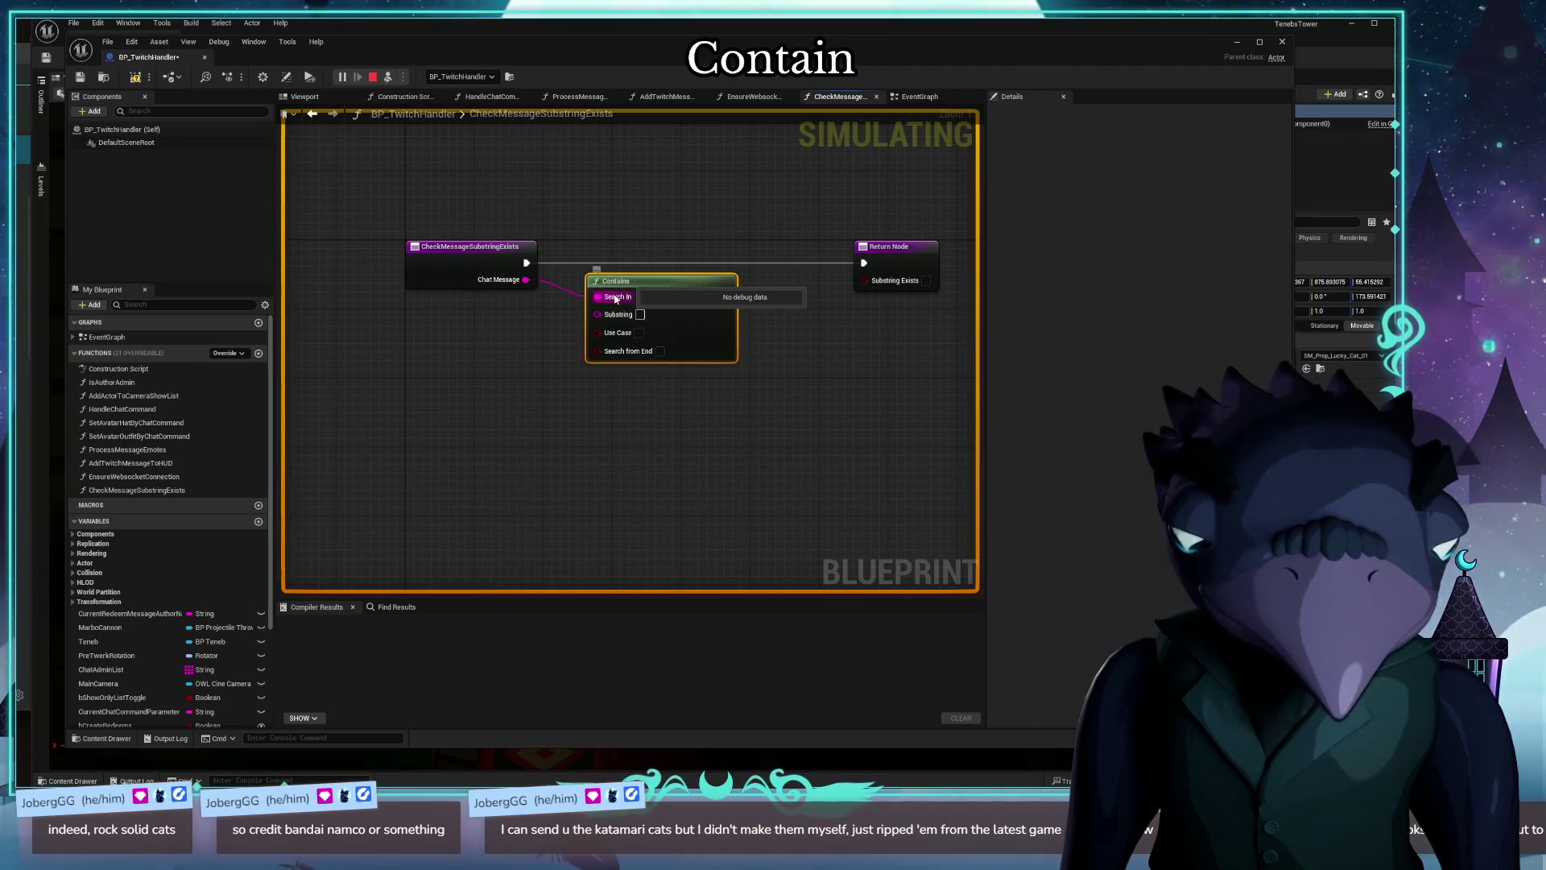
{"action": "left_click_drag", "start_coordinate": [708, 304], "coordinate": [708, 321]}
{"action": "left_click_drag", "start_coordinate": [729, 314], "coordinate": [870, 284]}
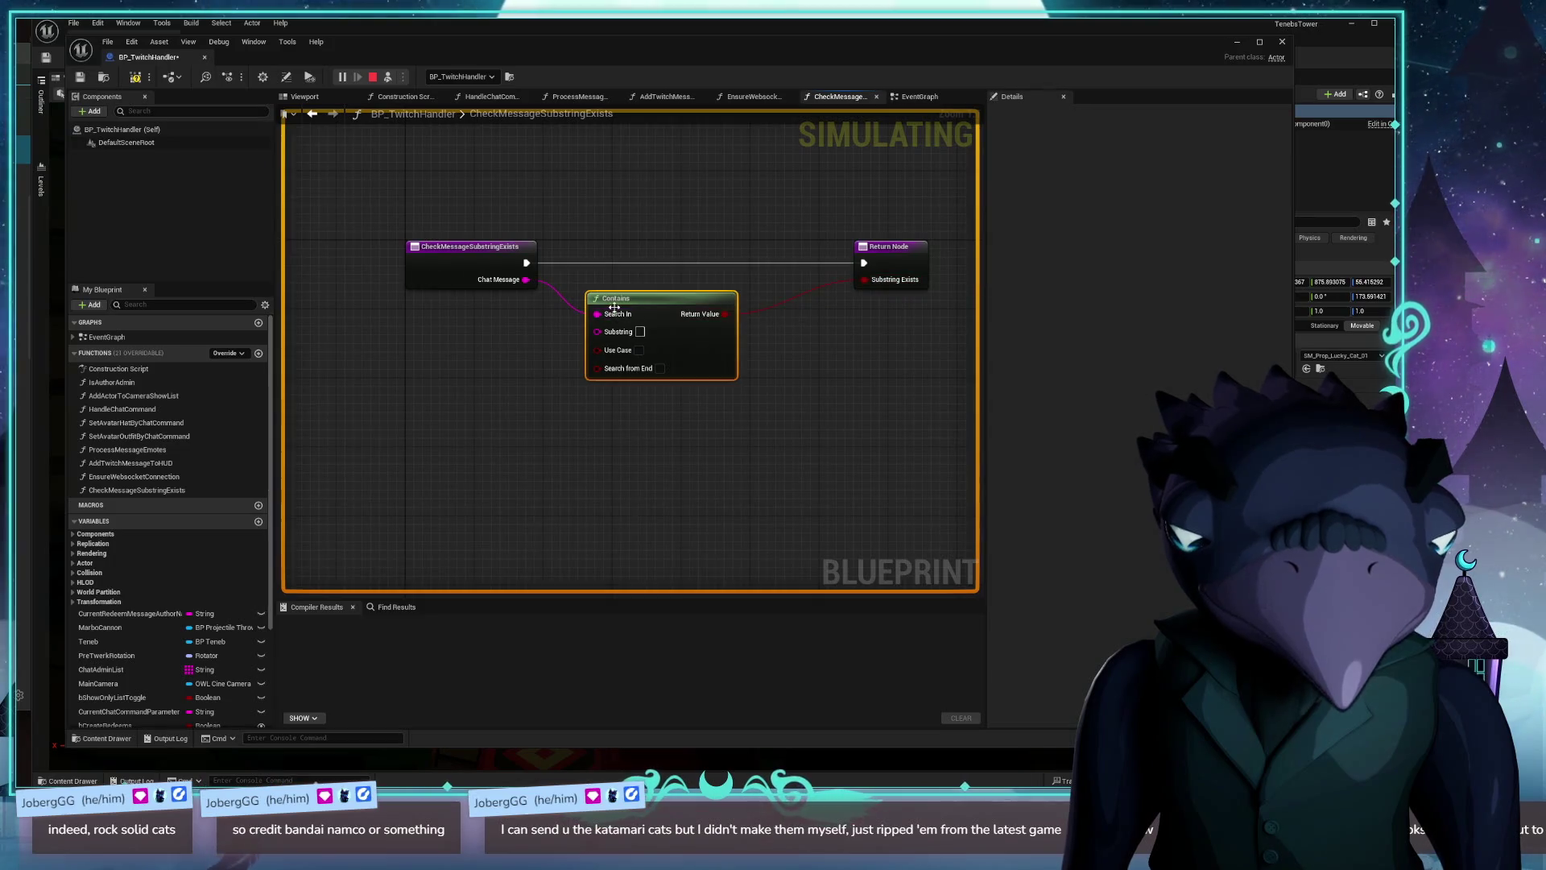
{"action": "left_click_drag", "start_coordinate": [637, 298], "coordinate": [680, 280]}
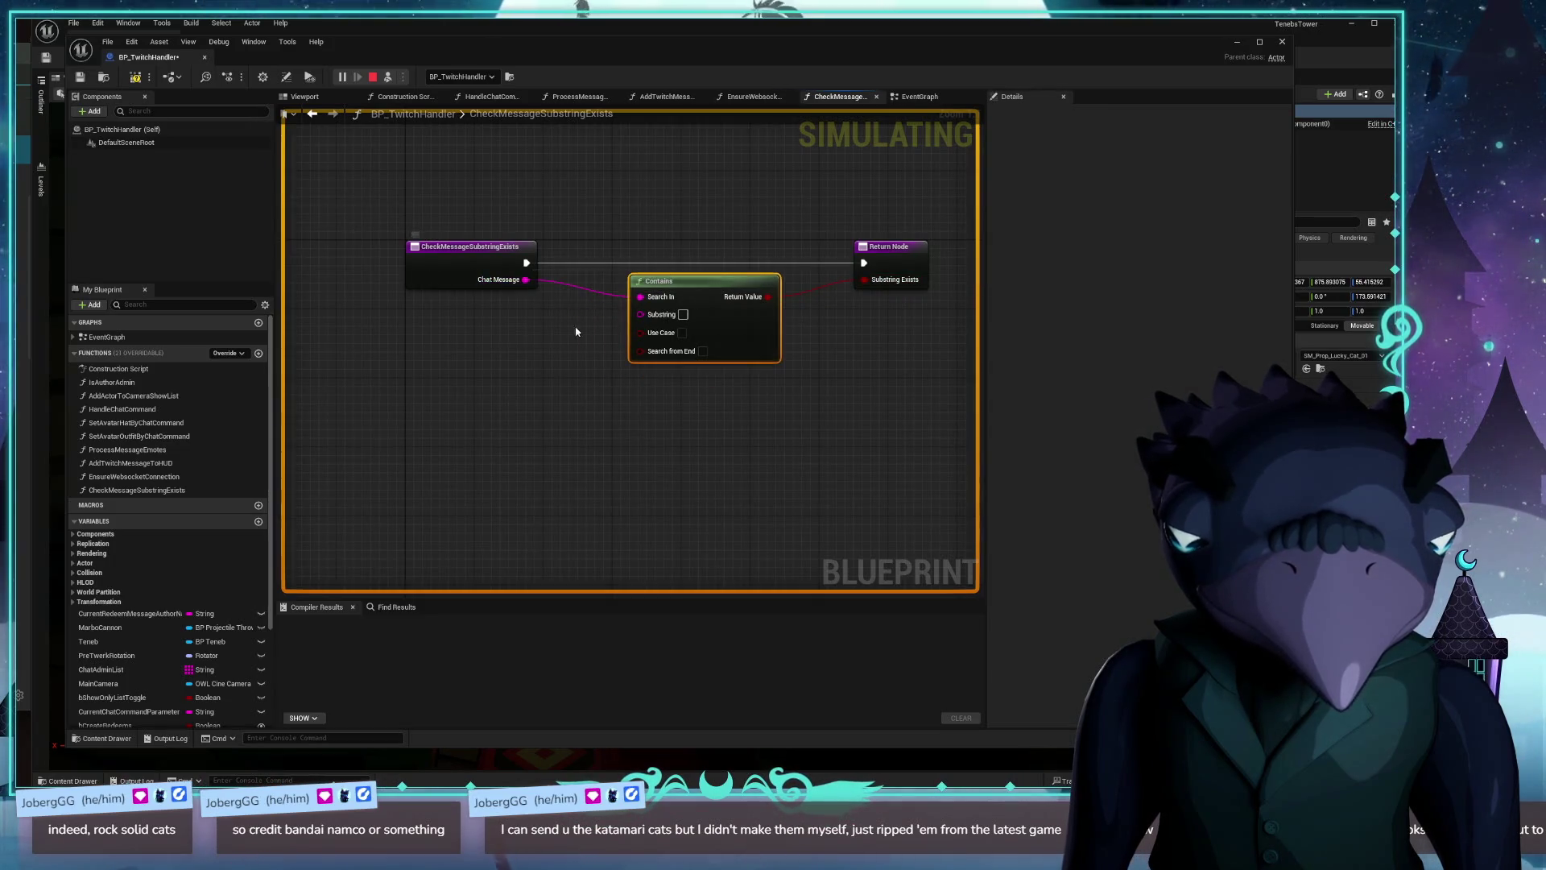
{"action": "left_click", "coordinate": [493, 271]}
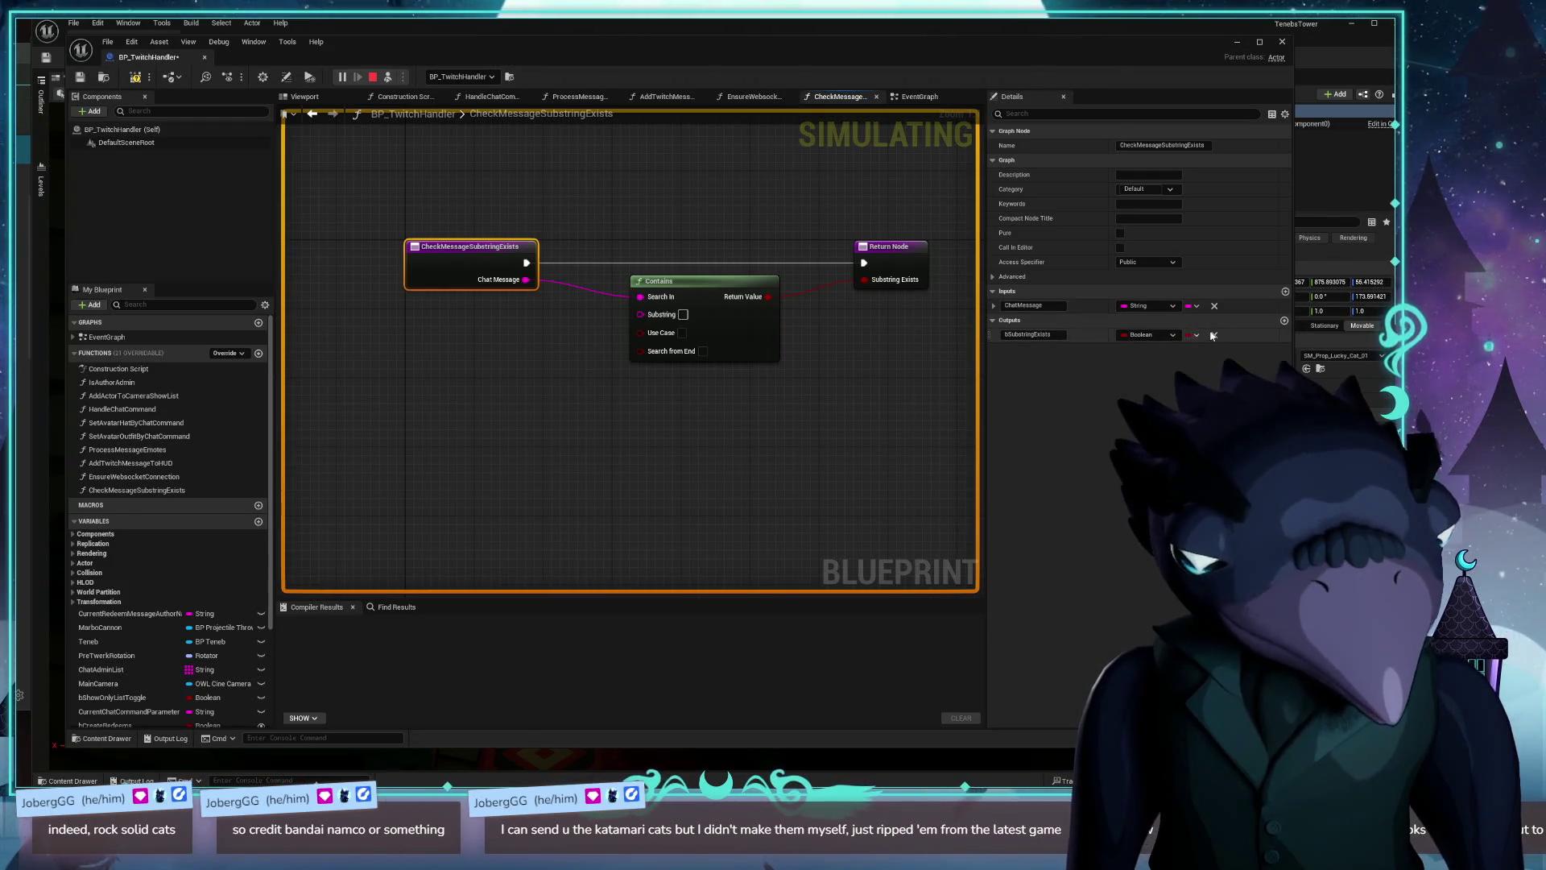
Step: Add a String input named TargetSubstring and connect it to the Contains node's Substring pin
{"action": "left_click", "coordinate": [1284, 291]}
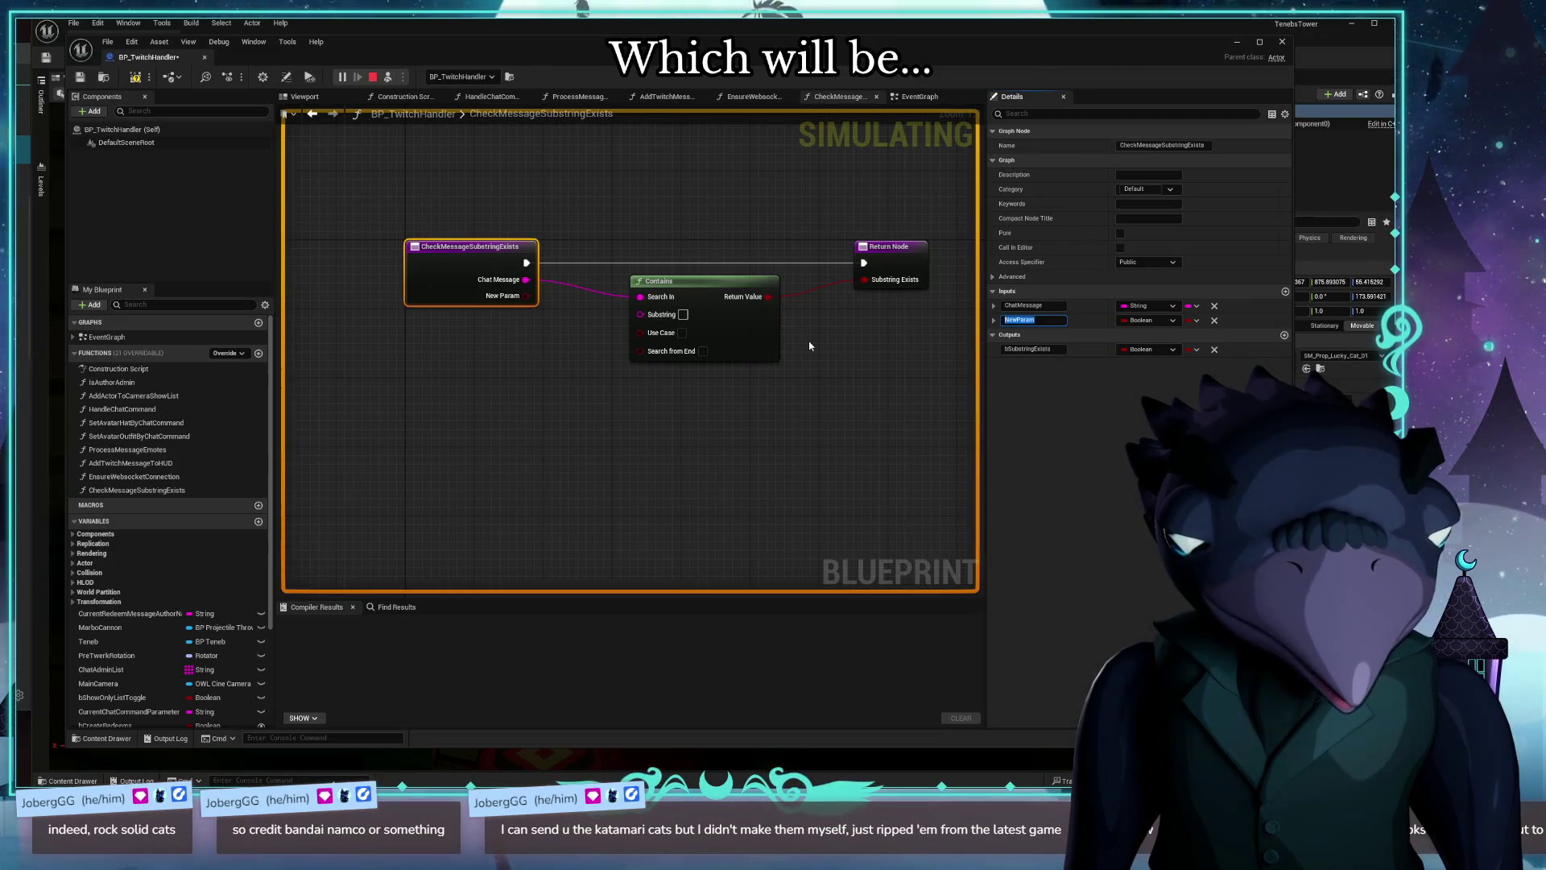
{"action": "type", "text": "T"}
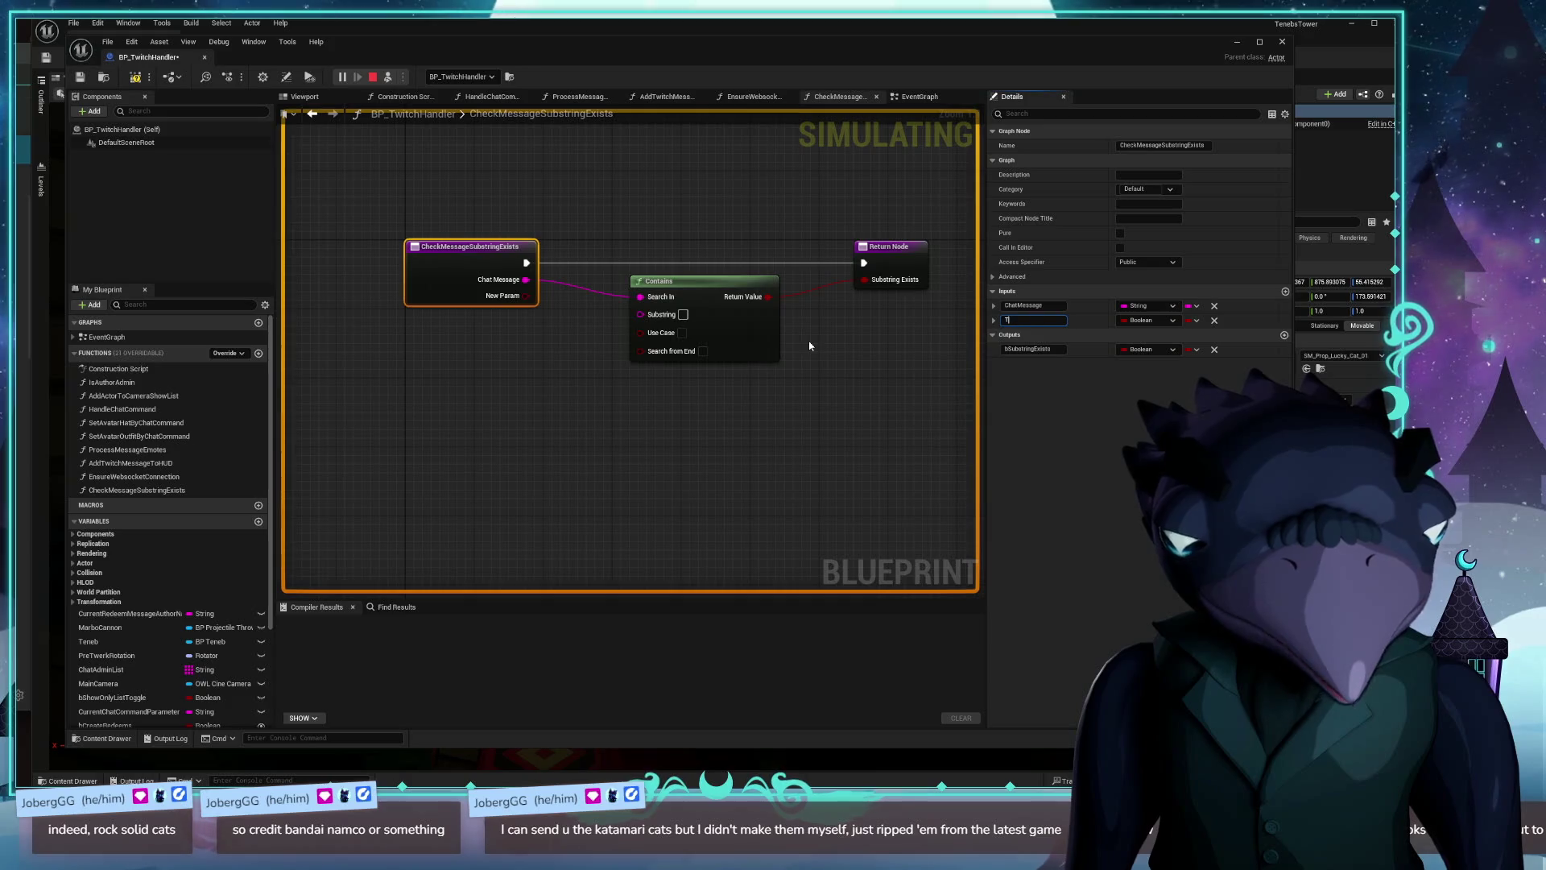
{"action": "type", "text": "argetSubstring"}
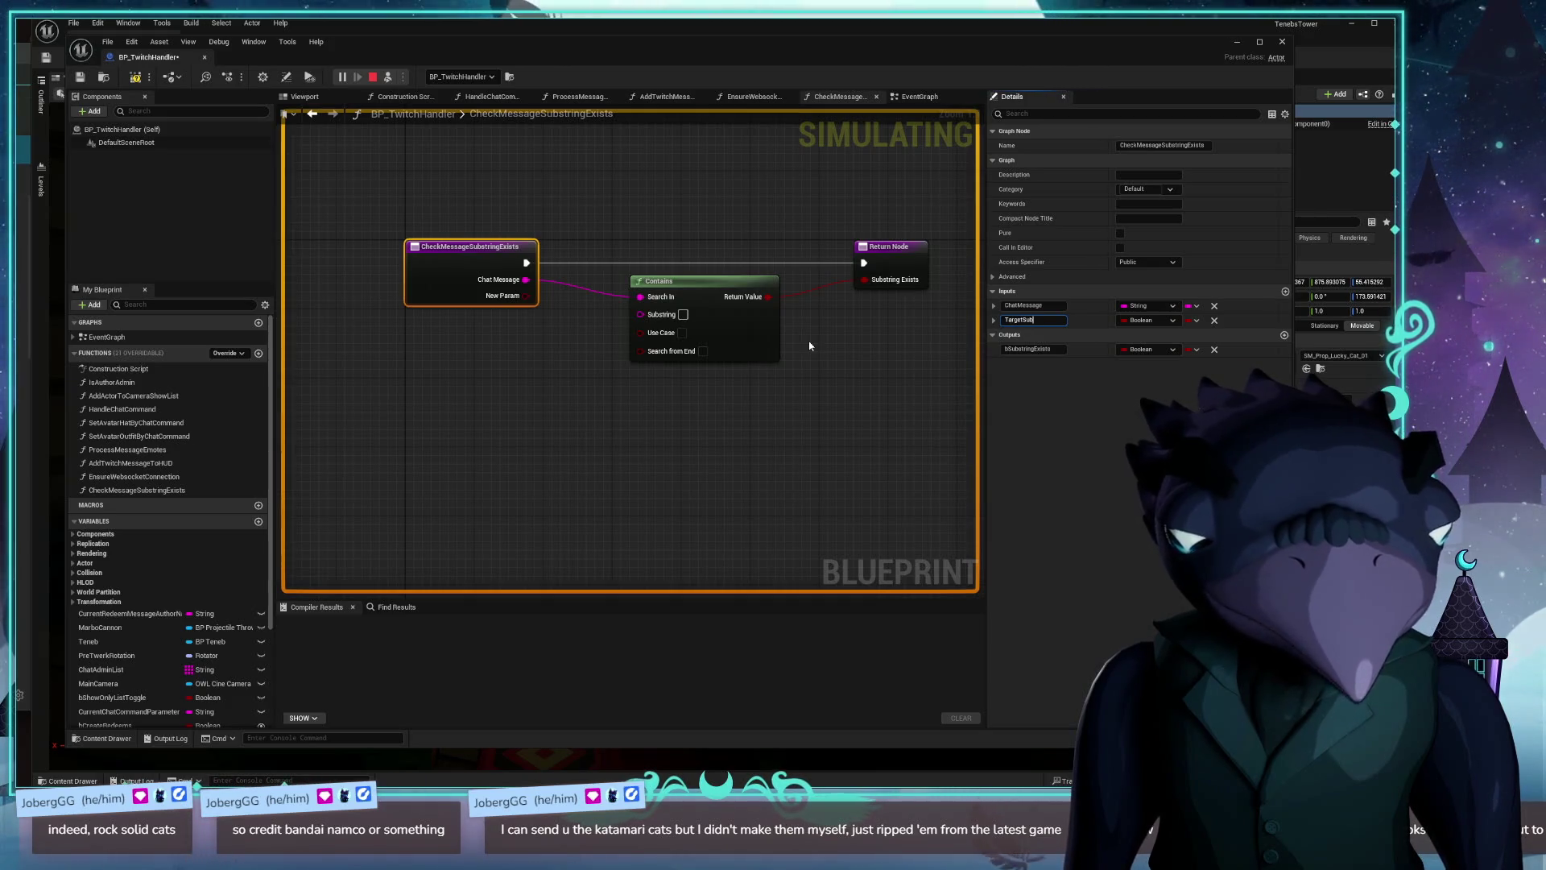
{"action": "key", "text": "Return"}
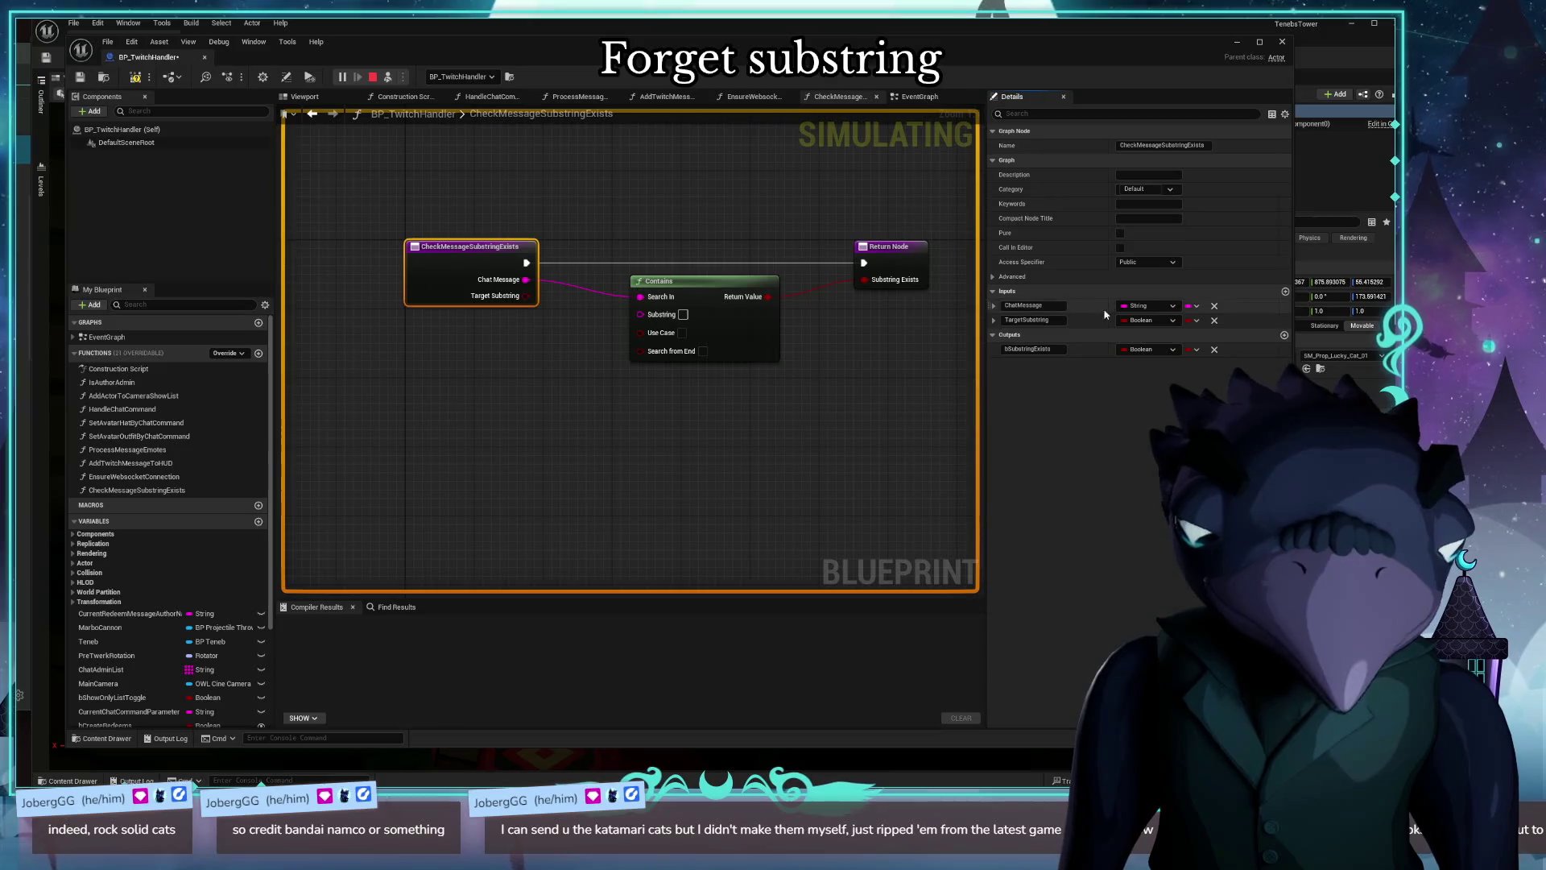
{"action": "left_click", "coordinate": [1158, 322]}
{"action": "left_click", "coordinate": [1147, 415]}
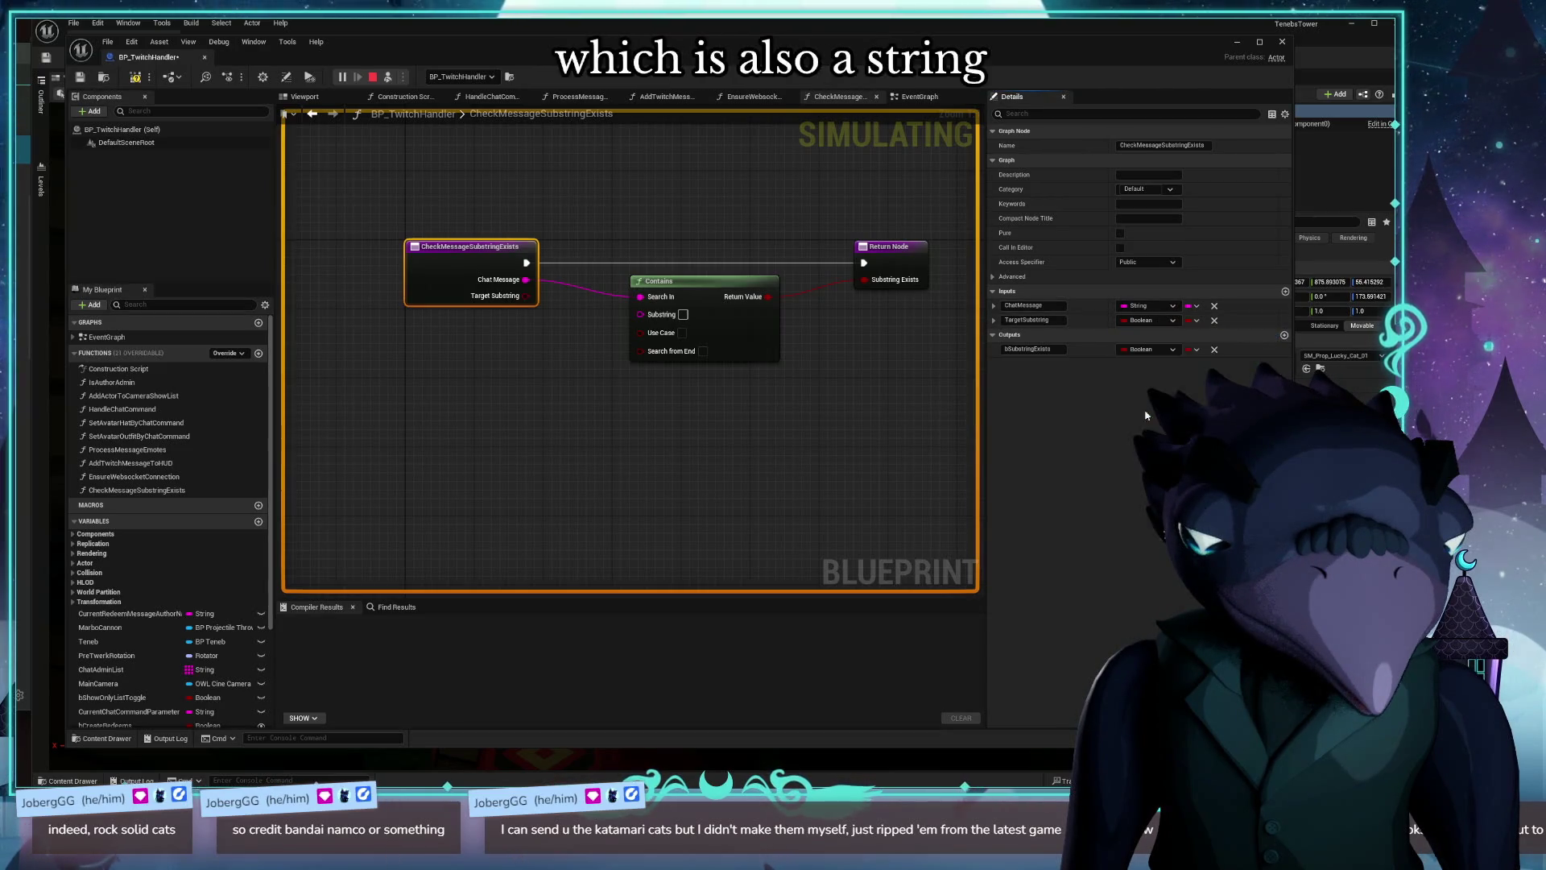
{"action": "left_click_drag", "start_coordinate": [526, 296], "coordinate": [641, 314]}
Step: Compile and save the blueprint, then close the CheckMessageSubstringExists graph
{"action": "left_click", "coordinate": [136, 77]}
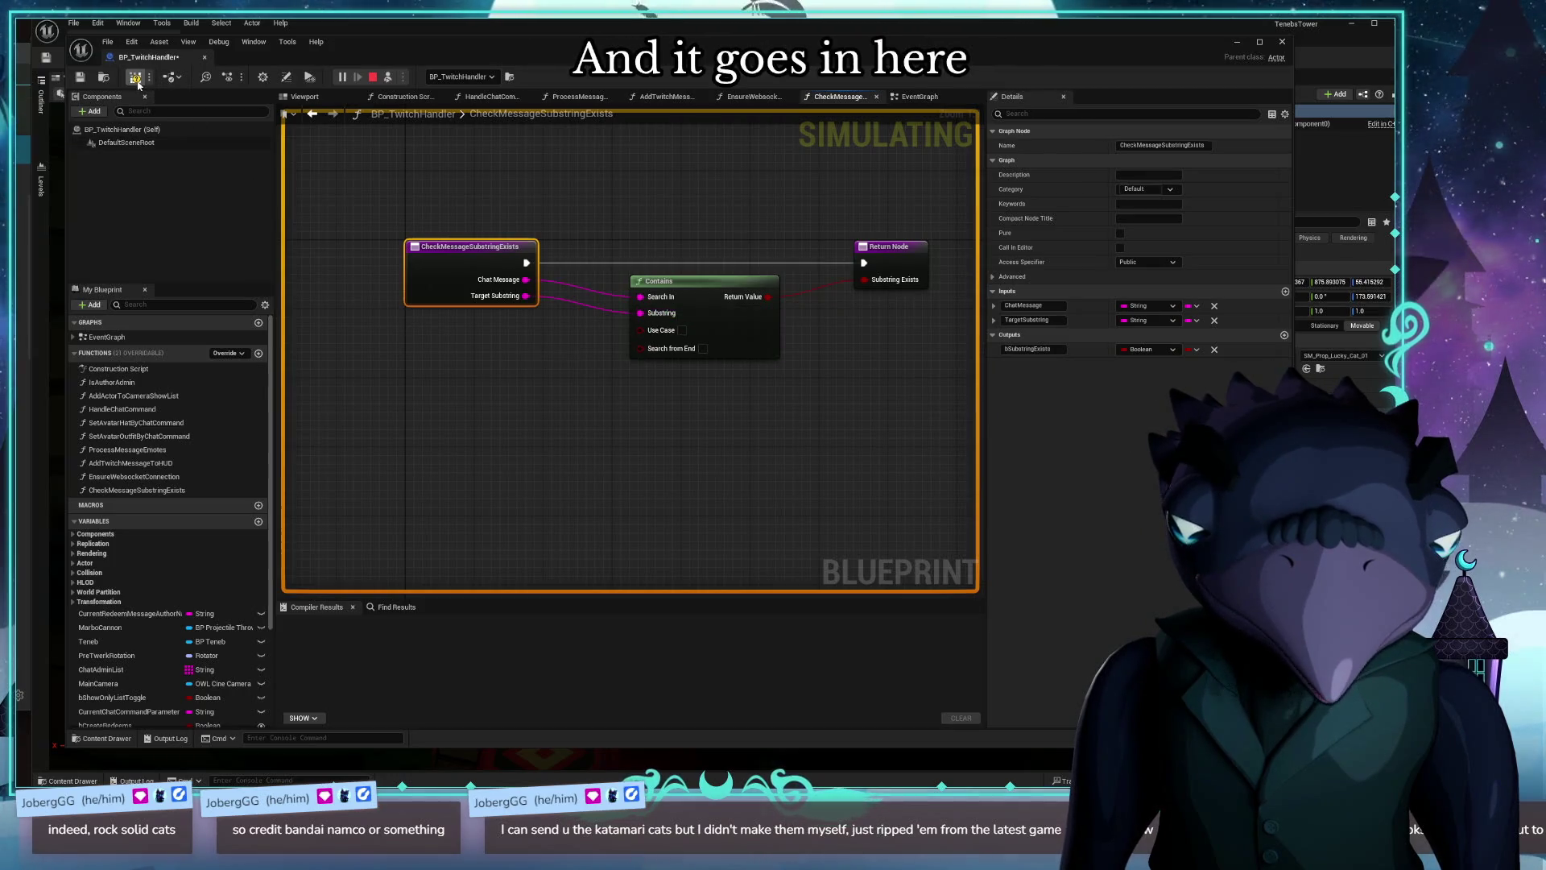
{"action": "left_click", "coordinate": [80, 77]}
{"action": "left_click_drag", "start_coordinate": [554, 206], "coordinate": [517, 231]}
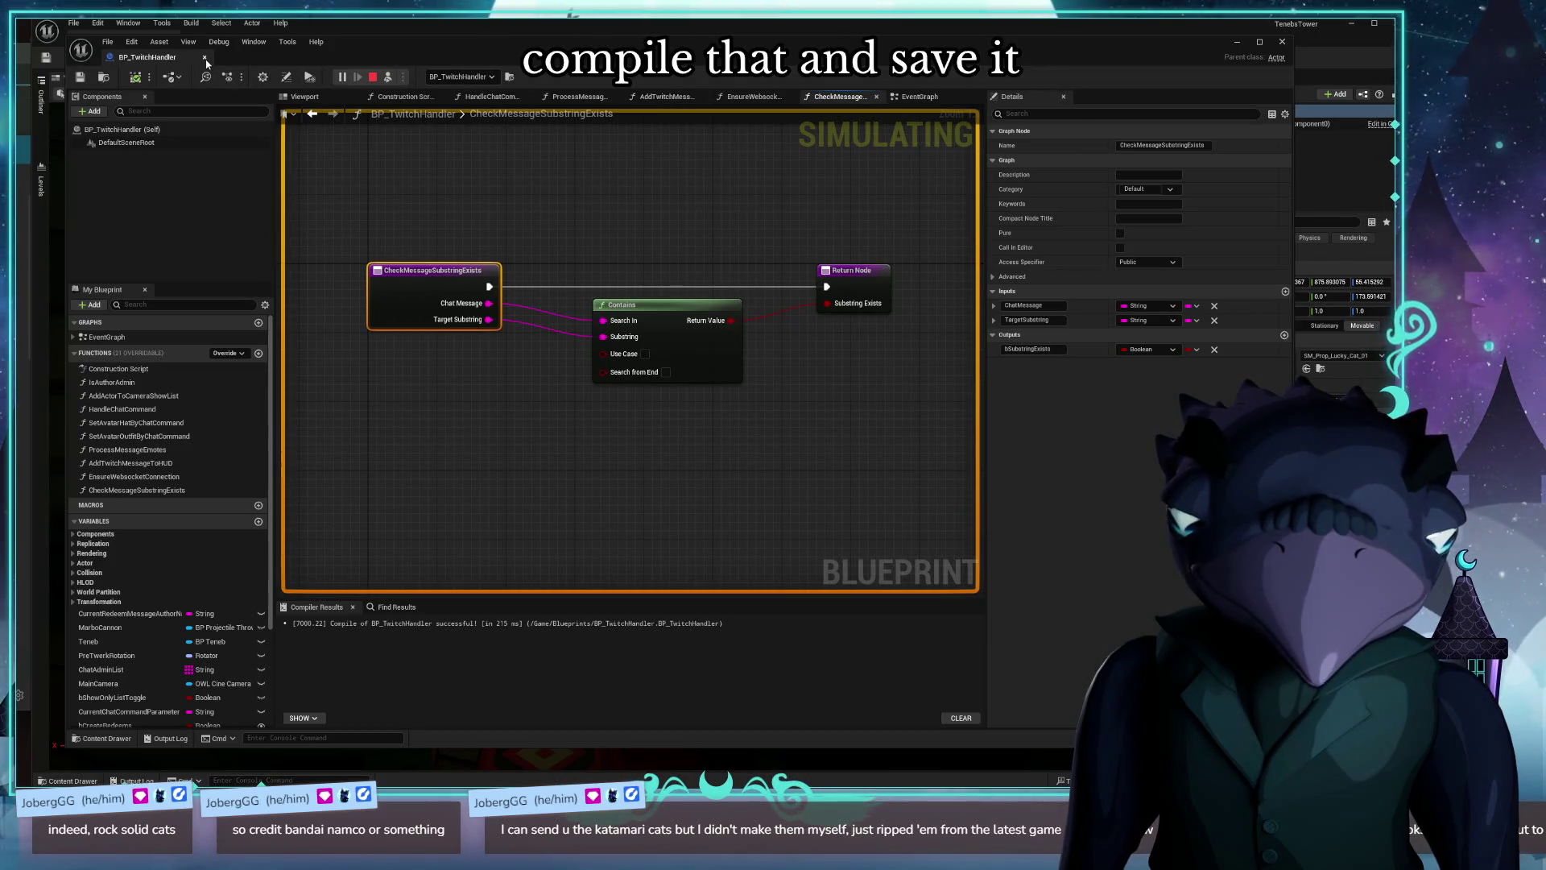
{"action": "left_click", "coordinate": [876, 96]}
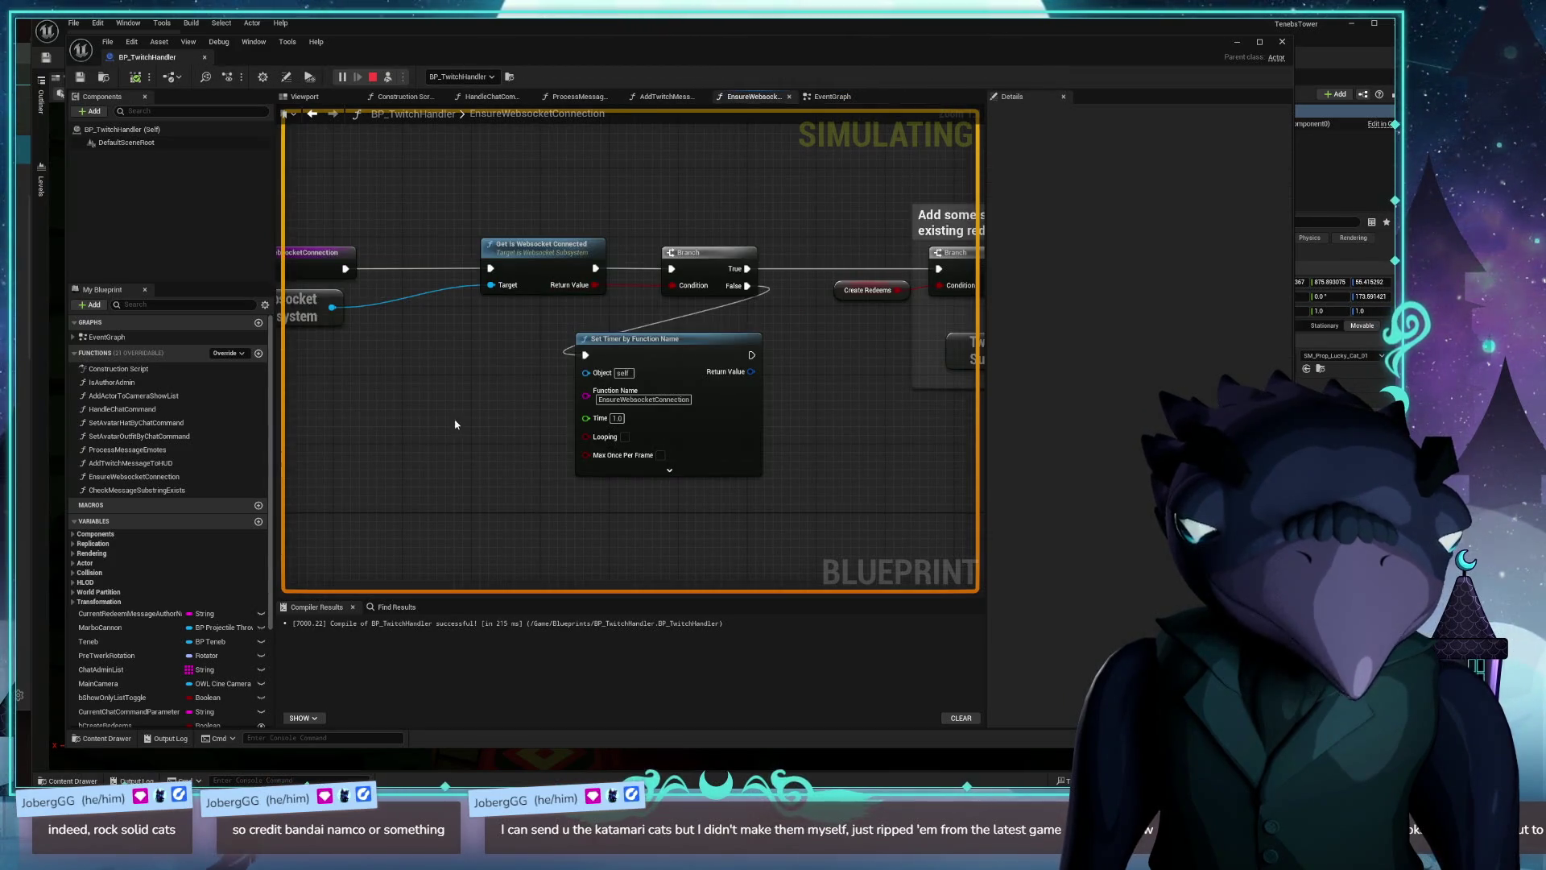
Step: Return to the EventGraph, look over it, and create another NewFunction in BP_TwitchHandler
{"action": "left_click", "coordinate": [830, 97]}
{"action": "mouse_move", "coordinate": [766, 241]}
{"action": "left_mouse_down"}
{"action": "mouse_move", "coordinate": [724, 197]}
{"action": "mouse_move", "coordinate": [610, 180]}
{"action": "mouse_move", "coordinate": [488, 266]}
{"action": "left_mouse_up"}
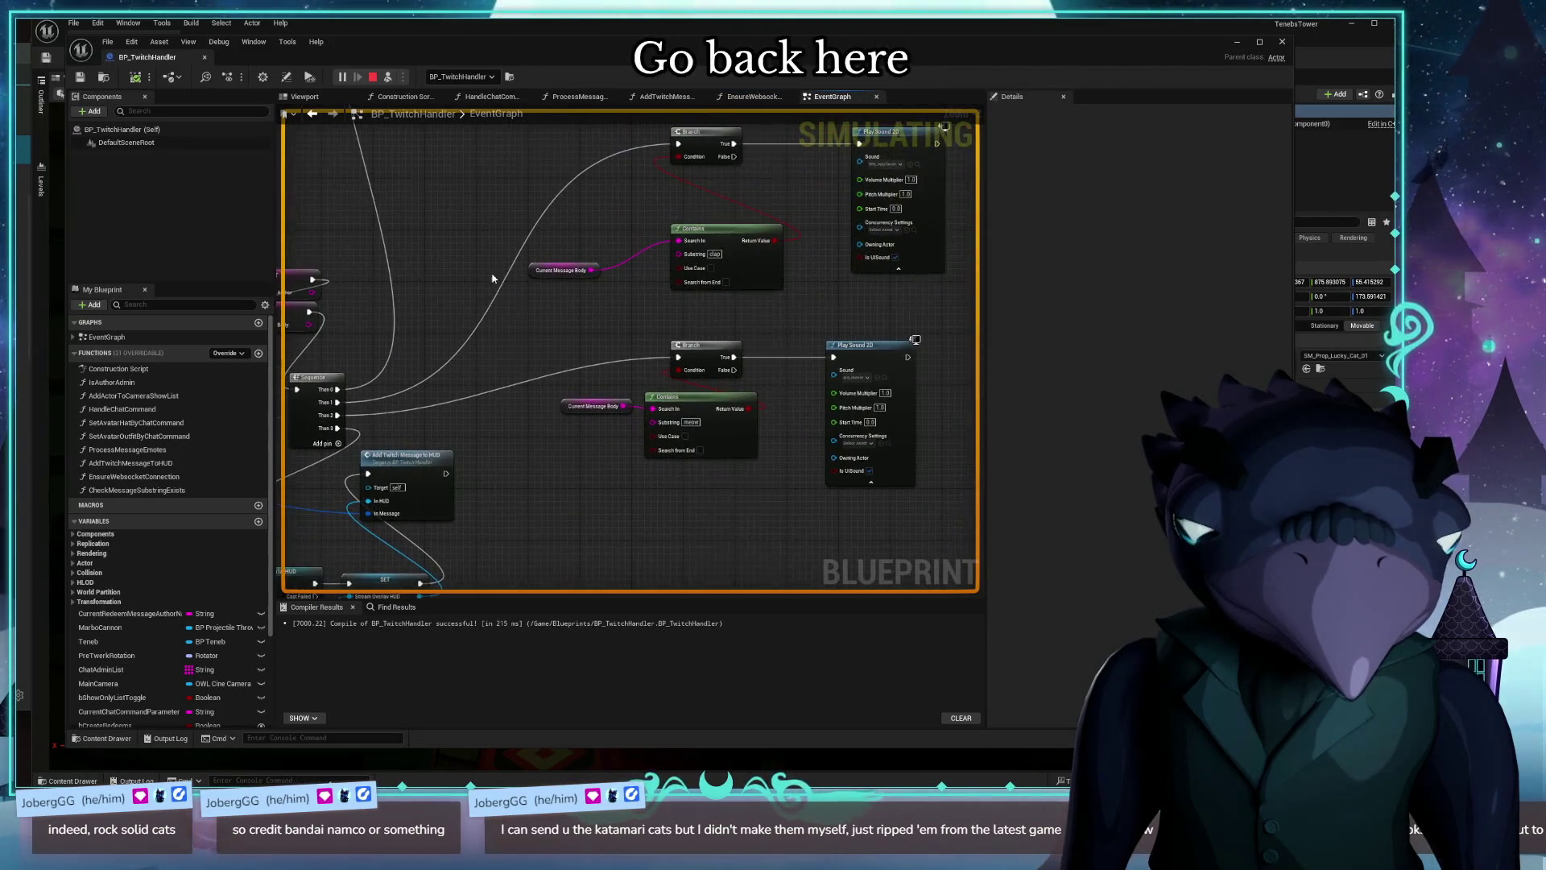
{"action": "mouse_move", "coordinate": [509, 447]}
{"action": "left_mouse_down"}
{"action": "mouse_move", "coordinate": [524, 439]}
{"action": "mouse_move", "coordinate": [518, 536]}
{"action": "mouse_move", "coordinate": [430, 464]}
{"action": "mouse_move", "coordinate": [494, 348]}
{"action": "mouse_move", "coordinate": [615, 253]}
{"action": "mouse_move", "coordinate": [596, 321]}
{"action": "left_mouse_up"}
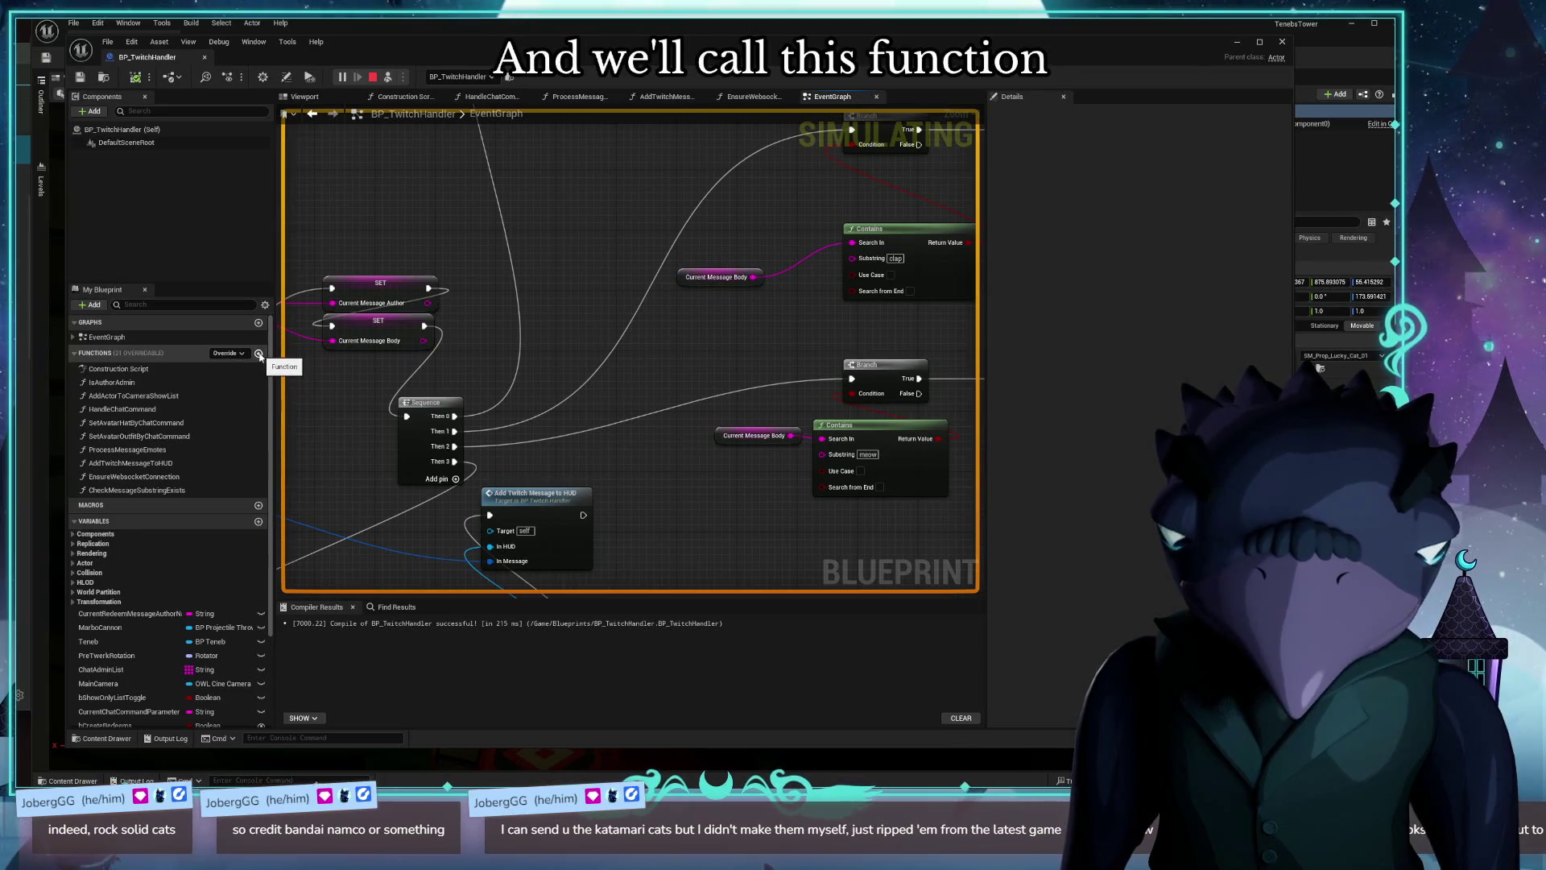
{"action": "left_click", "coordinate": [258, 354]}
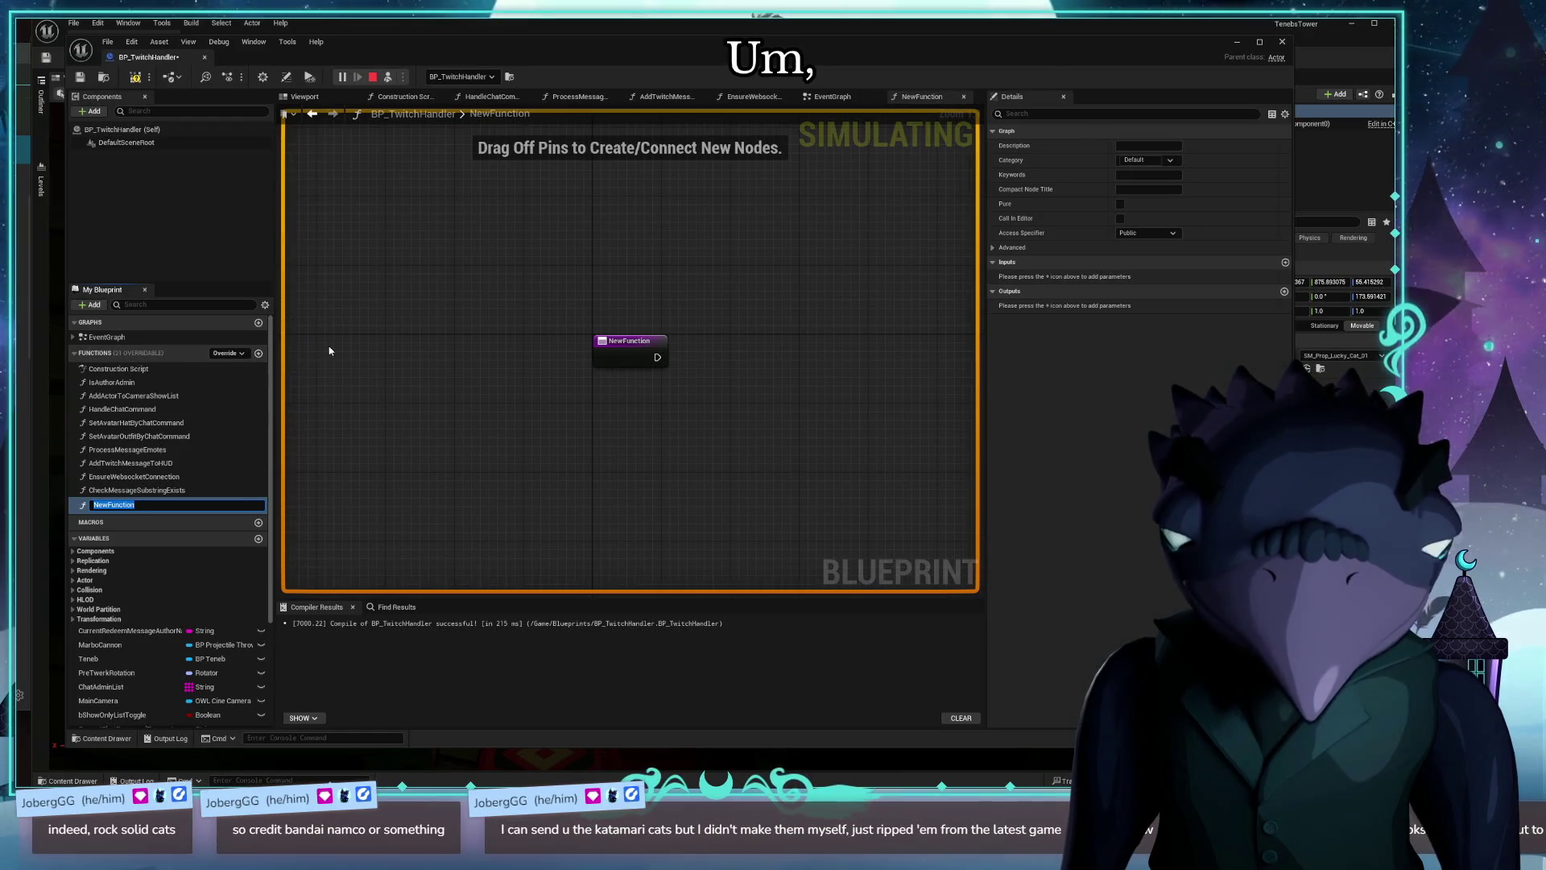
Step: Name the new function 'ProcessSubstringTriggered', removing a stray trailing E
{"action": "type", "text": "ProcessSubs"}
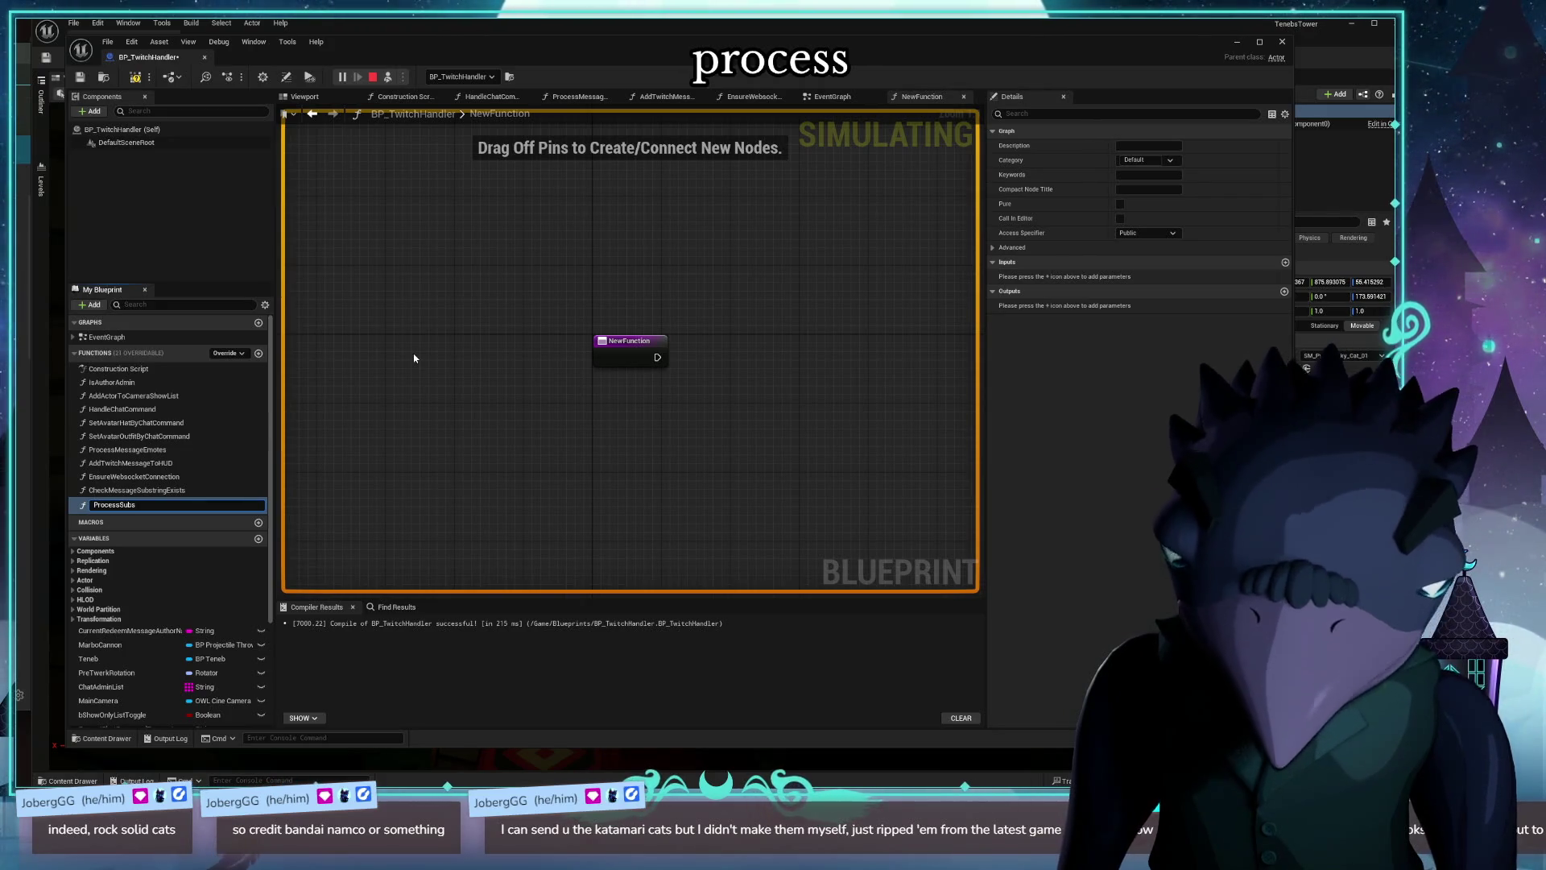
{"action": "type", "text": "tringTr"}
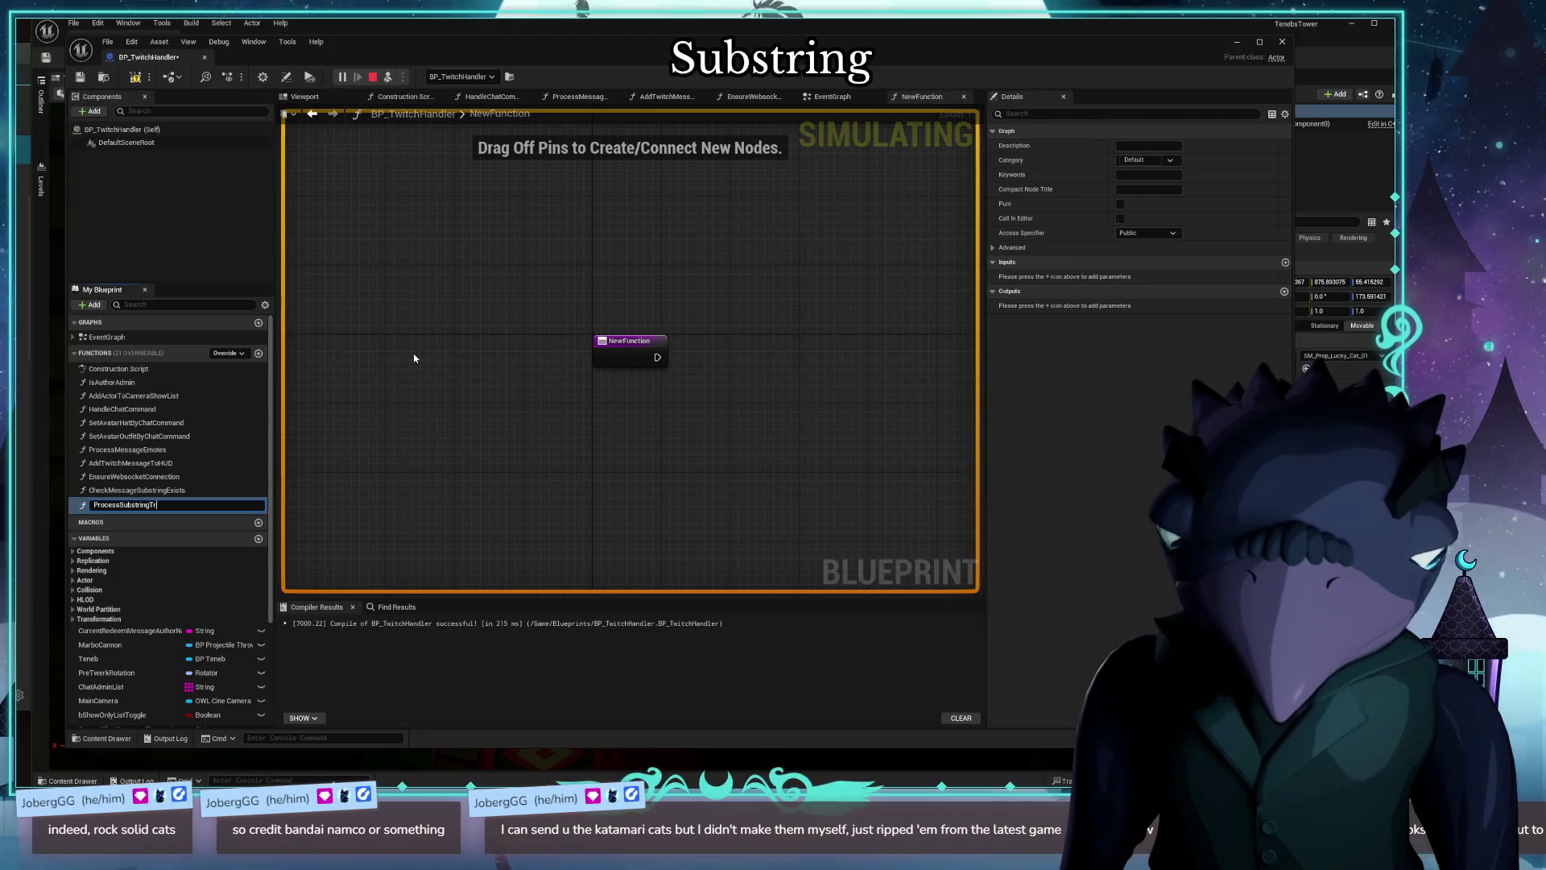
{"action": "type", "text": "iggeredE"}
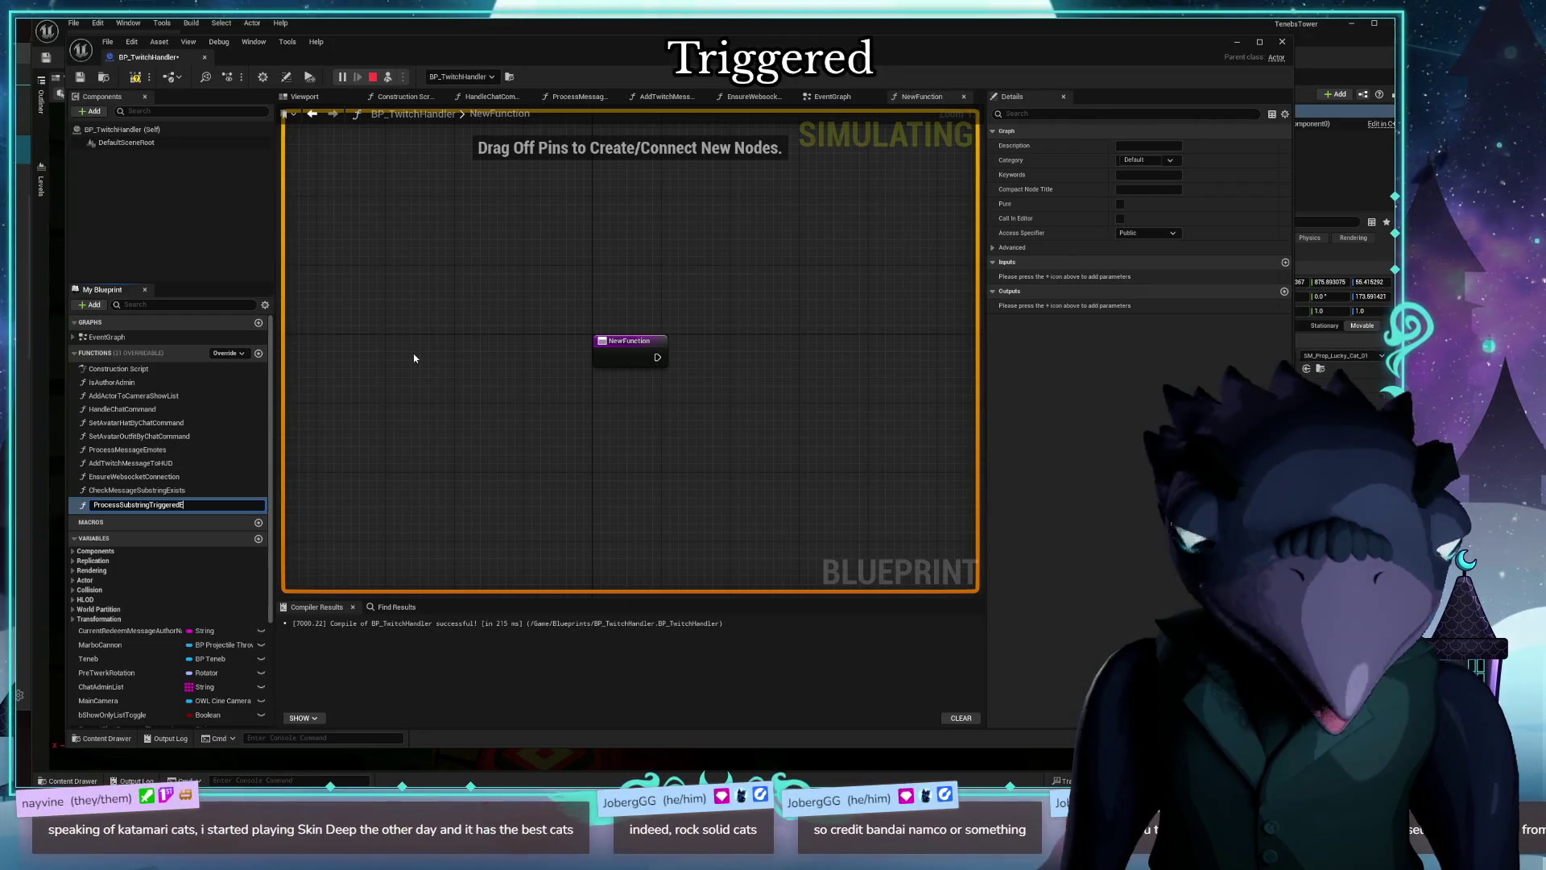
{"action": "key", "text": "BackSpace"}
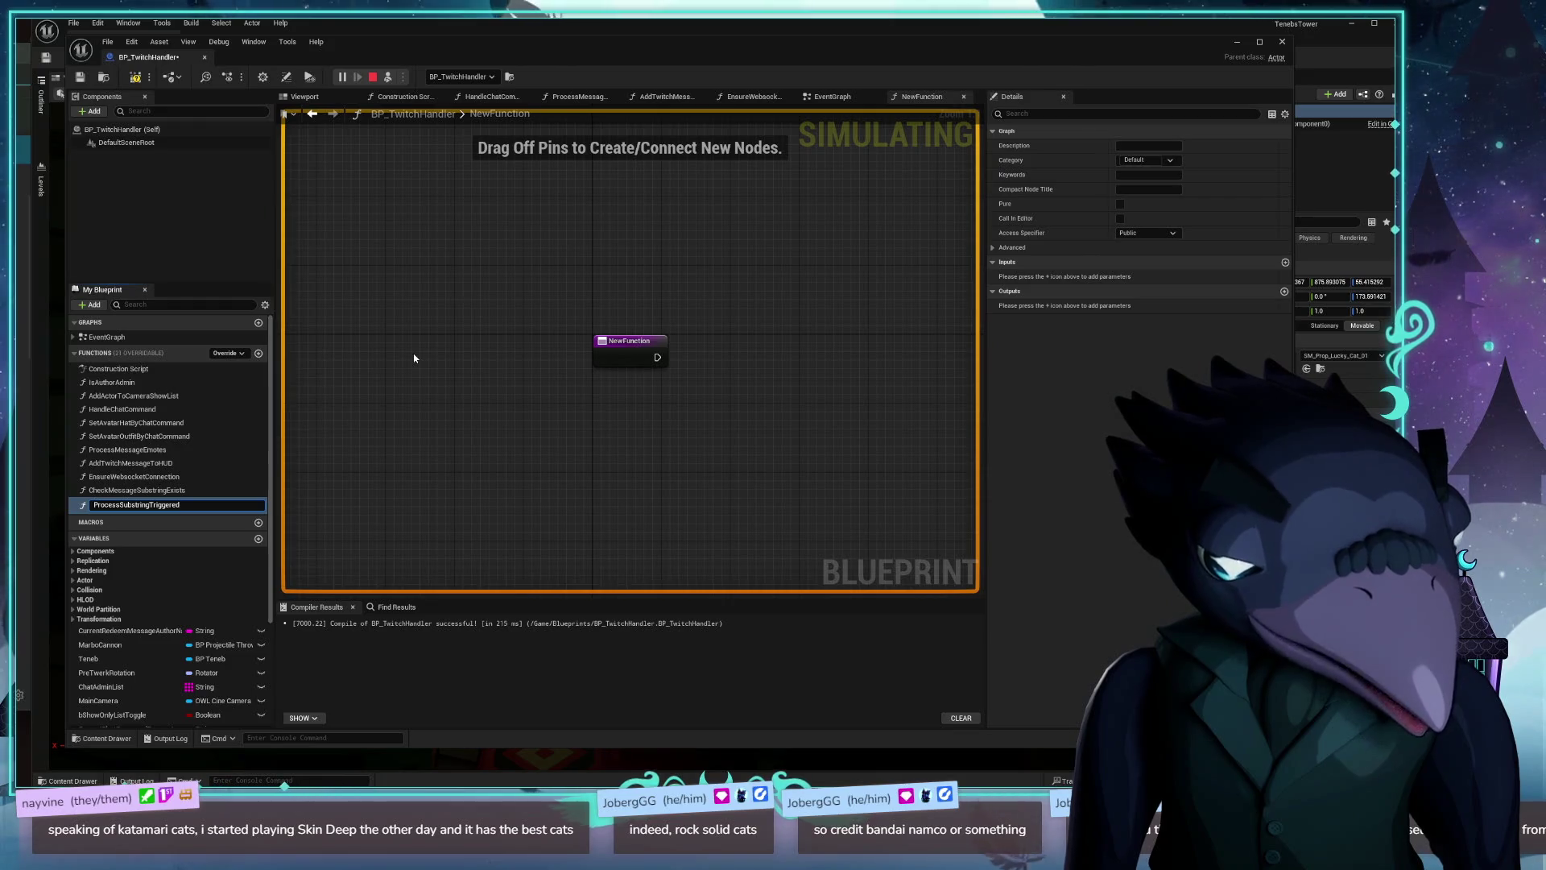
{"action": "key", "text": "Return"}
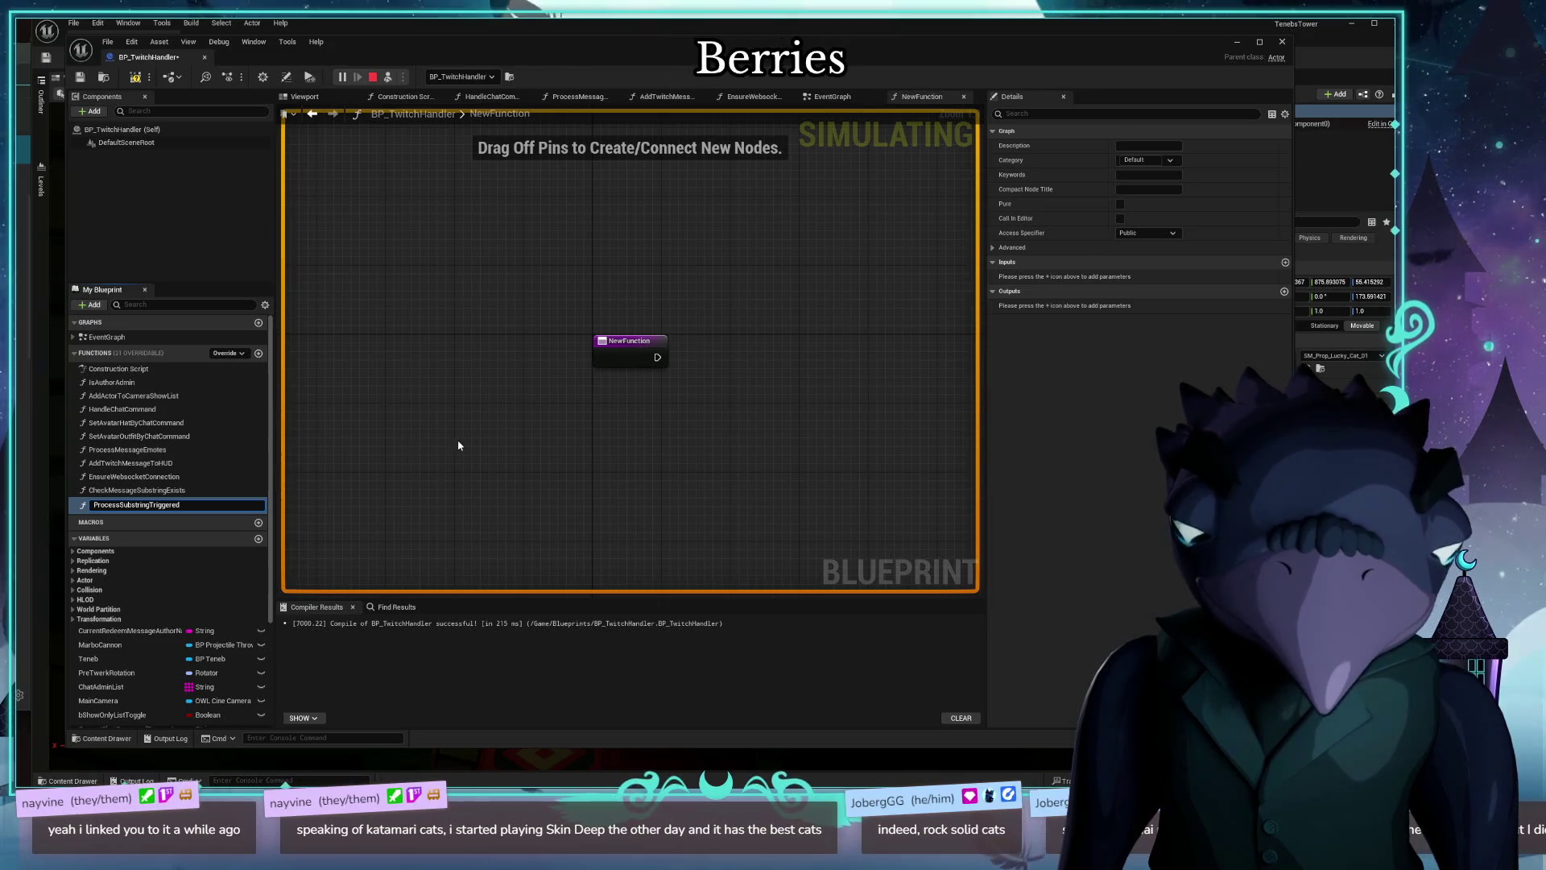
{"action": "key", "text": "Return"}
Step: Append 'Events' in the entry node's Name field, making it 'ProcessSubstringTriggeredEvents'
{"action": "left_click", "coordinate": [626, 358]}
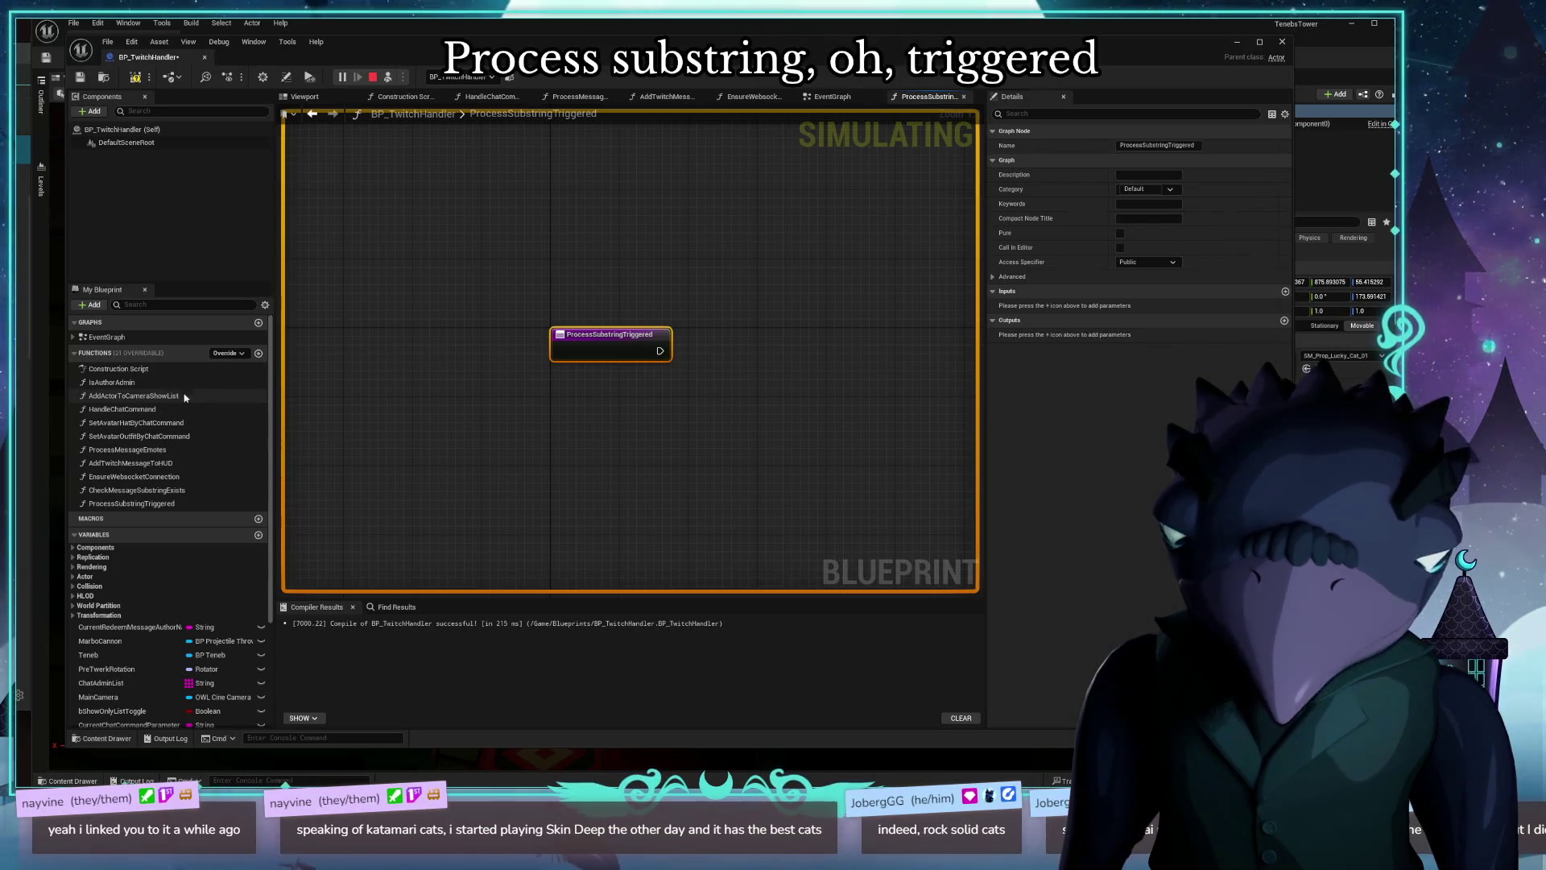
{"action": "left_click", "coordinate": [1197, 145]}
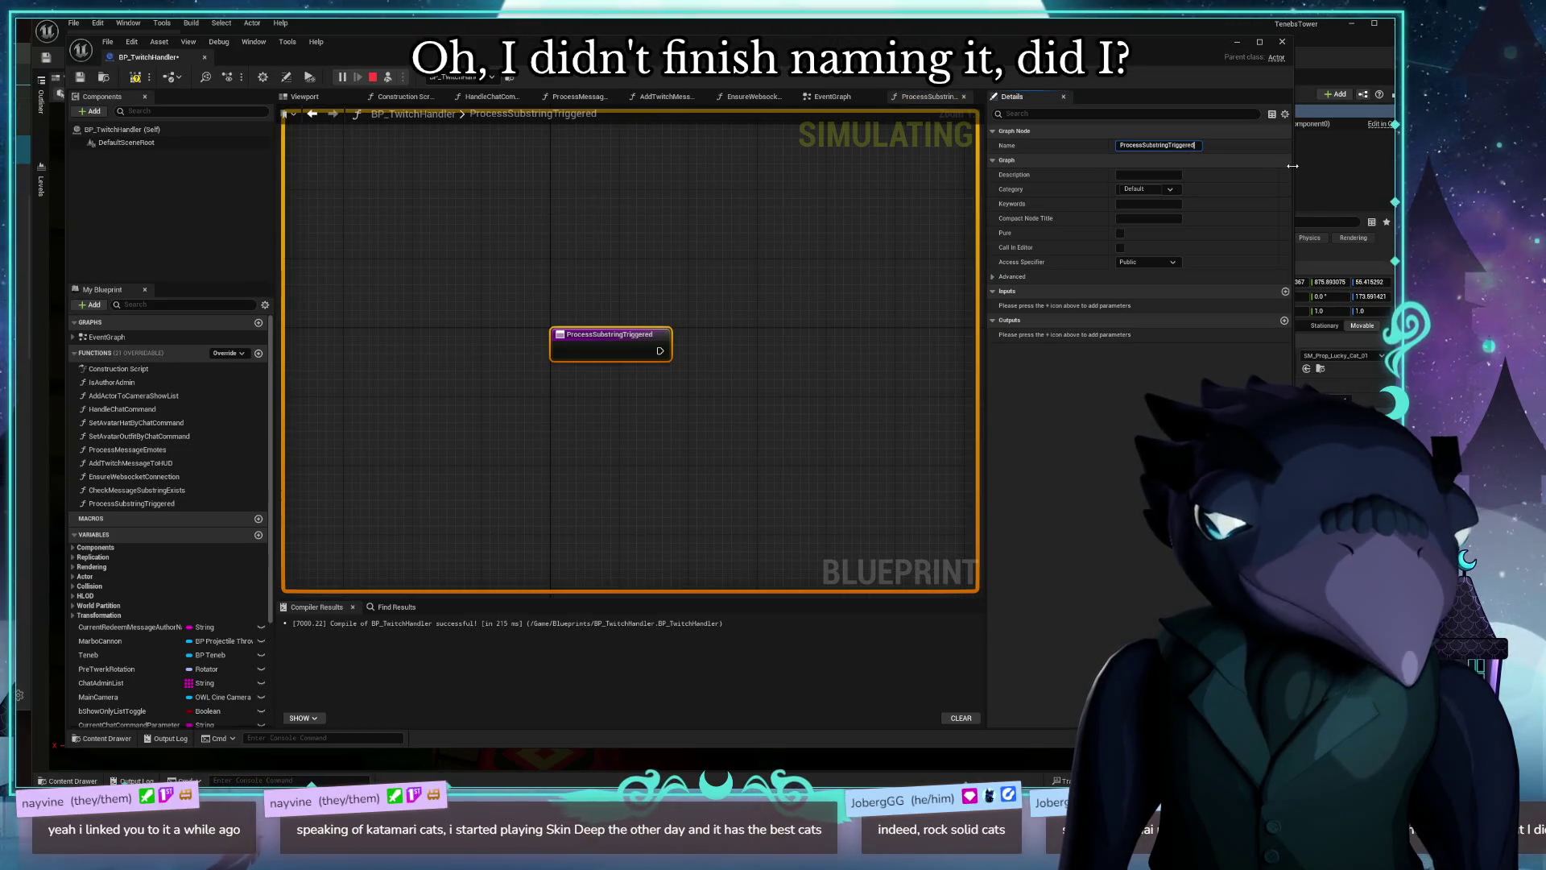
{"action": "type", "text": "Events"}
{"action": "key", "text": "Return"}
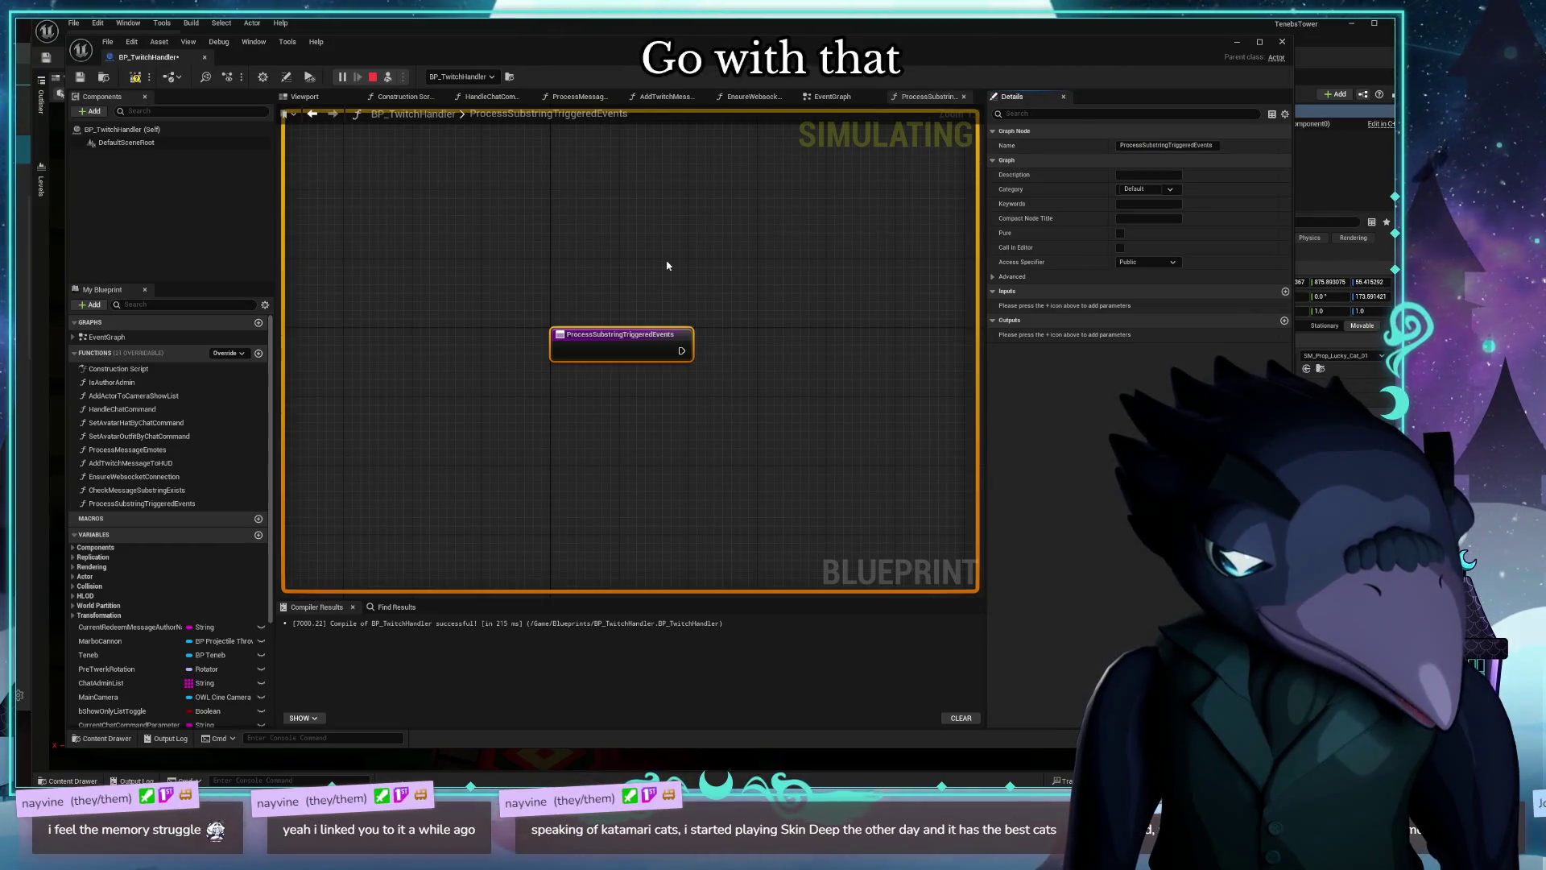
{"action": "left_click_drag", "start_coordinate": [683, 445], "coordinate": [631, 421]}
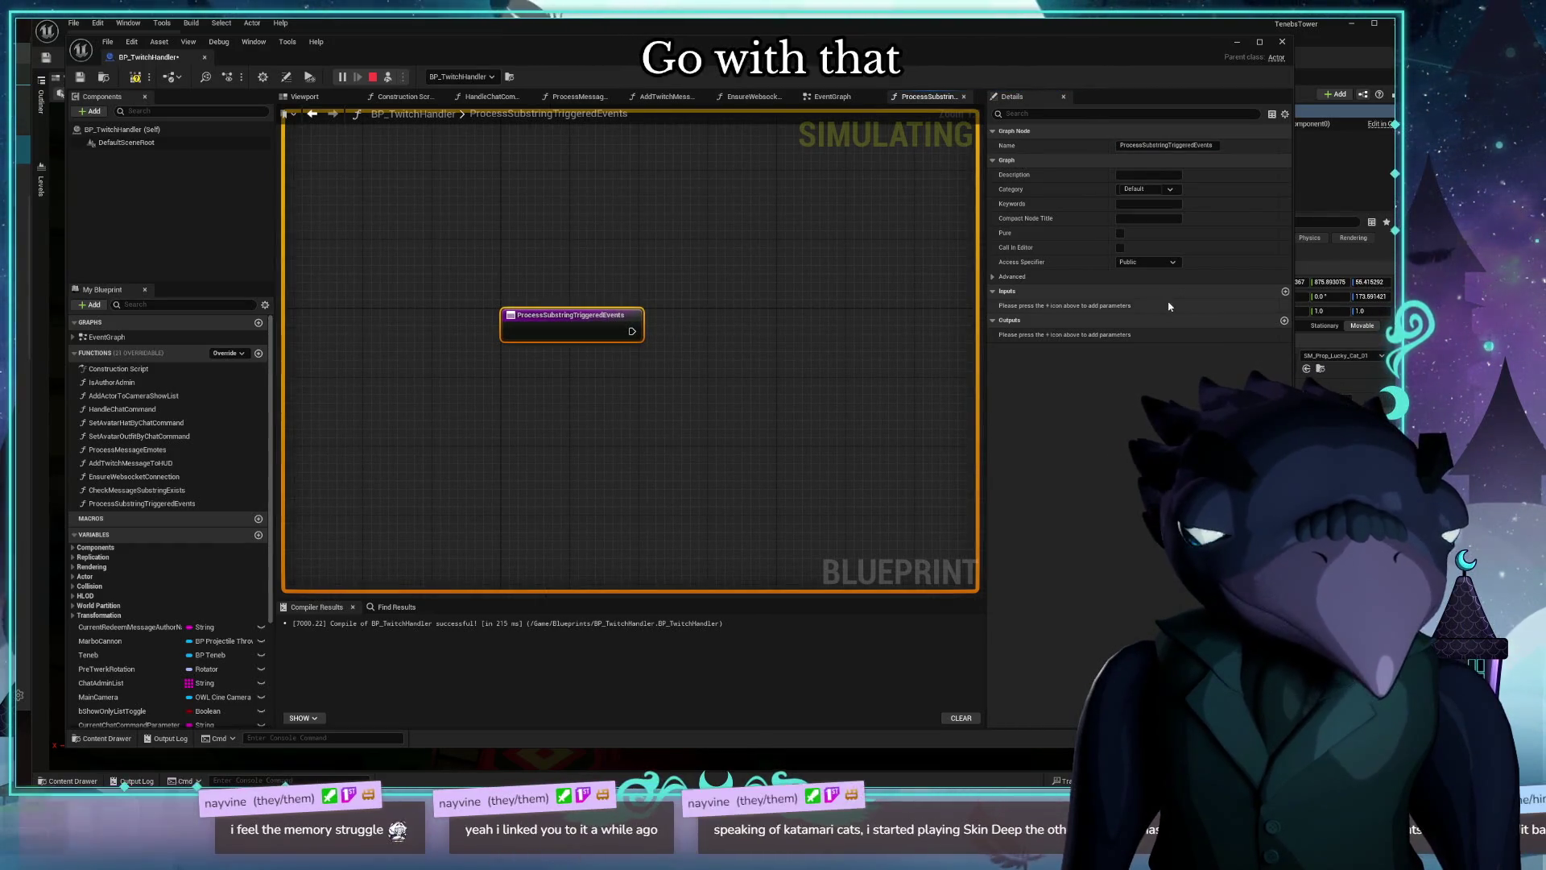
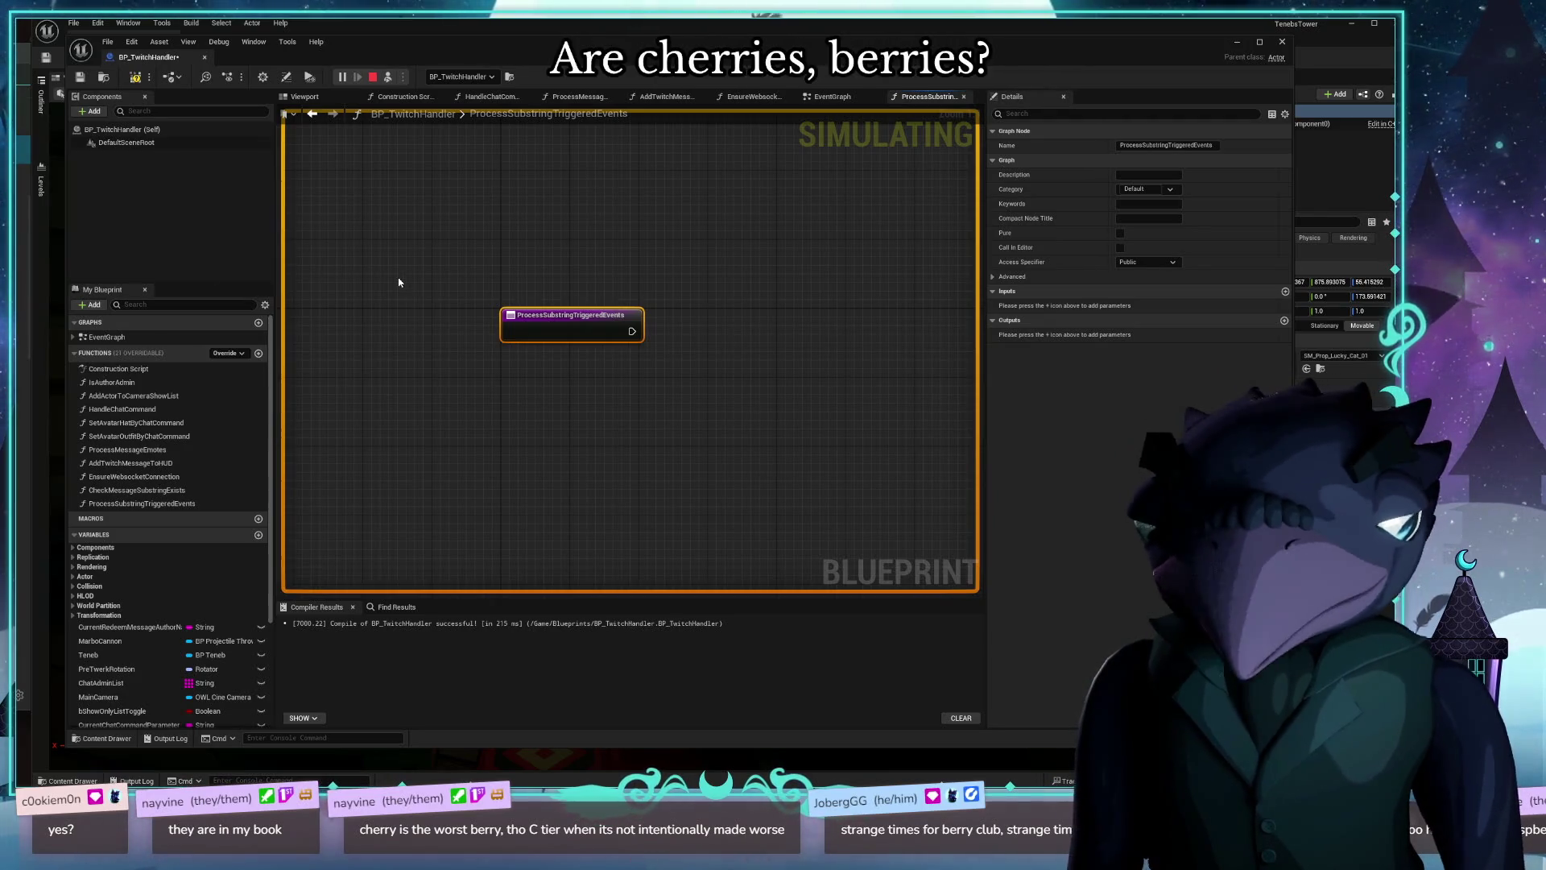
Step: Open Wikipedia's Category:Berries page, then move the browser window up-left and enlarge it
{"action": "left_click", "coordinate": [515, 429]}
{"action": "mouse_move", "coordinate": [746, 288]}
{"action": "left_mouse_down"}
{"action": "mouse_move", "coordinate": [696, 126]}
{"action": "mouse_move", "coordinate": [741, 148]}
{"action": "mouse_move", "coordinate": [647, 87]}
{"action": "left_mouse_up"}
{"action": "scroll", "coordinate": [766, 378], "scroll_direction": "down", "scroll_amount": 3}
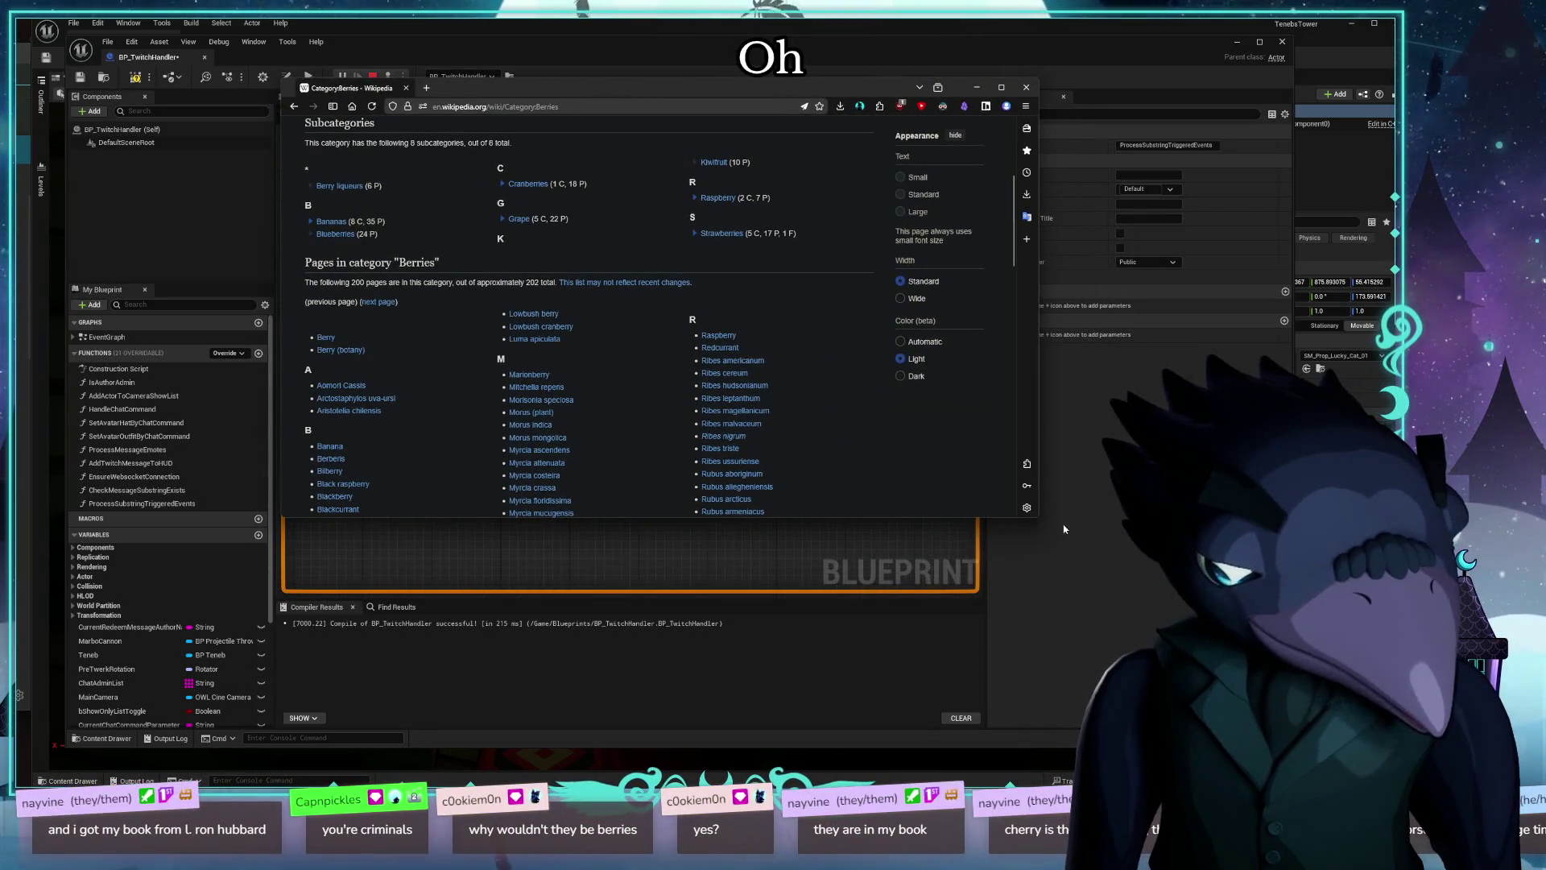
{"action": "mouse_move", "coordinate": [1042, 519]}
{"action": "left_mouse_down"}
{"action": "mouse_move", "coordinate": [1056, 560]}
{"action": "mouse_move", "coordinate": [1242, 691]}
{"action": "left_mouse_up"}
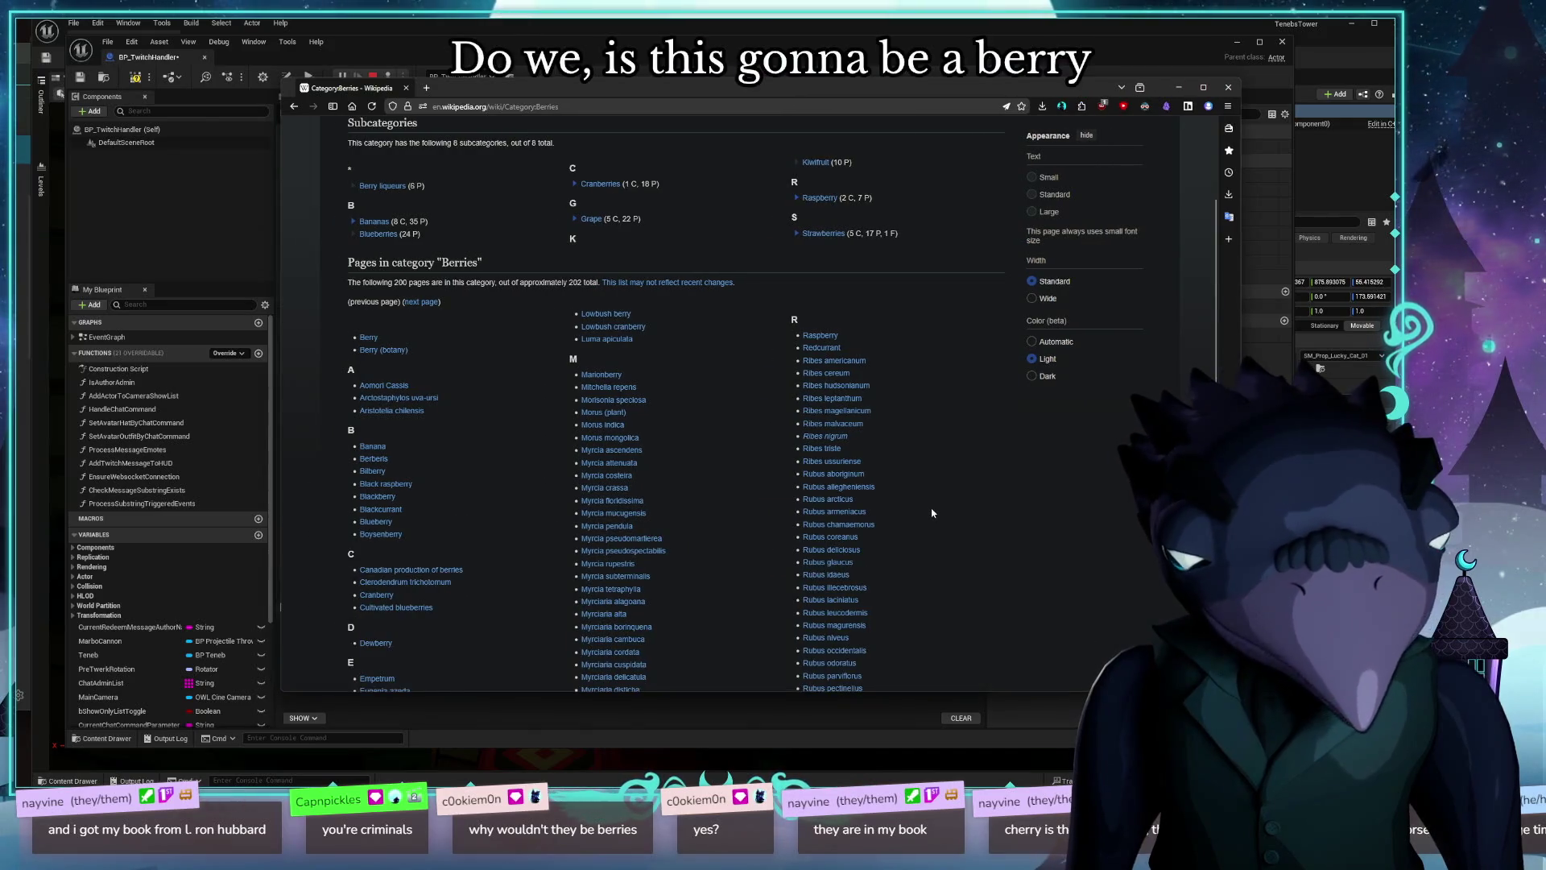
Step: Scroll through the berry category list, then go back to the 'list of berries' search results
{"action": "scroll", "coordinate": [931, 508], "scroll_direction": "down", "scroll_amount": 5}
{"action": "scroll", "coordinate": [931, 513], "scroll_direction": "down", "scroll_amount": 3}
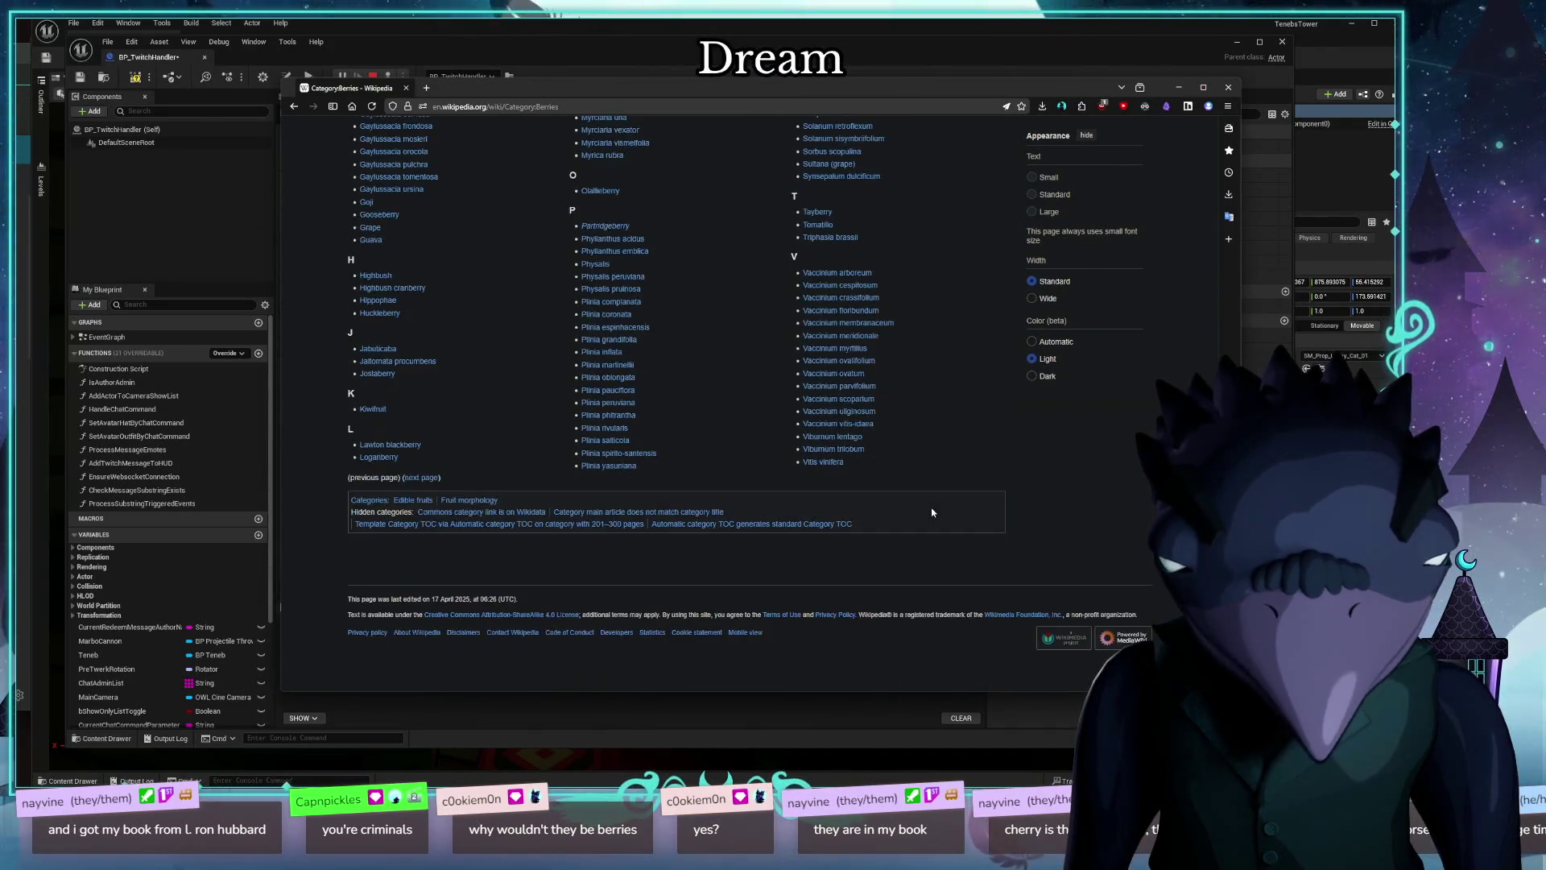
{"action": "scroll", "coordinate": [931, 512], "scroll_direction": "up", "scroll_amount": 5}
{"action": "scroll", "coordinate": [488, 548], "scroll_direction": "up", "scroll_amount": 4}
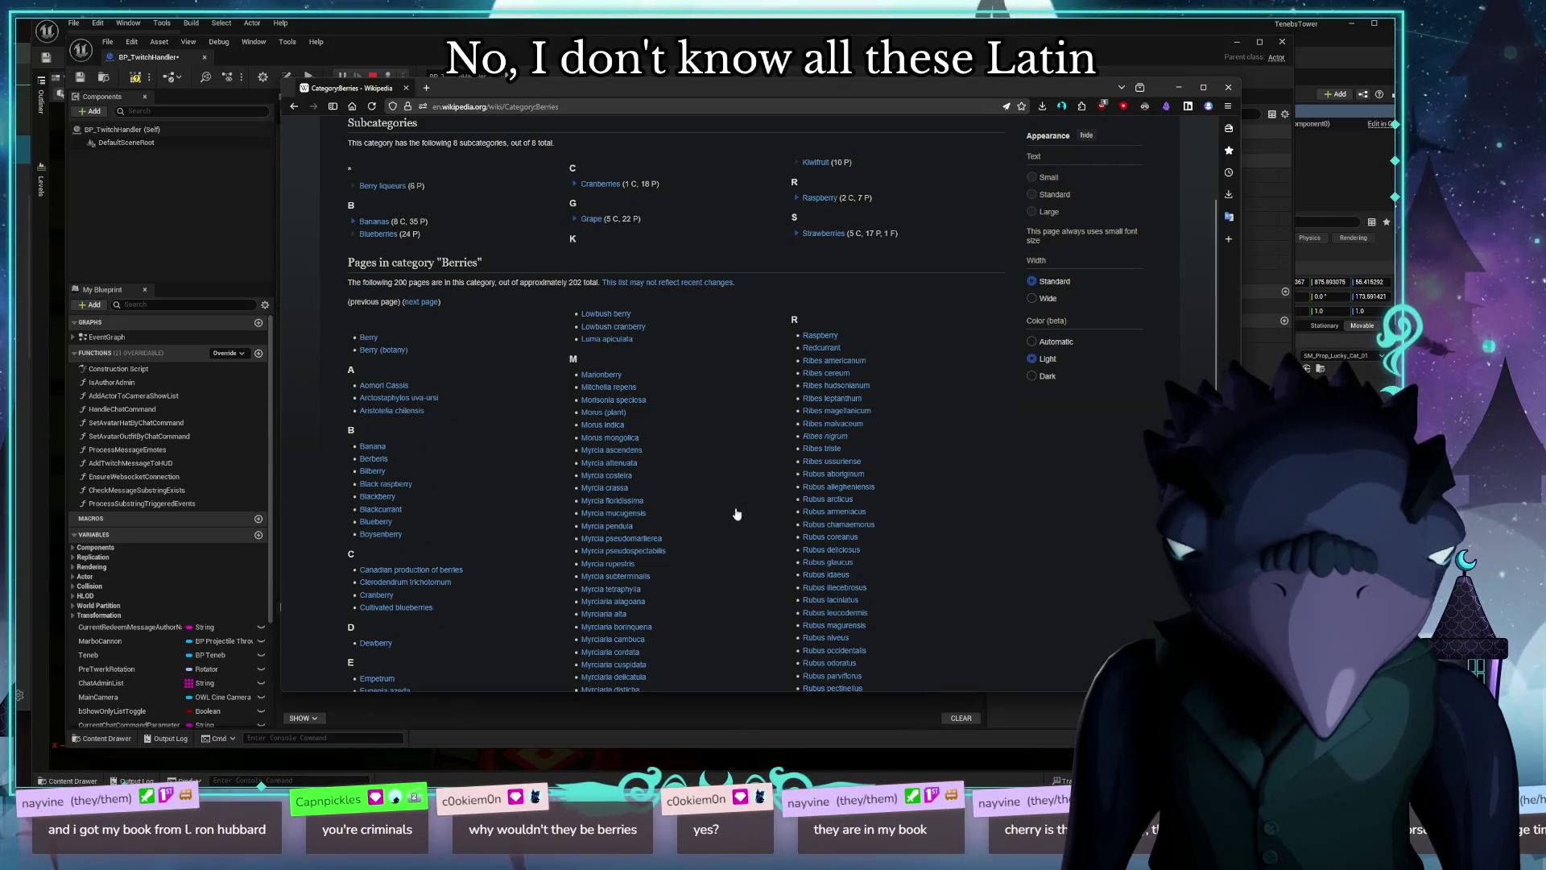
{"action": "scroll", "coordinate": [867, 494], "scroll_direction": "up", "scroll_amount": 2}
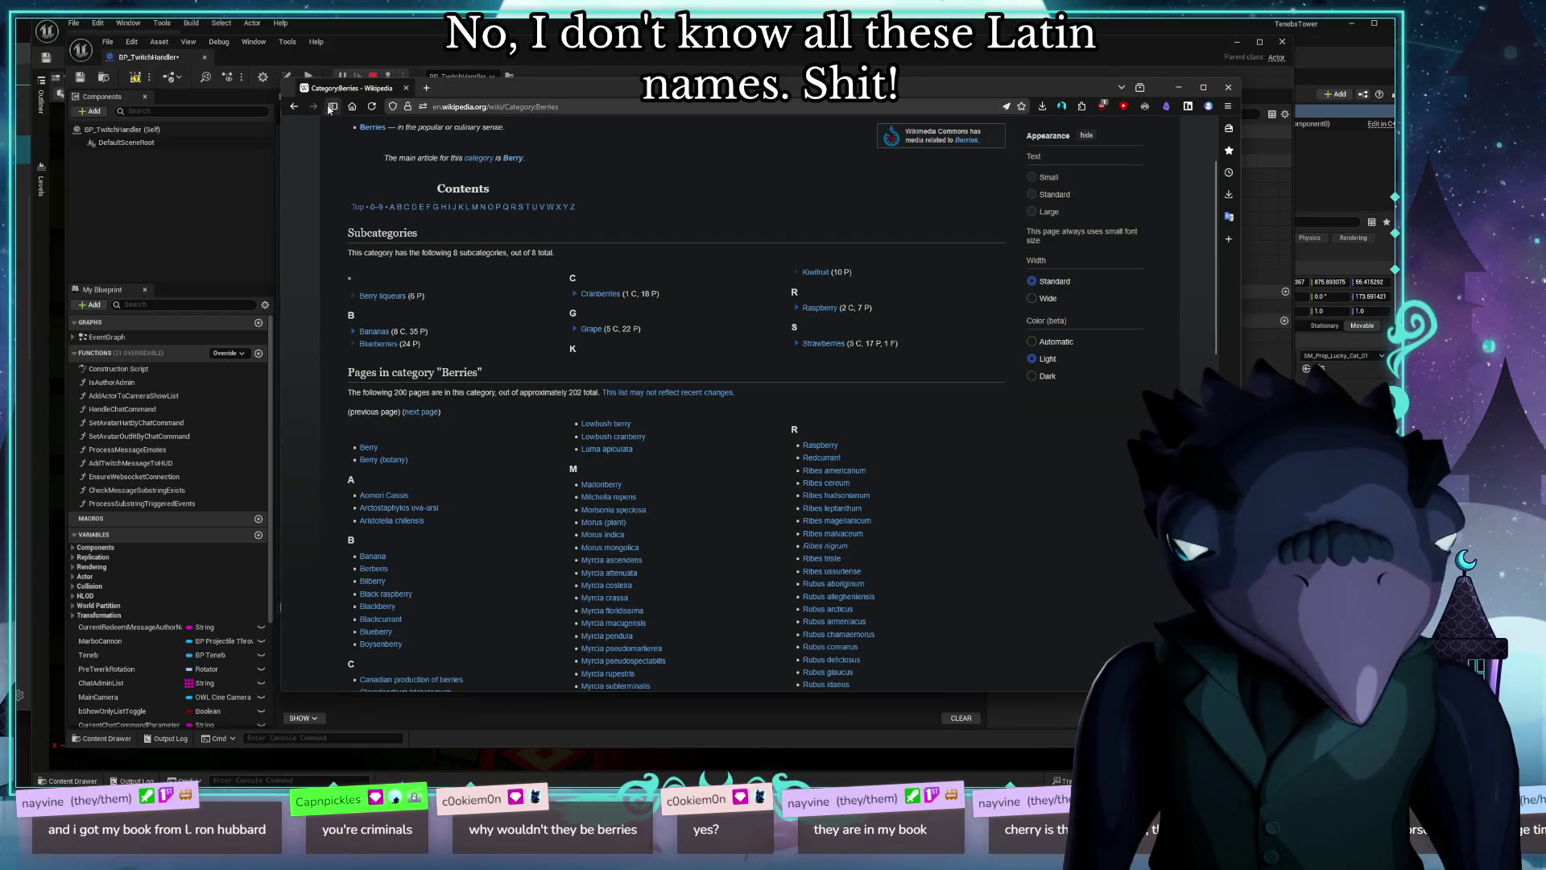
{"action": "left_click", "coordinate": [294, 108]}
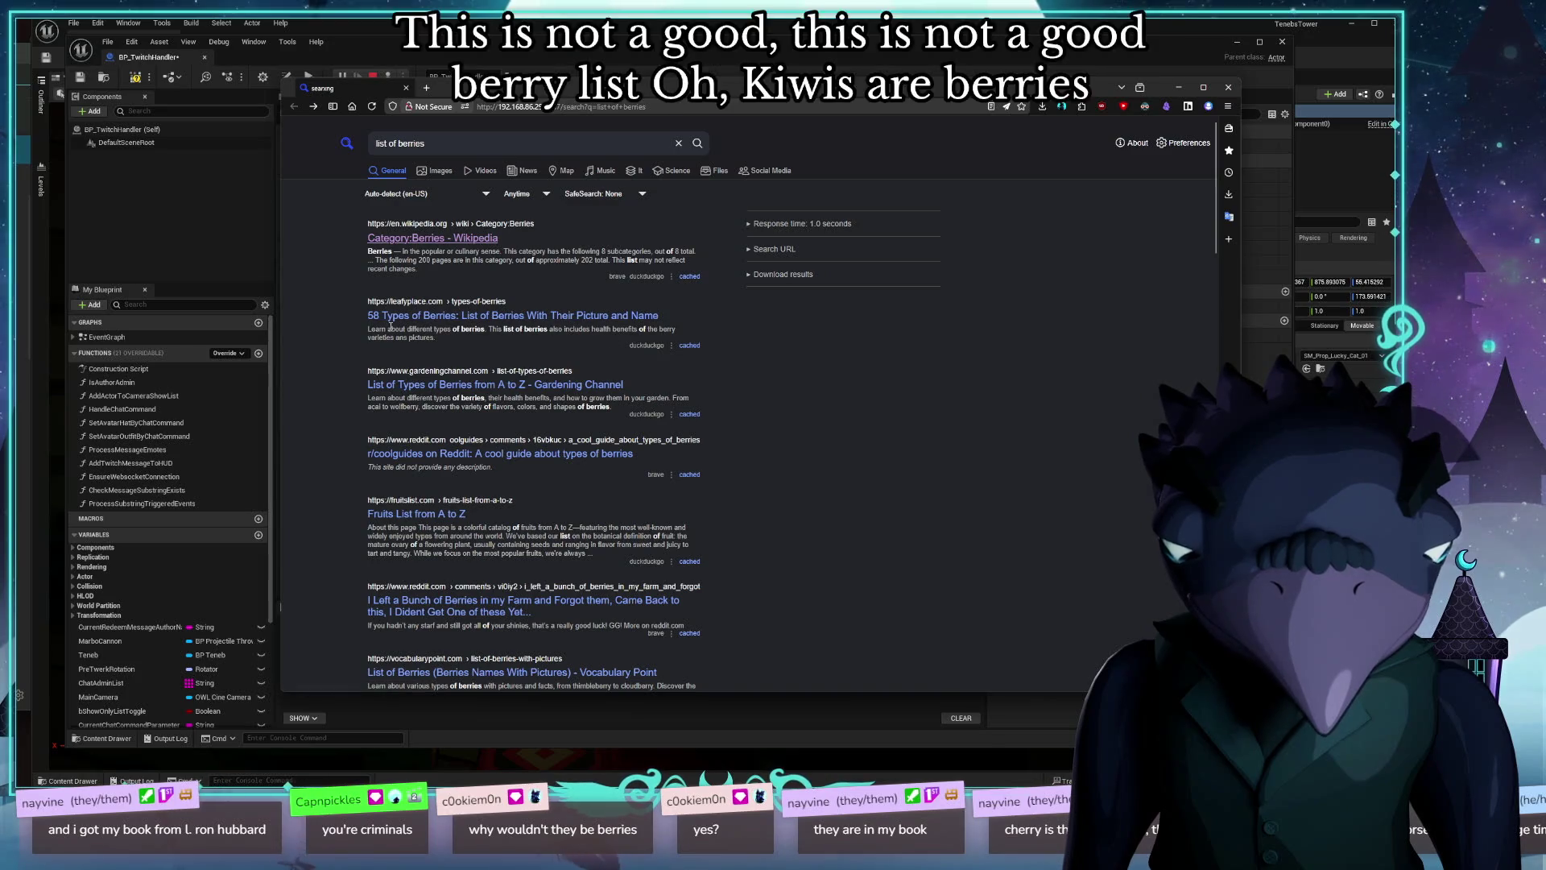
Step: Open LeafyPlace's '58 Types of Berries' guide, scroll to Cranberries, then switch to the tier list
{"action": "left_click", "coordinate": [512, 316]}
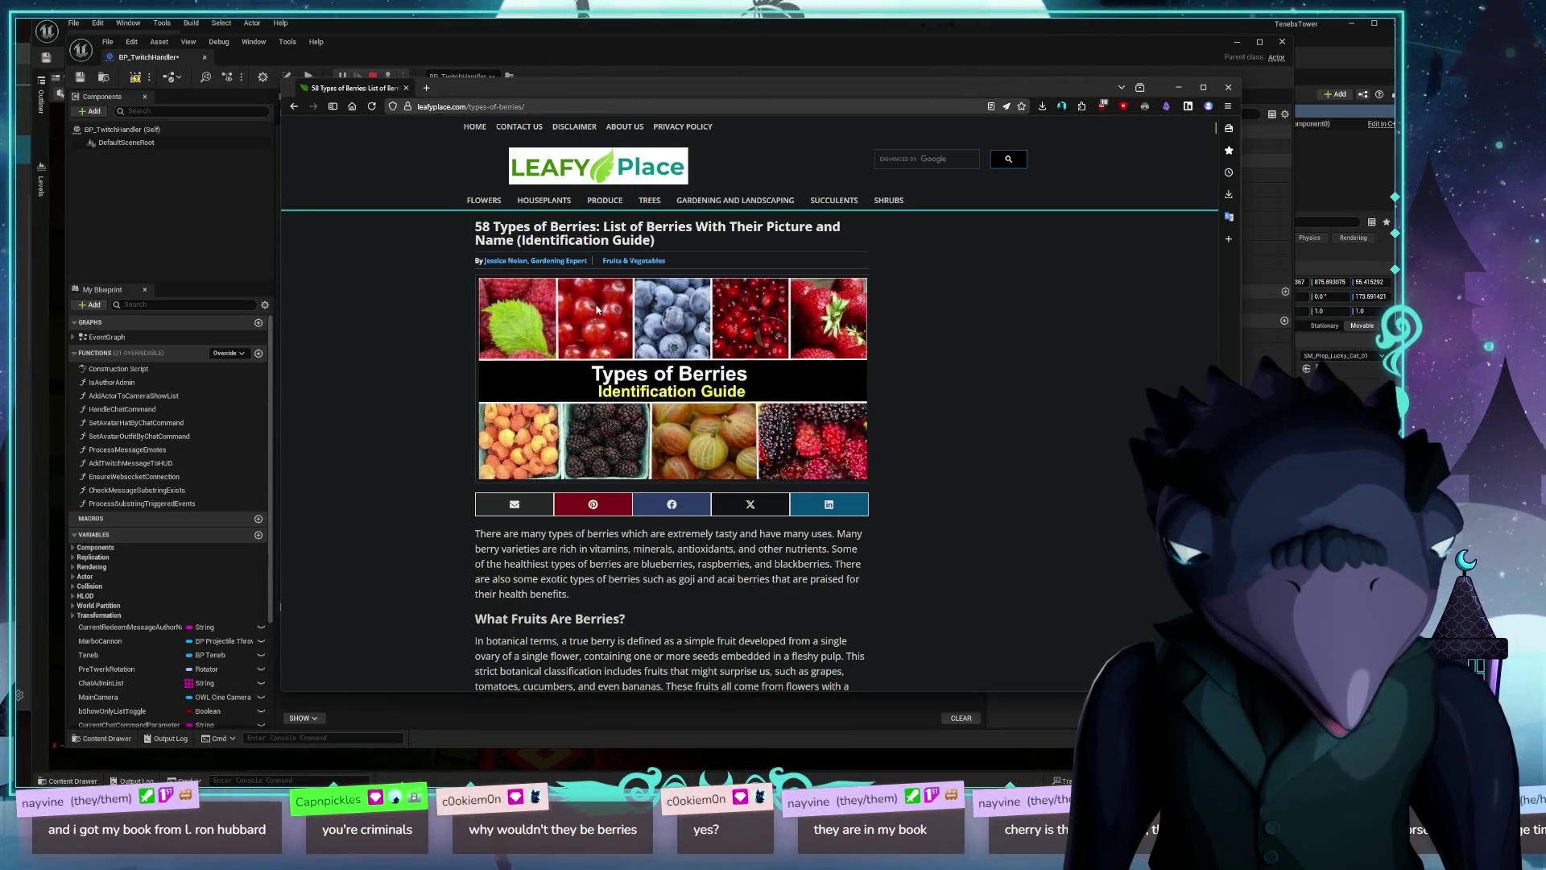
{"action": "scroll", "coordinate": [1087, 363], "scroll_direction": "down", "scroll_amount": 10}
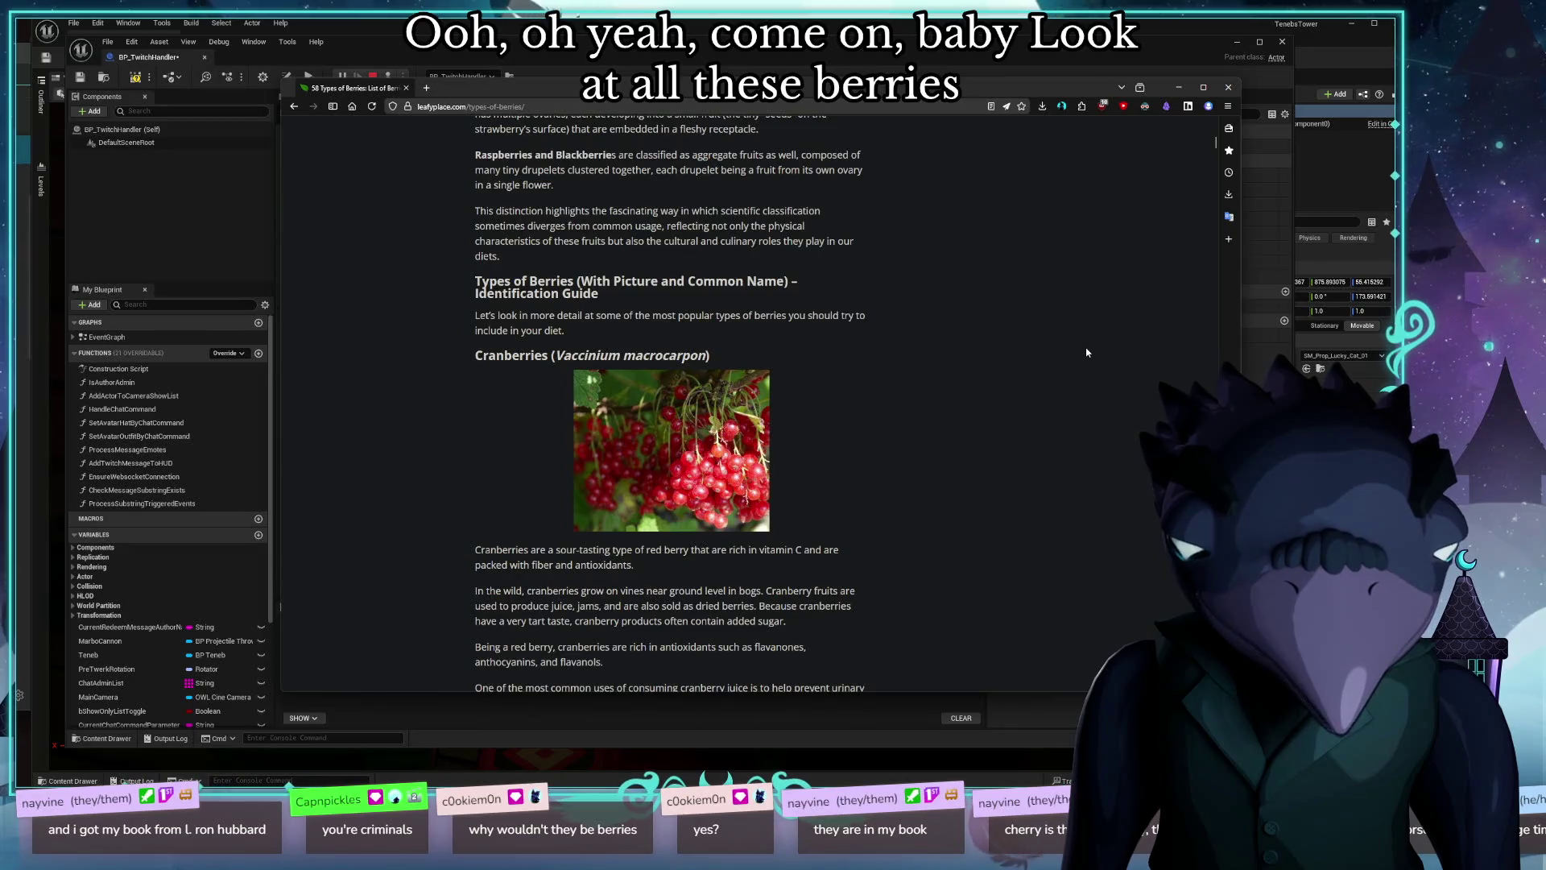
{"action": "scroll", "coordinate": [1086, 352], "scroll_direction": "down", "scroll_amount": 2}
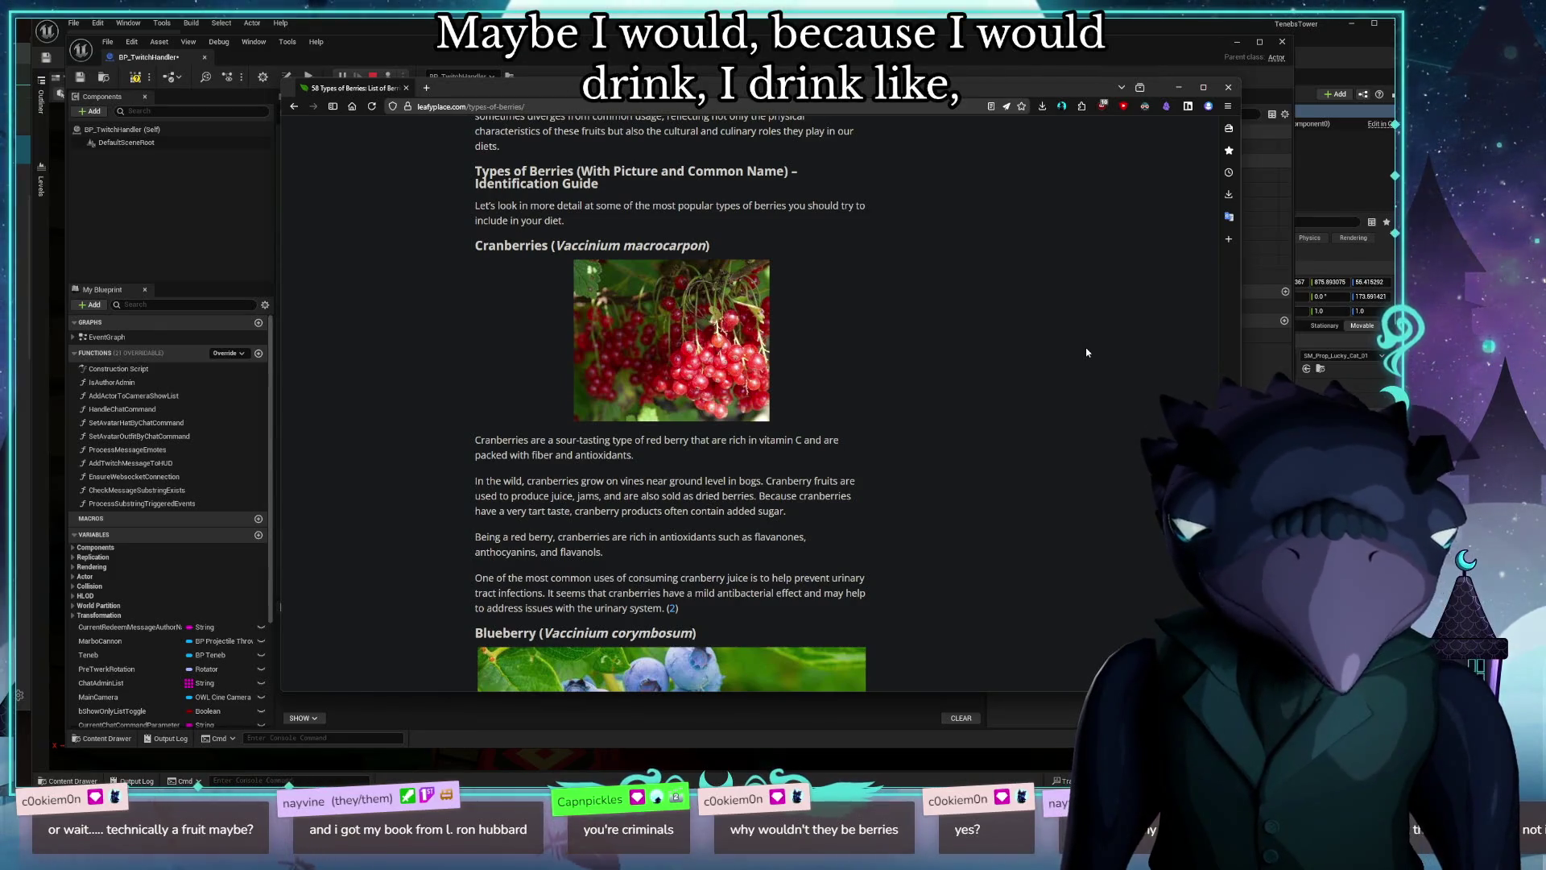
{"action": "key", "text": "ctrl+Tab"}
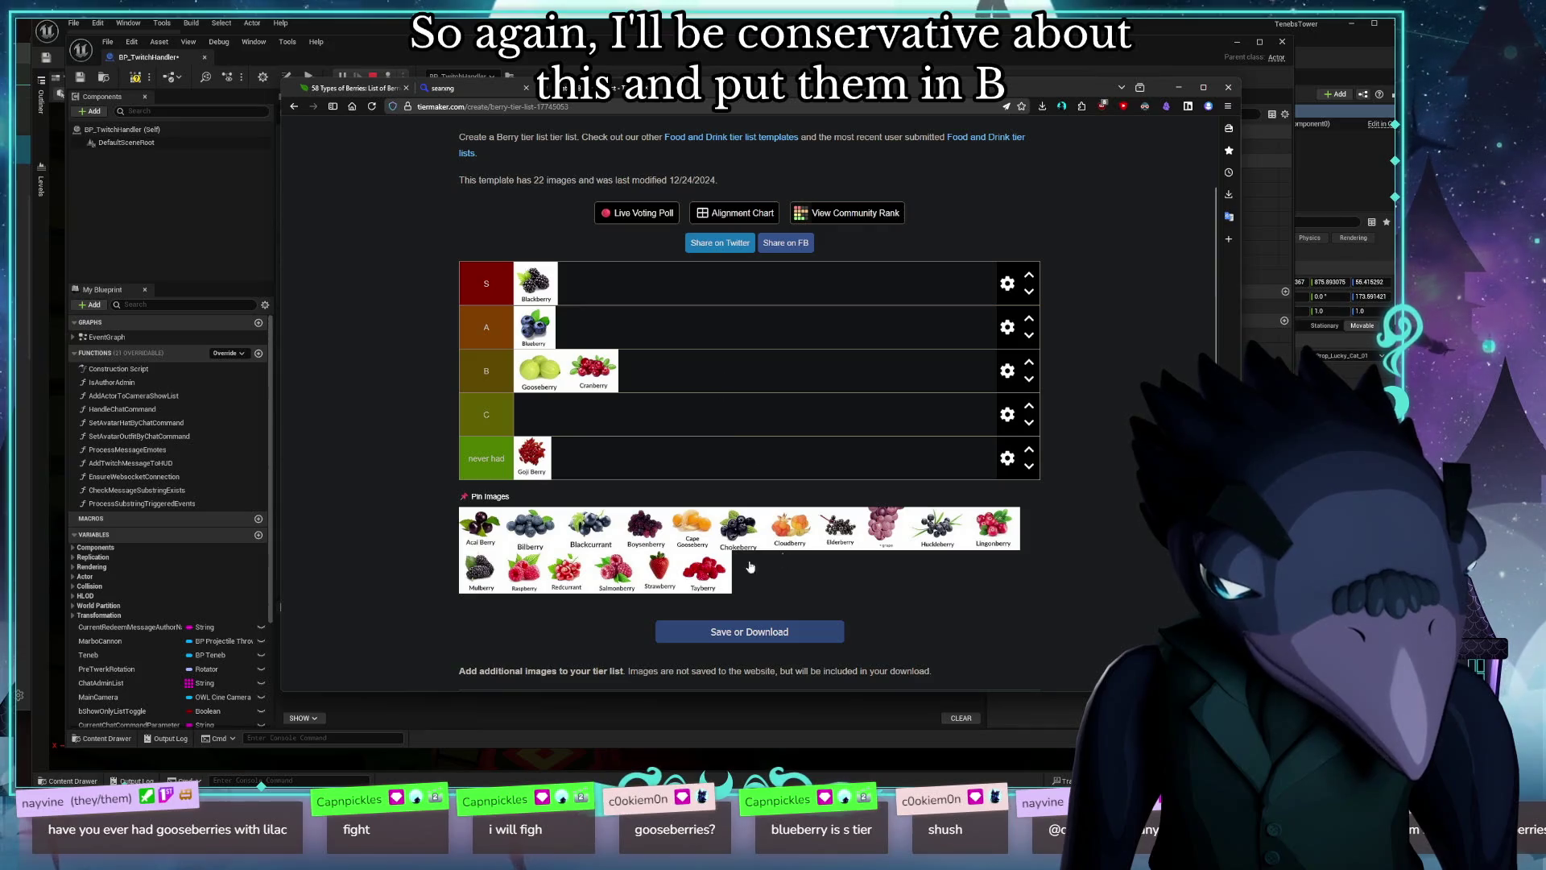
Step: Rank Raspberry and Strawberry in tier A, Boysenberry in S, and Cloudberry under never had
{"action": "left_click_drag", "start_coordinate": [575, 326], "coordinate": [616, 332]}
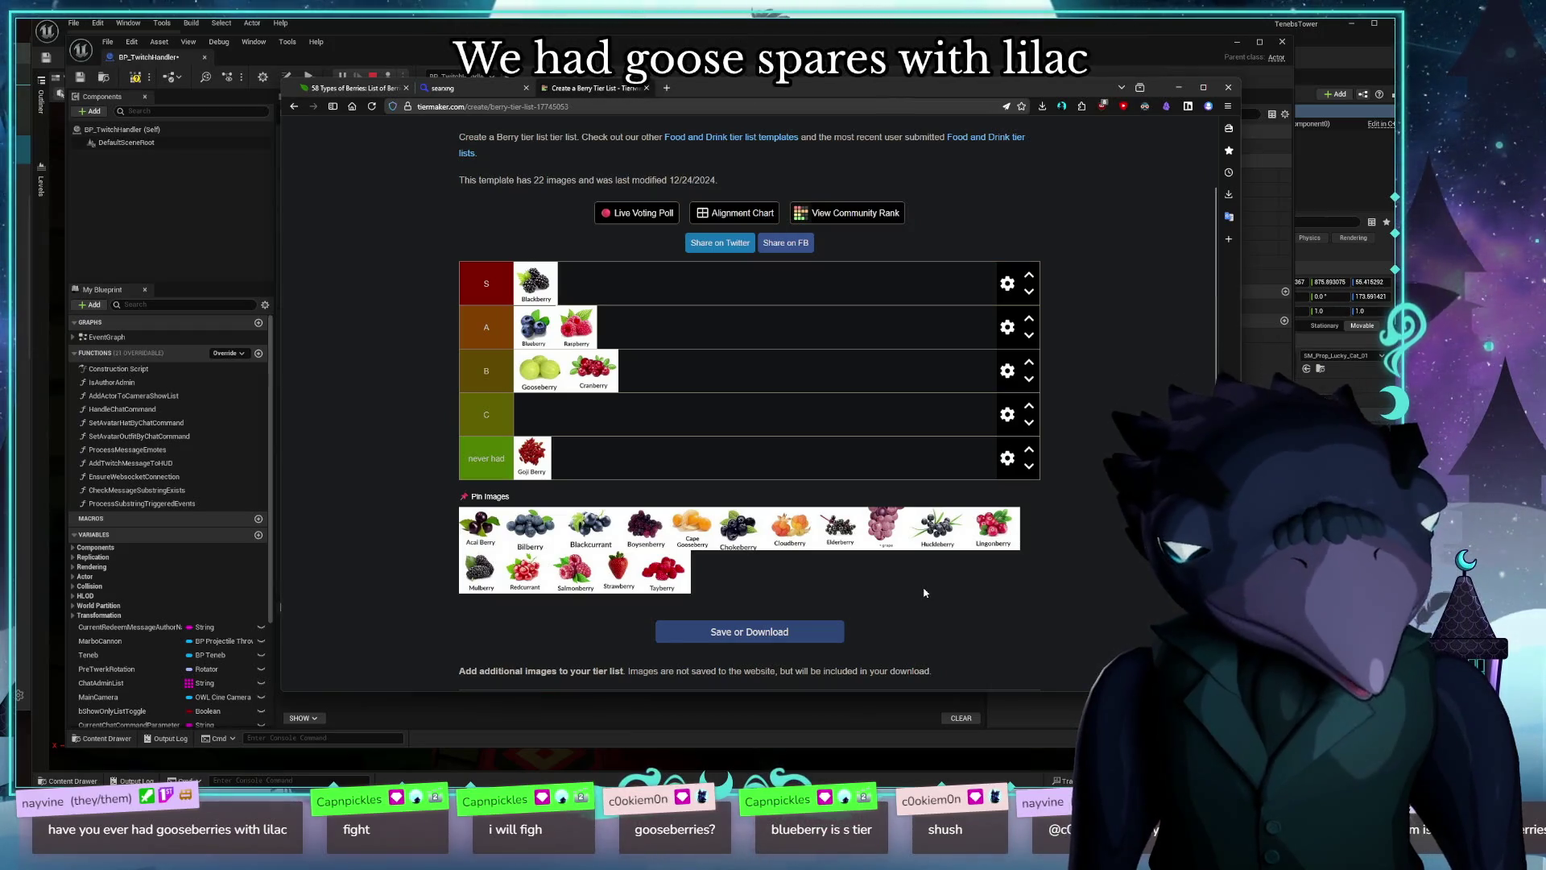
{"action": "left_click_drag", "start_coordinate": [790, 527], "coordinate": [773, 474]}
{"action": "left_click_drag", "start_coordinate": [646, 528], "coordinate": [652, 294]}
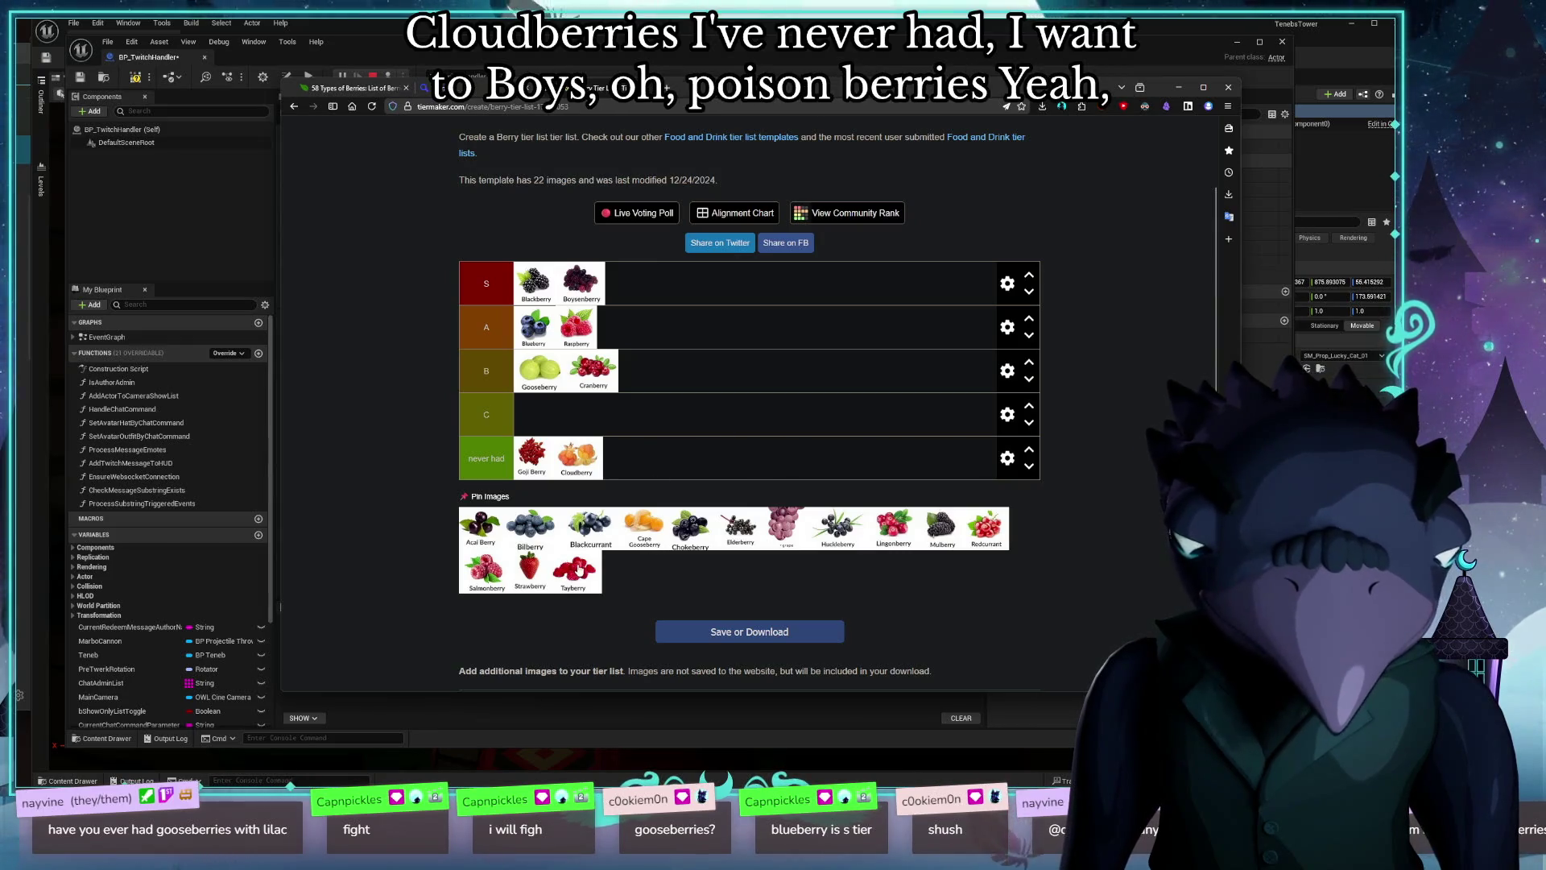
{"action": "left_click_drag", "start_coordinate": [515, 578], "coordinate": [644, 330]}
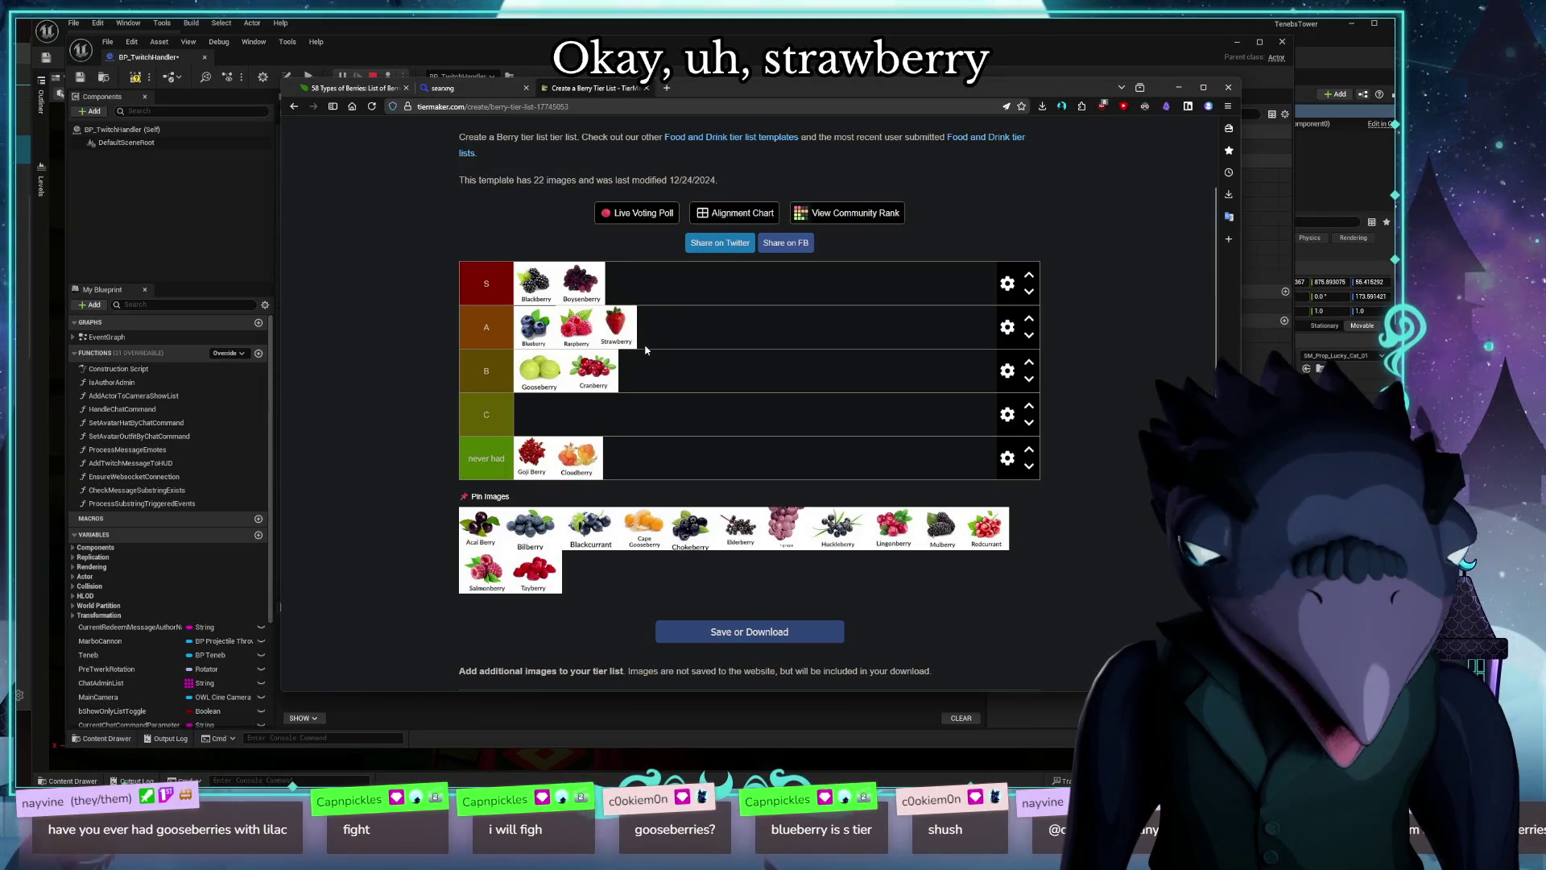
Step: Put Blackcurrant, the grape and Lingonberry in tier B, and Acai Berry under never had
{"action": "mouse_move", "coordinate": [601, 539]}
{"action": "left_mouse_down"}
{"action": "mouse_move", "coordinate": [733, 374]}
{"action": "mouse_move", "coordinate": [719, 377]}
{"action": "left_mouse_up"}
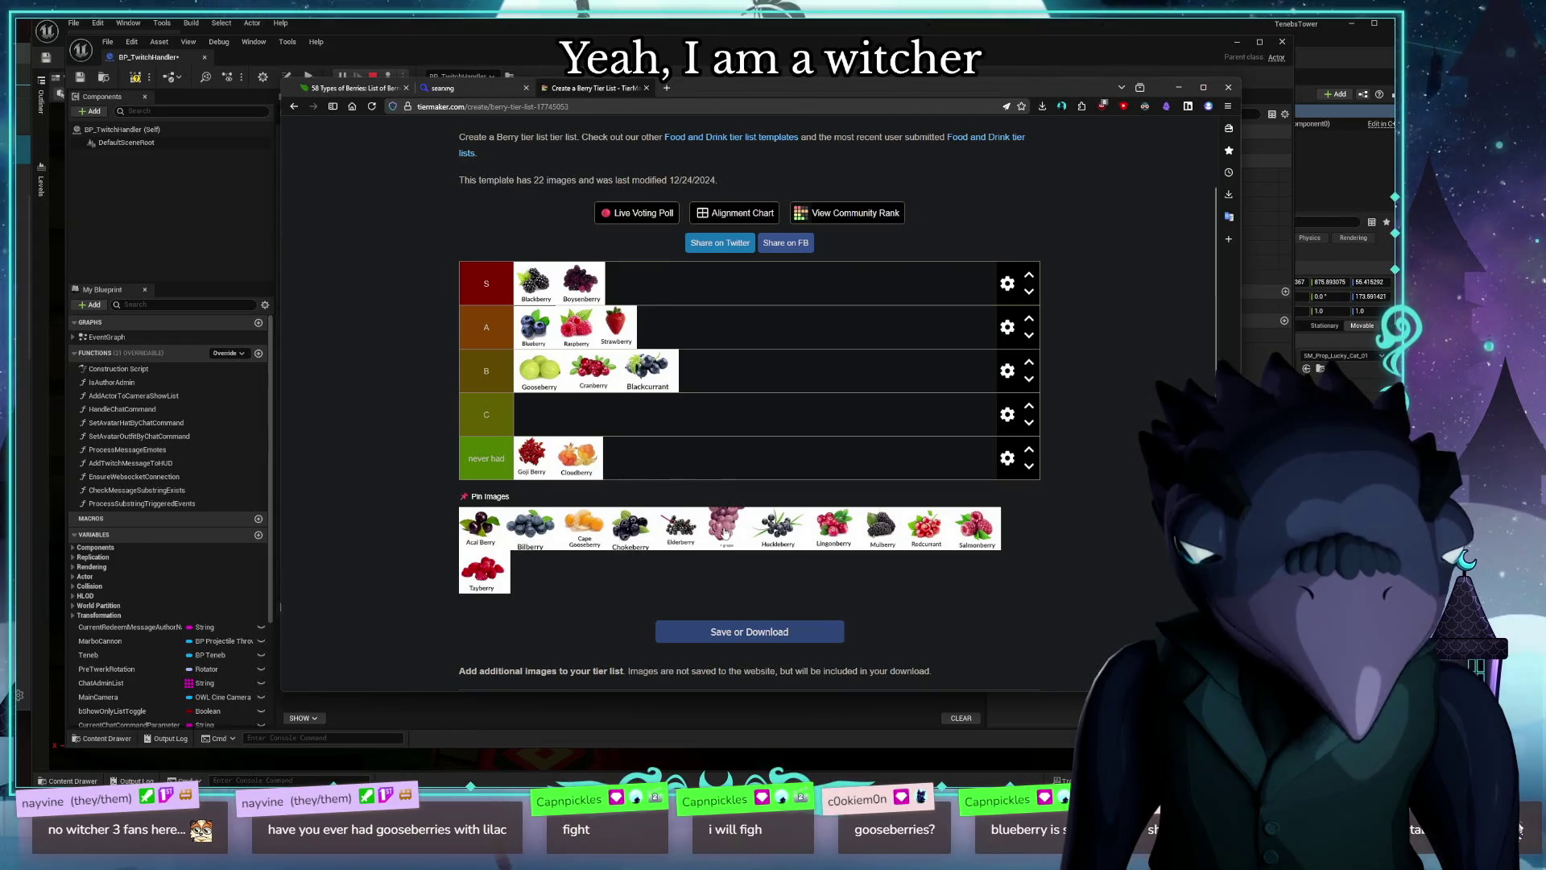
{"action": "mouse_move", "coordinate": [725, 522]}
{"action": "left_mouse_down"}
{"action": "mouse_move", "coordinate": [725, 475]}
{"action": "mouse_move", "coordinate": [704, 516]}
{"action": "mouse_move", "coordinate": [736, 366]}
{"action": "left_mouse_up"}
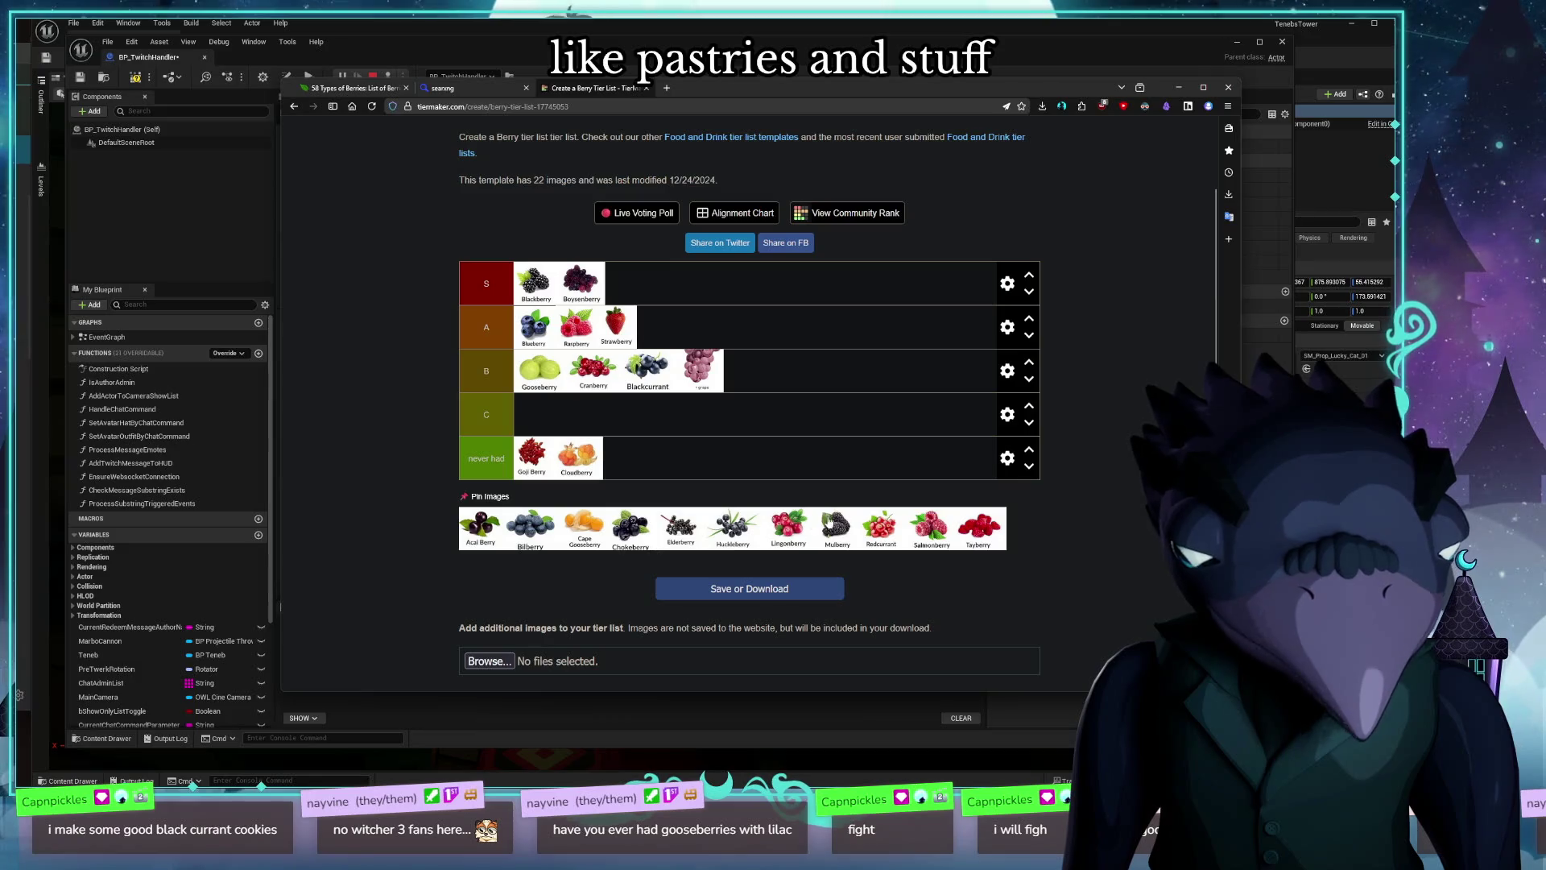
{"action": "mouse_move", "coordinate": [817, 528]}
{"action": "left_mouse_down"}
{"action": "mouse_move", "coordinate": [813, 359]}
{"action": "mouse_move", "coordinate": [805, 371]}
{"action": "left_mouse_up"}
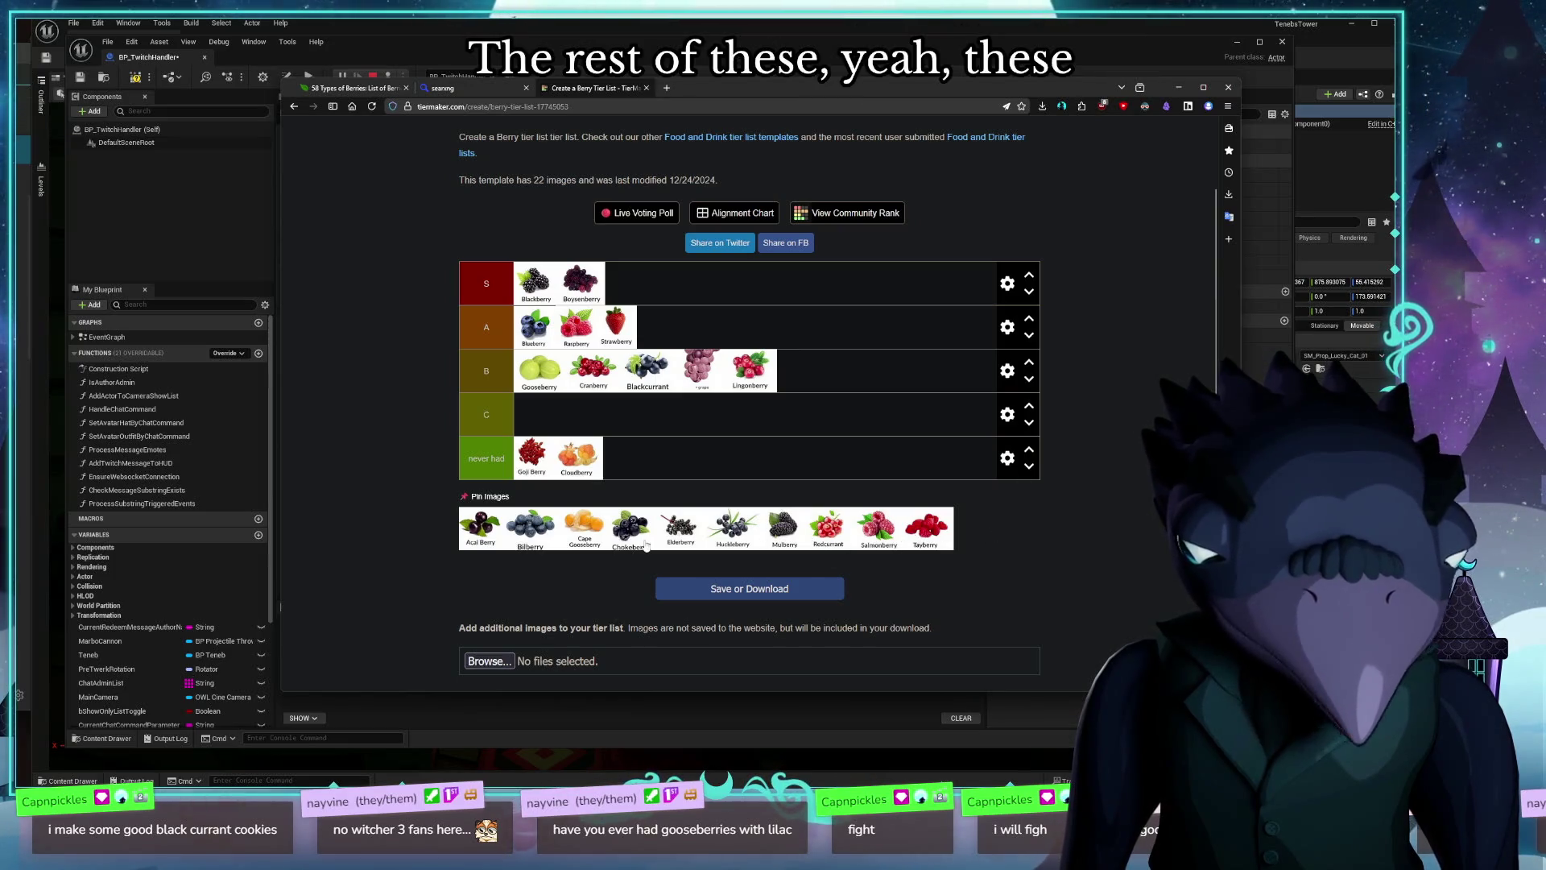
{"action": "mouse_move", "coordinate": [480, 528]}
{"action": "left_mouse_down"}
{"action": "mouse_move", "coordinate": [633, 463]}
{"action": "mouse_move", "coordinate": [680, 459]}
{"action": "mouse_move", "coordinate": [579, 491]}
{"action": "mouse_move", "coordinate": [715, 457]}
{"action": "mouse_move", "coordinate": [564, 491]}
{"action": "mouse_move", "coordinate": [626, 457]}
{"action": "left_mouse_up"}
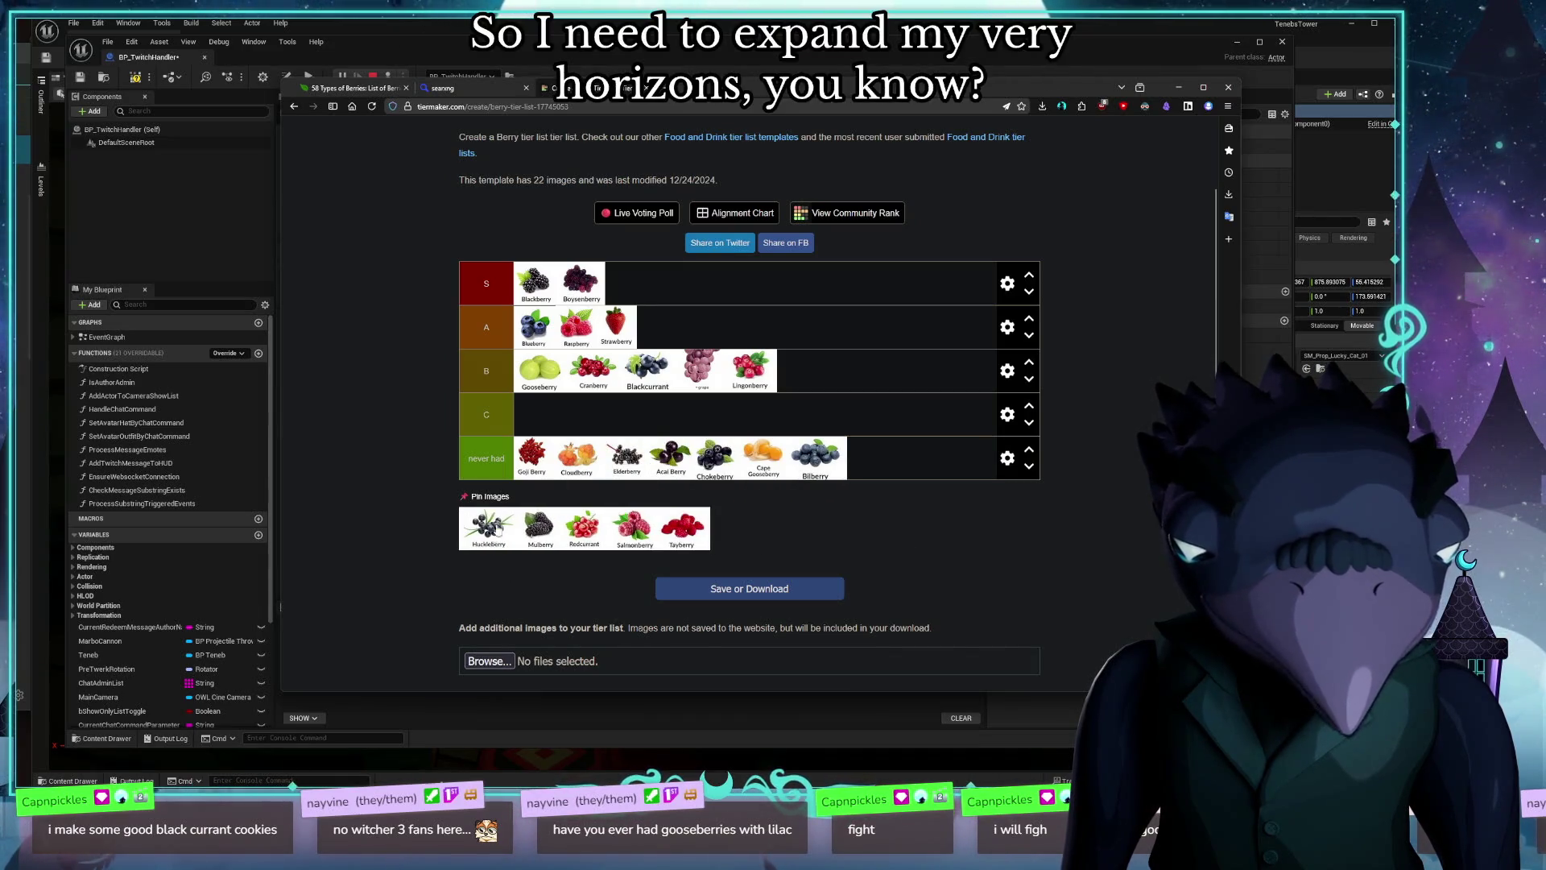
Step: Drag Huckleberry, Mulberry, Redcurrant, Salmonberry and Tayberry into never had, then move Redcurrant to tier C
{"action": "left_click_drag", "start_coordinate": [488, 528], "coordinate": [633, 457]}
{"action": "left_click_drag", "start_coordinate": [482, 528], "coordinate": [624, 459]}
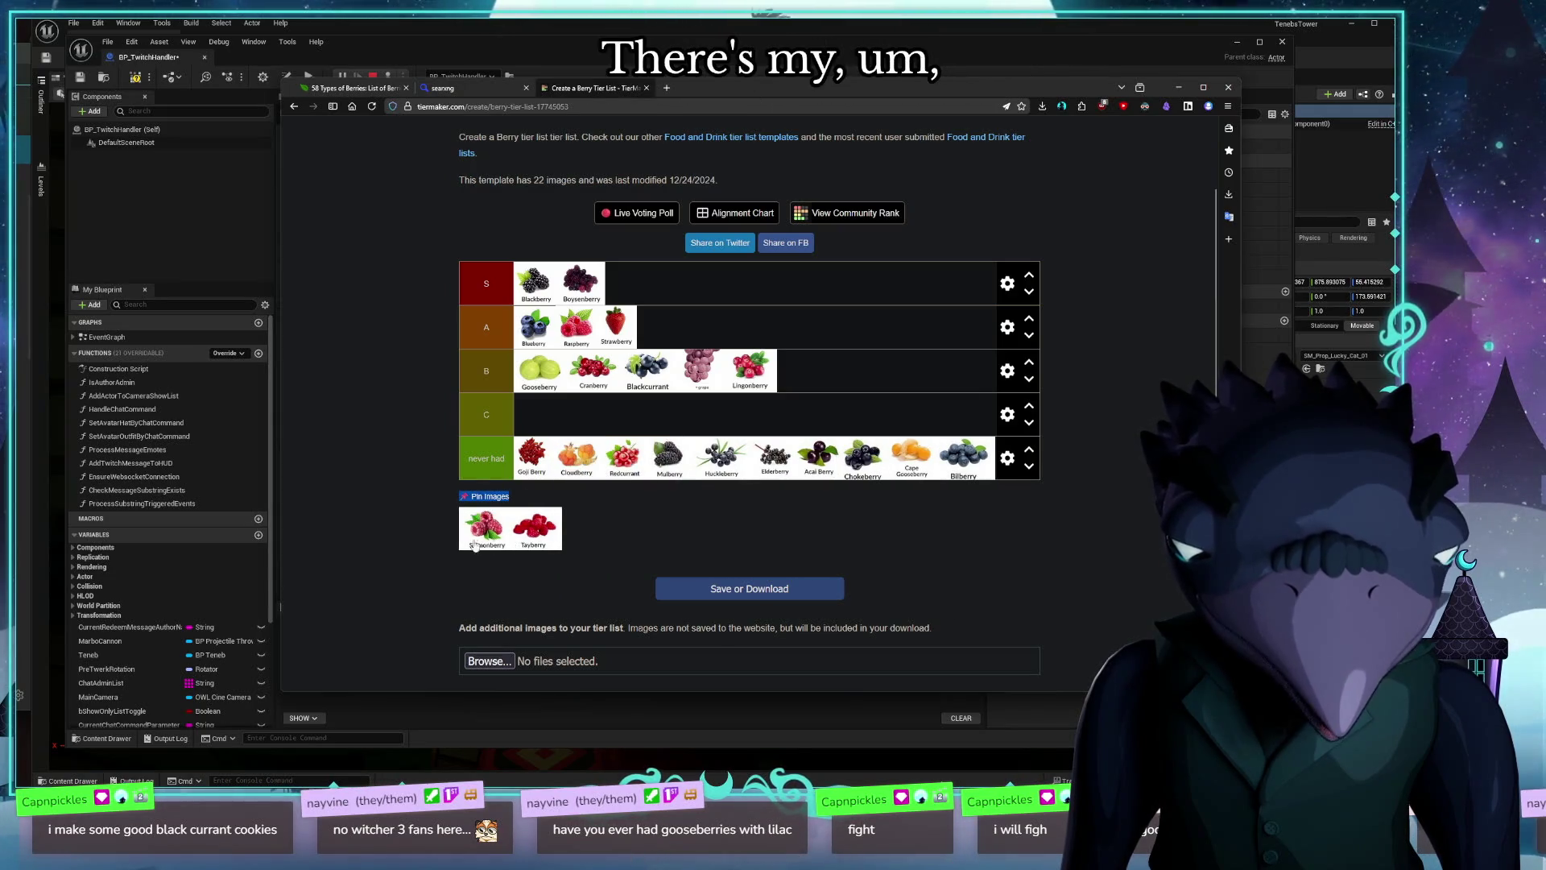
{"action": "left_click_drag", "start_coordinate": [478, 547], "coordinate": [620, 459]}
{"action": "left_click_drag", "start_coordinate": [484, 528], "coordinate": [596, 504]}
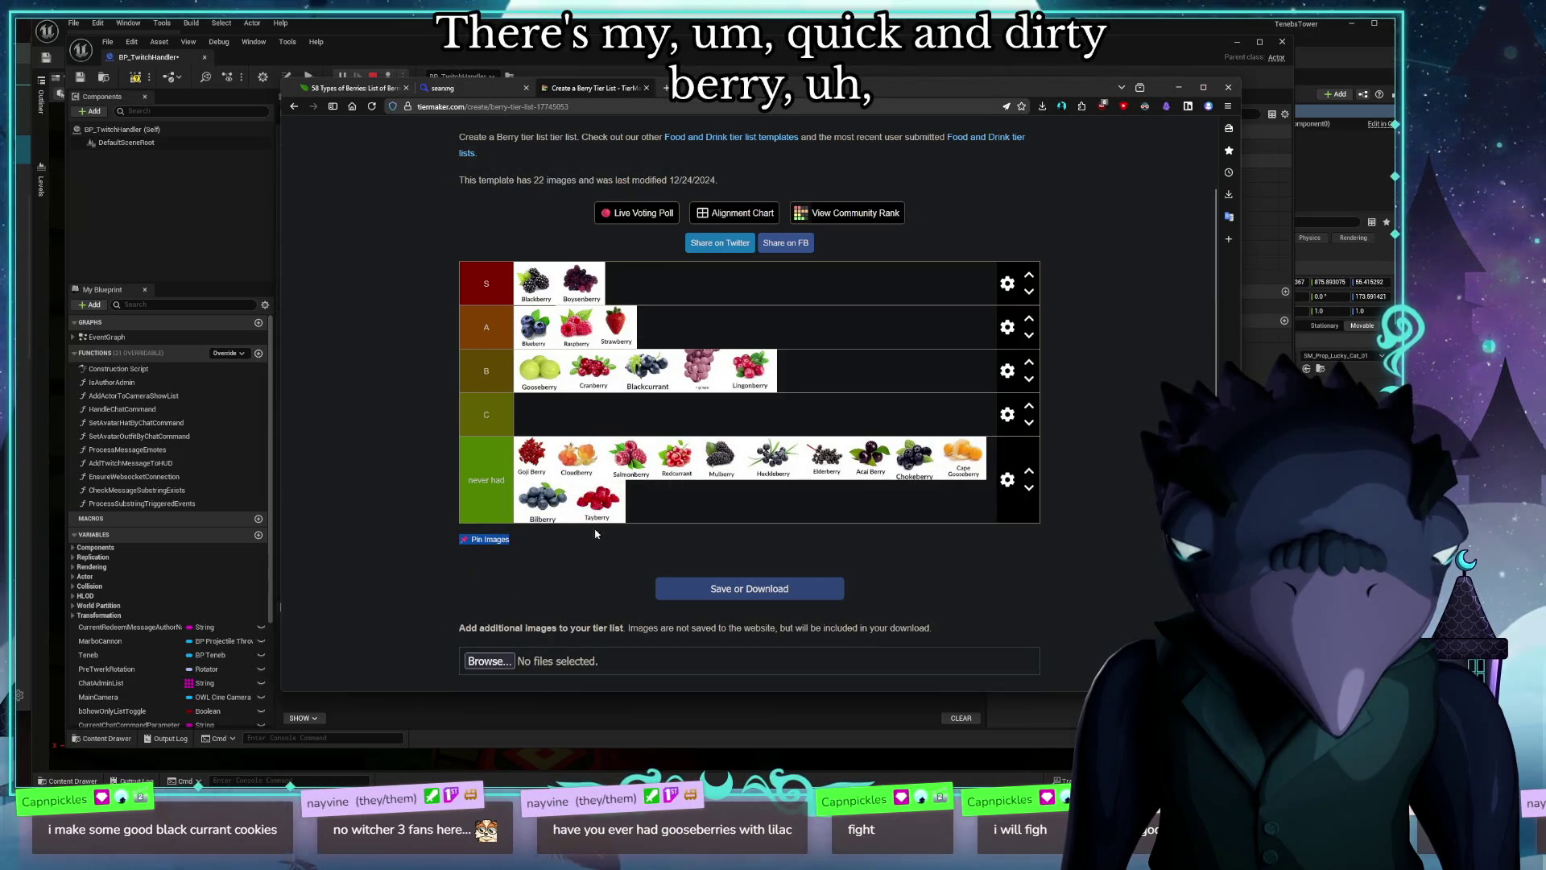
{"action": "mouse_move", "coordinate": [667, 465]}
{"action": "left_mouse_down"}
{"action": "mouse_move", "coordinate": [799, 379]}
{"action": "mouse_move", "coordinate": [535, 412]}
{"action": "left_mouse_up"}
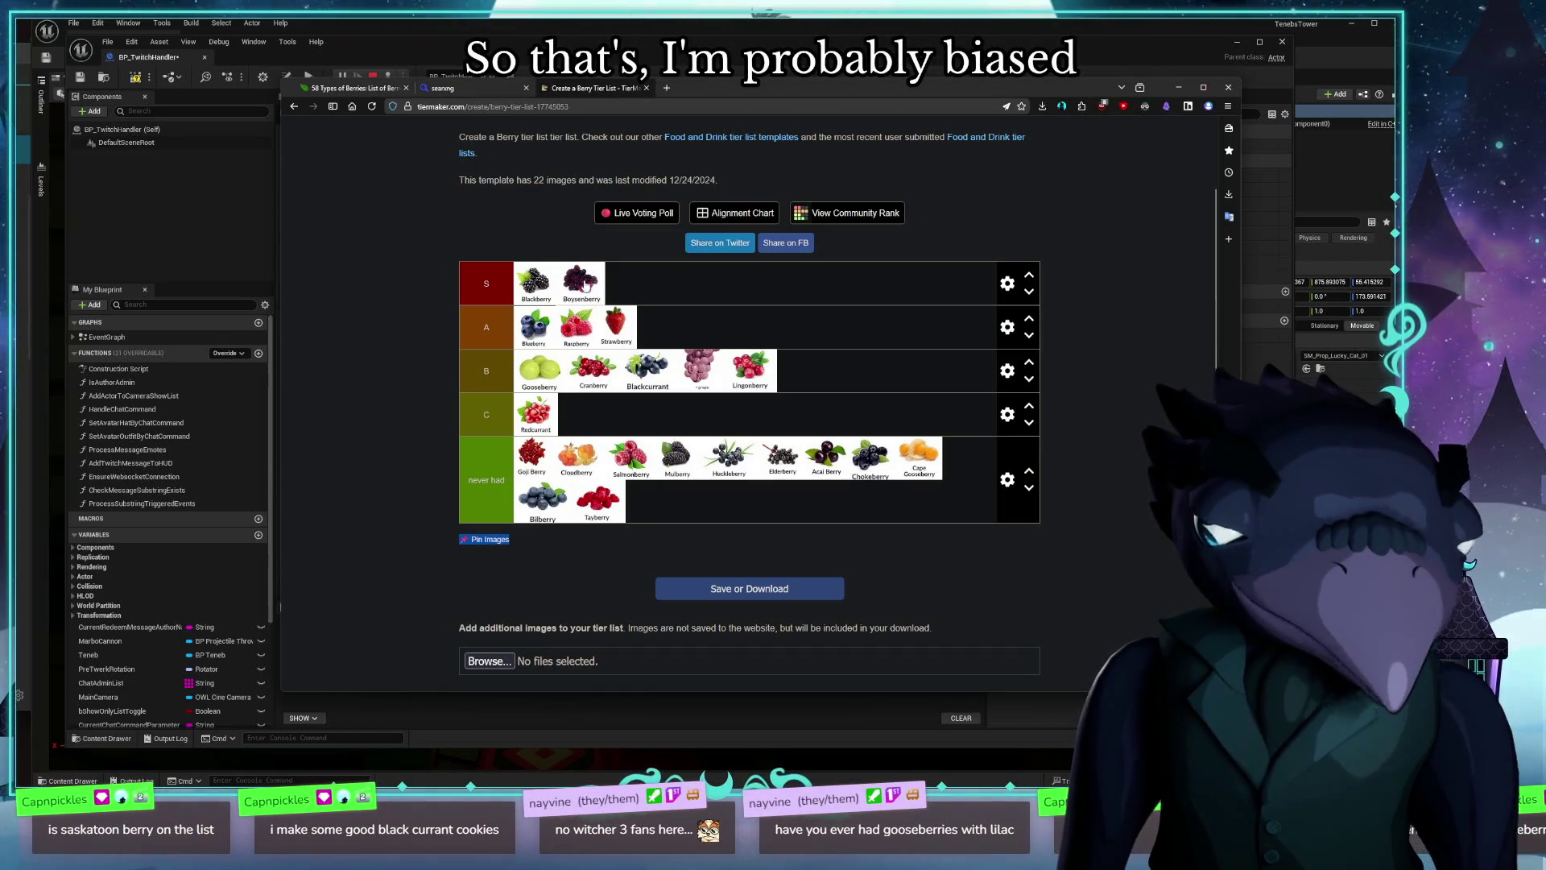
{"action": "left_click", "coordinate": [367, 501]}
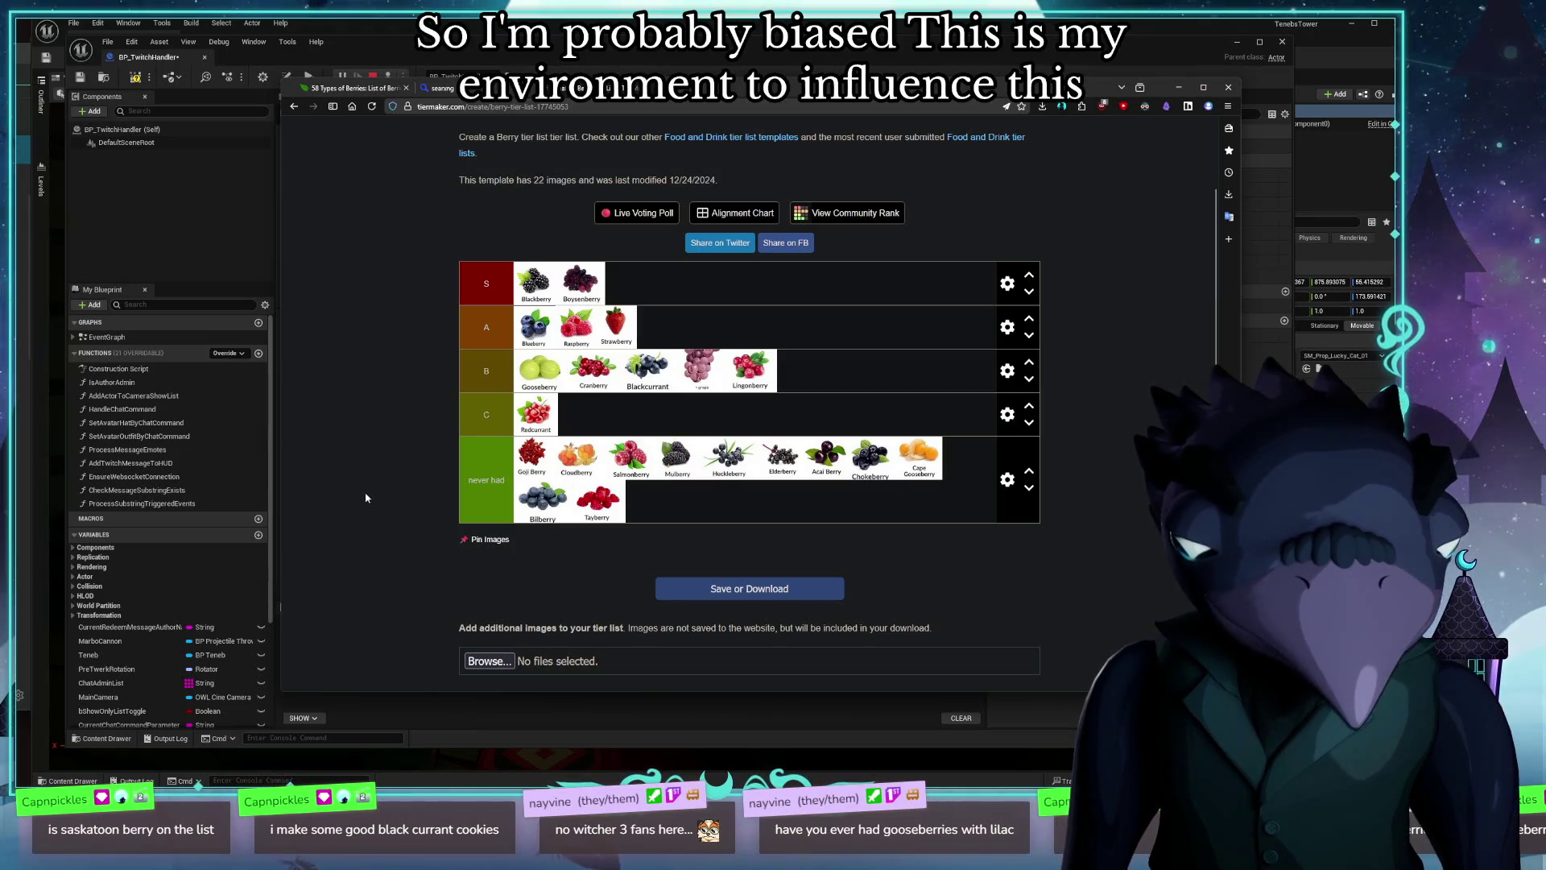
Step: Glance at the berries article again, then check the search results and tier list tabs
{"action": "left_click", "coordinate": [355, 88]}
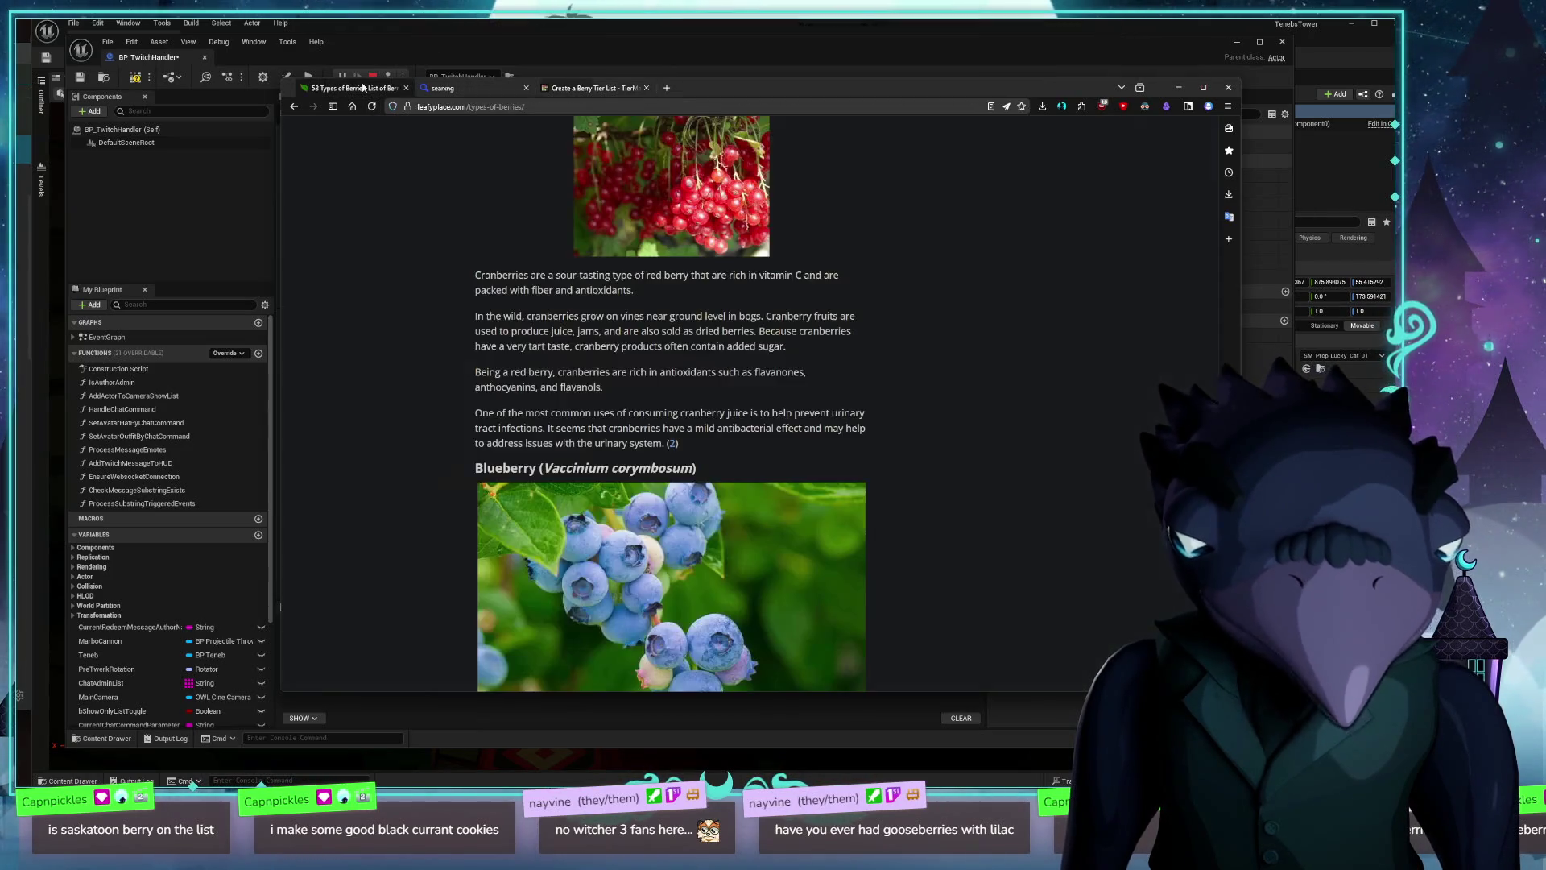
{"action": "scroll", "coordinate": [709, 429], "scroll_direction": "down", "scroll_amount": 10}
{"action": "scroll", "coordinate": [708, 429], "scroll_direction": "up", "scroll_amount": 2}
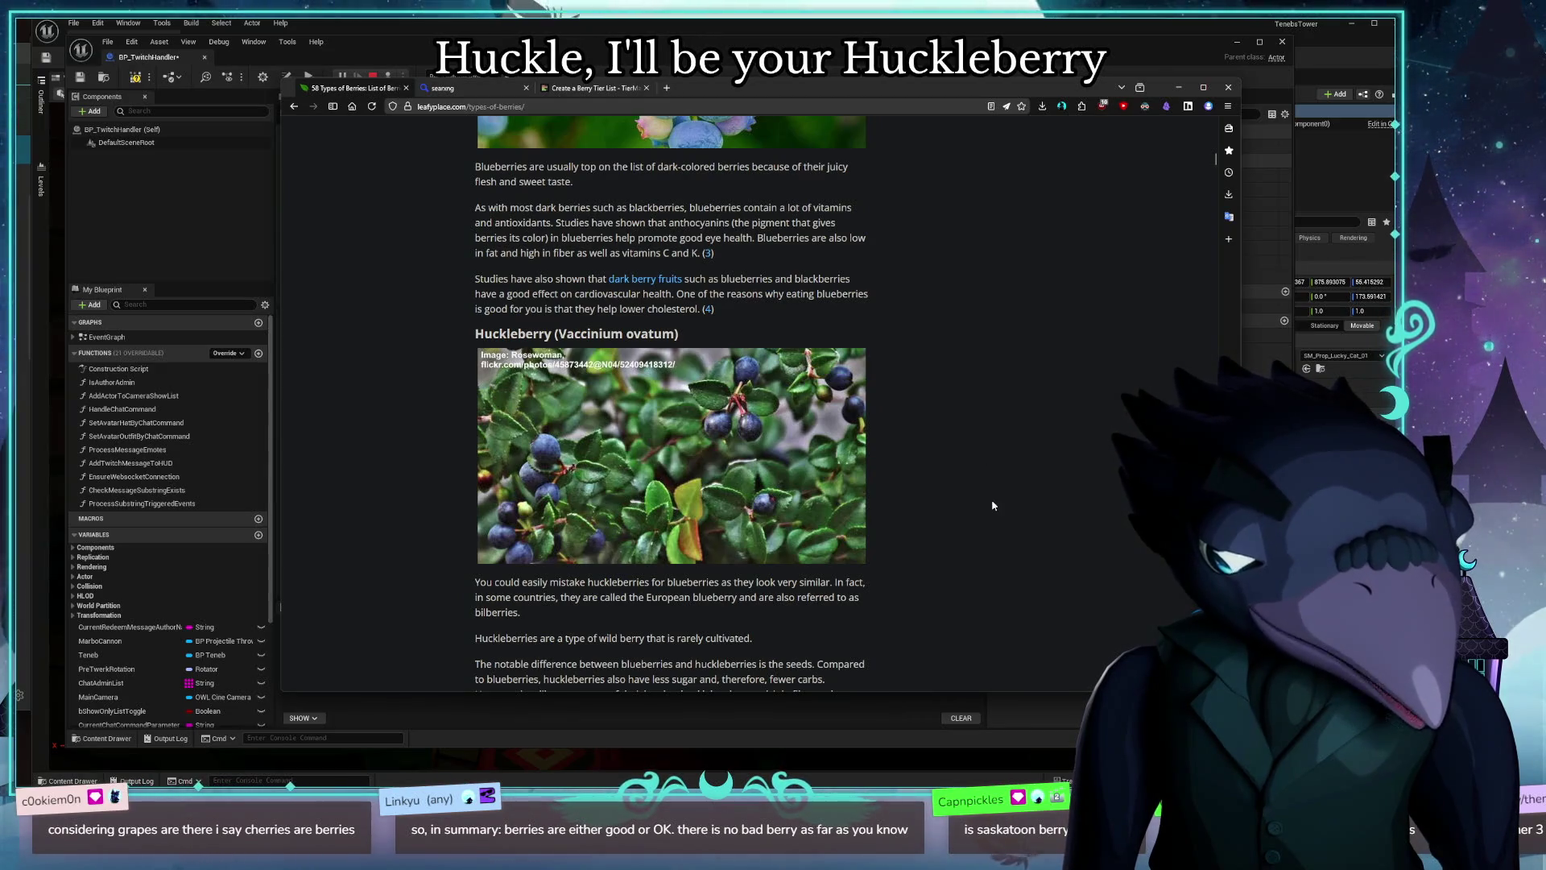
{"action": "left_click", "coordinate": [483, 88]}
{"action": "left_click", "coordinate": [541, 88]}
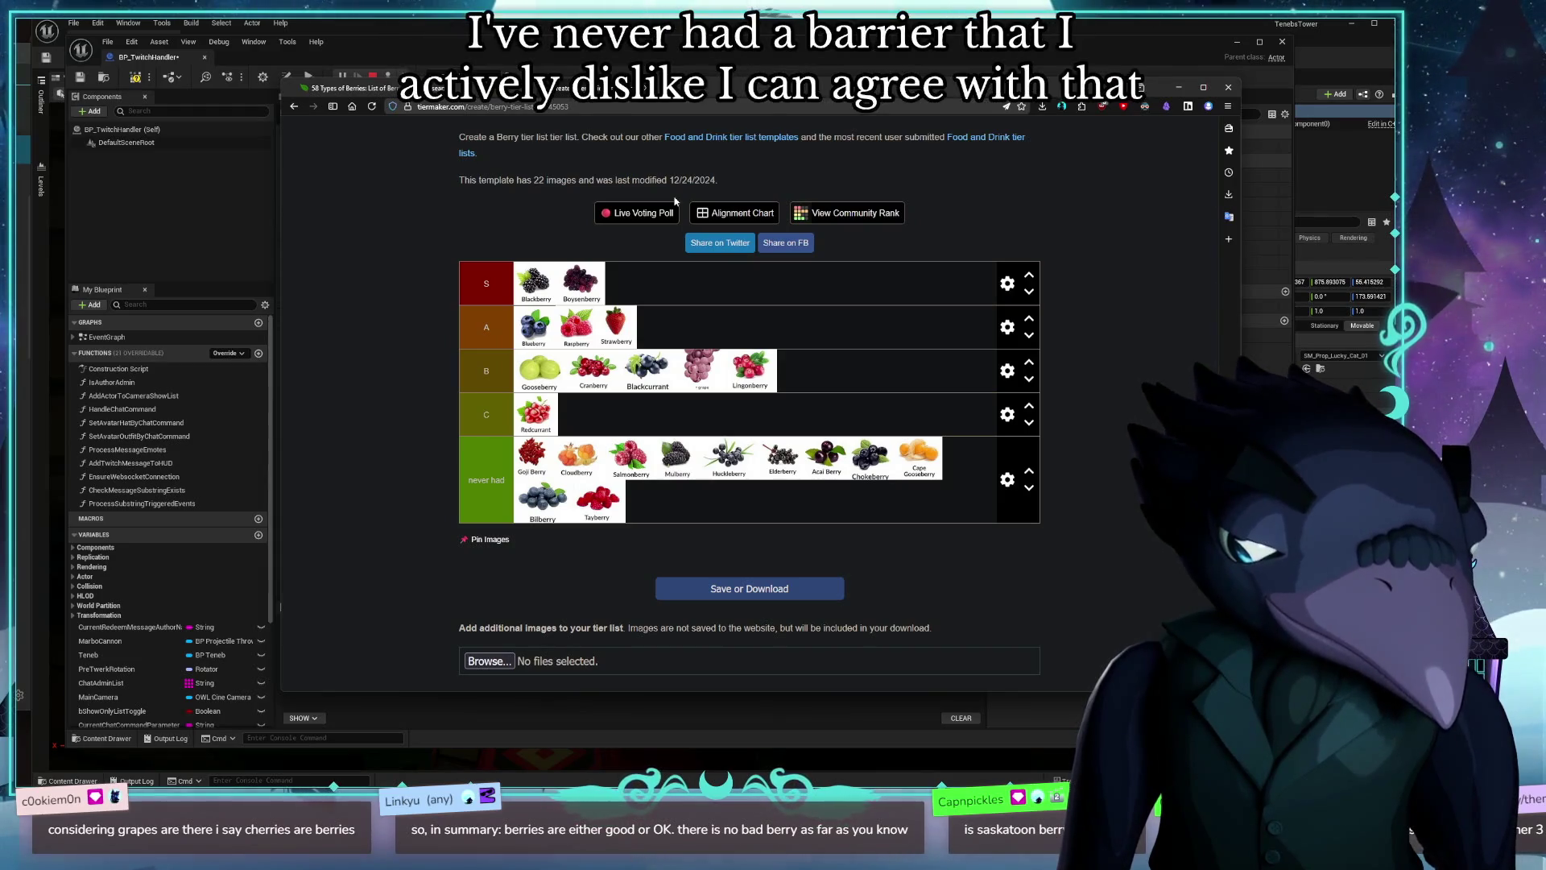
Step: Return to the LeafyPlace article and read the Huckleberry and Chokeberry entries
{"action": "left_click", "coordinate": [383, 89]}
{"action": "scroll", "coordinate": [1007, 387], "scroll_direction": "down", "scroll_amount": 7}
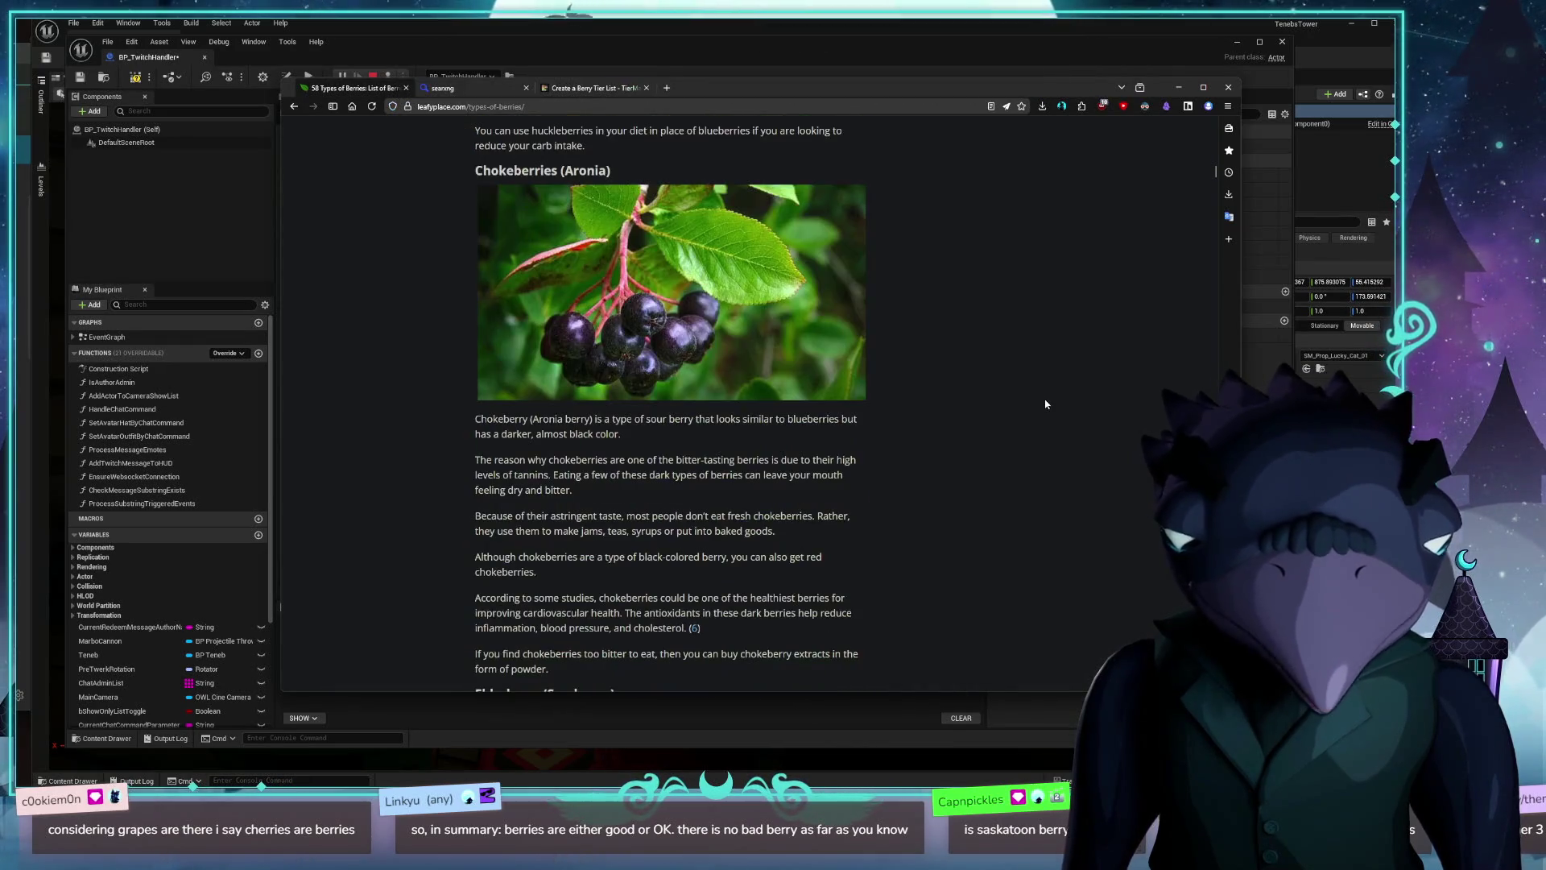
{"action": "scroll", "coordinate": [1045, 404], "scroll_direction": "up", "scroll_amount": 1}
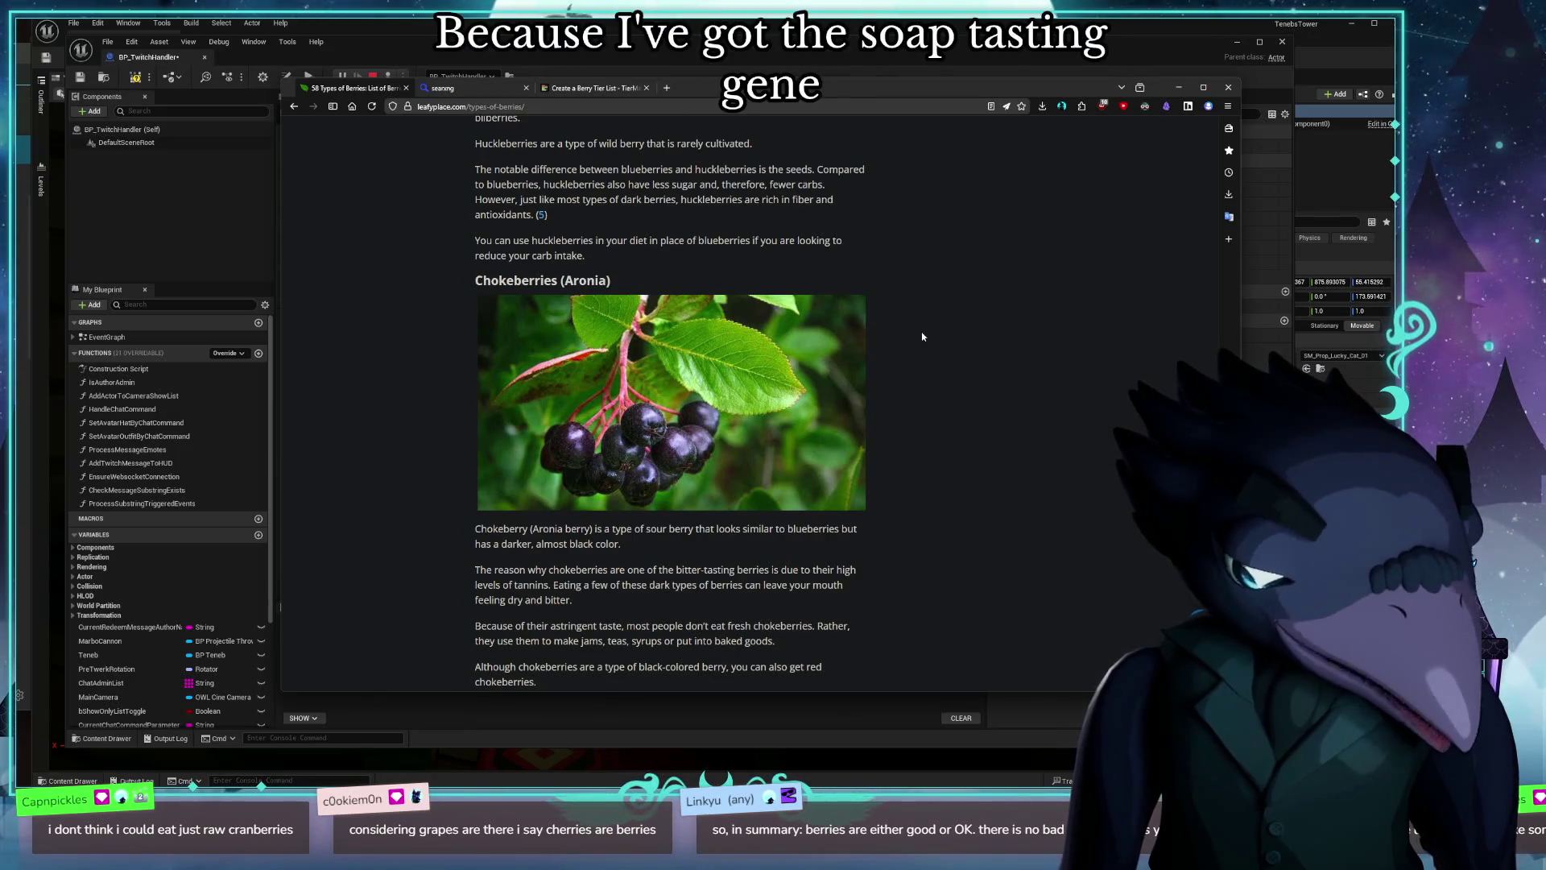
{"action": "mouse_move", "coordinate": [423, 95]}
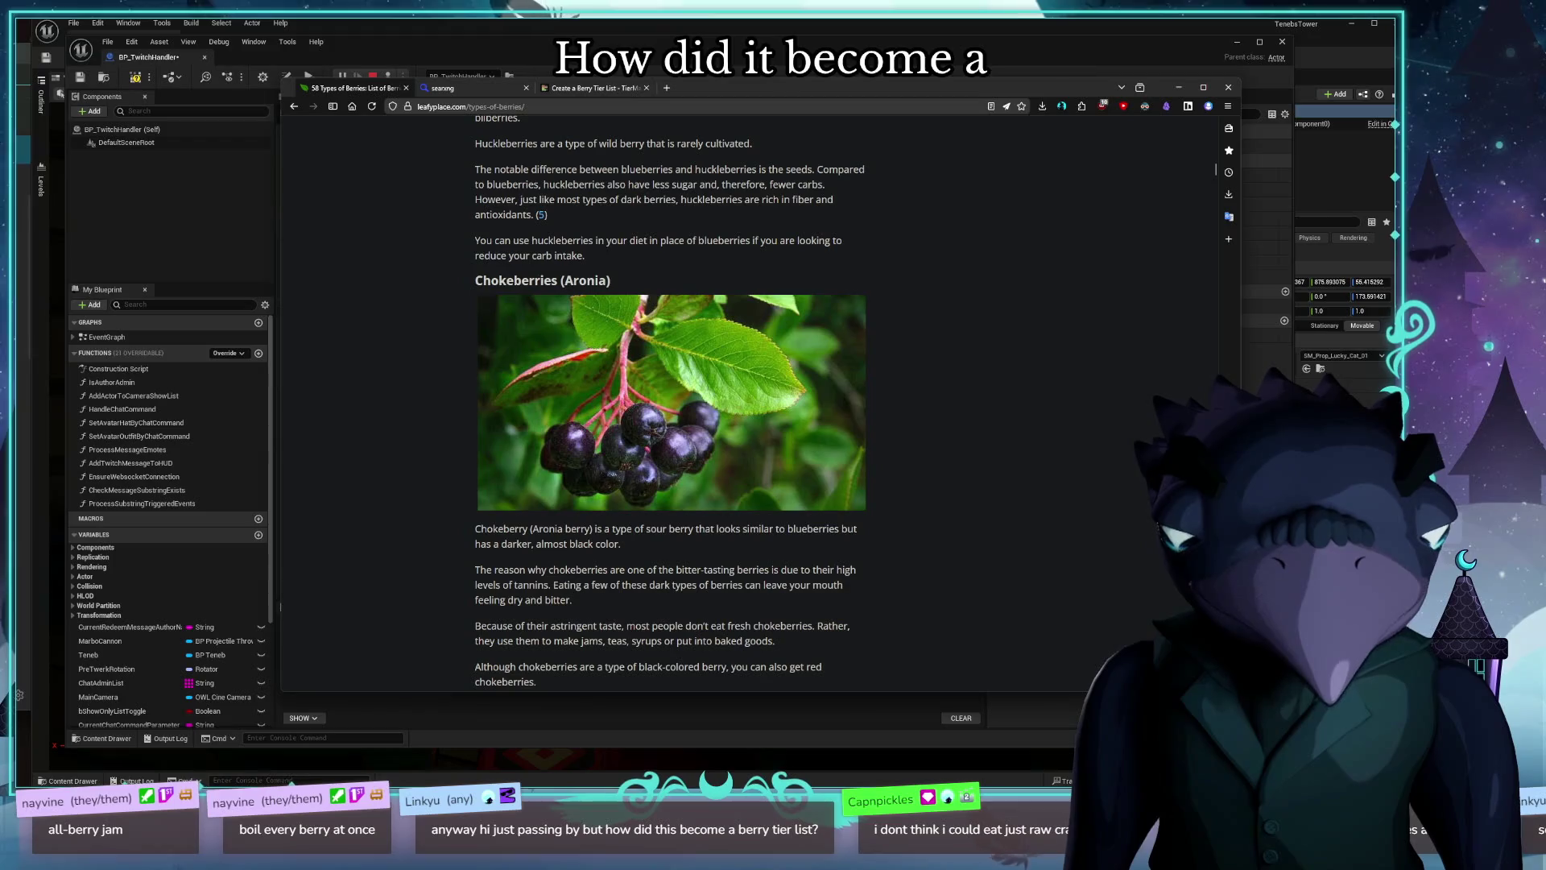
{"action": "scroll", "coordinate": [907, 325], "scroll_direction": "up", "scroll_amount": 5}
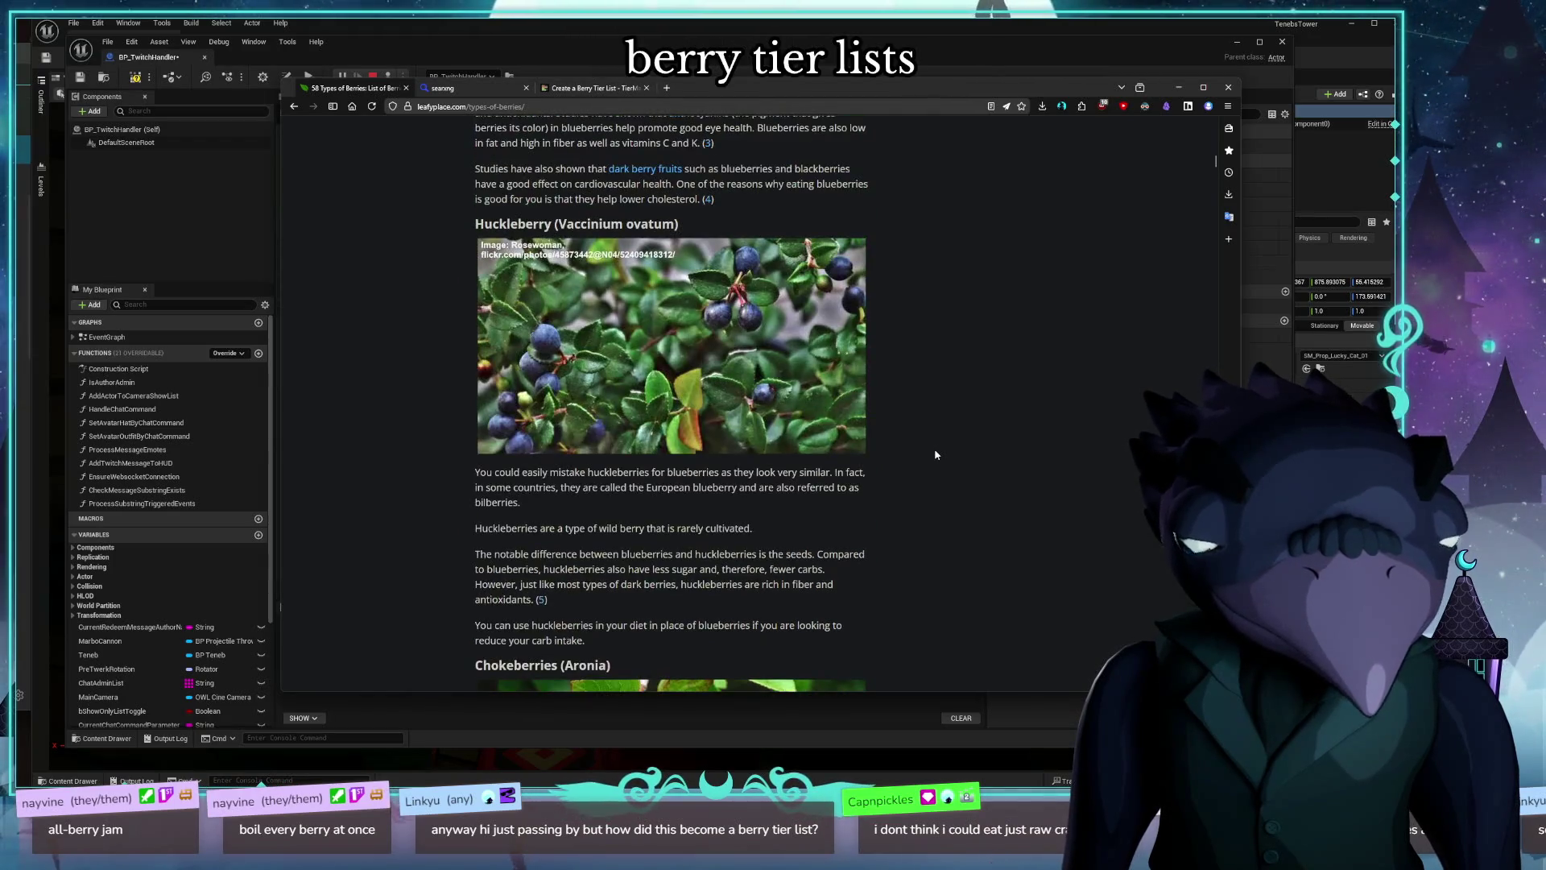
Step: Show the TierMaker tier list, then close the browser to reveal BP_TwitchHandler in Unreal Editor
{"action": "scroll", "coordinate": [935, 455], "scroll_direction": "up", "scroll_amount": 3}
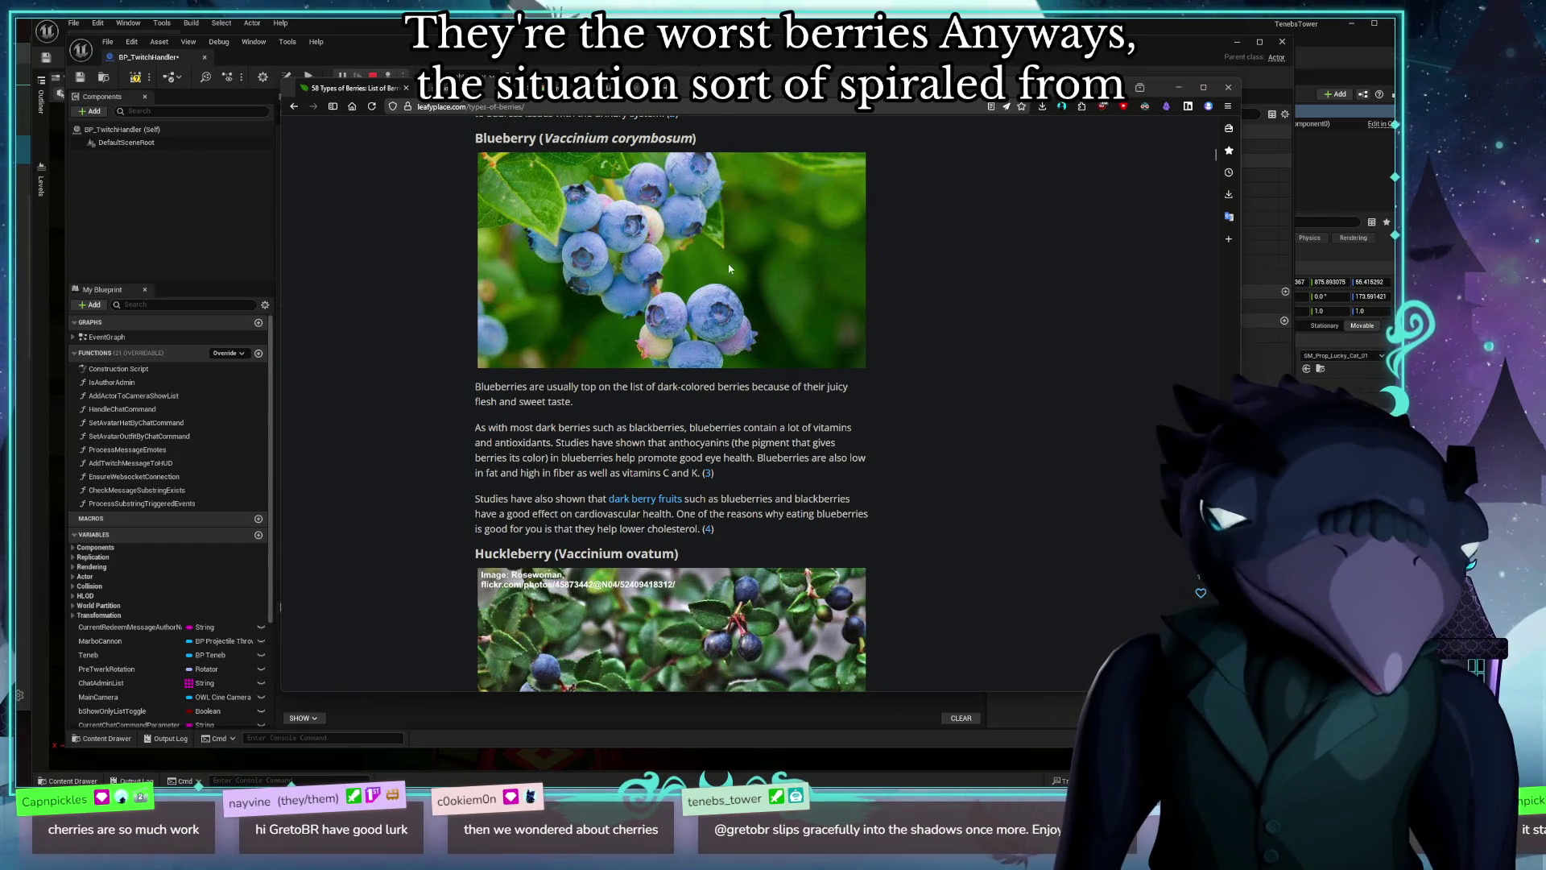
{"action": "left_click", "coordinate": [588, 88]}
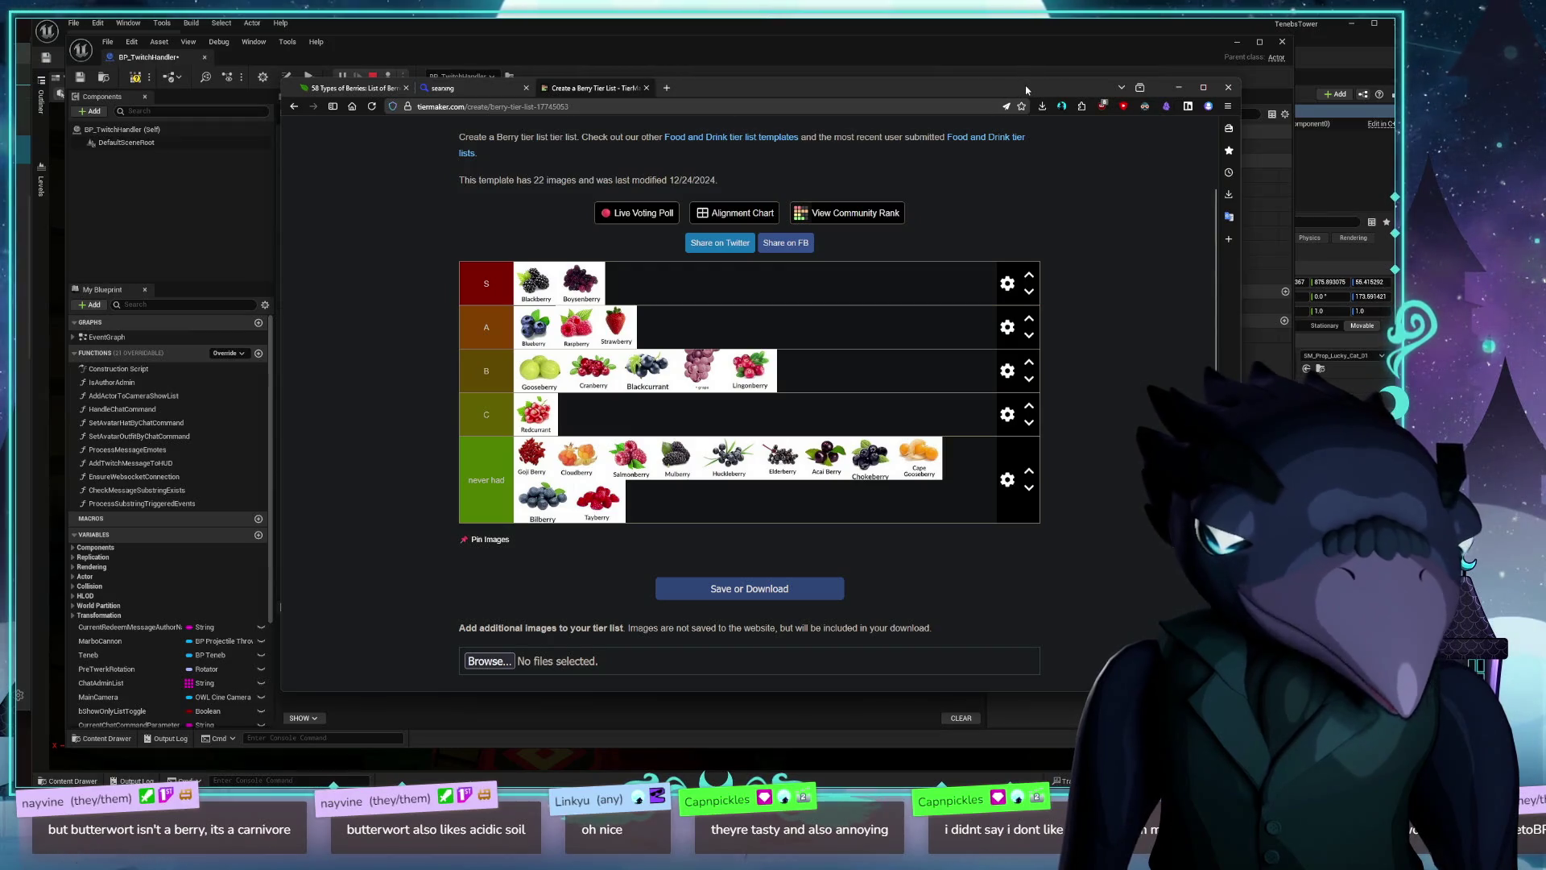
{"action": "left_click_drag", "start_coordinate": [1026, 89], "coordinate": [1011, 105]}
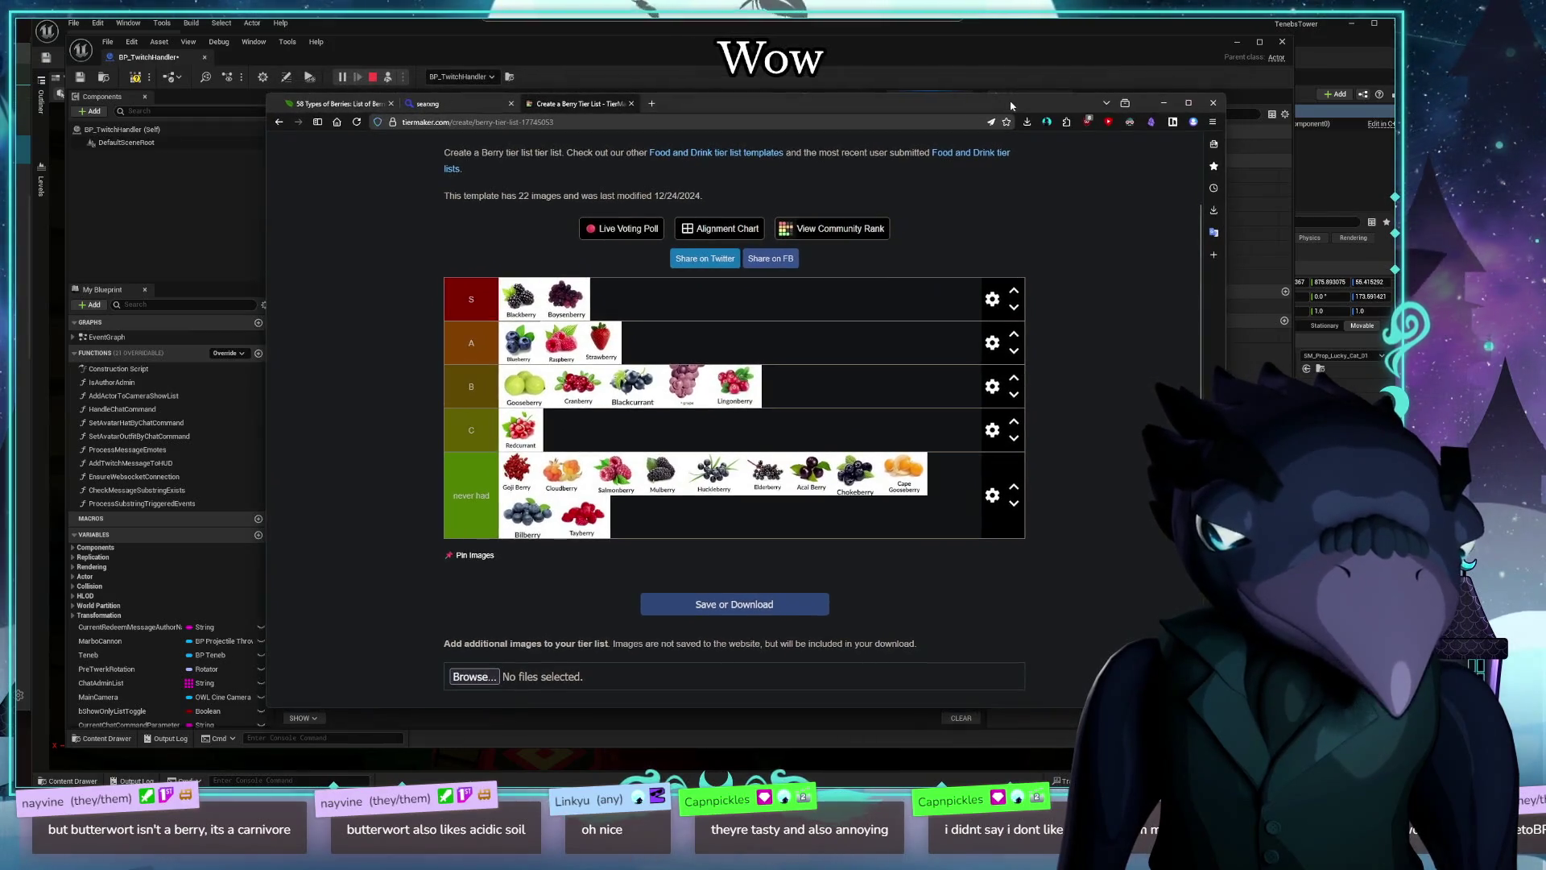
{"action": "left_click", "coordinate": [1213, 103]}
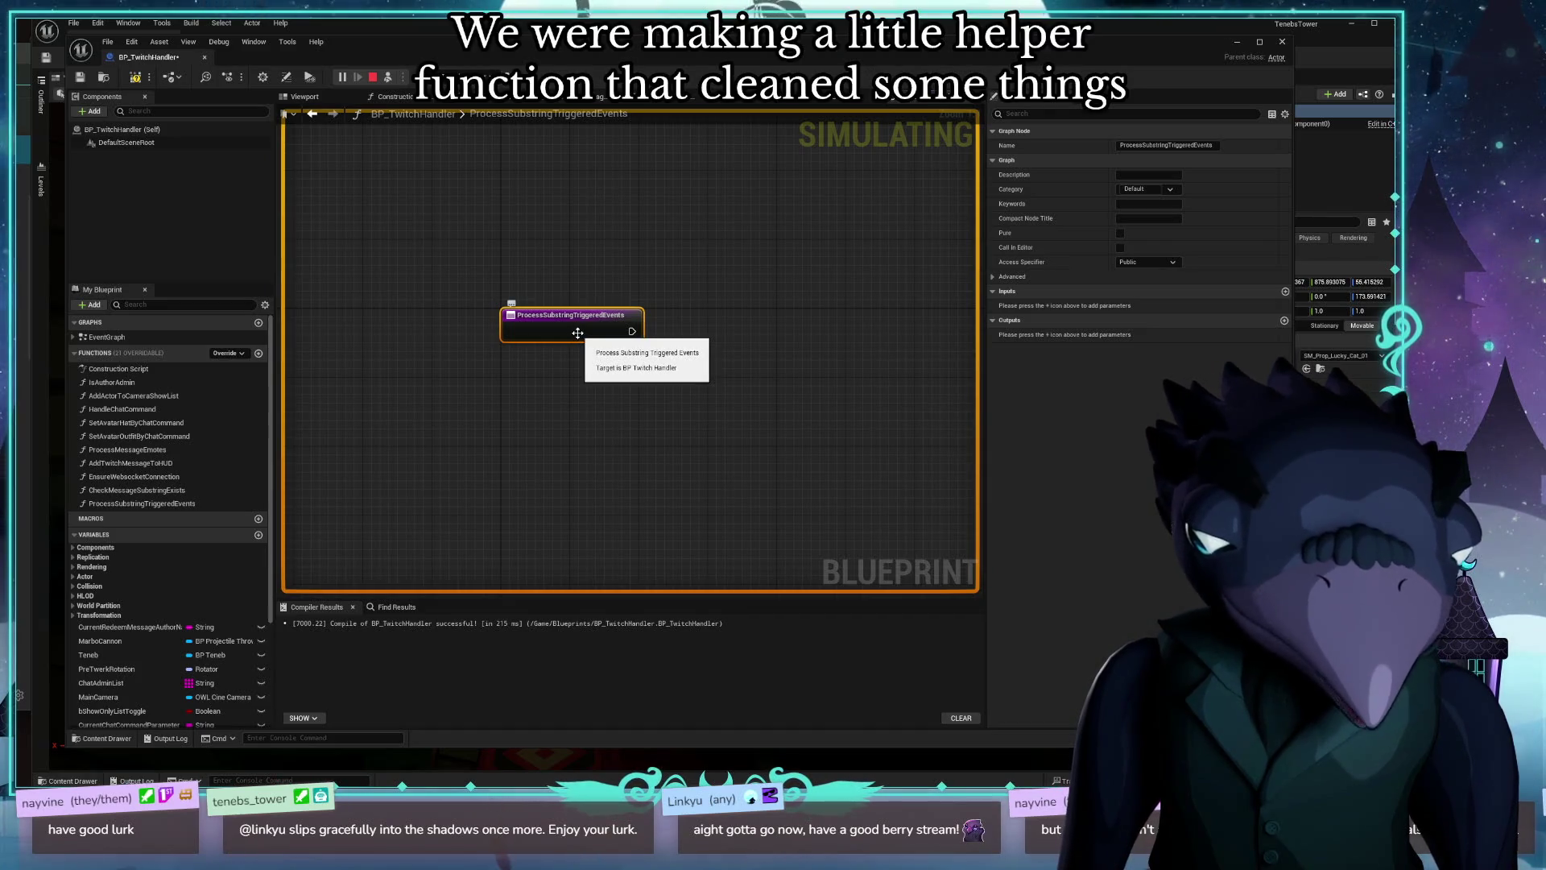
Step: Add a function input in the Details panel, rename it ChatMessage, and recentre the graph
{"action": "left_click", "coordinate": [1285, 292]}
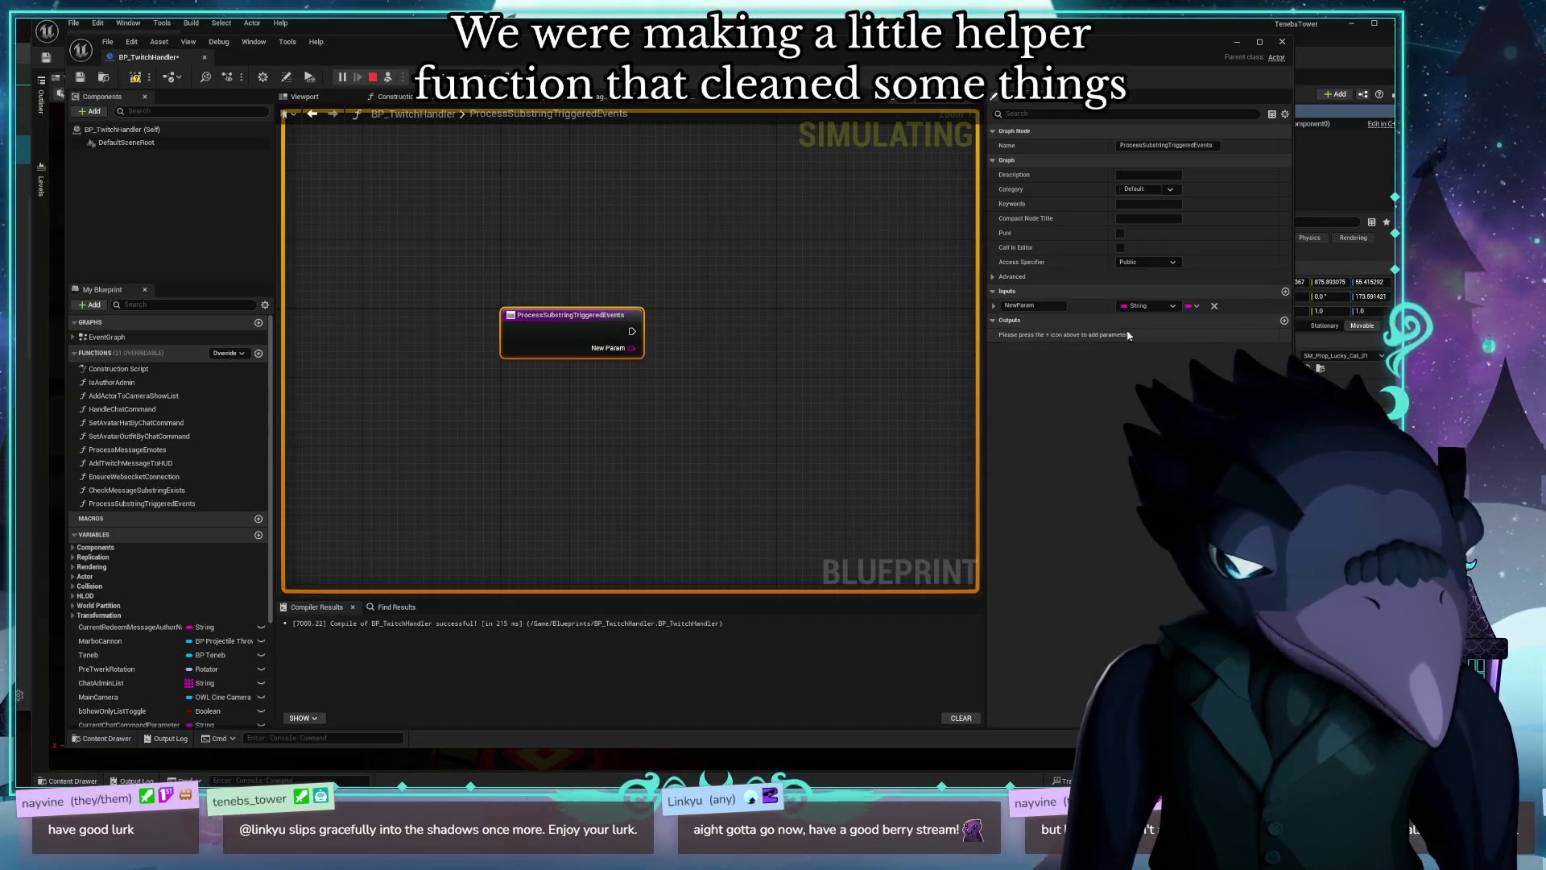
{"action": "double_click", "coordinate": [1036, 306]}
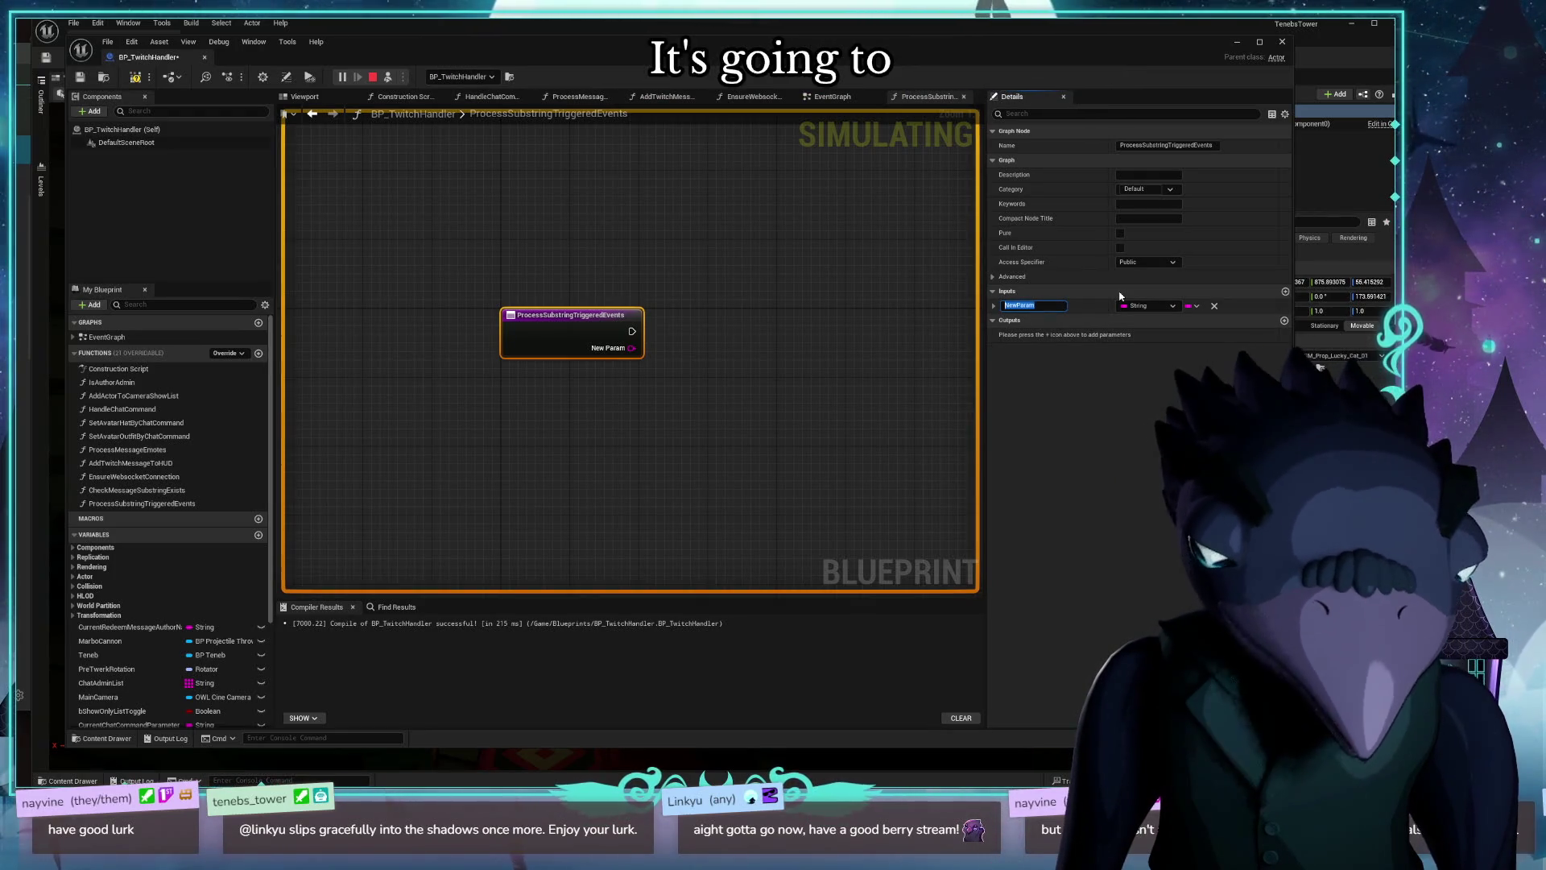
{"action": "type", "text": "Chat"}
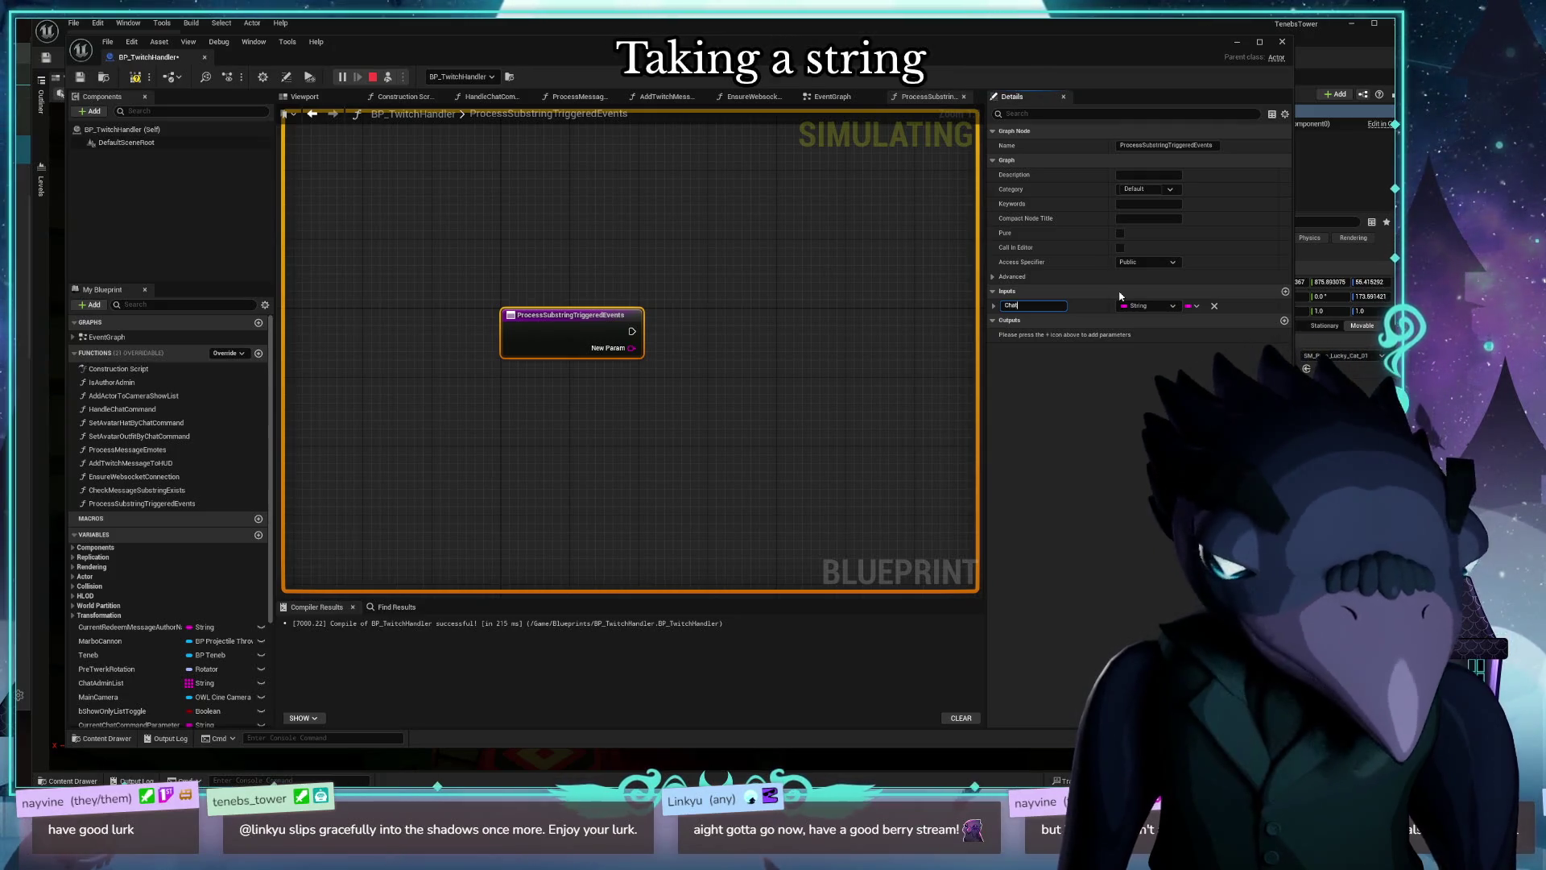
{"action": "type", "text": "Message"}
{"action": "key", "text": "Return"}
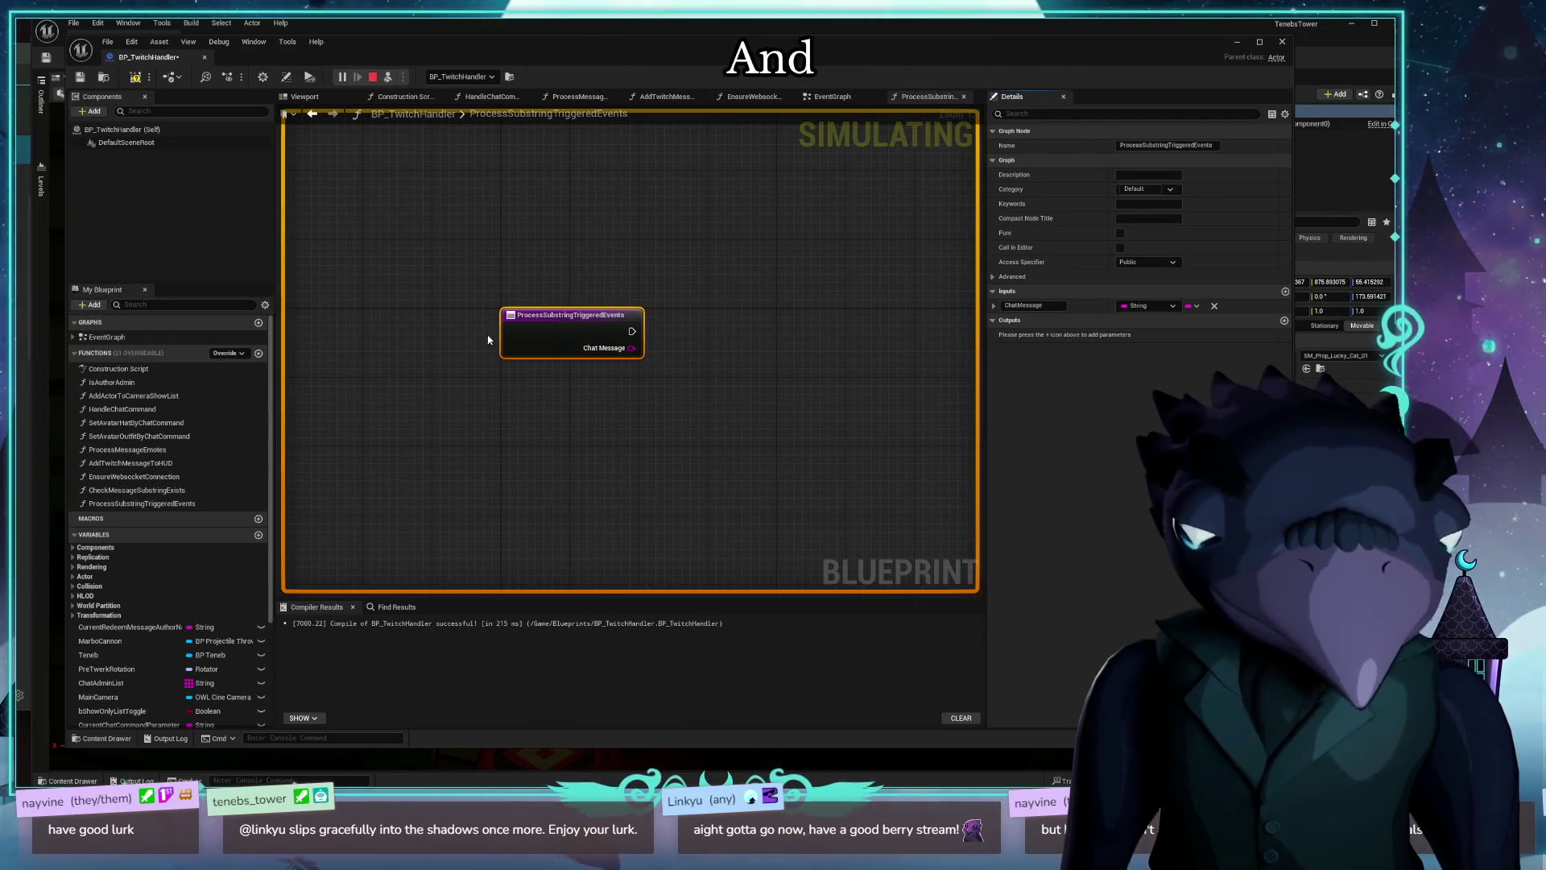
{"action": "mouse_move", "coordinate": [649, 336]}
{"action": "left_mouse_down"}
{"action": "mouse_move", "coordinate": [486, 235]}
{"action": "mouse_move", "coordinate": [467, 238]}
{"action": "left_mouse_up"}
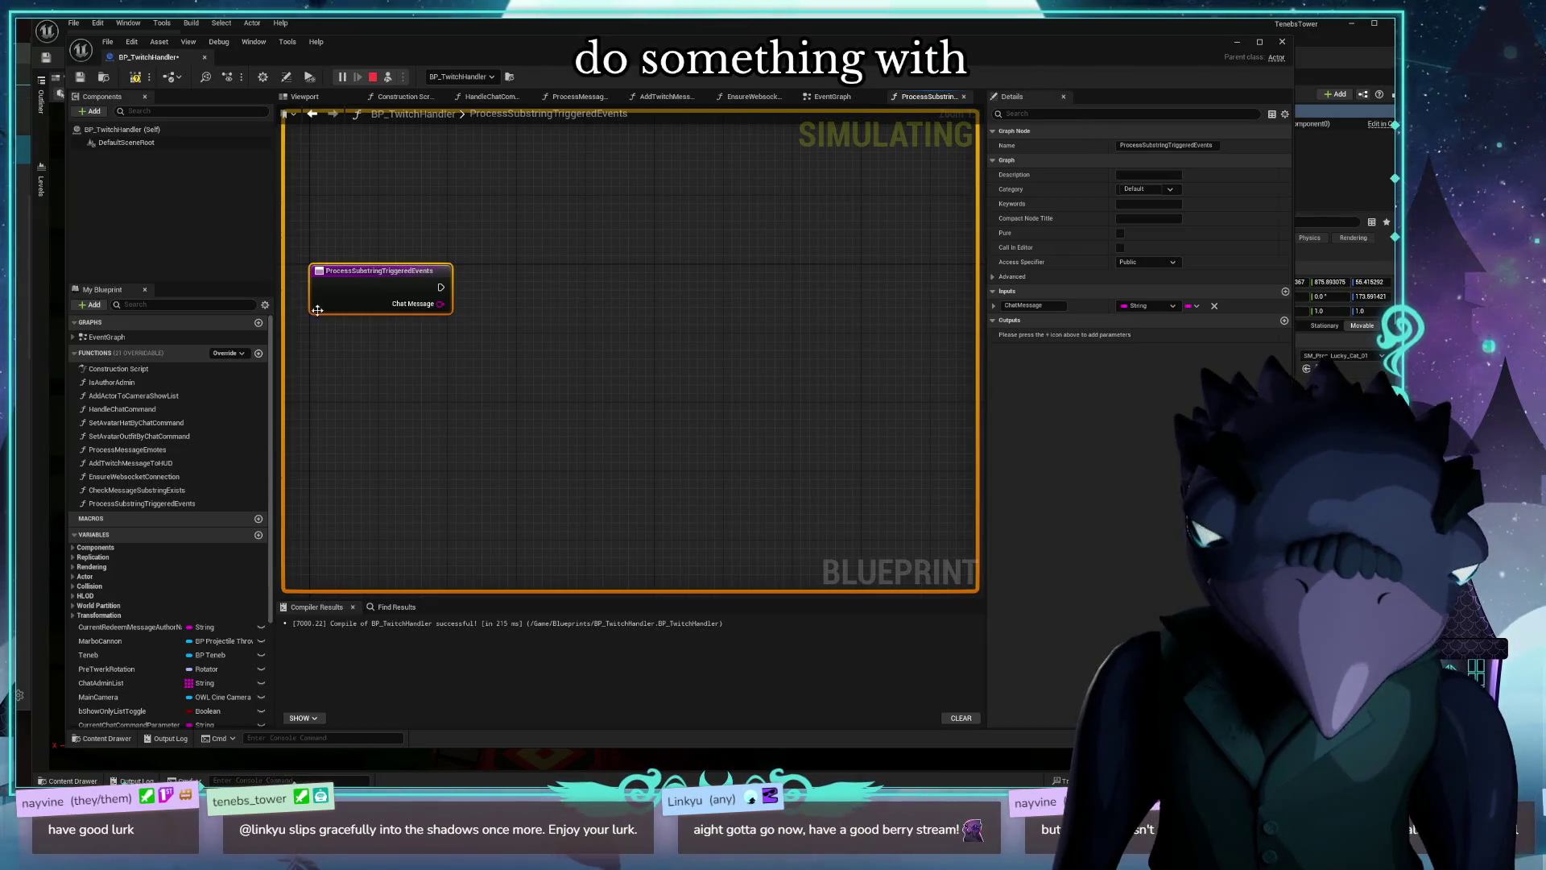
{"action": "scroll", "coordinate": [204, 449], "scroll_direction": "down", "scroll_amount": 4}
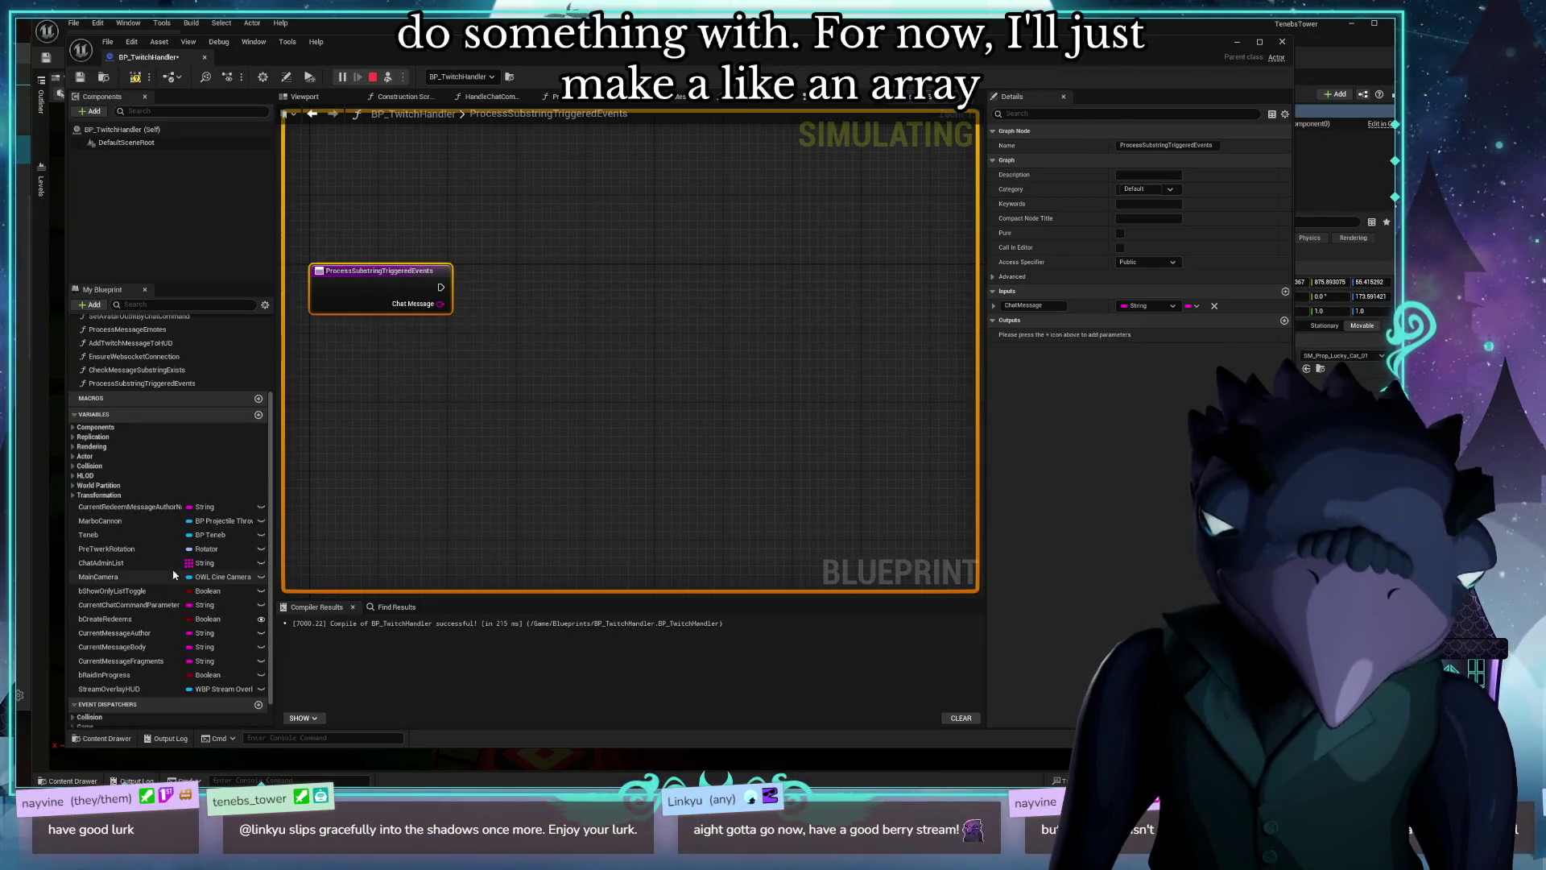
Step: Create a blueprint variable named MagicChatWords with type String array
{"action": "left_click", "coordinate": [258, 385]}
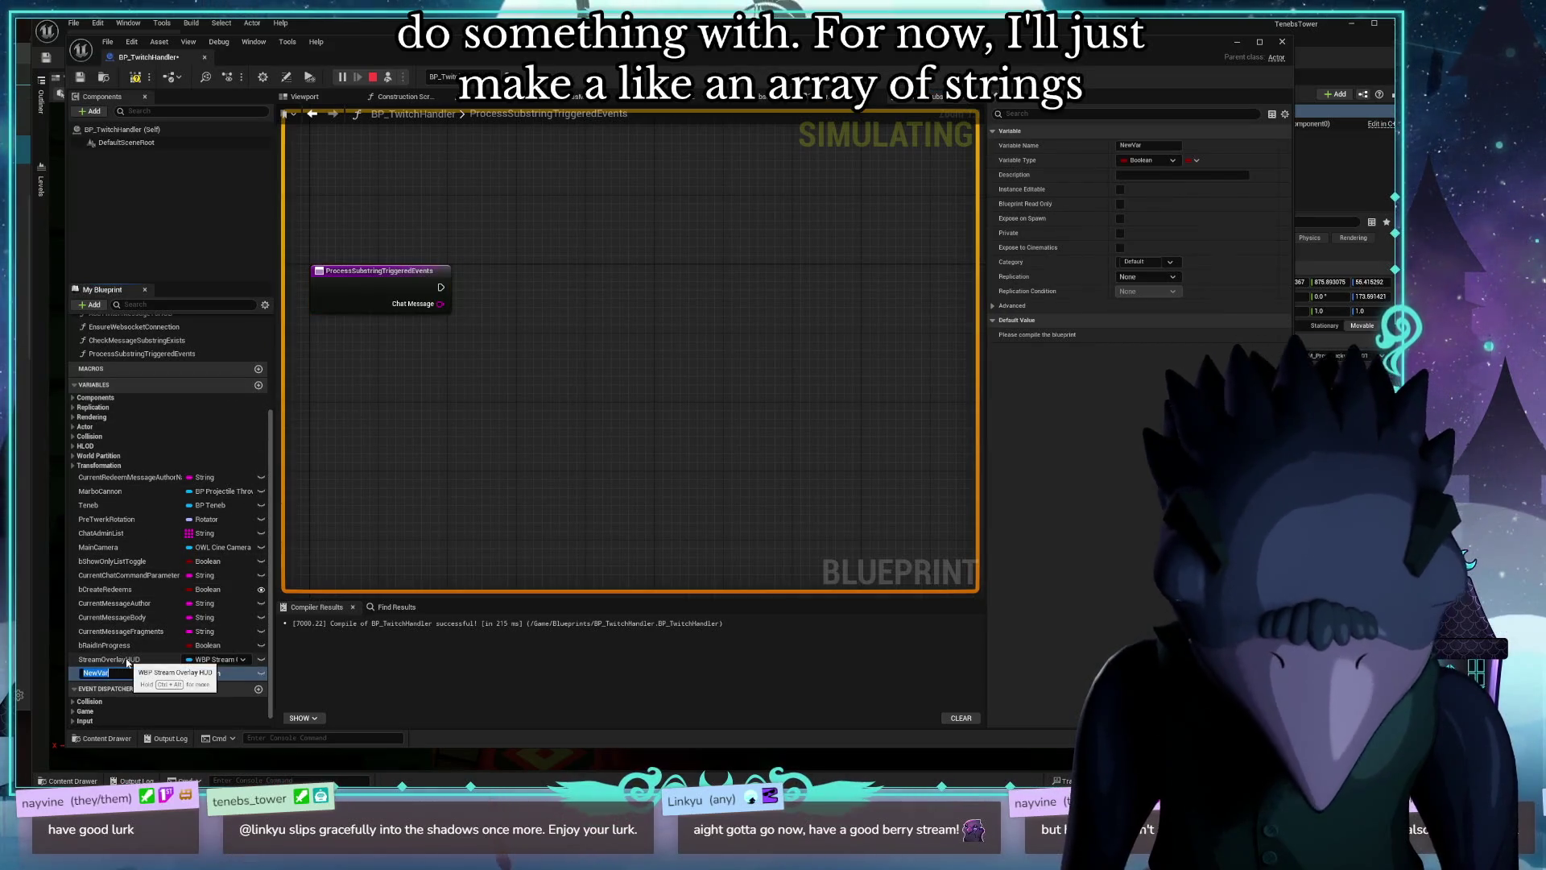
{"action": "type", "text": "Ma"}
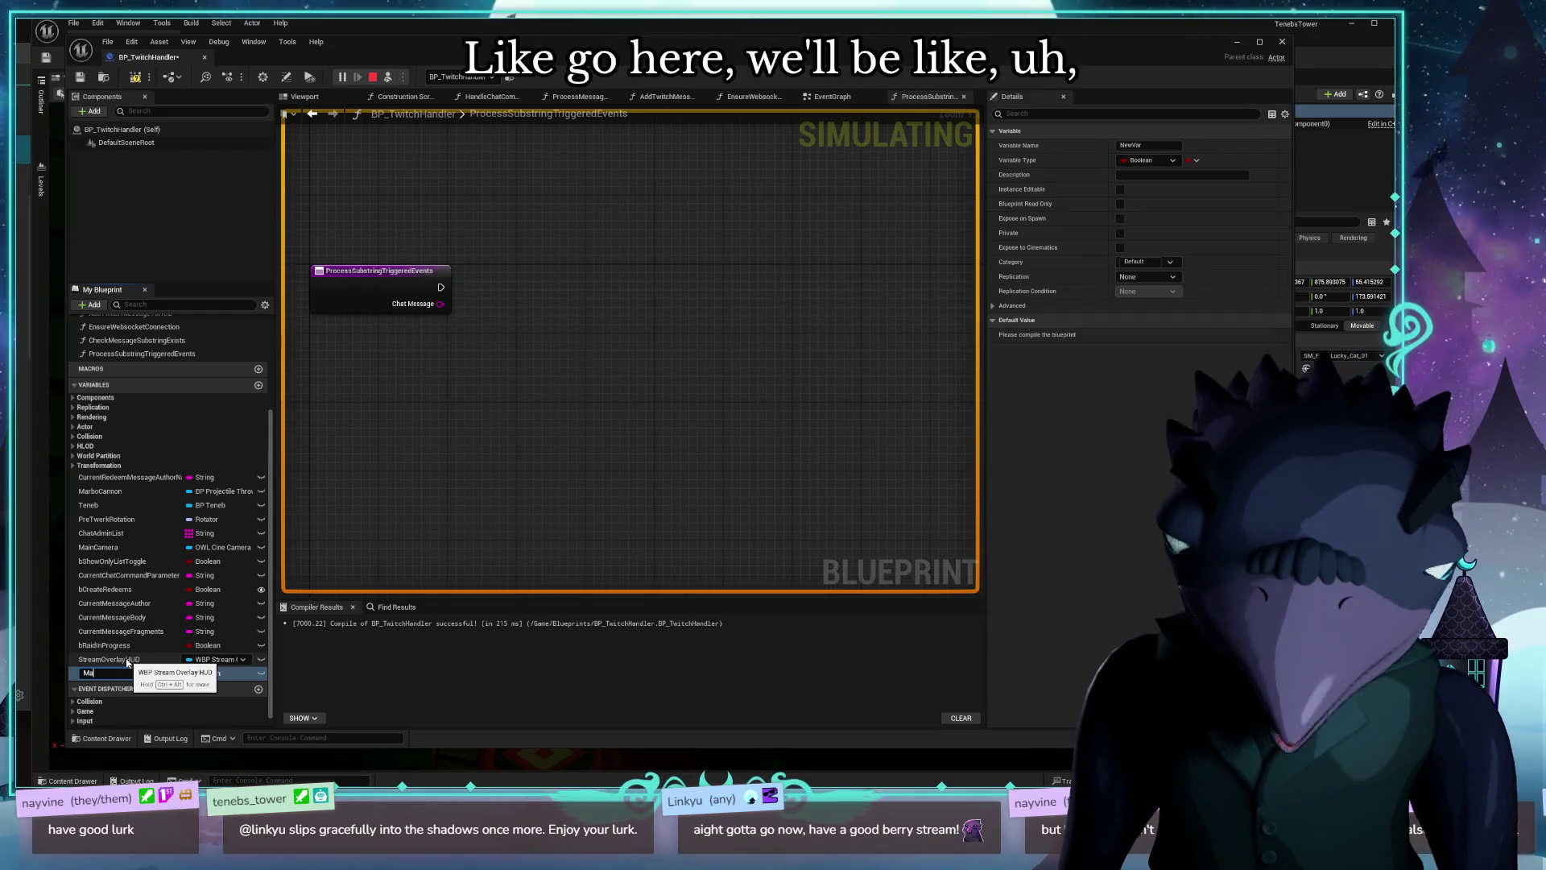
{"action": "type", "text": "gicChatWords"}
{"action": "key", "text": "Return"}
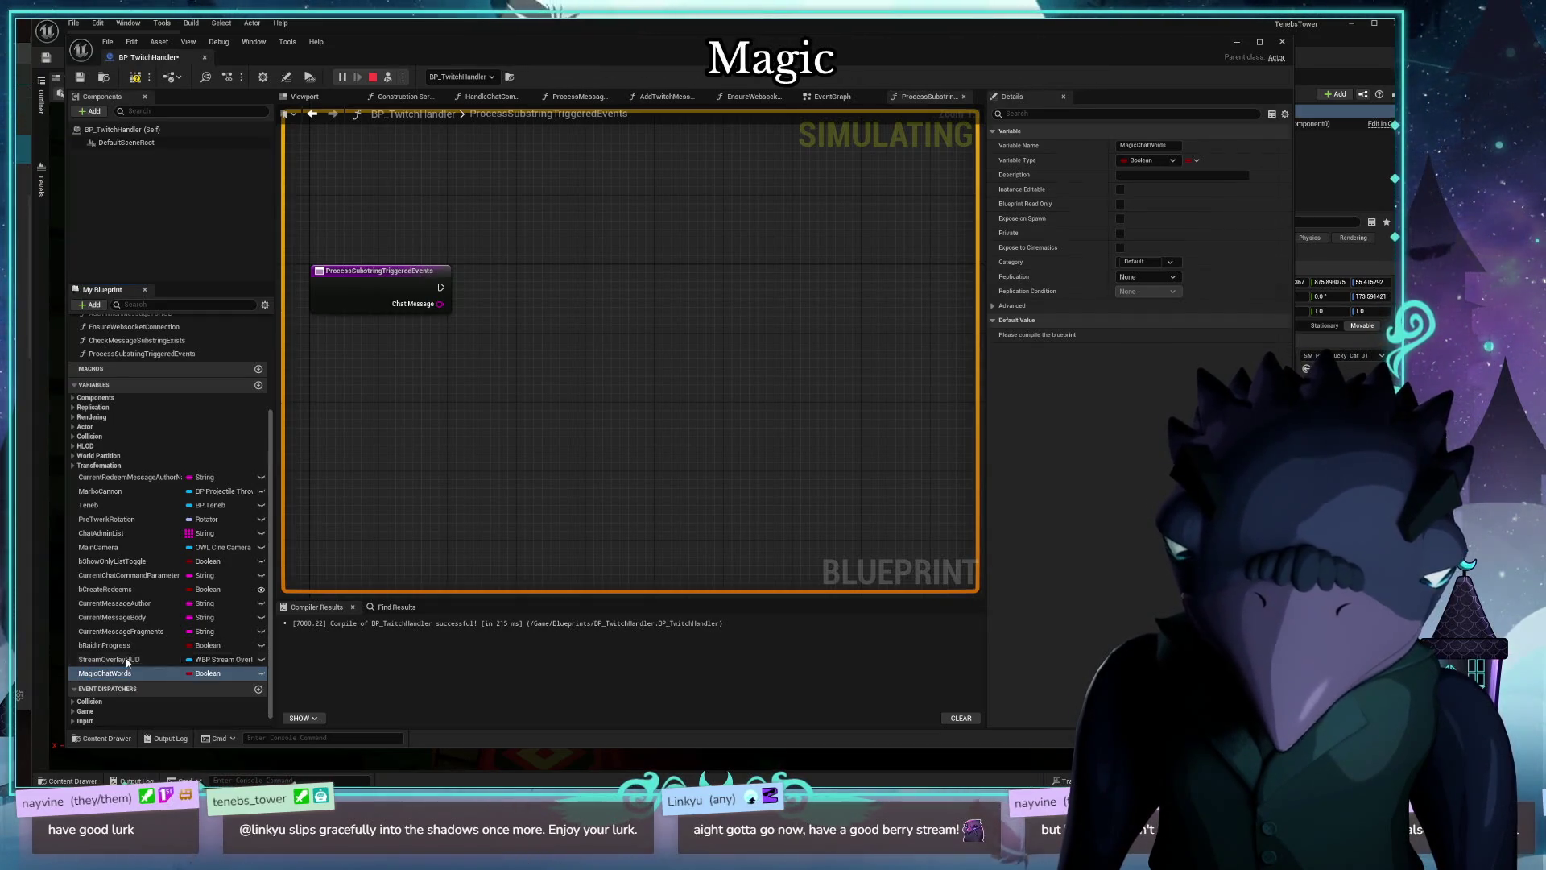
{"action": "left_click", "coordinate": [220, 675]}
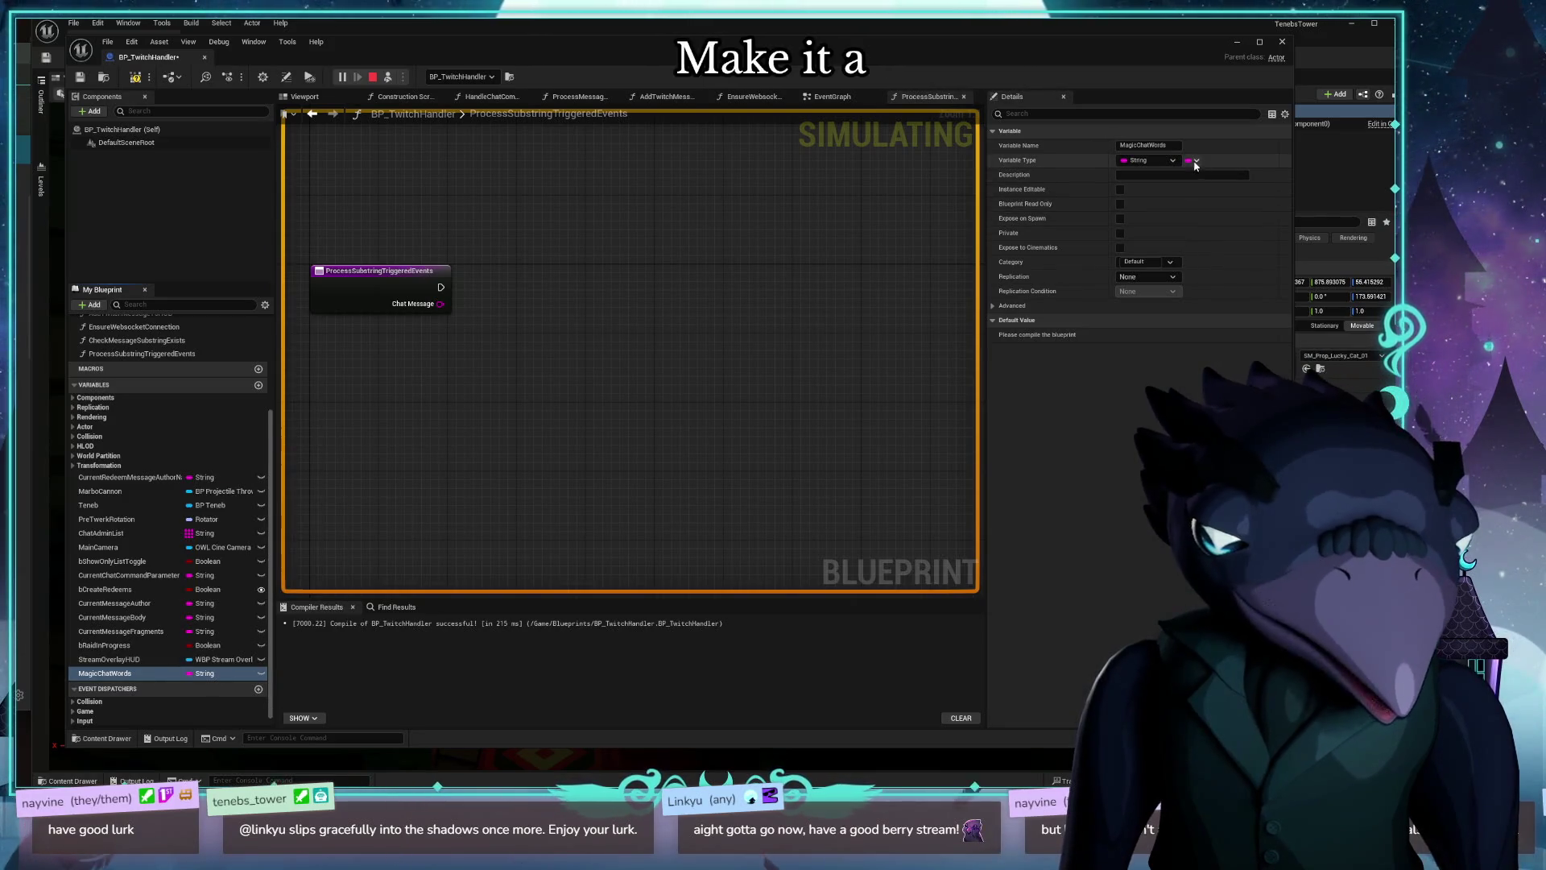
{"action": "left_click", "coordinate": [1197, 160]}
{"action": "left_click", "coordinate": [1180, 188]}
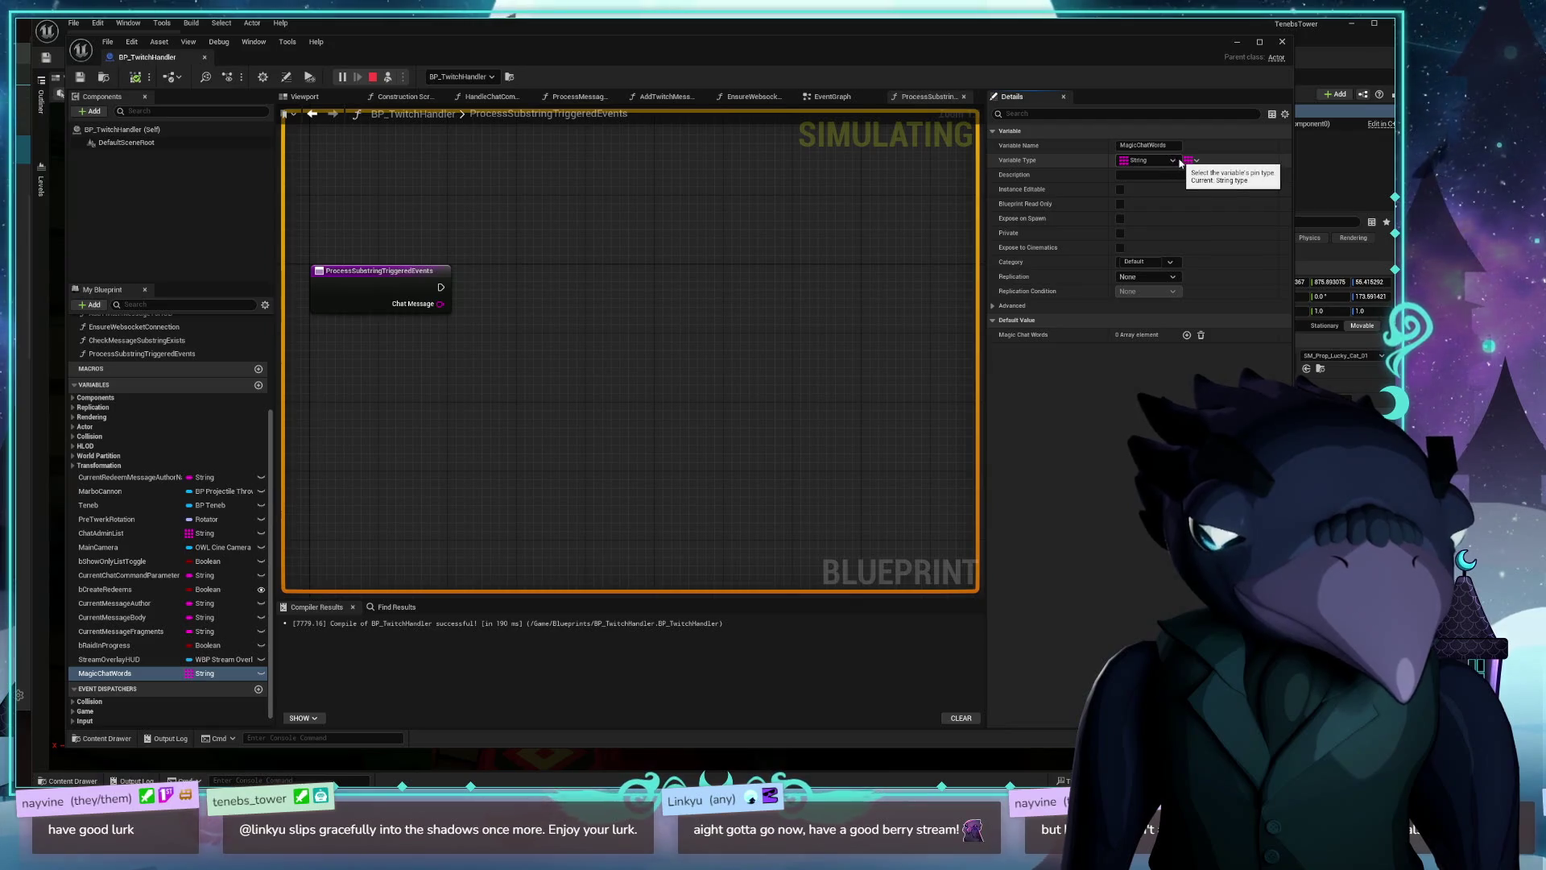
Step: Give MagicChatWords default elements 'clap' and 'meow', compile, and drop its getter into the graph
{"action": "left_click", "coordinate": [1187, 335]}
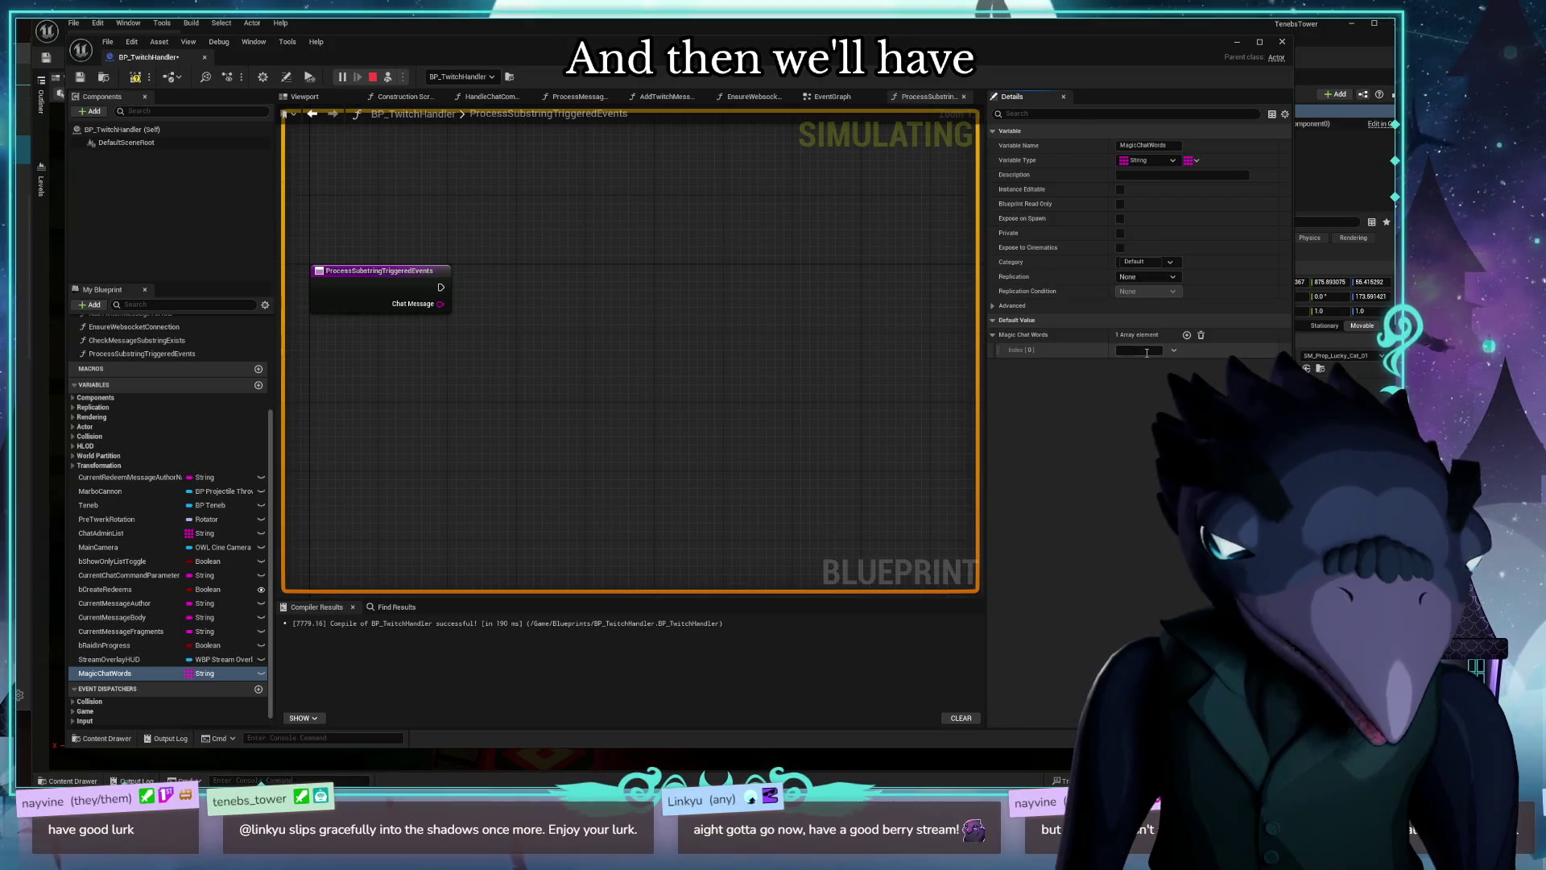
{"action": "left_click", "coordinate": [1147, 352]}
{"action": "type", "text": "clap"}
{"action": "key", "text": "Return"}
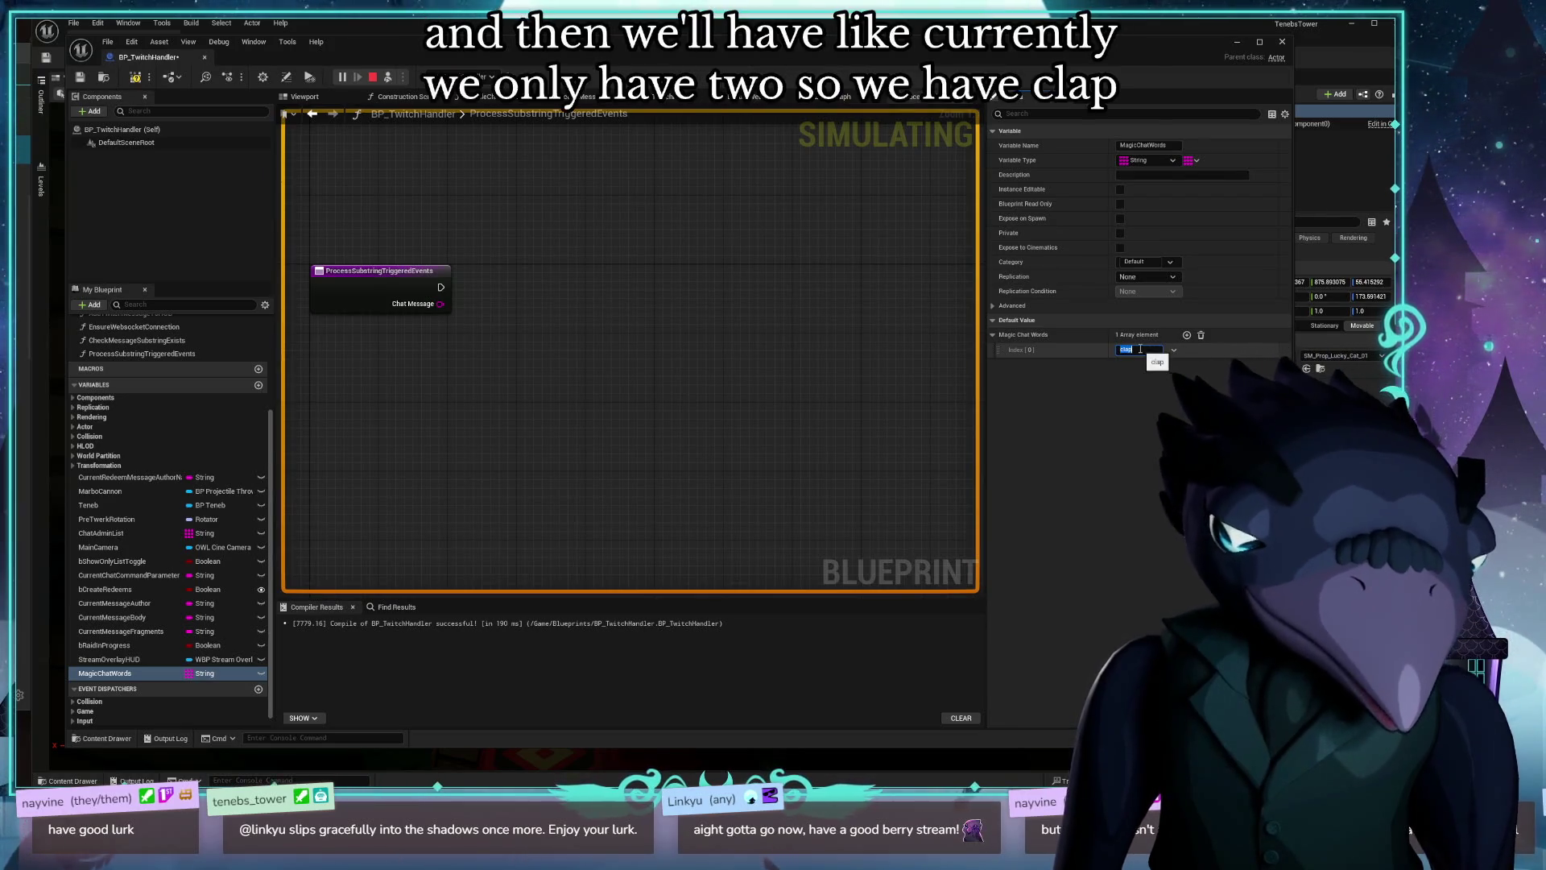
{"action": "left_click", "coordinate": [1187, 335]}
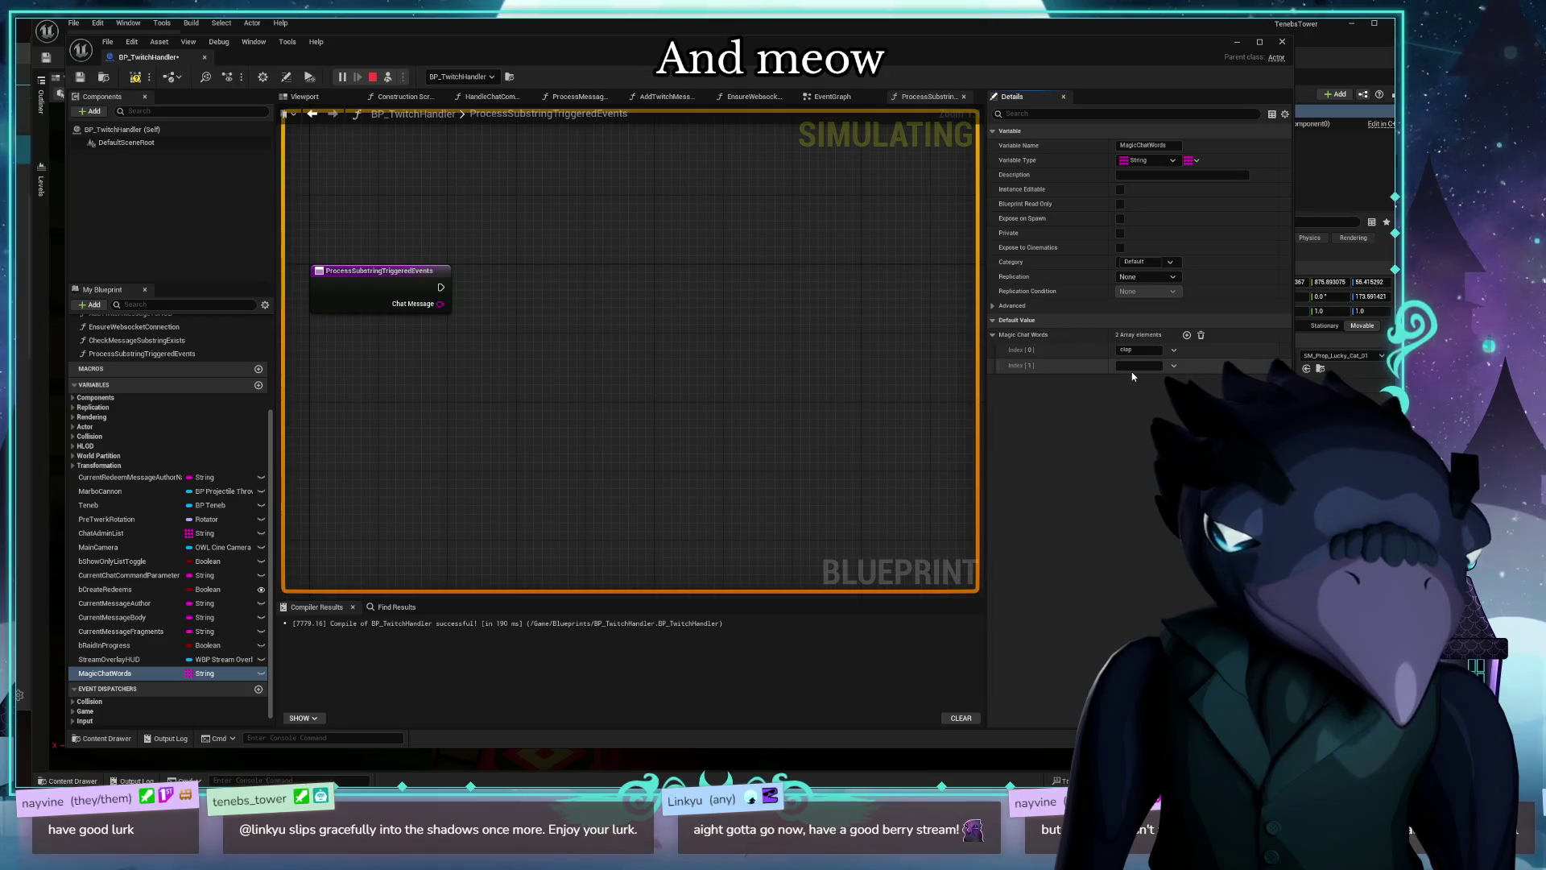
{"action": "left_click", "coordinate": [1130, 364]}
{"action": "type", "text": "meow"}
{"action": "key", "text": "Return"}
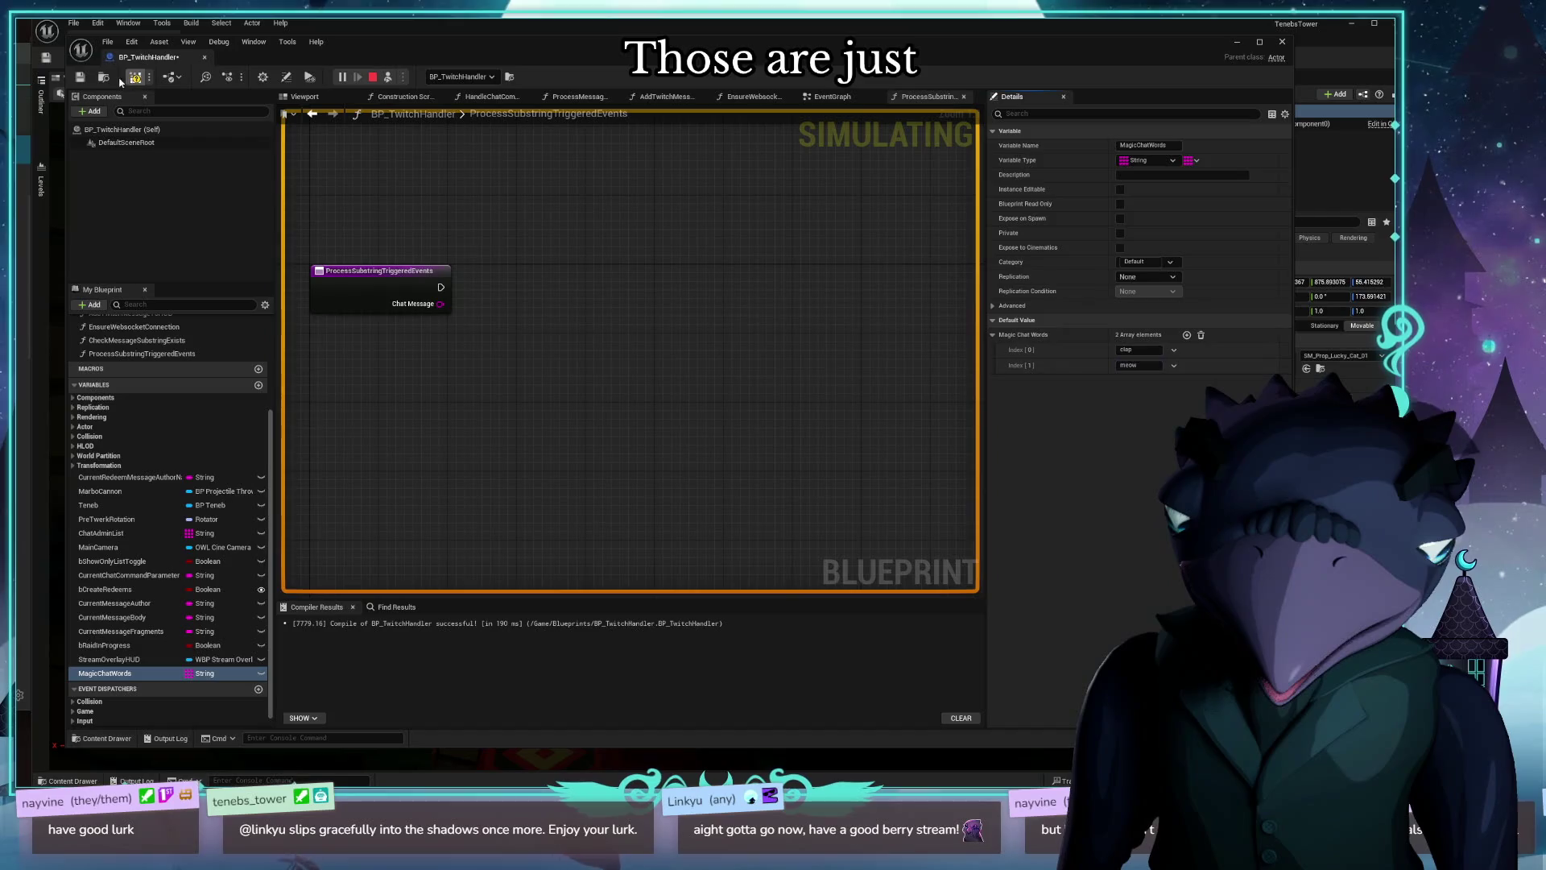
{"action": "left_click", "coordinate": [84, 78]}
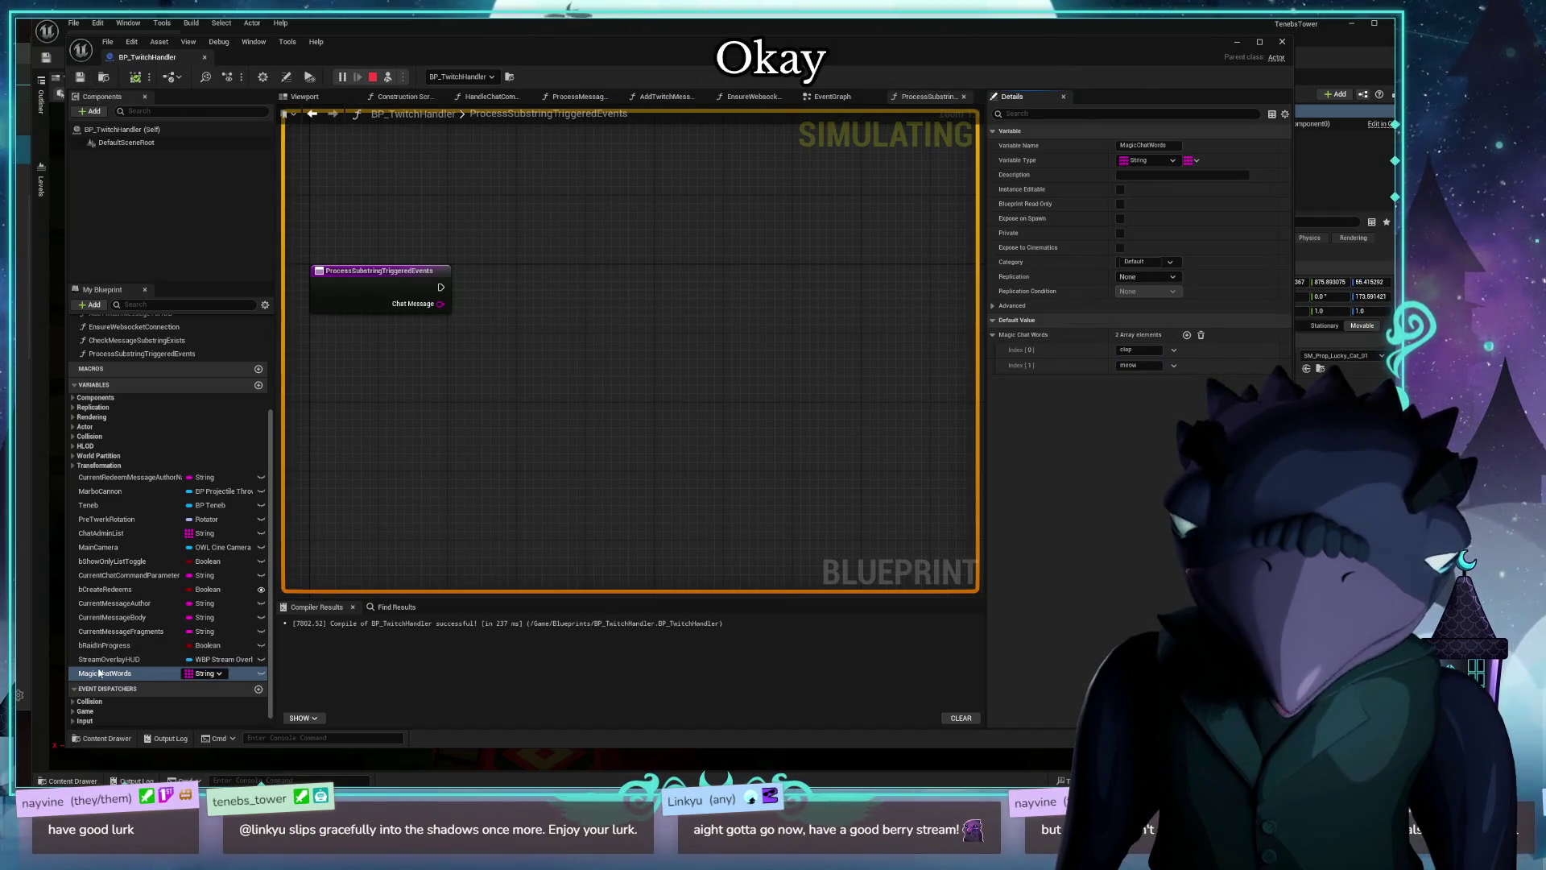
{"action": "left_click_drag", "start_coordinate": [422, 378], "coordinate": [424, 380]}
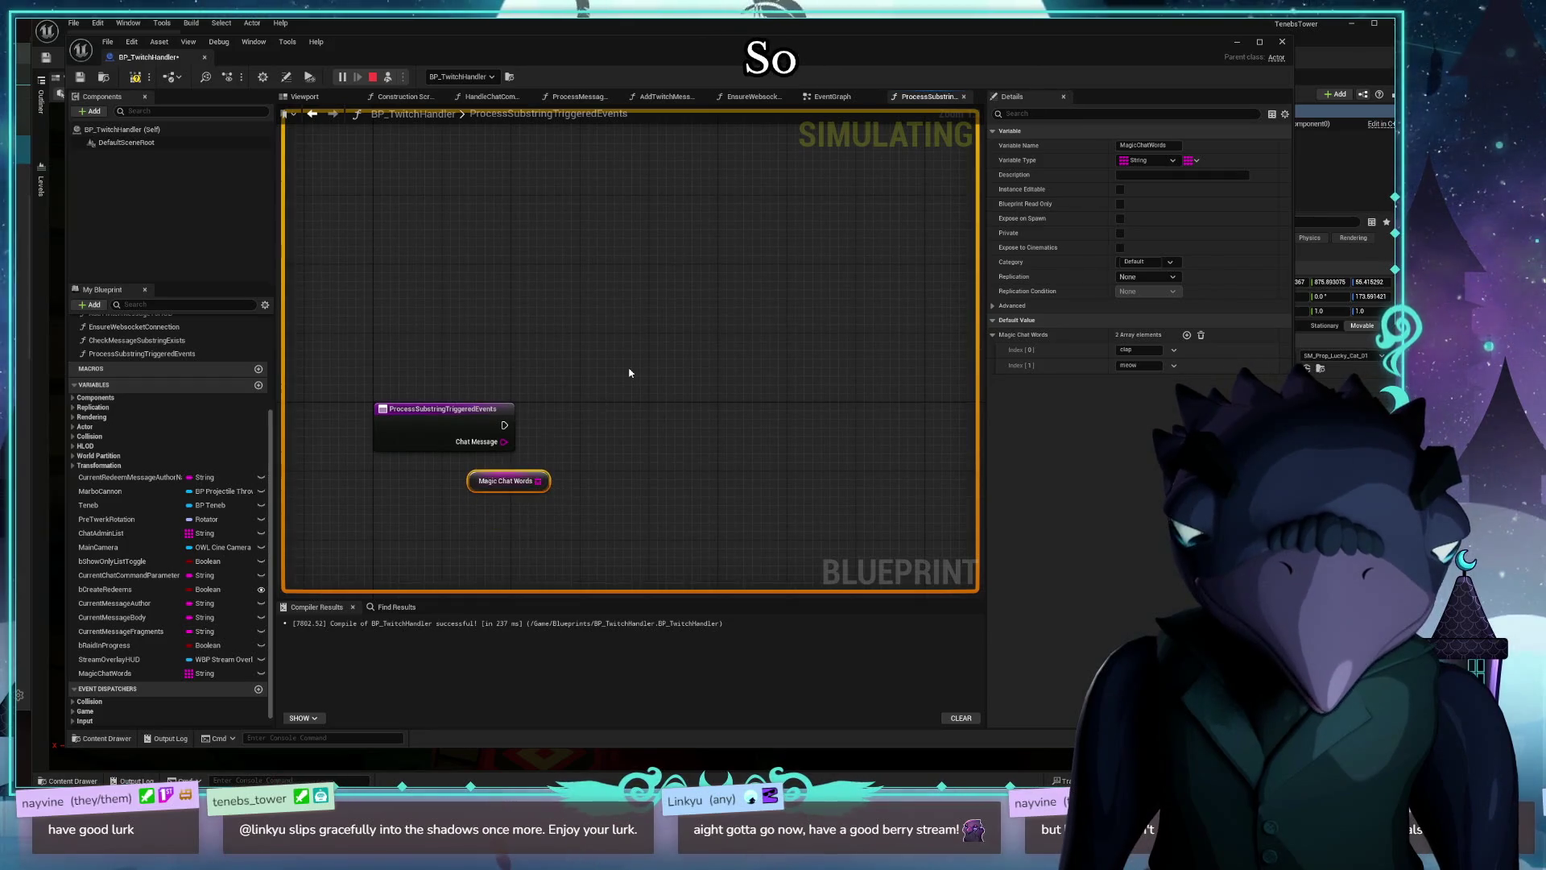
Step: Add a For Each Loop over Magic Chat Words, run from the function entry node
{"action": "left_click_drag", "start_coordinate": [629, 373], "coordinate": [657, 321]}
{"action": "left_click_drag", "start_coordinate": [499, 440], "coordinate": [507, 466]}
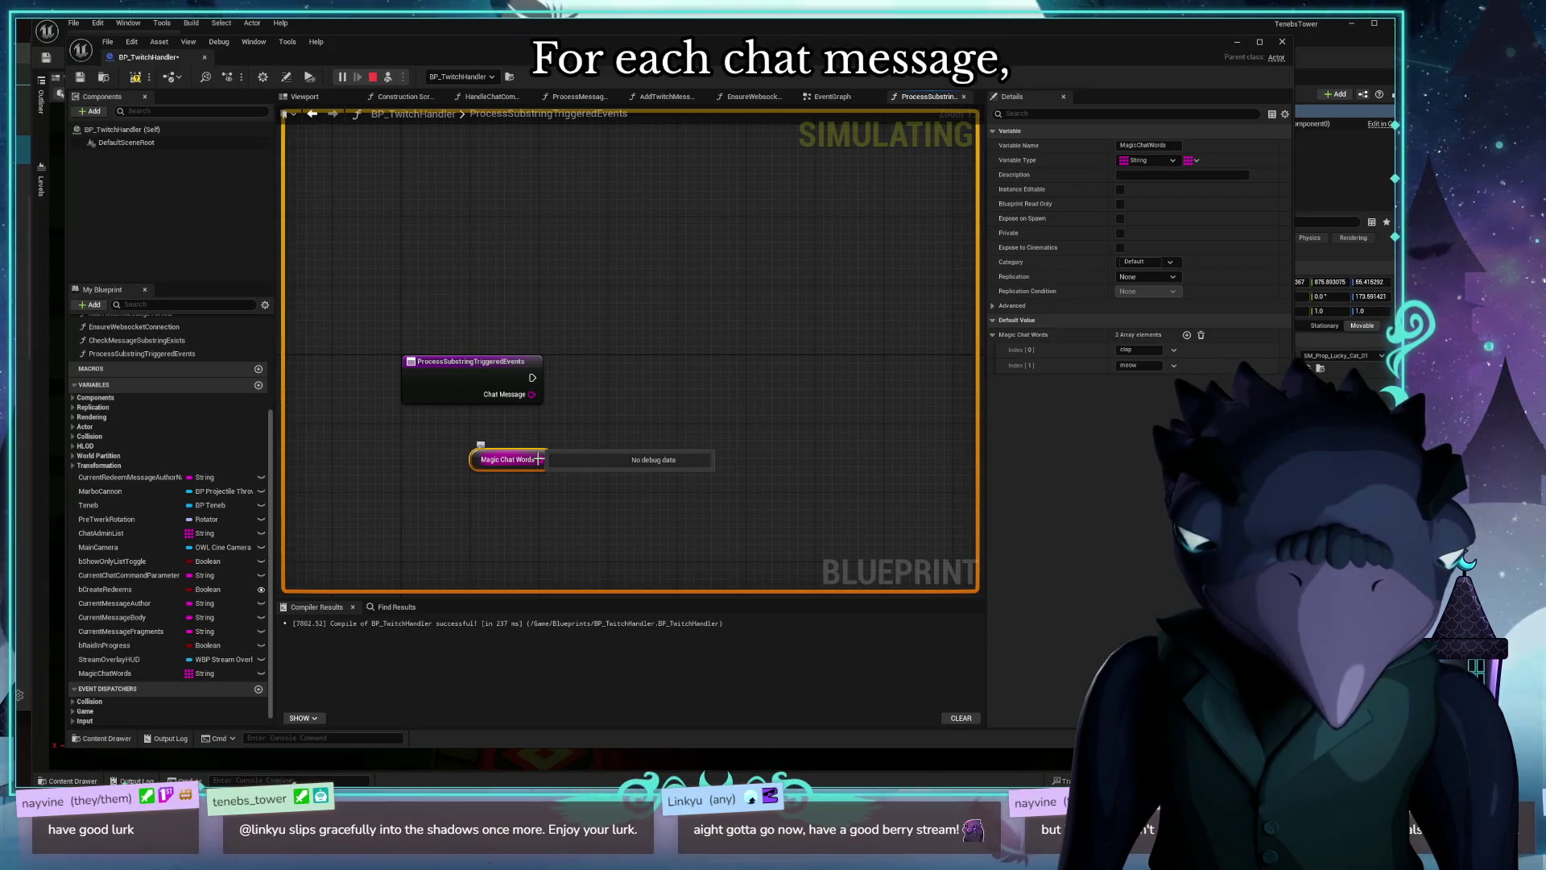
{"action": "left_click_drag", "start_coordinate": [539, 460], "coordinate": [730, 443]}
{"action": "type", "text": "for"}
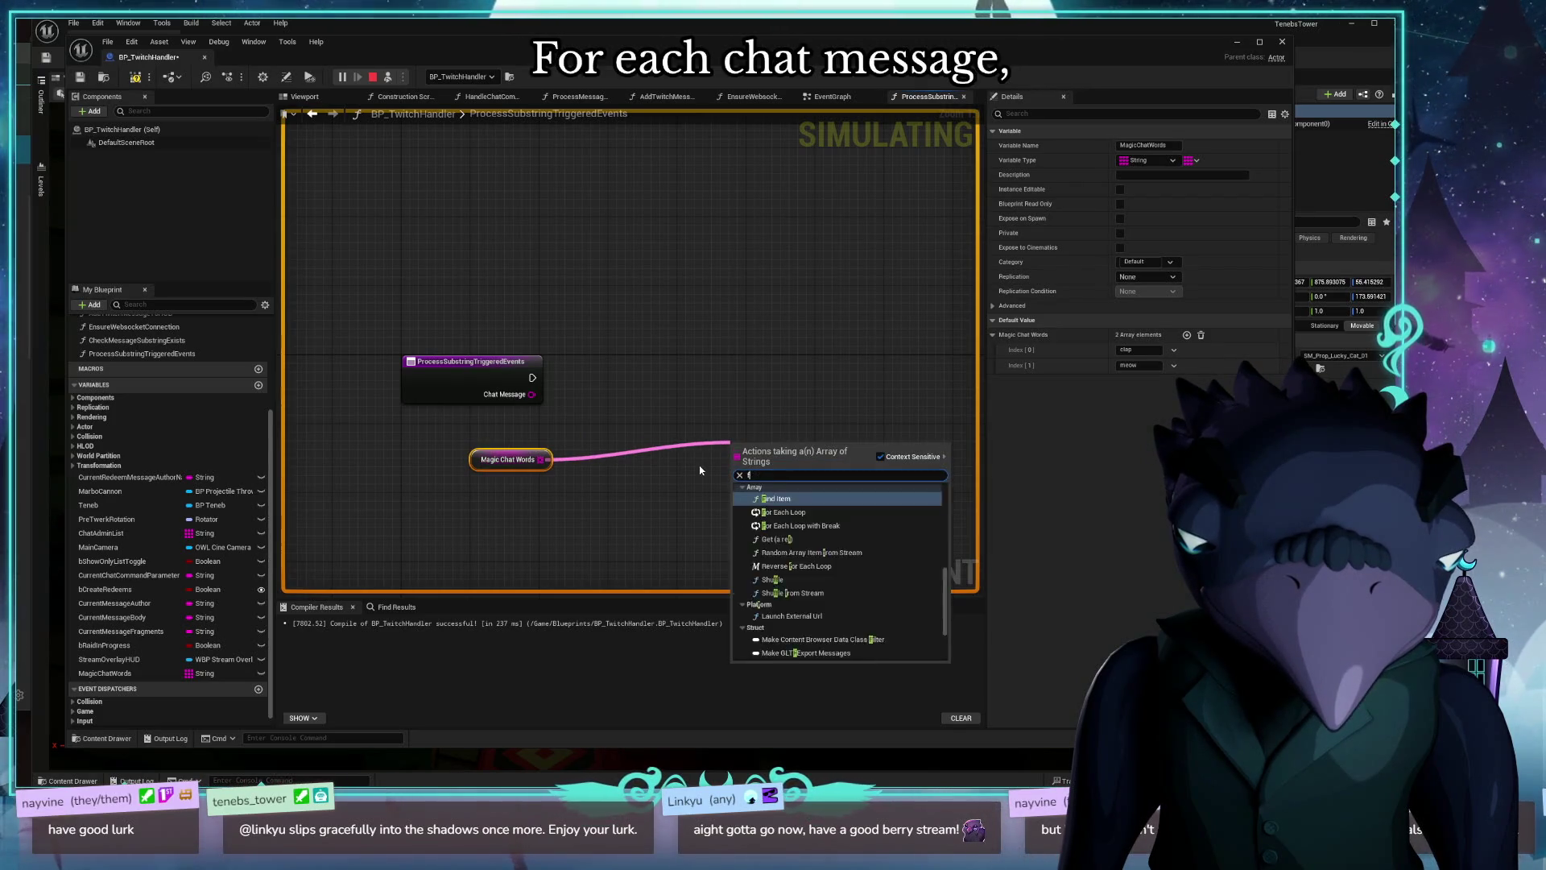
{"action": "key", "text": "Return"}
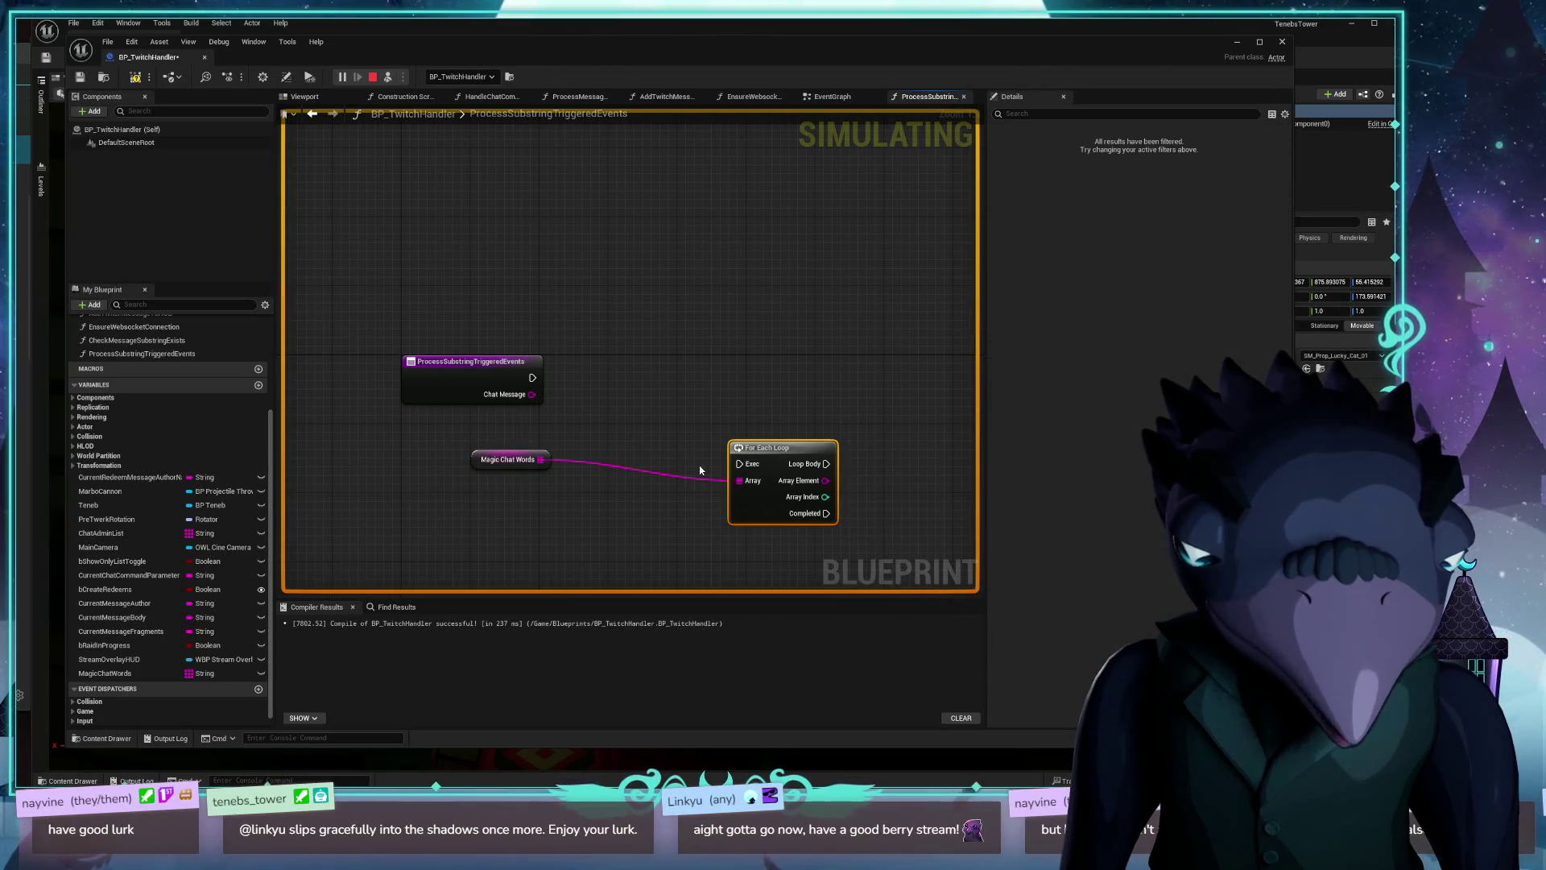
{"action": "mouse_move", "coordinate": [769, 448]}
{"action": "left_mouse_down"}
{"action": "mouse_move", "coordinate": [654, 348]}
{"action": "mouse_move", "coordinate": [683, 346]}
{"action": "left_mouse_up"}
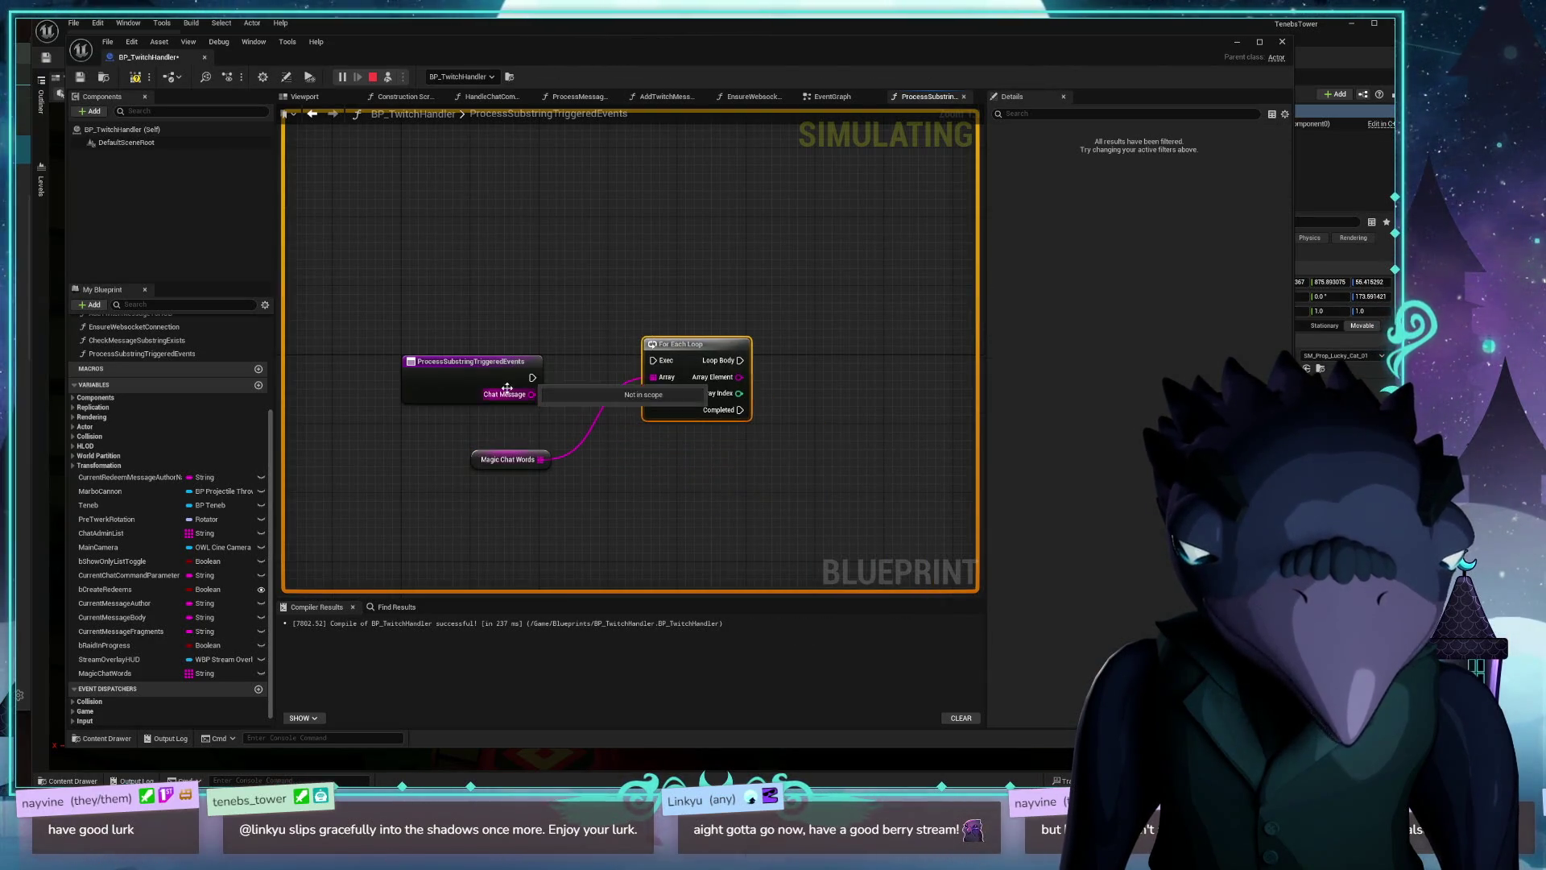
{"action": "left_click_drag", "start_coordinate": [532, 378], "coordinate": [657, 364]}
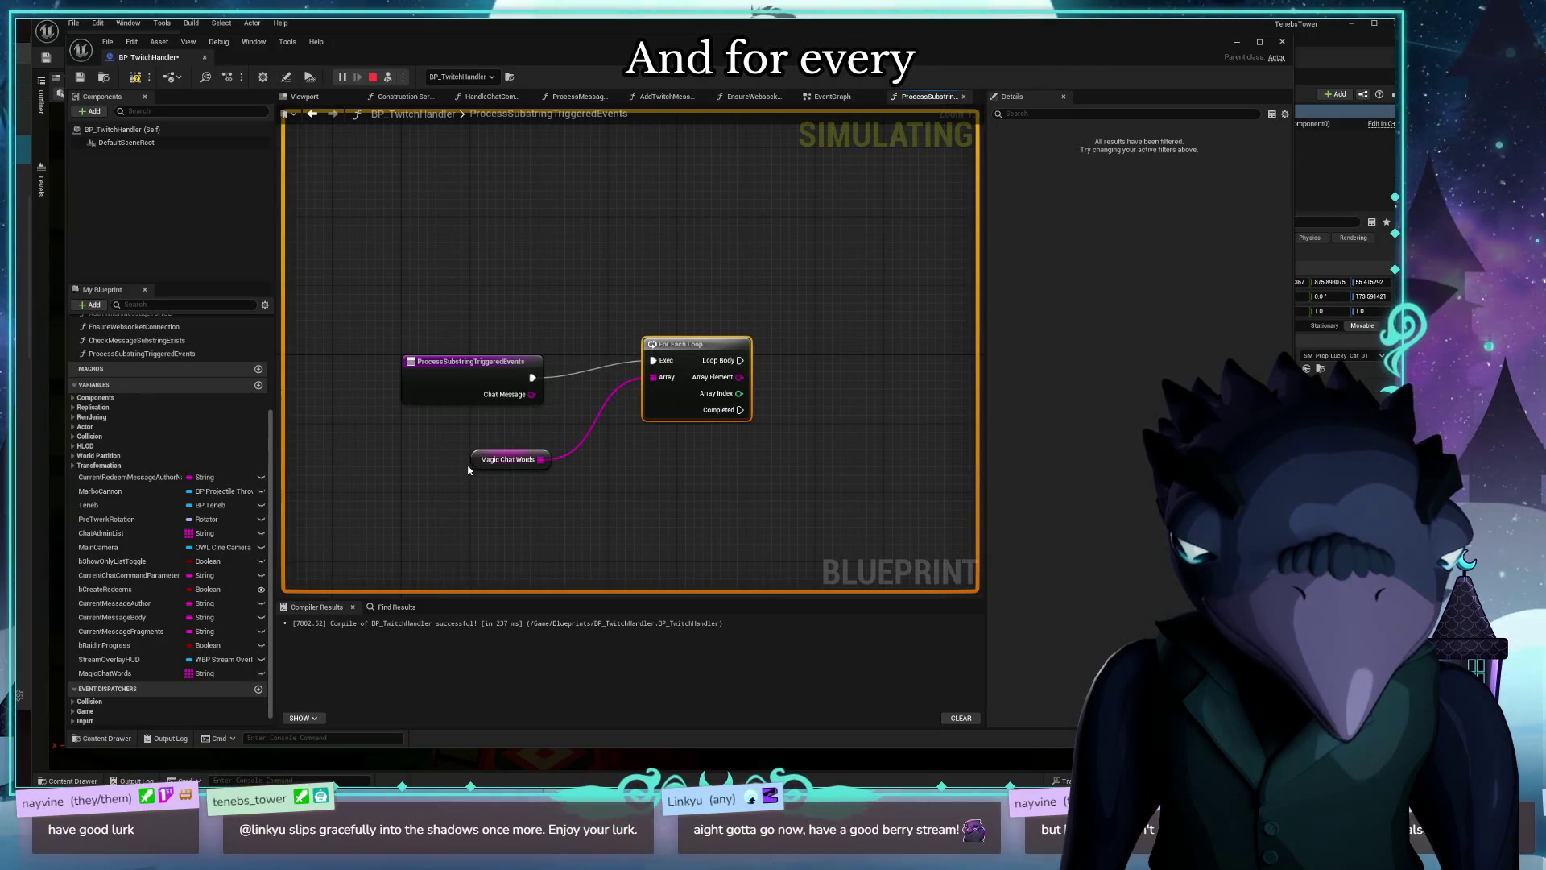
{"action": "mouse_move", "coordinate": [474, 463]}
{"action": "left_mouse_down"}
{"action": "mouse_move", "coordinate": [505, 282]}
{"action": "mouse_move", "coordinate": [547, 396]}
{"action": "left_mouse_up"}
{"action": "left_click_drag", "start_coordinate": [819, 269], "coordinate": [577, 471]}
{"action": "mouse_move", "coordinate": [714, 344]}
{"action": "left_mouse_down"}
{"action": "mouse_move", "coordinate": [671, 250]}
{"action": "mouse_move", "coordinate": [779, 266]}
{"action": "mouse_move", "coordinate": [755, 290]}
{"action": "mouse_move", "coordinate": [706, 280]}
{"action": "left_mouse_up"}
{"action": "mouse_move", "coordinate": [830, 336]}
{"action": "left_mouse_down"}
{"action": "mouse_move", "coordinate": [695, 351]}
{"action": "mouse_move", "coordinate": [809, 315]}
{"action": "mouse_move", "coordinate": [724, 310]}
{"action": "left_mouse_up"}
Step: Call Check Message Substring Exists in the loop body with each element and Chat Message
{"action": "type", "text": "check"}
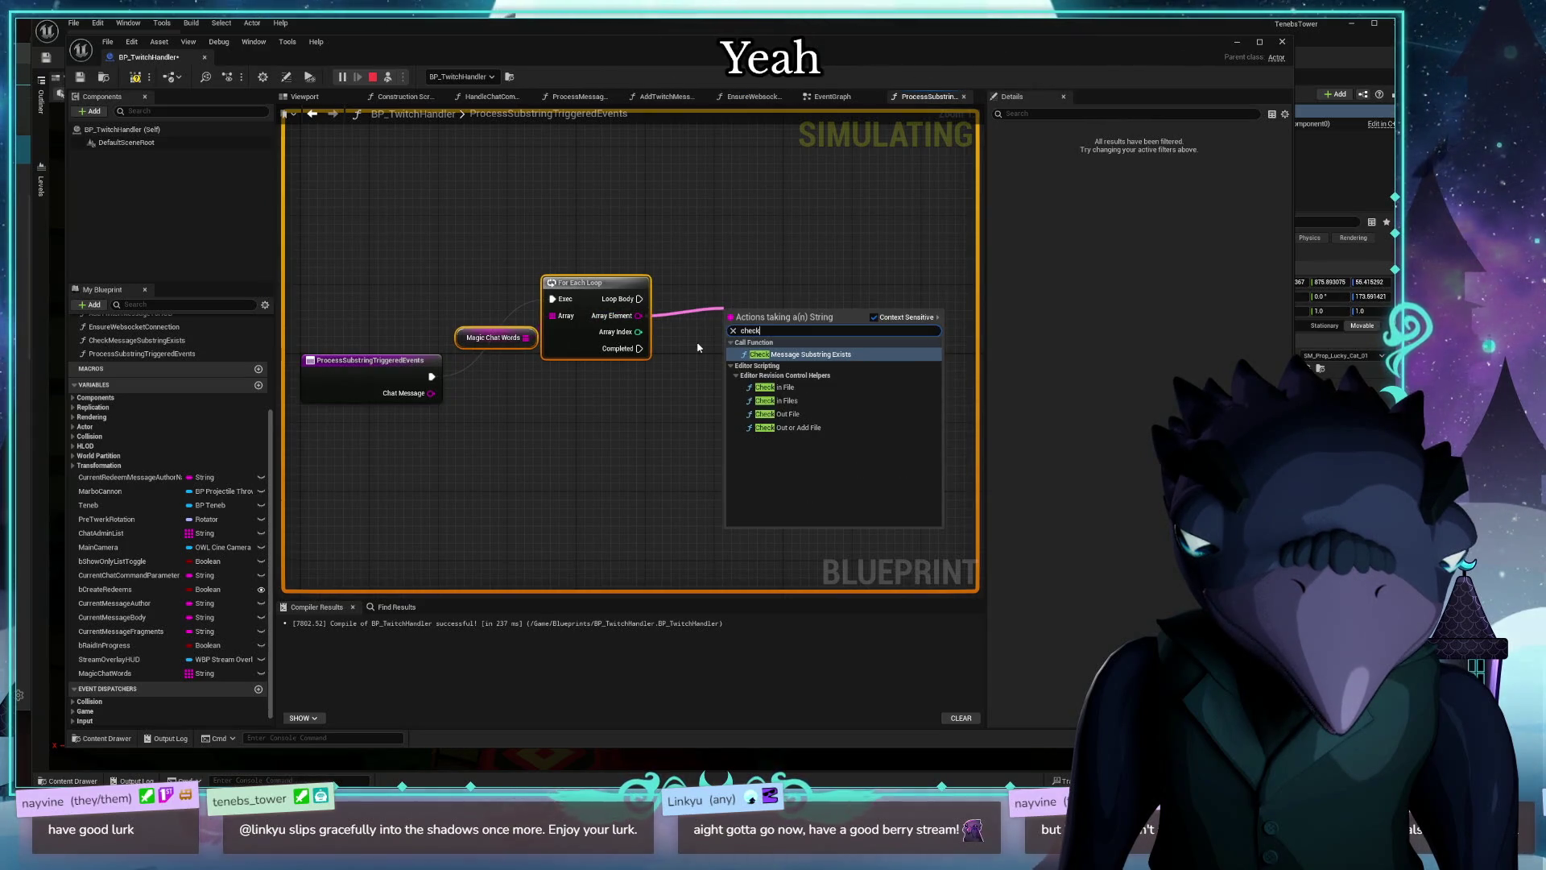
{"action": "key", "text": "Return"}
{"action": "mouse_move", "coordinate": [639, 299]}
{"action": "left_mouse_down"}
{"action": "mouse_move", "coordinate": [734, 332]}
{"action": "mouse_move", "coordinate": [639, 316]}
{"action": "left_mouse_up"}
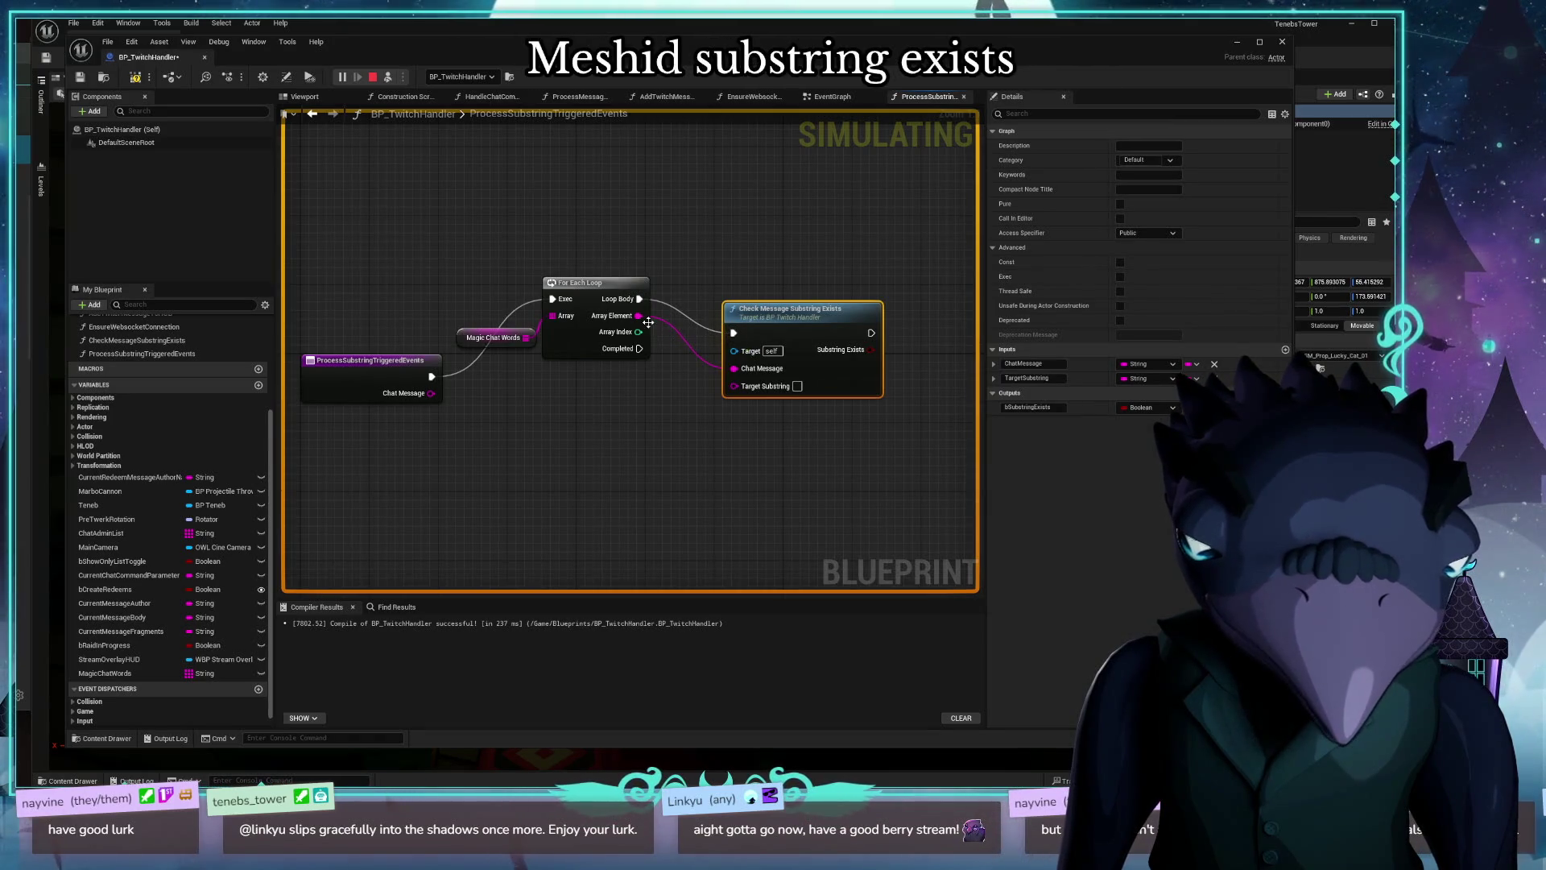
{"action": "left_click_drag", "start_coordinate": [733, 368], "coordinate": [730, 392]}
{"action": "left_click_drag", "start_coordinate": [432, 393], "coordinate": [734, 370]}
{"action": "mouse_move", "coordinate": [670, 432]}
{"action": "left_mouse_down"}
{"action": "mouse_move", "coordinate": [542, 459]}
{"action": "mouse_move", "coordinate": [663, 415]}
{"action": "left_mouse_up"}
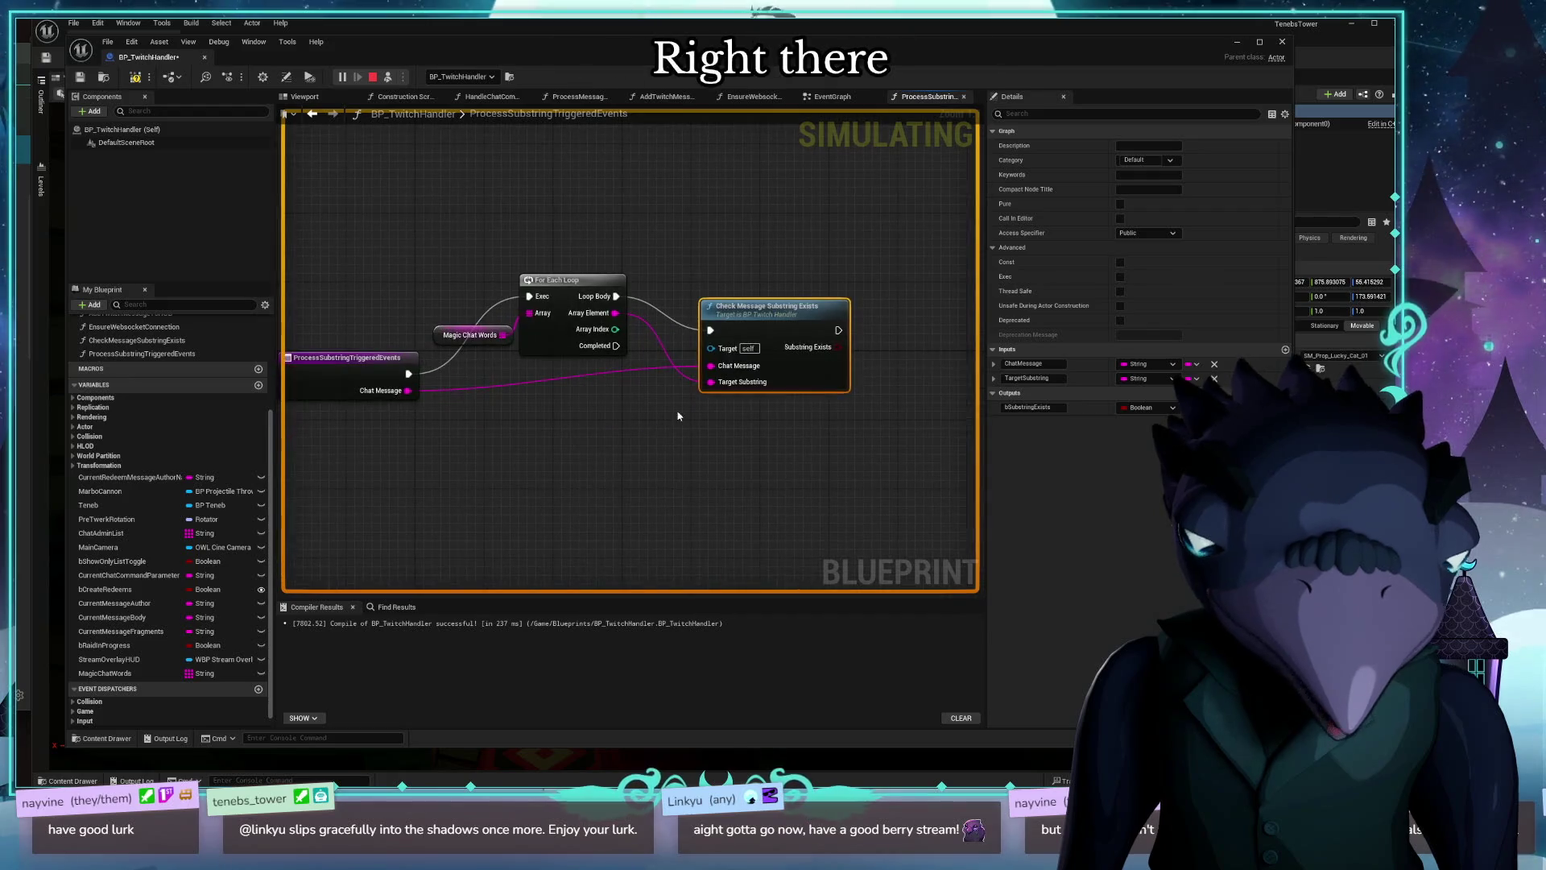
{"action": "left_click_drag", "start_coordinate": [516, 459], "coordinate": [573, 432]}
{"action": "scroll", "coordinate": [575, 432], "scroll_direction": "down", "scroll_amount": 1}
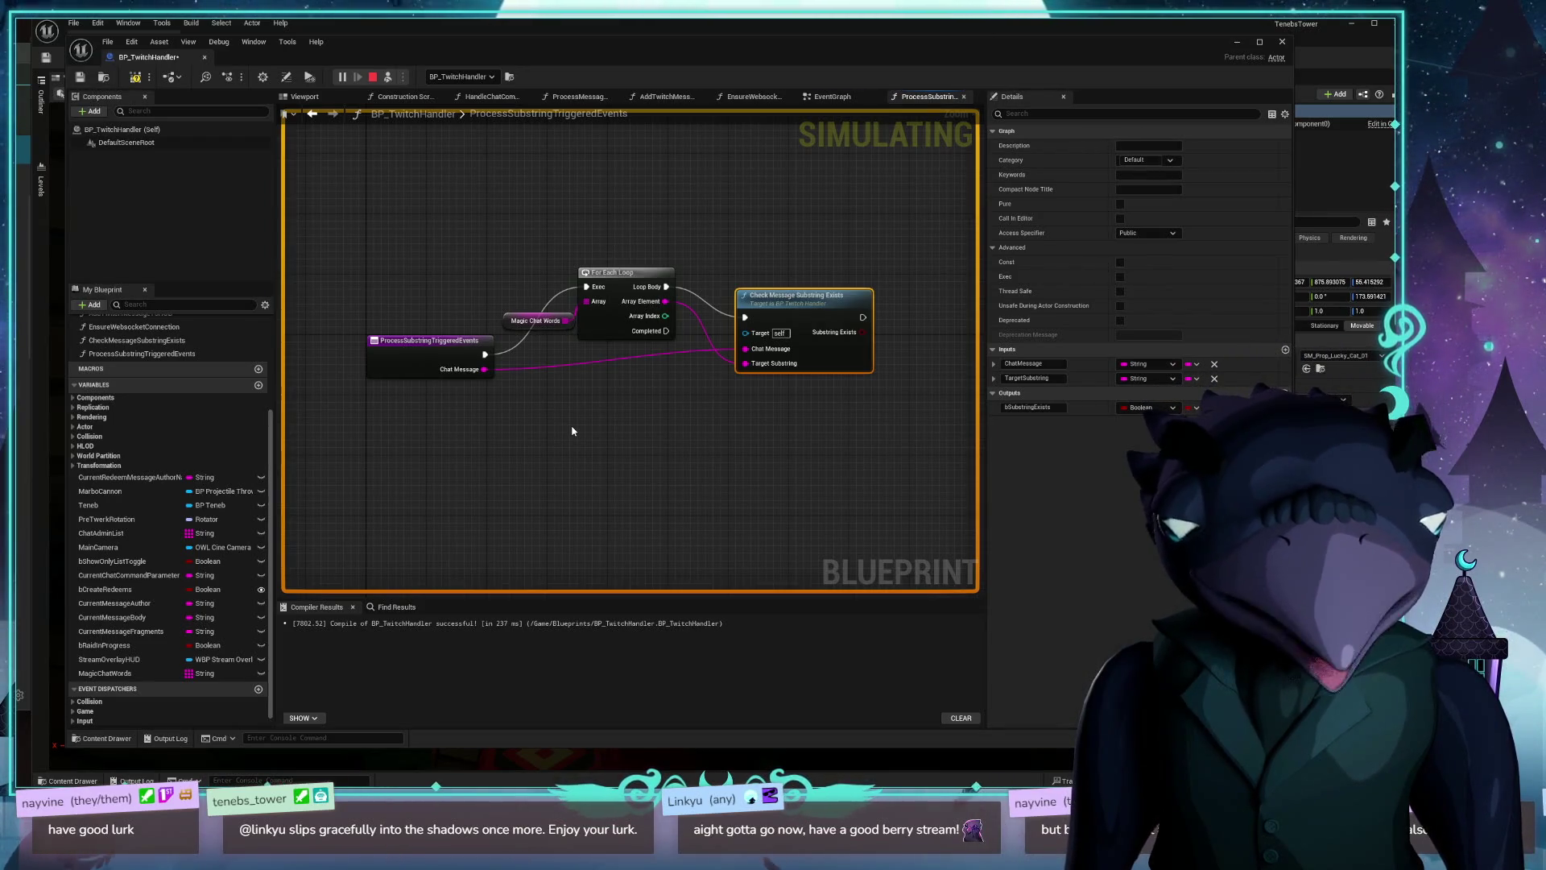
Step: Open CheckMessageSubstringExists and add a string output named ProcessedSubstring on its Return Node
{"action": "double_click", "coordinate": [824, 320]}
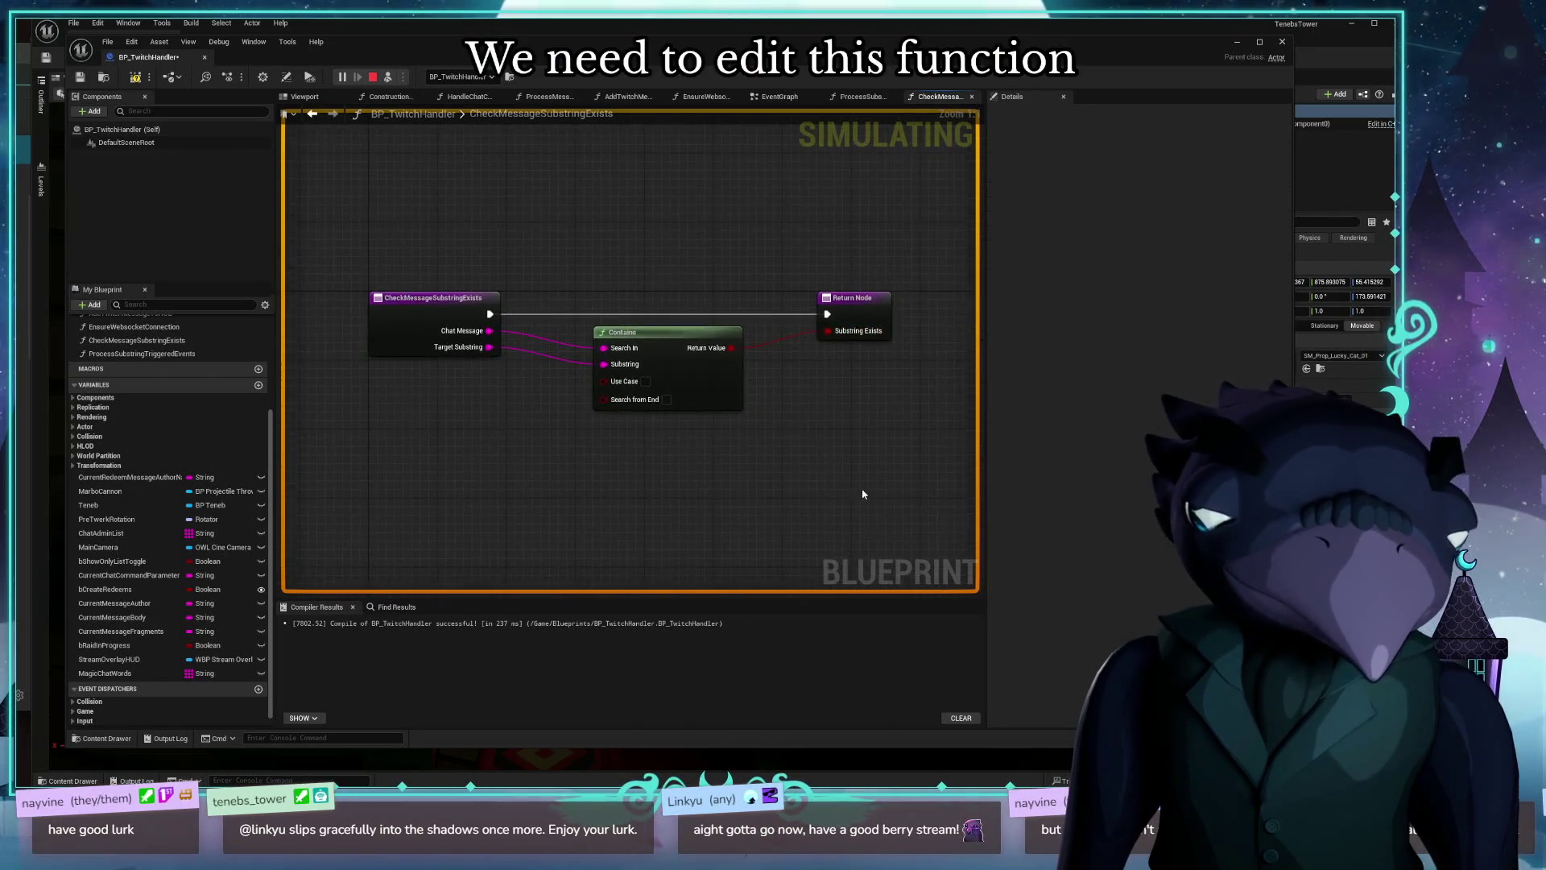
{"action": "left_click", "coordinate": [775, 304]}
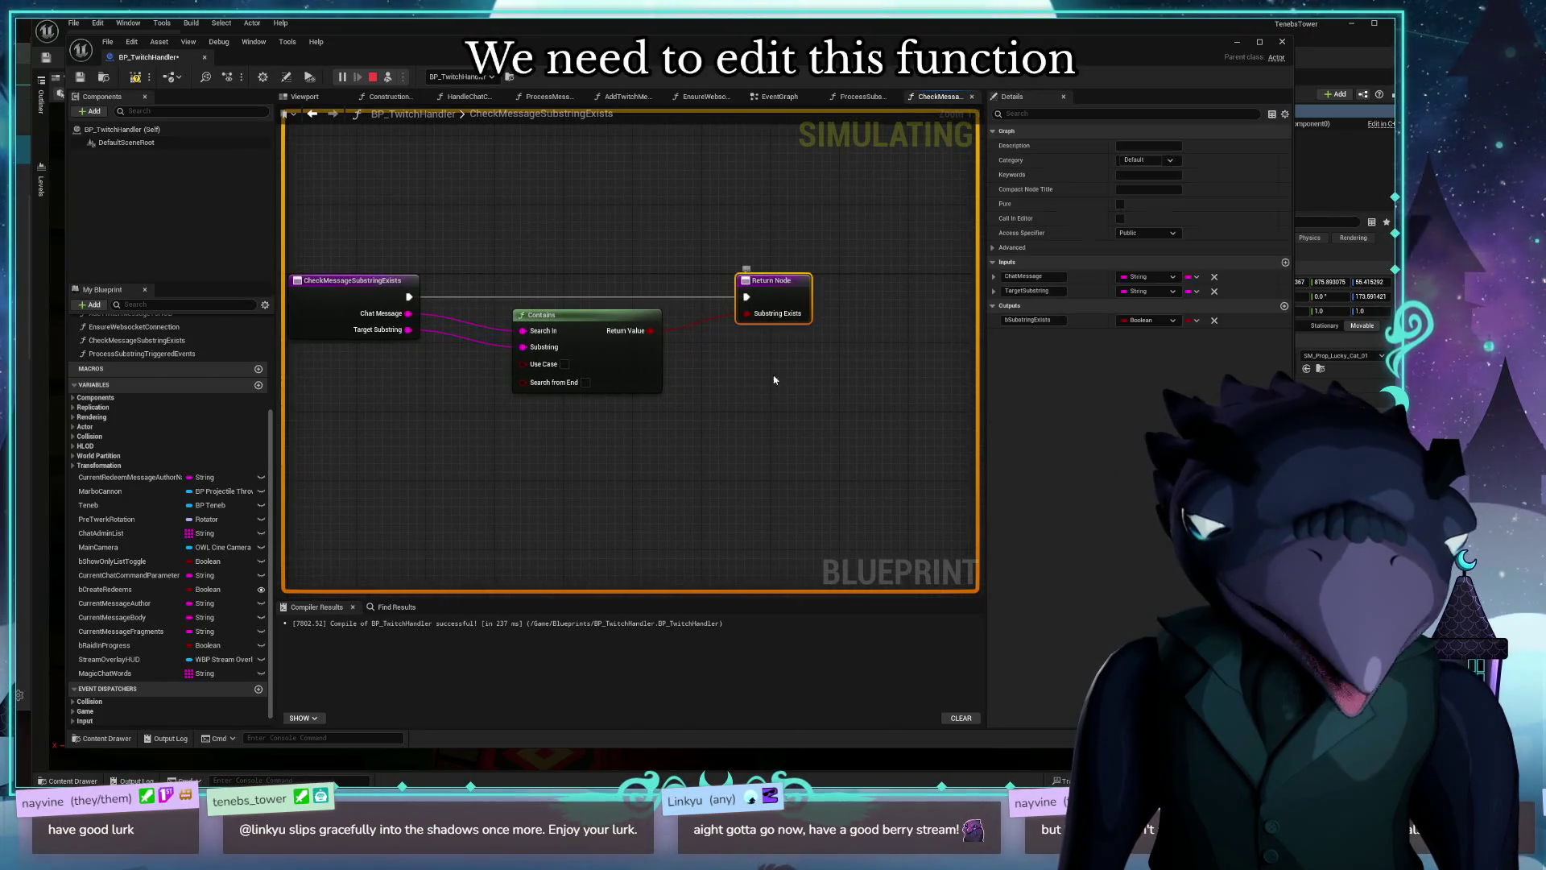
{"action": "left_click", "coordinate": [1285, 306]}
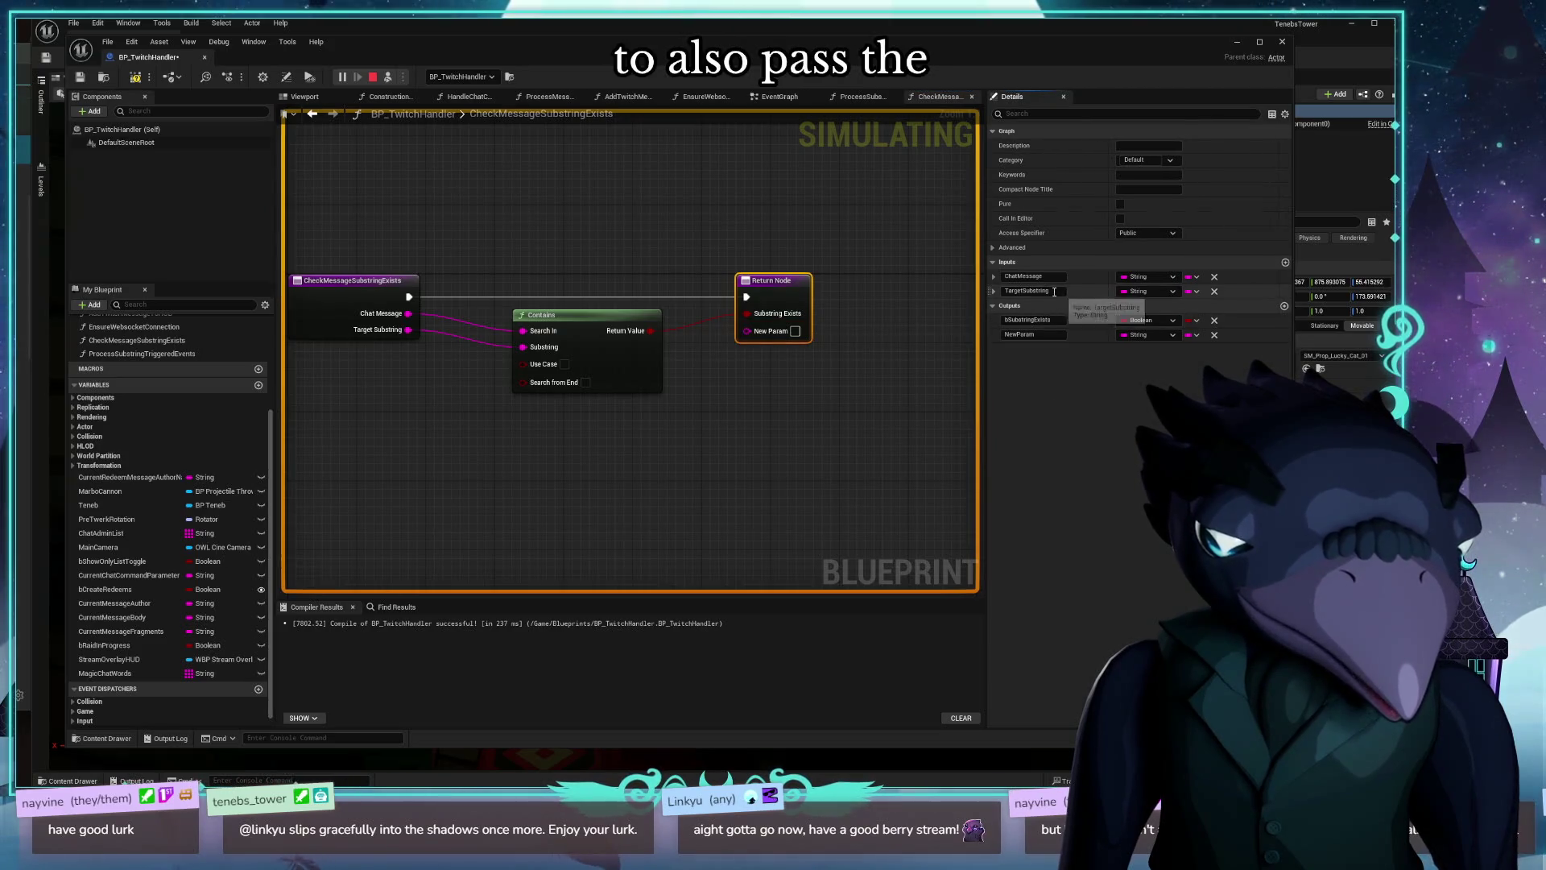
{"action": "left_click", "coordinate": [1053, 292]}
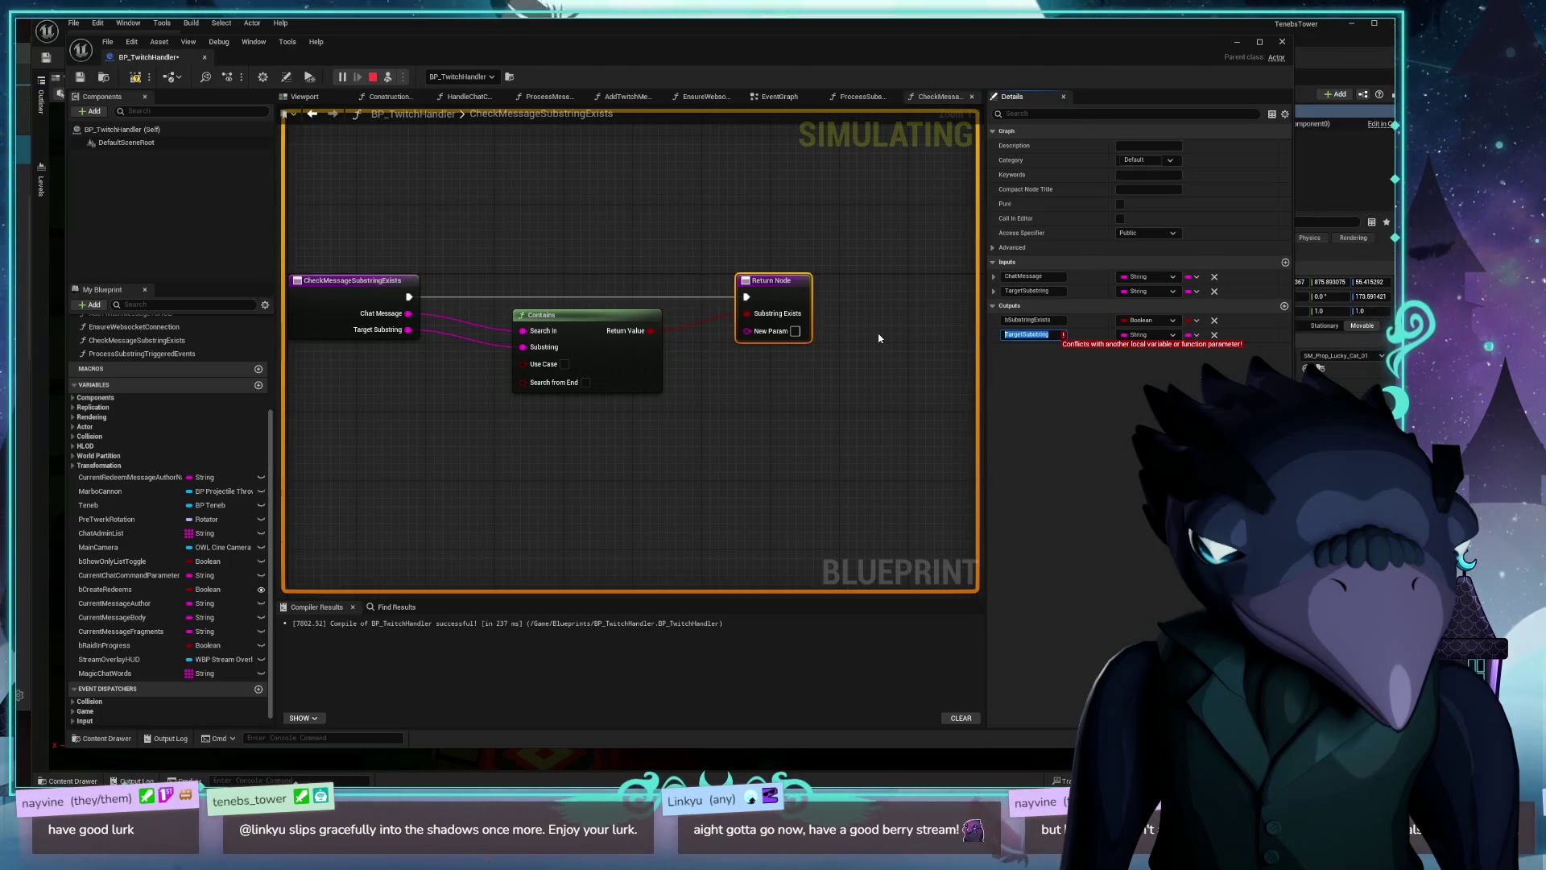
{"action": "type", "text": "ProcessedSubstring"}
{"action": "key", "text": "Return"}
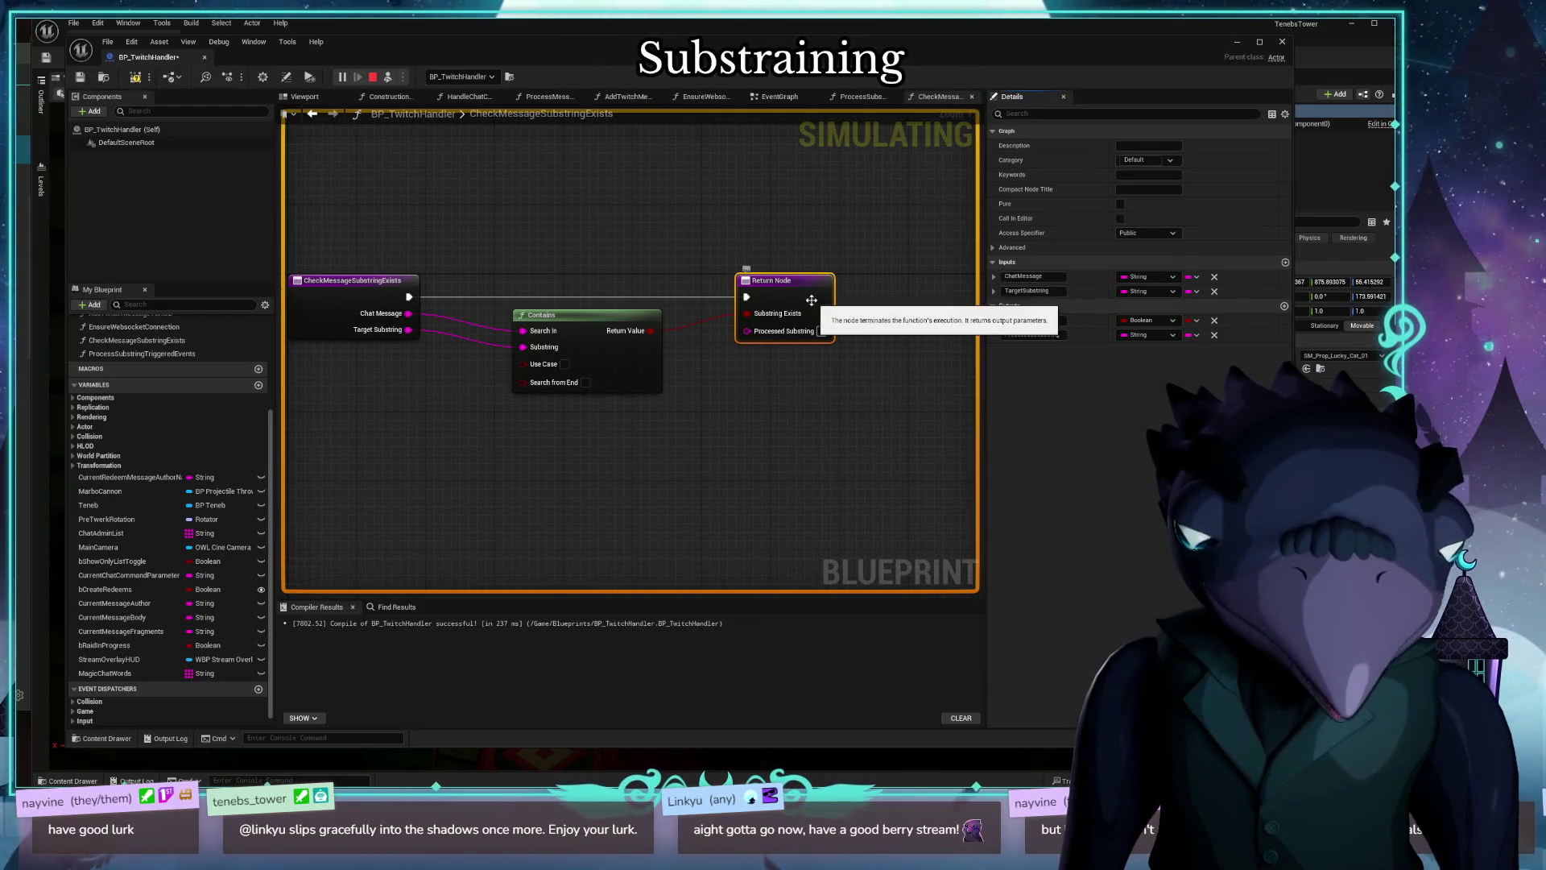
Step: Wire Target Substring into ProcessedSubstring and return to the ProcessSubstringTriggeredEvents graph
{"action": "left_click_drag", "start_coordinate": [812, 300], "coordinate": [829, 248]}
{"action": "mouse_move", "coordinate": [408, 329]}
{"action": "left_mouse_down"}
{"action": "mouse_move", "coordinate": [821, 281]}
{"action": "mouse_move", "coordinate": [810, 298]}
{"action": "left_mouse_up"}
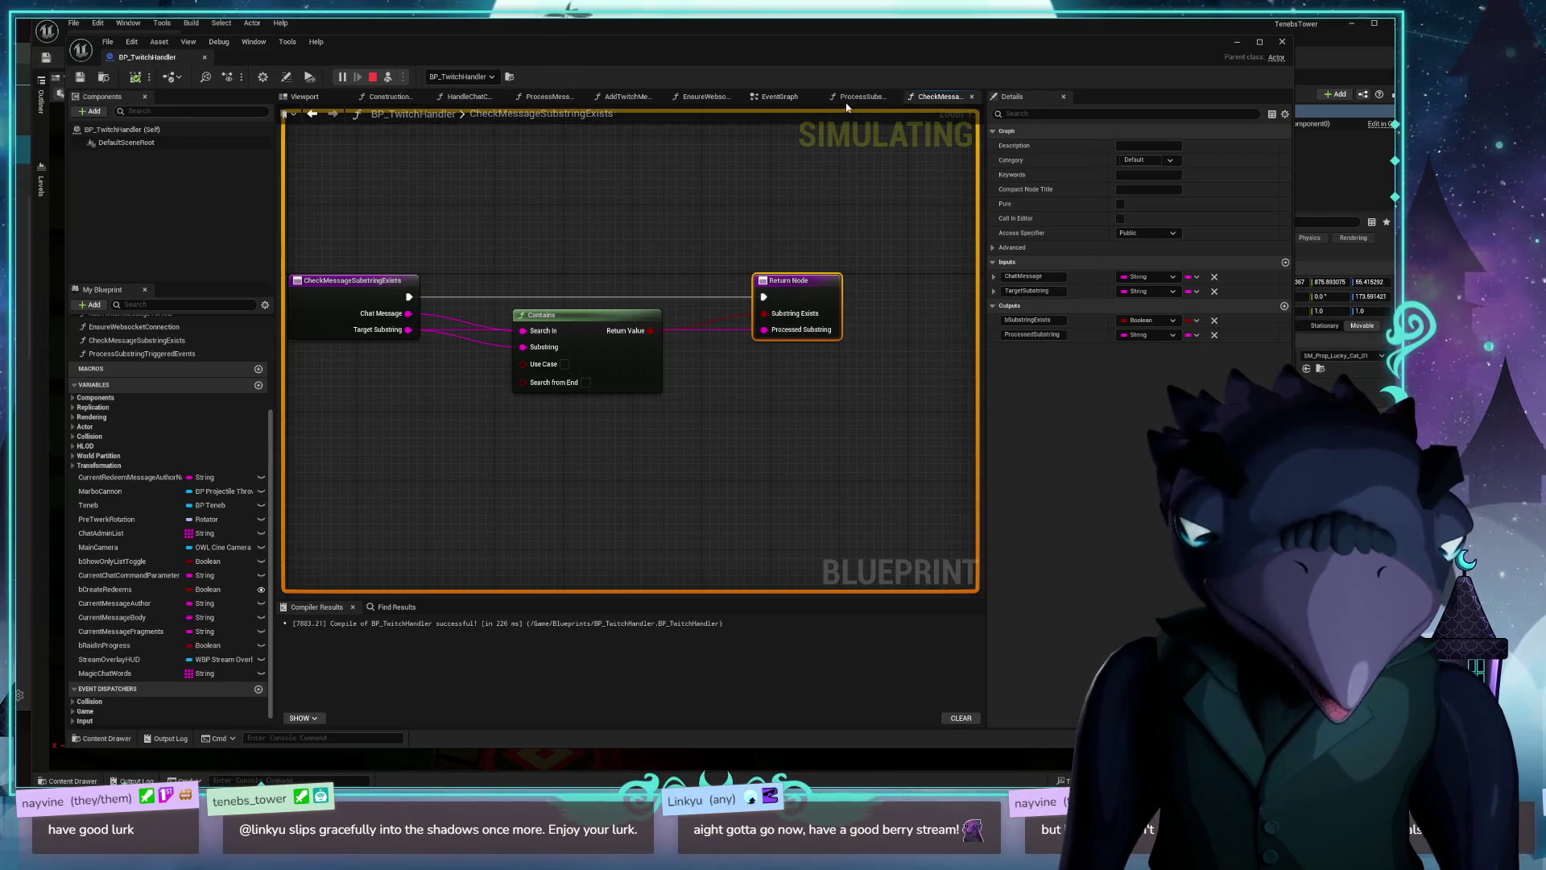
{"action": "left_click", "coordinate": [863, 97]}
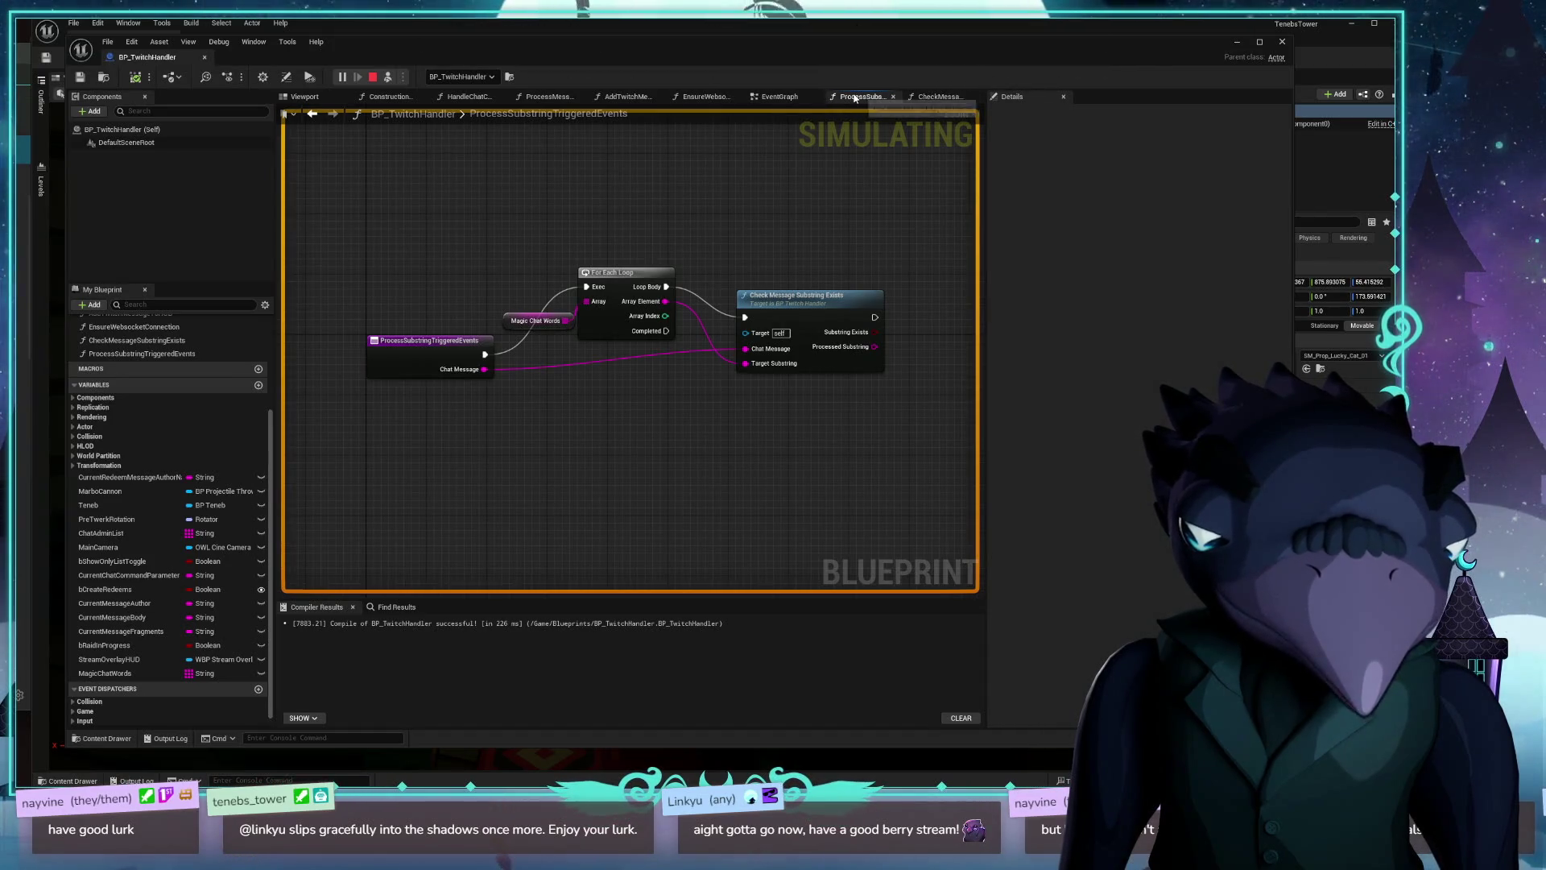
Step: Add a Switch on String node fed by Processed Substring, placed beside the Branch
{"action": "mouse_move", "coordinate": [852, 276]}
{"action": "left_mouse_down"}
{"action": "mouse_move", "coordinate": [806, 262]}
{"action": "mouse_move", "coordinate": [717, 273]}
{"action": "mouse_move", "coordinate": [653, 312]}
{"action": "mouse_move", "coordinate": [766, 345]}
{"action": "mouse_move", "coordinate": [733, 310]}
{"action": "mouse_move", "coordinate": [624, 299]}
{"action": "mouse_move", "coordinate": [620, 279]}
{"action": "left_mouse_up"}
{"action": "left_click", "coordinate": [710, 308]}
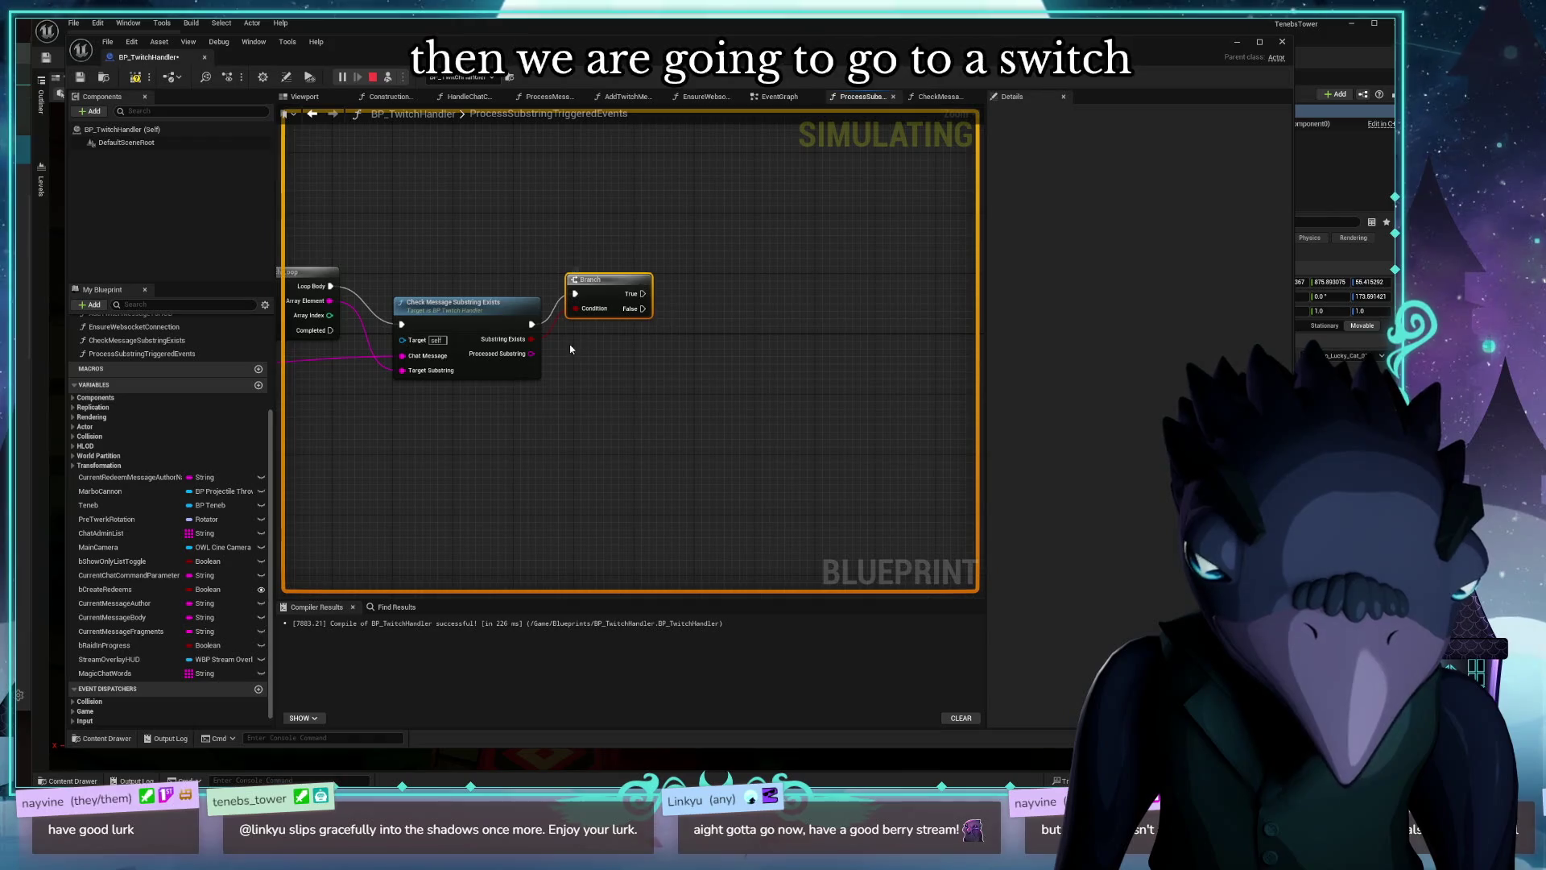
{"action": "left_click", "coordinate": [779, 339]}
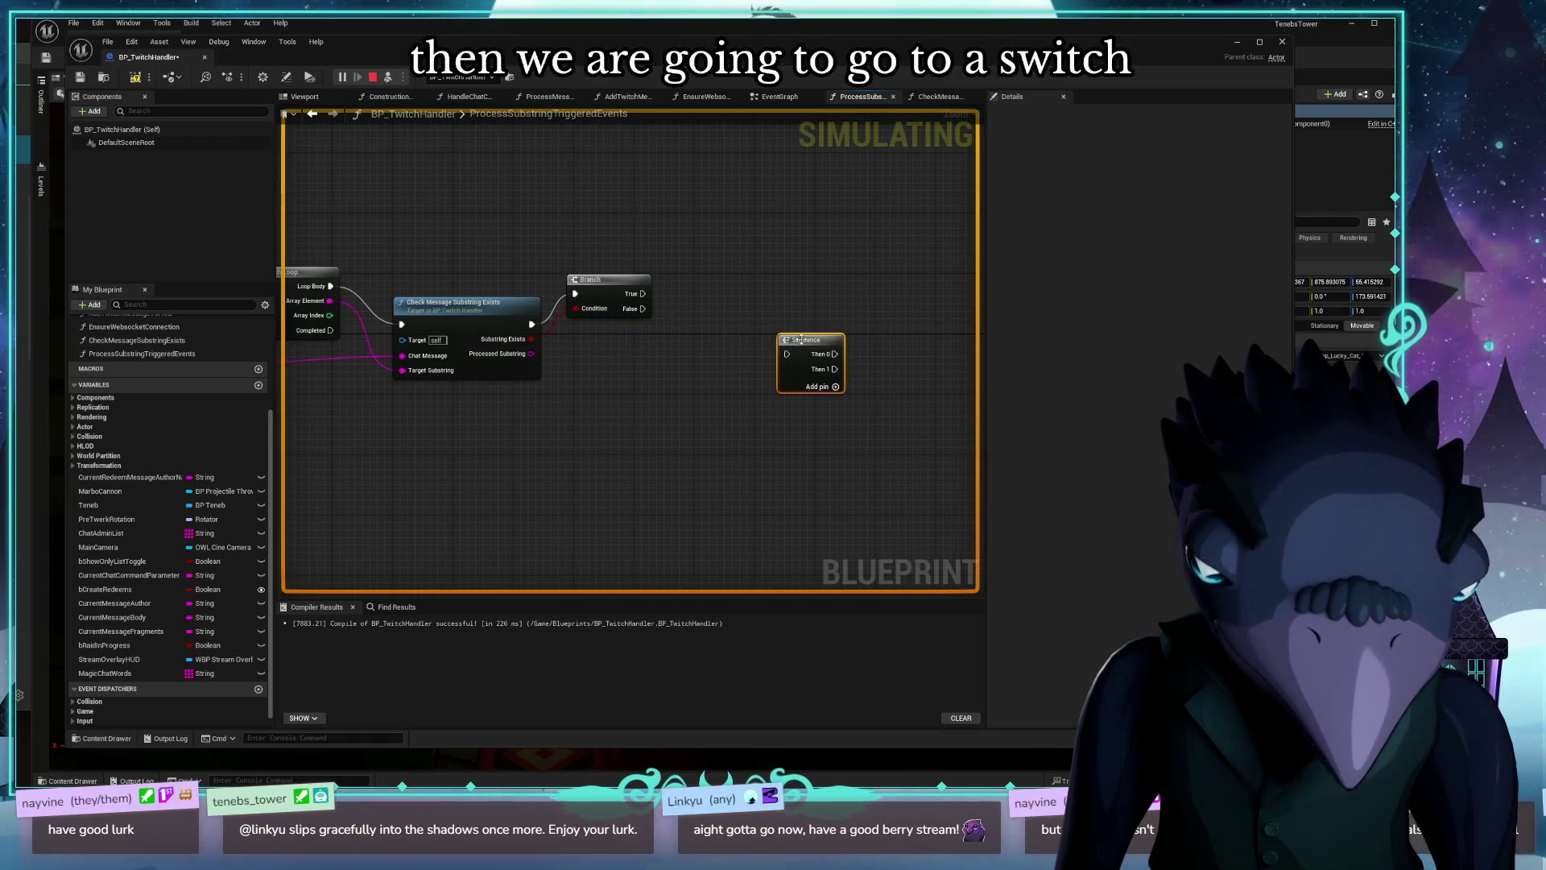
{"action": "key", "text": "Delete"}
{"action": "left_click_drag", "start_coordinate": [532, 354], "coordinate": [736, 344]}
{"action": "type", "text": "switch"}
{"action": "key", "text": "Return"}
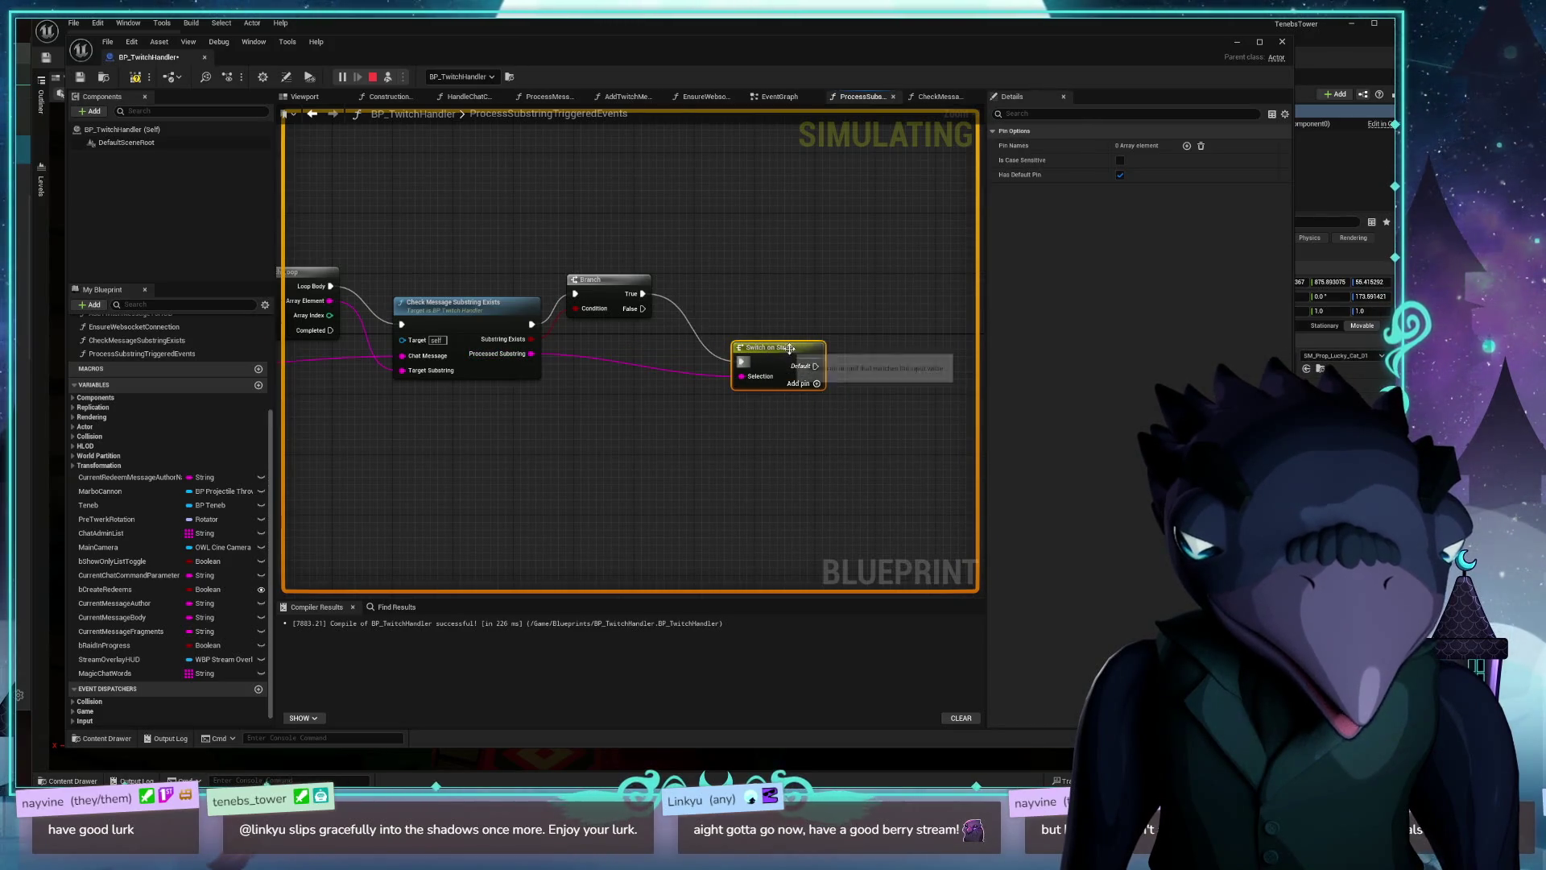
{"action": "left_click_drag", "start_coordinate": [816, 380], "coordinate": [794, 342]}
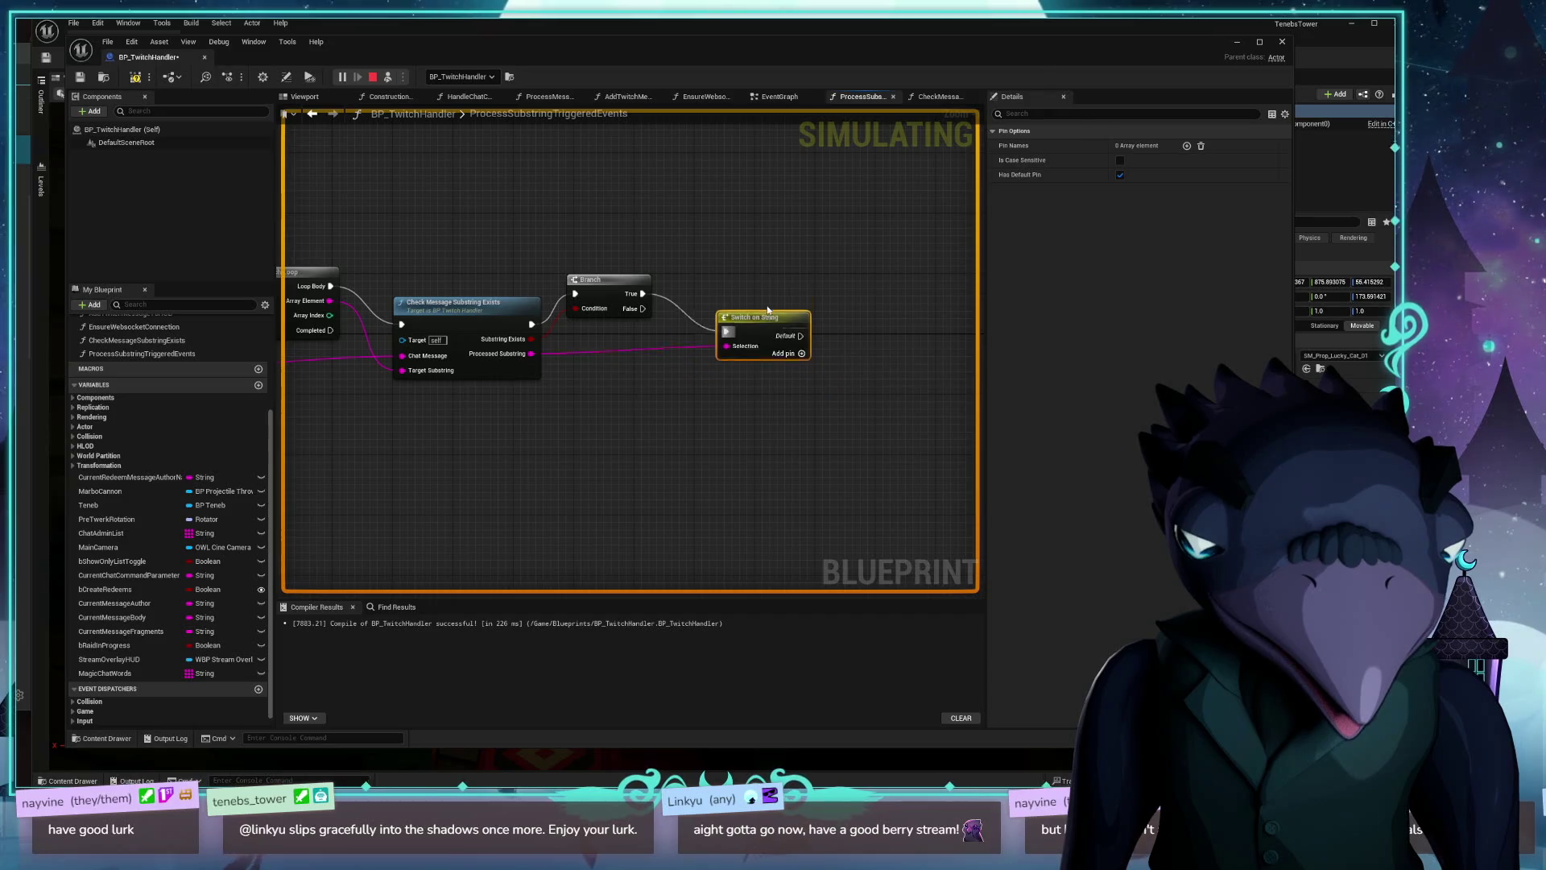
Step: Give the Switch on String two cases named clap and meow, then return to the EventGraph
{"action": "left_click", "coordinate": [794, 344]}
{"action": "left_click", "coordinate": [1139, 160]}
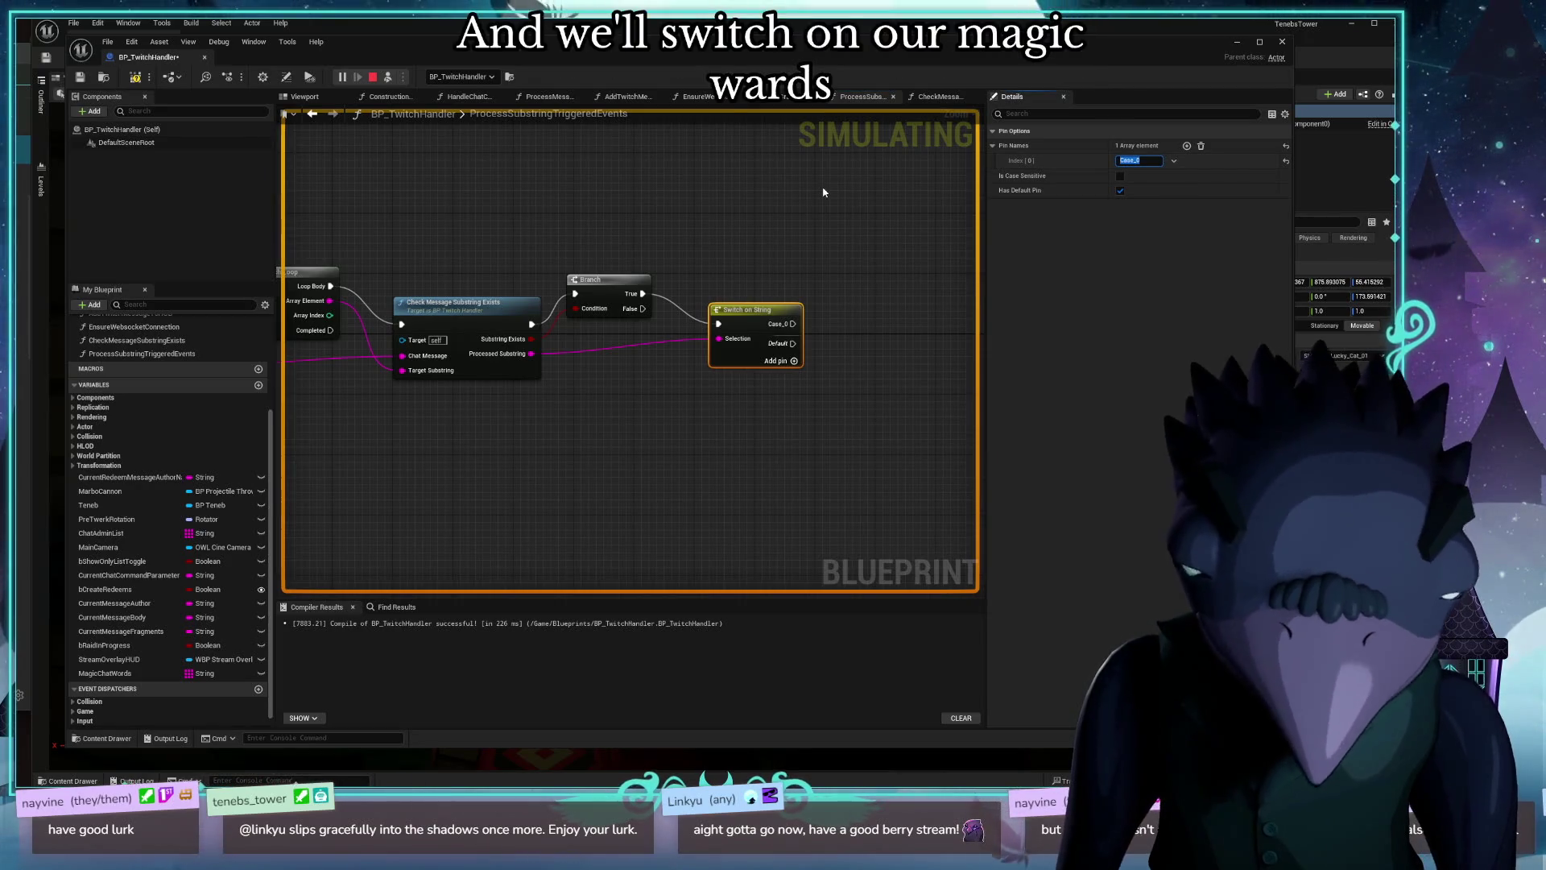
{"action": "type", "text": "clap"}
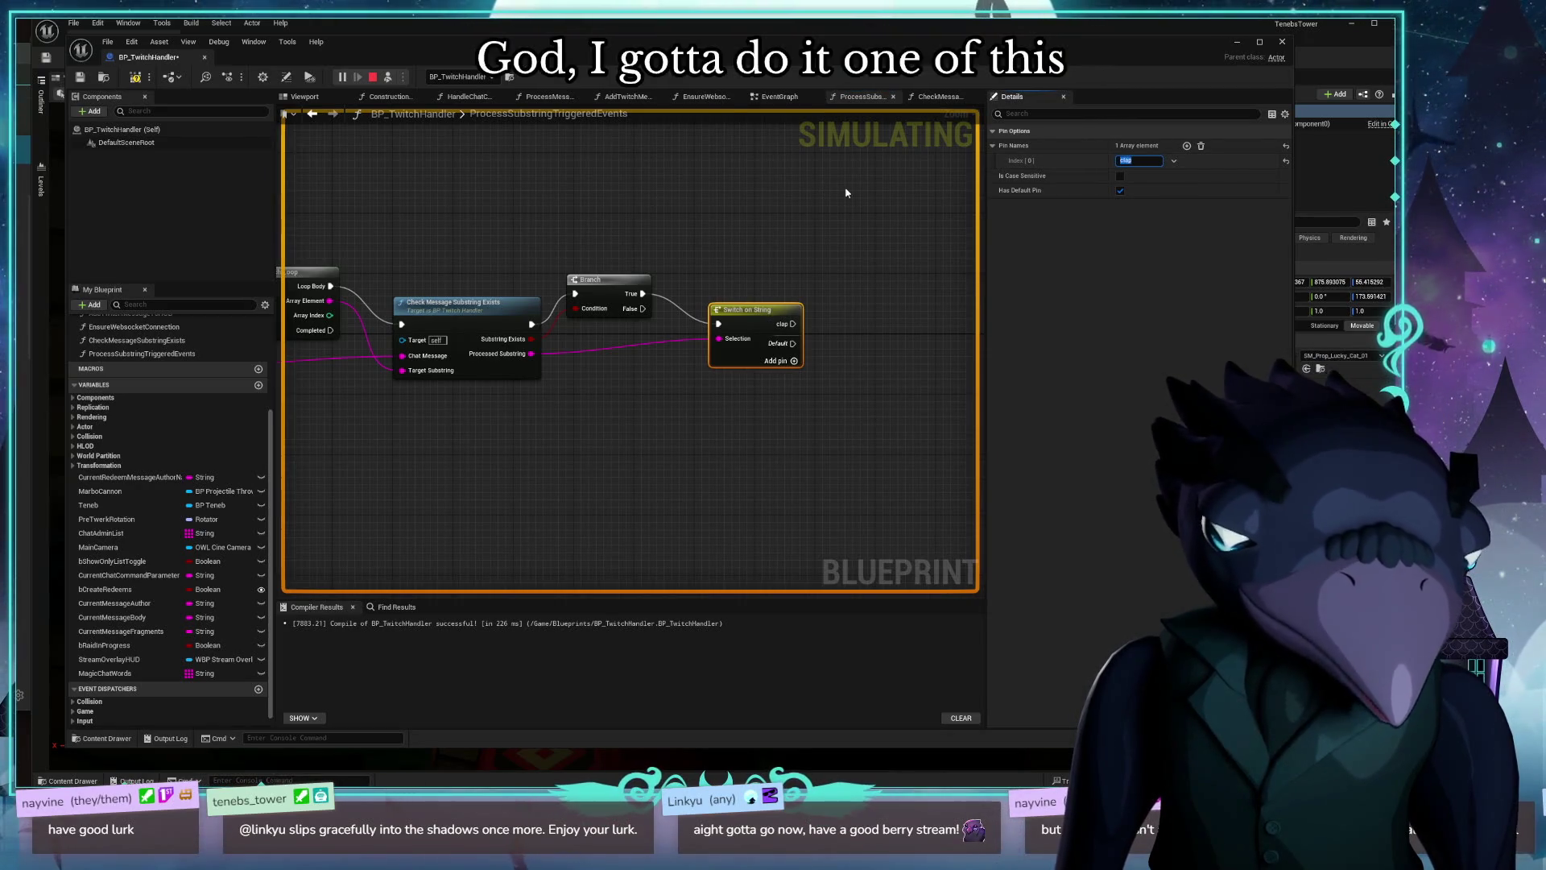
{"action": "left_click", "coordinate": [1187, 146]}
{"action": "type", "text": "m"}
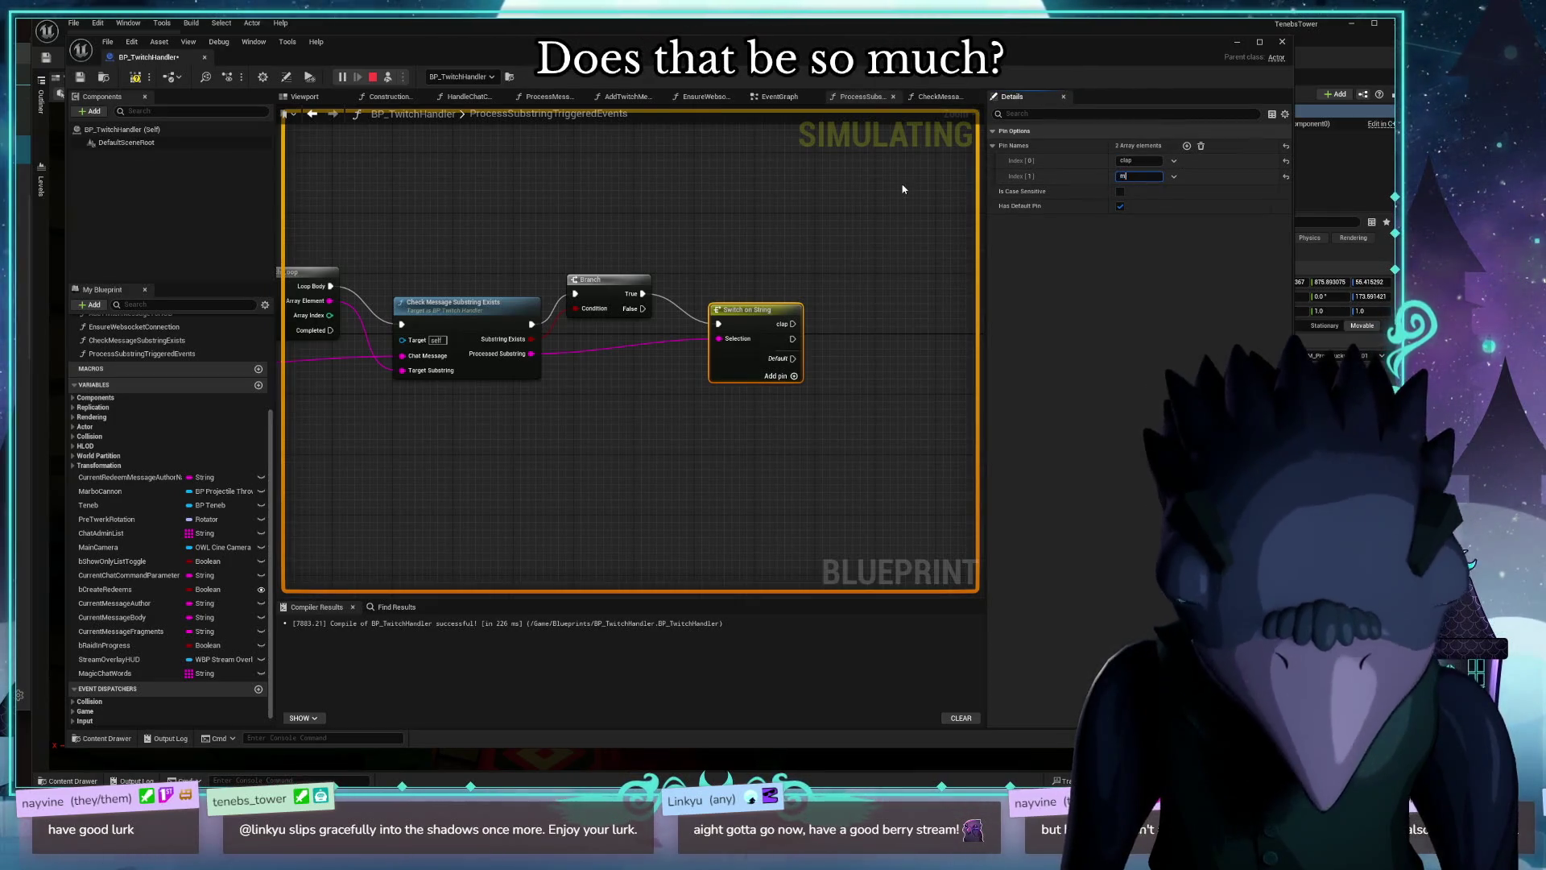
{"action": "type", "text": "eow"}
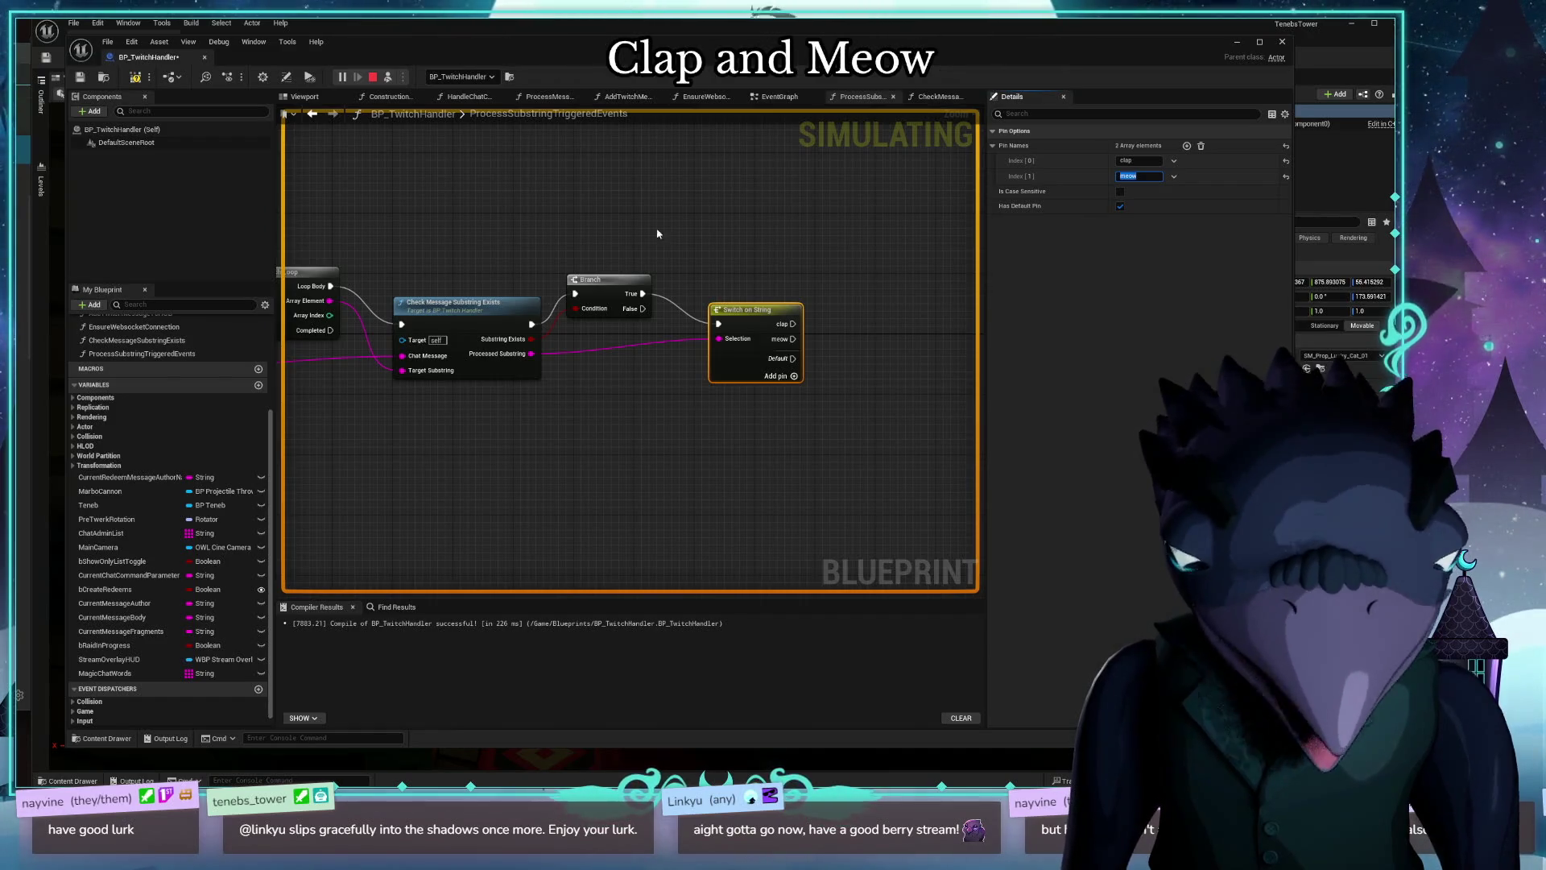
{"action": "left_click_drag", "start_coordinate": [774, 242], "coordinate": [716, 273]}
{"action": "left_click_drag", "start_coordinate": [709, 333], "coordinate": [701, 341]}
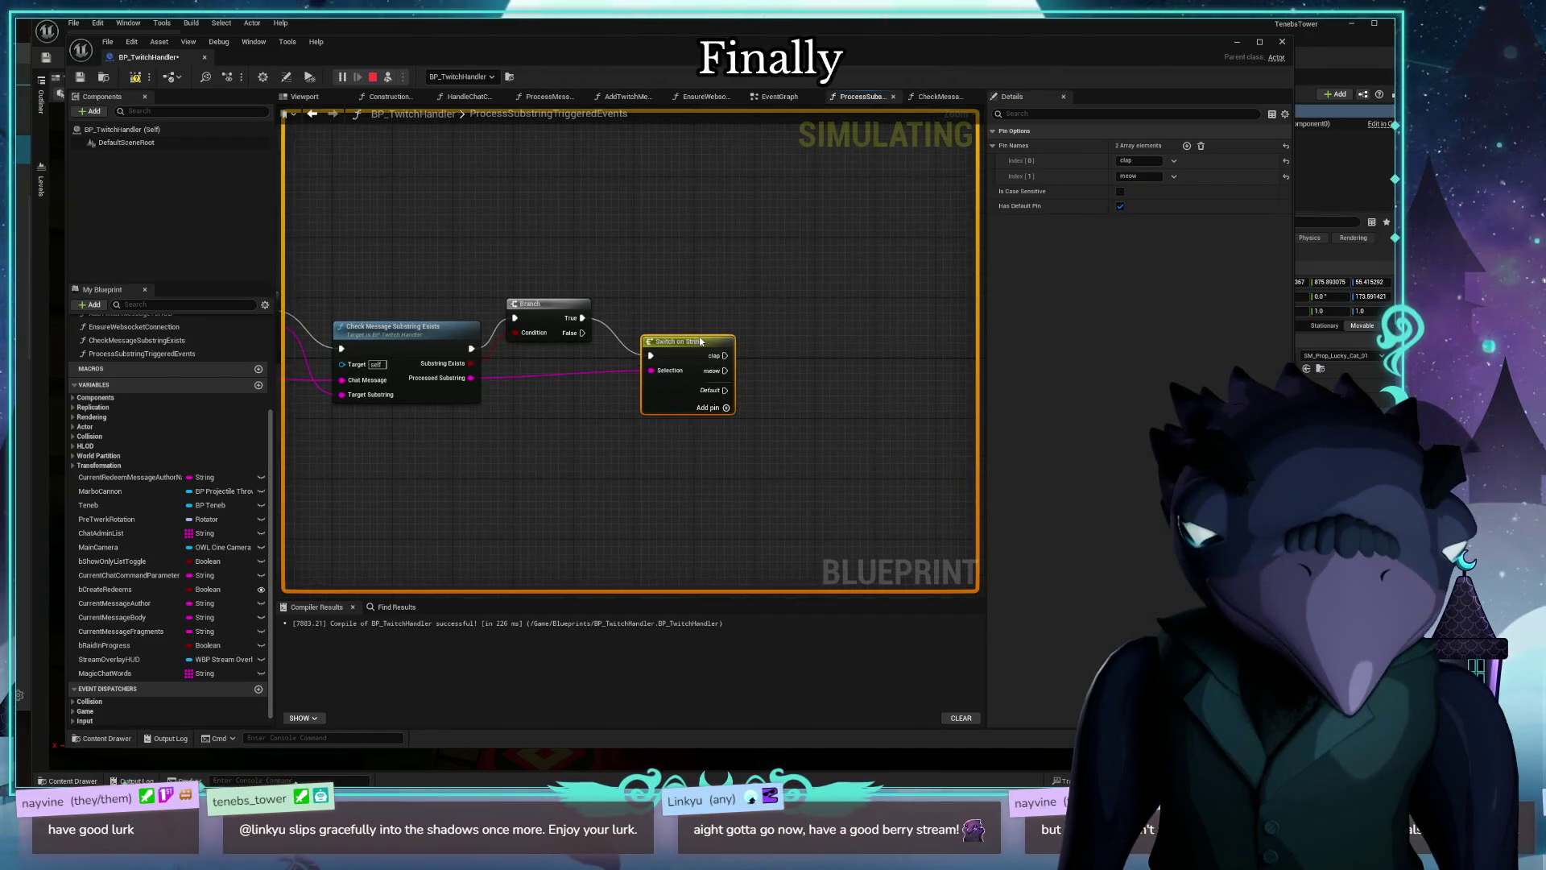
{"action": "left_click", "coordinate": [780, 96]}
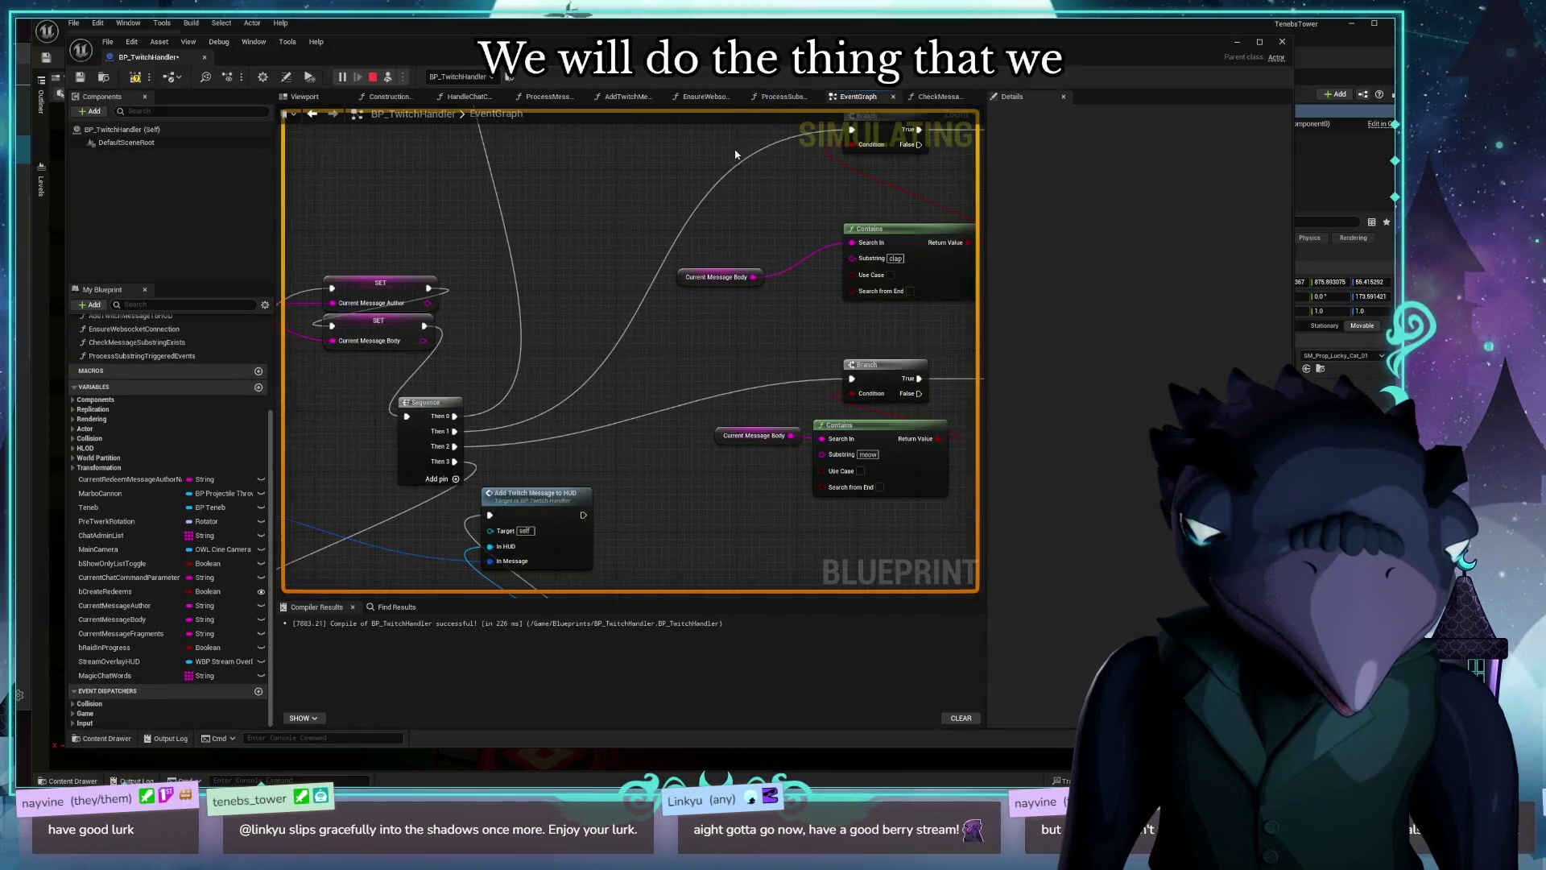
Step: Copy the two Play Sound 2D nodes into the ProcessSubstringTriggeredEvents function
{"action": "scroll", "coordinate": [850, 366], "scroll_direction": "down", "scroll_amount": 2}
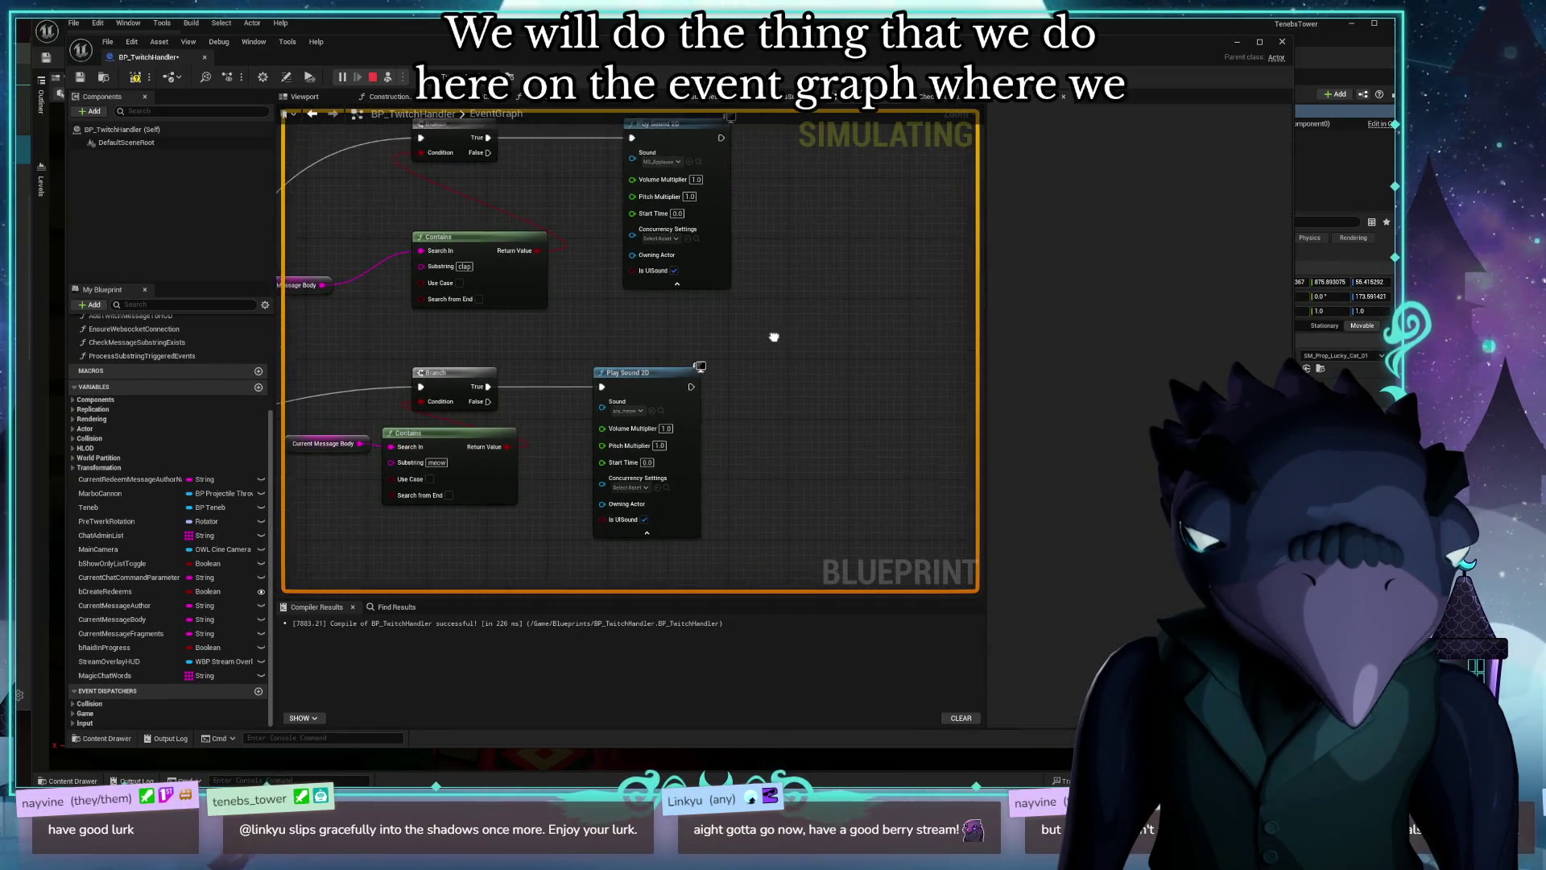
{"action": "left_click_drag", "start_coordinate": [792, 163], "coordinate": [645, 492]}
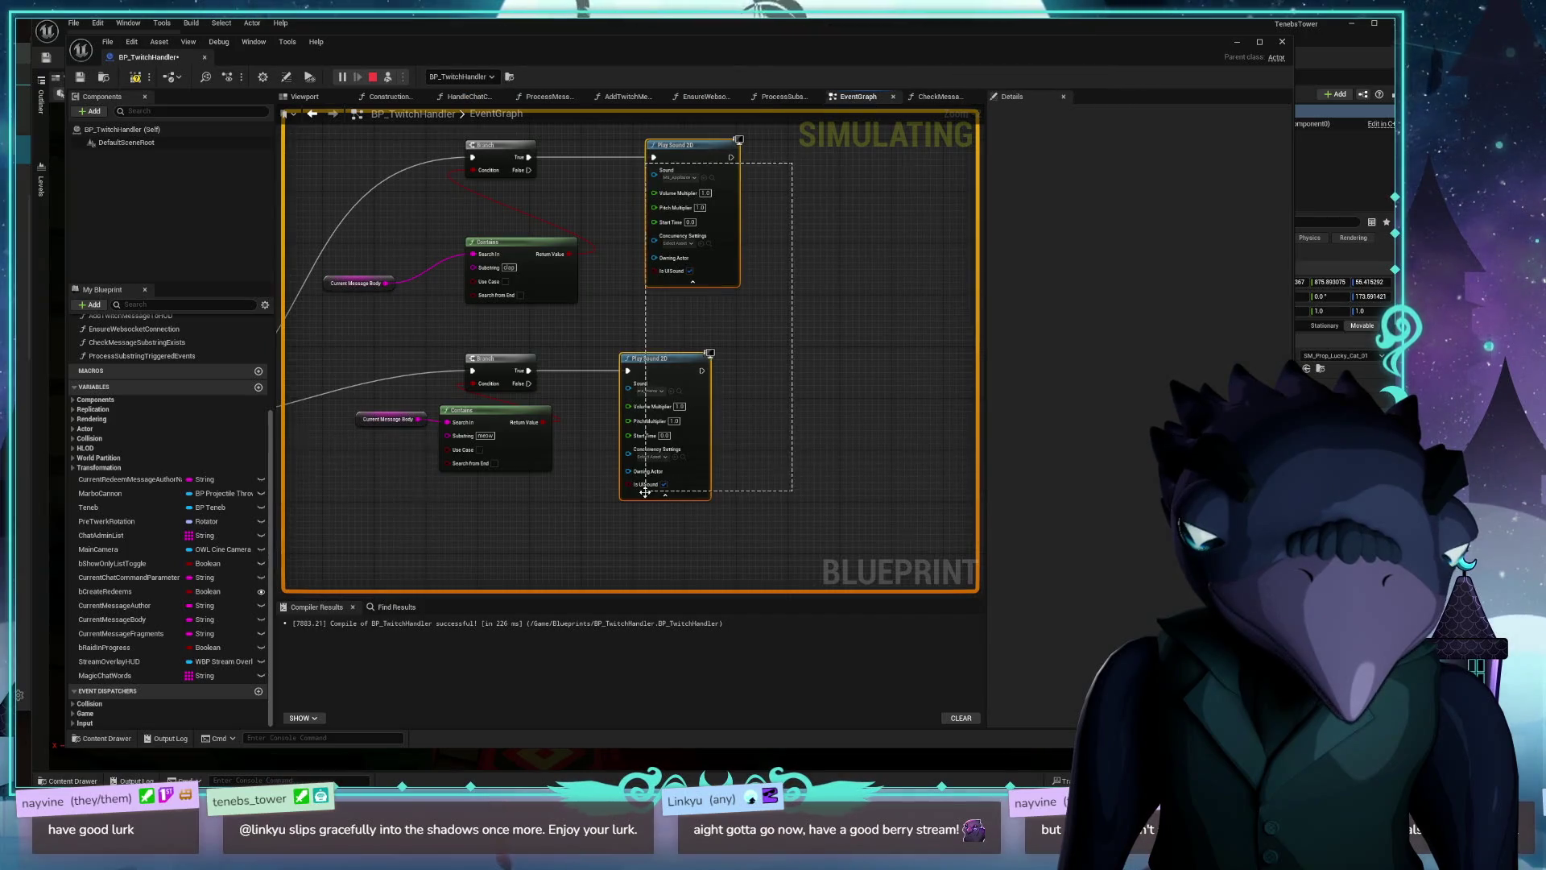
{"action": "left_click", "coordinate": [937, 97]}
{"action": "left_click", "coordinate": [779, 96]}
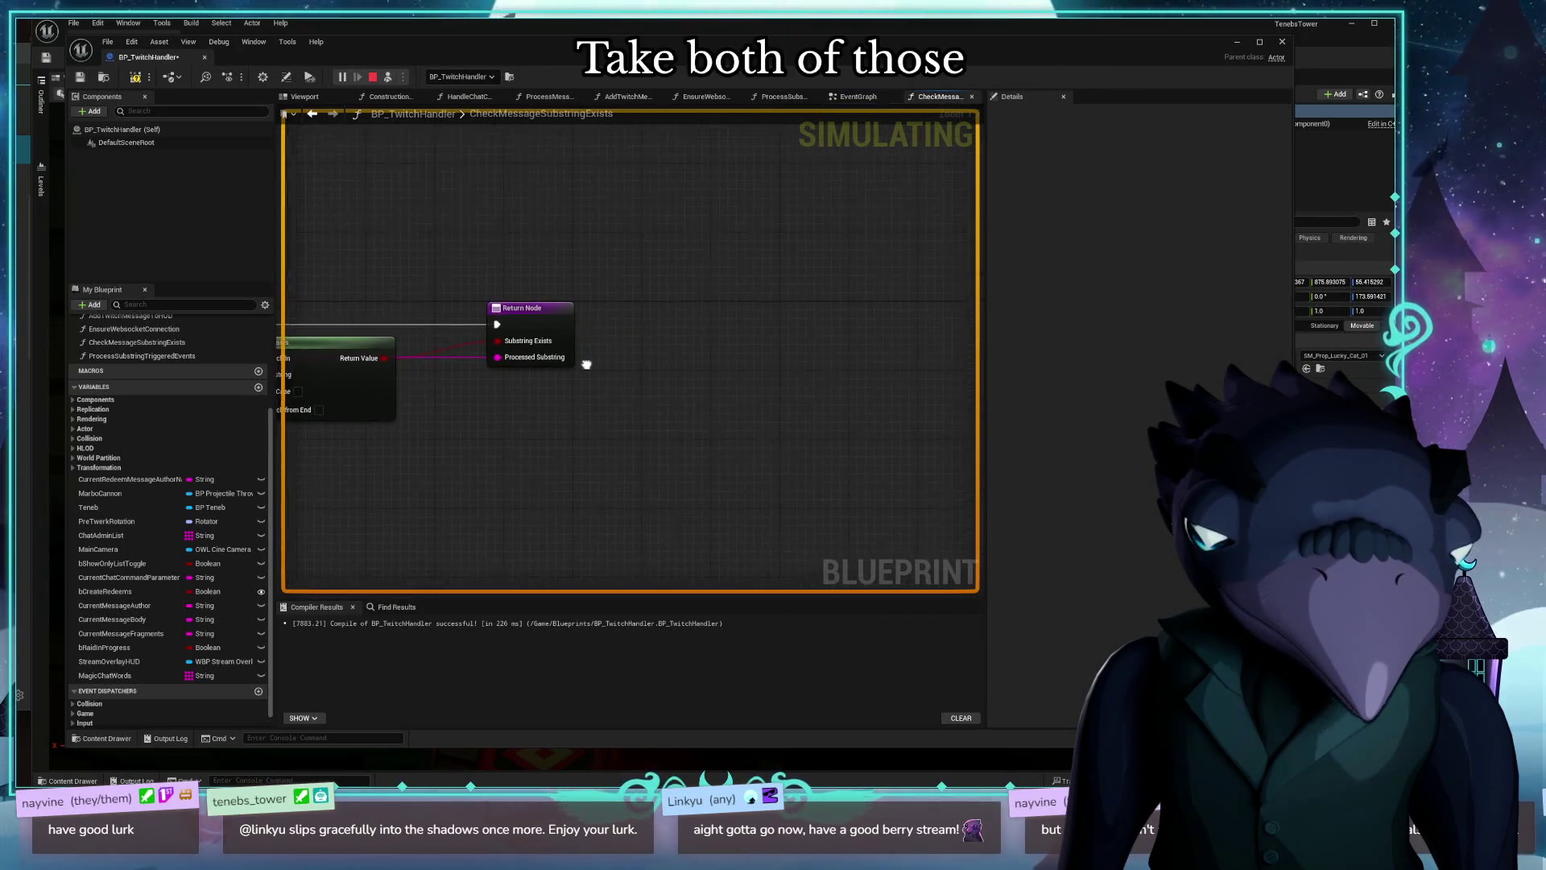
{"action": "key", "text": "ctrl+v"}
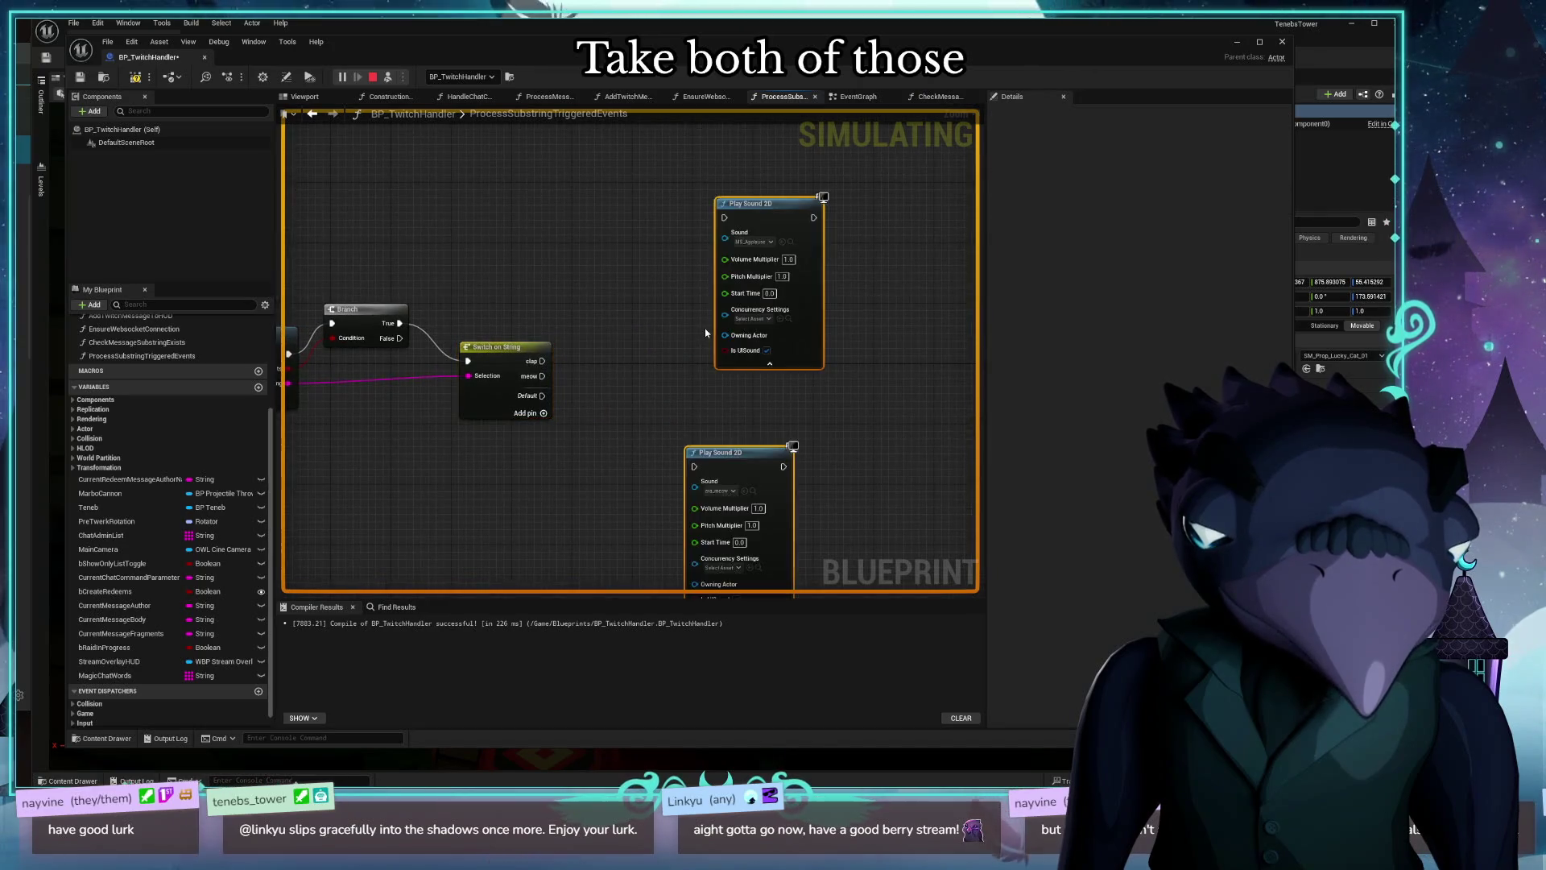
Step: Wire the clap case to the upper sound node and meow to the lower one
{"action": "left_click_drag", "start_coordinate": [604, 299], "coordinate": [788, 156]}
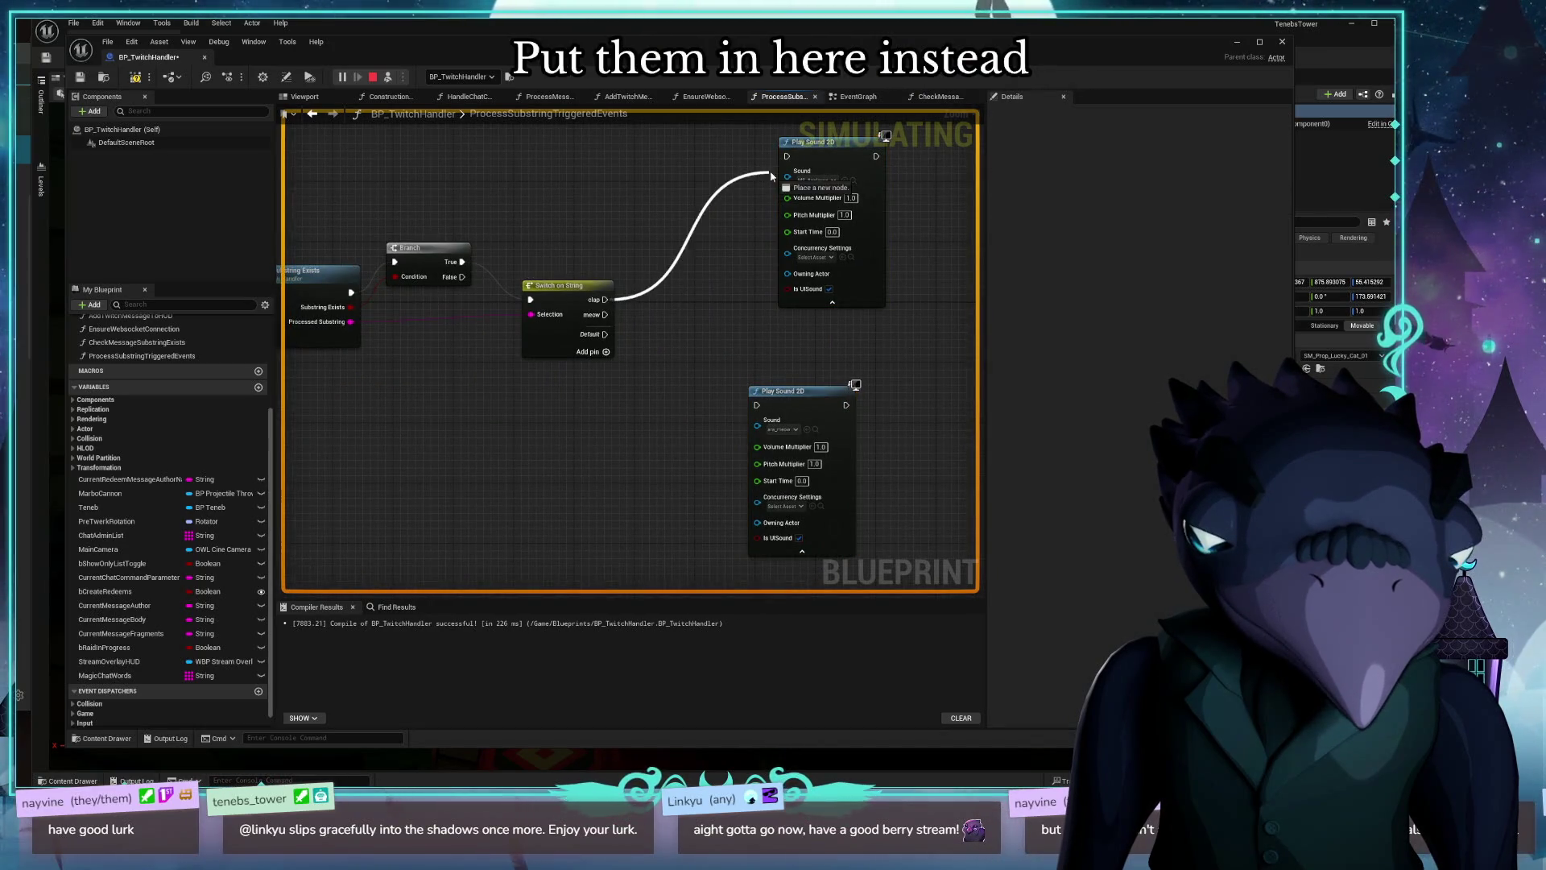
{"action": "left_click_drag", "start_coordinate": [604, 315], "coordinate": [757, 405]}
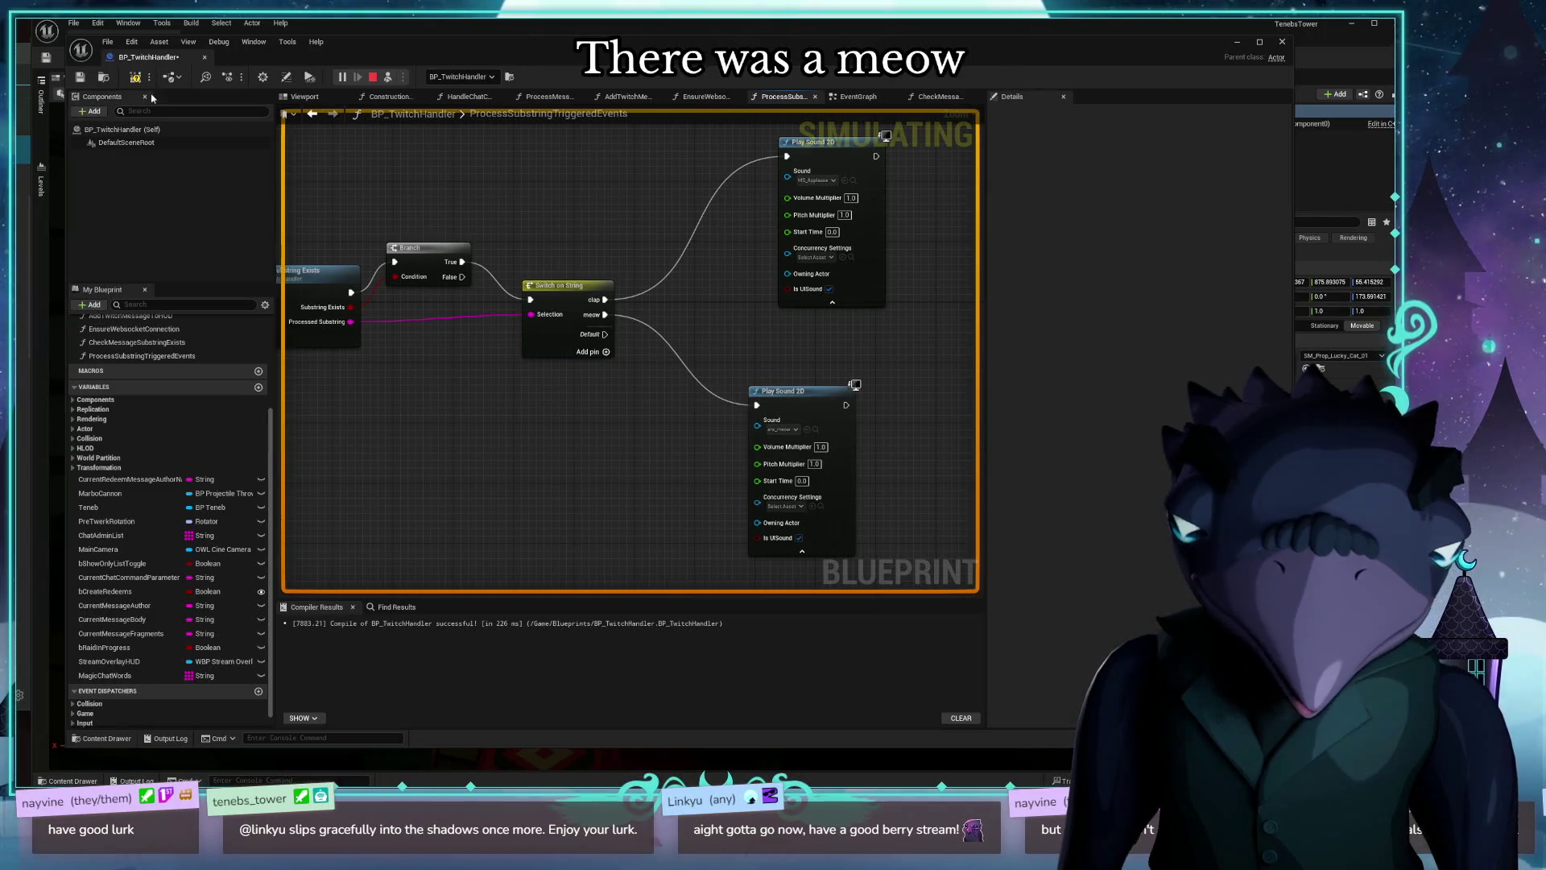
{"action": "left_click", "coordinate": [858, 96]}
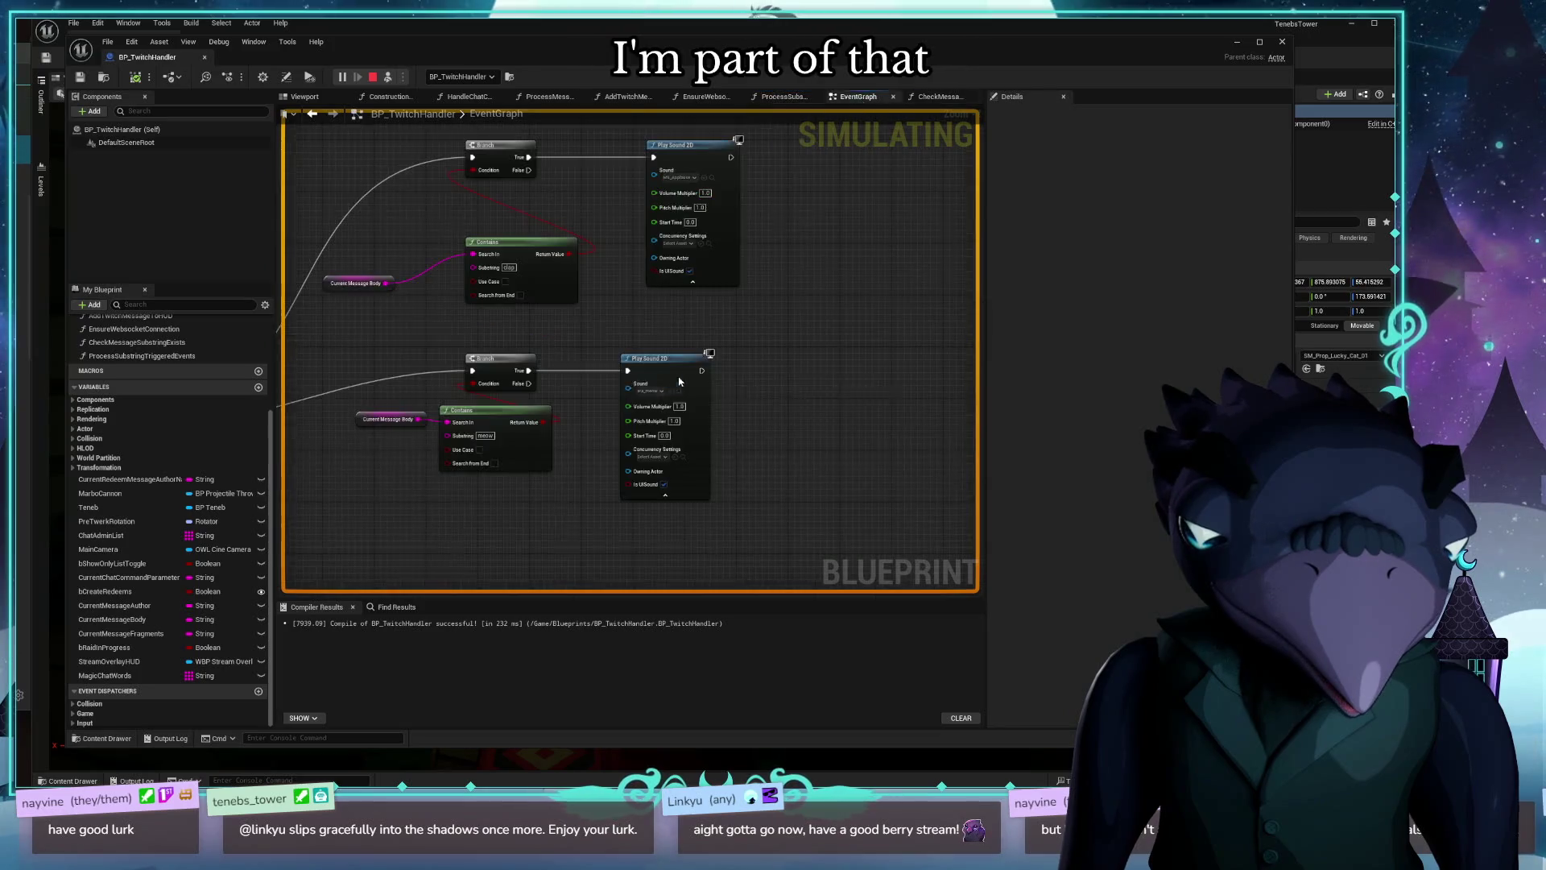
{"action": "scroll", "coordinate": [783, 425], "scroll_direction": "down", "scroll_amount": 3}
{"action": "left_click_drag", "start_coordinate": [783, 425], "coordinate": [924, 372]}
{"action": "left_click_drag", "start_coordinate": [826, 307], "coordinate": [631, 187]}
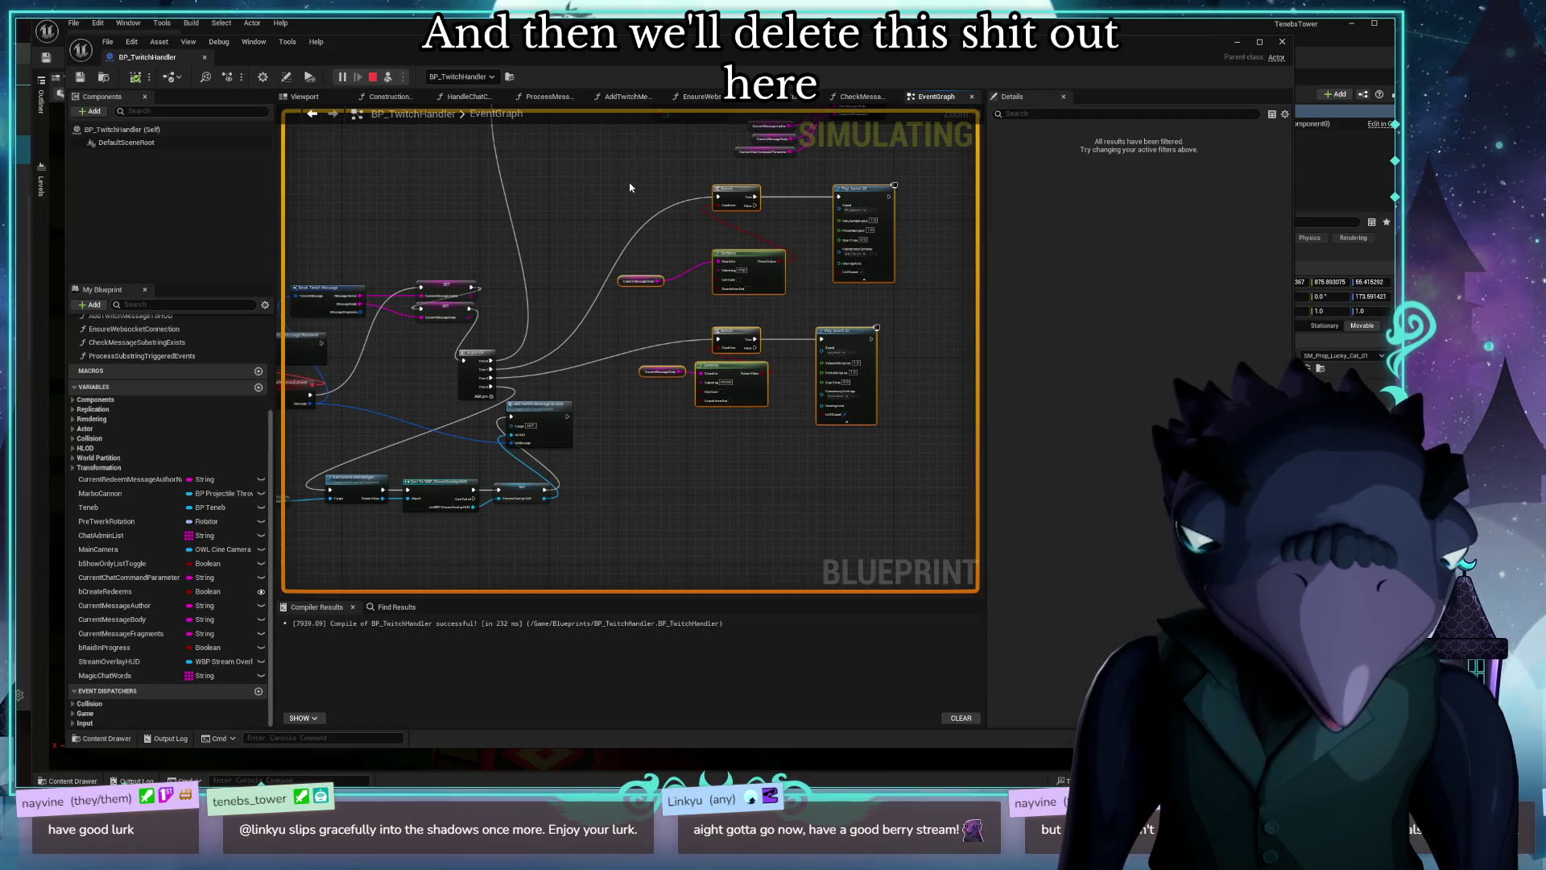
{"action": "left_click_drag", "start_coordinate": [713, 454], "coordinate": [681, 512]}
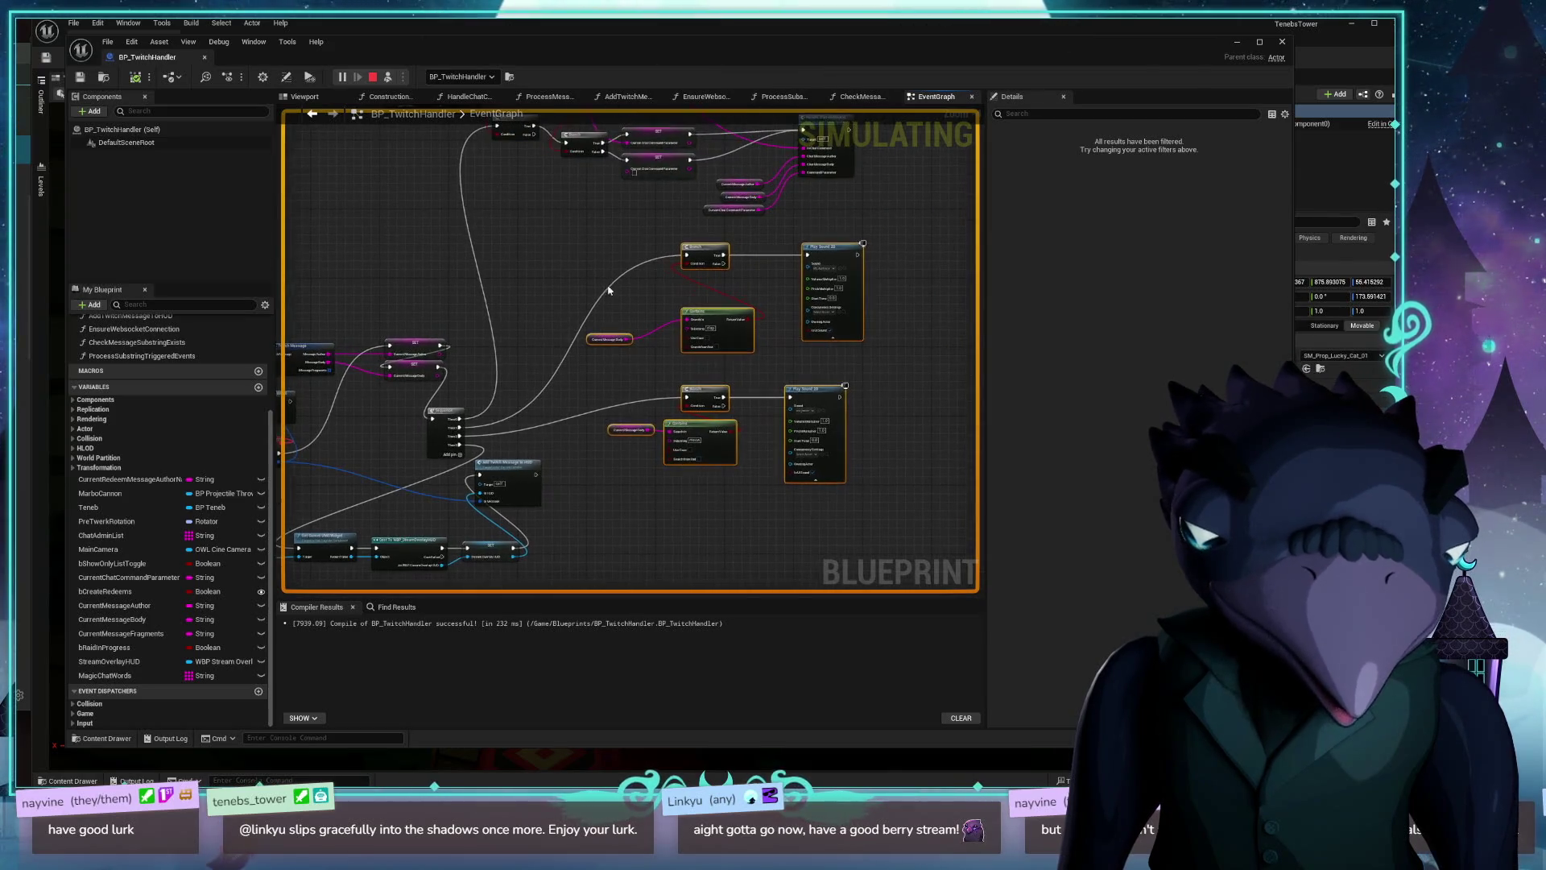
{"action": "left_click", "coordinate": [615, 251]}
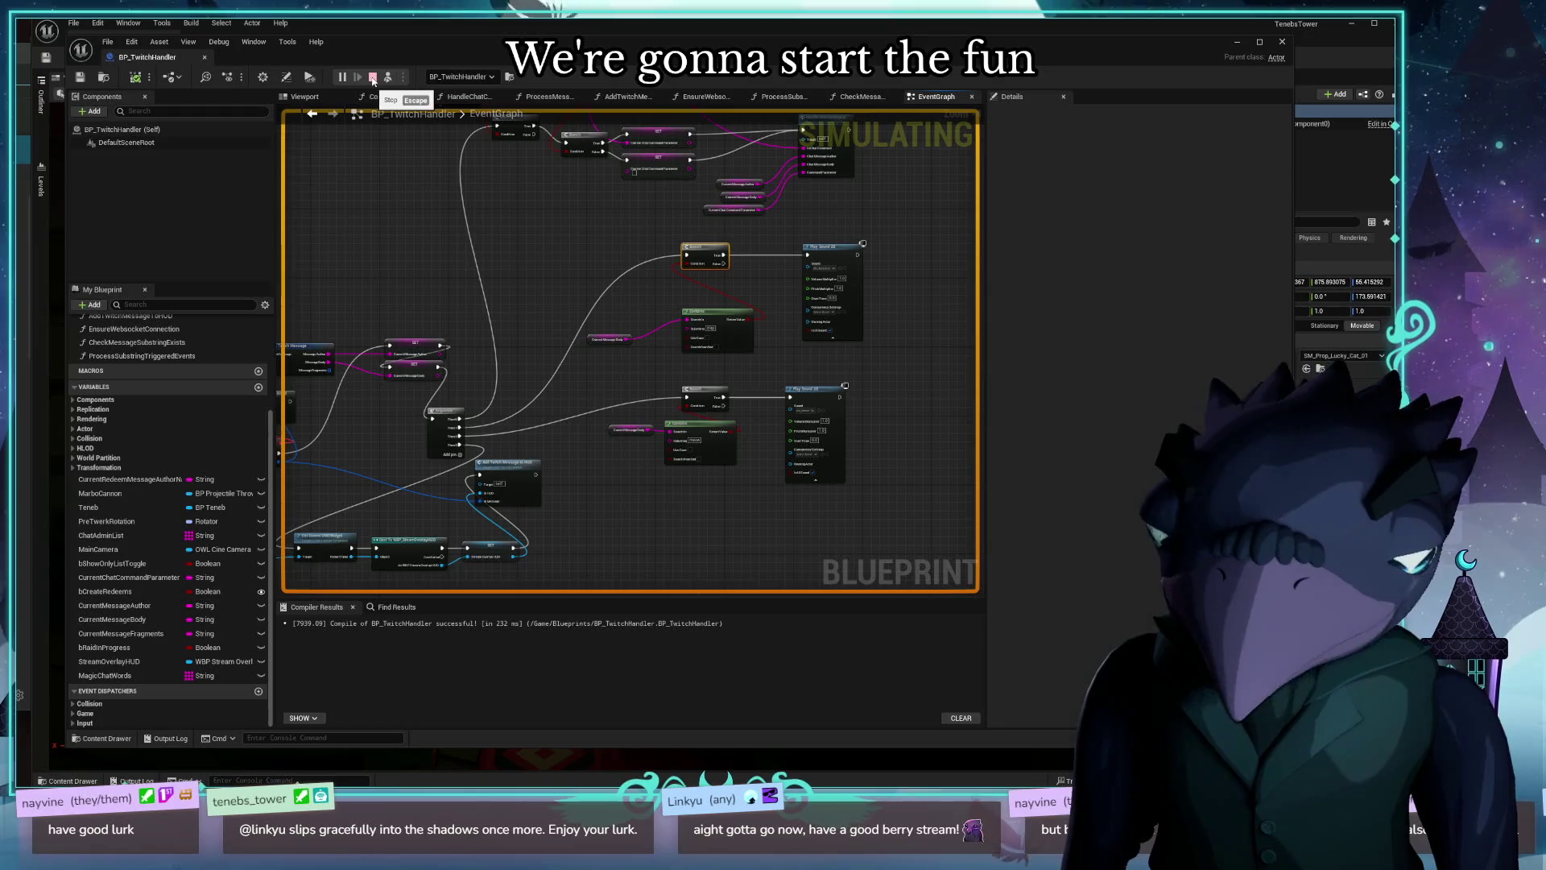
{"action": "left_click", "coordinate": [373, 78]}
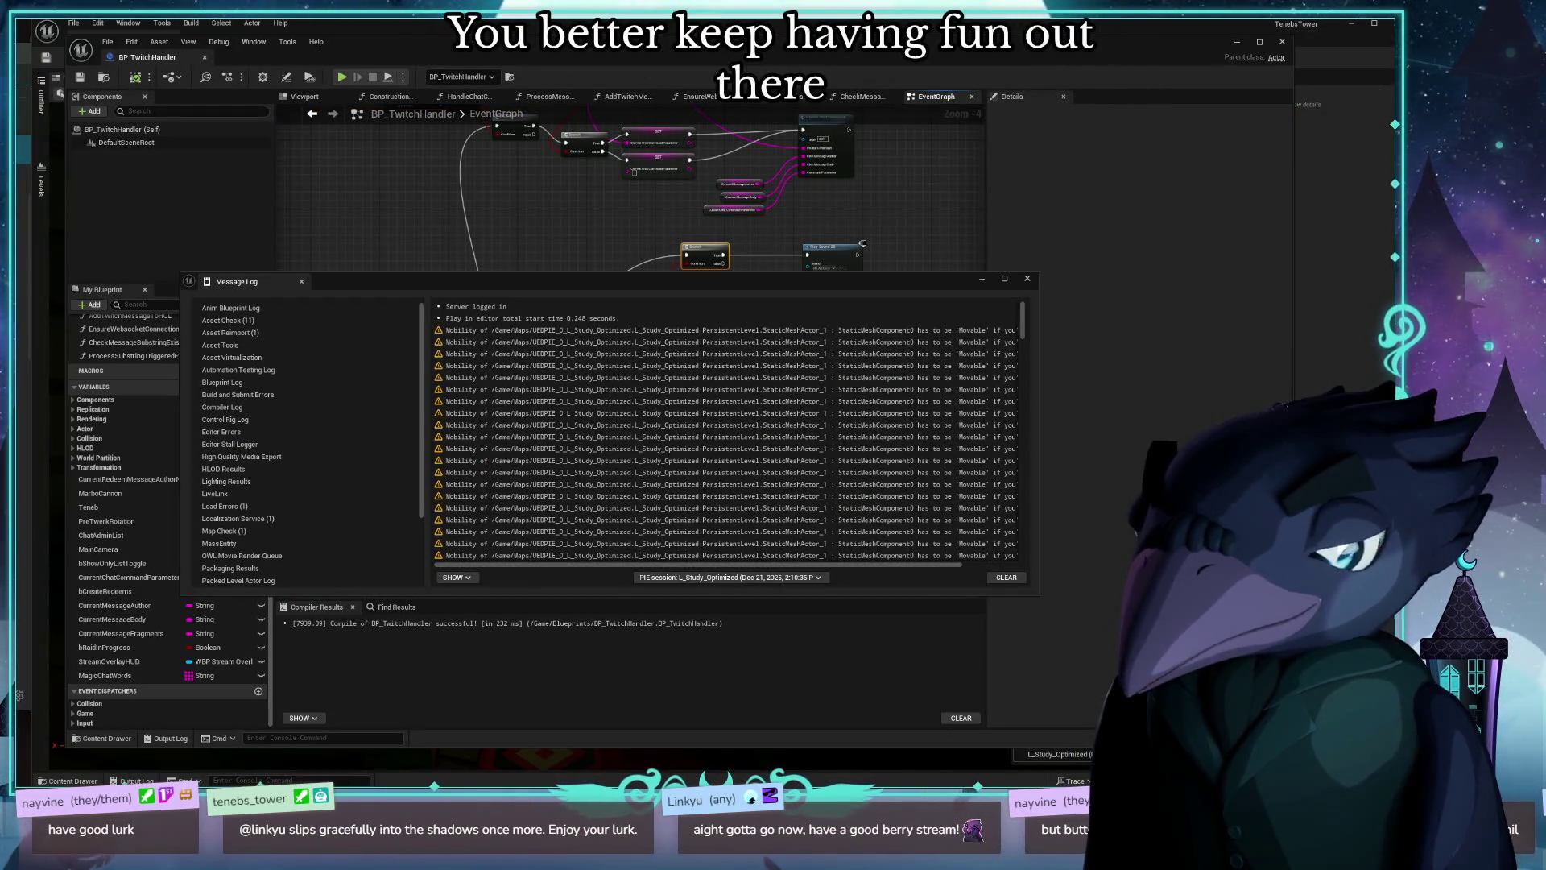
{"action": "left_click", "coordinate": [1026, 280]}
{"action": "left_click_drag", "start_coordinate": [813, 484], "coordinate": [536, 216]}
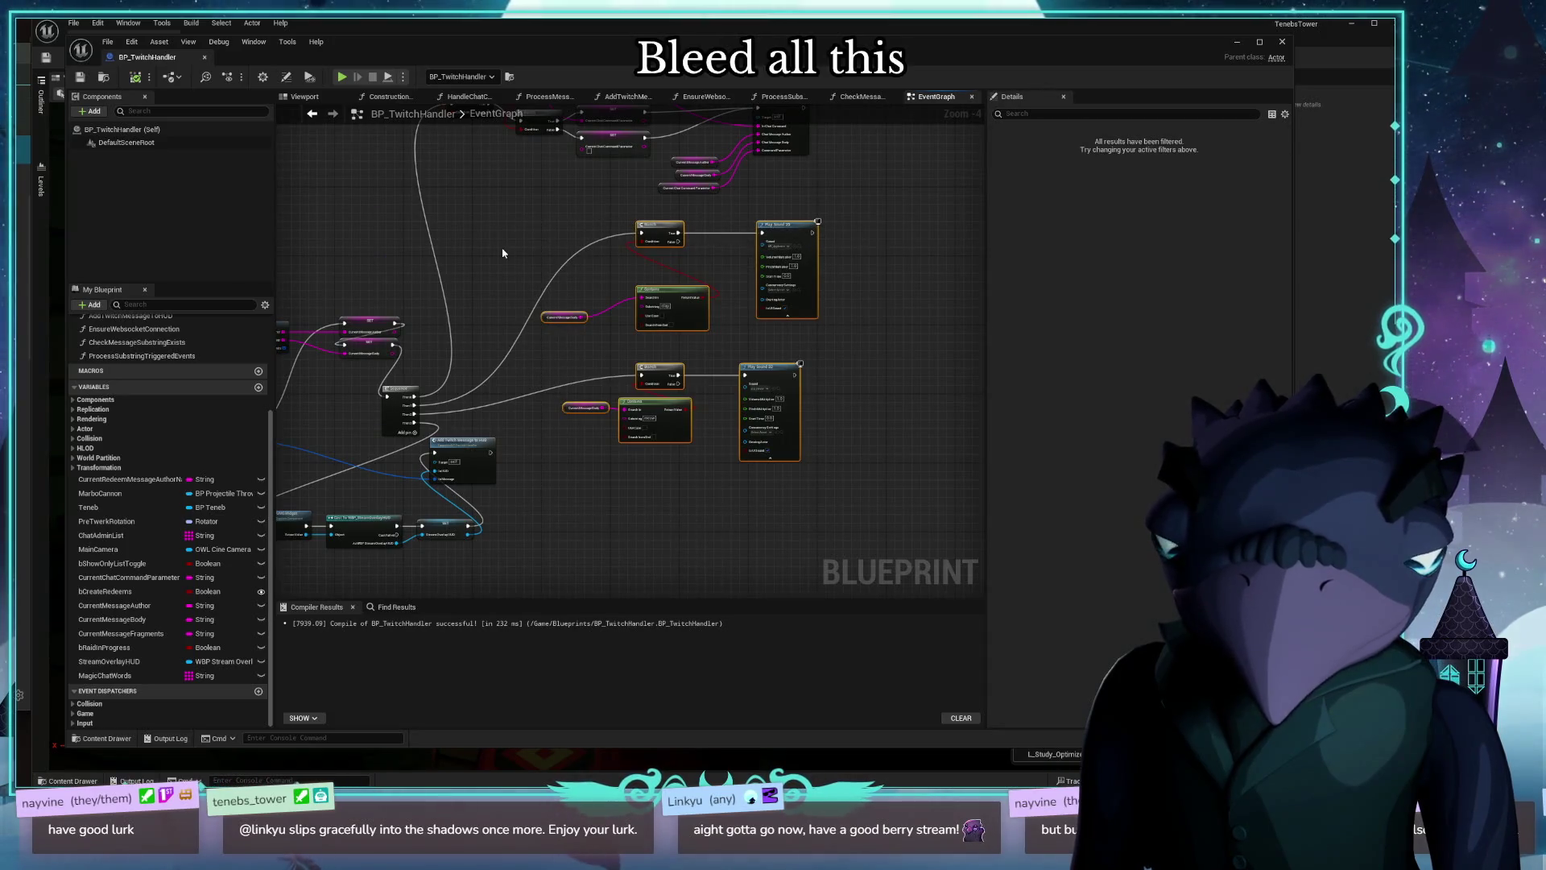
{"action": "left_click", "coordinate": [502, 253]}
{"action": "scroll", "coordinate": [725, 169], "scroll_direction": "up", "scroll_amount": 4}
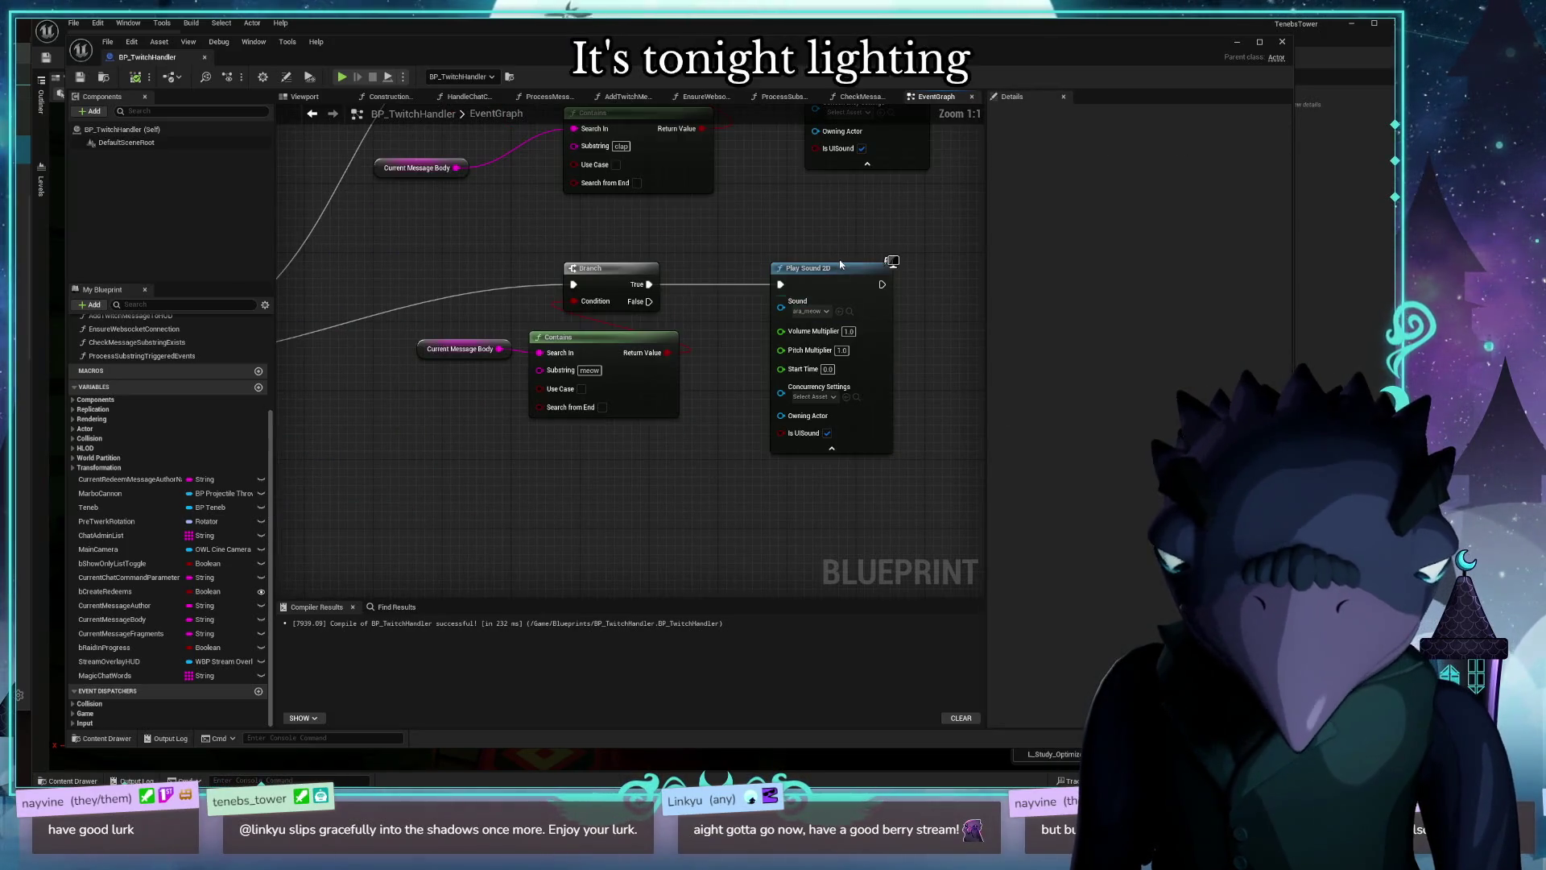
{"action": "left_click", "coordinate": [811, 292]}
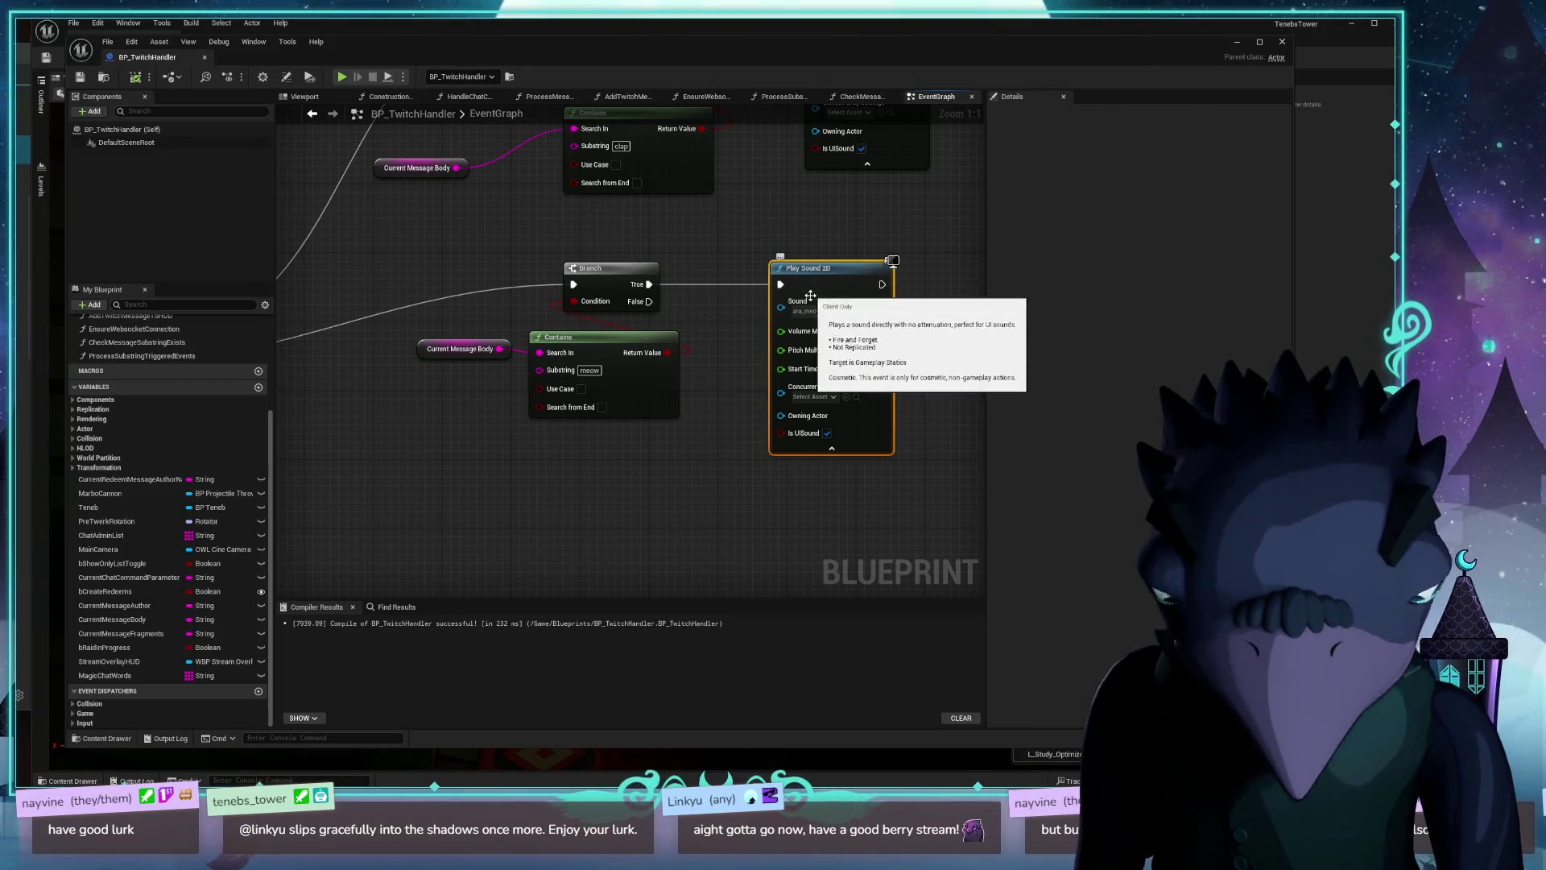
{"action": "mouse_move", "coordinate": [392, 37]}
{"action": "left_mouse_down"}
{"action": "mouse_move", "coordinate": [436, 75]}
{"action": "mouse_move", "coordinate": [393, 105]}
{"action": "mouse_move", "coordinate": [385, 62]}
{"action": "left_mouse_up"}
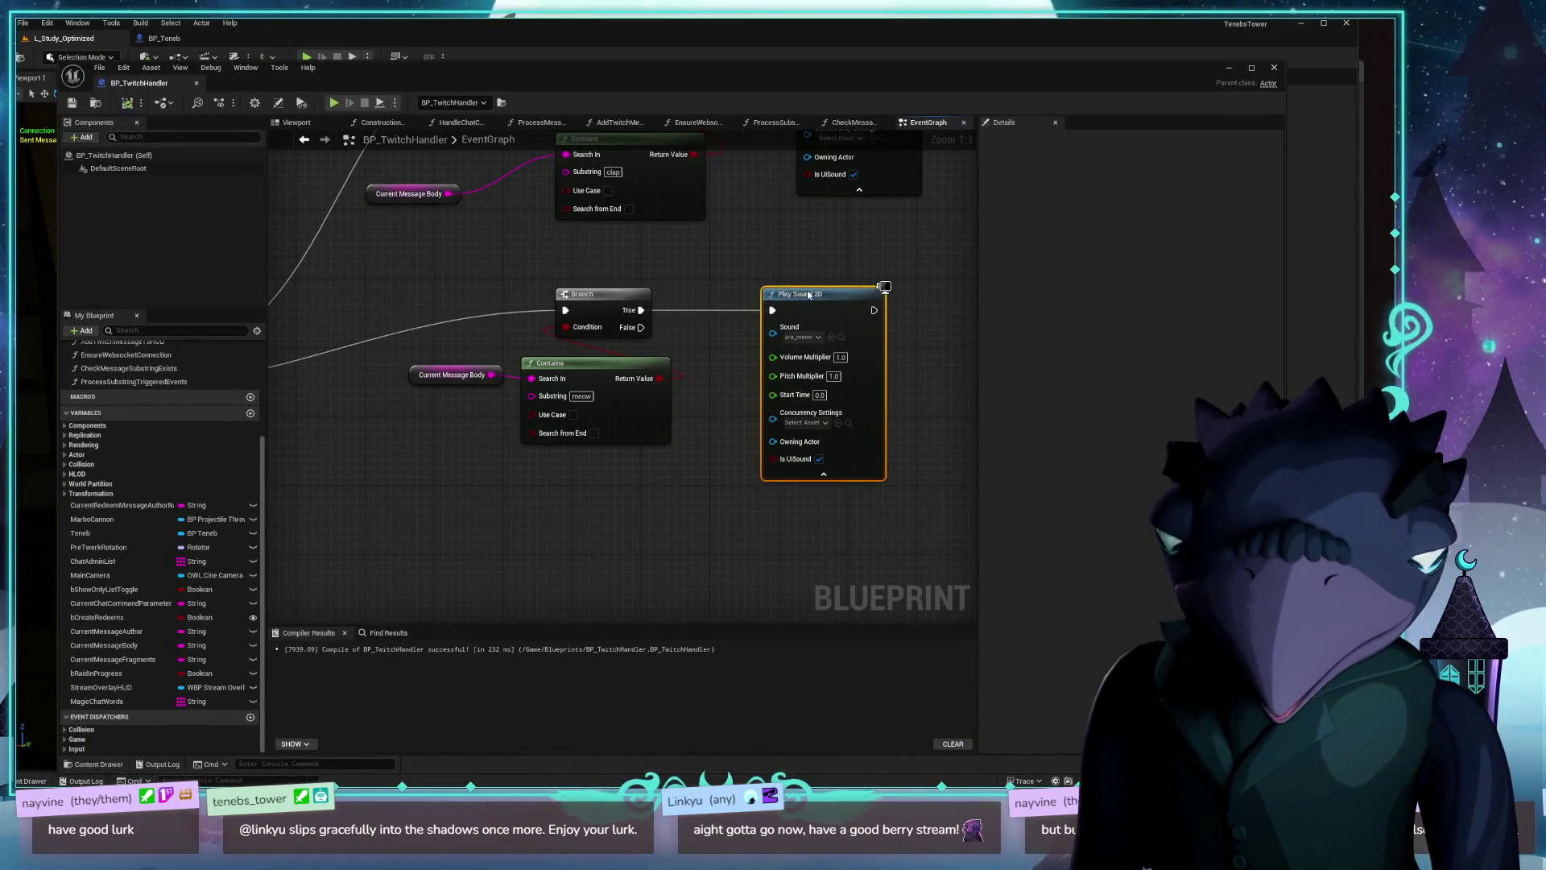
Step: Save the BP_TwitchHandler Blueprint
{"action": "left_click", "coordinate": [625, 378]}
{"action": "left_click", "coordinate": [813, 298]}
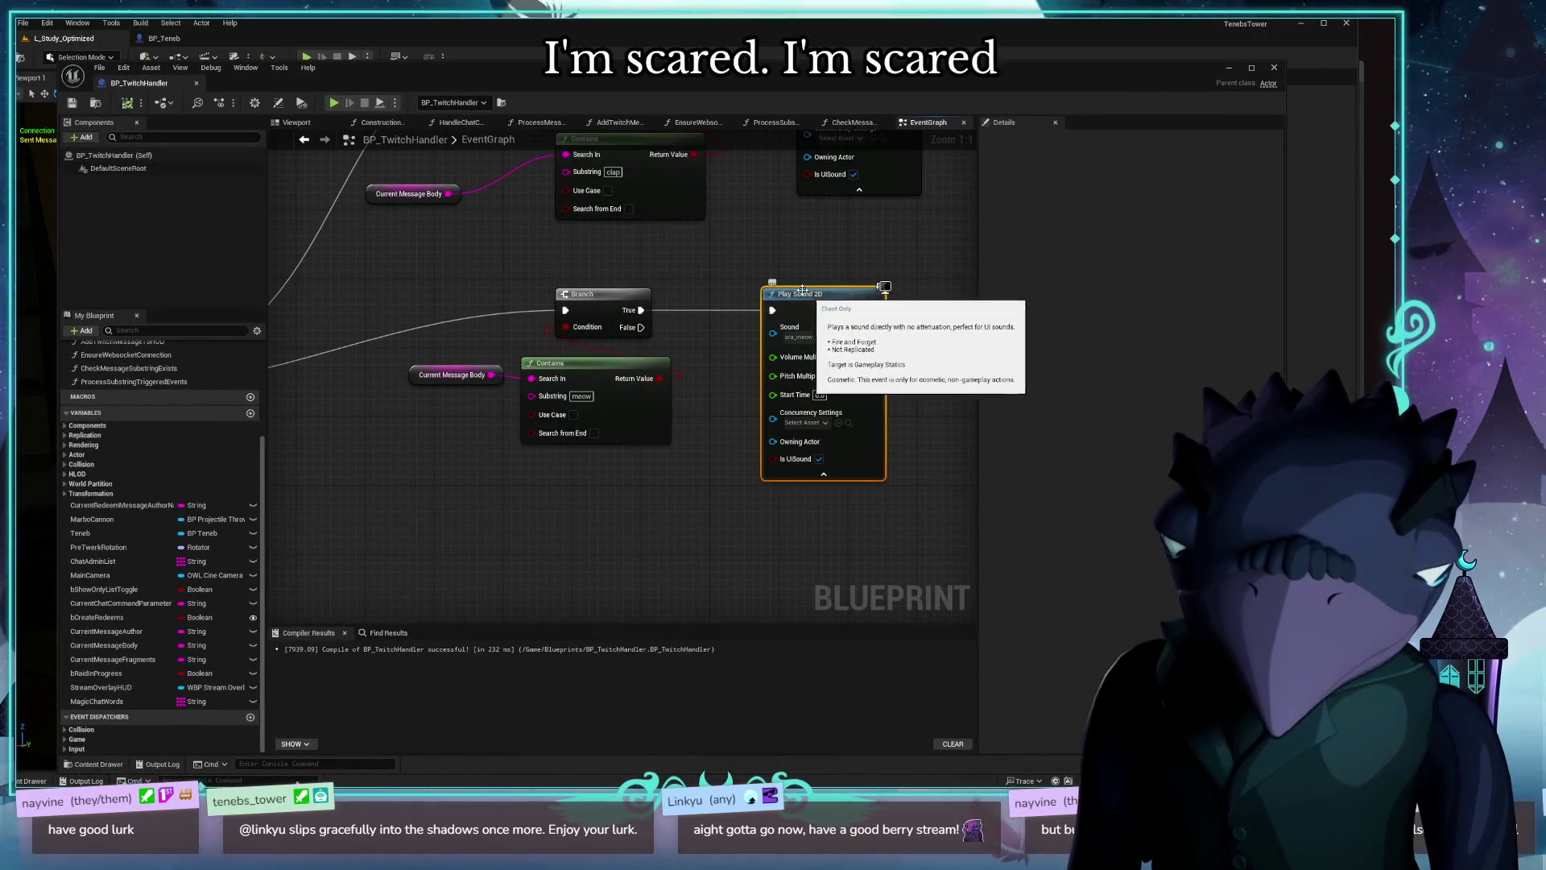
{"action": "left_click_drag", "start_coordinate": [741, 245], "coordinate": [798, 238]}
{"action": "left_click", "coordinate": [756, 533]}
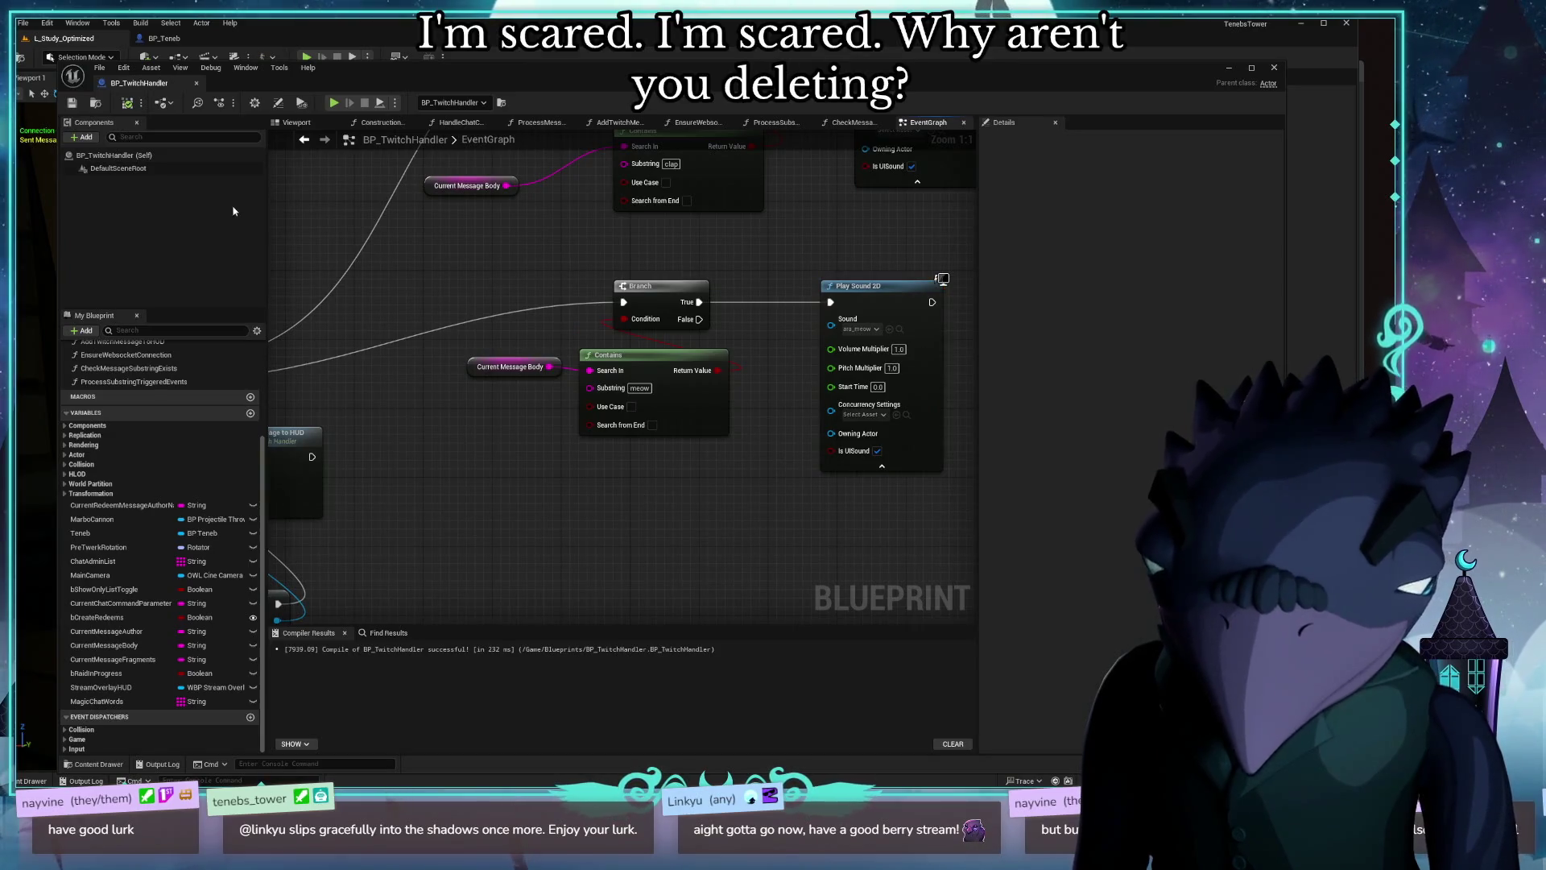
{"action": "left_click_drag", "start_coordinate": [535, 496], "coordinate": [473, 447]}
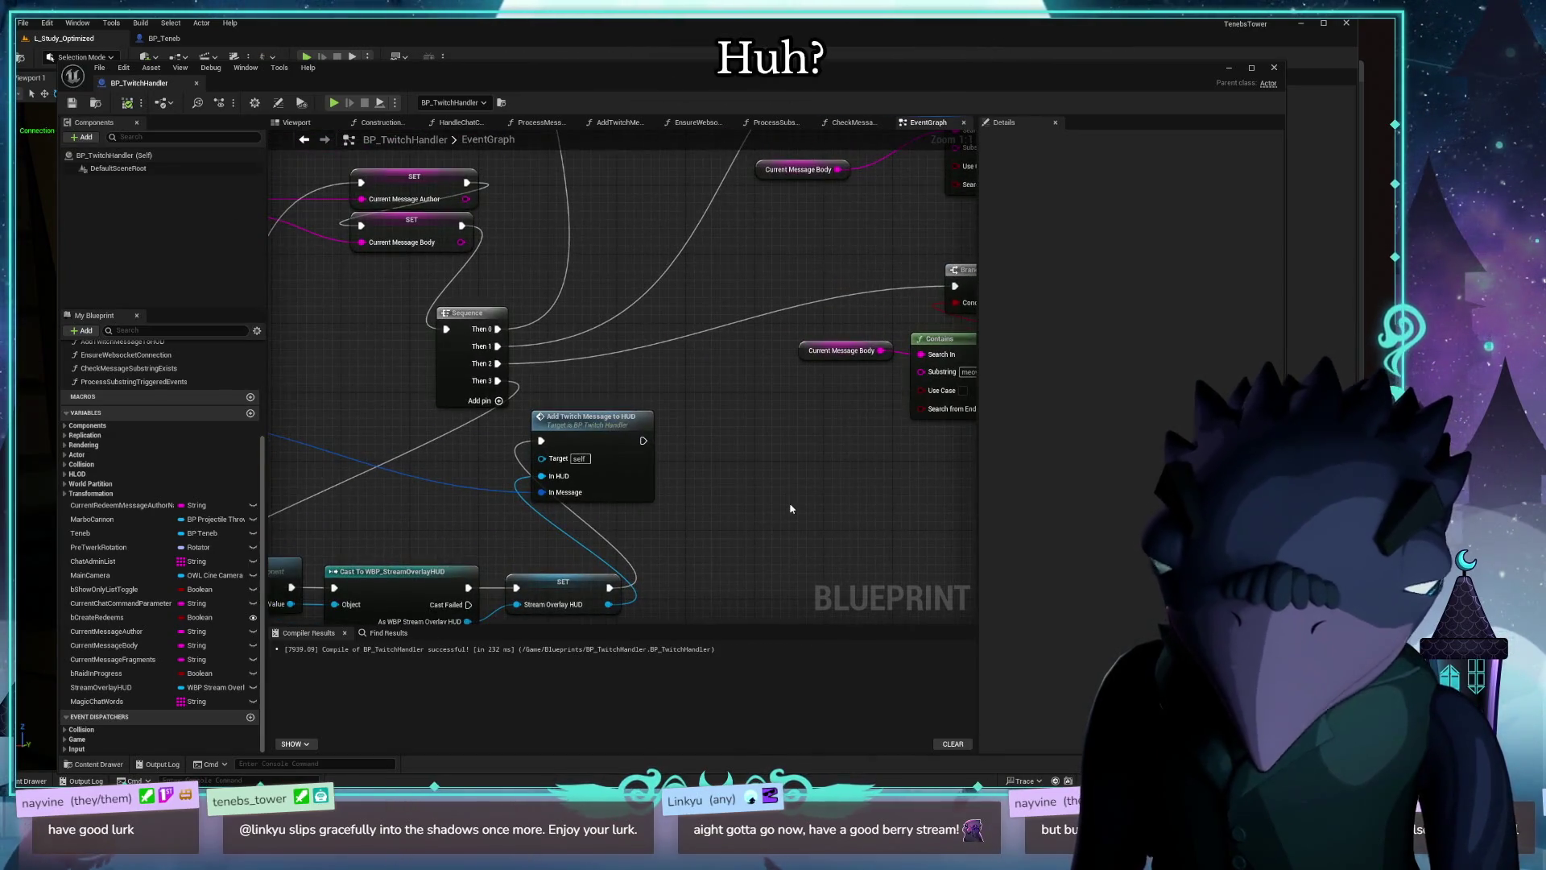
{"action": "mouse_move", "coordinate": [769, 494]}
{"action": "left_mouse_down"}
{"action": "mouse_move", "coordinate": [392, 484]}
{"action": "mouse_move", "coordinate": [392, 540]}
{"action": "left_mouse_up"}
{"action": "left_click", "coordinate": [846, 322]}
{"action": "left_click_drag", "start_coordinate": [846, 323], "coordinate": [846, 331]}
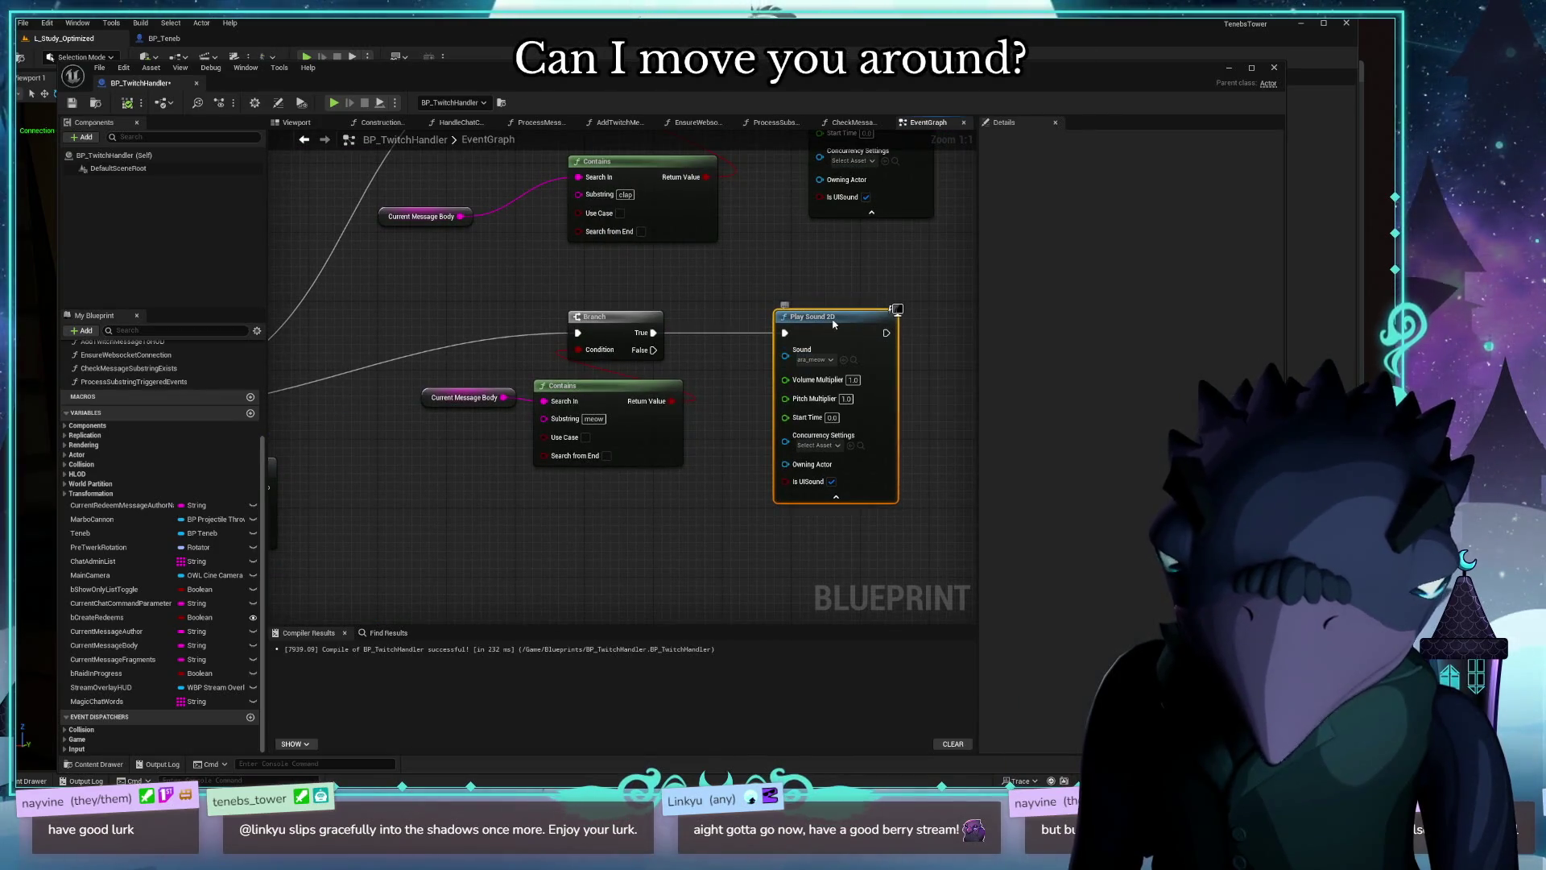
{"action": "right_click", "coordinate": [838, 326]}
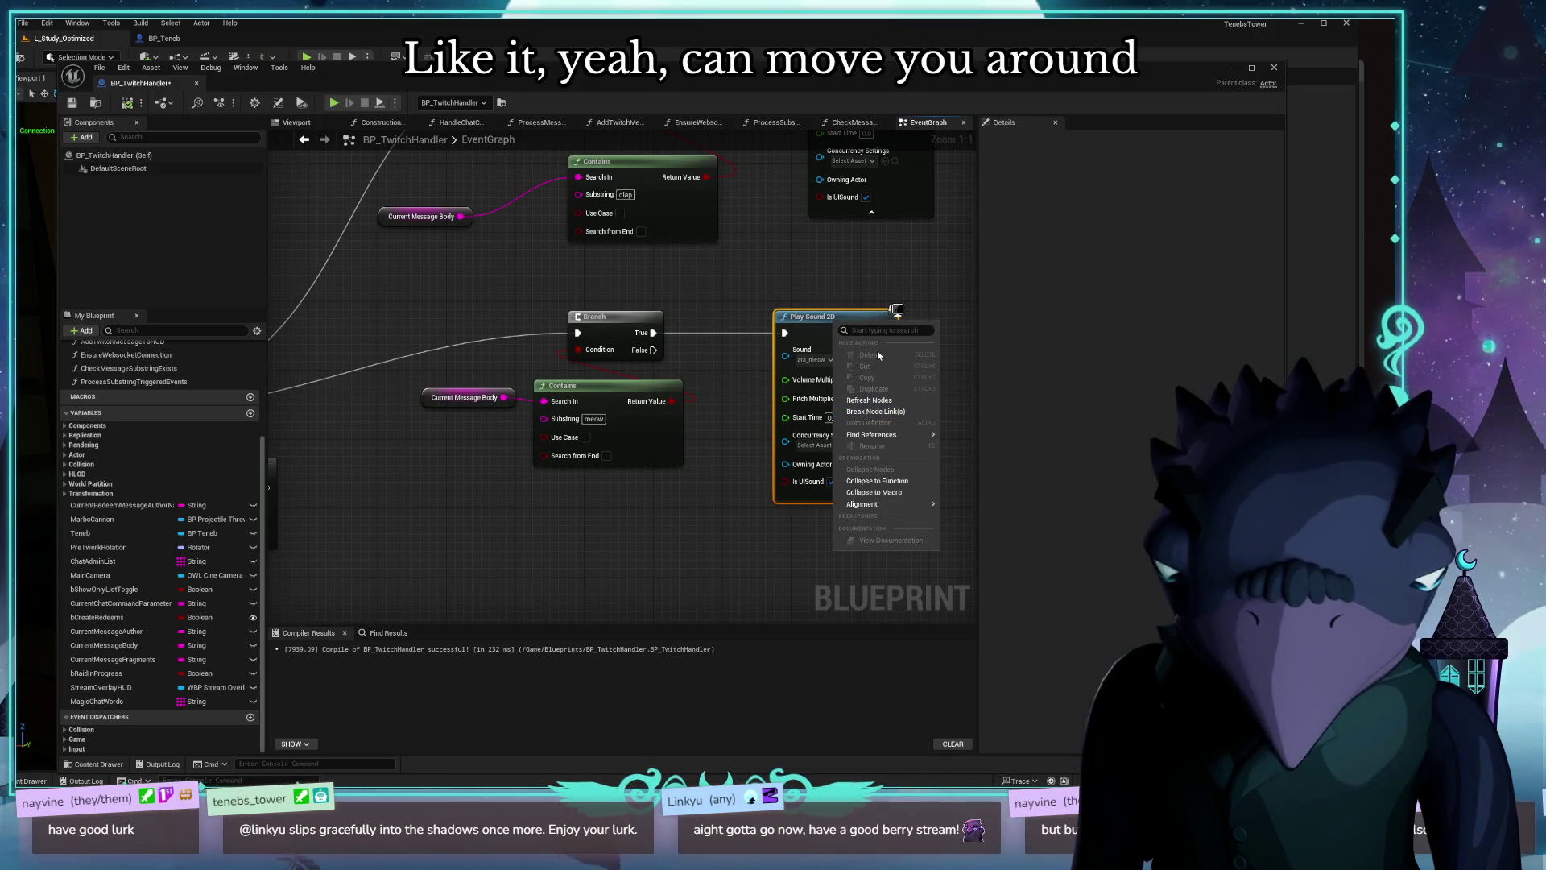
{"action": "left_click", "coordinate": [710, 484]}
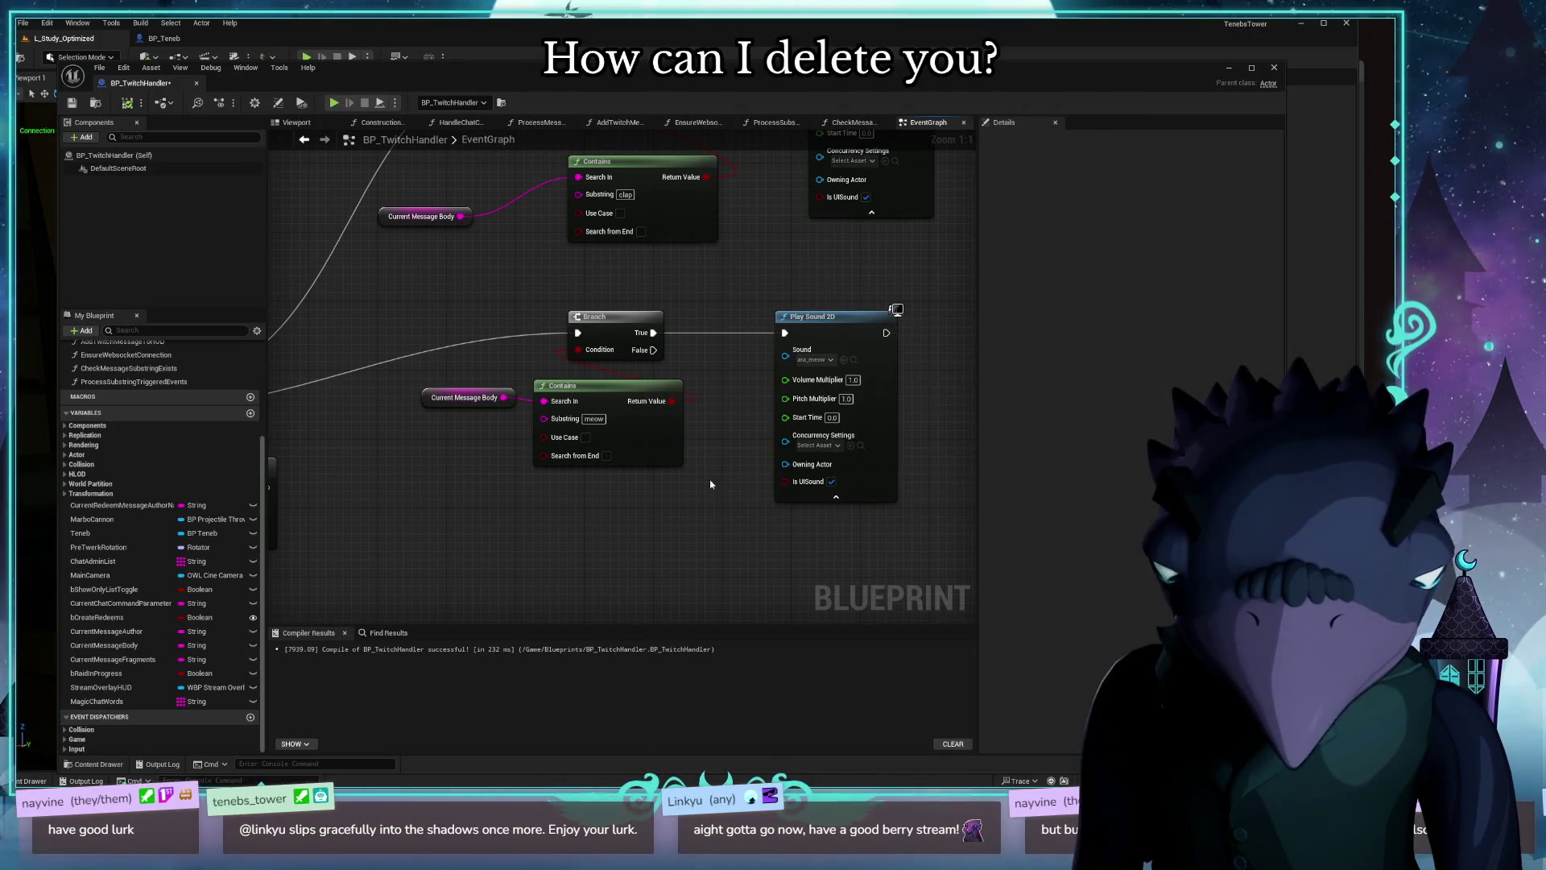
{"action": "left_click", "coordinate": [635, 324]}
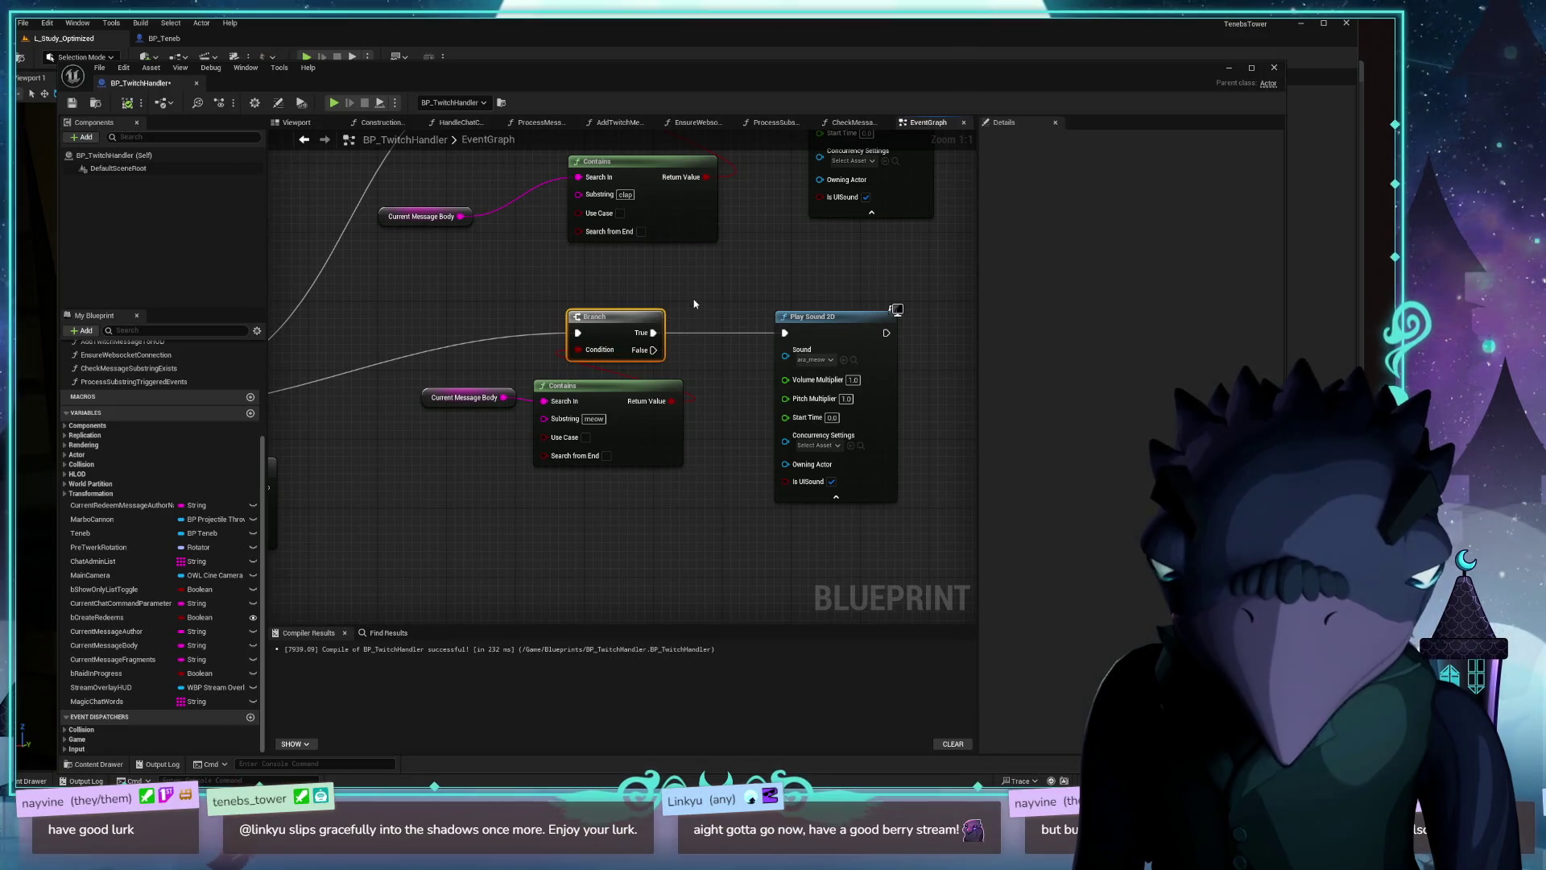
{"action": "left_click", "coordinate": [73, 104]}
Step: Close the Blueprint editor, reopen BP_TwitchHandler from the Outliner, and delete the first Play Sound 2D node
{"action": "left_click", "coordinate": [779, 327]}
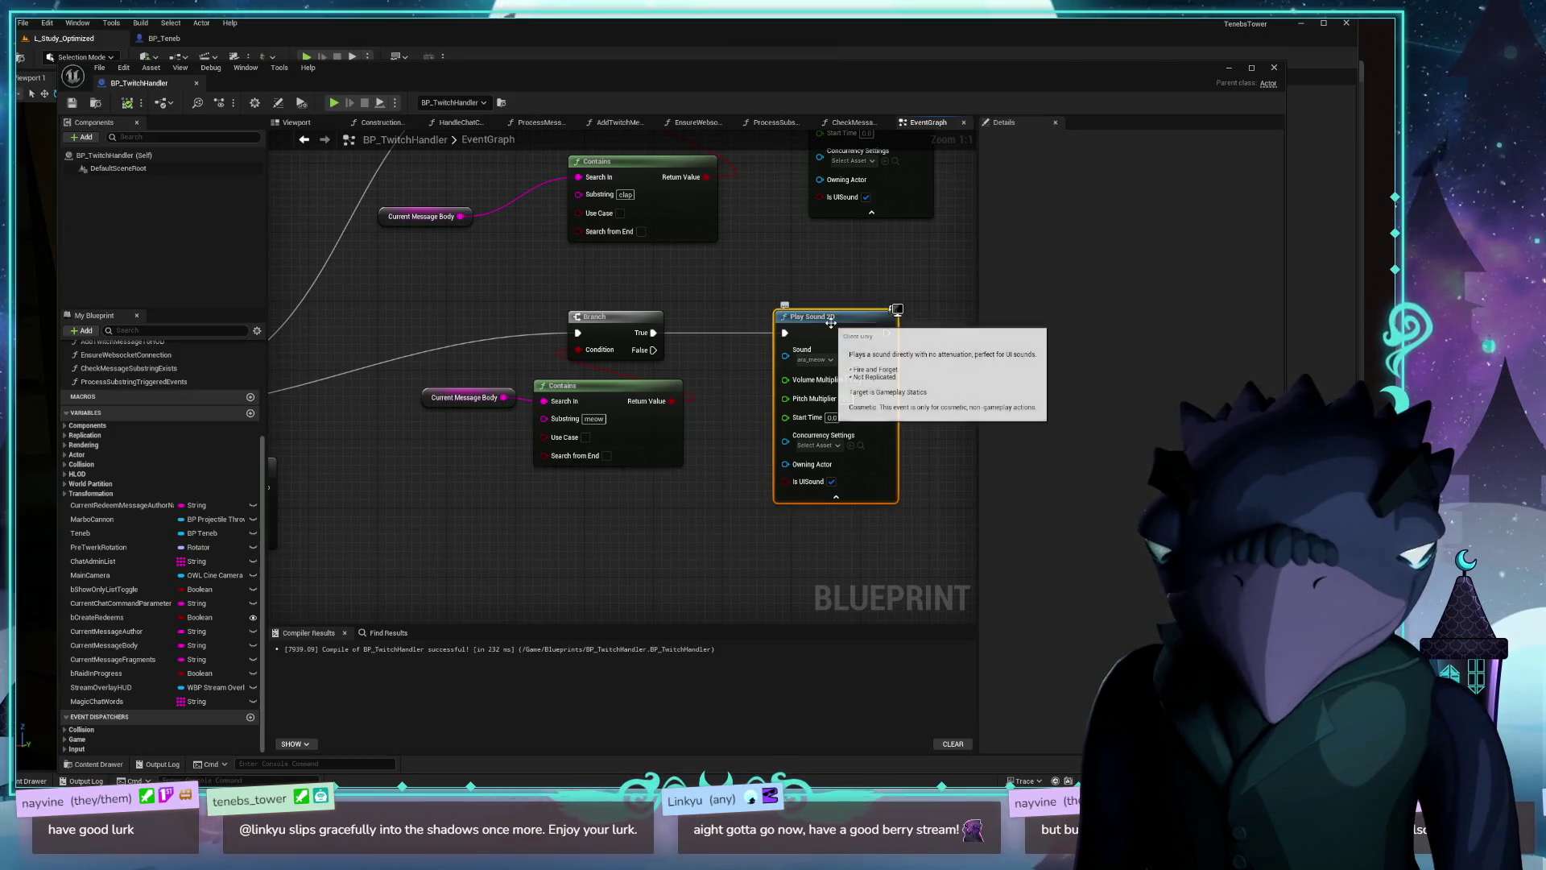
{"action": "left_click_drag", "start_coordinate": [846, 265], "coordinate": [829, 280]}
{"action": "left_click", "coordinate": [1274, 67]}
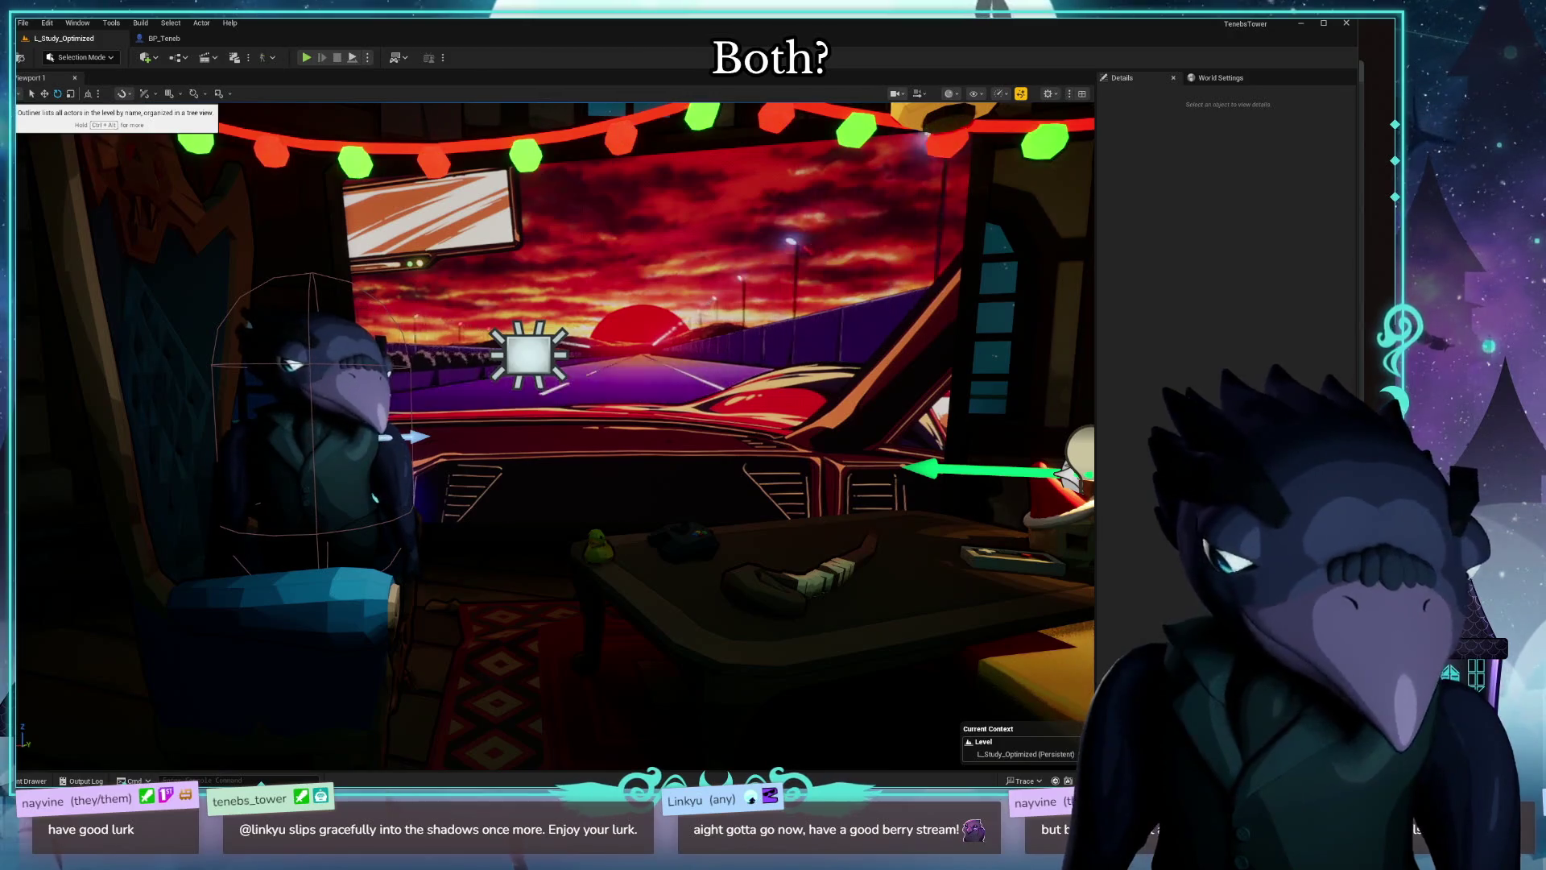
{"action": "left_click", "coordinate": [14, 101]}
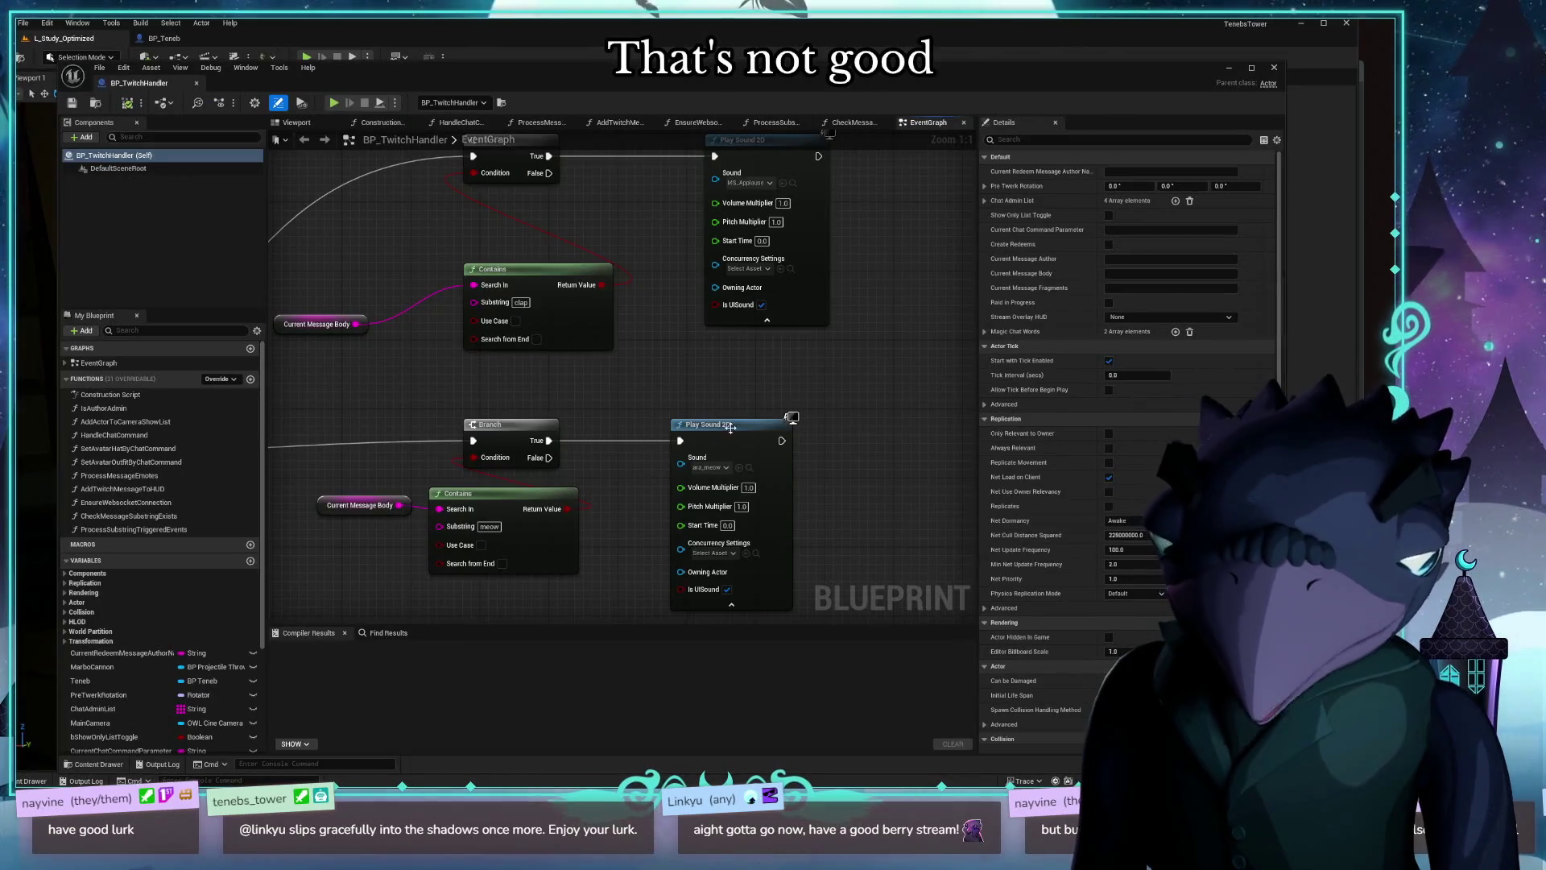
{"action": "left_click", "coordinate": [731, 428]}
{"action": "key", "text": "Delete"}
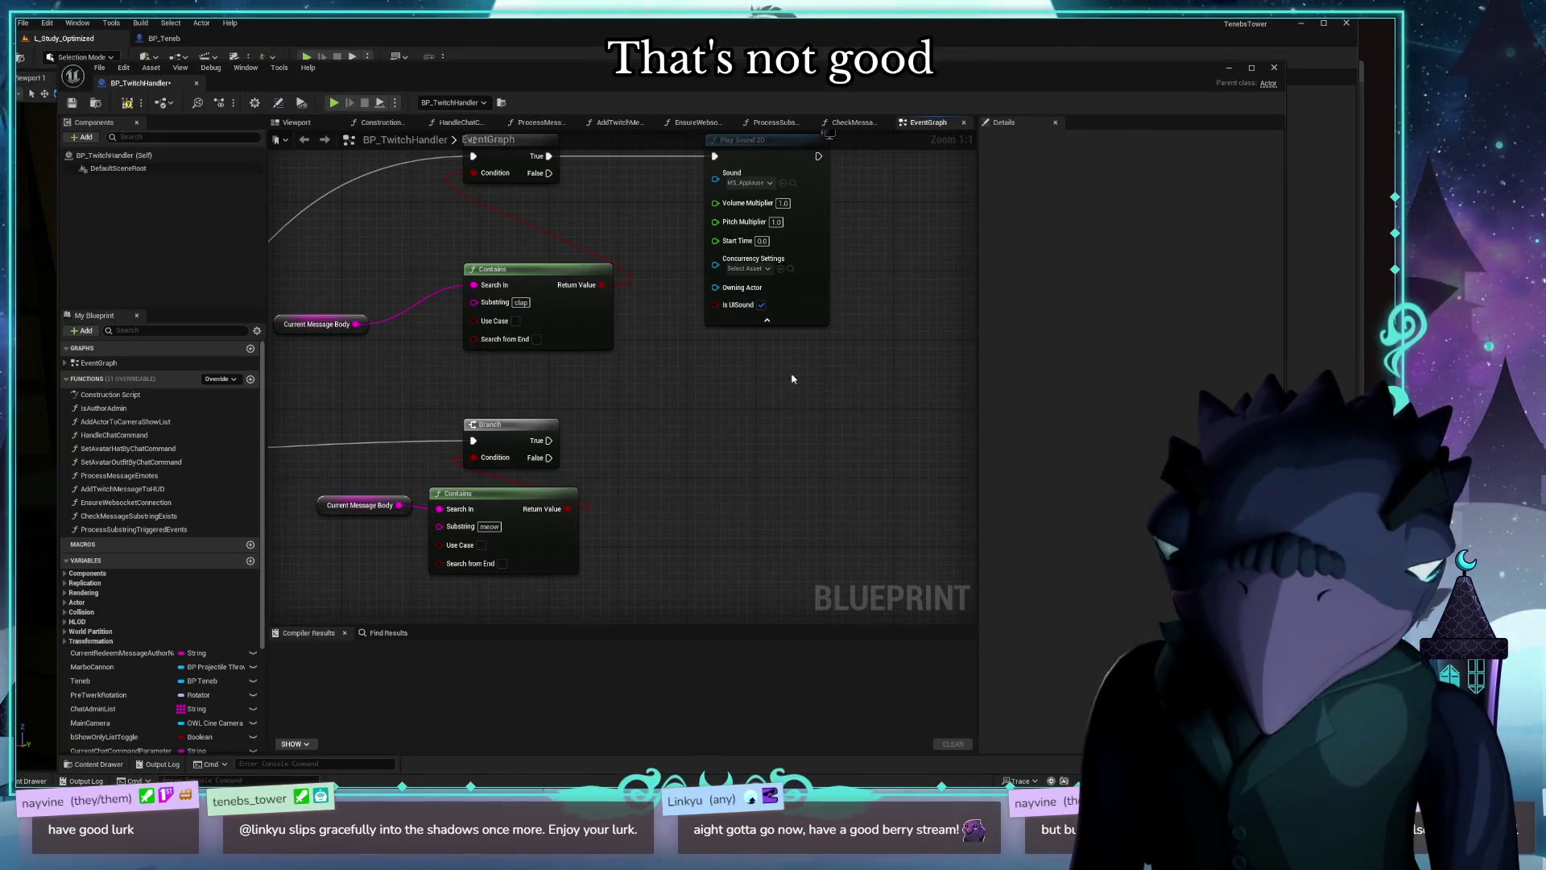
Step: Delete the second Play Sound 2D node and the clap and meow Contains and Branch groups
{"action": "left_click", "coordinate": [676, 274]}
{"action": "key", "text": "Delete"}
{"action": "scroll", "coordinate": [815, 302], "scroll_direction": "down", "scroll_amount": 1}
{"action": "scroll", "coordinate": [815, 303], "scroll_direction": "down", "scroll_amount": 1}
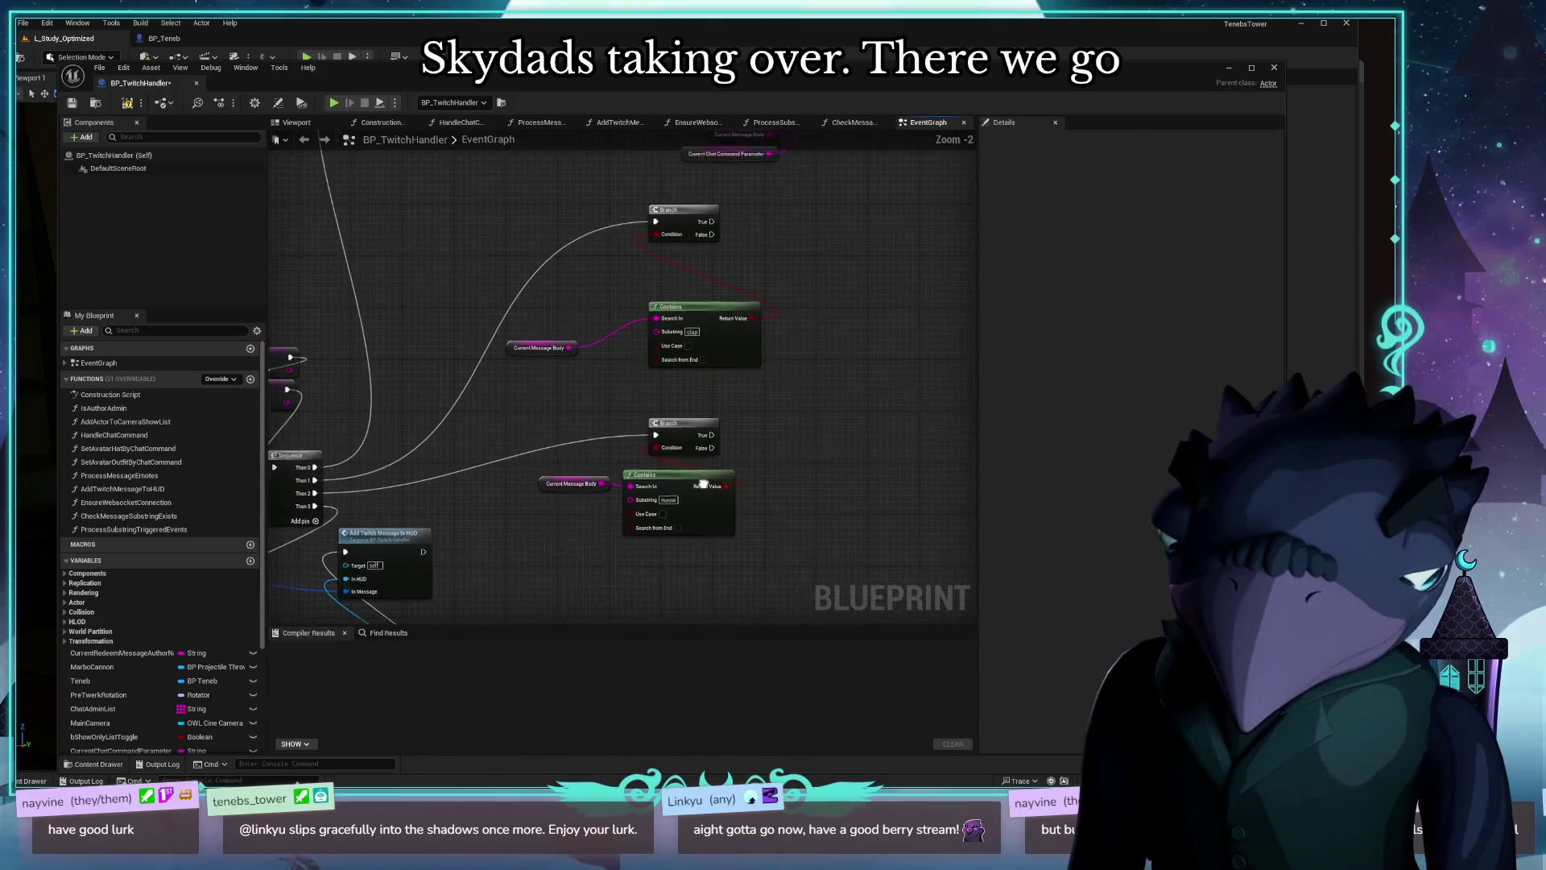
{"action": "left_click_drag", "start_coordinate": [792, 488], "coordinate": [531, 193]}
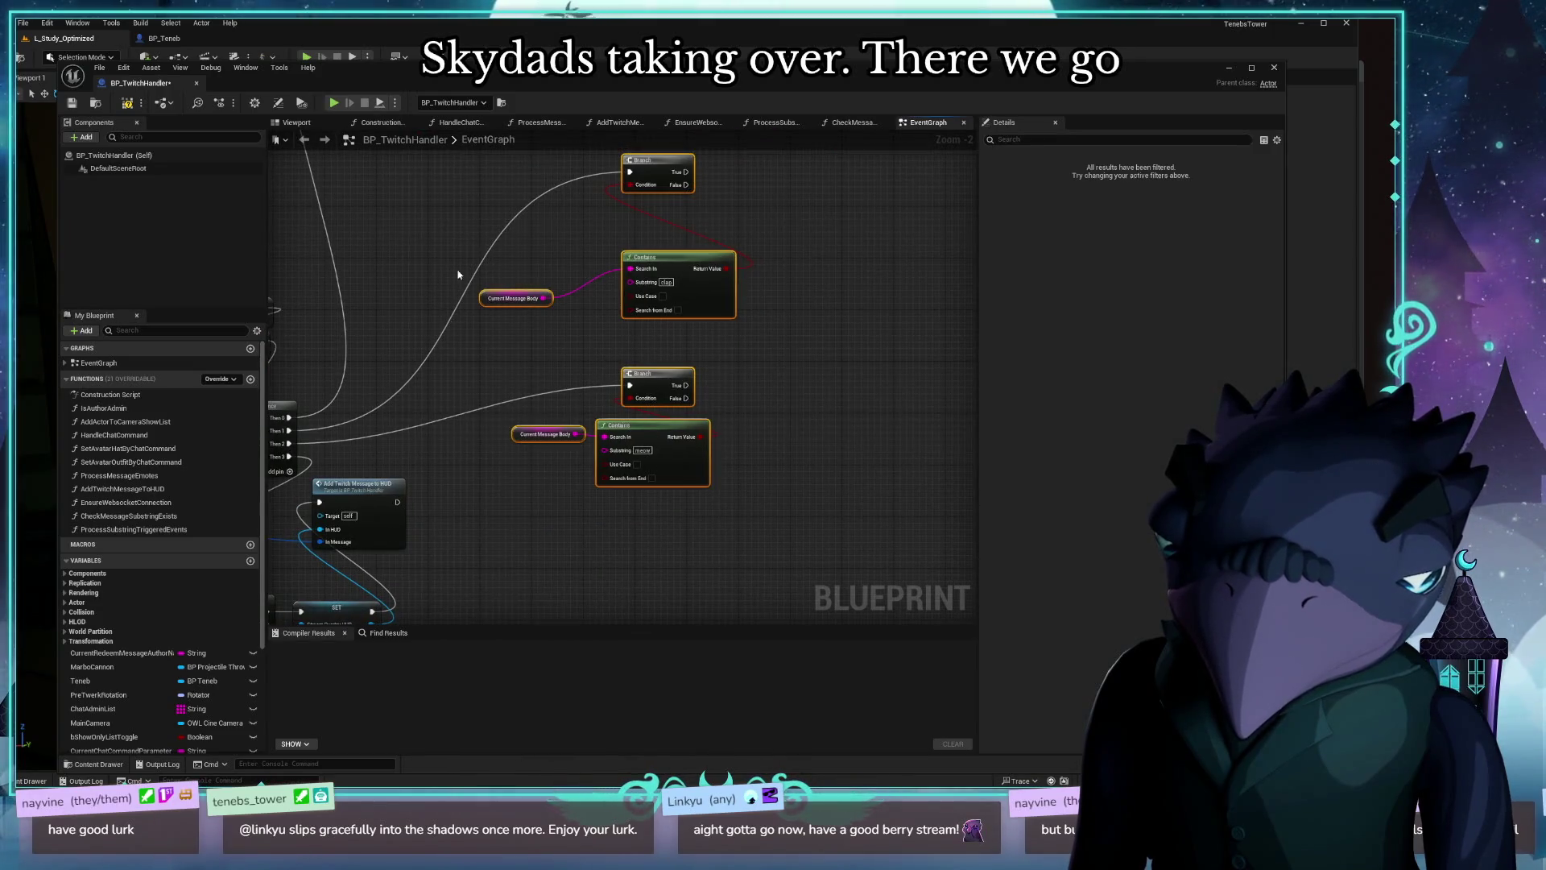
{"action": "key", "text": "Delete"}
{"action": "mouse_move", "coordinate": [419, 387]}
{"action": "left_mouse_down"}
{"action": "mouse_move", "coordinate": [742, 341]}
{"action": "mouse_move", "coordinate": [691, 387]}
{"action": "mouse_move", "coordinate": [625, 552]}
{"action": "mouse_move", "coordinate": [587, 603]}
{"action": "mouse_move", "coordinate": [442, 625]}
{"action": "left_mouse_up"}
{"action": "mouse_move", "coordinate": [429, 313]}
{"action": "left_mouse_down"}
{"action": "mouse_move", "coordinate": [518, 459]}
{"action": "mouse_move", "coordinate": [610, 484]}
{"action": "mouse_move", "coordinate": [341, 366]}
{"action": "mouse_move", "coordinate": [464, 375]}
{"action": "left_mouse_up"}
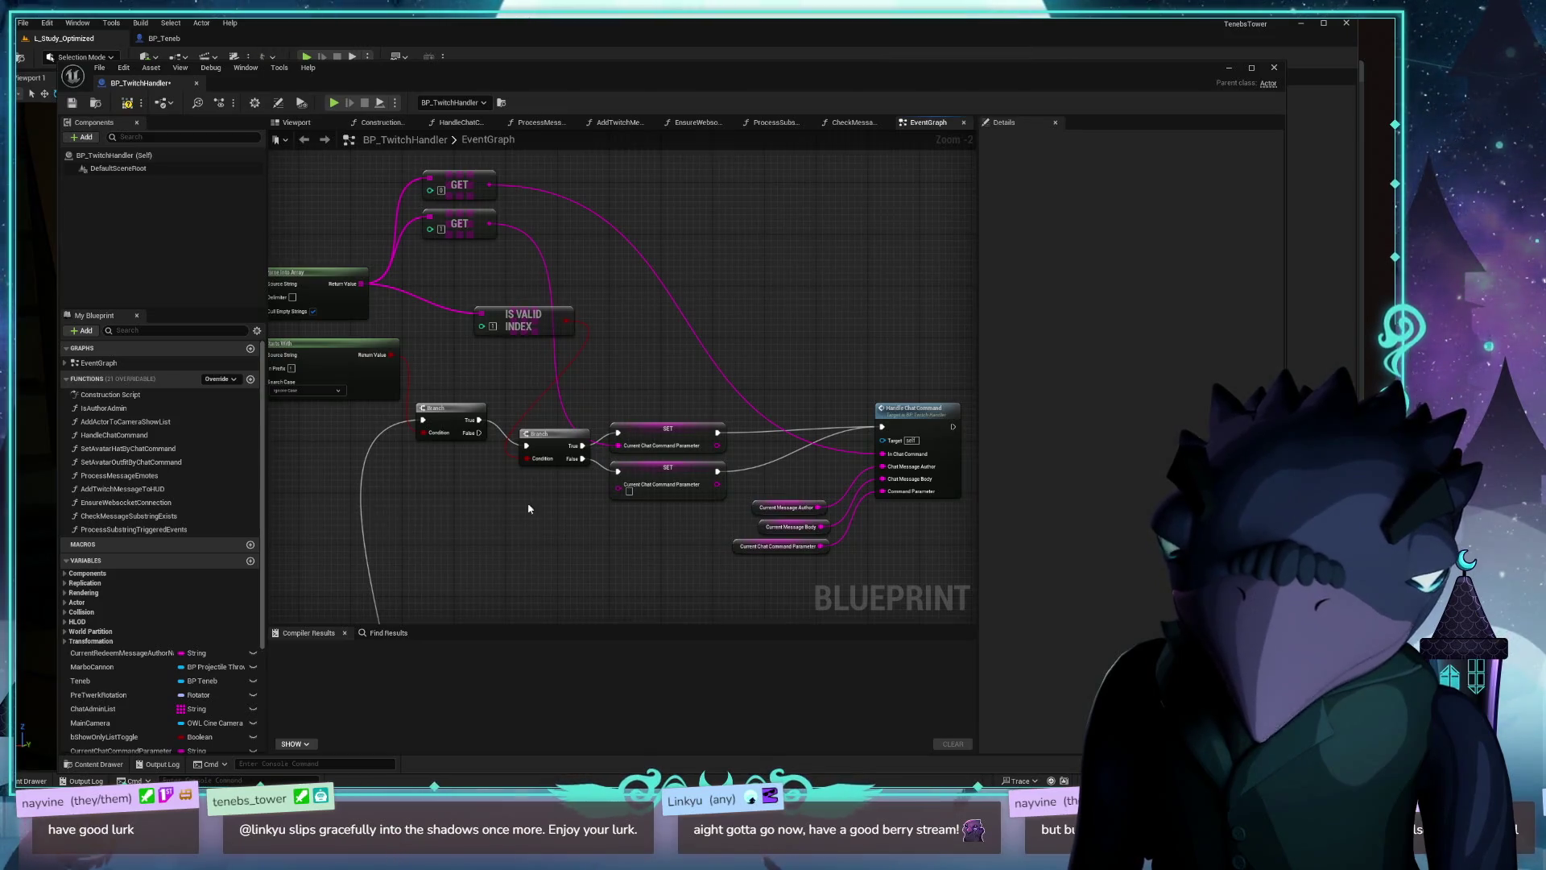
{"action": "left_click_drag", "start_coordinate": [527, 500], "coordinate": [690, 225]}
Step: Add a Process Substring Triggered Events call on Sequence Then 1, with Current Message Body as Chat Message
{"action": "left_click_drag", "start_coordinate": [487, 460], "coordinate": [665, 418]}
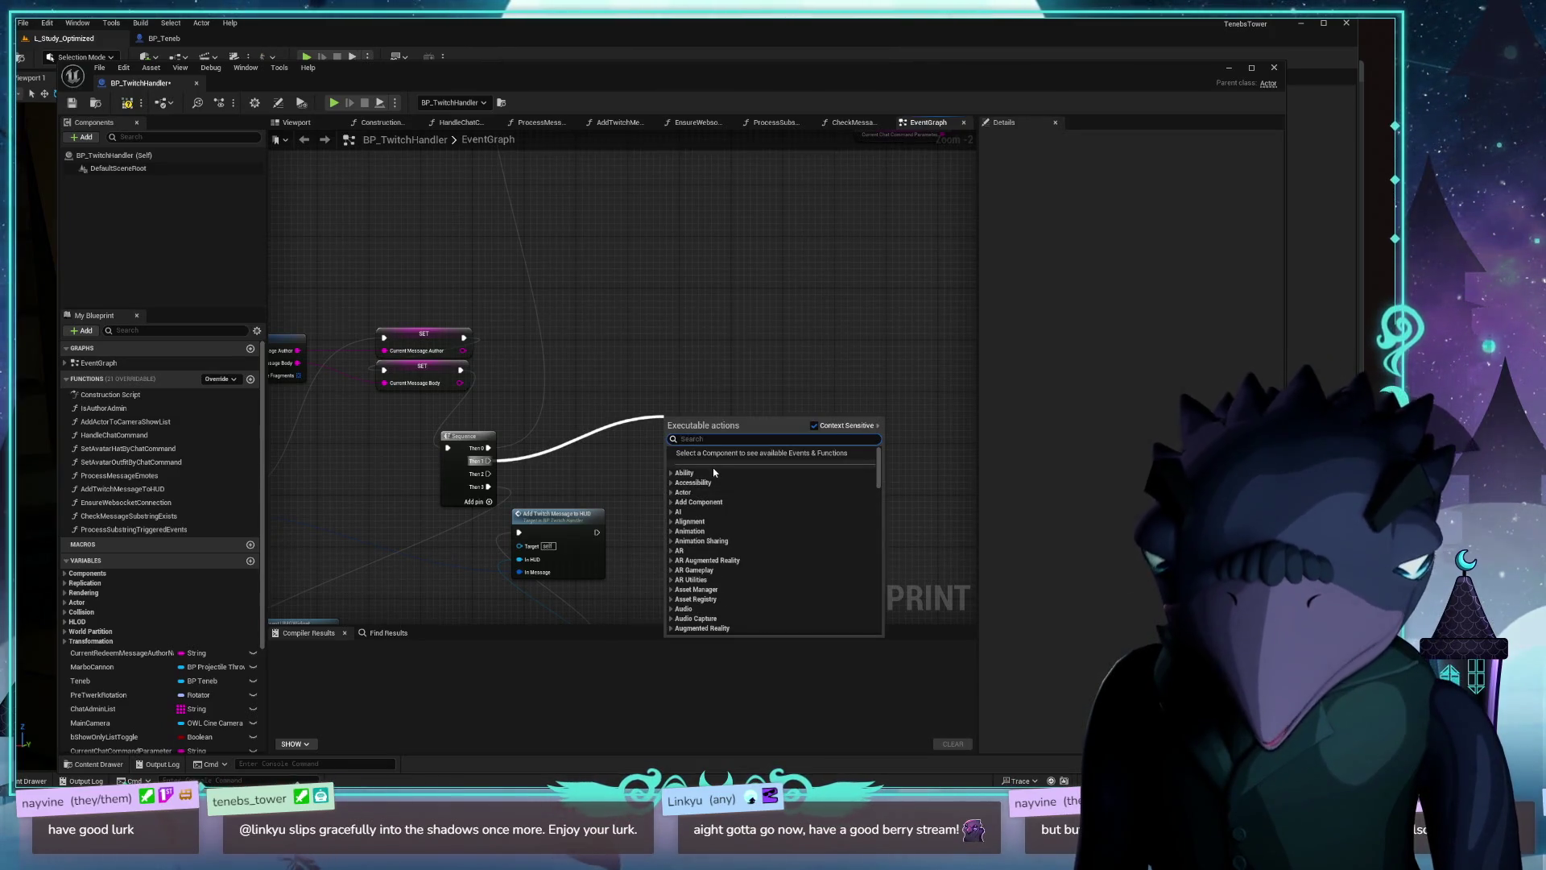
{"action": "type", "text": "proc"}
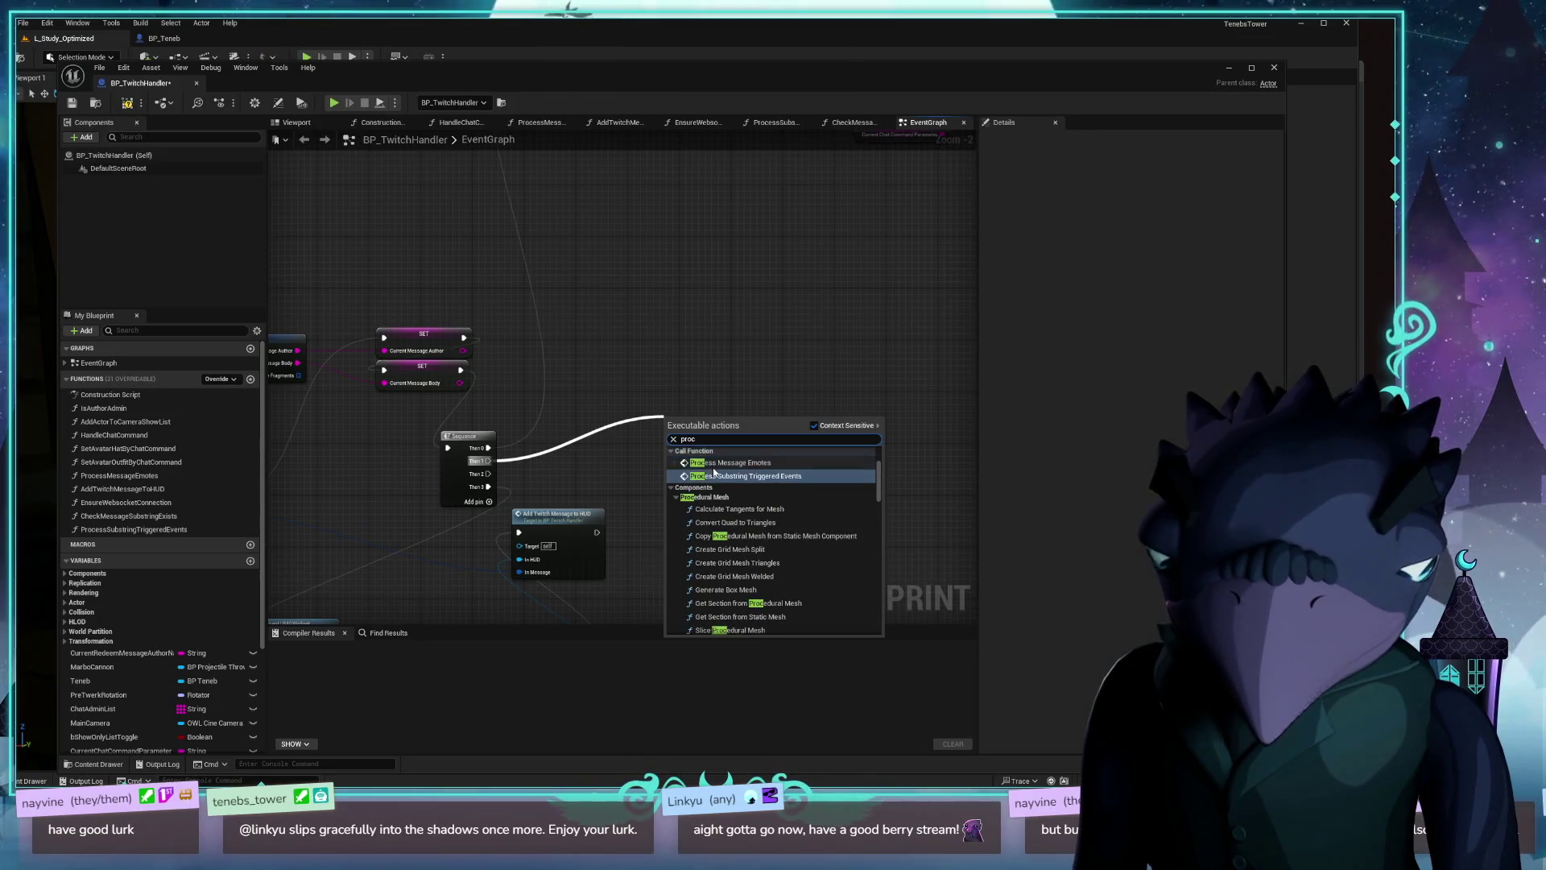
{"action": "left_click", "coordinate": [714, 473]}
{"action": "left_click_drag", "start_coordinate": [739, 456], "coordinate": [753, 412]}
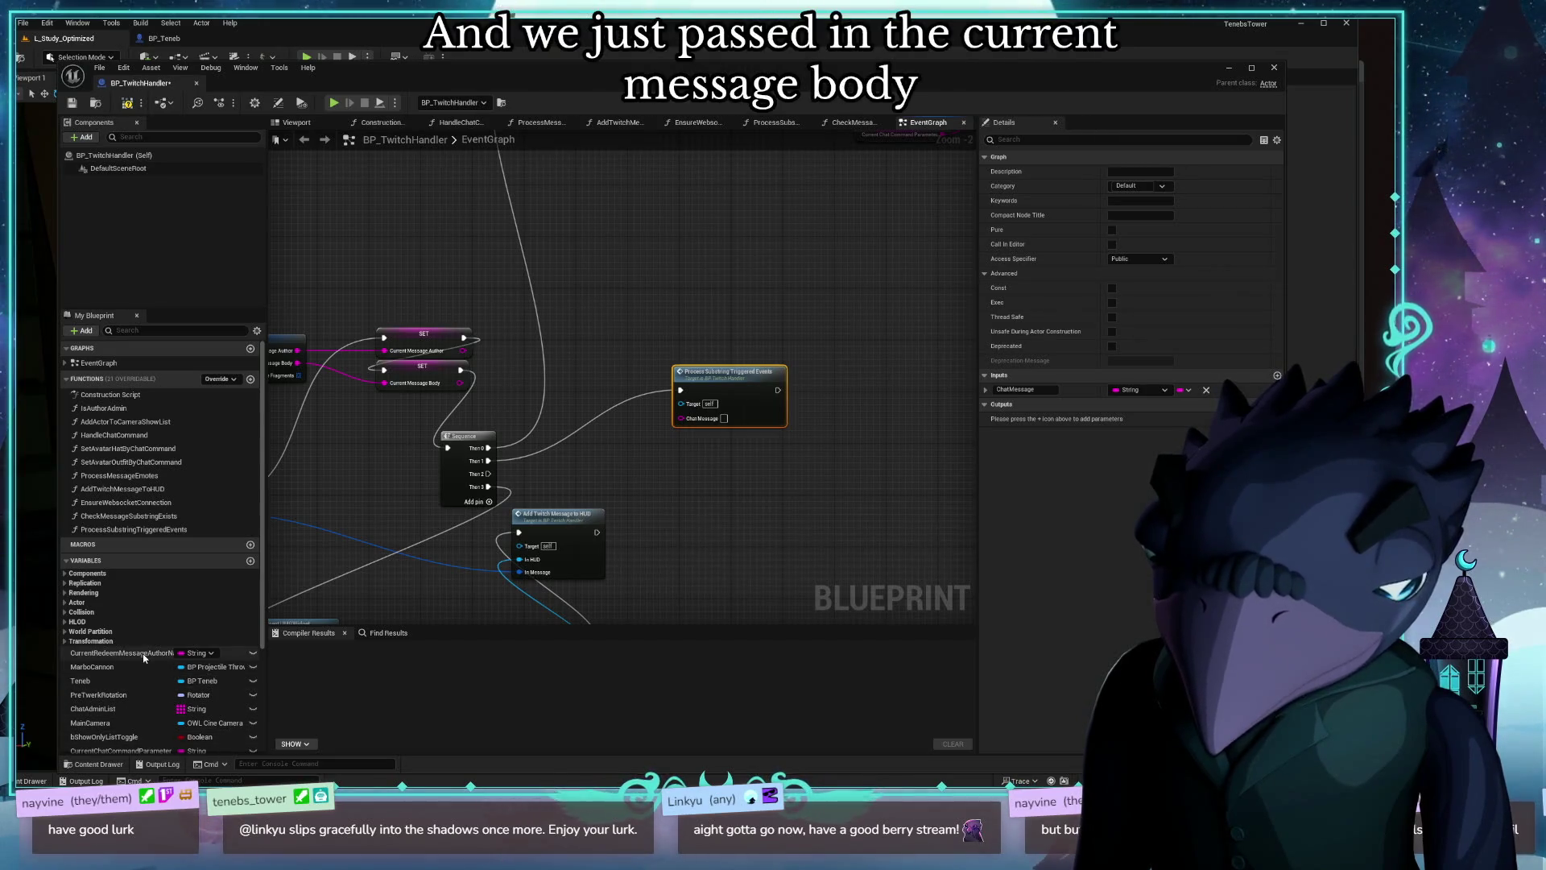
{"action": "scroll", "coordinate": [143, 658], "scroll_direction": "down", "scroll_amount": 2}
{"action": "mouse_move", "coordinate": [104, 706]}
{"action": "left_mouse_down"}
{"action": "mouse_move", "coordinate": [645, 471]}
{"action": "mouse_move", "coordinate": [683, 420]}
{"action": "mouse_move", "coordinate": [592, 466]}
{"action": "left_mouse_up"}
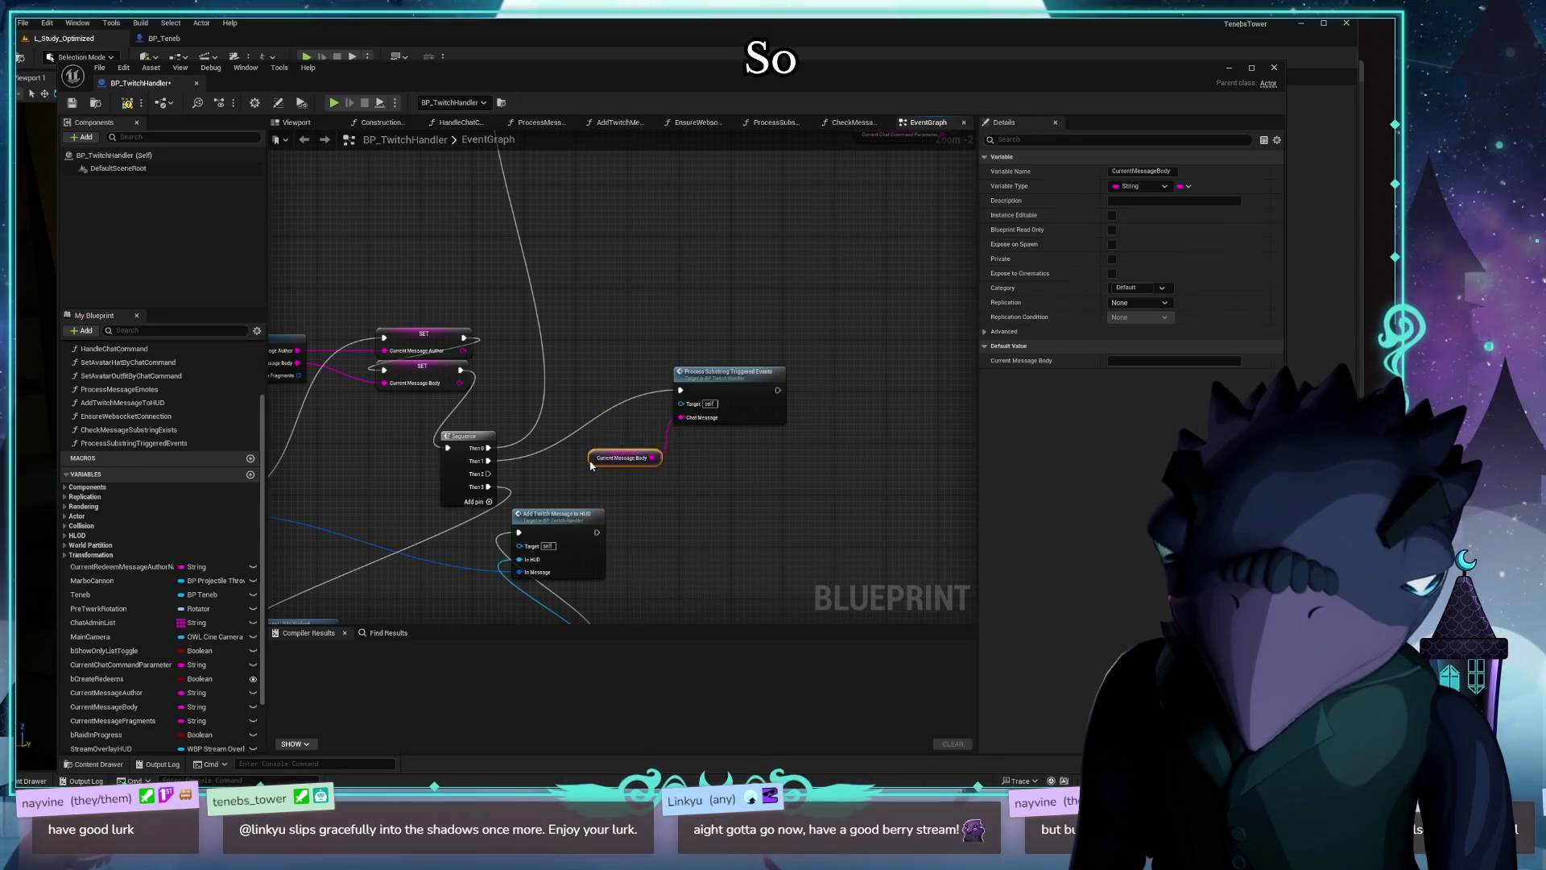
Step: Move the function's Magic Chat Words getter above the loop and compile the Blueprint
{"action": "double_click", "coordinate": [725, 377]}
{"action": "scroll", "coordinate": [729, 453], "scroll_direction": "down", "scroll_amount": 4}
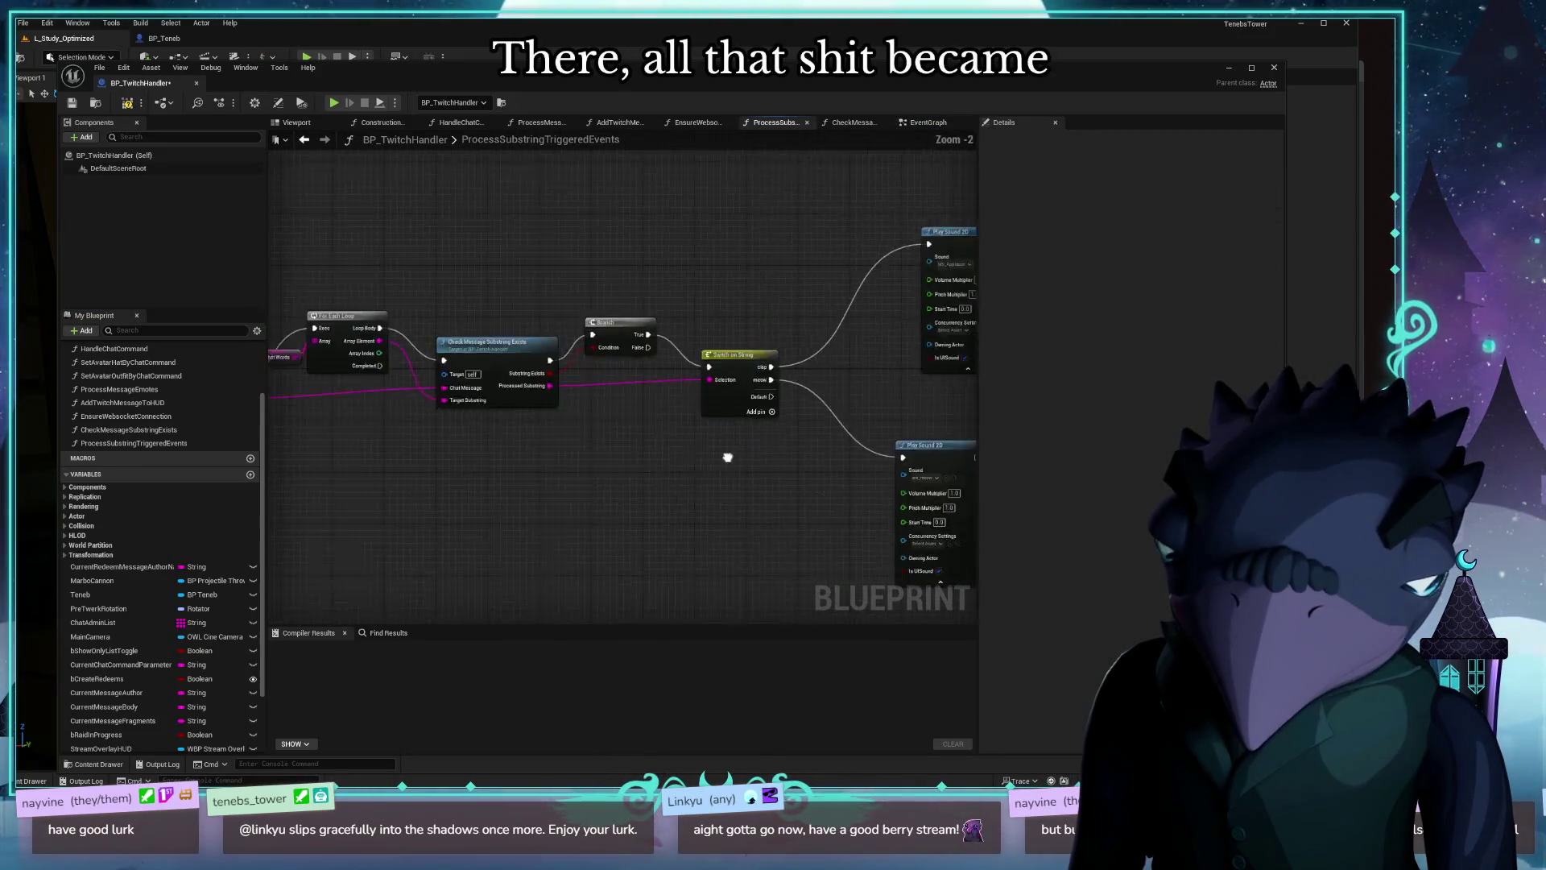
{"action": "scroll", "coordinate": [737, 463], "scroll_direction": "up", "scroll_amount": 5}
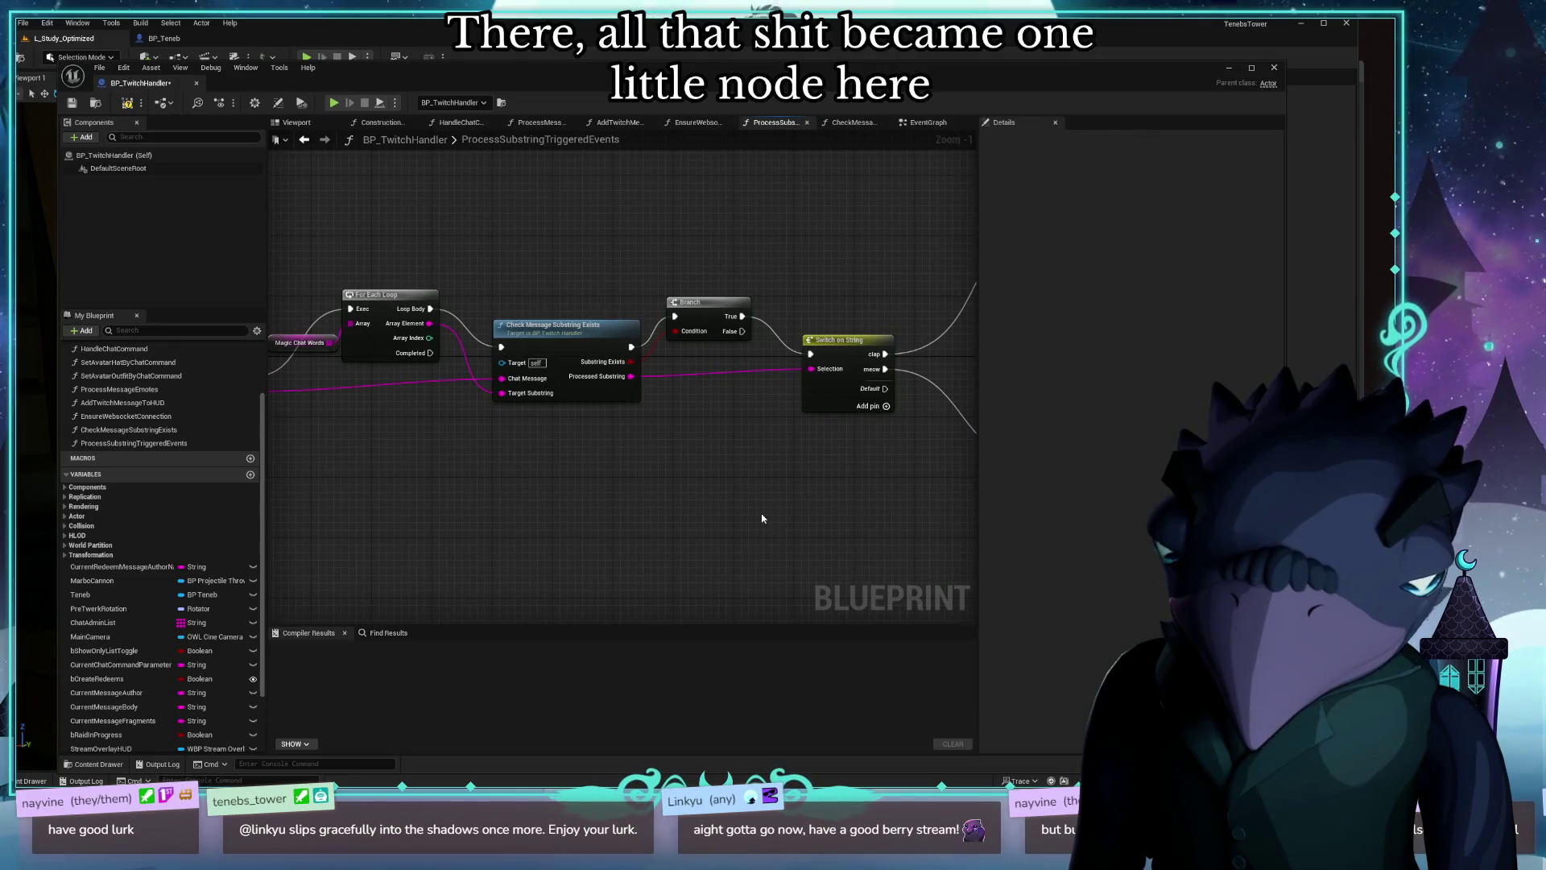
{"action": "left_click_drag", "start_coordinate": [761, 513], "coordinate": [941, 497]}
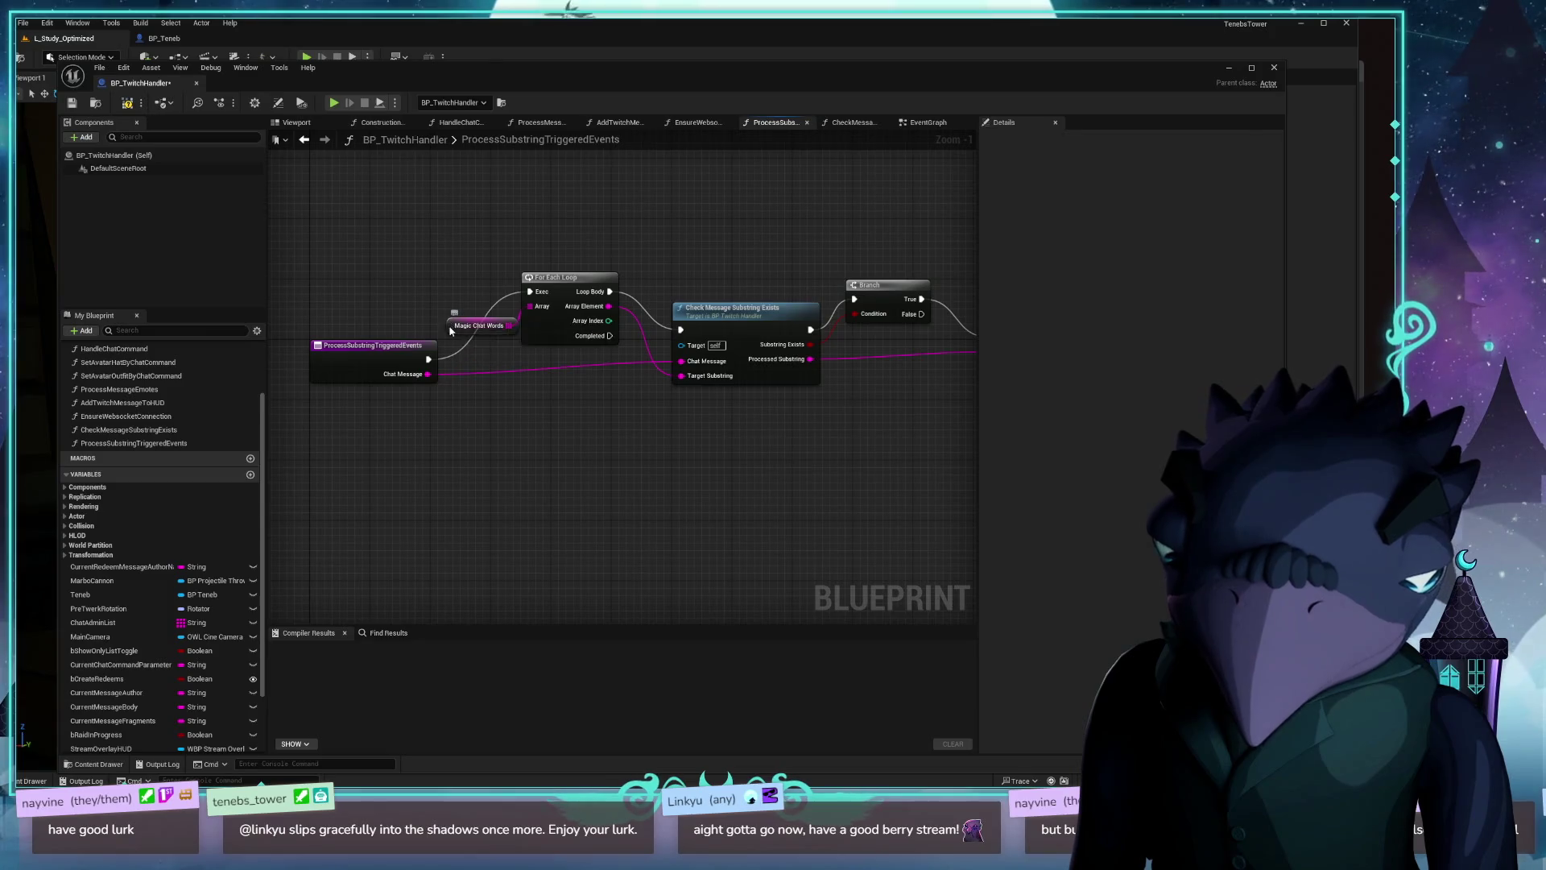
{"action": "left_click_drag", "start_coordinate": [450, 327], "coordinate": [392, 213]}
{"action": "left_click", "coordinate": [126, 103]}
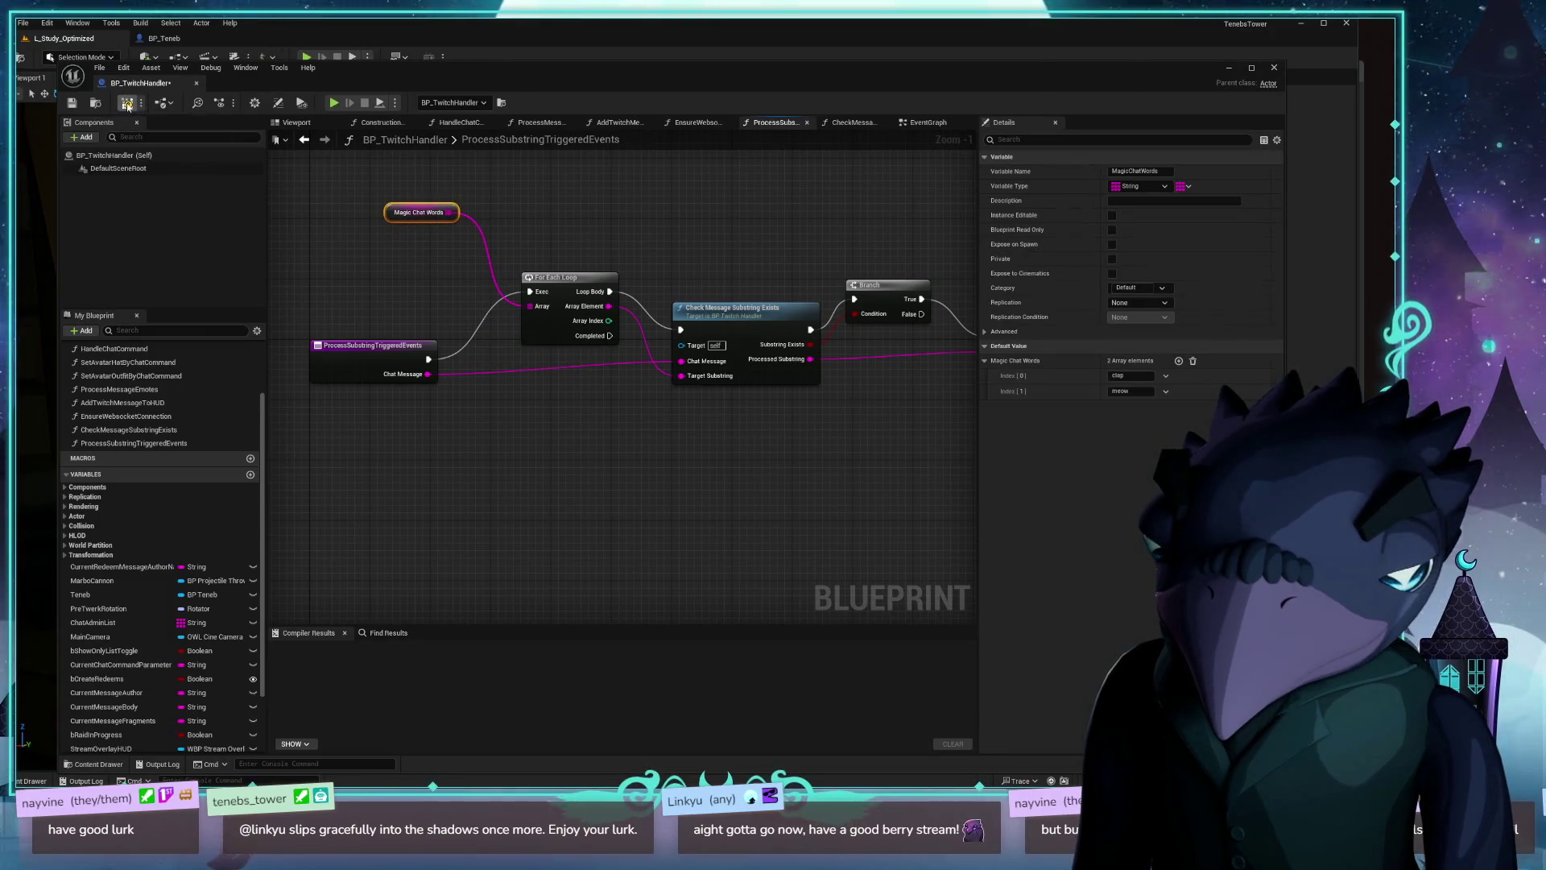
{"action": "left_click", "coordinate": [71, 103]}
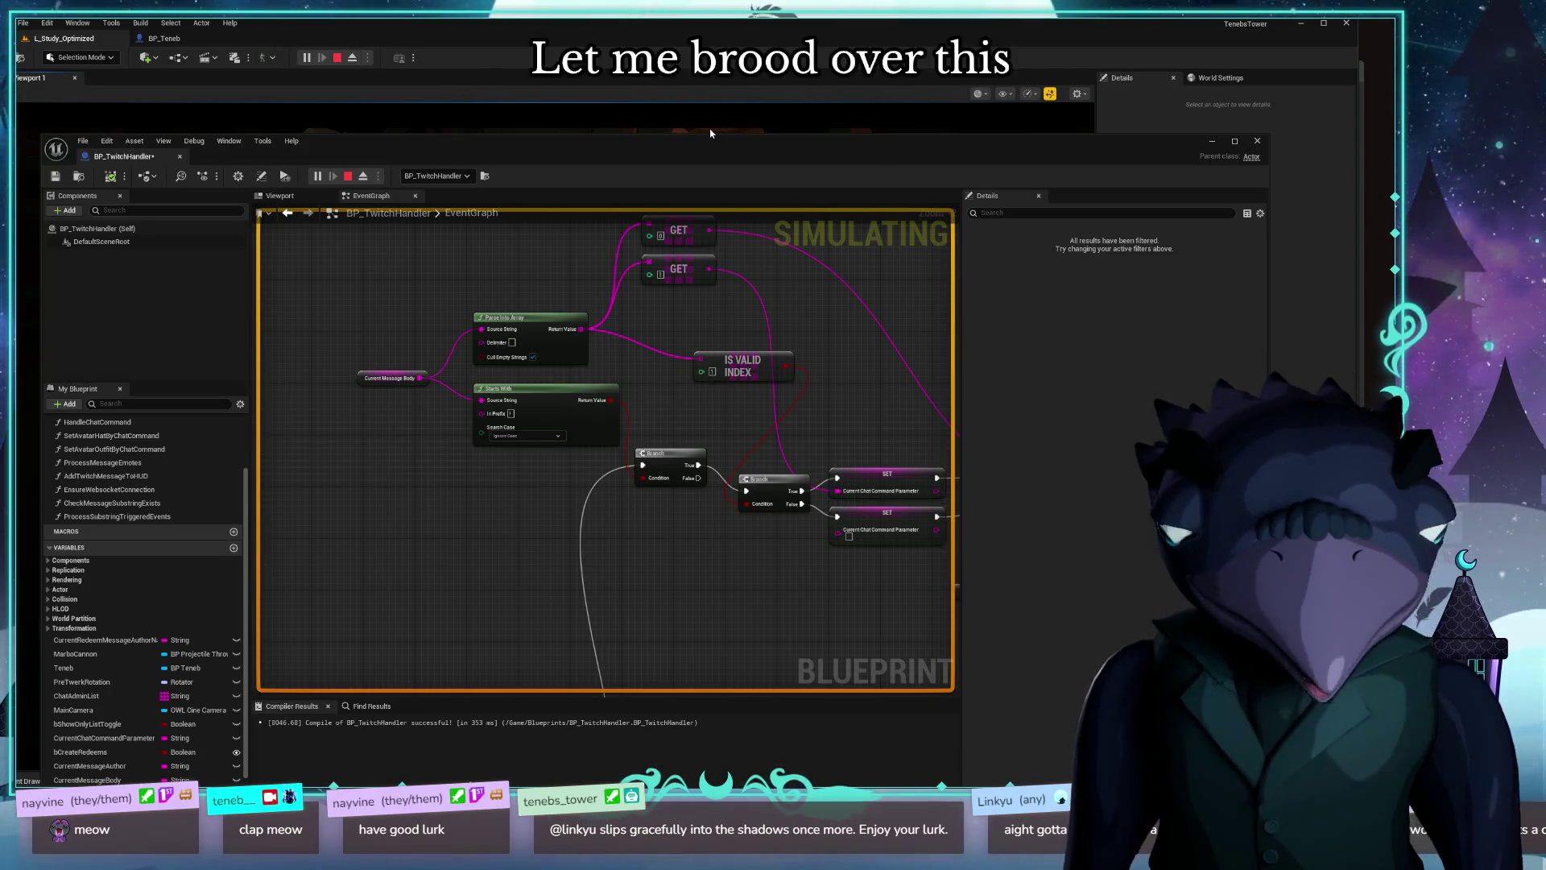
Step: Maximize the Blueprint editor and inspect the Process Substring Triggered Events function graph
{"action": "mouse_move", "coordinate": [576, 564]}
{"action": "left_mouse_down"}
{"action": "mouse_move", "coordinate": [572, 348]}
{"action": "mouse_move", "coordinate": [532, 163]}
{"action": "left_mouse_up"}
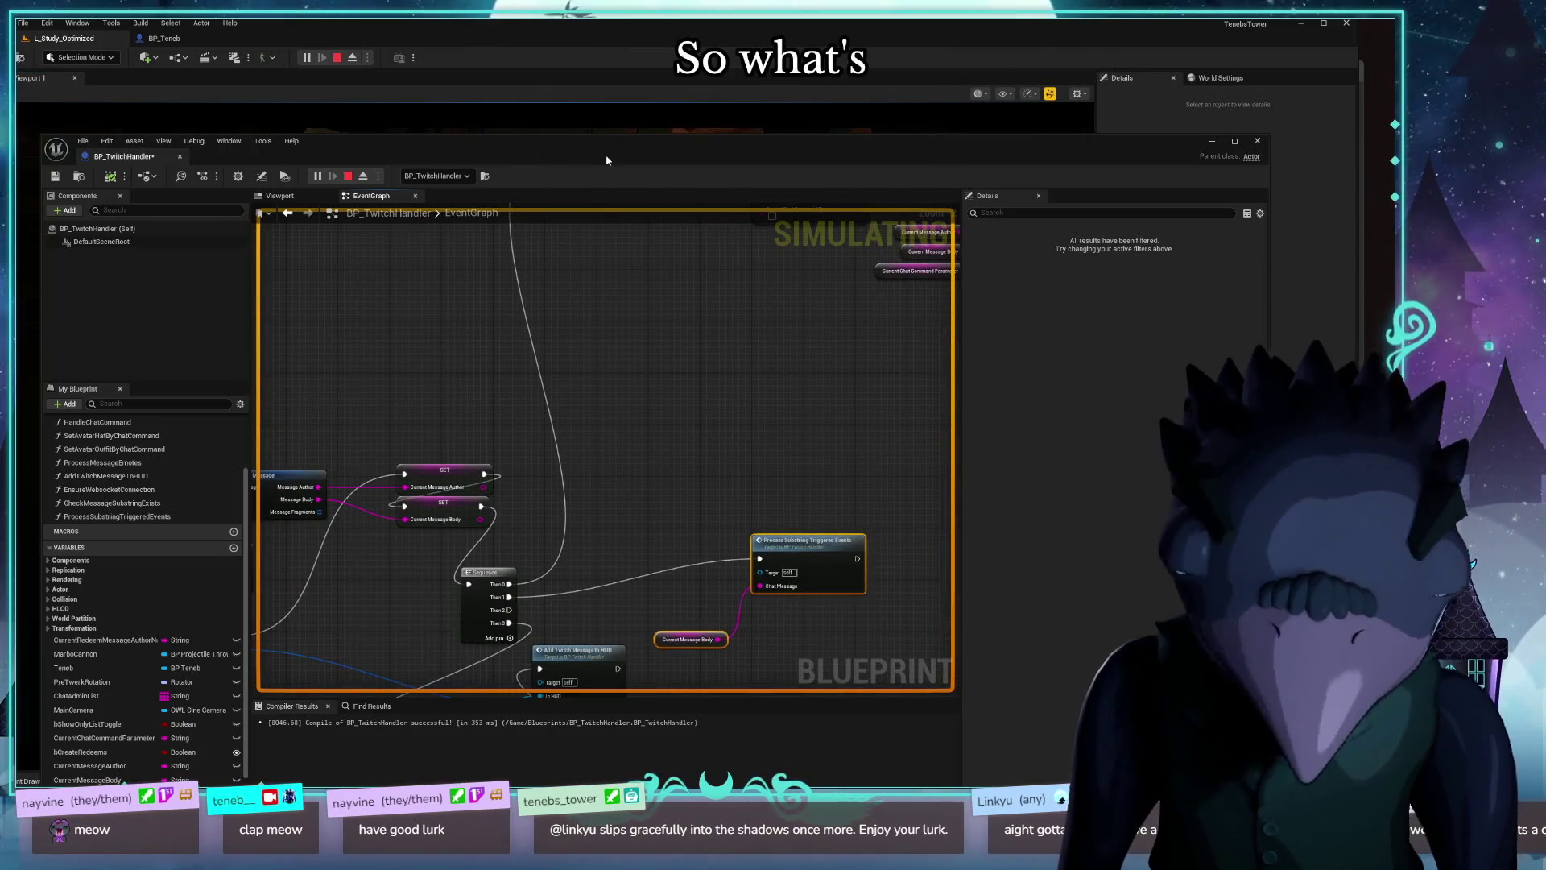
{"action": "double_click", "coordinate": [516, 142]}
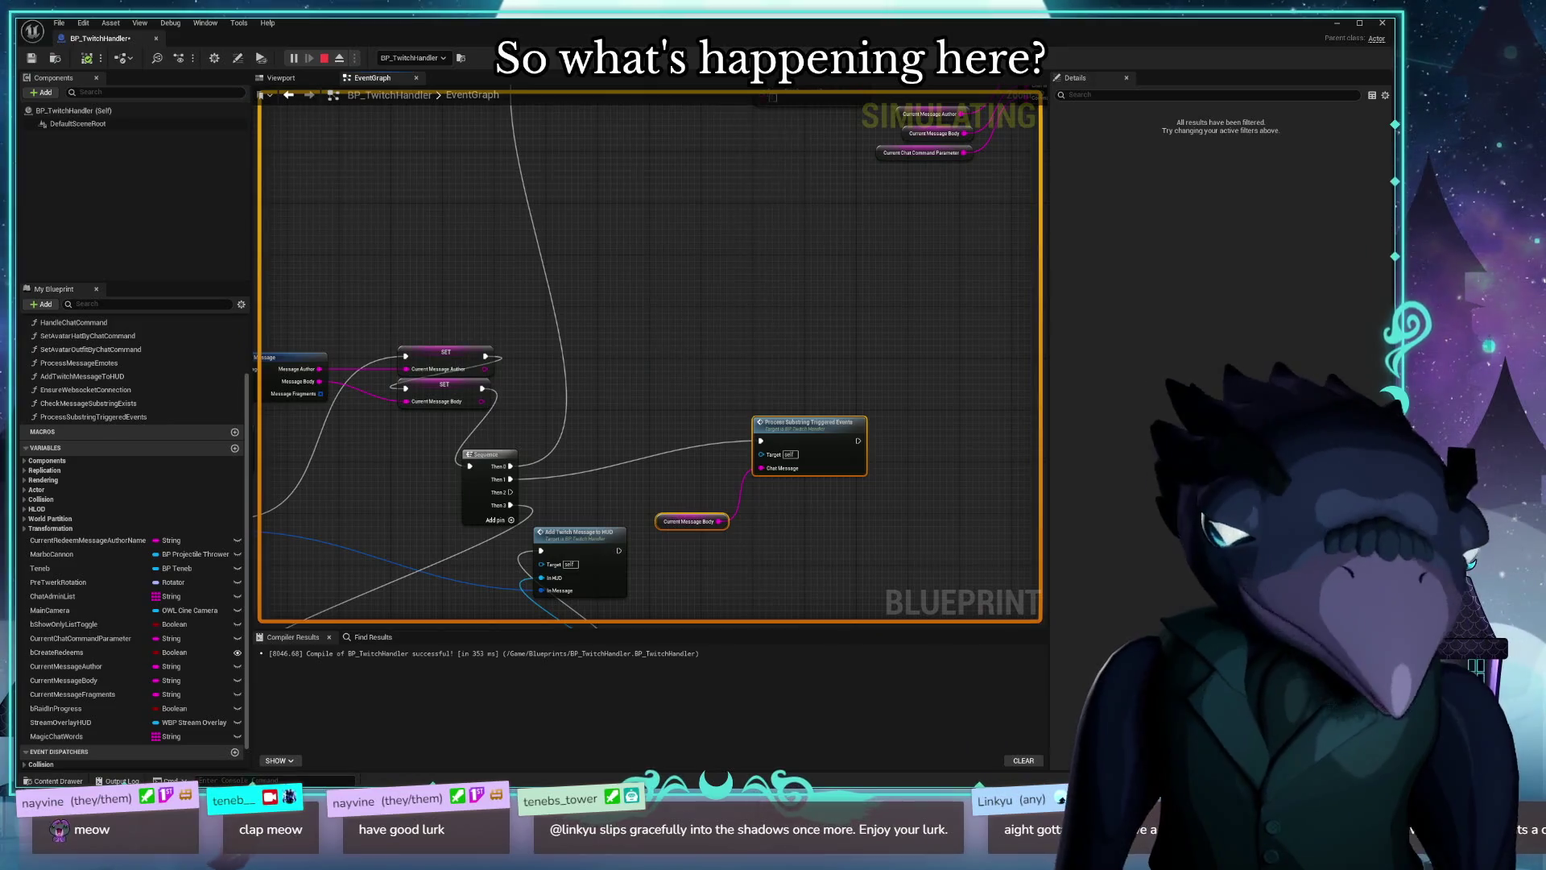
{"action": "left_click_drag", "start_coordinate": [644, 294], "coordinate": [508, 539]}
{"action": "scroll", "coordinate": [625, 545], "scroll_direction": "up", "scroll_amount": 2}
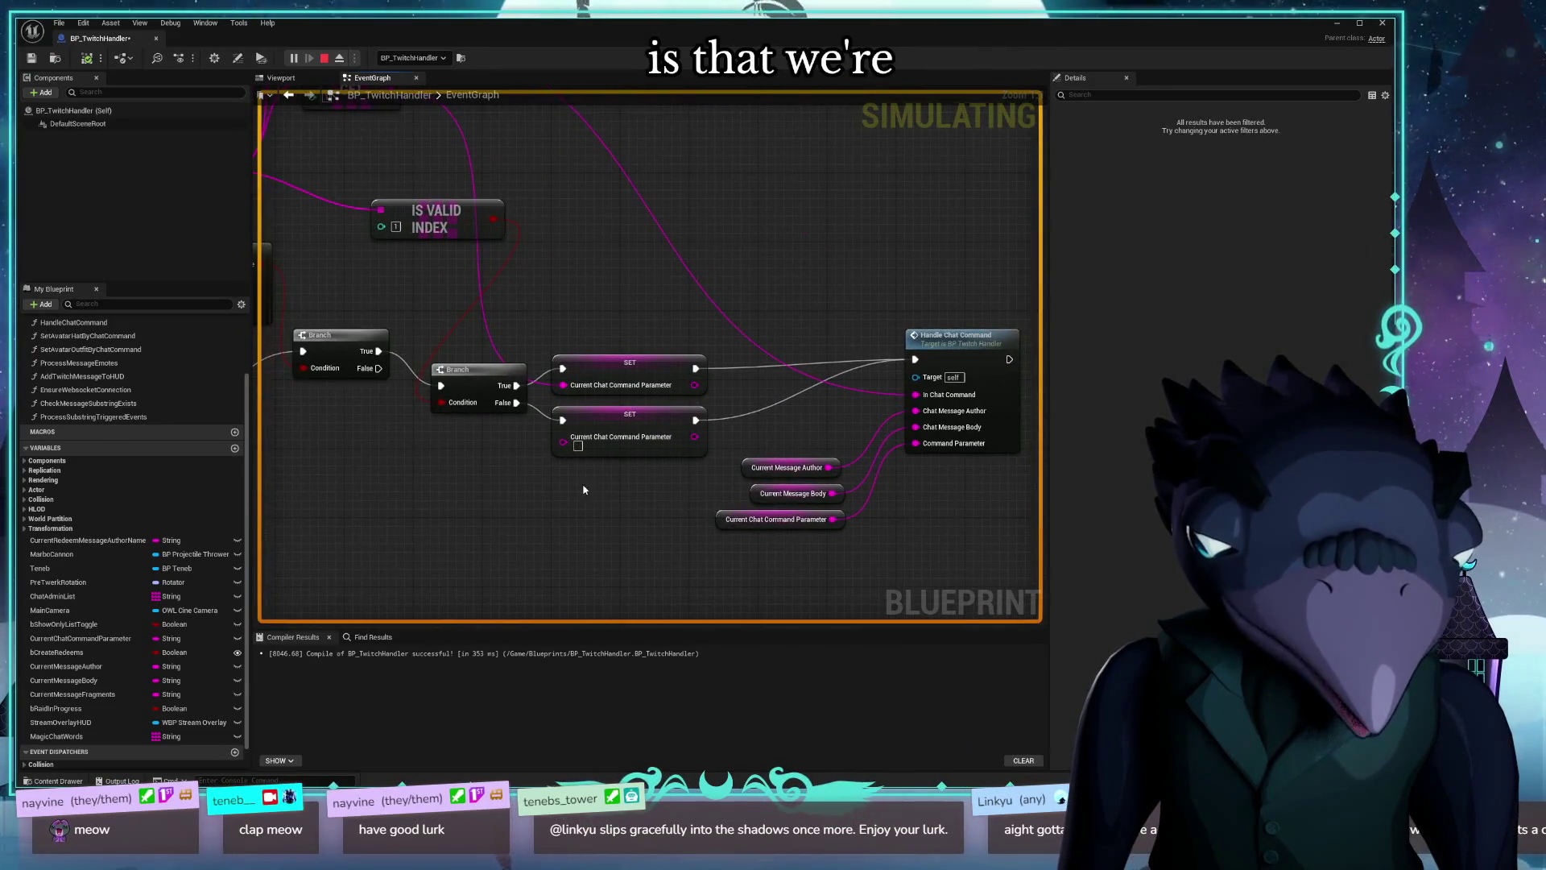
{"action": "scroll", "coordinate": [790, 414], "scroll_direction": "up", "scroll_amount": 3}
{"action": "left_click_drag", "start_coordinate": [790, 414], "coordinate": [818, 543]}
{"action": "scroll", "coordinate": [779, 276], "scroll_direction": "down", "scroll_amount": 3}
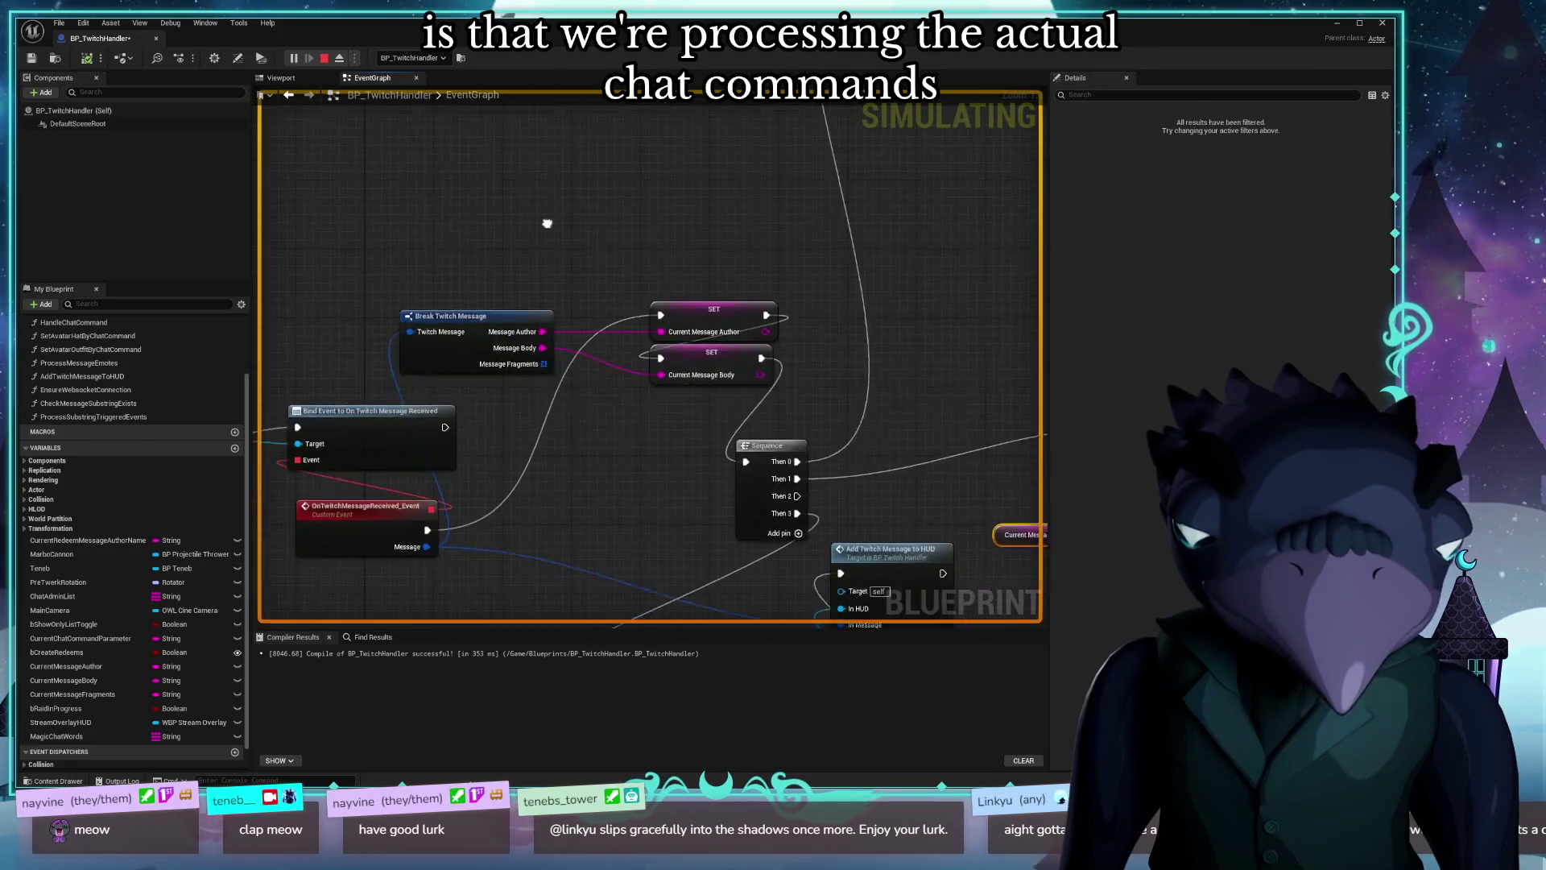
{"action": "scroll", "coordinate": [531, 215], "scroll_direction": "up", "scroll_amount": 3}
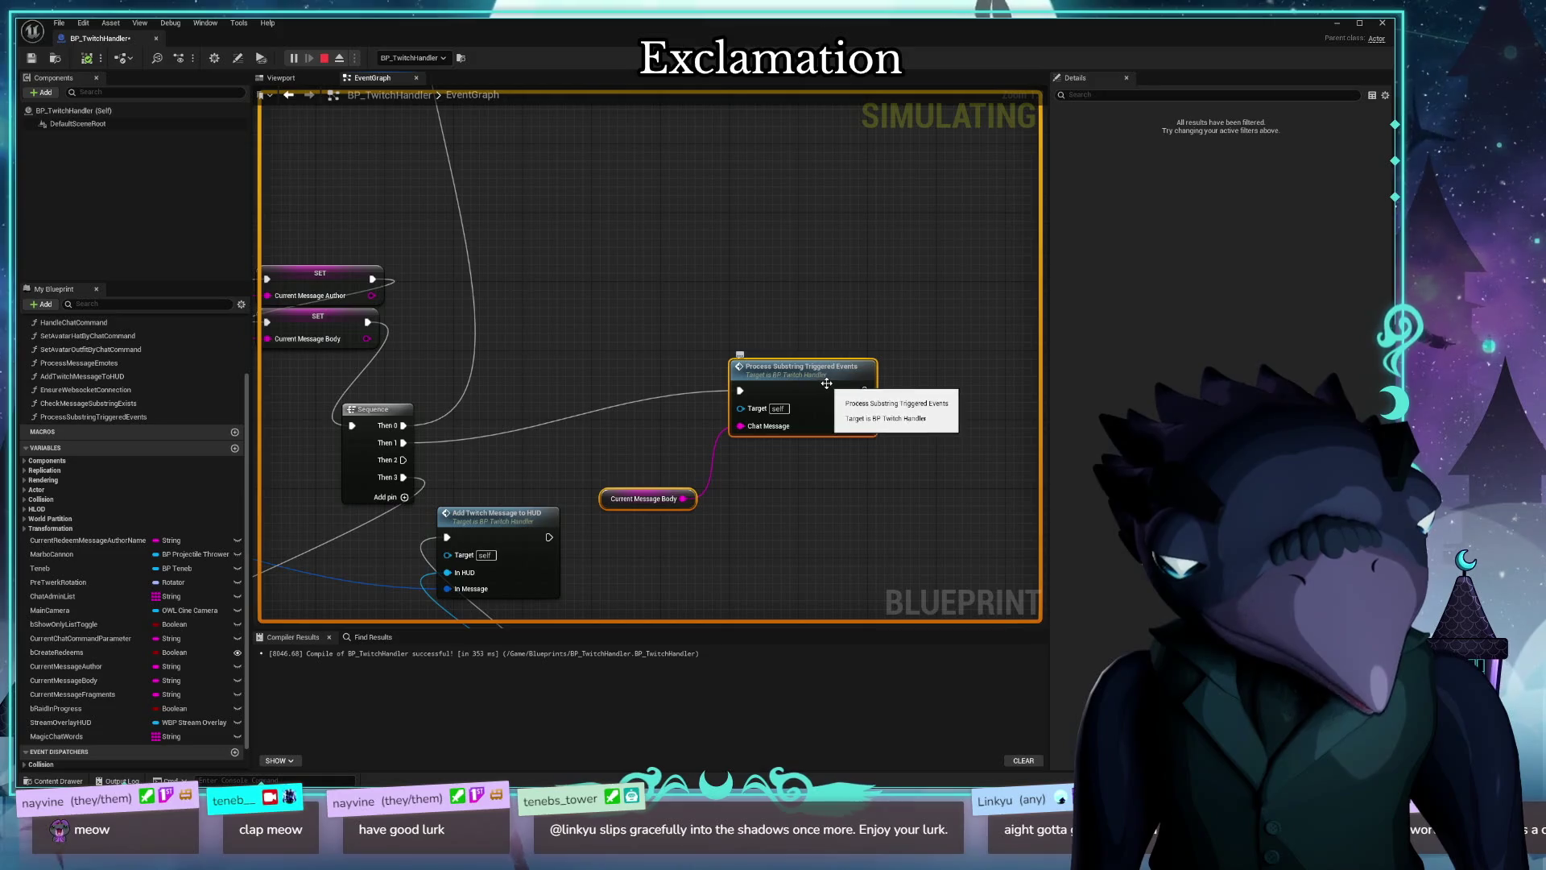
{"action": "double_click", "coordinate": [826, 383]}
{"action": "mouse_move", "coordinate": [529, 462]}
{"action": "left_mouse_down"}
{"action": "mouse_move", "coordinate": [610, 521]}
{"action": "mouse_move", "coordinate": [552, 467]}
{"action": "mouse_move", "coordinate": [542, 518]}
{"action": "left_mouse_up"}
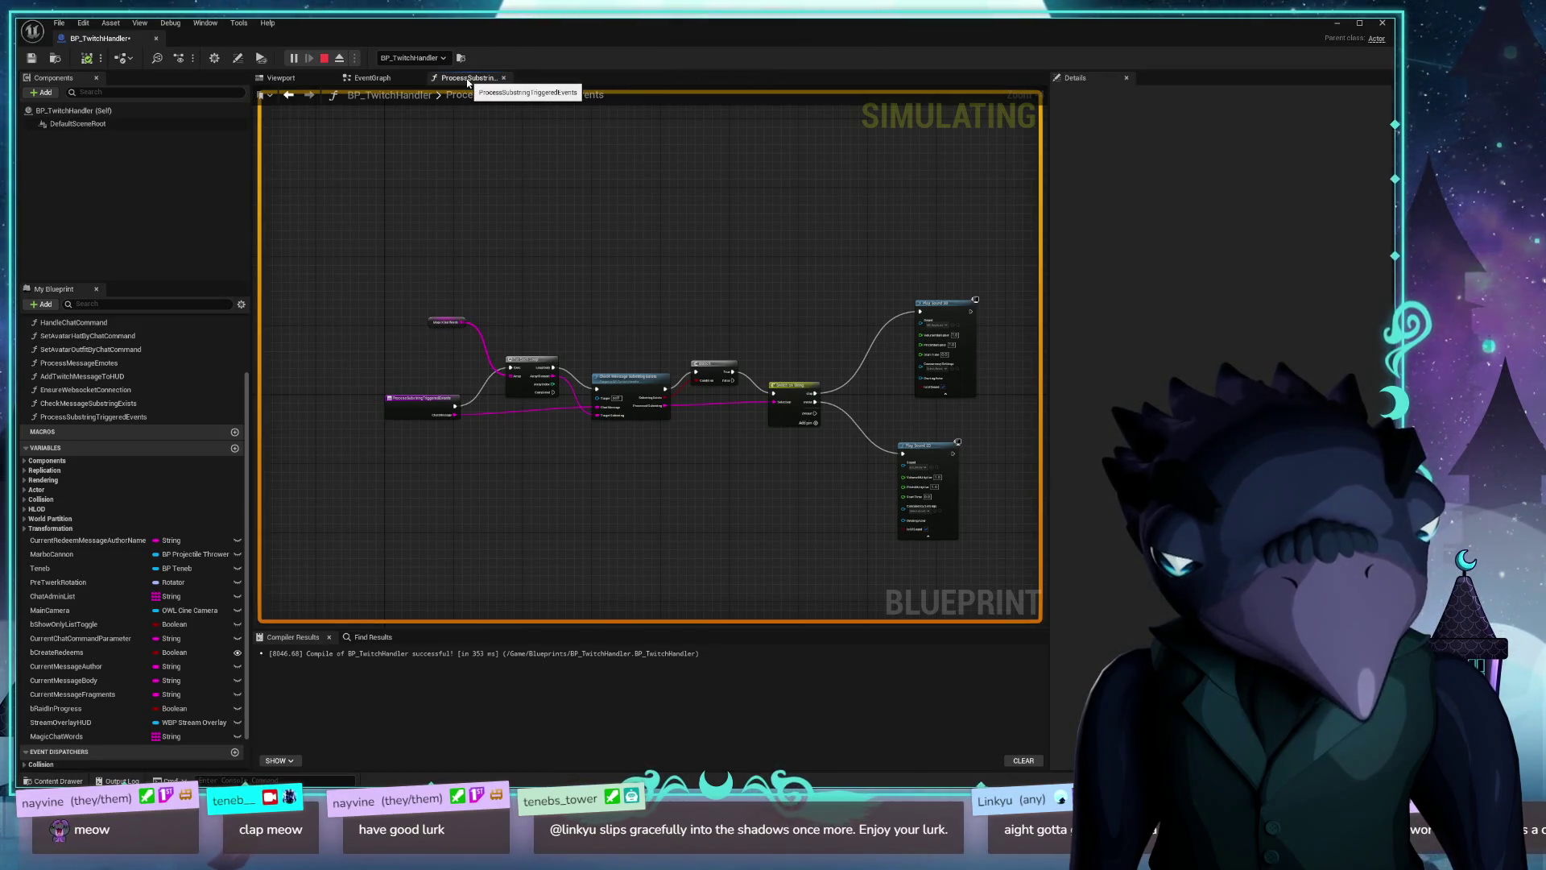
Step: Back in the EventGraph, move the Current Message Body getter and Process Substring call together
{"action": "left_click", "coordinate": [372, 78]}
{"action": "scroll", "coordinate": [614, 335], "scroll_direction": "up", "scroll_amount": 2}
{"action": "left_click_drag", "start_coordinate": [615, 335], "coordinate": [530, 207]}
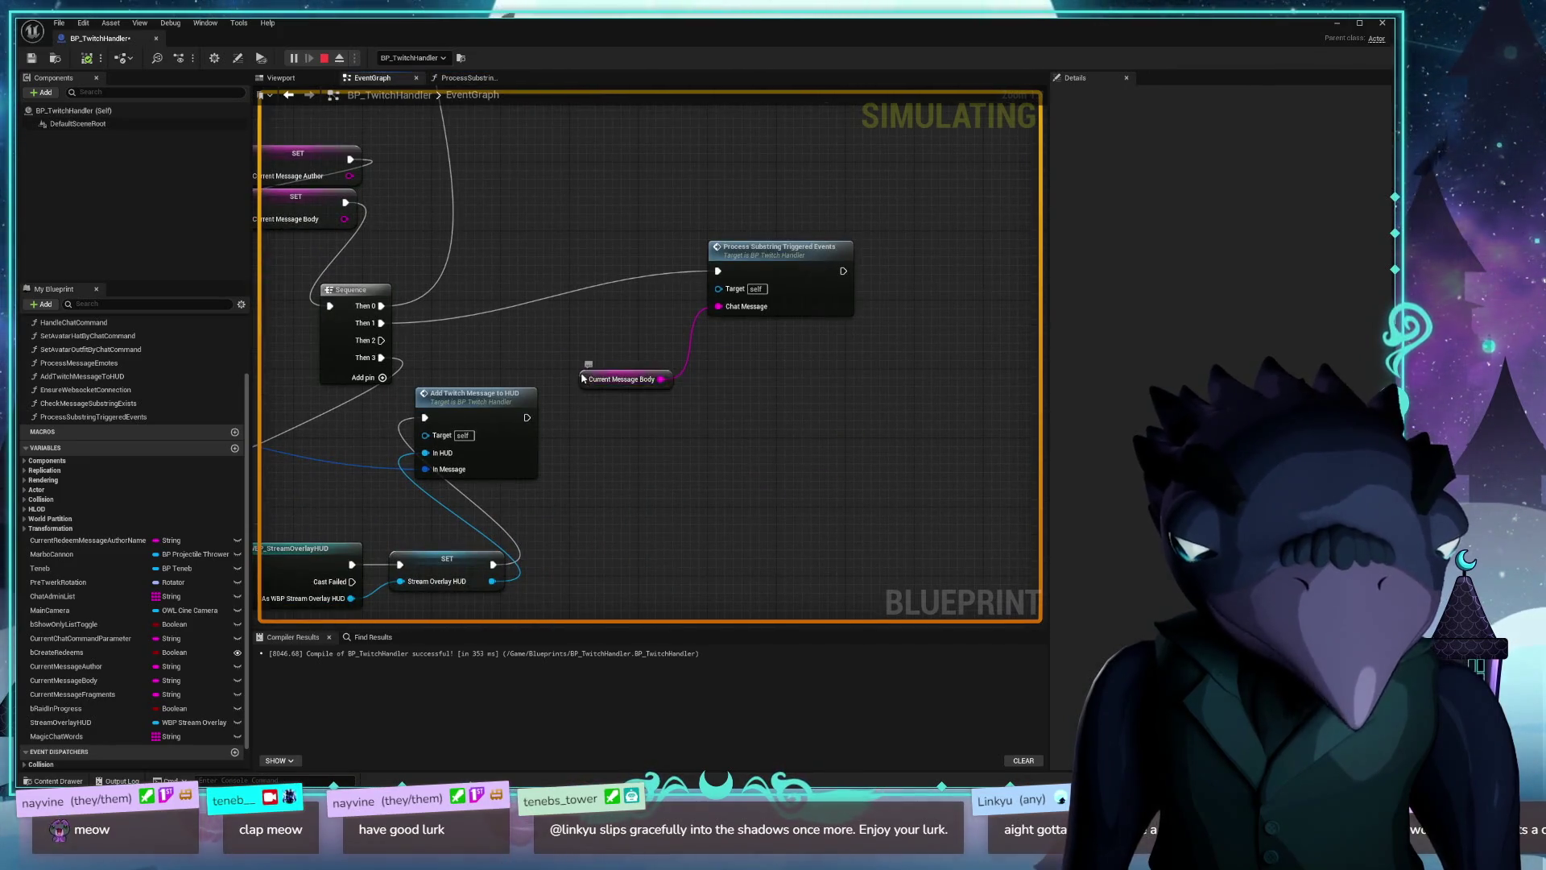
{"action": "left_click_drag", "start_coordinate": [625, 379], "coordinate": [615, 327]}
{"action": "left_click", "coordinate": [751, 340], "text": "ctrl"}
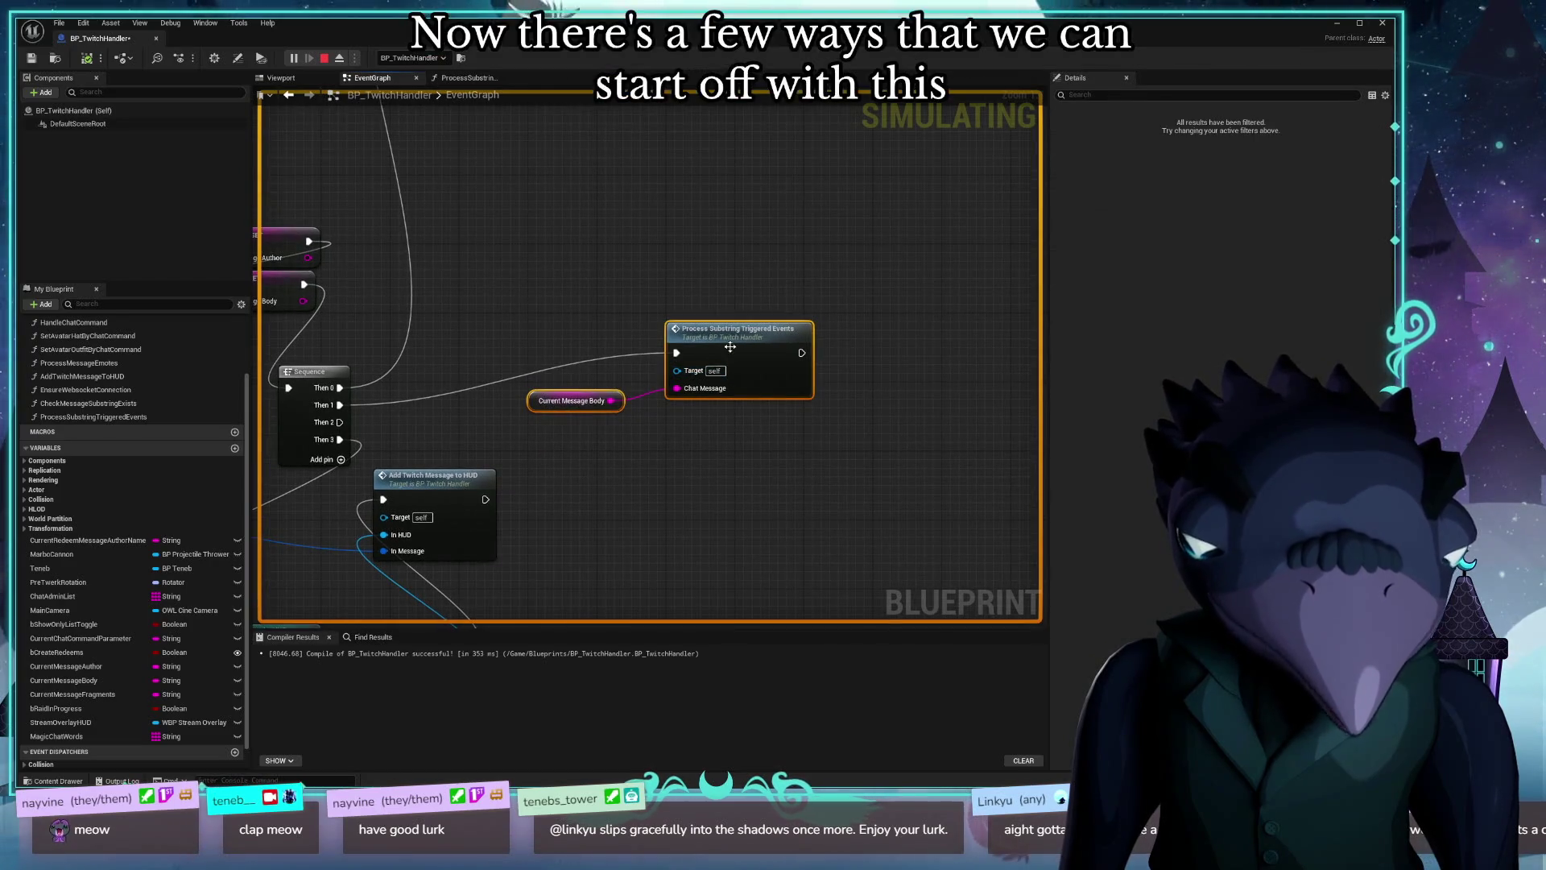
{"action": "mouse_move", "coordinate": [750, 340]}
{"action": "left_mouse_down"}
{"action": "mouse_move", "coordinate": [682, 206]}
{"action": "mouse_move", "coordinate": [907, 380]}
{"action": "left_mouse_up"}
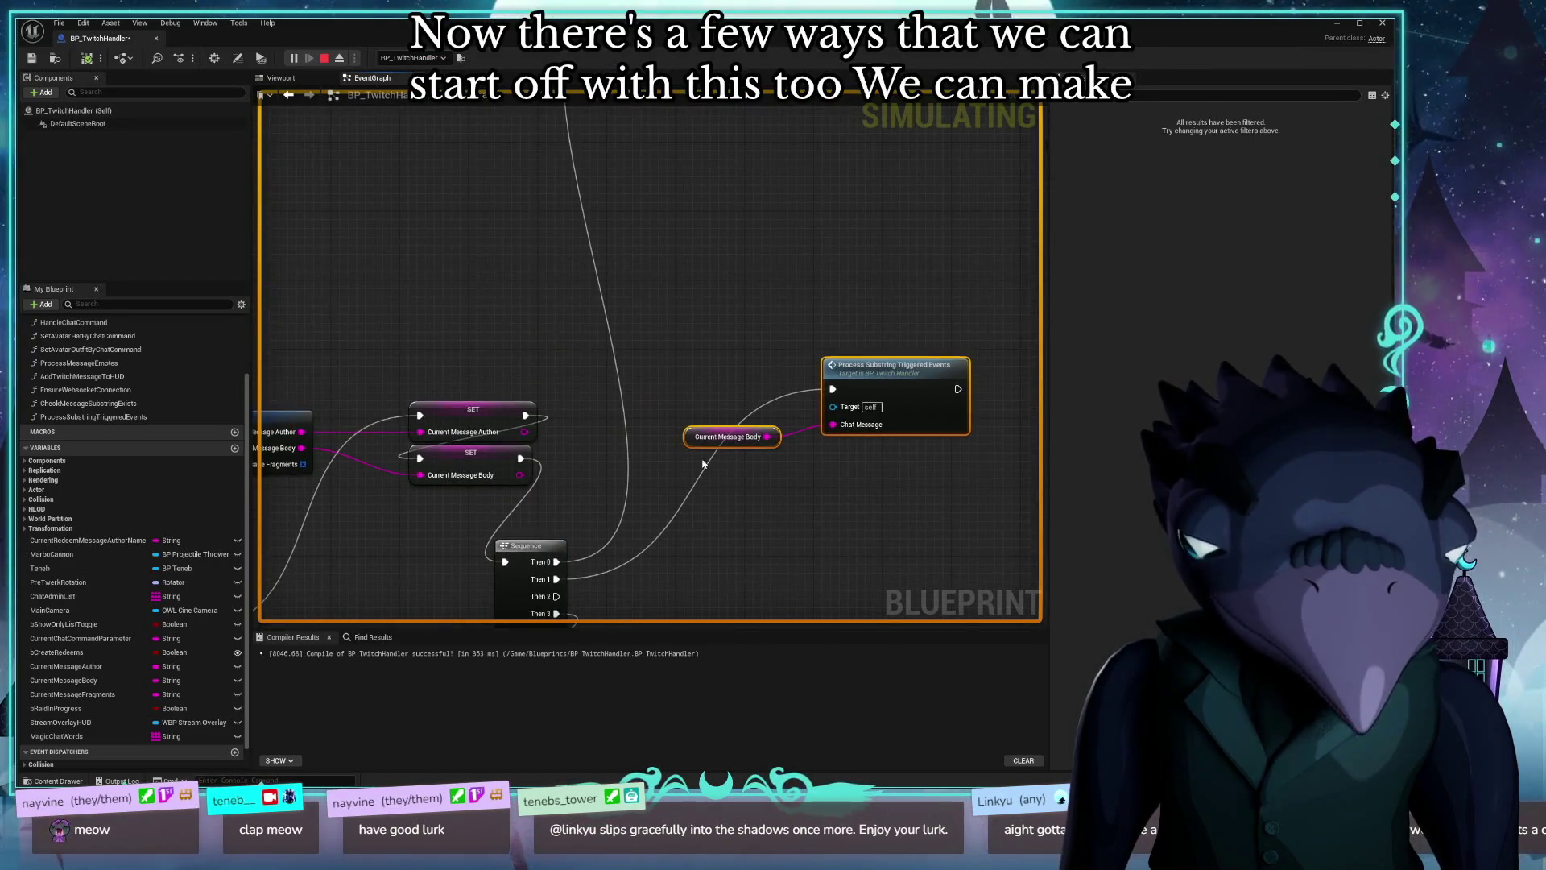
{"action": "left_click", "coordinate": [804, 524]}
{"action": "left_click_drag", "start_coordinate": [805, 523], "coordinate": [714, 474]}
{"action": "mouse_move", "coordinate": [602, 411]}
{"action": "left_mouse_down"}
{"action": "mouse_move", "coordinate": [772, 495]}
{"action": "mouse_move", "coordinate": [671, 481]}
{"action": "left_mouse_up"}
{"action": "left_click_drag", "start_coordinate": [852, 352], "coordinate": [904, 370]}
Step: Settle the Current Message Body getter just below-left of the Process Substring call
{"action": "left_click_drag", "start_coordinate": [675, 485], "coordinate": [718, 414]}
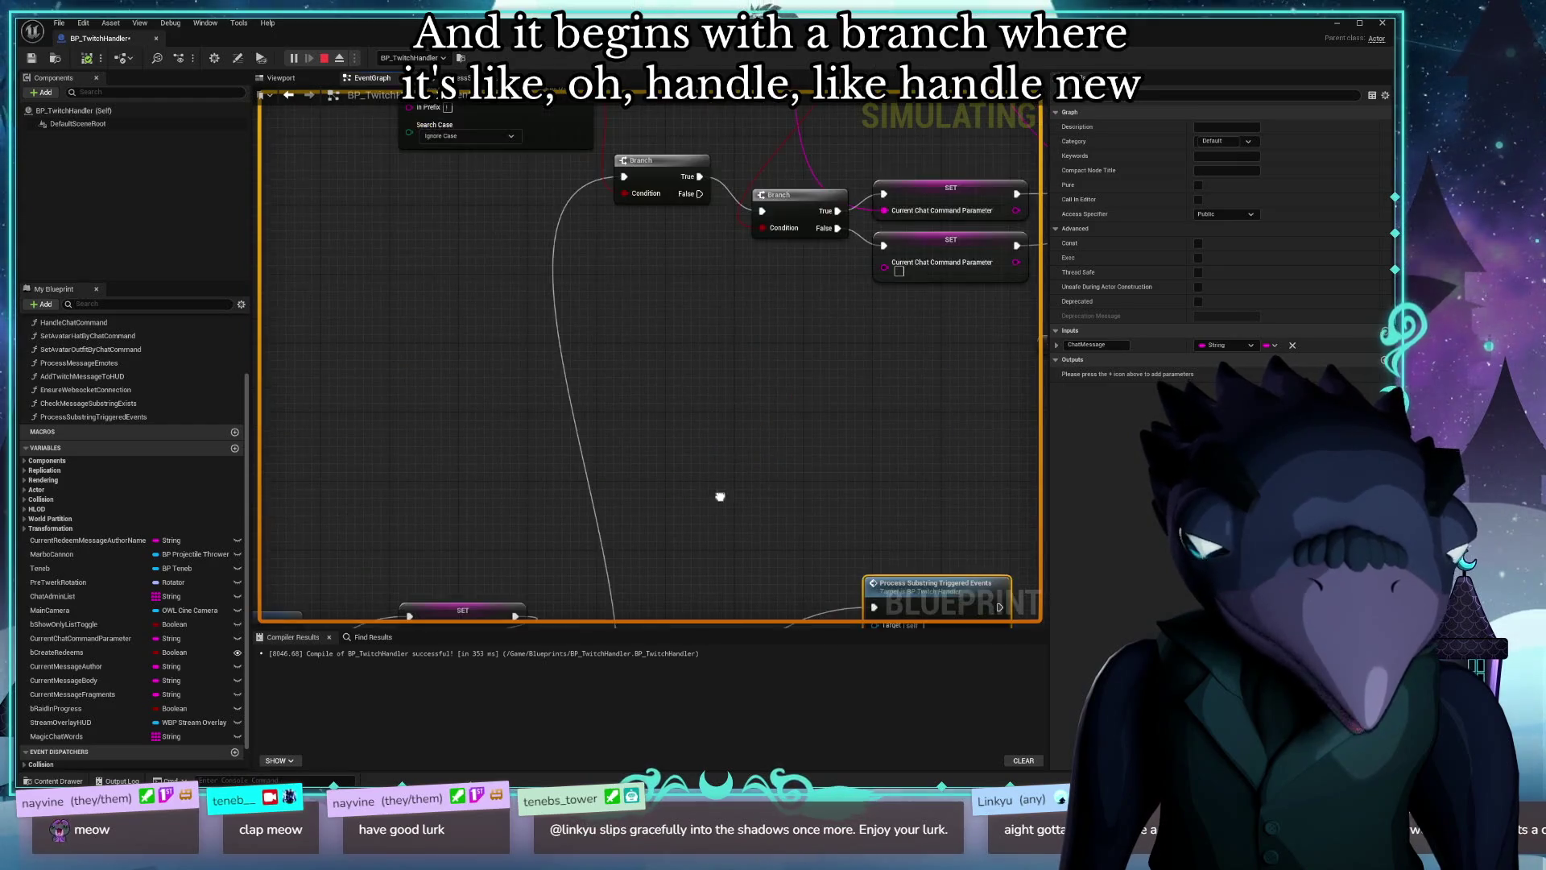
{"action": "mouse_move", "coordinate": [629, 357]}
{"action": "left_mouse_down"}
{"action": "mouse_move", "coordinate": [593, 368]}
{"action": "mouse_move", "coordinate": [508, 206]}
{"action": "left_mouse_up"}
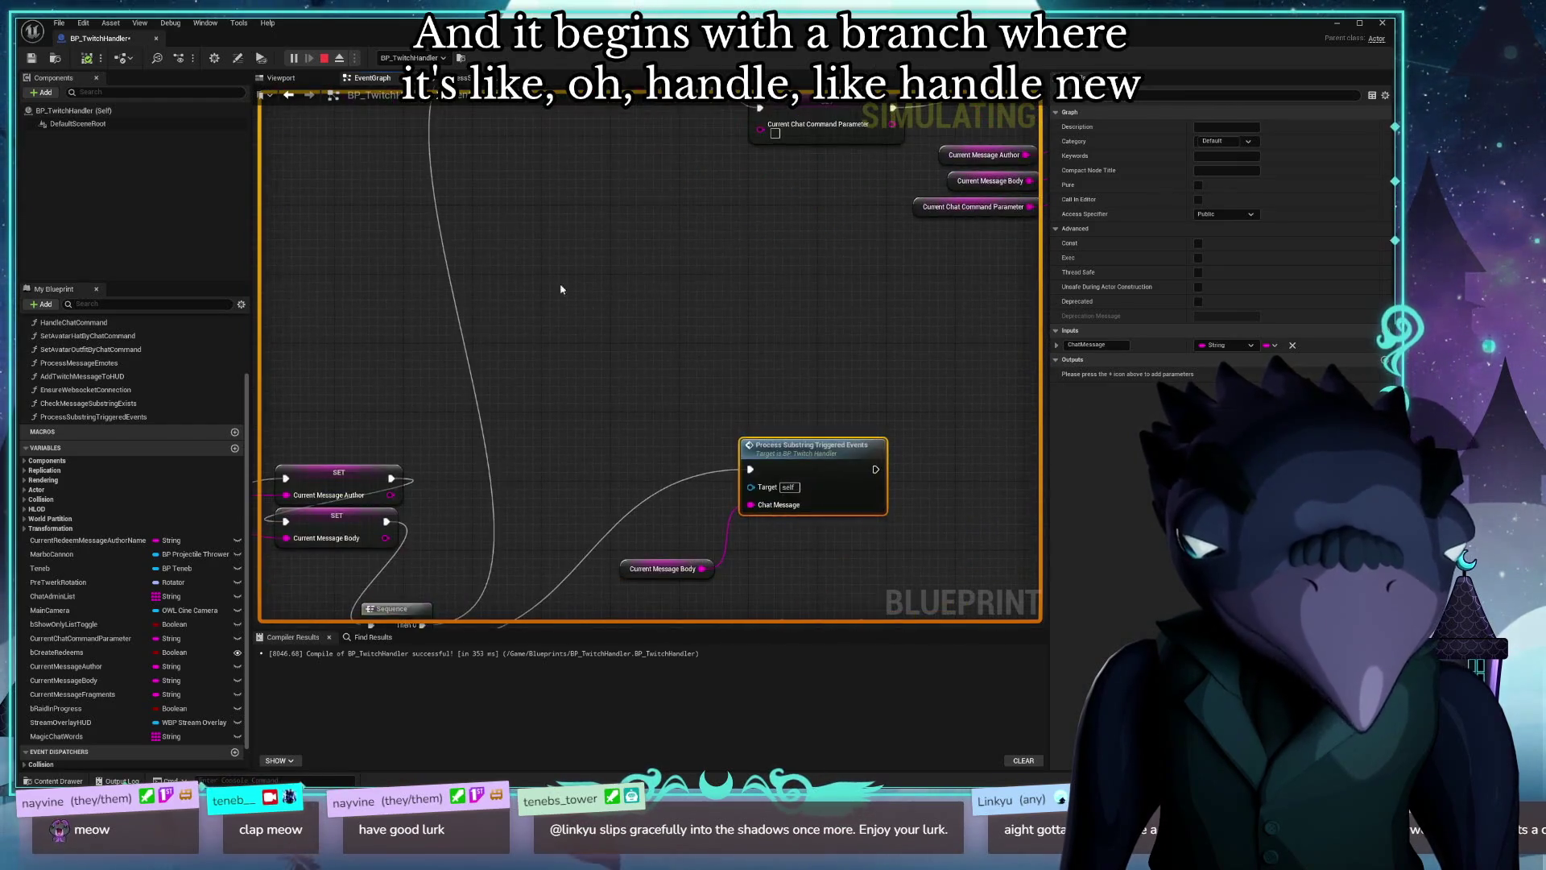
{"action": "left_click_drag", "start_coordinate": [815, 441], "coordinate": [594, 258]}
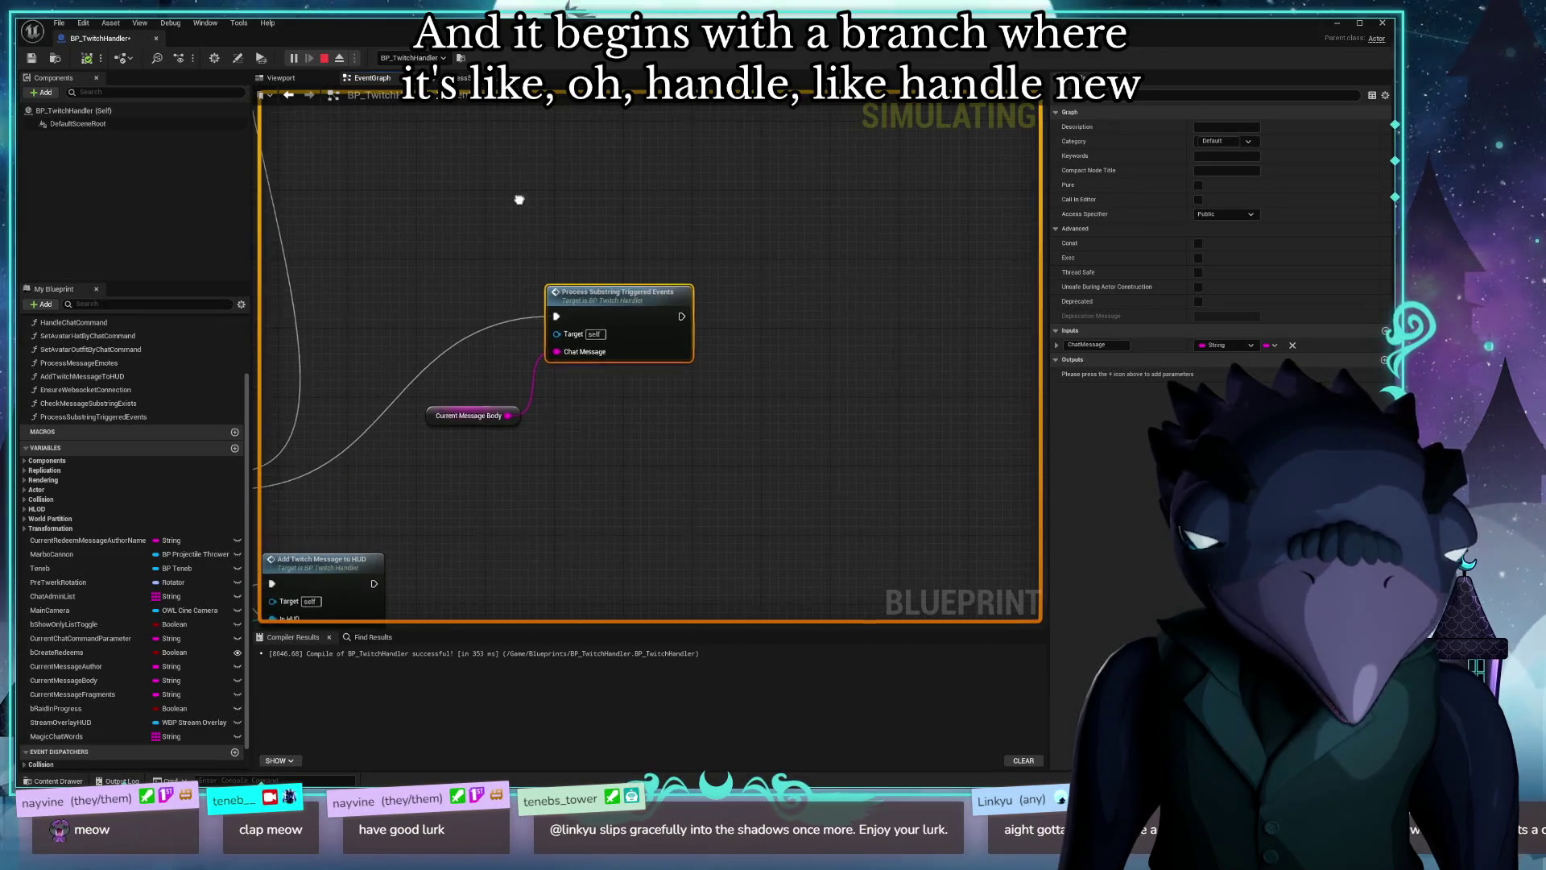
{"action": "left_click_drag", "start_coordinate": [518, 200], "coordinate": [624, 217]}
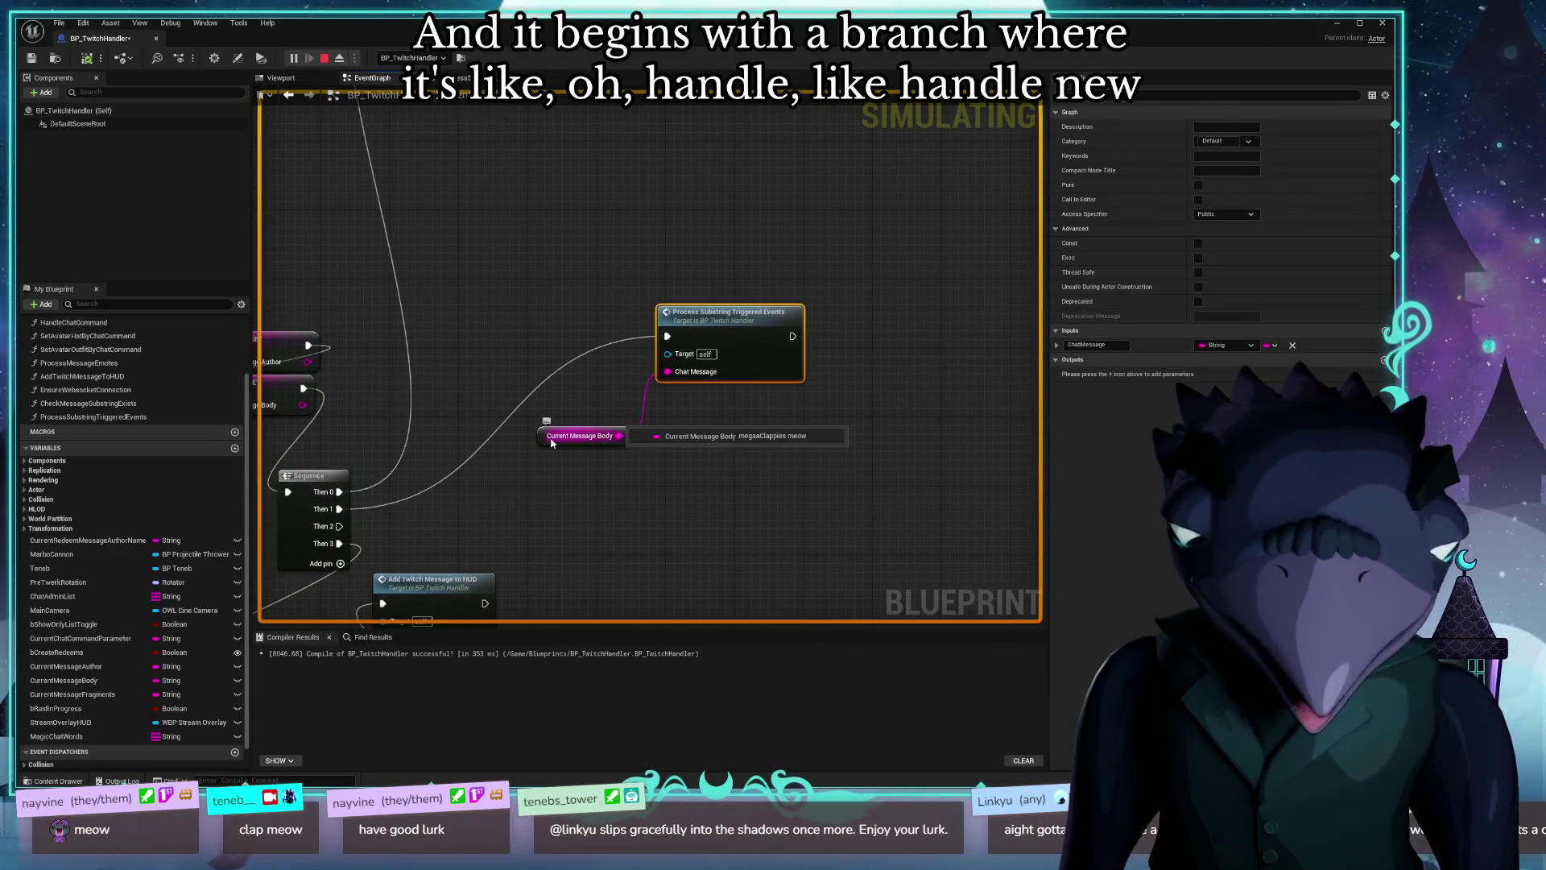
{"action": "mouse_move", "coordinate": [545, 440]}
{"action": "left_mouse_down"}
{"action": "mouse_move", "coordinate": [561, 409]}
{"action": "mouse_move", "coordinate": [570, 422]}
{"action": "left_mouse_up"}
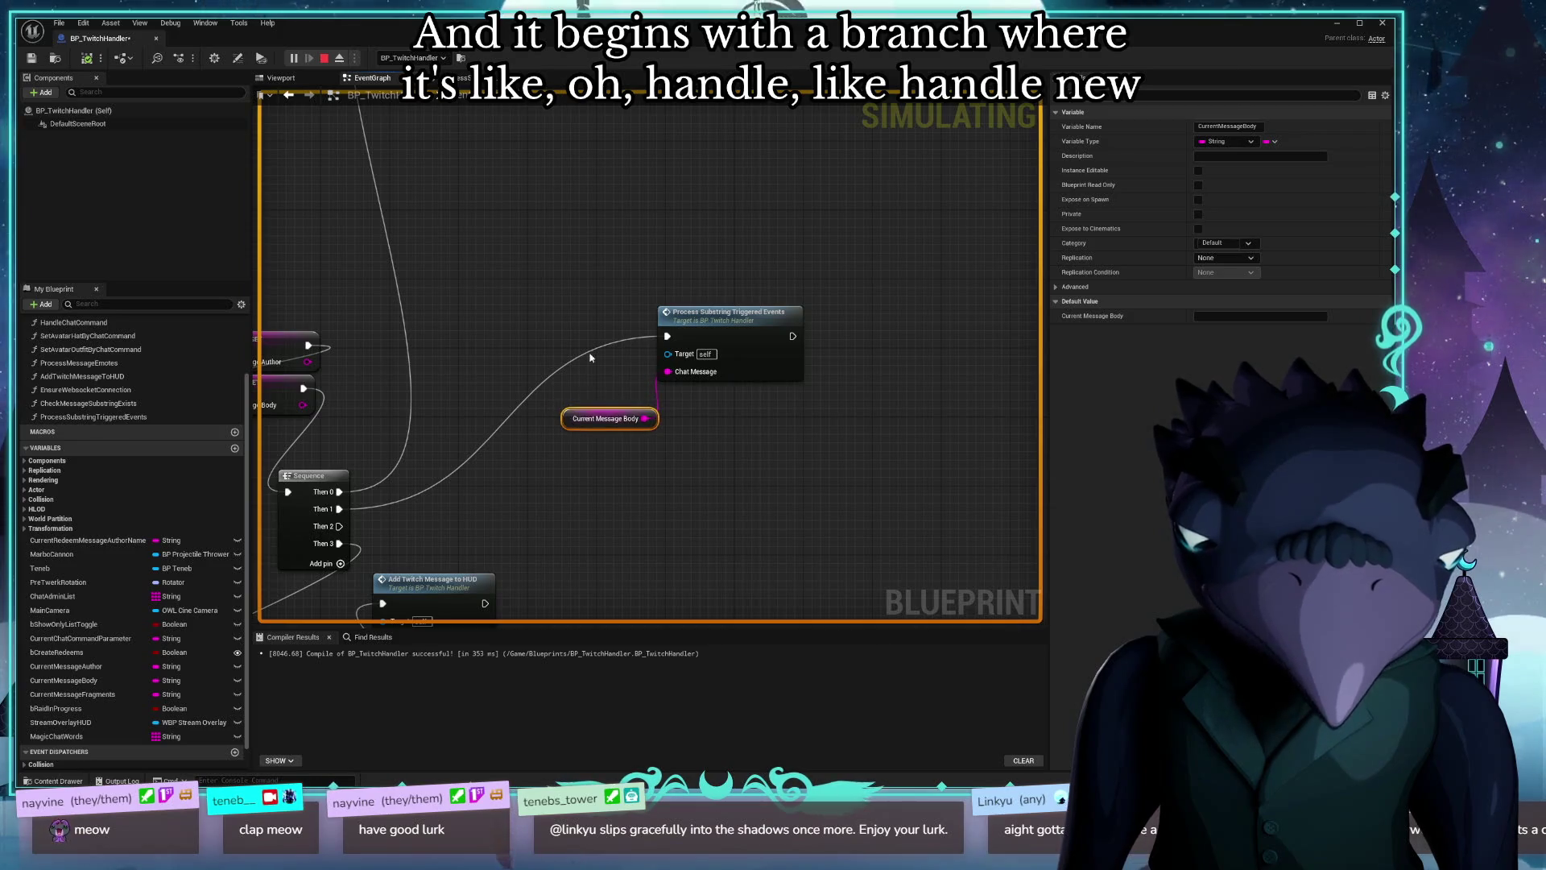
{"action": "left_click_drag", "start_coordinate": [597, 239], "coordinate": [612, 255]}
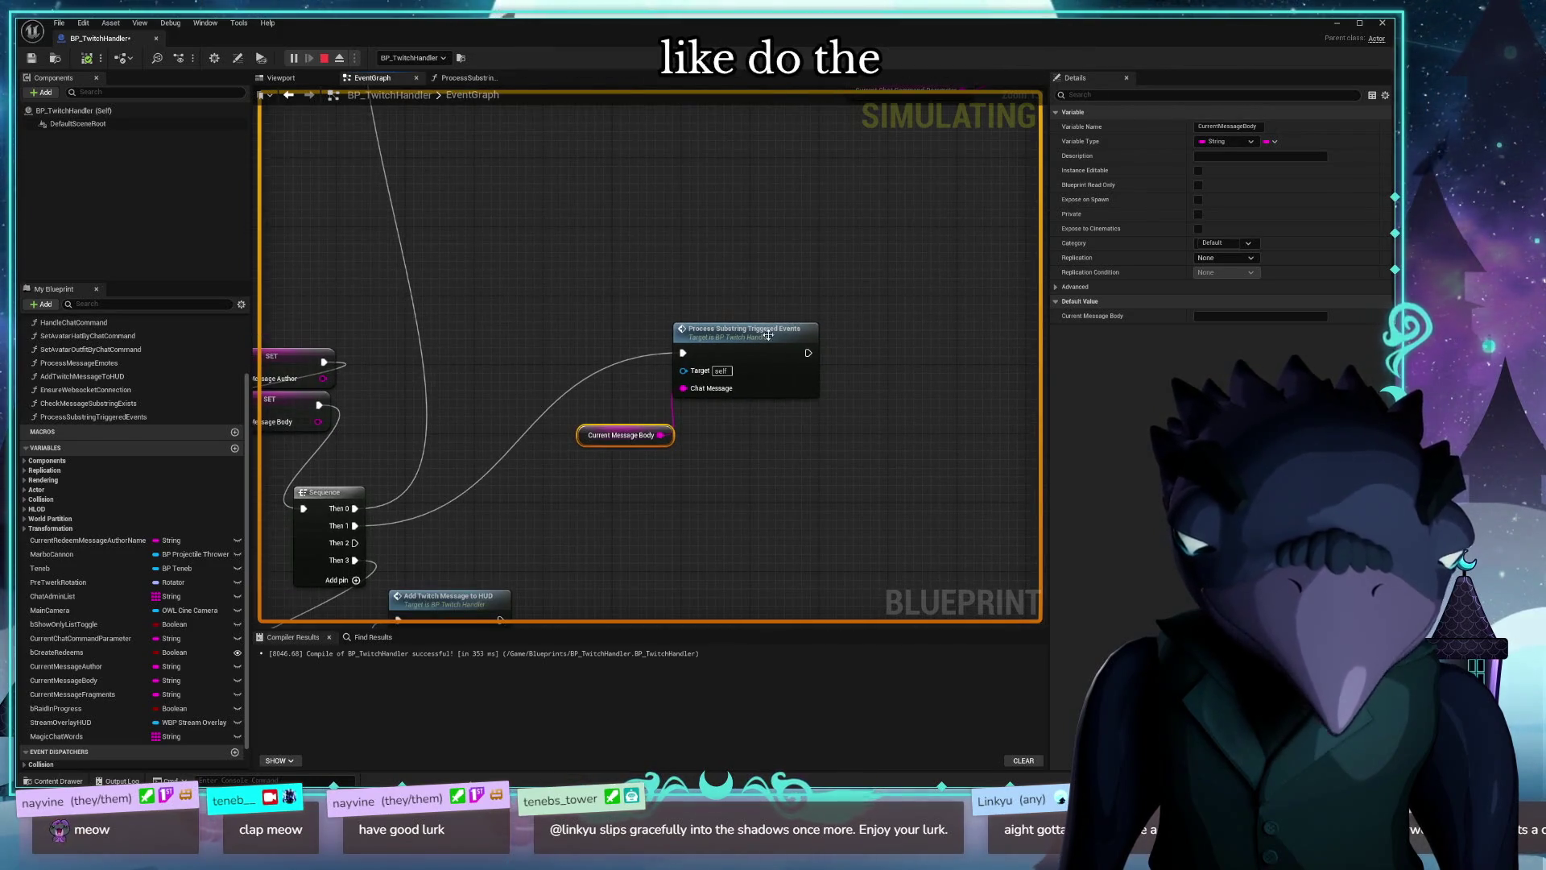
Step: Mark ProcessSubstringTriggeredEvents as Pure from the call node's options
{"action": "right_click", "coordinate": [728, 481]}
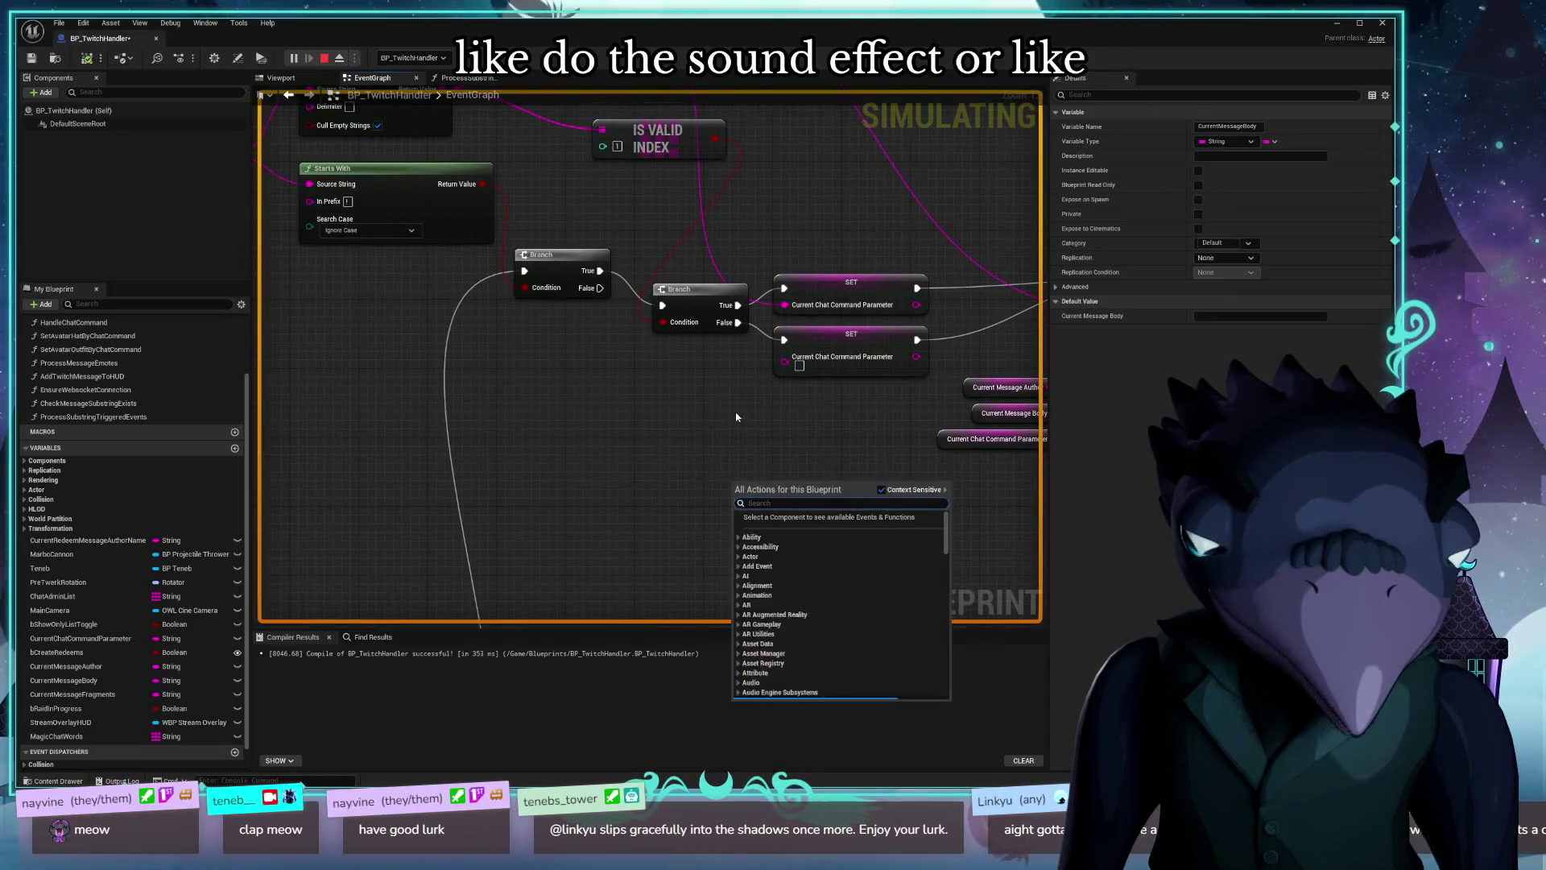
{"action": "left_click_drag", "start_coordinate": [716, 417], "coordinate": [735, 292]}
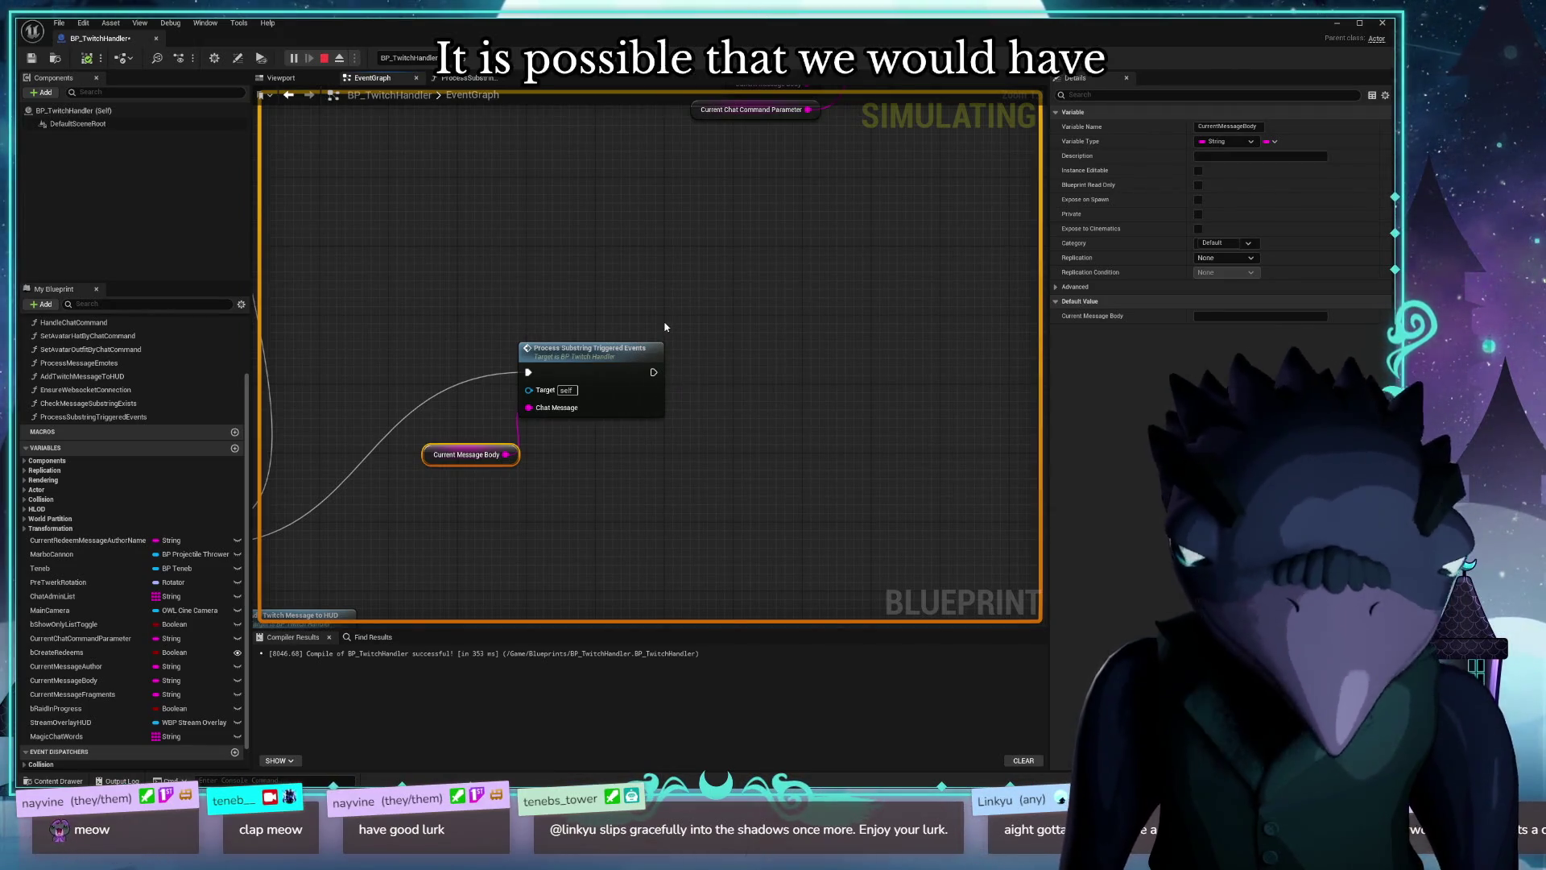
{"action": "right_click", "coordinate": [605, 361]}
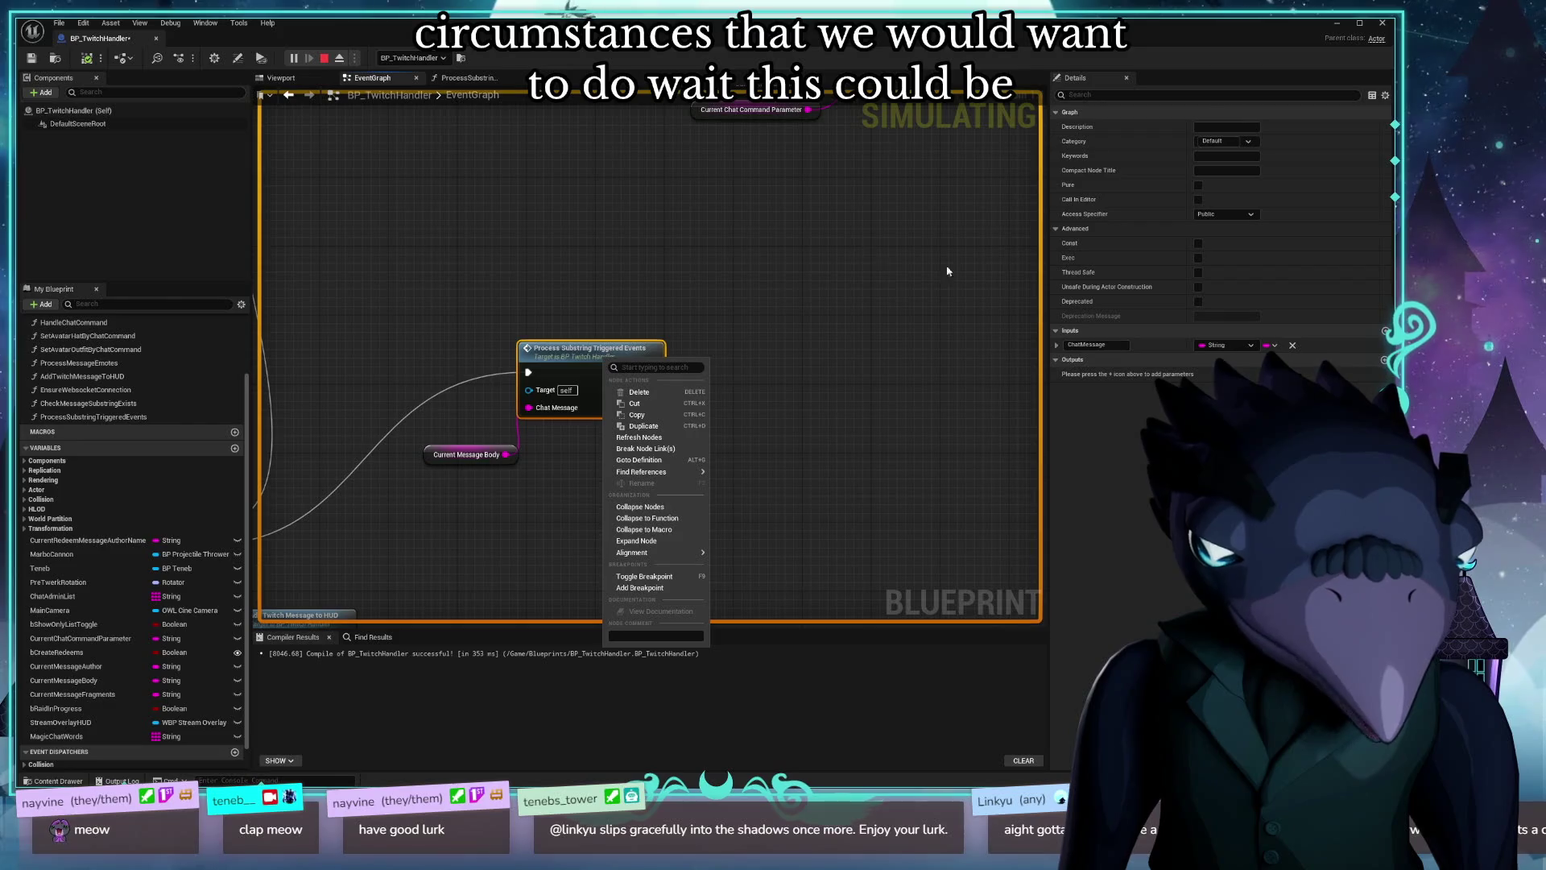
{"action": "left_click", "coordinate": [1200, 187]}
Step: Restore the call's execution pins and connect Sequence Then 1 to it
{"action": "left_click", "coordinate": [1200, 187]}
{"action": "left_click", "coordinate": [1200, 187]}
{"action": "left_click", "coordinate": [1201, 187]}
{"action": "mouse_move", "coordinate": [613, 512]}
{"action": "left_mouse_down"}
{"action": "mouse_move", "coordinate": [906, 539]}
{"action": "mouse_move", "coordinate": [832, 538]}
{"action": "left_mouse_up"}
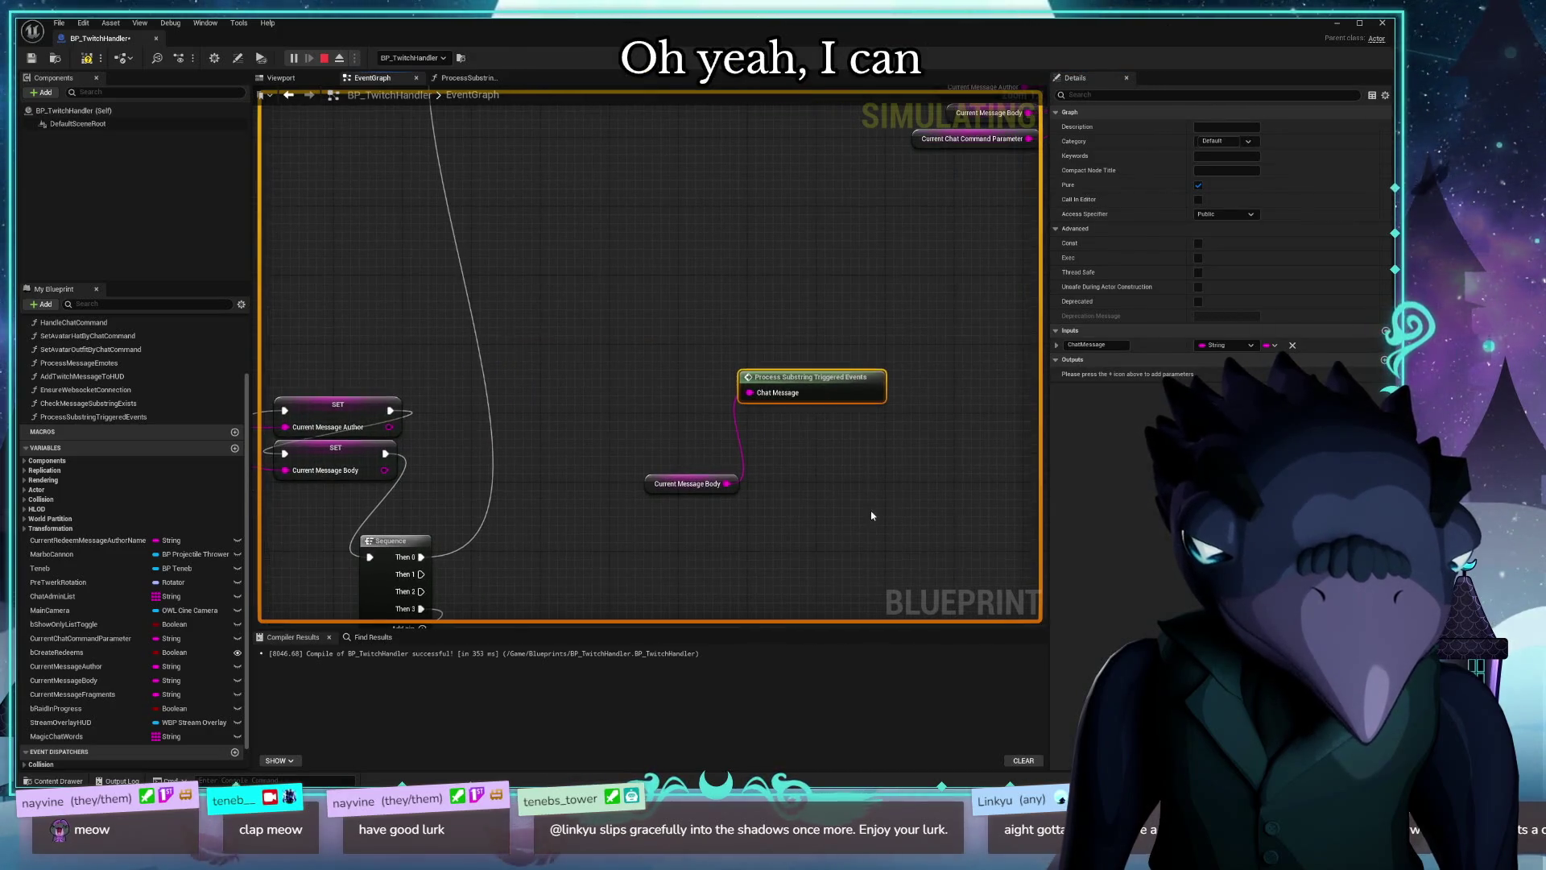
{"action": "left_click", "coordinate": [1200, 187]}
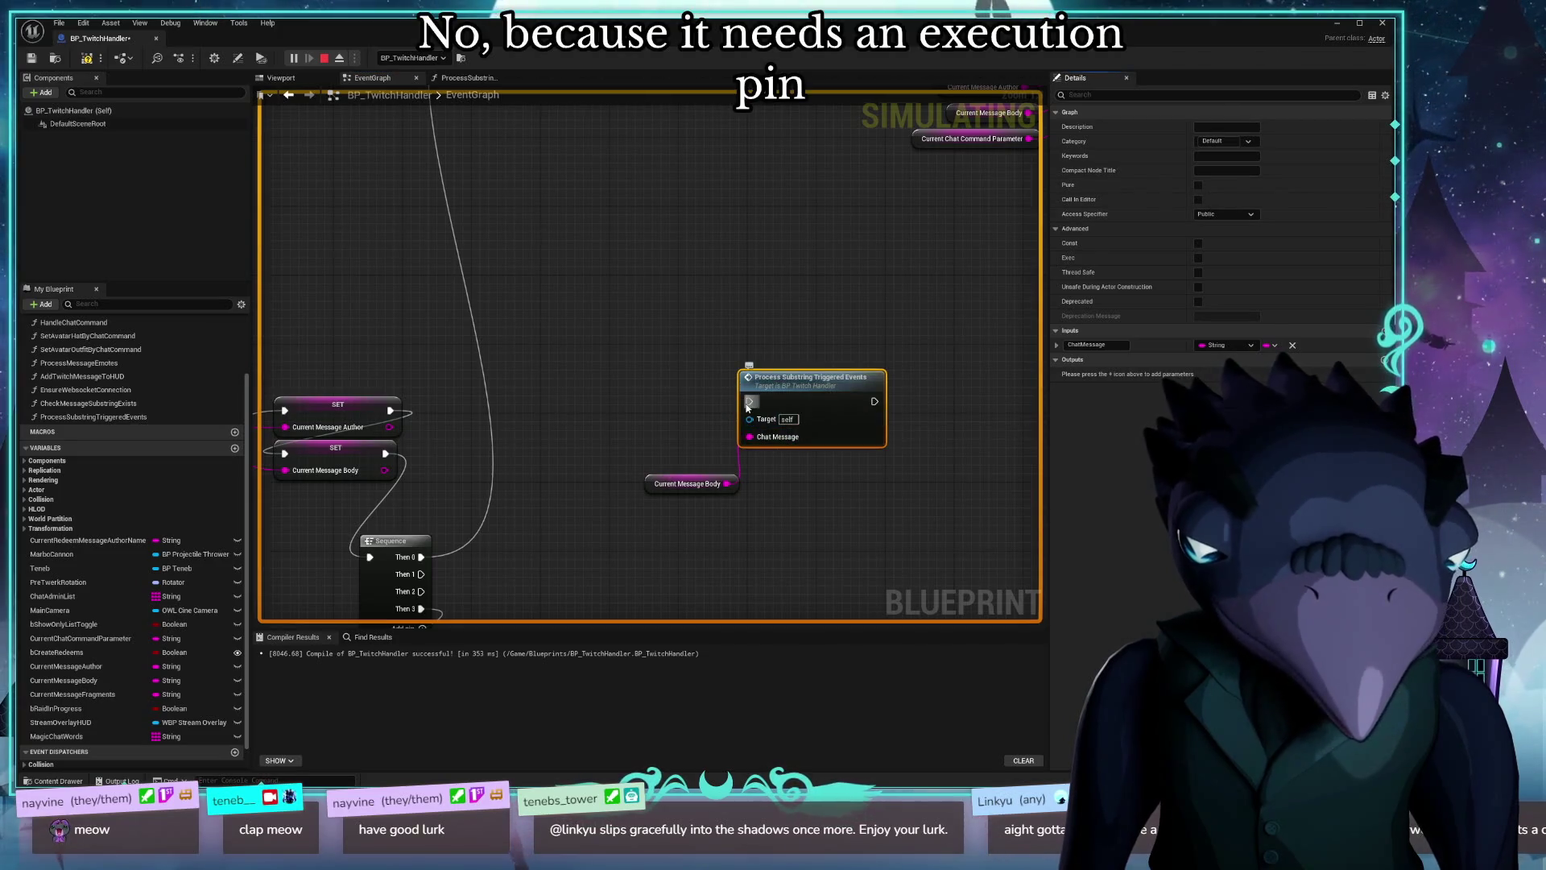
{"action": "left_click_drag", "start_coordinate": [747, 408], "coordinate": [878, 298]}
{"action": "mouse_move", "coordinate": [552, 465]}
{"action": "left_mouse_down"}
{"action": "mouse_move", "coordinate": [628, 445]}
{"action": "mouse_move", "coordinate": [880, 291]}
{"action": "left_mouse_up"}
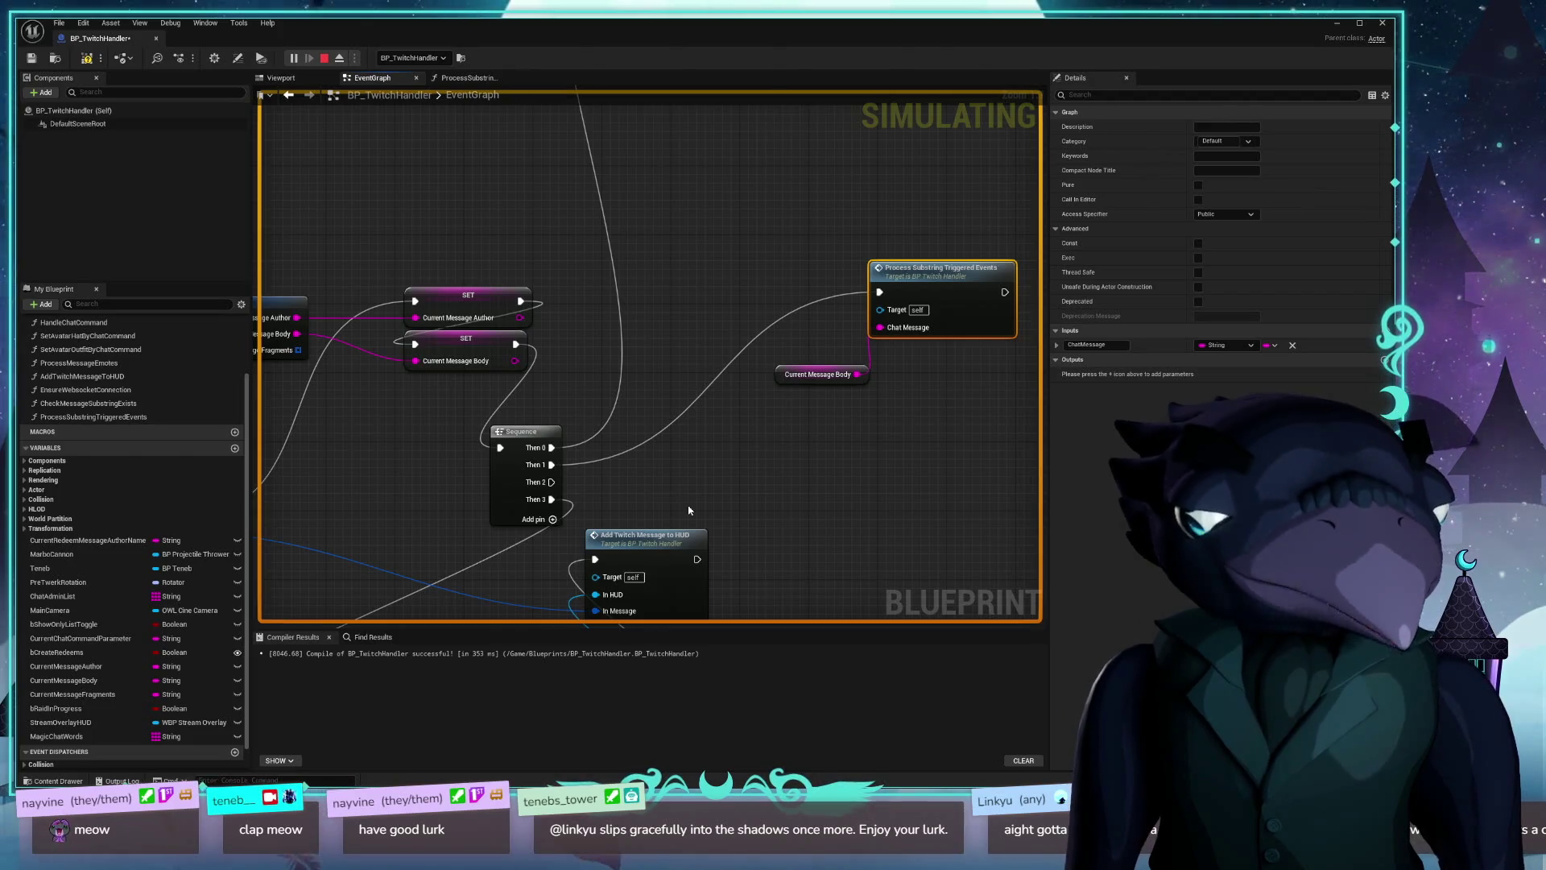
Step: Make Check Message Substring Exists a pure function inside the Process Substring graph
{"action": "double_click", "coordinate": [915, 274]}
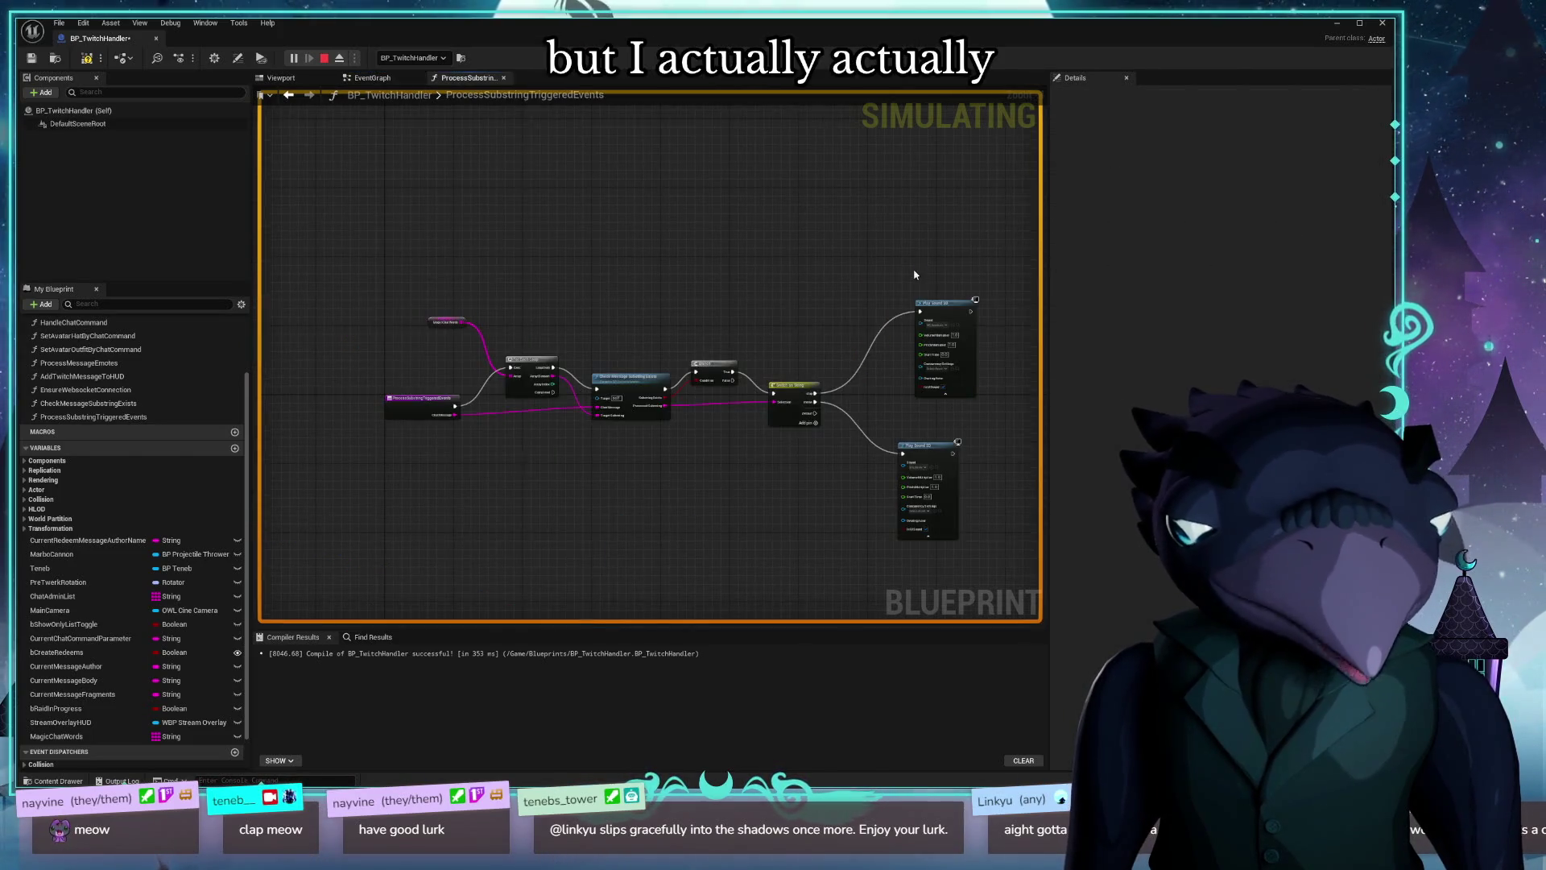
{"action": "left_click", "coordinate": [625, 376]}
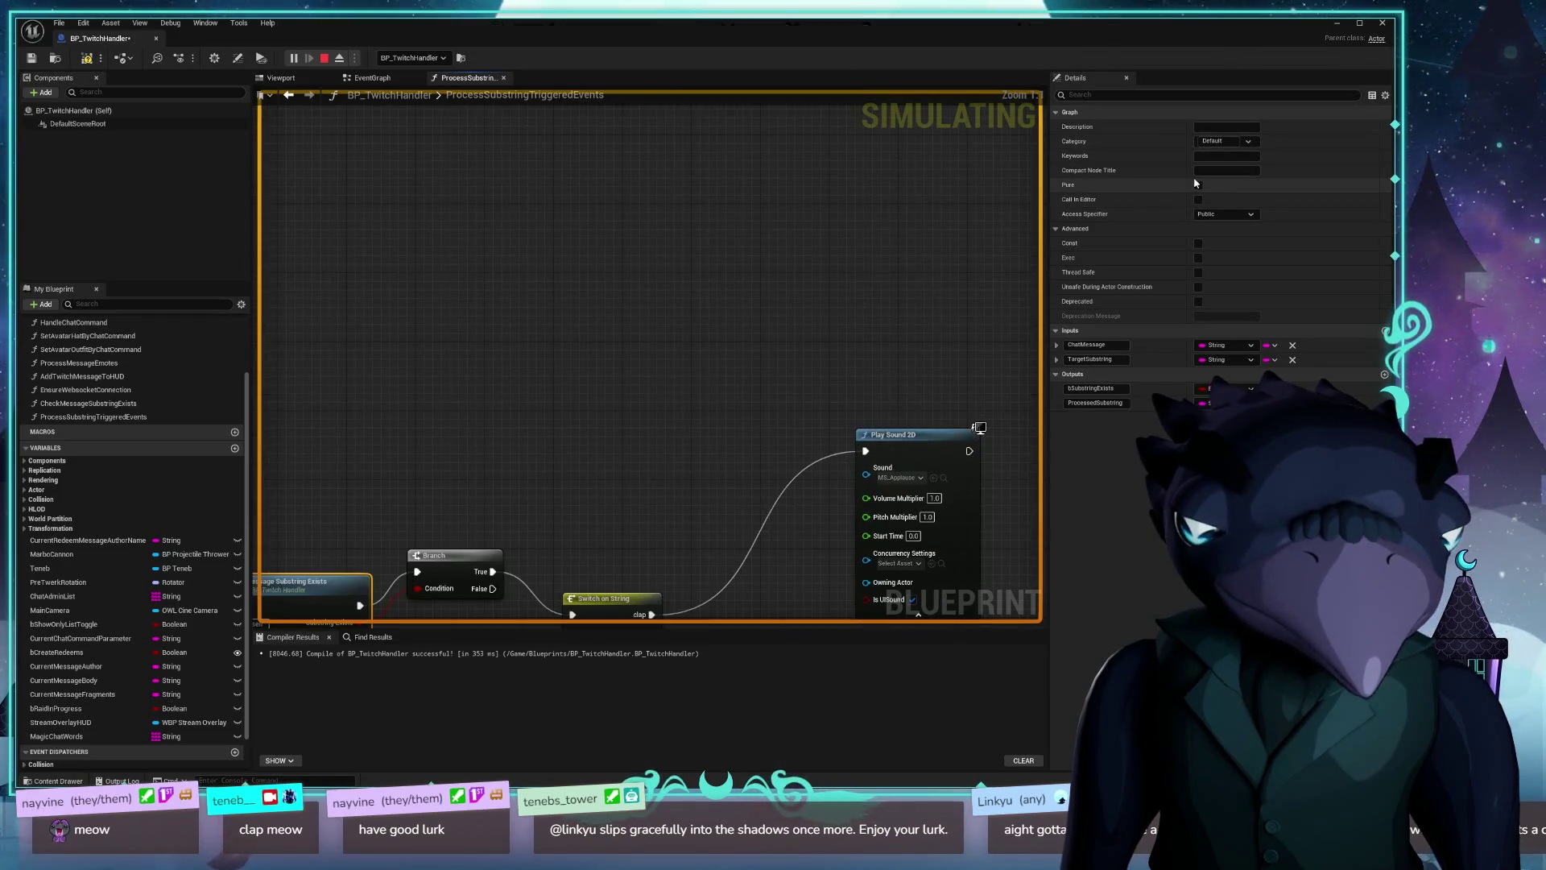
{"action": "left_click", "coordinate": [1199, 186]}
{"action": "mouse_move", "coordinate": [531, 376]}
{"action": "left_mouse_down"}
{"action": "mouse_move", "coordinate": [621, 138]}
{"action": "mouse_move", "coordinate": [770, 142]}
{"action": "left_mouse_up"}
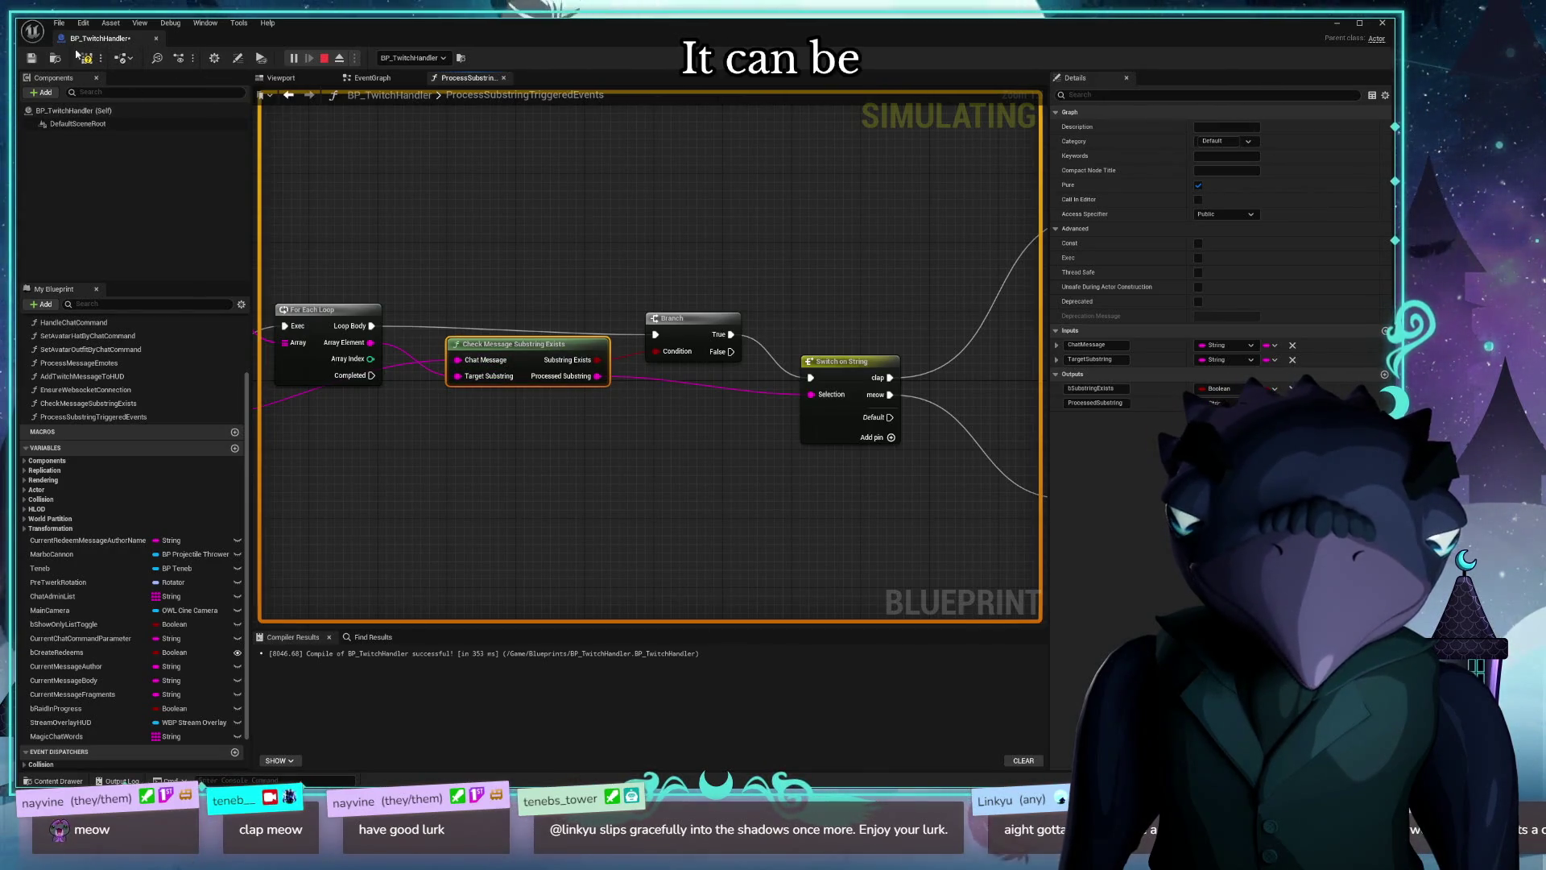
Step: Stop the simulation, tidy the Branch node, and go back to the EventGraph
{"action": "left_click", "coordinate": [324, 59]}
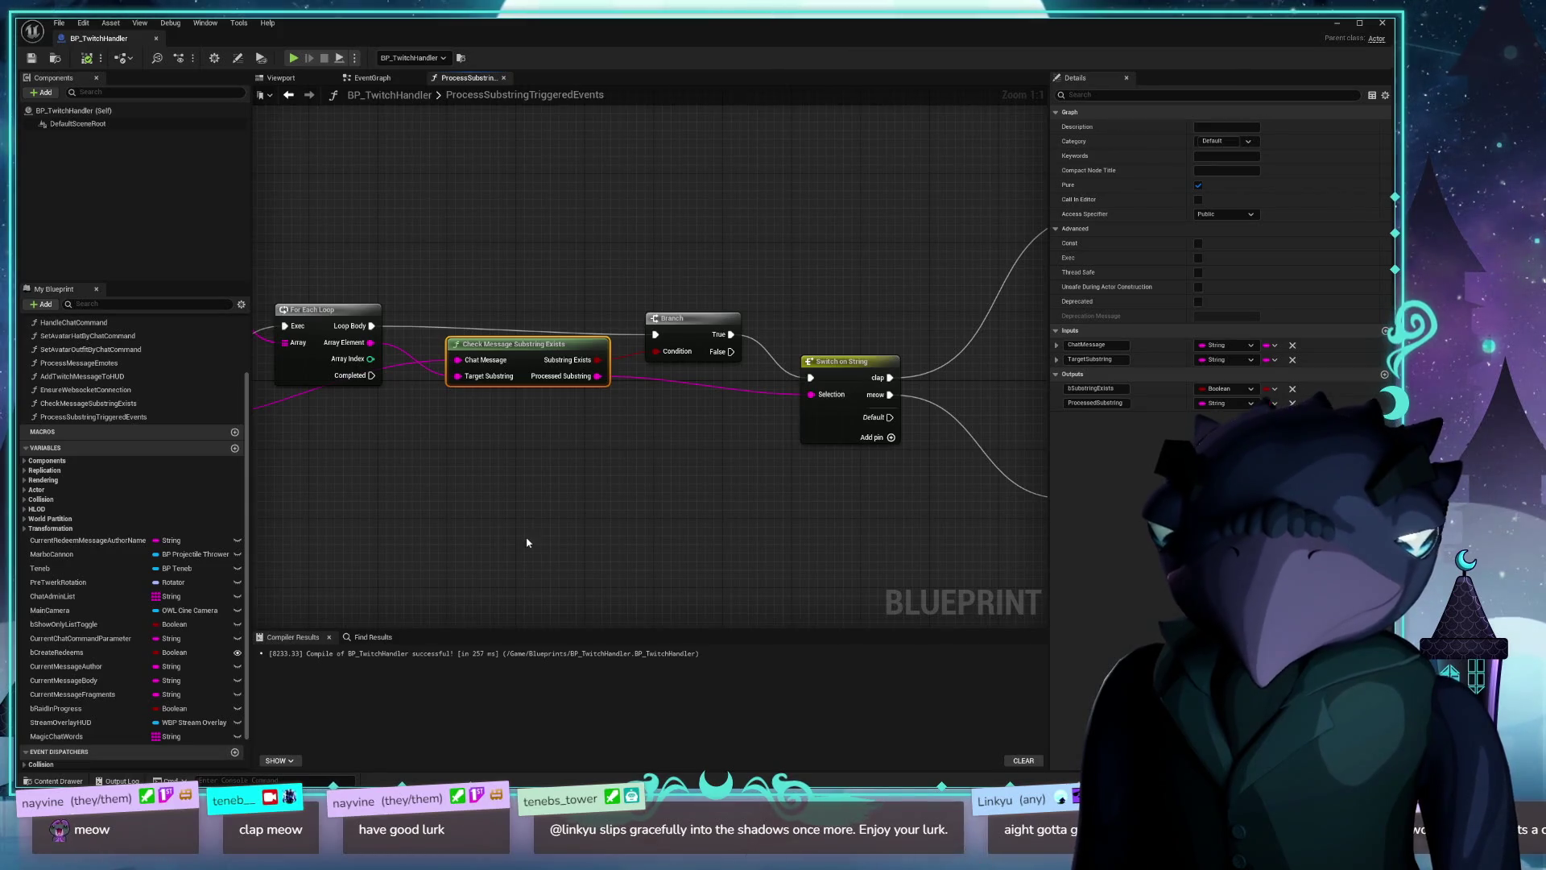
{"action": "left_click_drag", "start_coordinate": [708, 317], "coordinate": [708, 307]}
{"action": "left_click_drag", "start_coordinate": [553, 211], "coordinate": [612, 229]}
{"action": "left_click", "coordinate": [369, 77]}
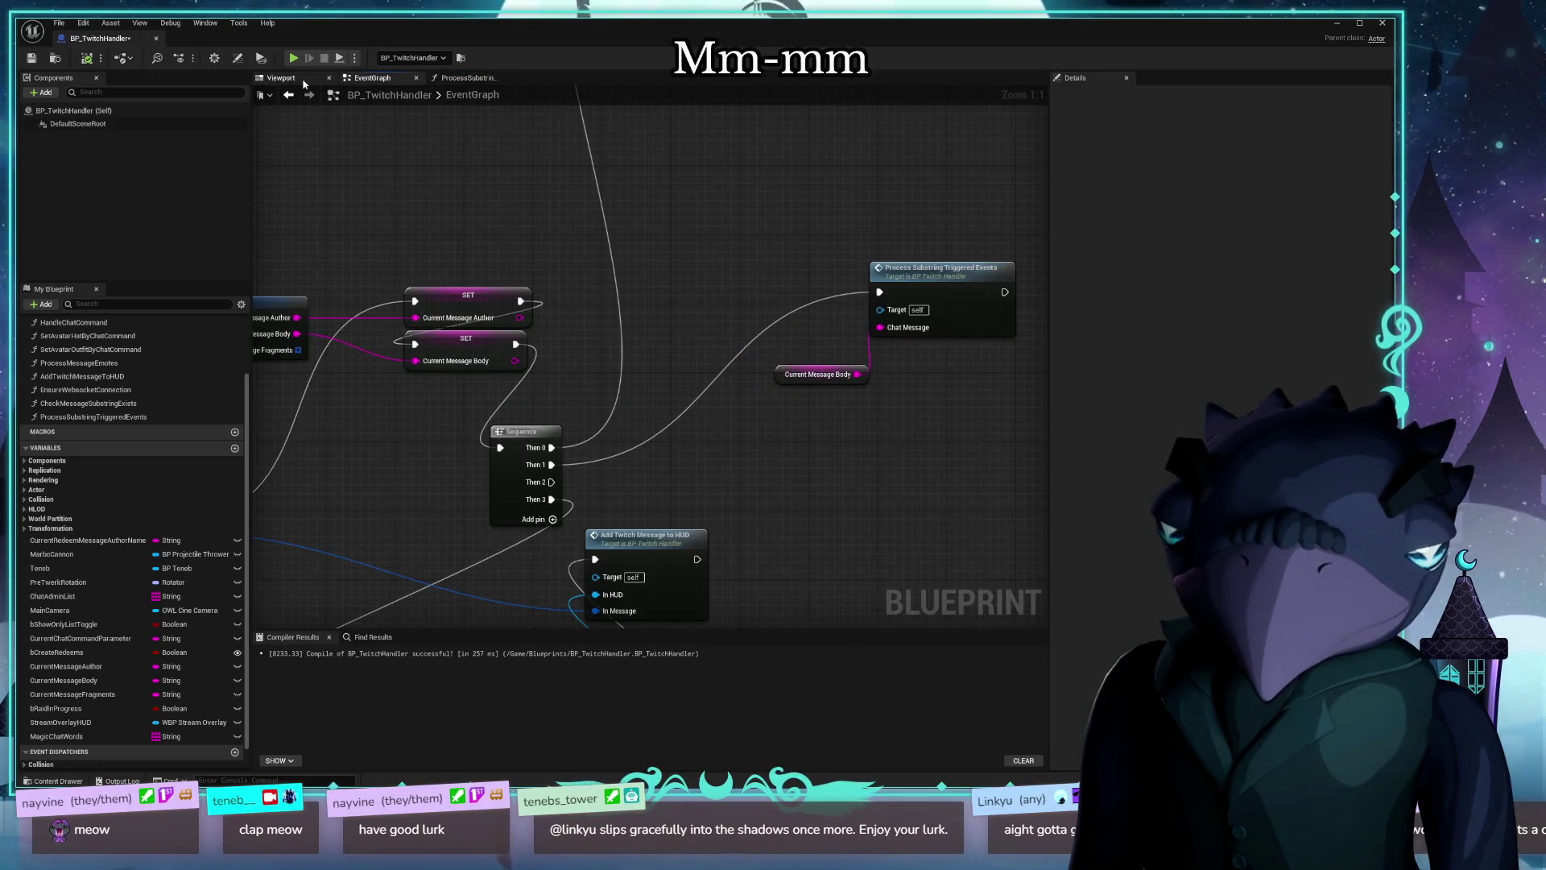
{"action": "left_click_drag", "start_coordinate": [306, 23], "coordinate": [306, 227]}
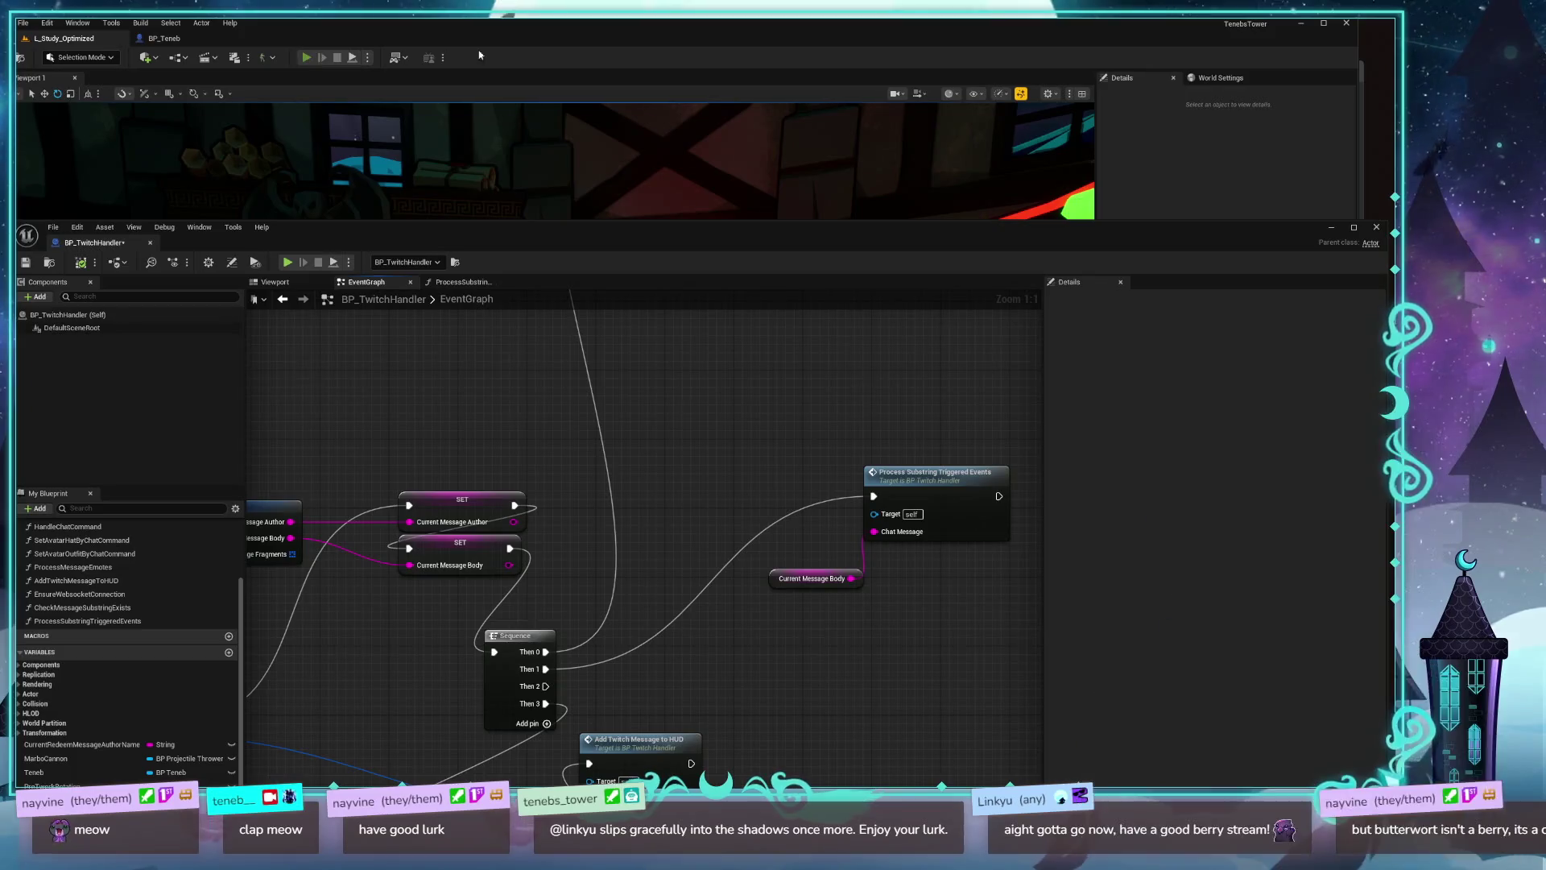